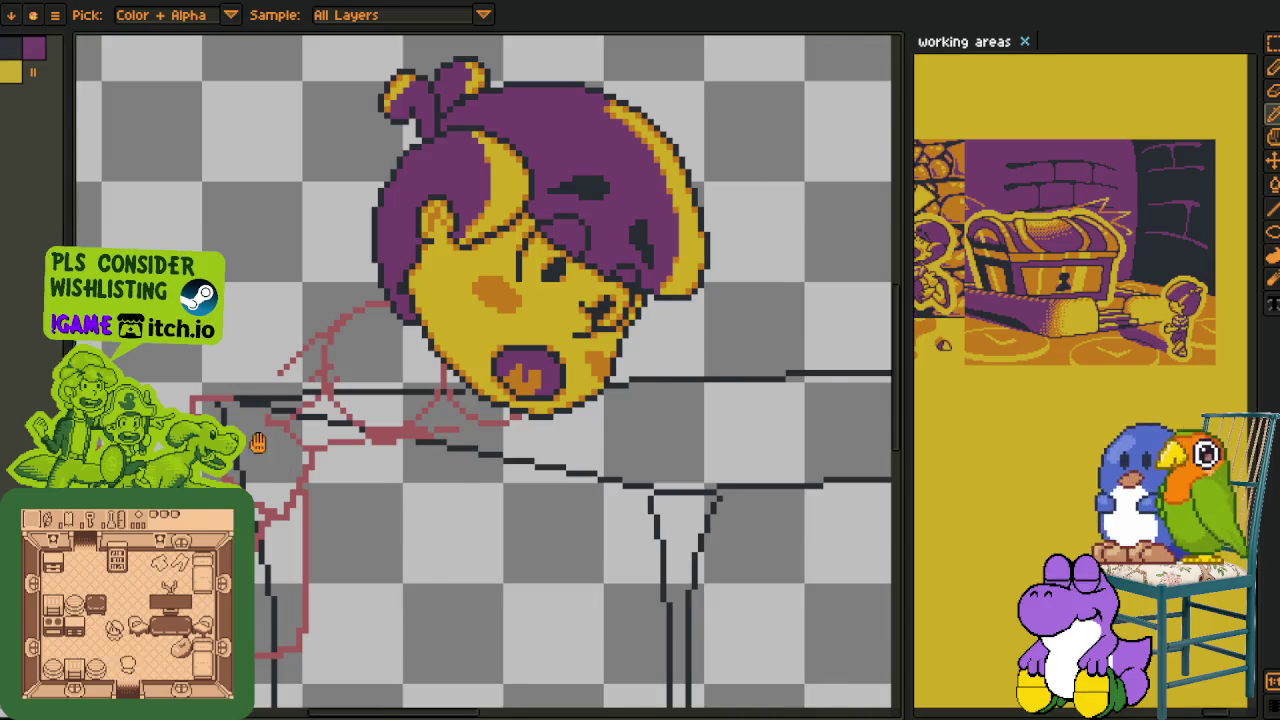
- Save the drawing and bring the red arm sketch near the shoulder into view
key("ctrl+s")
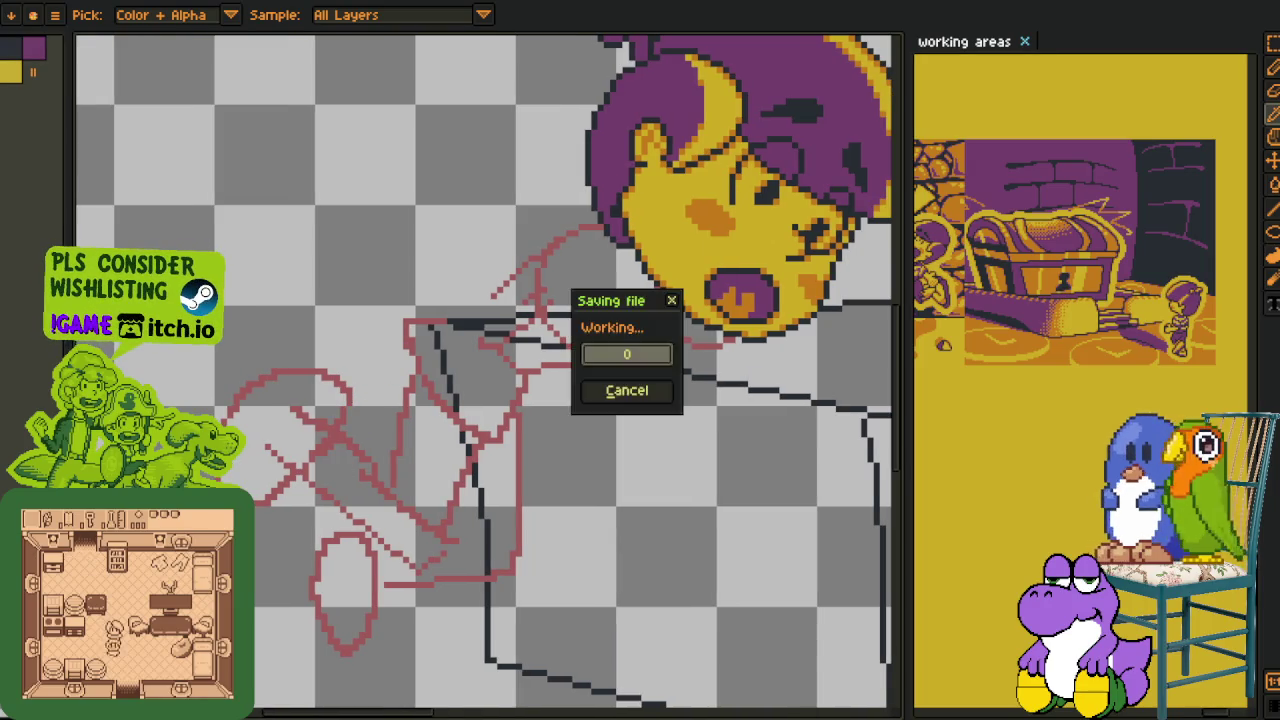
key("h")
scroll(428, 357, "up", 1)
left_click_drag(428, 357, 478, 267)
key("b")
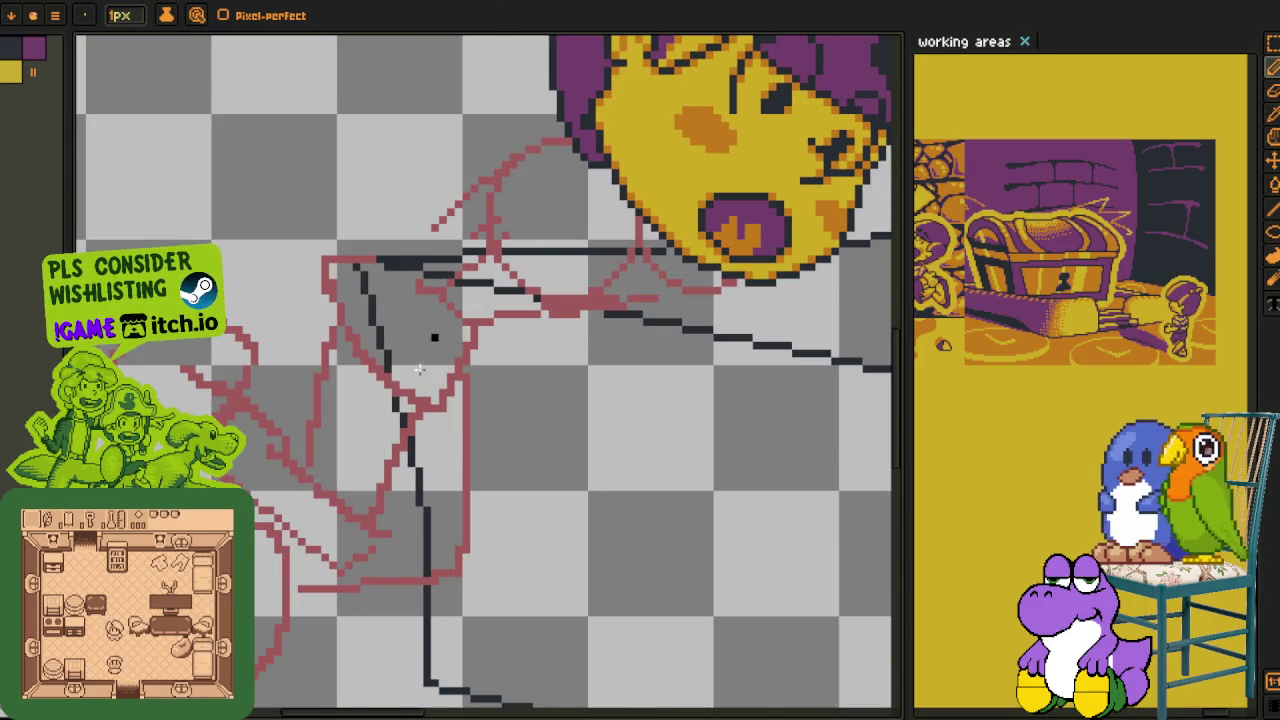
scroll(349, 294, "up", 1)
mouse_move(349, 294)
left_mouse_down()
mouse_move(341, 321)
mouse_move(506, 427)
mouse_move(503, 405)
left_mouse_up()
- Draw a black ellipse between the shoulder and chin, redoing the oversized one on the right layer
key("u")
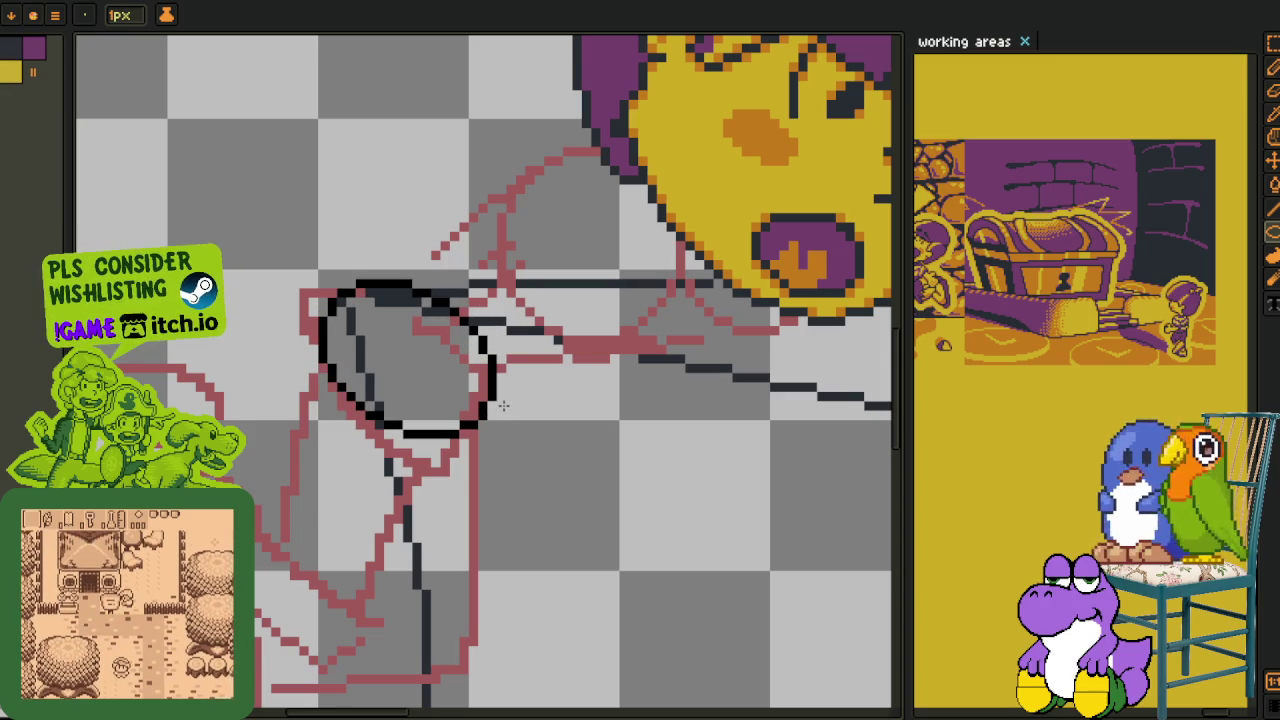
key("space")
left_click_drag(435, 293, 343, 340)
scroll(343, 340, "up", 1)
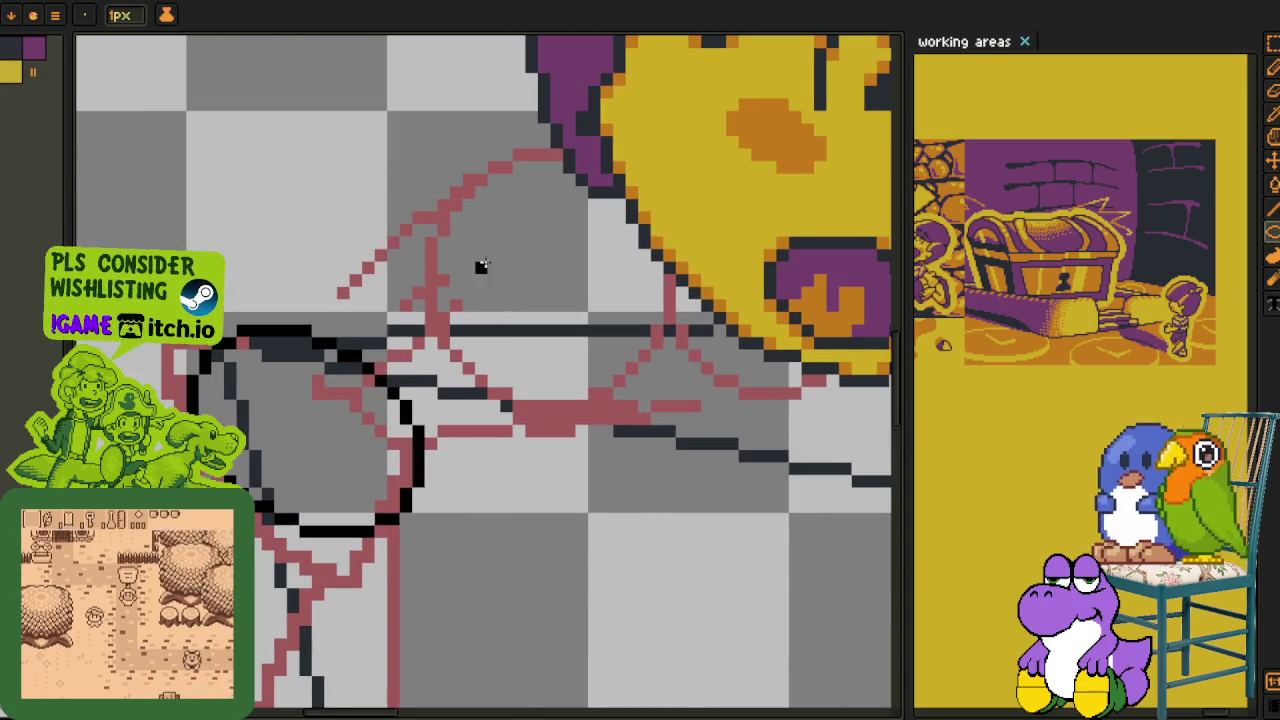
mouse_move(425, 137)
left_mouse_down()
mouse_move(499, 263)
mouse_move(671, 414)
left_mouse_up()
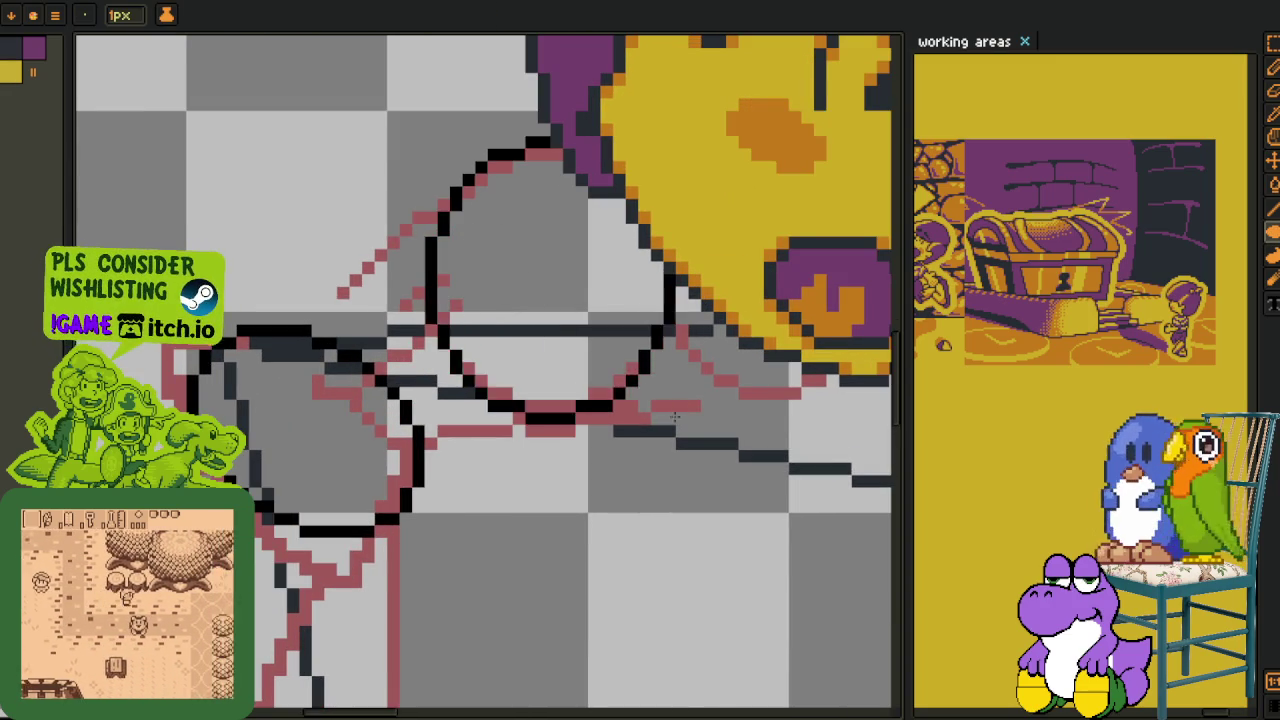
key("ctrl+z")
key("Tab")
left_click_drag(300, 597, 257, 588)
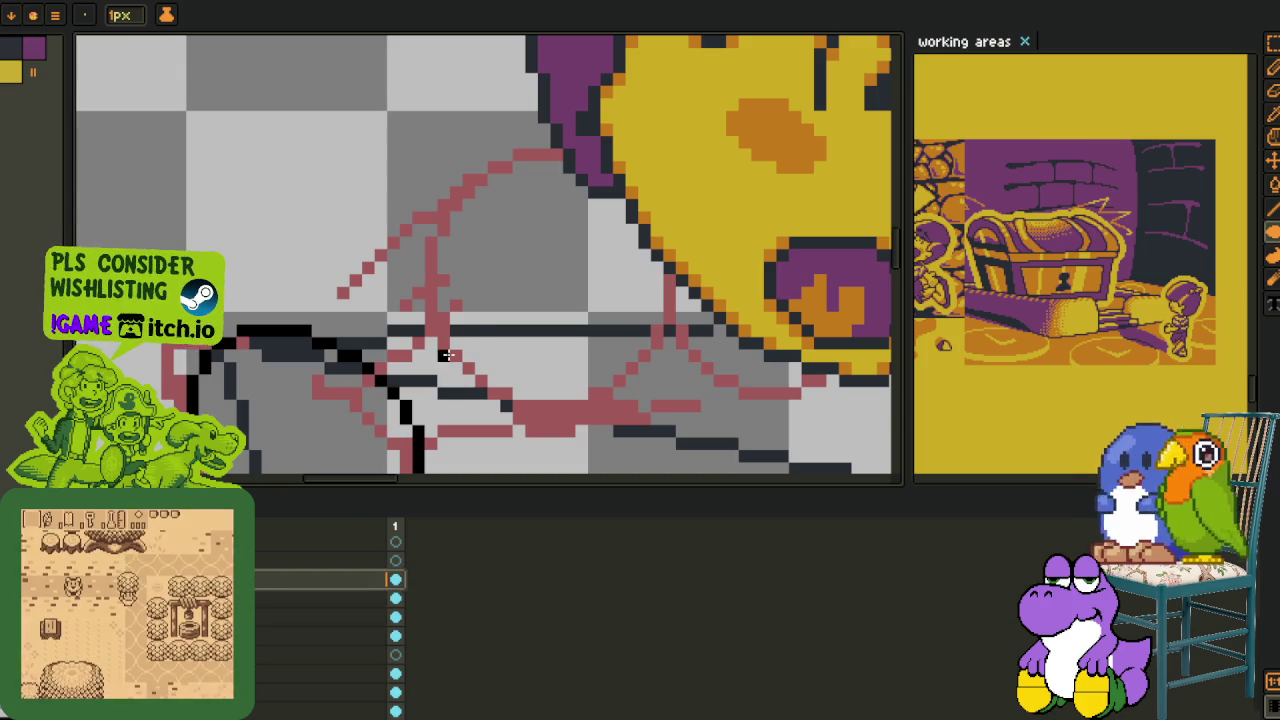
key("Tab")
mouse_move(451, 137)
left_mouse_down()
mouse_move(631, 370)
mouse_move(672, 397)
left_mouse_up()
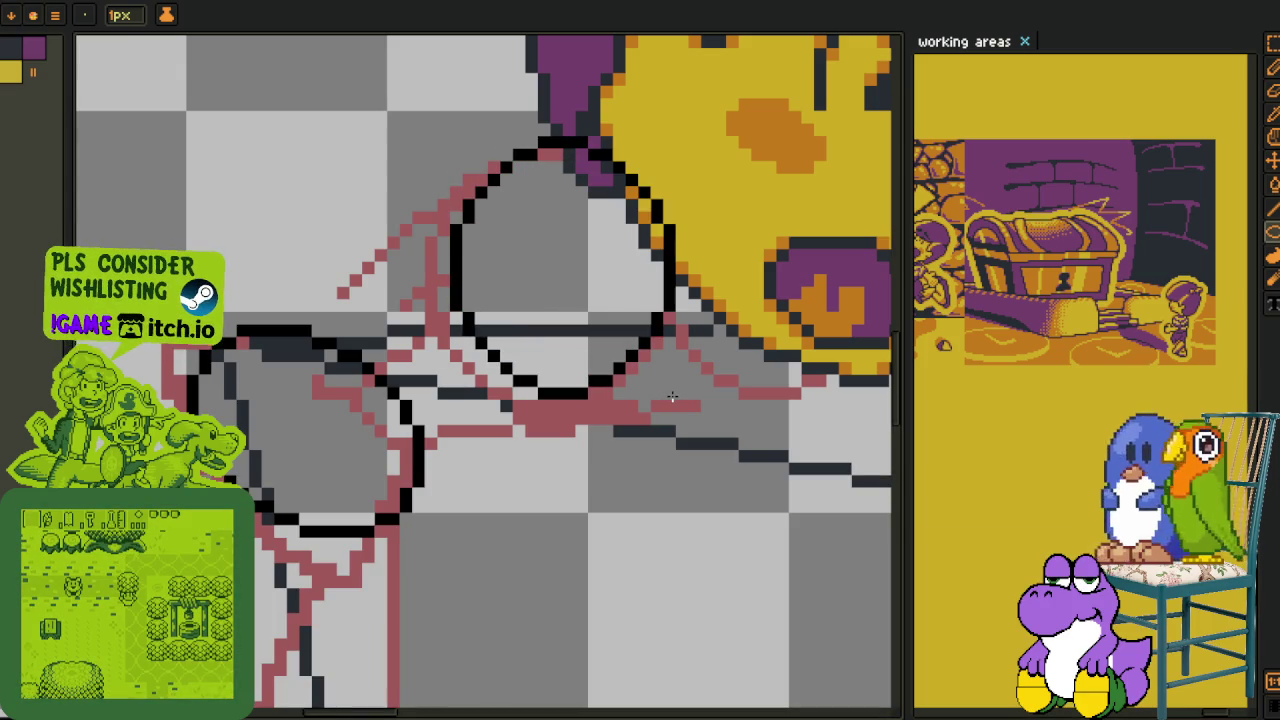
- Ink a long black diagonal line past the ellipse and trim its stray stair pixels
scroll(672, 397, "up", 1)
scroll(680, 408, "up", 1)
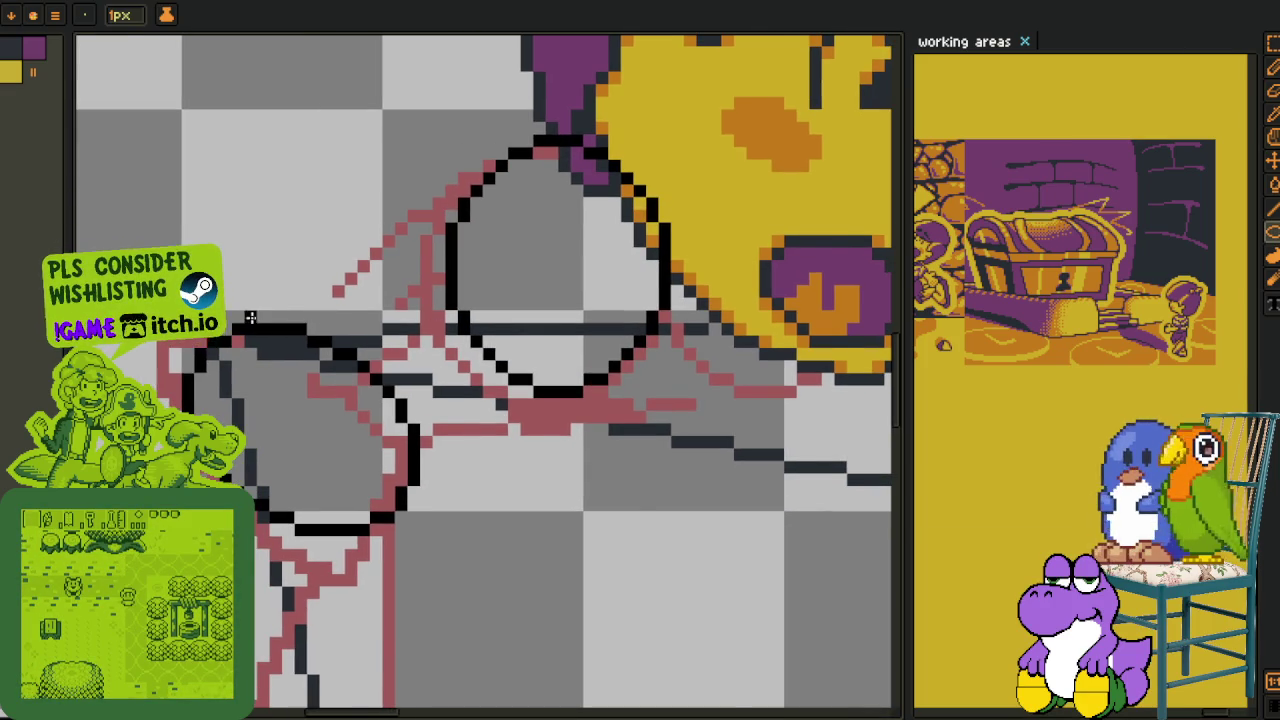
scroll(229, 341, "up", 1)
left_click_drag(183, 369, 423, 177)
scroll(531, 171, "up", 2)
key("ctrl+z")
mouse_move(672, 120)
left_mouse_down()
mouse_move(224, 413)
mouse_move(208, 408)
mouse_move(345, 316)
mouse_move(371, 266)
mouse_move(610, 160)
left_mouse_up()
left_click_drag(797, 373, 680, 223)
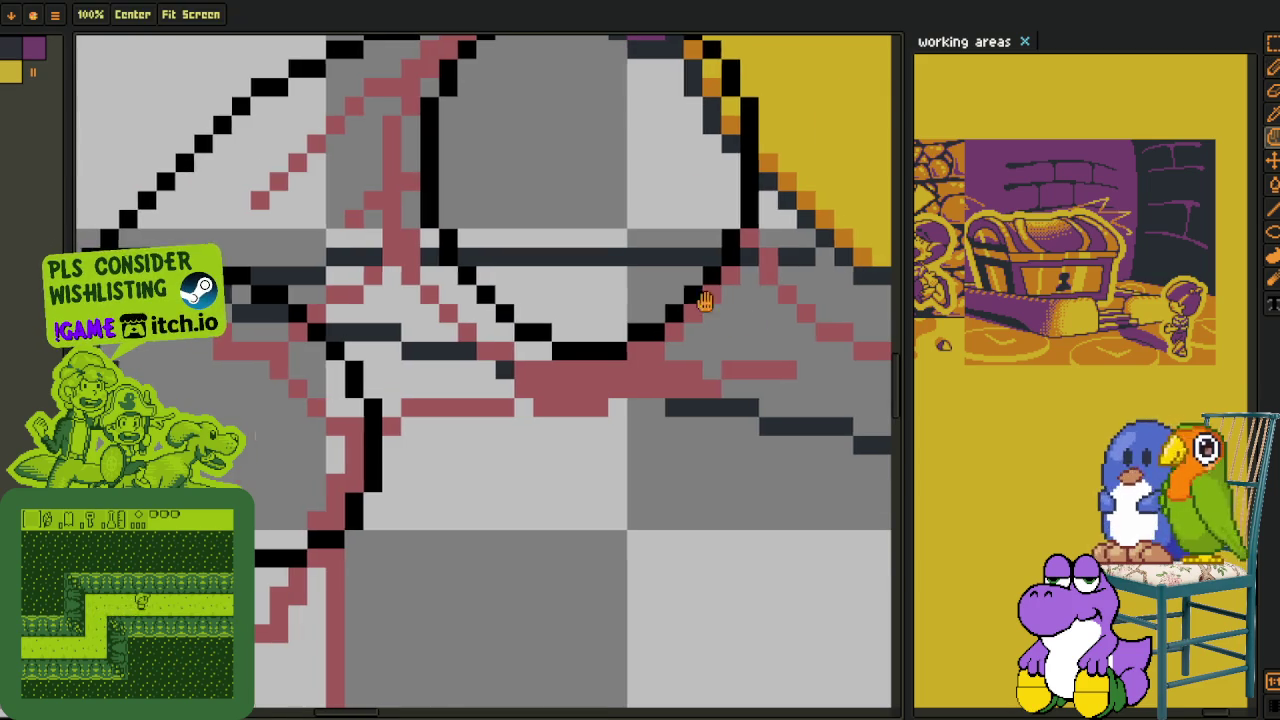
- Continue the circle's black outline with a diagonal line toward the face
scroll(737, 320, "down", 2)
left_click_drag(279, 399, 344, 422)
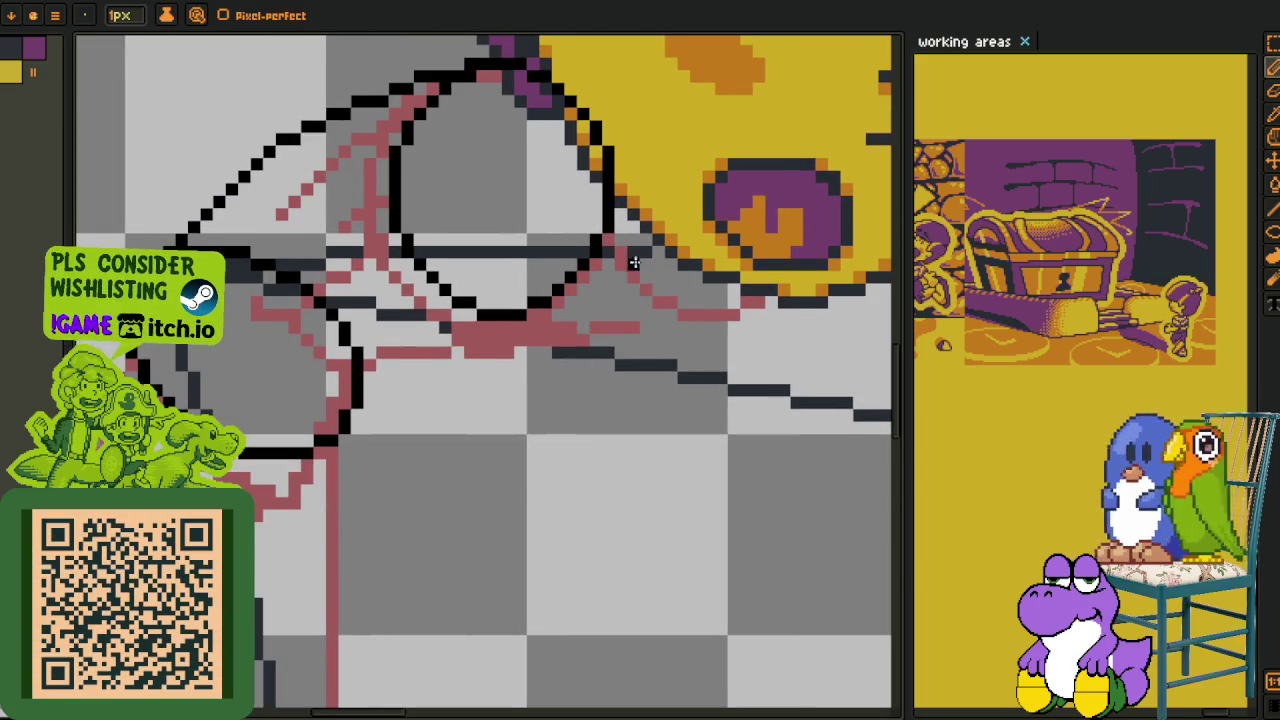
mouse_move(668, 240)
left_mouse_down()
mouse_move(629, 319)
mouse_move(580, 343)
mouse_move(510, 342)
left_mouse_up()
- Clean up the outline pixels at the circle's lower right and add a black pixel below
scroll(547, 346, "up", 1)
left_click_drag(675, 308, 661, 315)
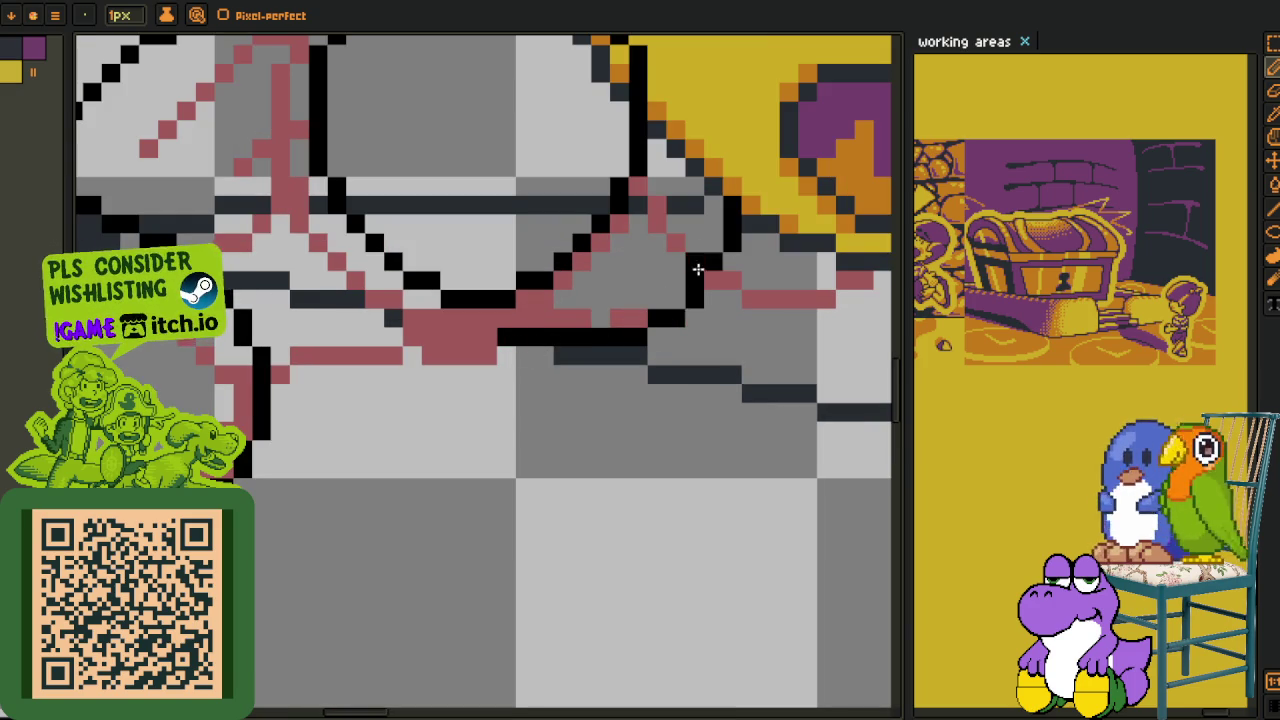
scroll(709, 313, "down", 1)
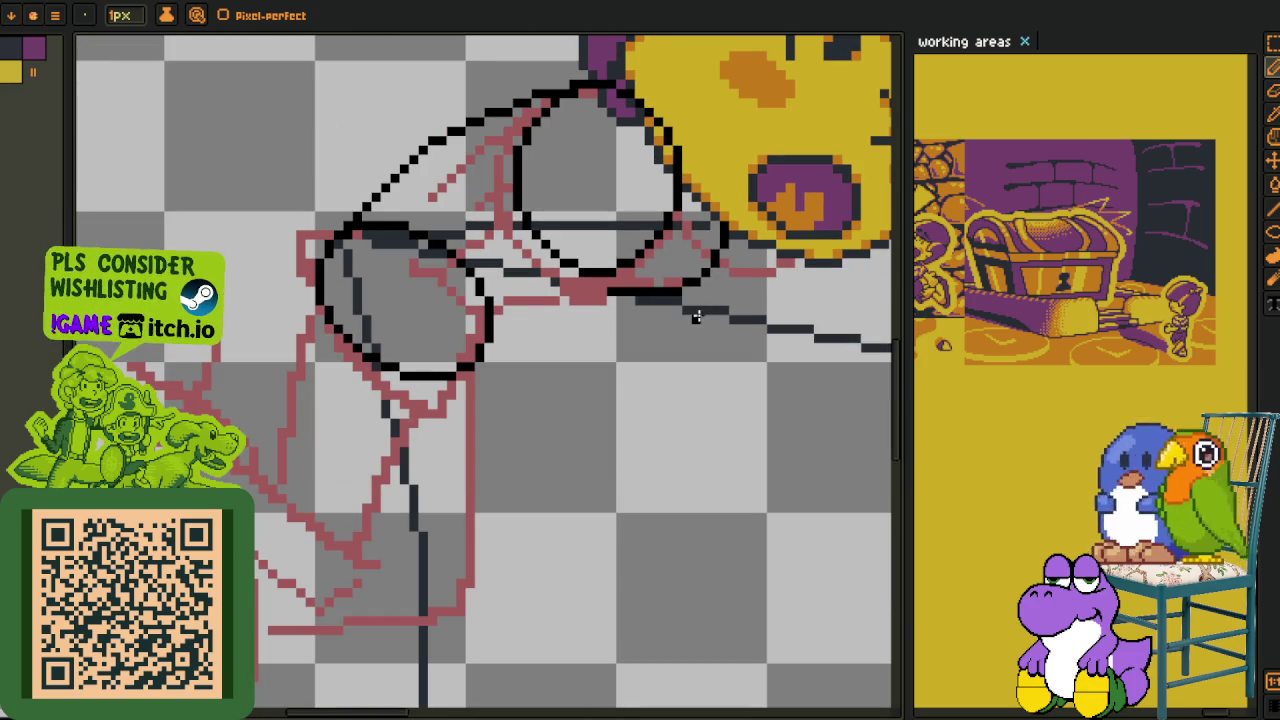
scroll(639, 356, "down", 1)
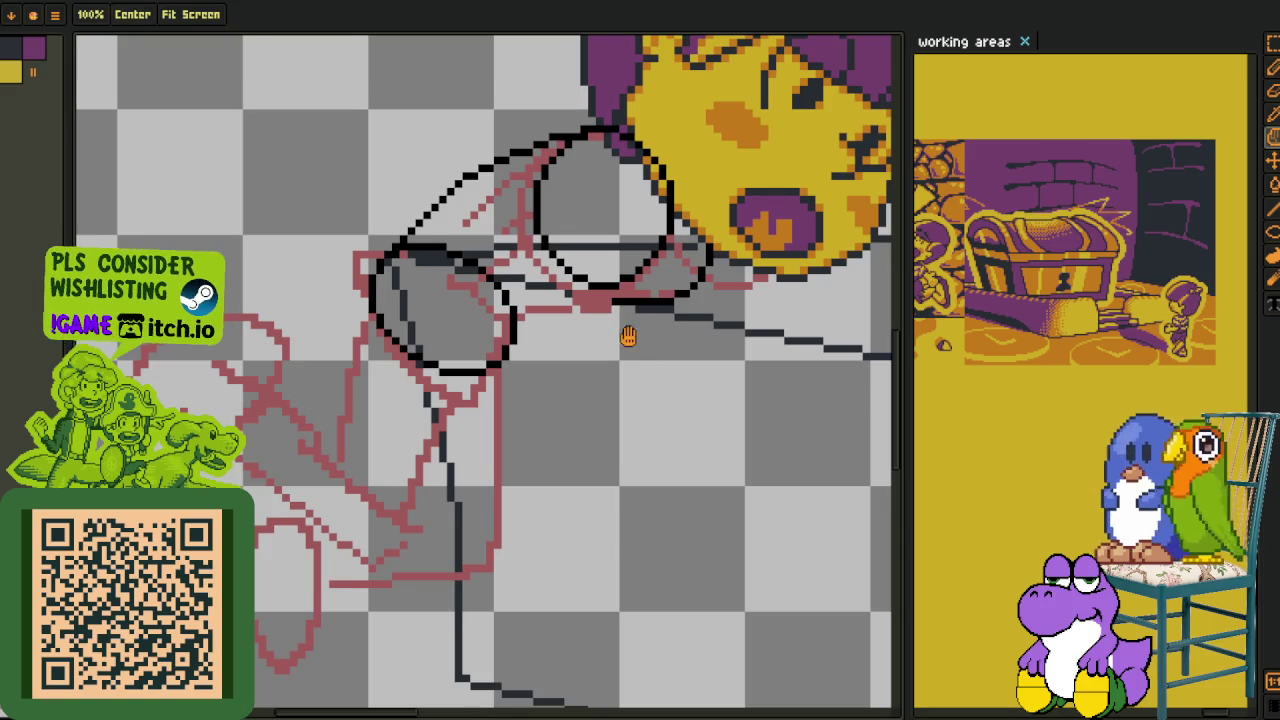
scroll(626, 334, "up", 1)
scroll(581, 320, "up", 2)
scroll(581, 320, "up", 1)
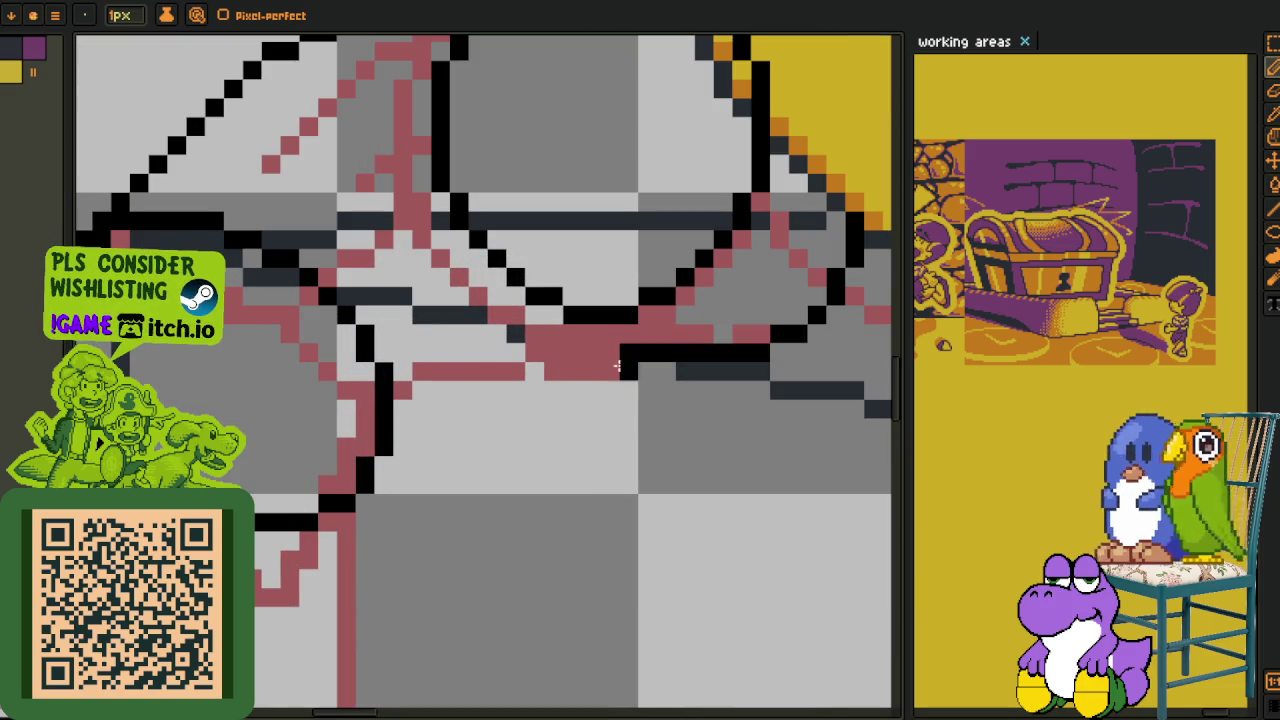
left_click(597, 337)
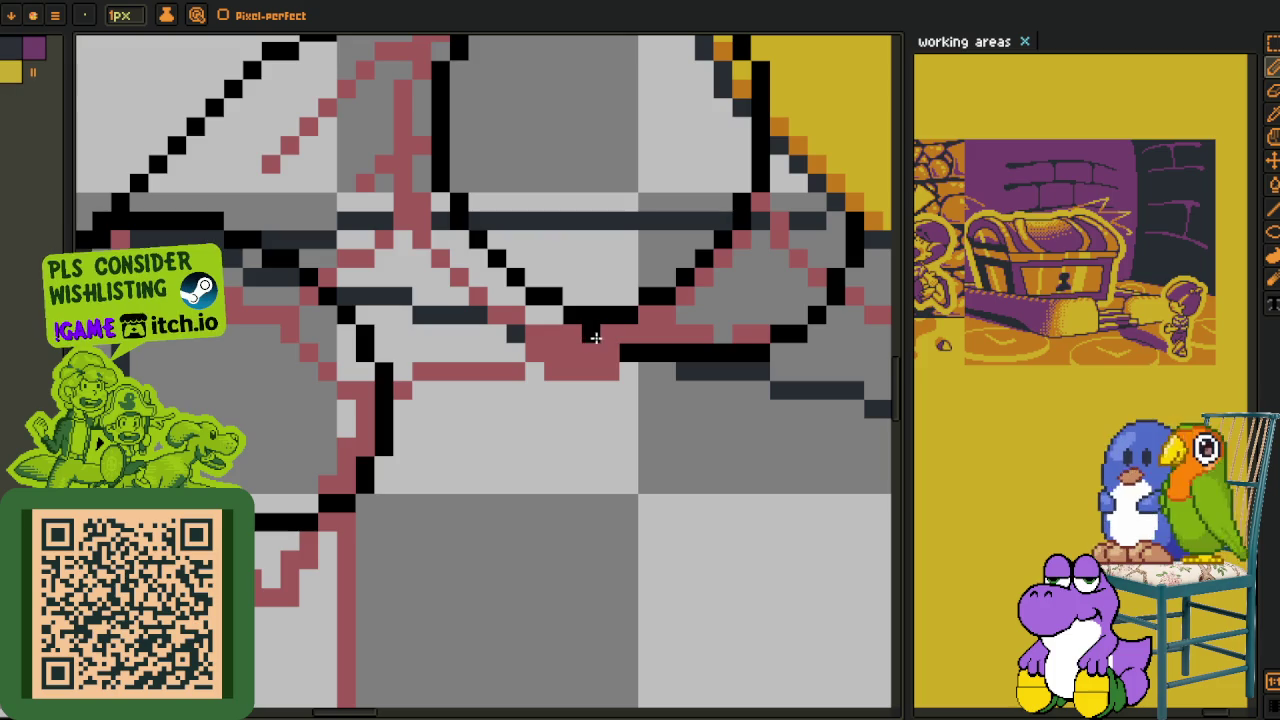
- Draw the diagonal arm line down-left from the circle's base and fill pixels where lines meet
mouse_move(590, 337)
left_mouse_down()
mouse_move(371, 463)
mouse_move(345, 495)
left_mouse_up()
key("ctrl+z")
key("ctrl+z")
key("ctrl+z")
left_click_drag(443, 428, 558, 342)
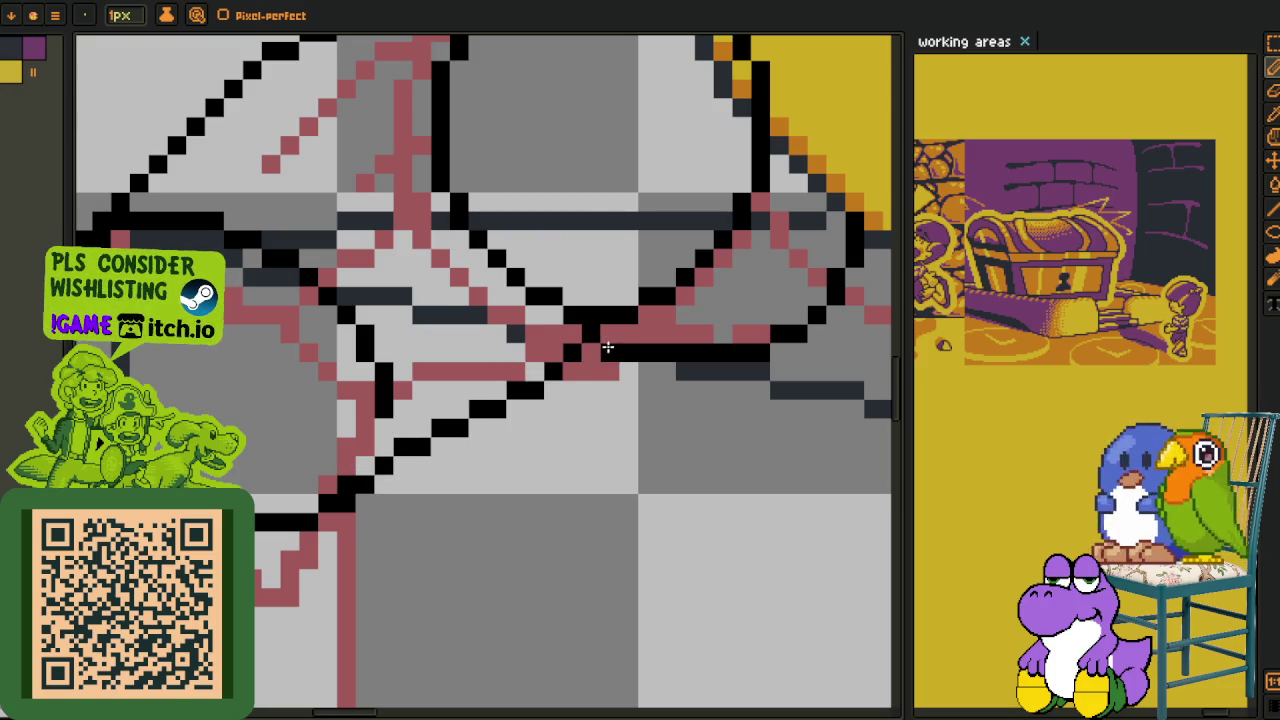
left_click(598, 352)
left_click(760, 335)
- Fill the gap at the circle's top and smooth stray outline pixels along its lower edge
mouse_move(370, 365)
left_mouse_down()
mouse_move(497, 452)
mouse_move(392, 317)
mouse_move(515, 440)
mouse_move(286, 282)
mouse_move(257, 290)
left_mouse_up()
scroll(286, 371, "right", 3)
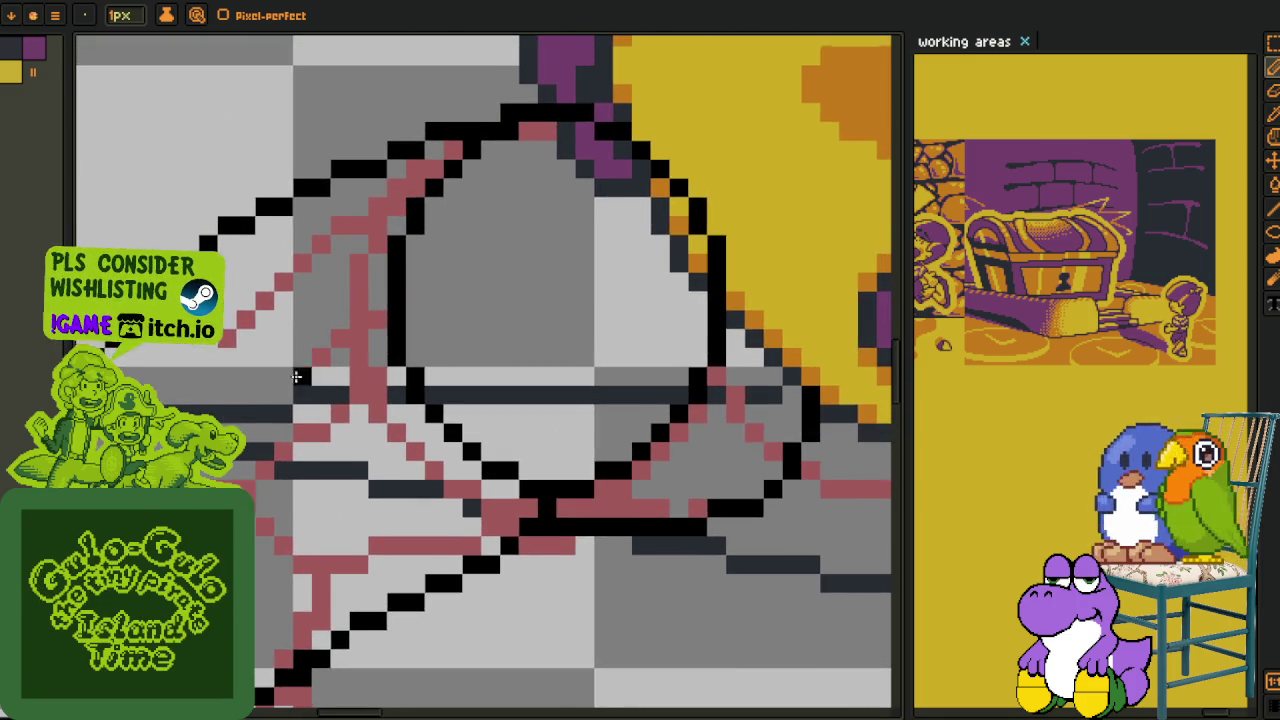
scroll(450, 300, "up", 2)
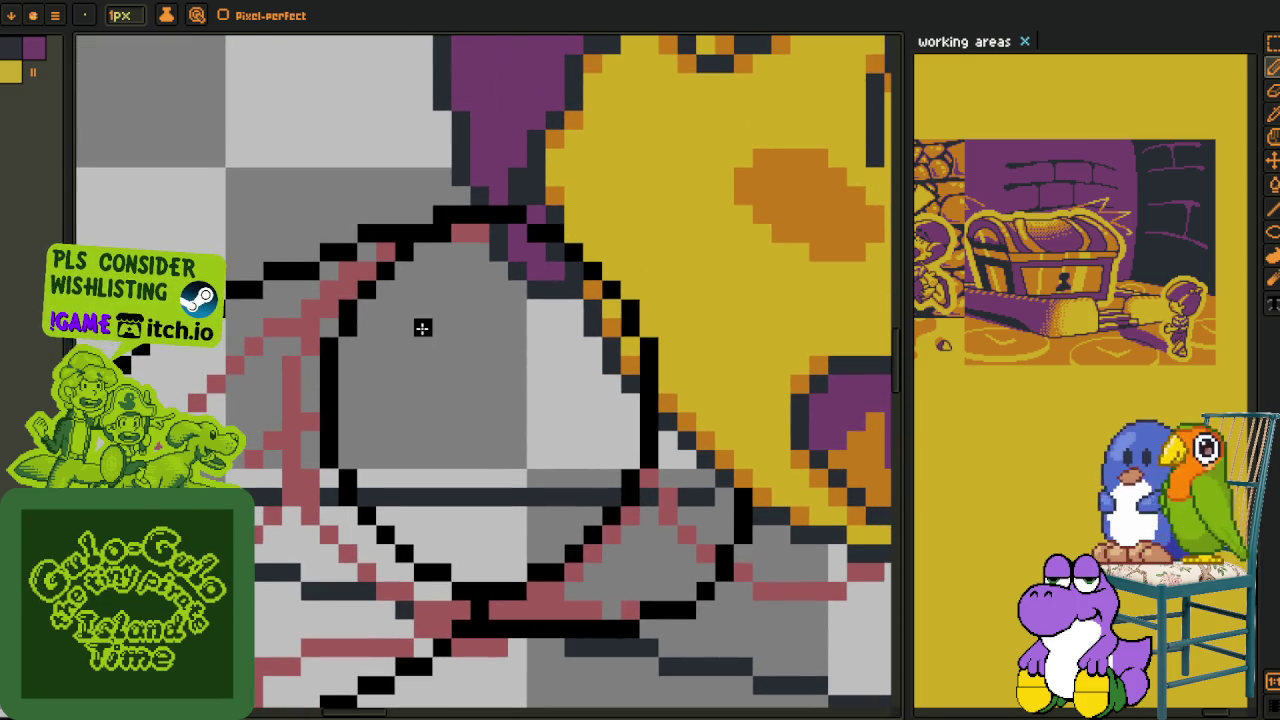
left_click(433, 245)
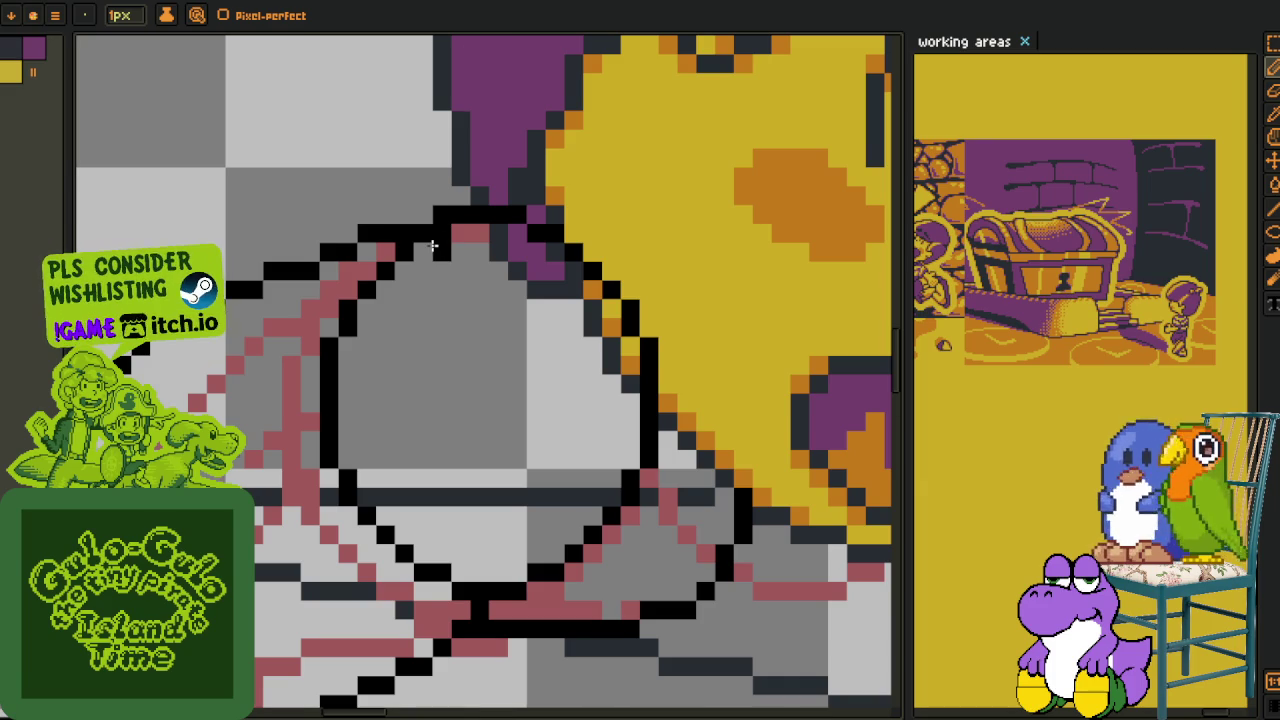
scroll(433, 316, "down", 2)
scroll(559, 399, "up", 1)
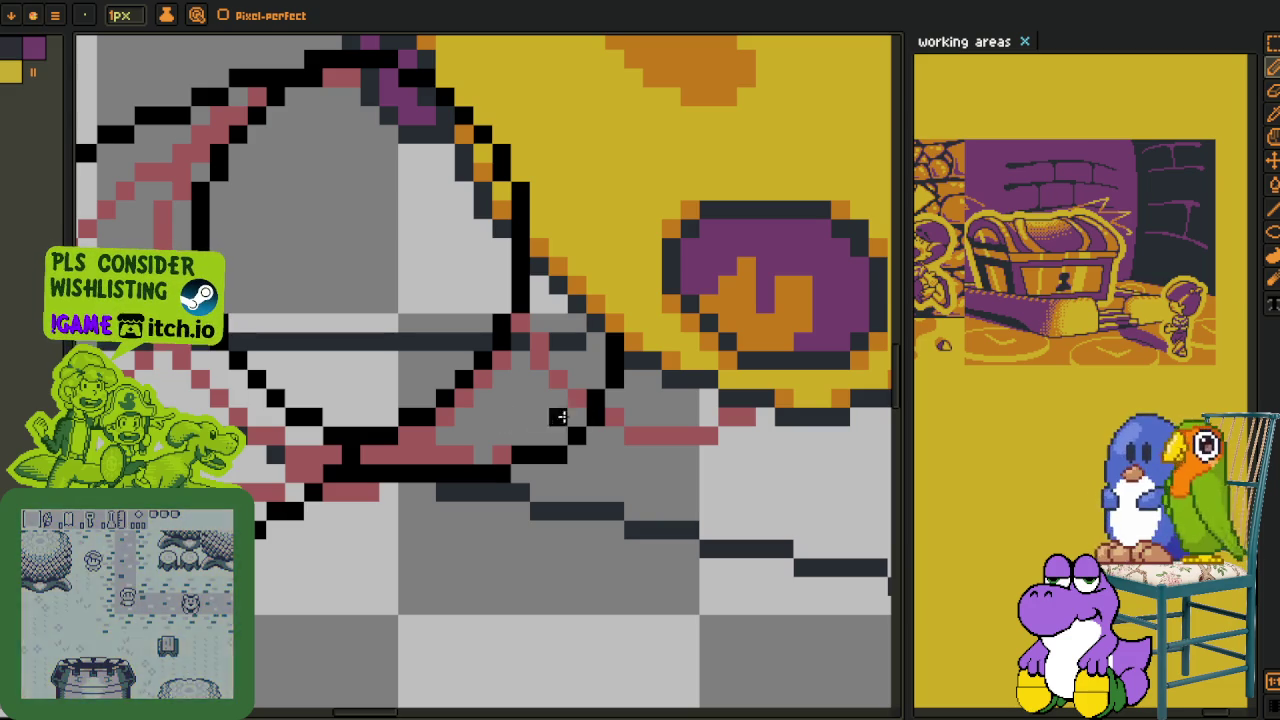
left_click_drag(425, 449, 474, 429)
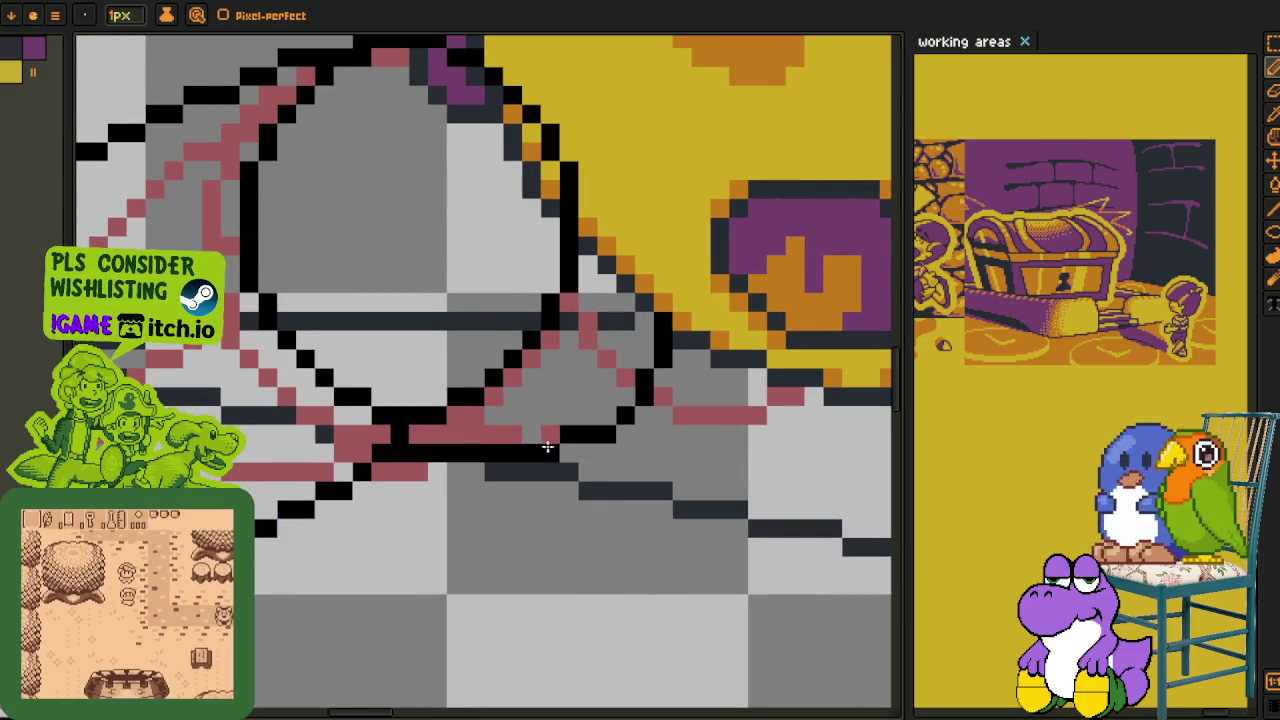
left_click(606, 430)
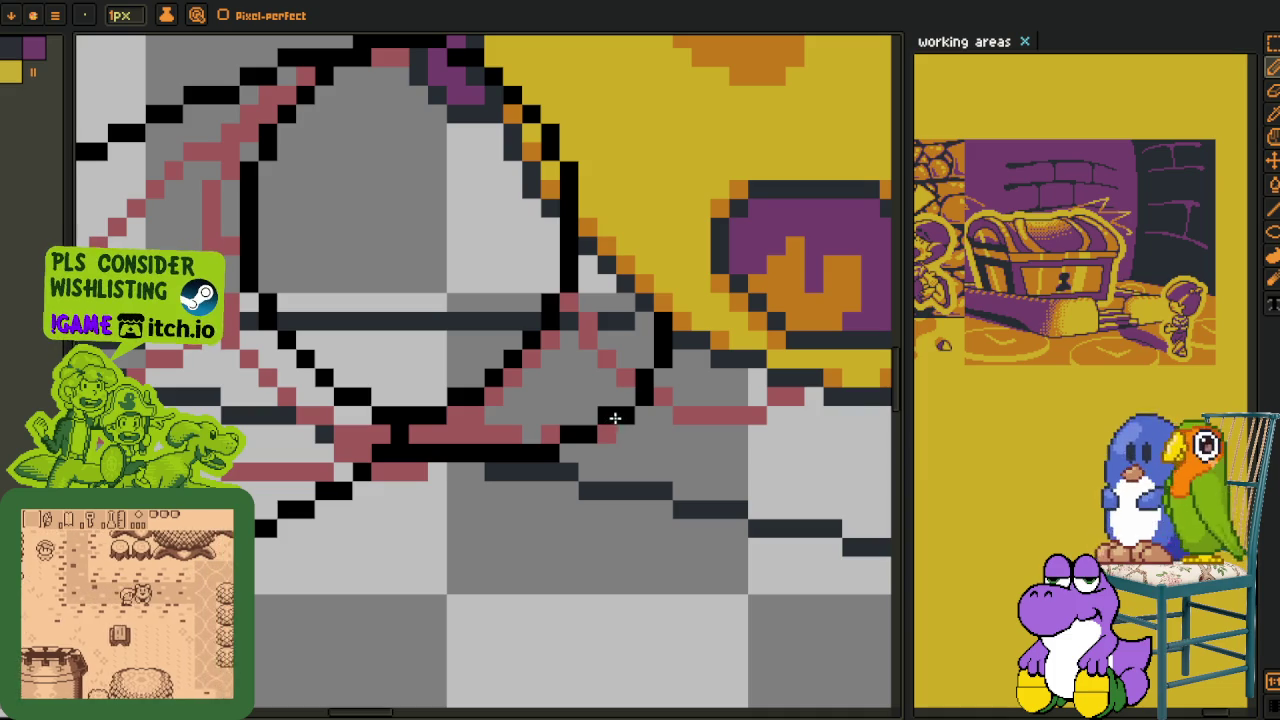
left_click(608, 418)
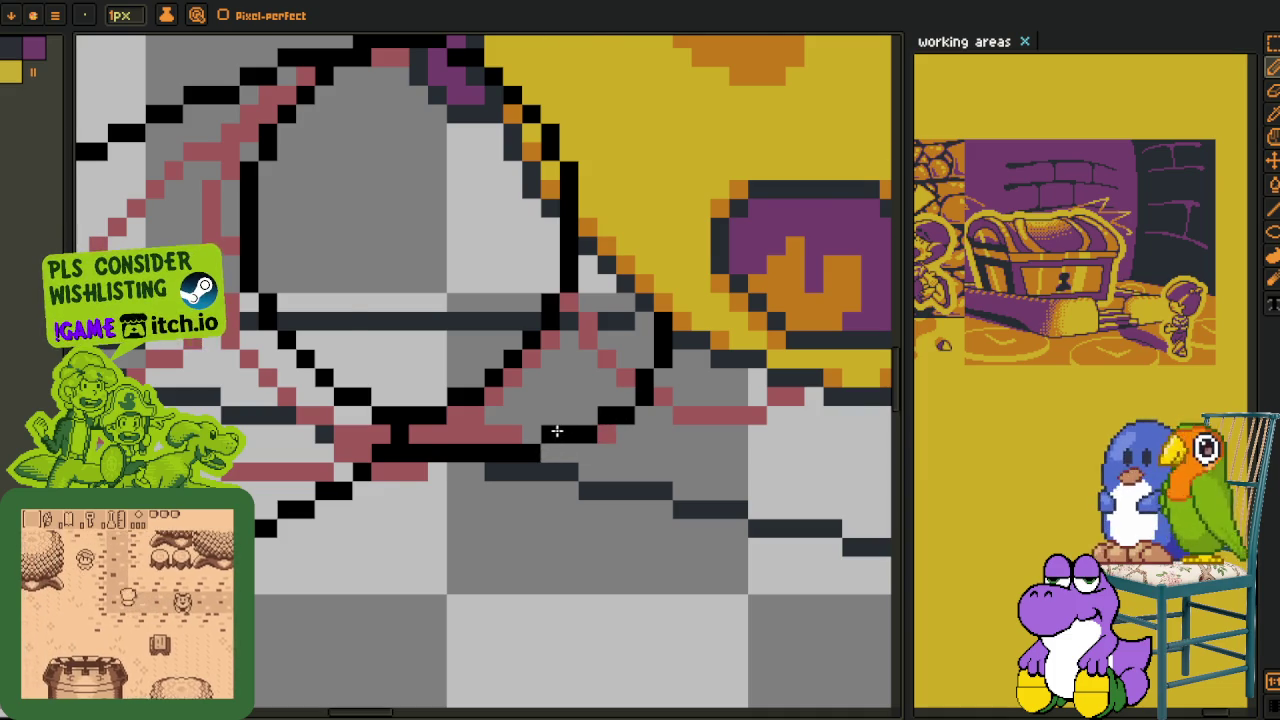
scroll(550, 435, "down", 2)
scroll(575, 303, "up", 2)
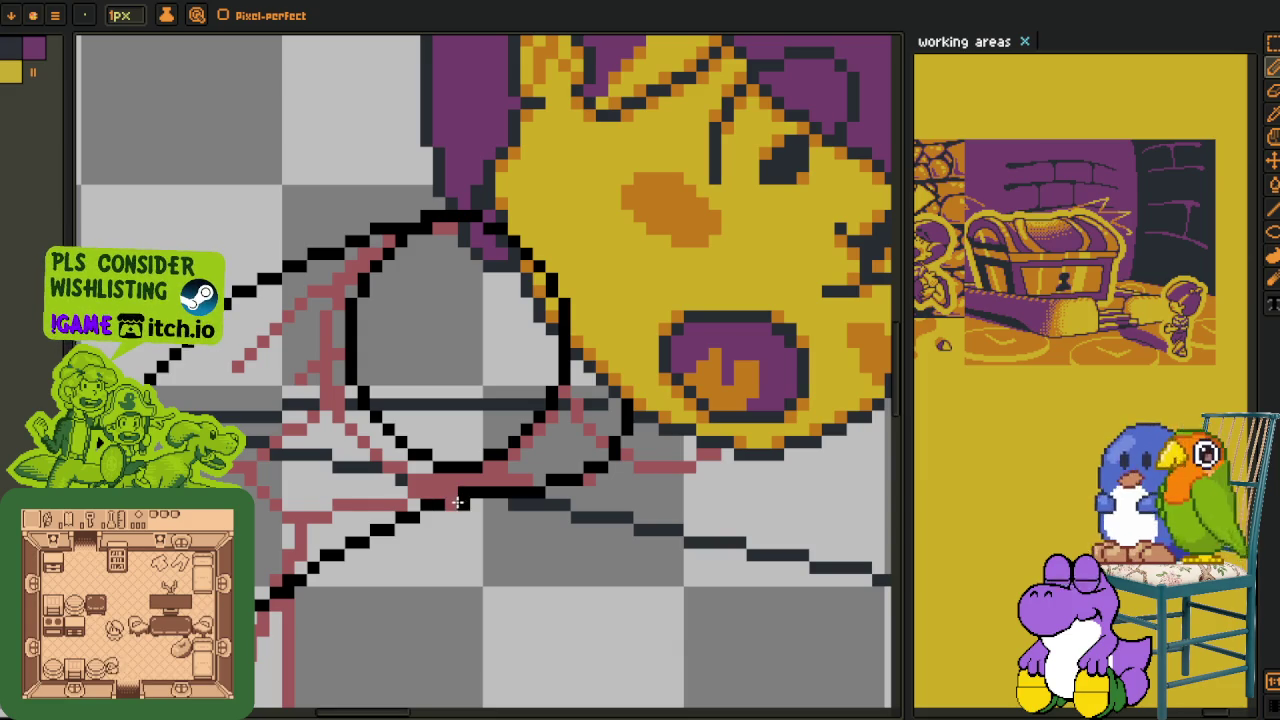
scroll(457, 502, "down", 2)
scroll(483, 456, "down", 1)
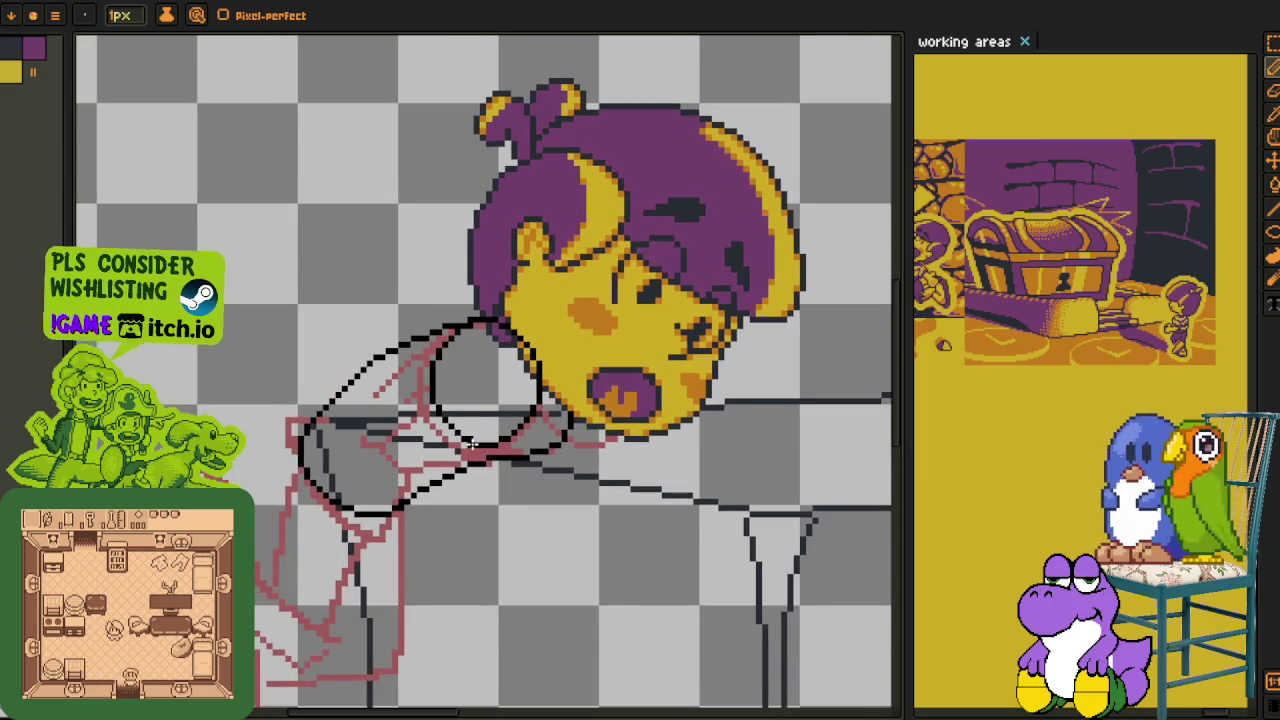
scroll(473, 444, "up", 2)
scroll(460, 400, "up", 2)
scroll(420, 360, "up", 1)
scroll(409, 345, "up", 1)
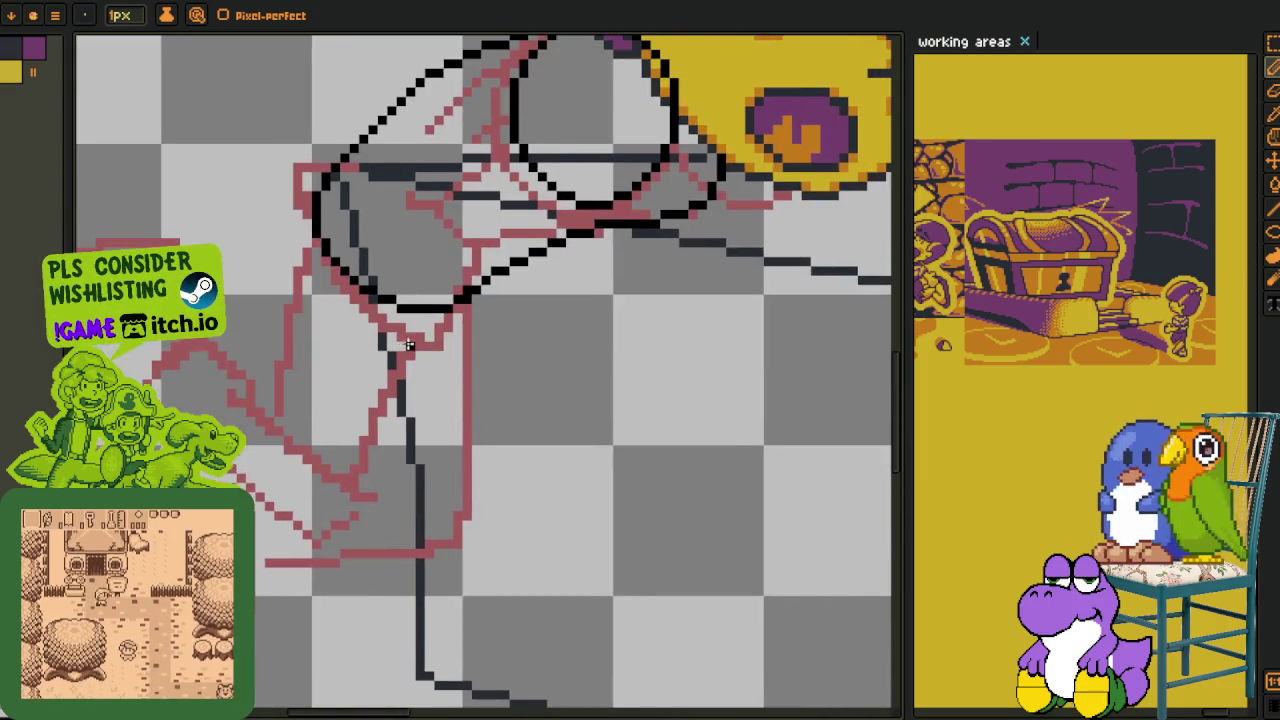
scroll(448, 325, "up", 1)
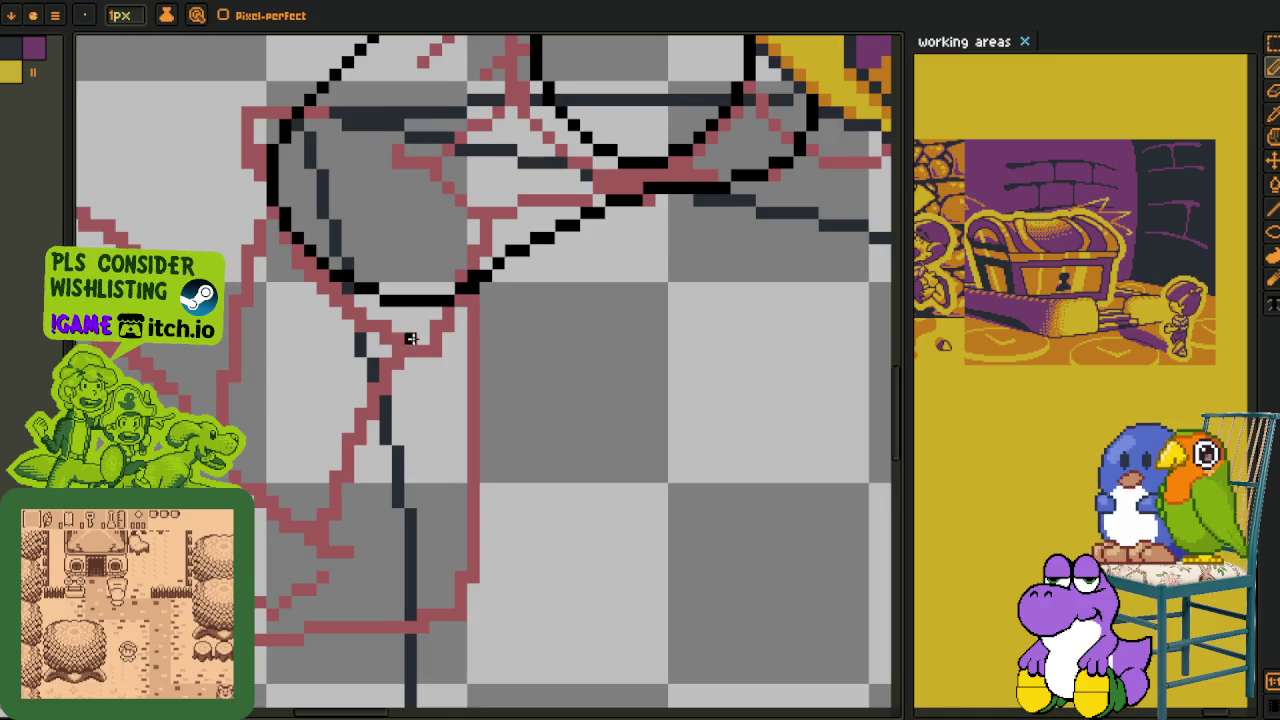
scroll(423, 337, "down", 1)
scroll(374, 248, "down", 1)
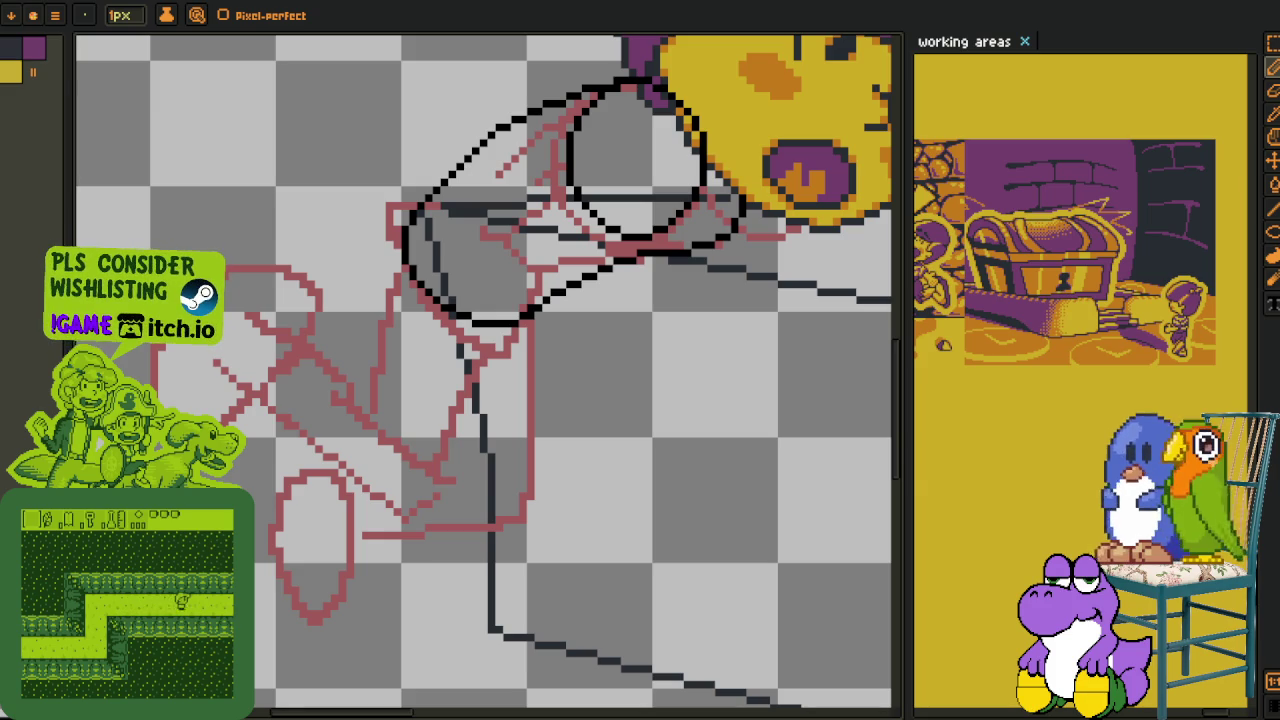
scroll(498, 376, "down", 2)
key("ctrl+s")
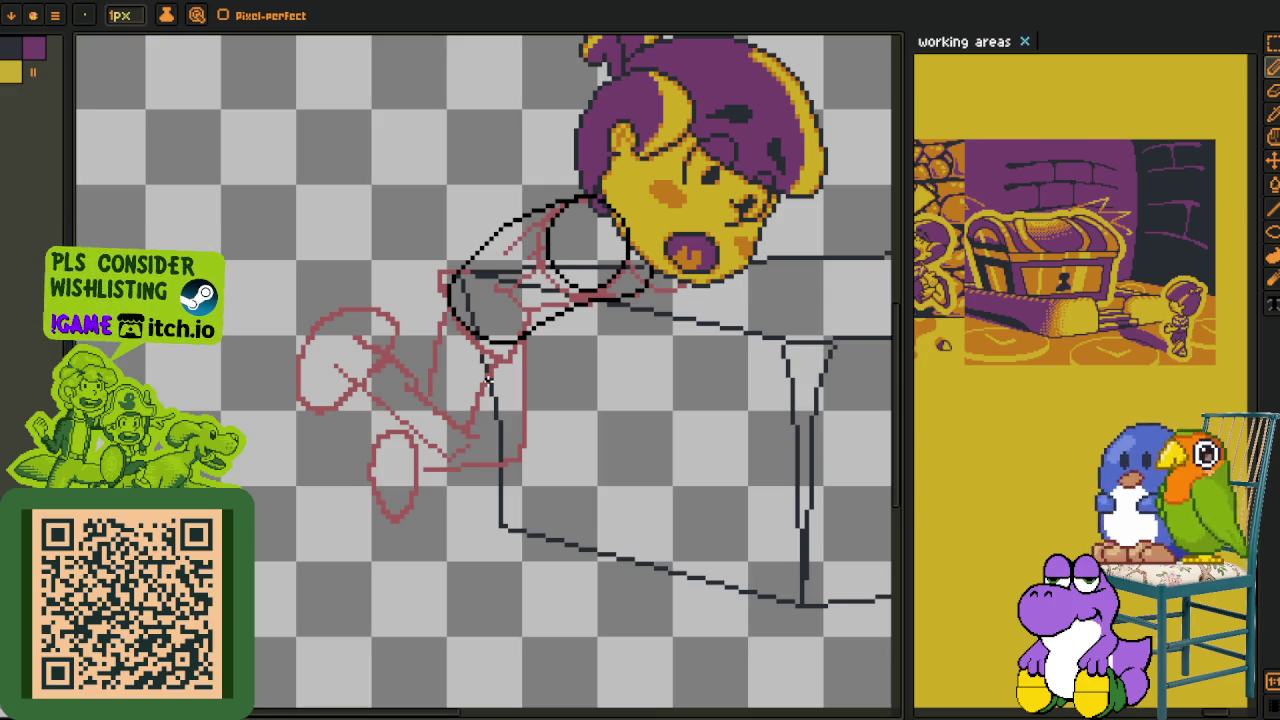
- Pick the black colour, discard a stray diagonal, and commit the transformed arm outline
scroll(488, 380, "up", 1)
scroll(488, 370, "up", 1)
scroll(420, 390, "down", 1)
scroll(370, 395, "up", 2)
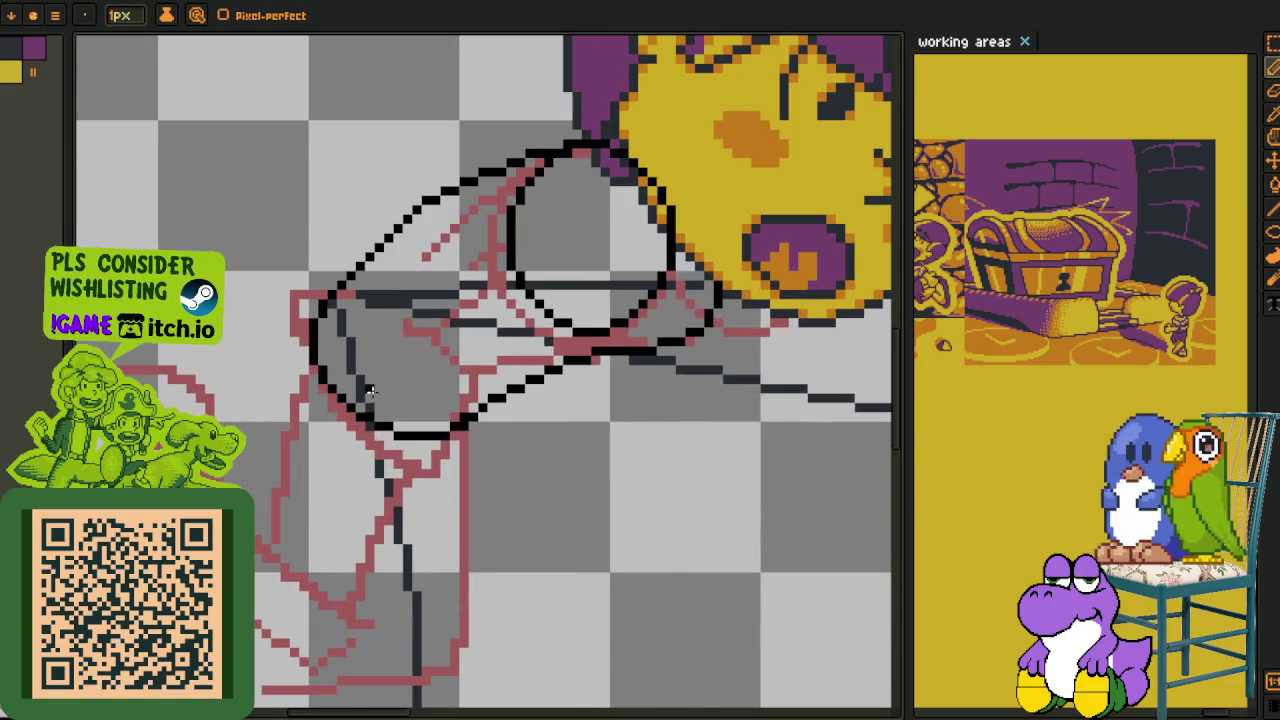
key("alt")
scroll(415, 335, "down", 1)
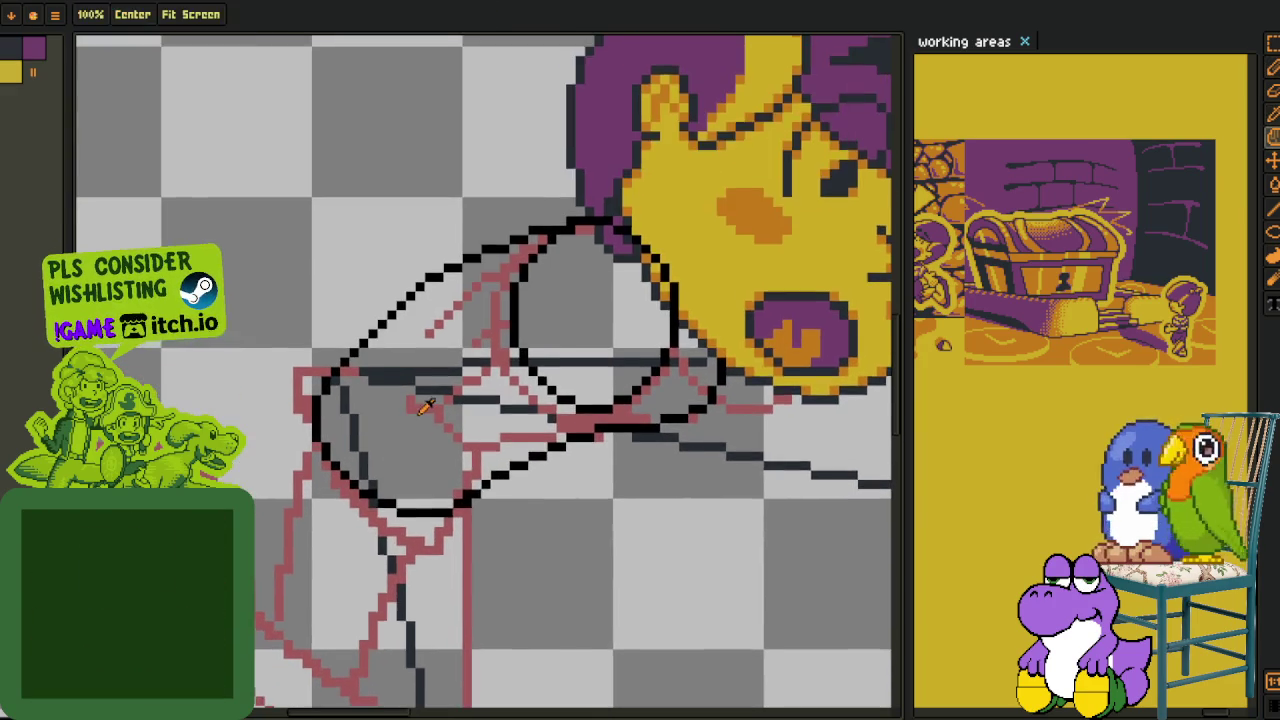
scroll(457, 443, "up", 1)
scroll(480, 486, "up", 1)
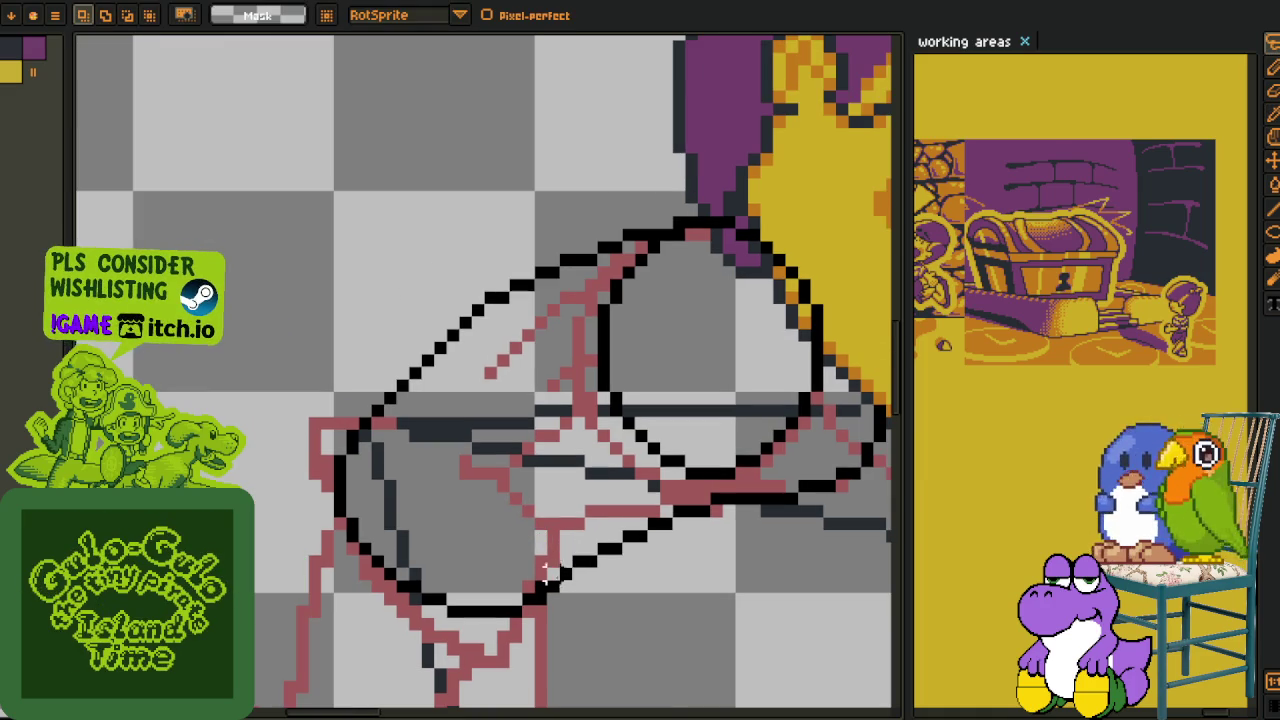
left_click_drag(552, 592, 415, 400)
key("ctrl+z")
key("Return")
- Save the drawing and bring the lower arm sketch into view
scroll(600, 512, "down", 1)
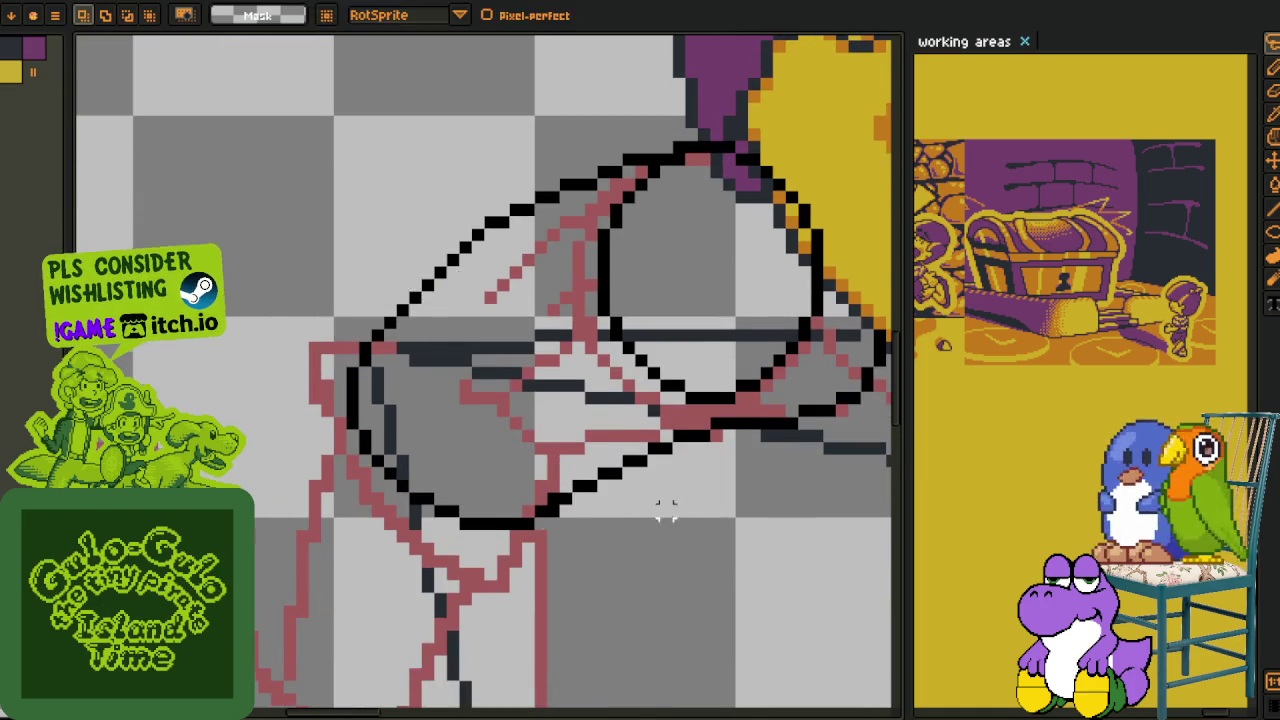
scroll(503, 448, "down", 1)
key("ctrl+s")
scroll(460, 430, "up", 1)
scroll(420, 415, "up", 1)
key("i")
scroll(419, 413, "down", 1)
scroll(419, 413, "down", 1)
scroll(400, 420, "up", 2)
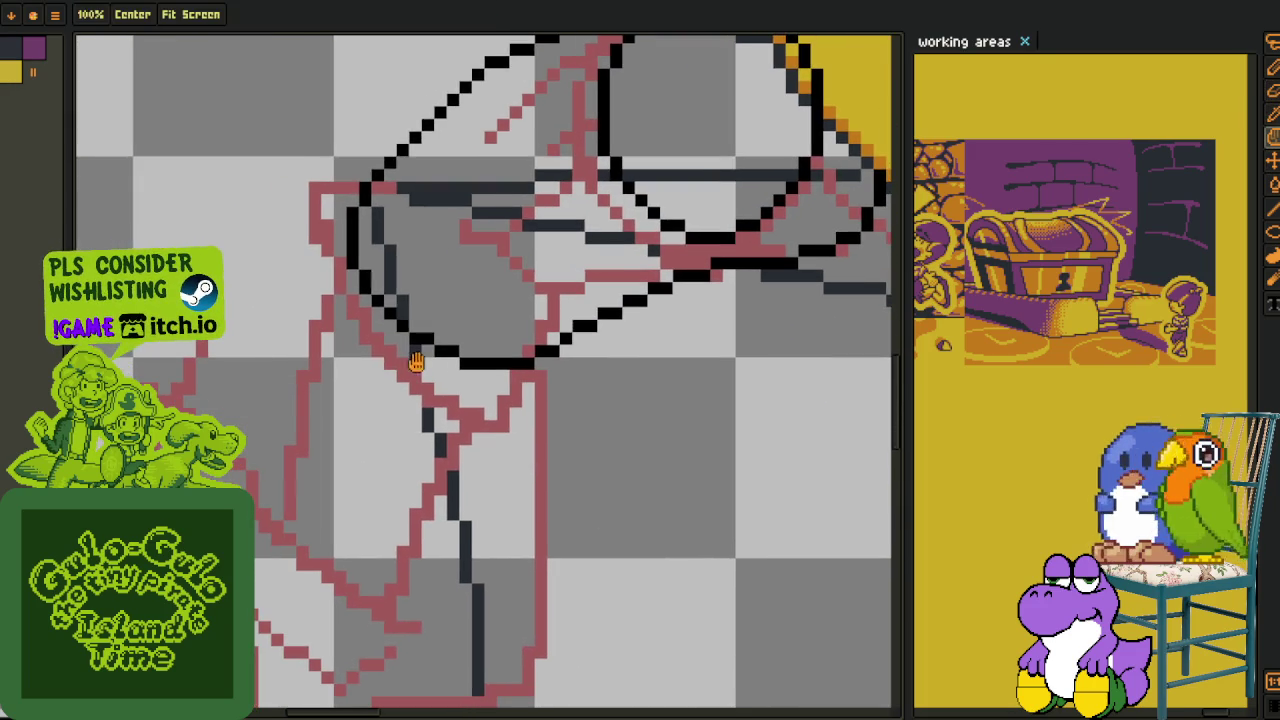
left_click_drag(292, 446, 414, 366)
key("b")
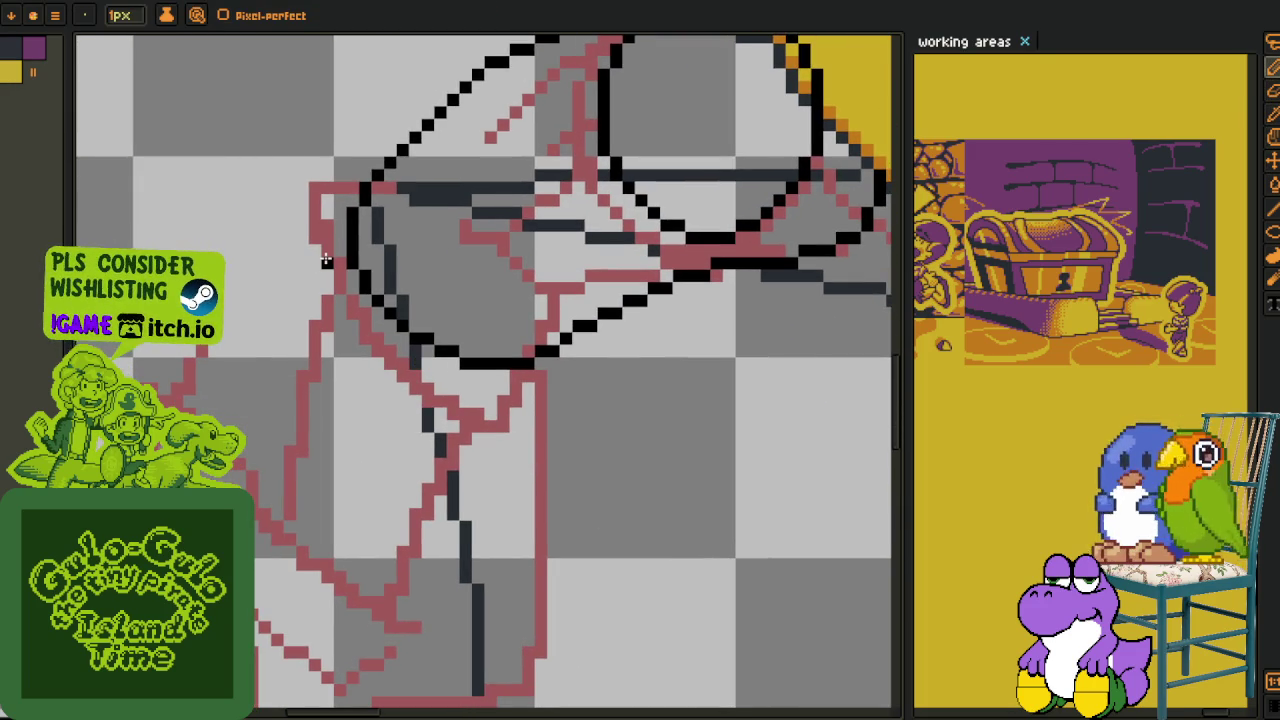
- Ink black diagonal outline strokes down the arm, joining them to the earlier line
scroll(325, 260, "down", 1)
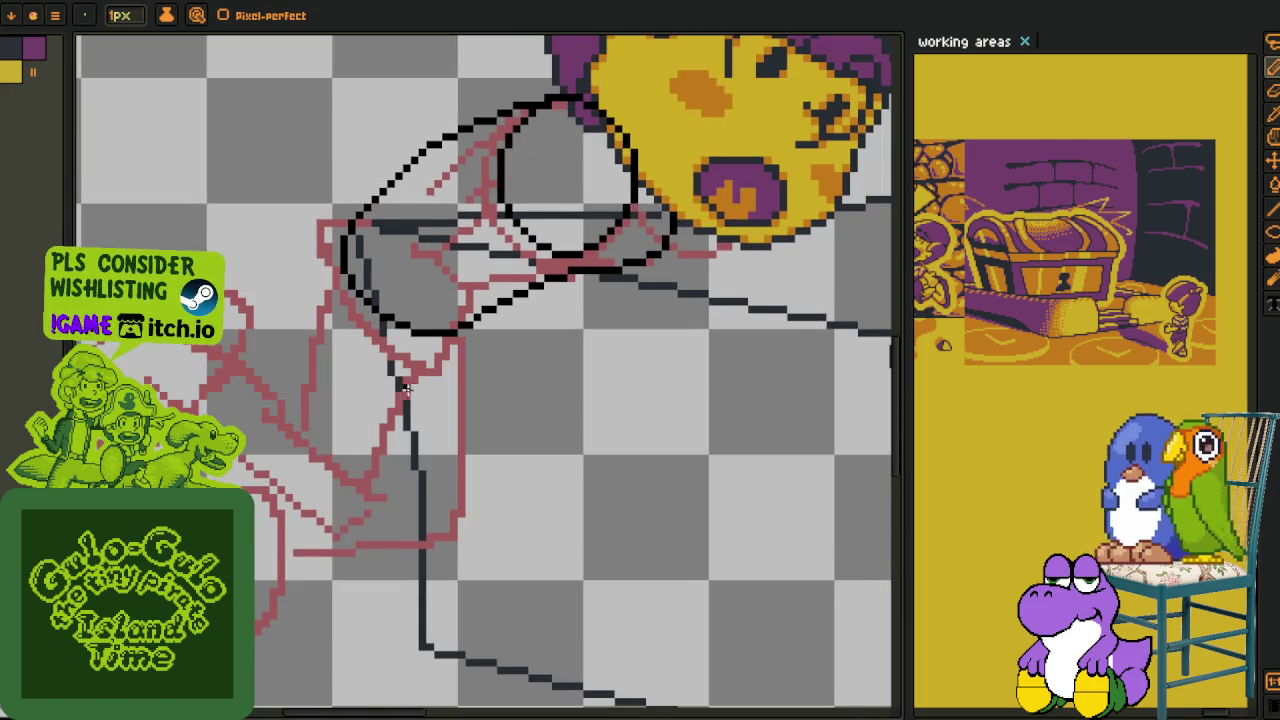
scroll(410, 372, "down", 1)
scroll(413, 370, "down", 1)
scroll(443, 363, "up", 1)
scroll(437, 377, "up", 1)
scroll(430, 400, "up", 1)
scroll(409, 505, "down", 2)
scroll(343, 500, "up", 2)
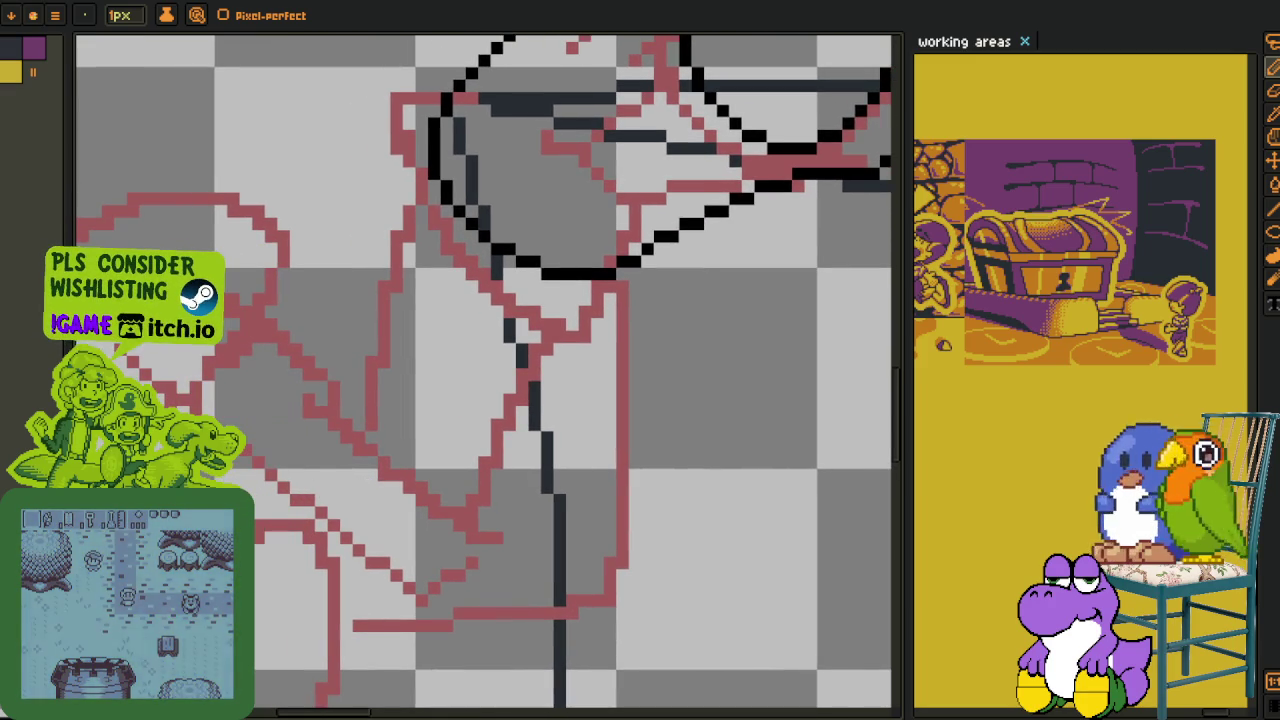
left_click_drag(242, 452, 373, 548)
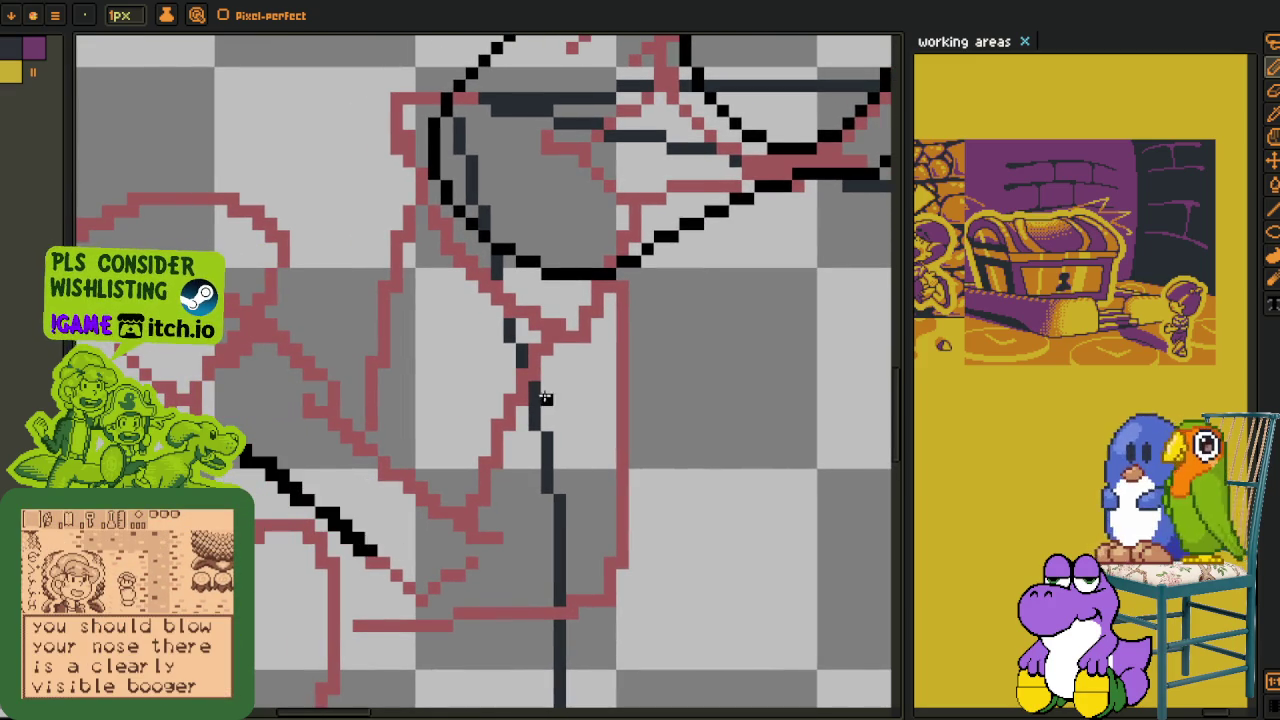
left_click_drag(571, 313, 485, 485)
scroll(470, 510, "up", 1)
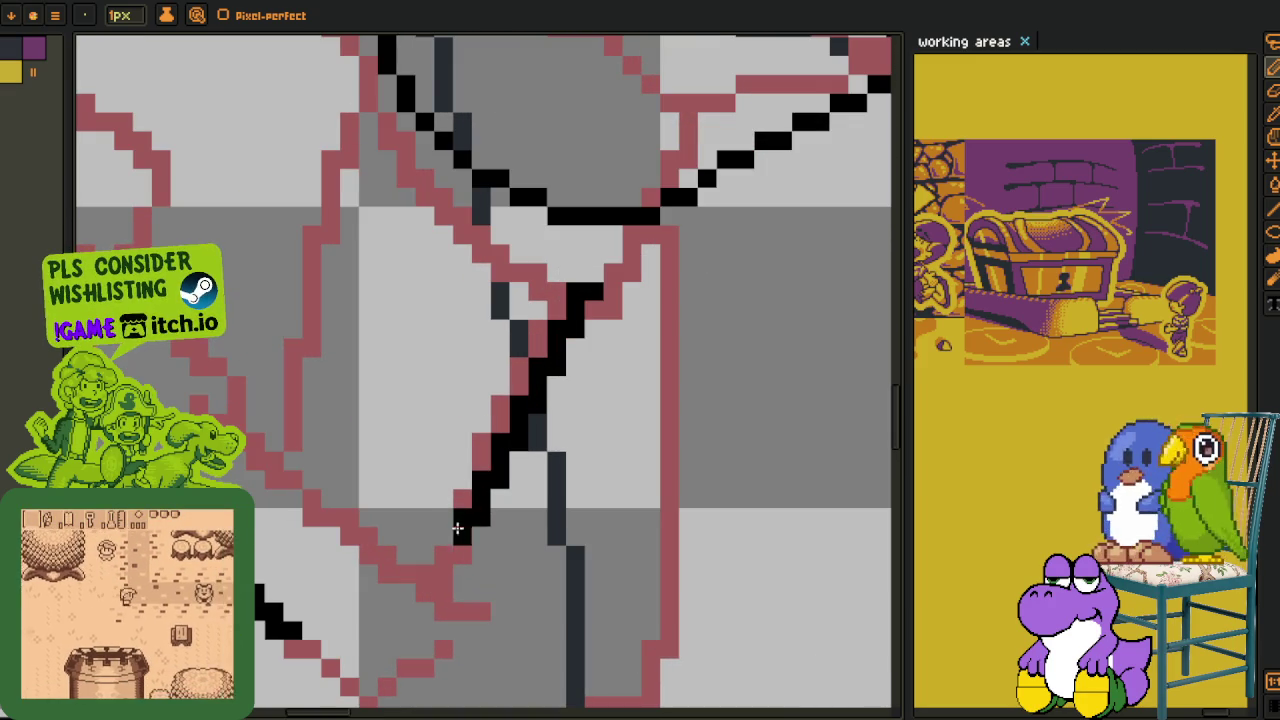
mouse_move(456, 537)
left_mouse_down()
mouse_move(345, 625)
mouse_move(262, 532)
left_mouse_up()
- Erase the excess pixels from the lower diagonal outline
scroll(329, 594, "left", 2)
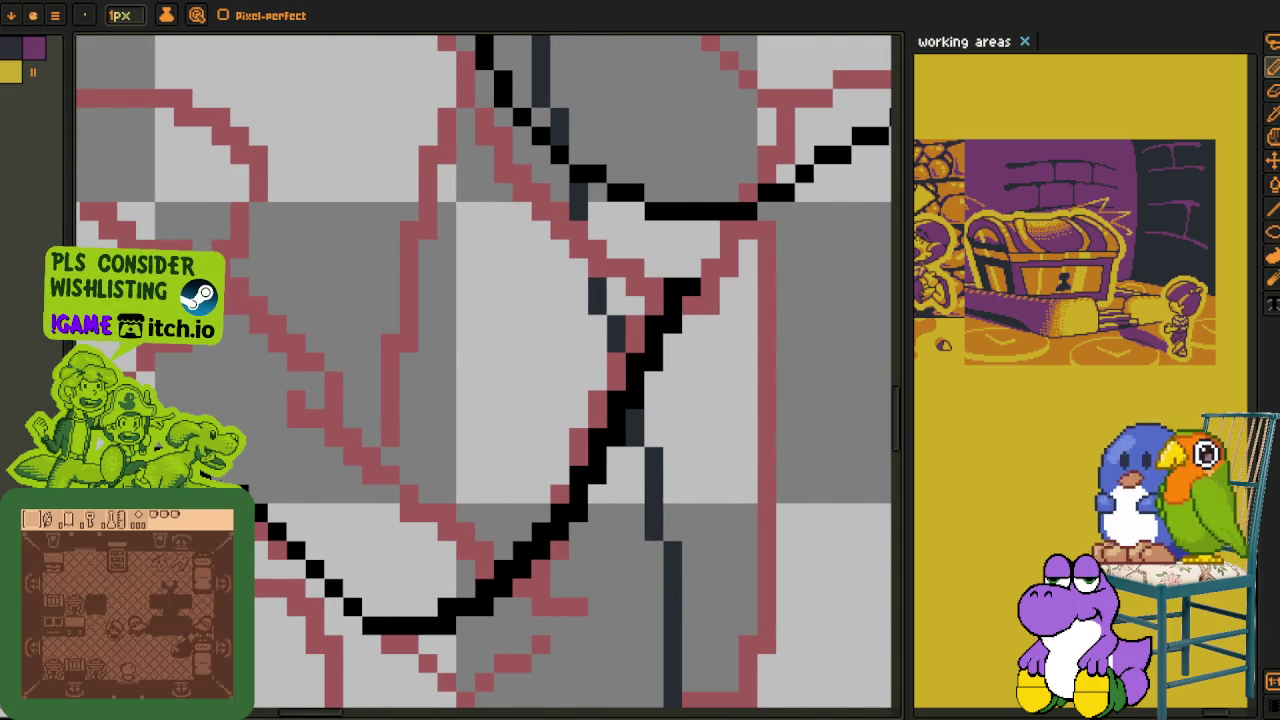
scroll(480, 434, "down", 2)
scroll(390, 582, "up", 3)
mouse_move(323, 650)
left_mouse_down()
mouse_move(415, 612)
mouse_move(510, 540)
mouse_move(663, 234)
left_mouse_up()
- Ink a clean diagonal down the arm's edge and a long outline line up the arm
scroll(556, 347, "down", 3)
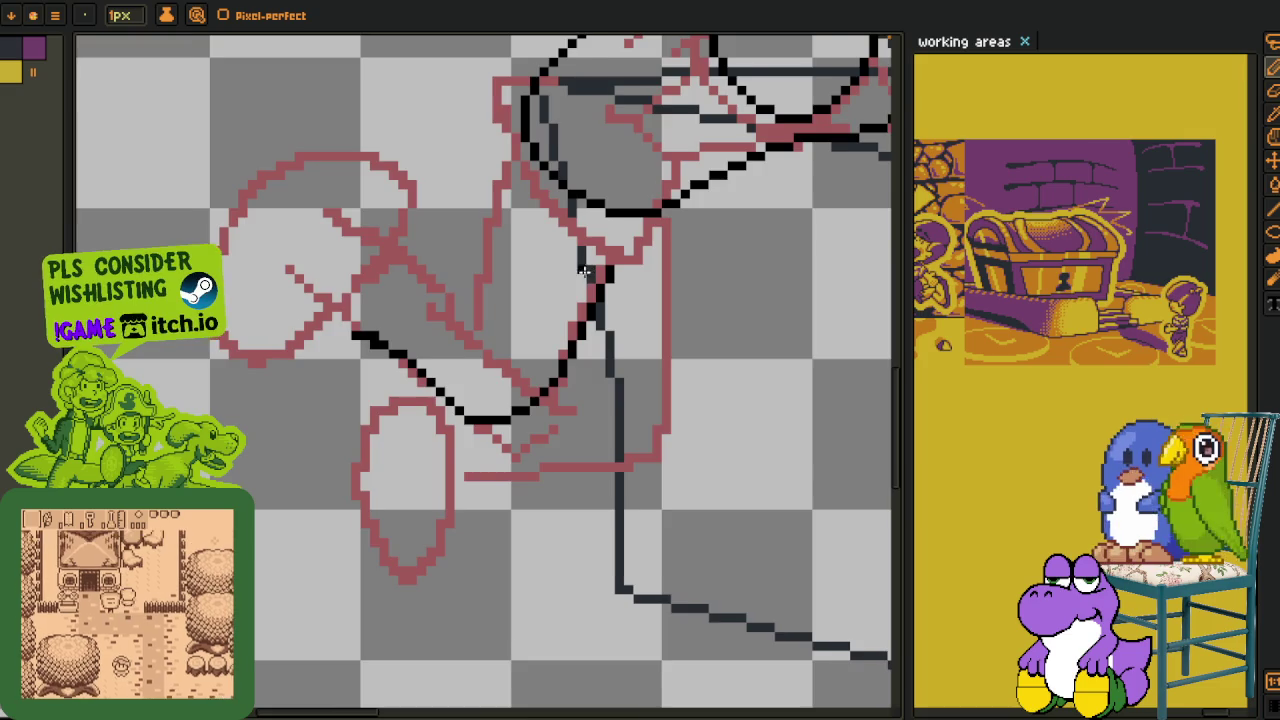
scroll(556, 347, "up", 1)
scroll(509, 300, "up", 1)
scroll(495, 184, "up", 1)
scroll(509, 194, "up", 1)
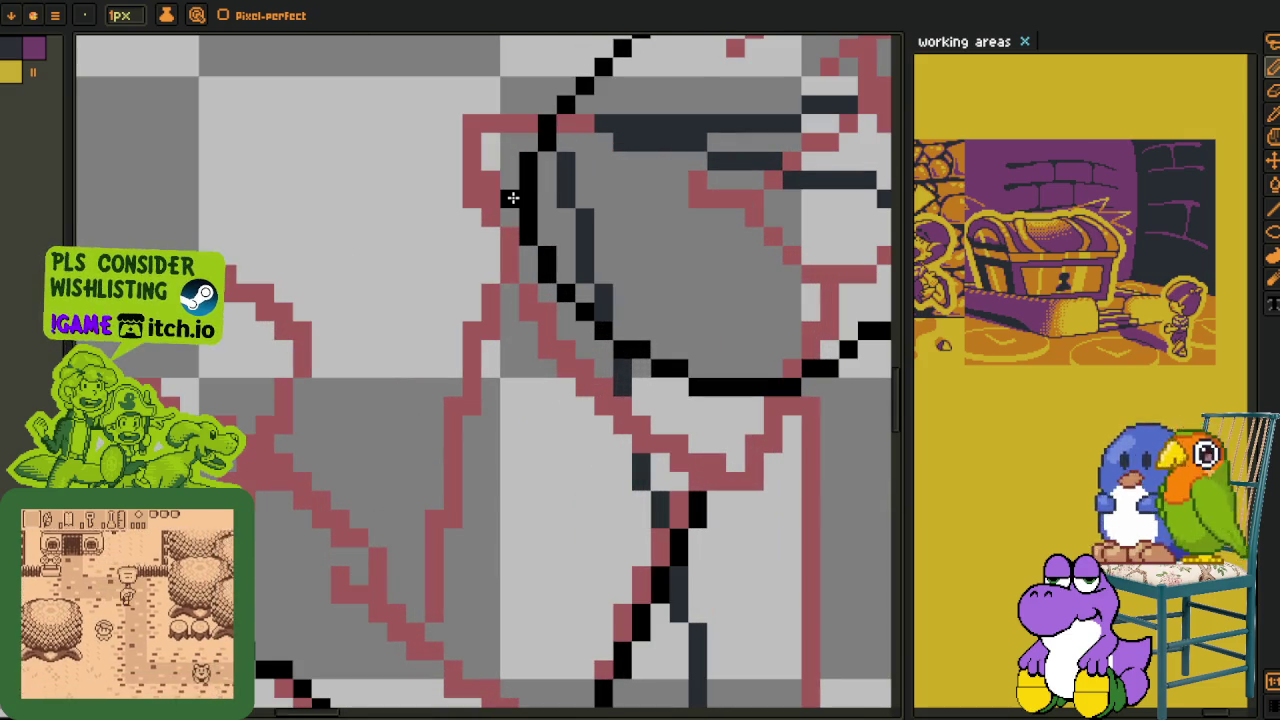
left_click_drag(512, 176, 450, 318)
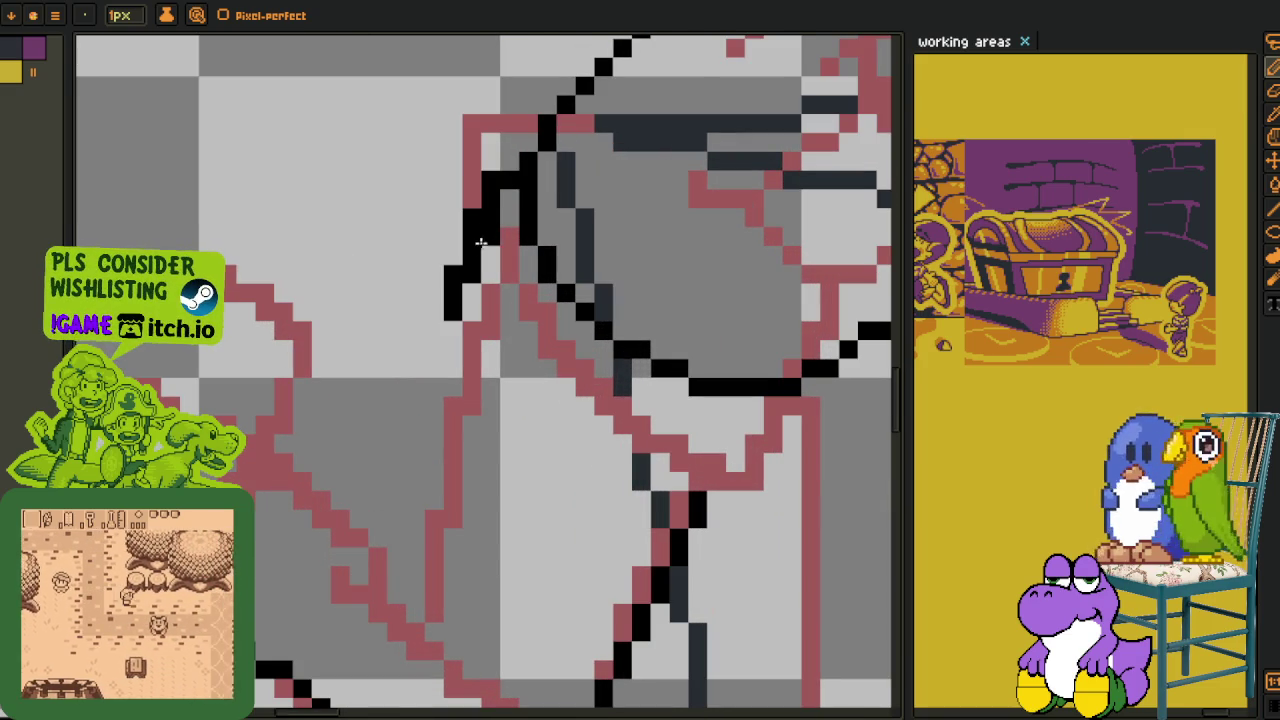
left_click_drag(487, 196, 436, 350)
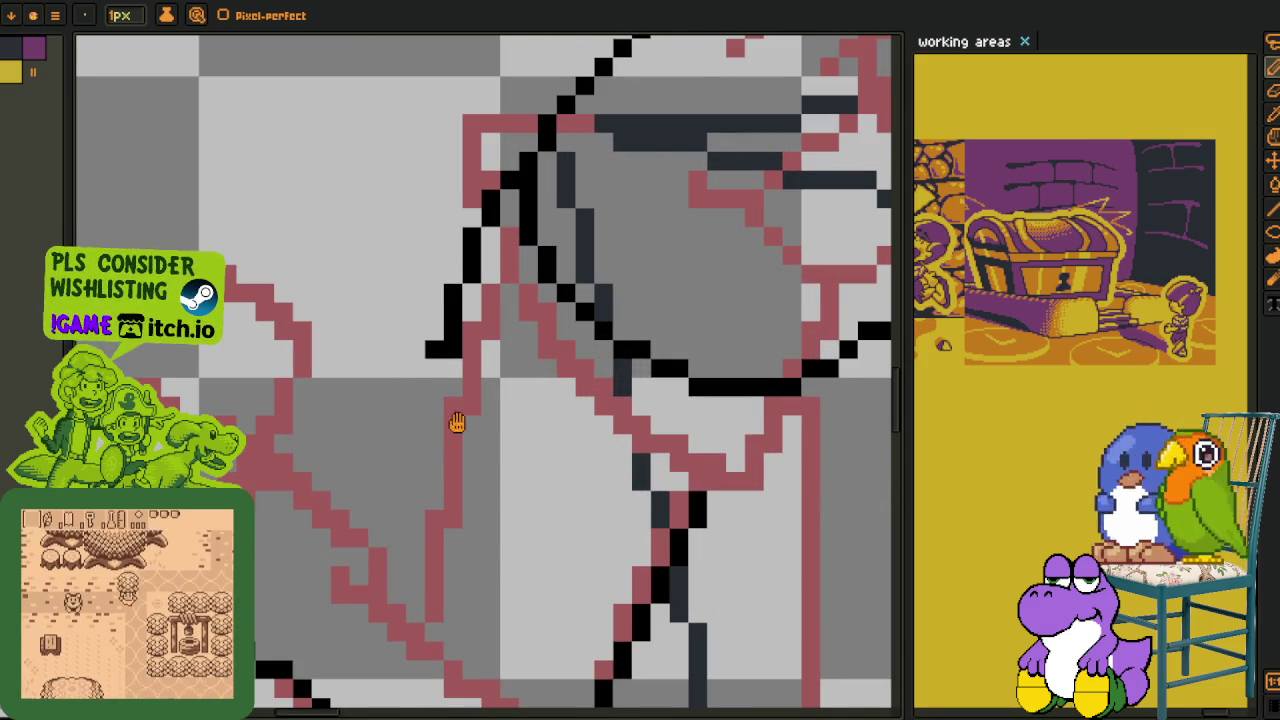
scroll(460, 460, "down", 2)
scroll(470, 446, "down", 2)
scroll(440, 444, "up", 2)
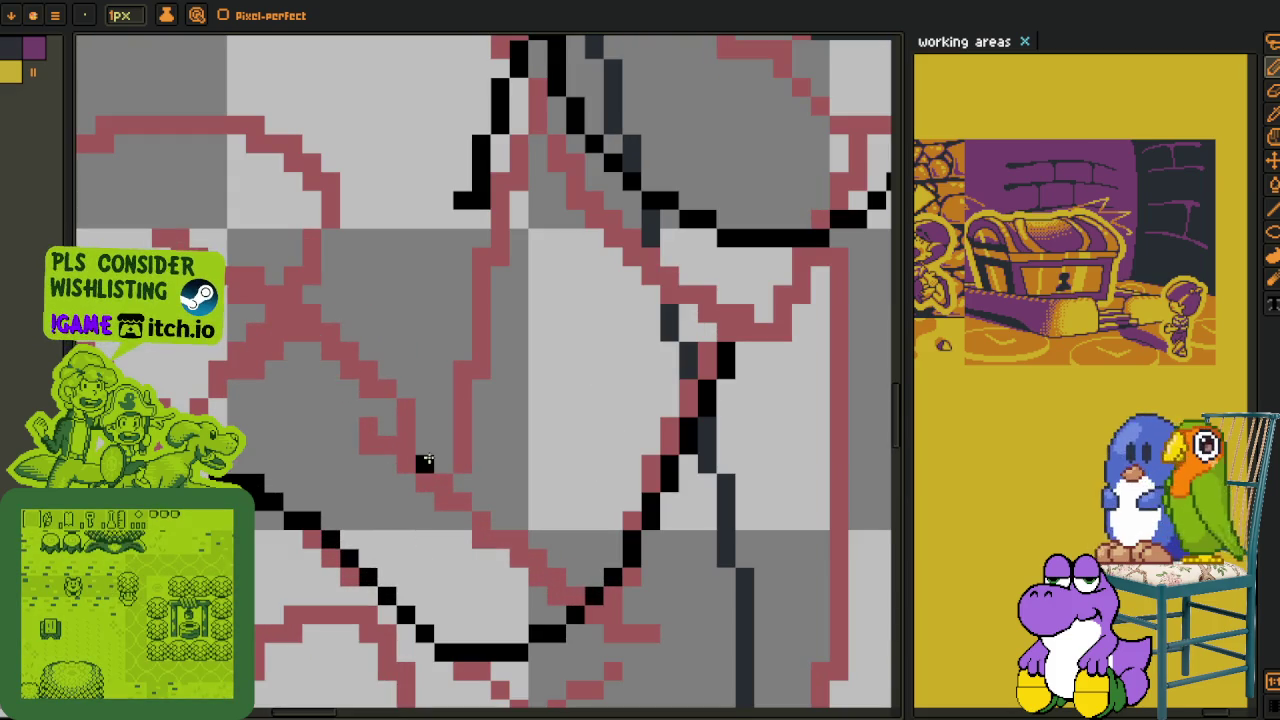
left_click_drag(426, 463, 460, 196)
- Add a diagonal stroke meeting the vertical line and tidy the single pixels at the junction
scroll(490, 420, "down", 3)
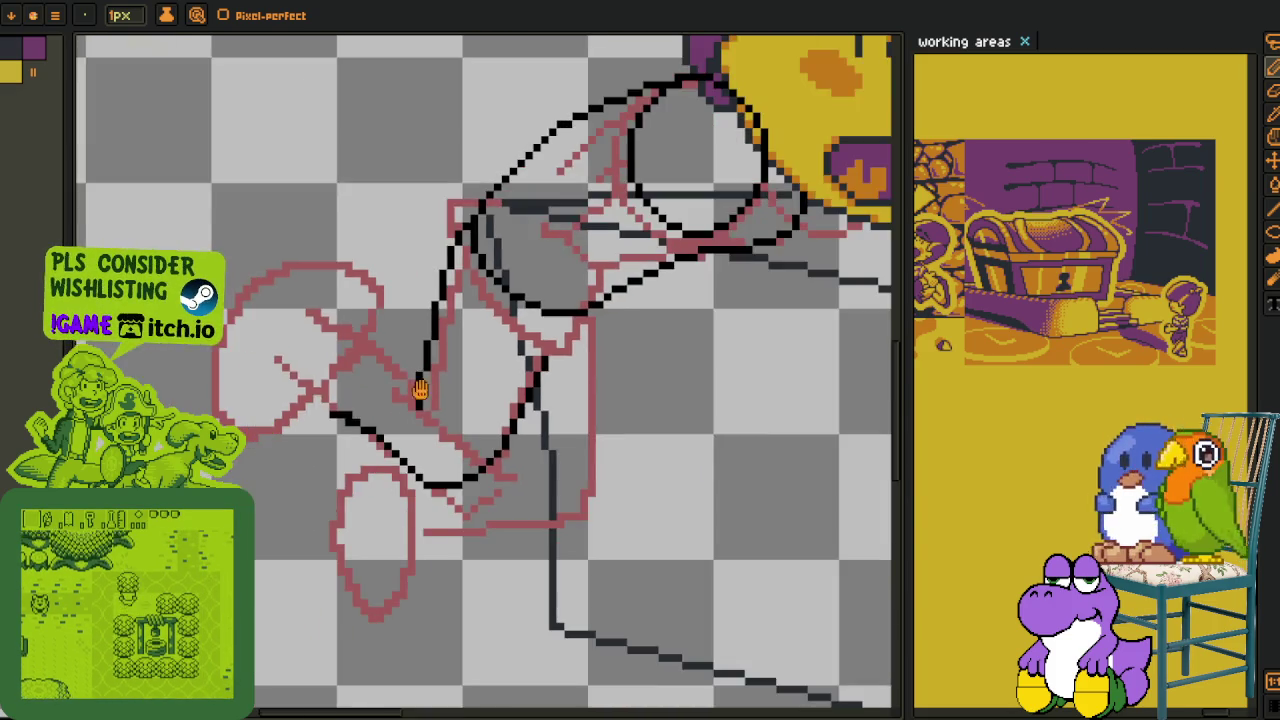
scroll(500, 452, "up", 1)
scroll(500, 452, "down", 1)
scroll(500, 440, "up", 2)
scroll(527, 380, "up", 2)
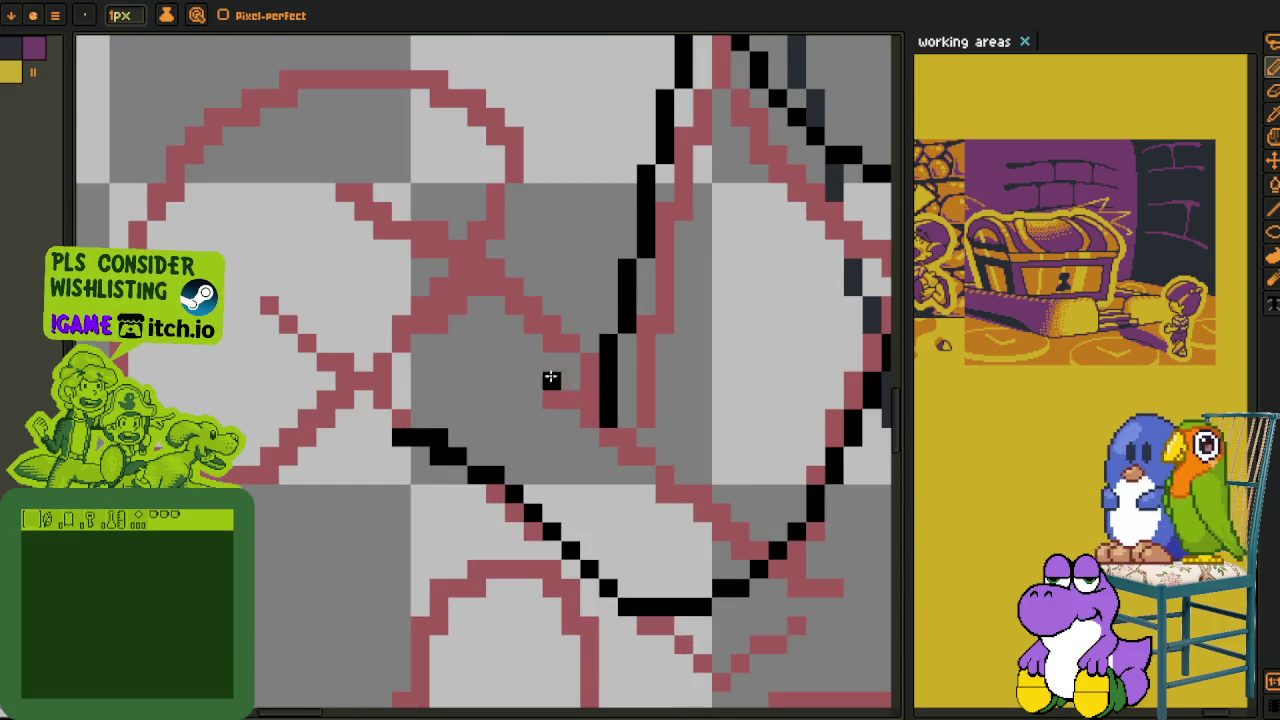
scroll(583, 447, "up", 1)
mouse_move(616, 402)
left_mouse_down()
mouse_move(537, 323)
mouse_move(457, 286)
mouse_move(593, 376)
left_mouse_up()
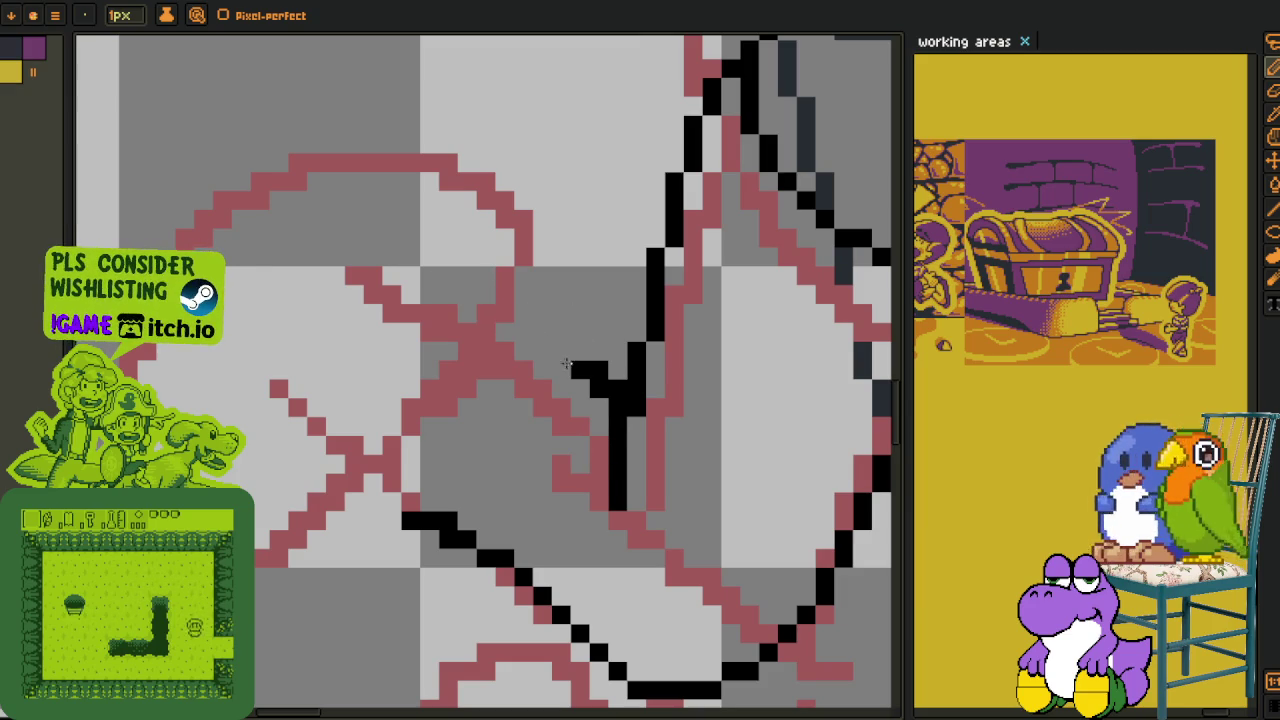
left_click(591, 390)
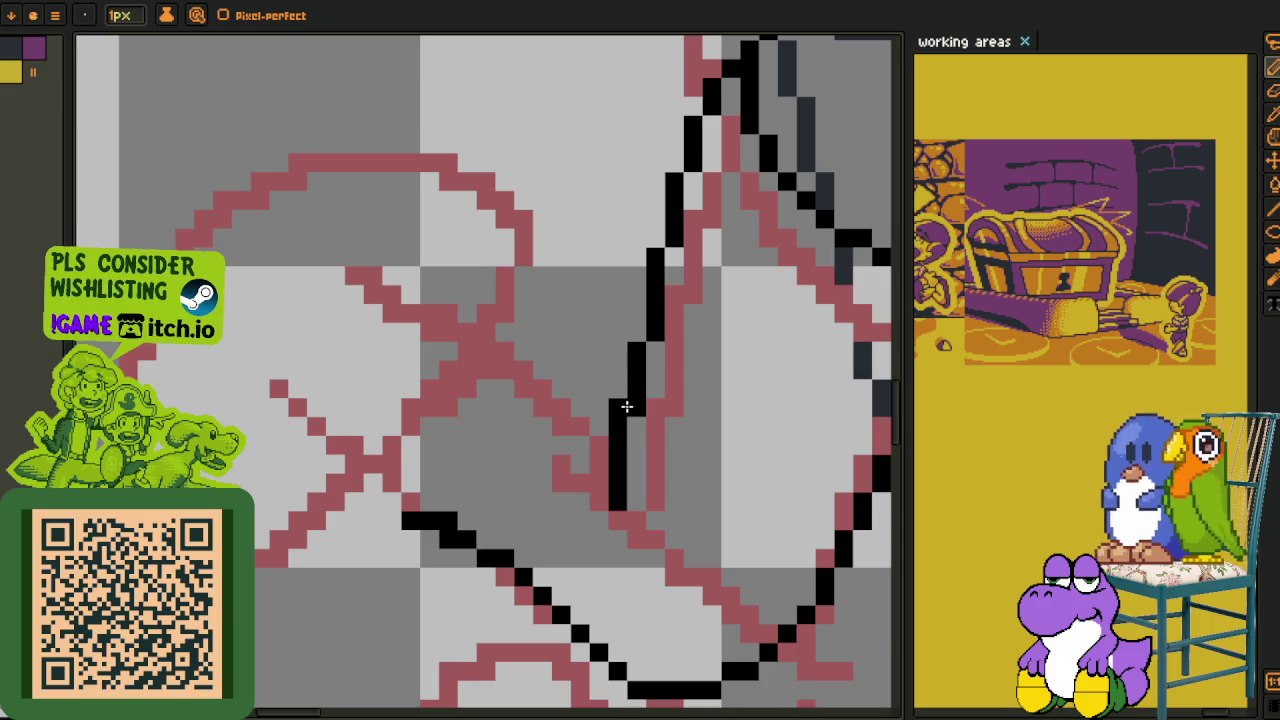
left_click(579, 445)
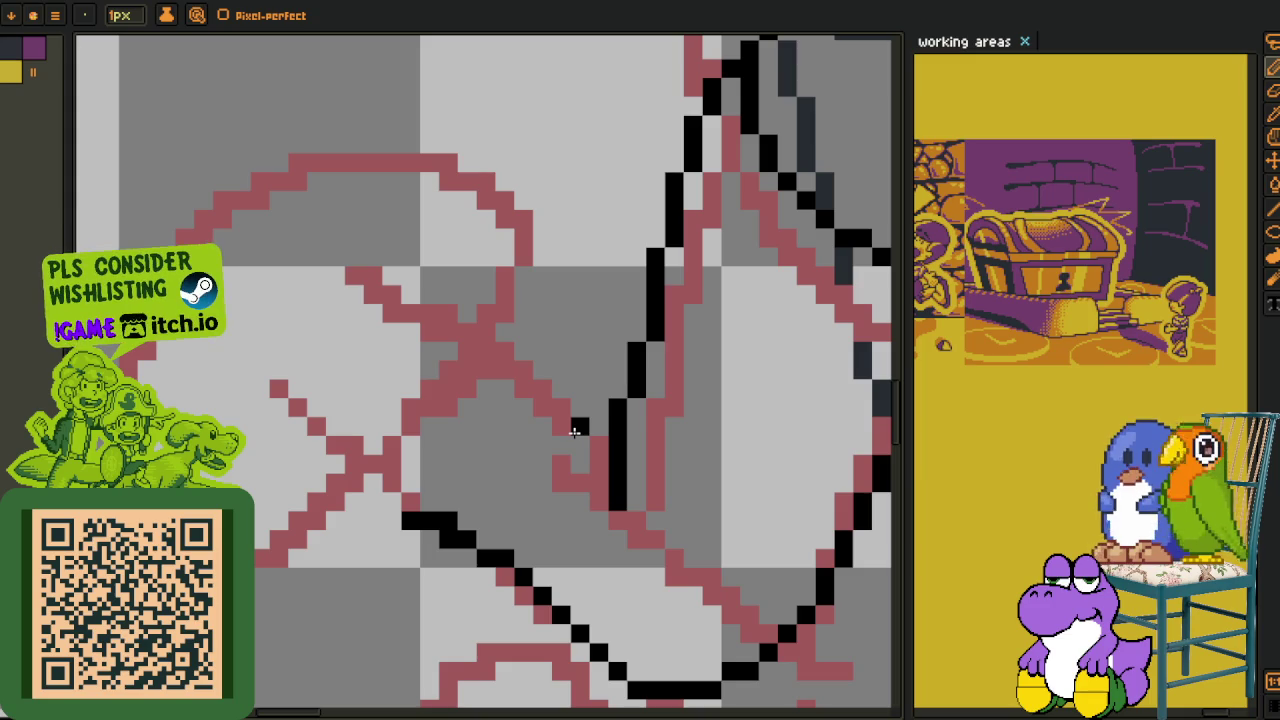
scroll(575, 431, "down", 3)
scroll(506, 385, "up", 1)
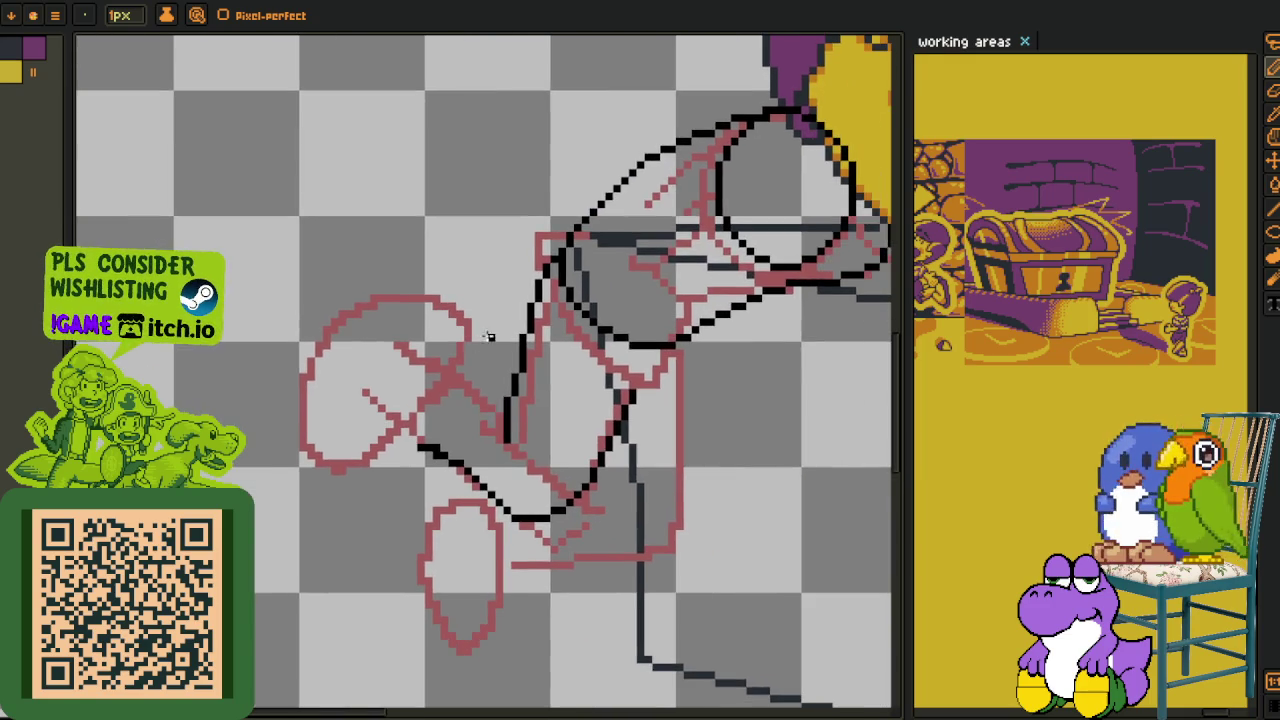
- Add two connecting black pixels and extend the vertical hand outline downward
scroll(506, 385, "up", 1)
scroll(506, 385, "up", 1)
left_click(495, 502)
left_click(476, 519)
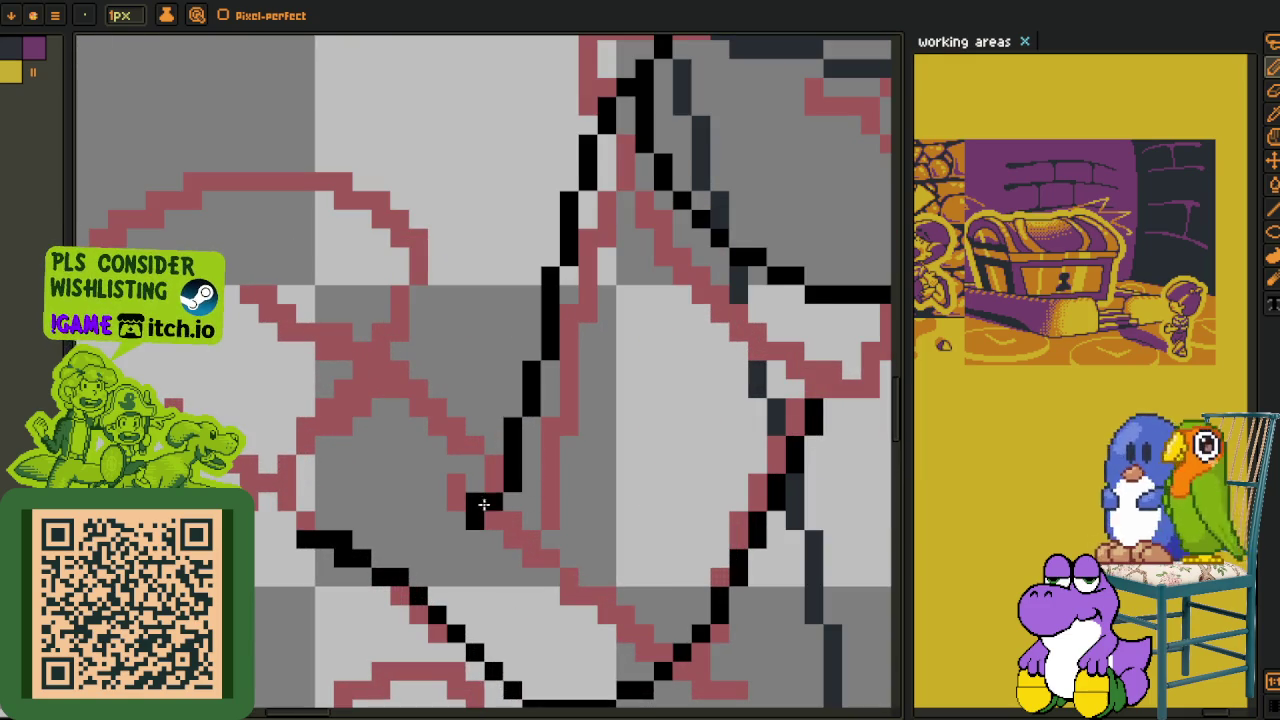
left_click_drag(512, 485, 512, 522)
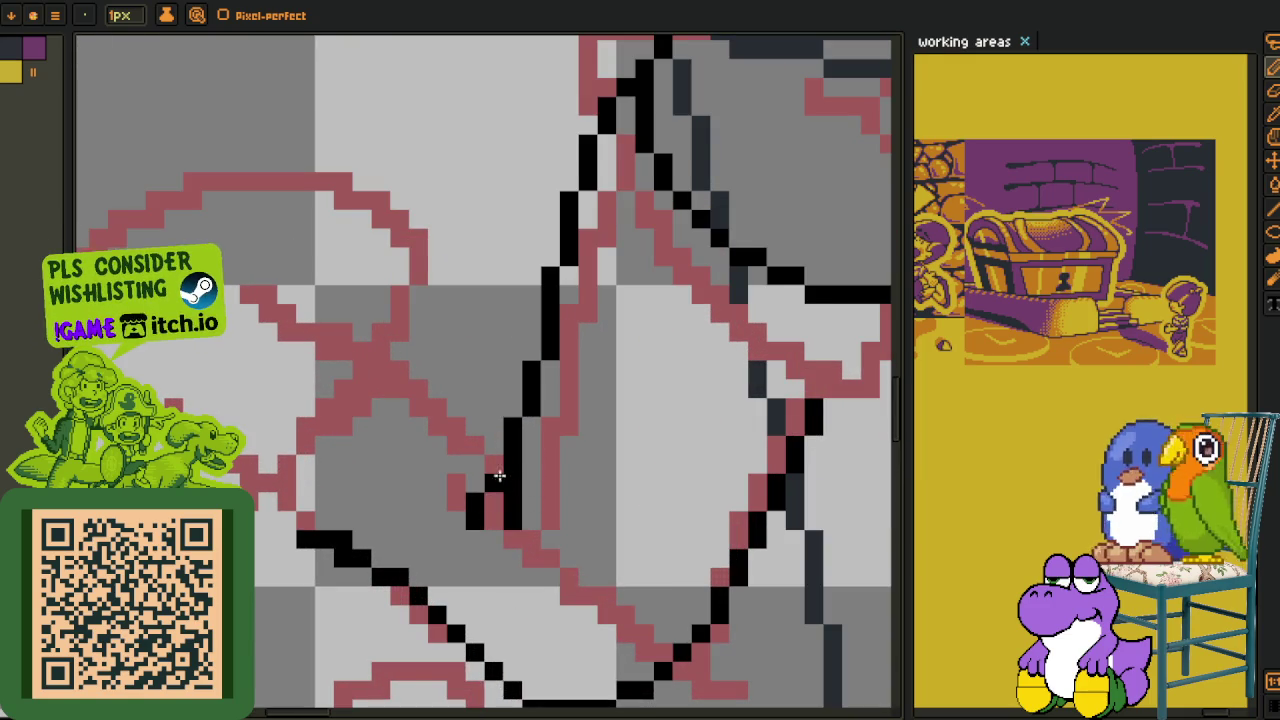
- Ink a clean diagonal line reaching the top of the vertical hand stroke
left_click_drag(498, 426, 411, 347)
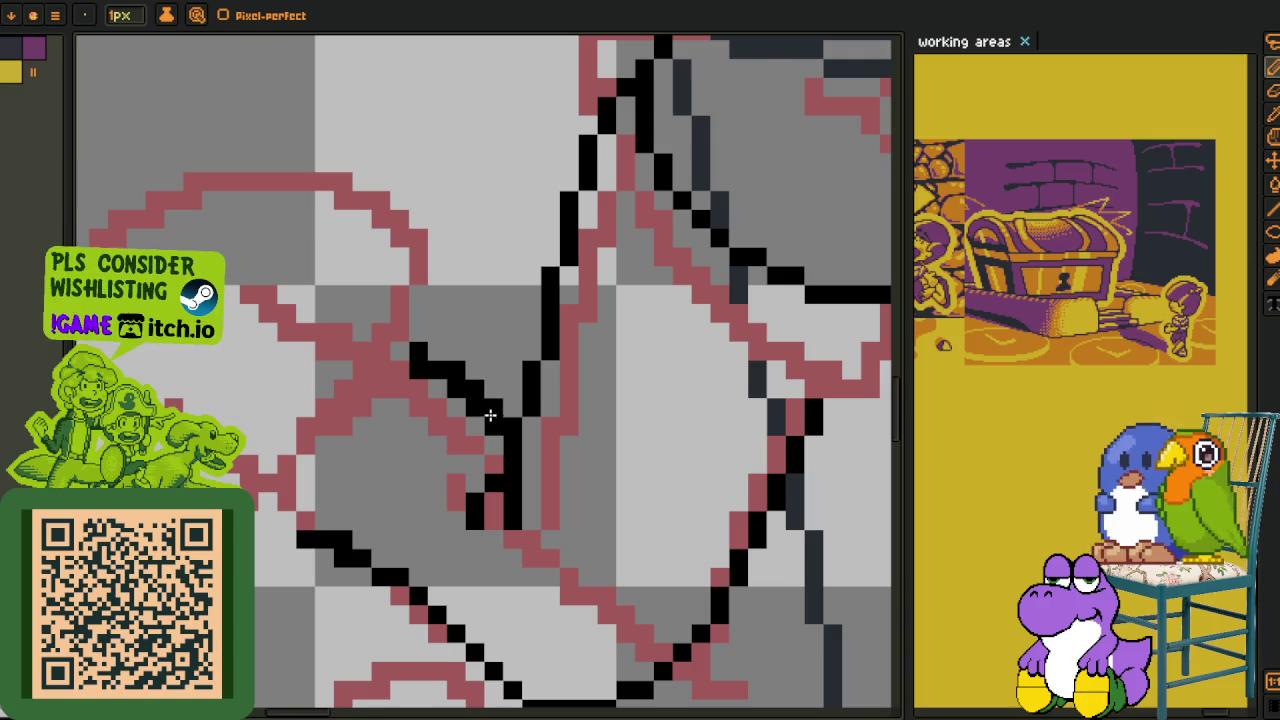
left_click_drag(487, 420, 402, 352)
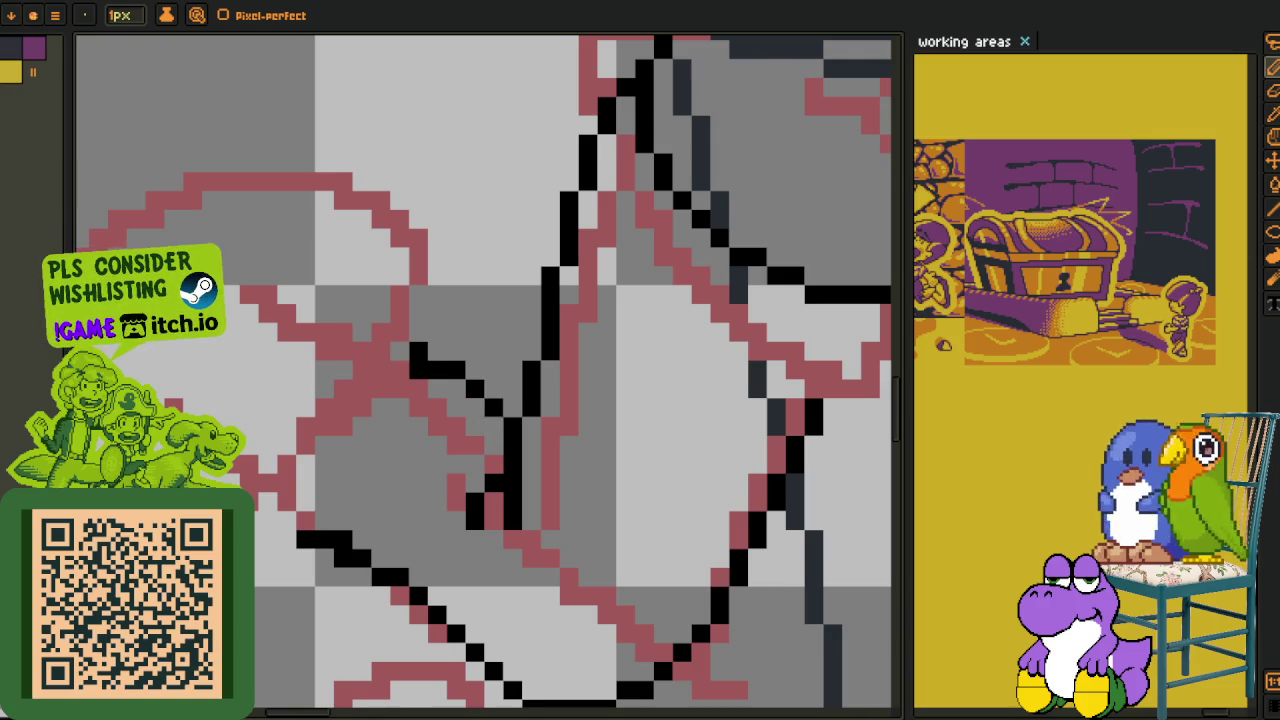
mouse_move(411, 355)
left_mouse_down()
mouse_move(425, 388)
mouse_move(393, 382)
left_mouse_up()
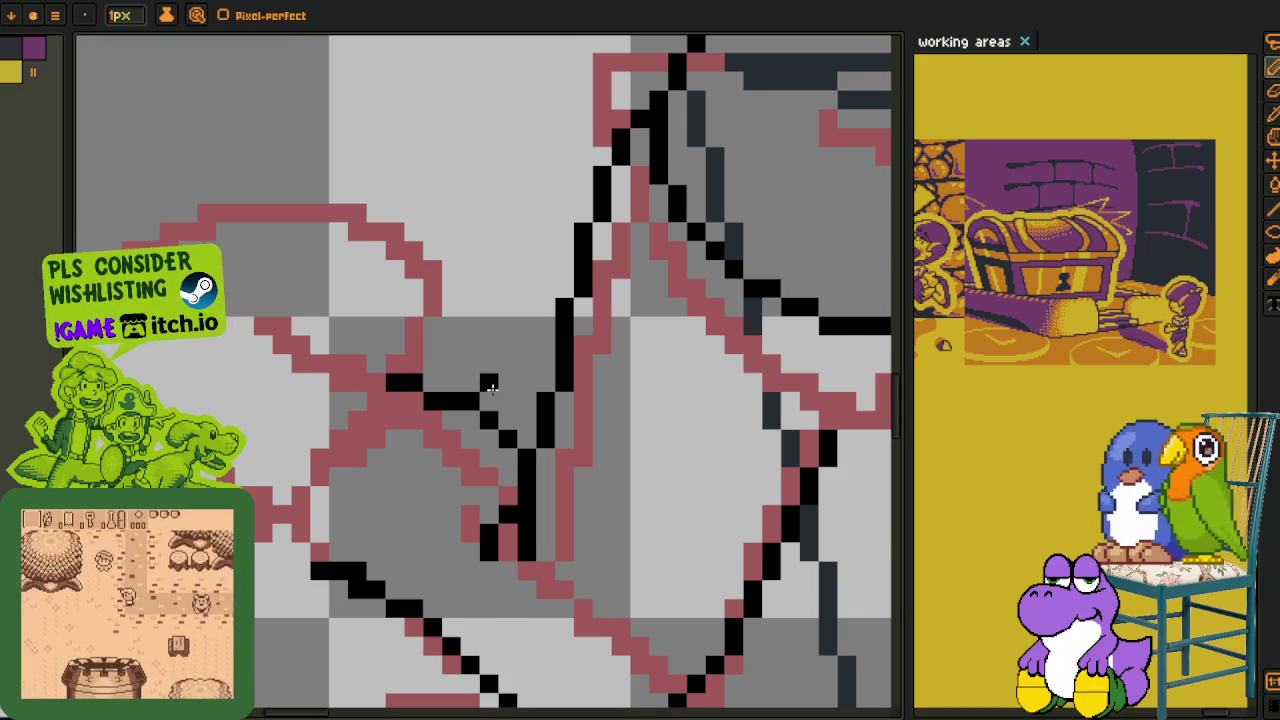
scroll(468, 398, "down", 2)
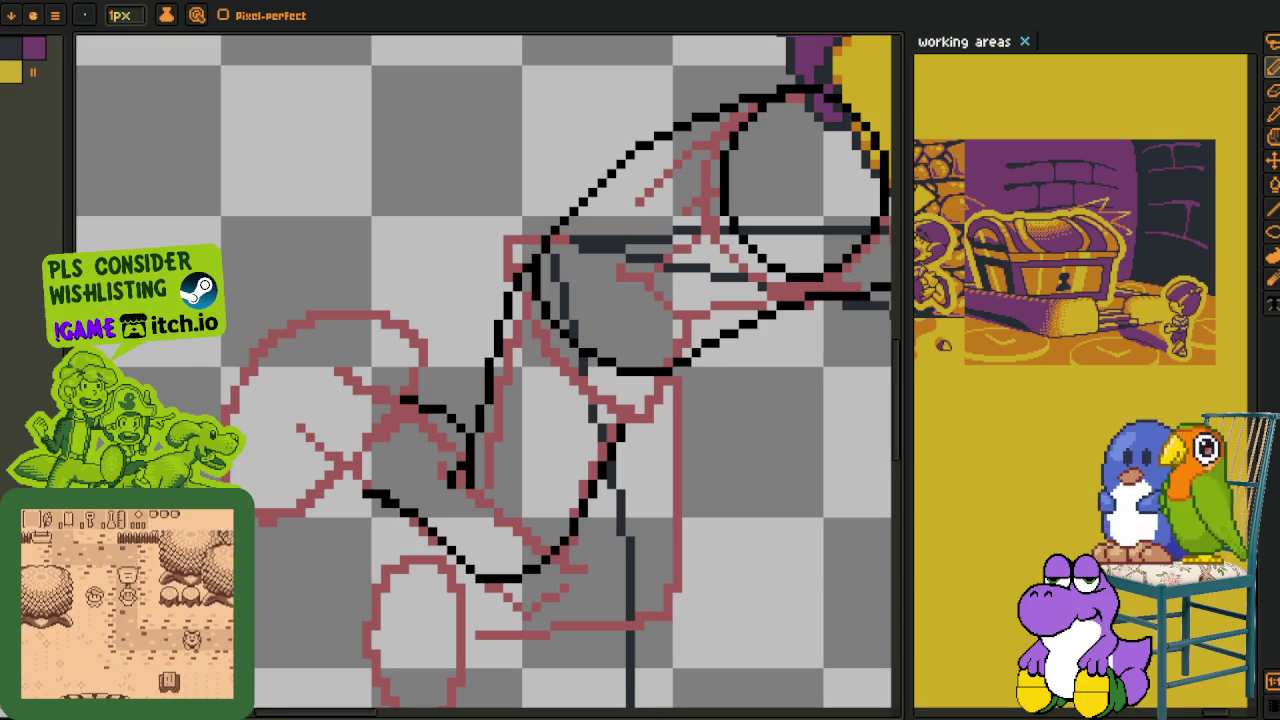
scroll(508, 400, "up", 2)
scroll(463, 420, "up", 2)
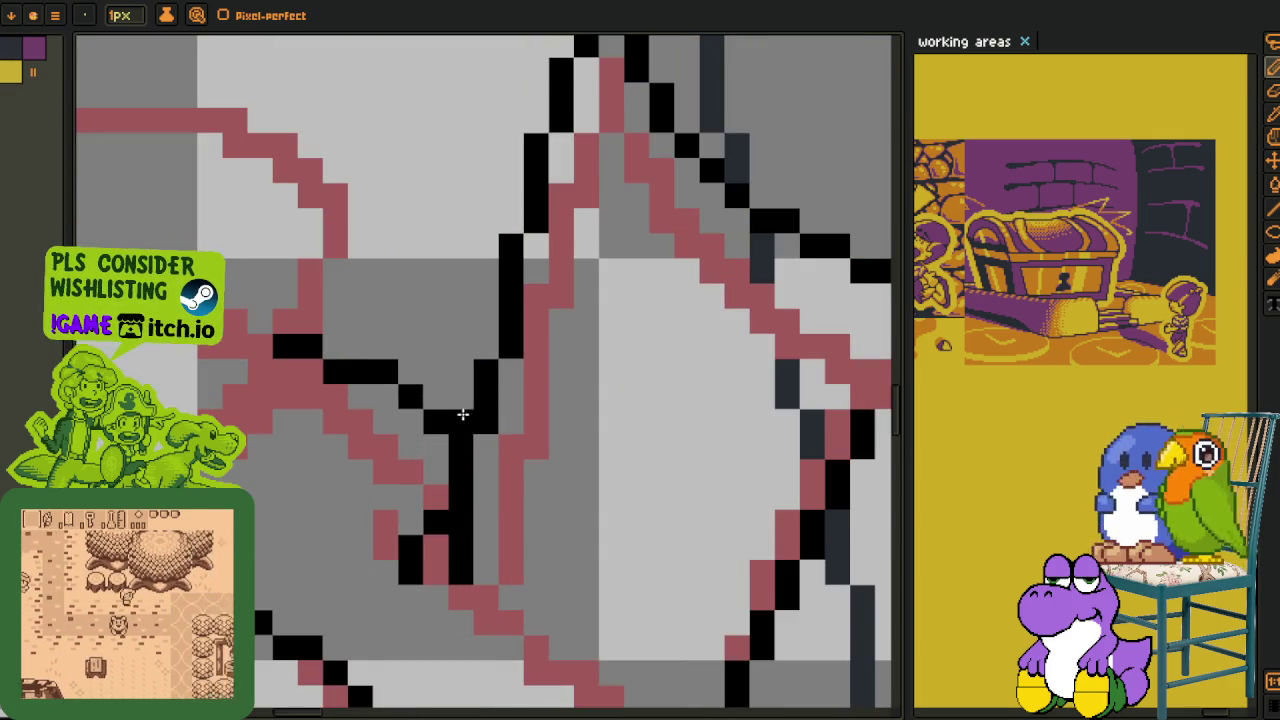
- Select the new diagonal hand strokes with a rectangle, move them and commit
key("m")
mouse_move(440, 423)
left_mouse_down()
mouse_move(310, 545)
mouse_move(443, 420)
mouse_move(457, 388)
left_mouse_up()
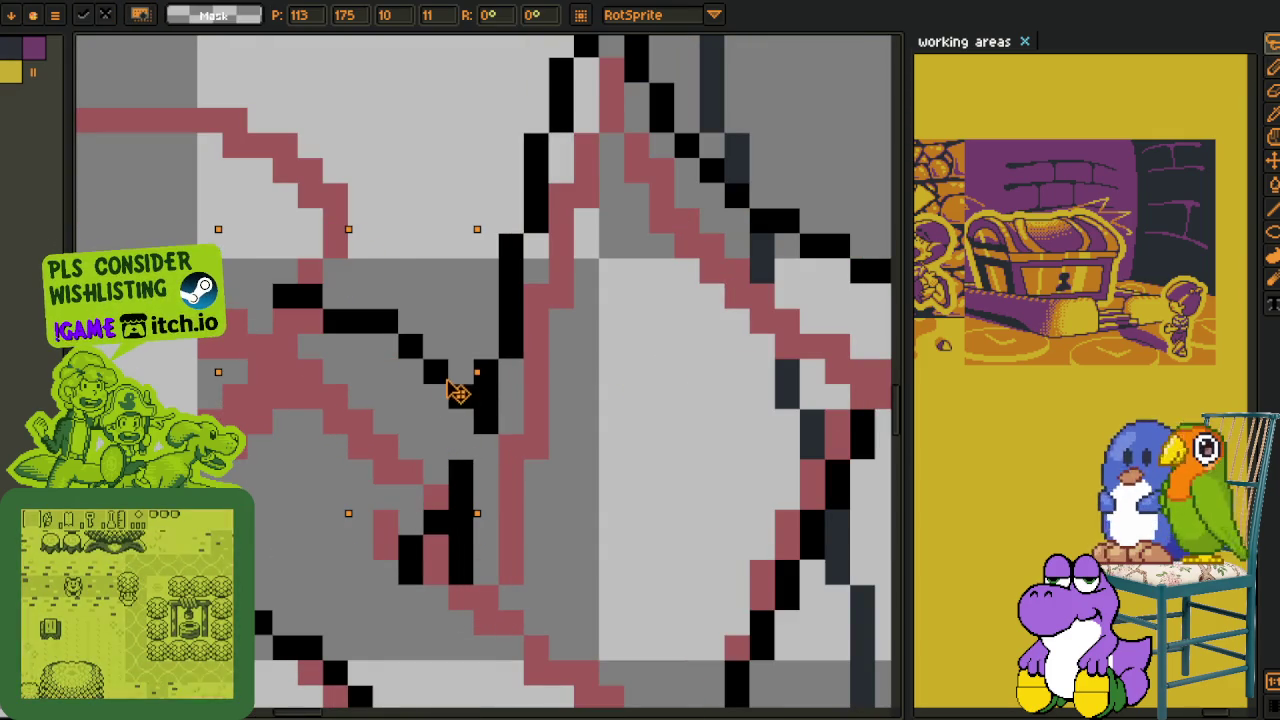
key("Return")
key("i")
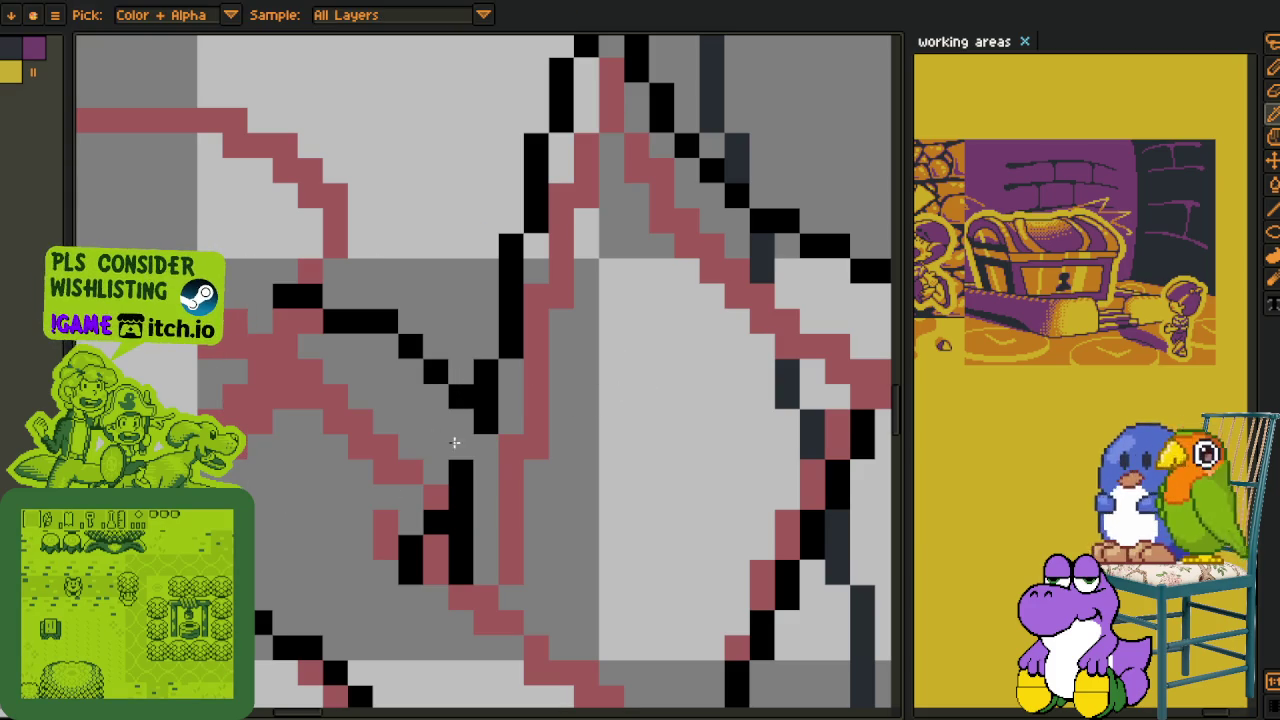
key("b")
- Ink black outline pixels and a diagonal line from the pink X down-right, undoing a stray pixel
scroll(355, 347, "down", 2)
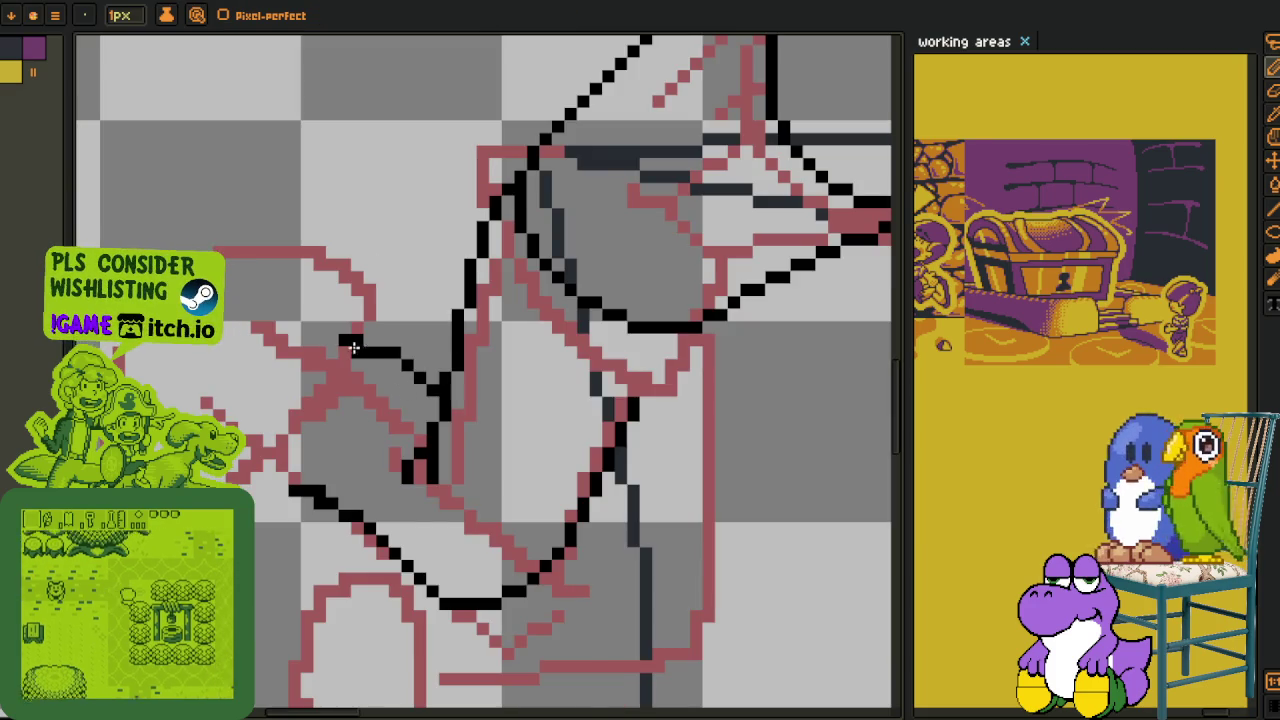
scroll(355, 347, "up", 1)
scroll(365, 345, "up", 1)
left_click_drag(358, 348, 334, 327)
left_click_drag(344, 629, 368, 592)
scroll(368, 592, "down", 1)
left_click(343, 474)
left_click_drag(340, 478, 398, 522)
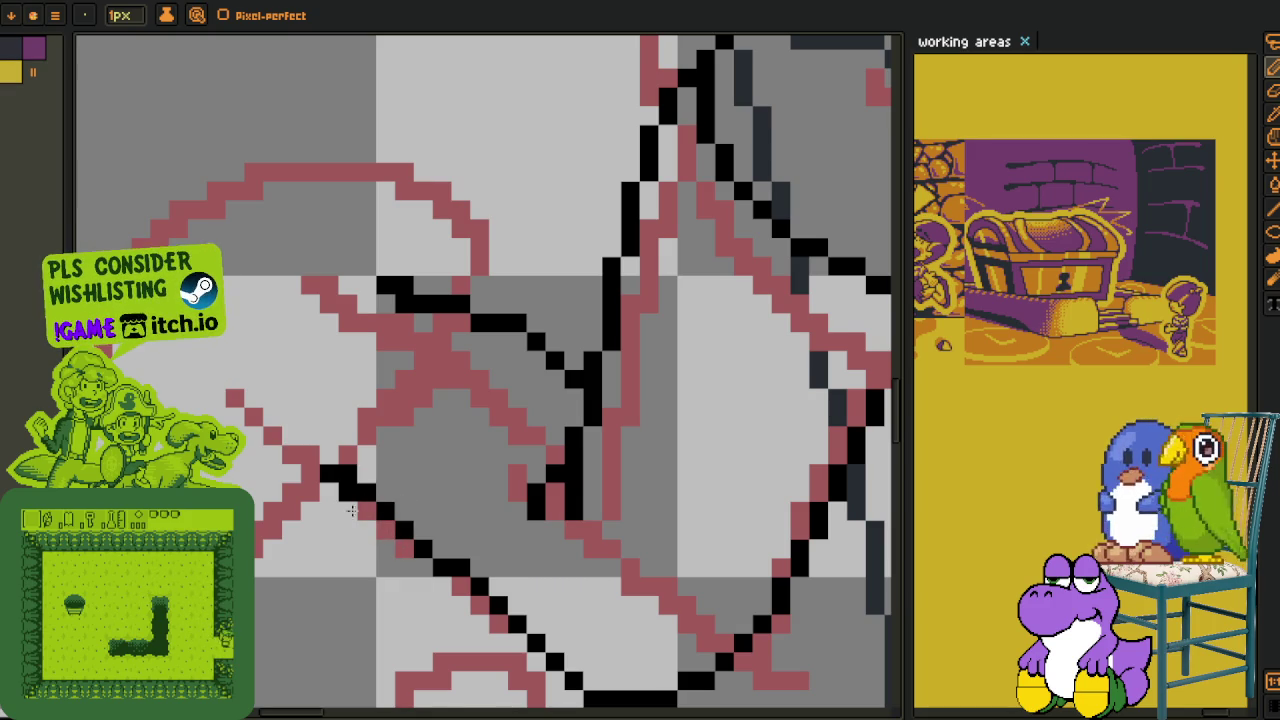
left_click(251, 439)
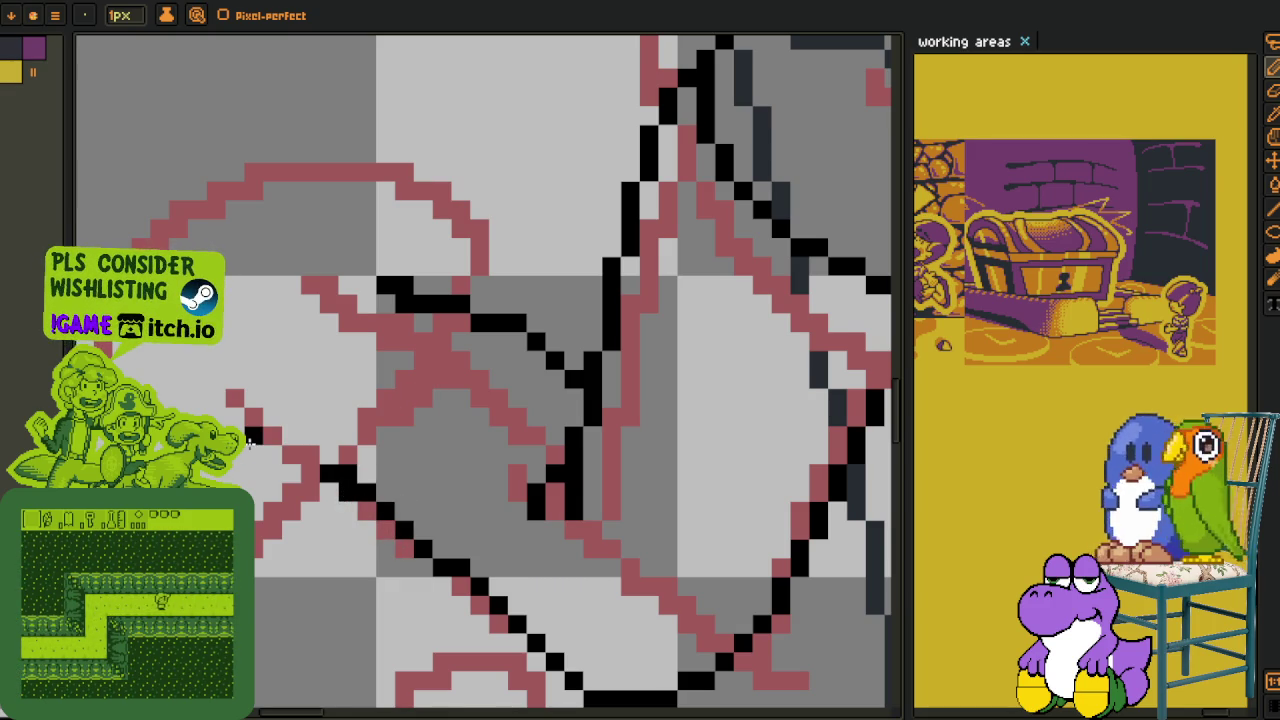
key("ctrl+z")
- Lasso part of the black outline and shift it one pixel down-right
key("q")
mouse_move(478, 418)
left_mouse_down()
mouse_move(515, 302)
mouse_move(466, 423)
left_mouse_up()
left_click_drag(474, 366, 487, 374)
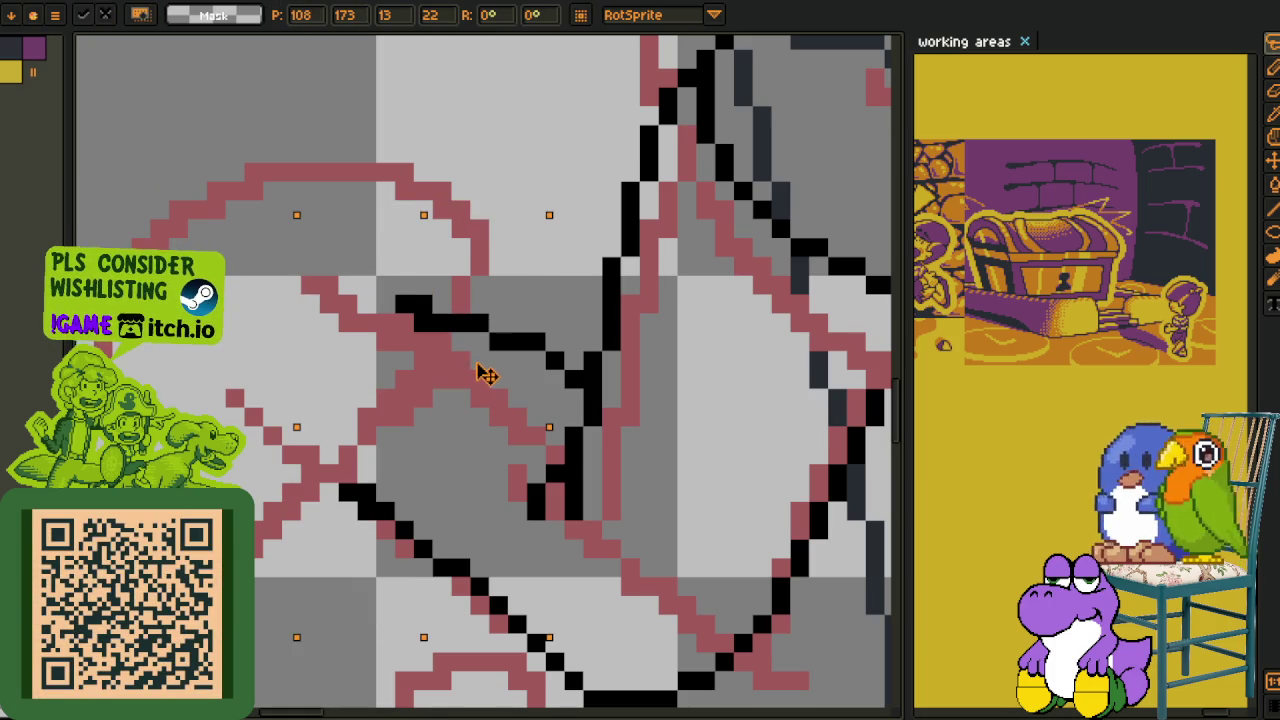
key("Return")
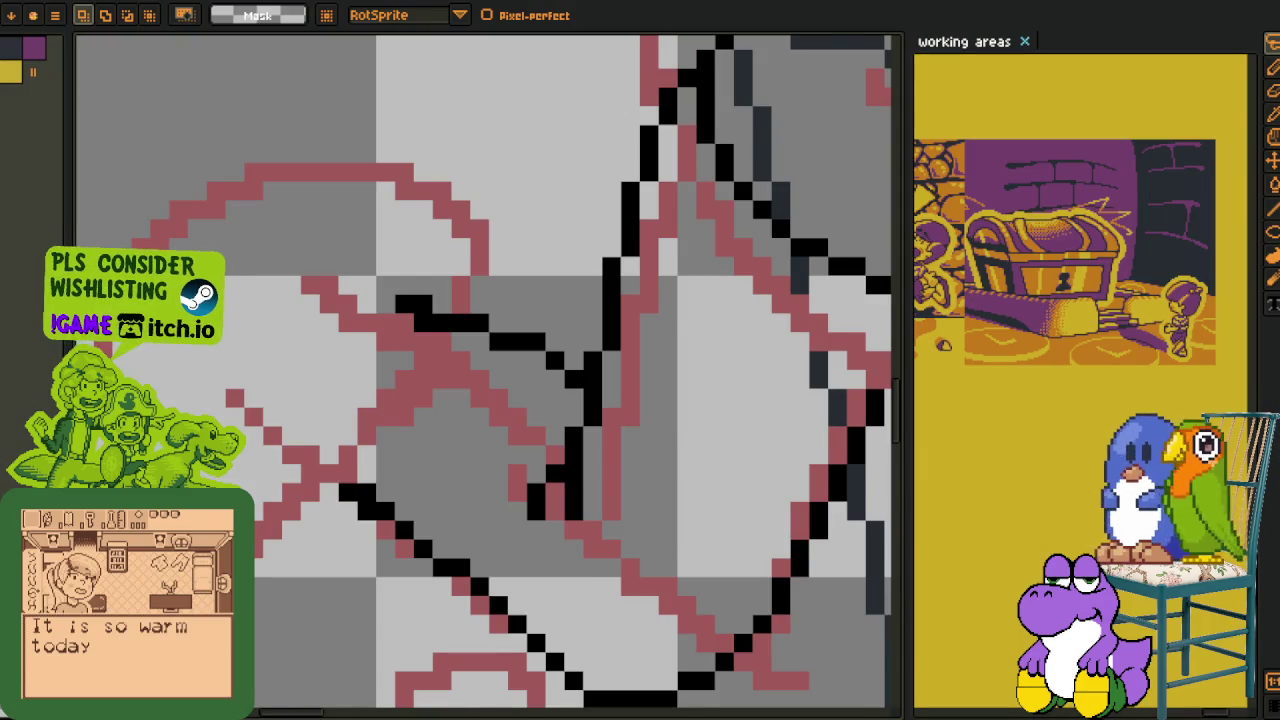
- Widen the reference view and scroll through the game's asset canvas artwork
scroll(845, 350, "down", 2)
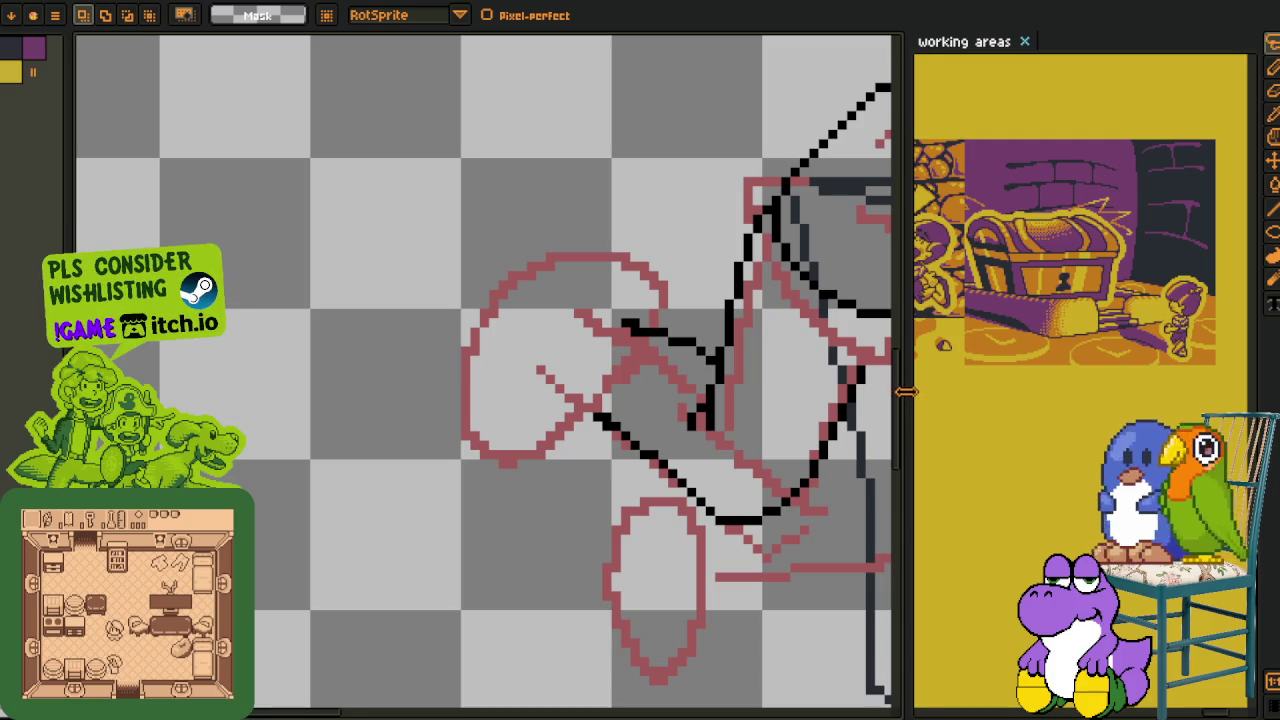
left_click_drag(904, 392, 290, 390)
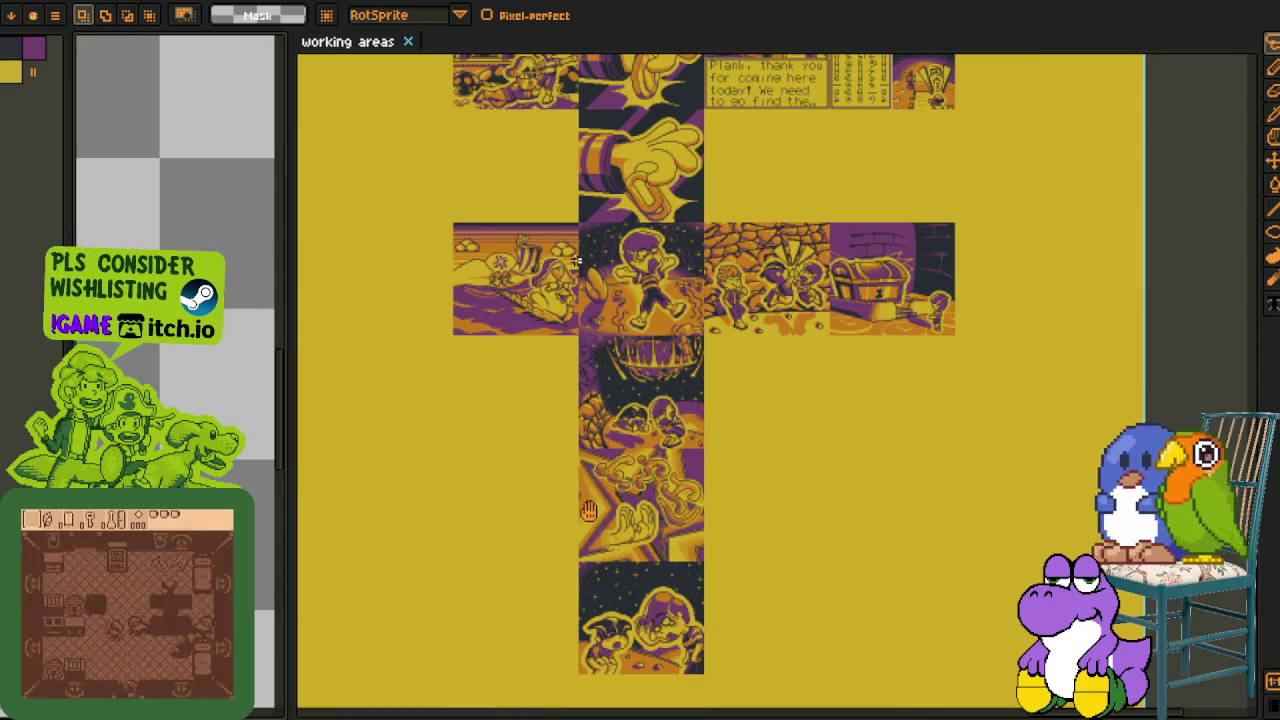
scroll(588, 467, "up", 5)
scroll(588, 467, "up", 5)
scroll(585, 467, "up", 5)
scroll(580, 467, "up", 5)
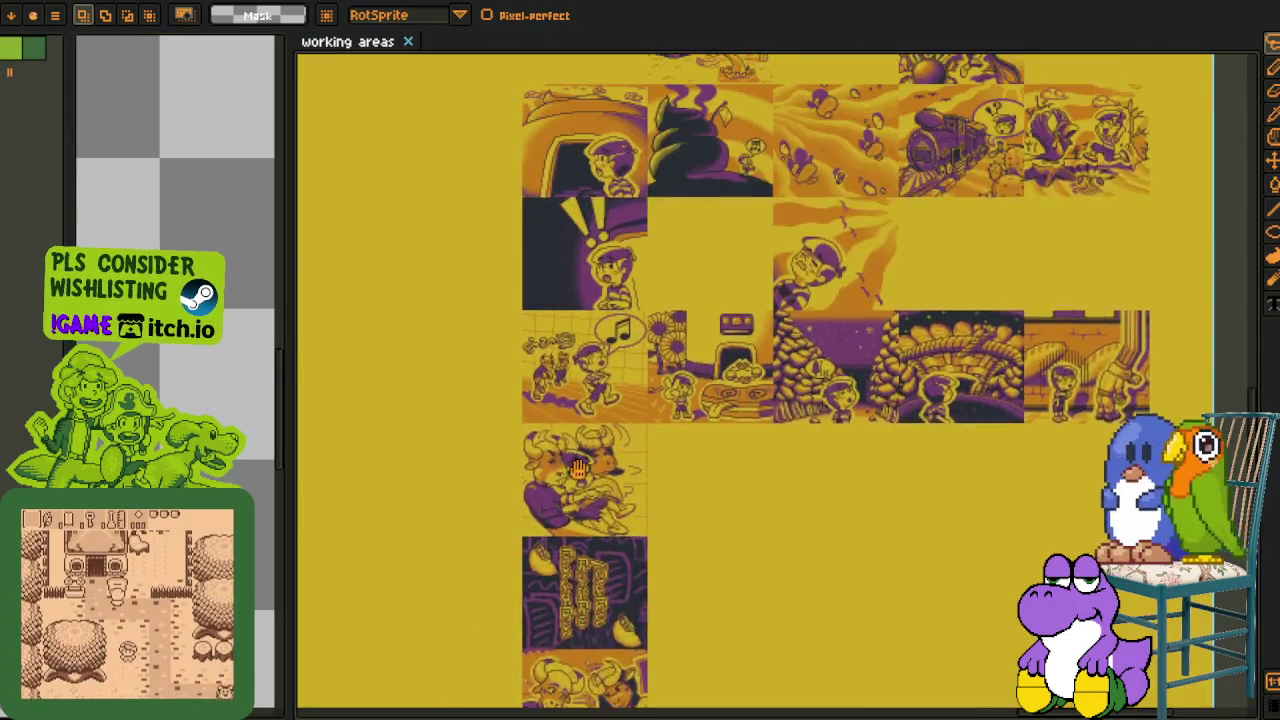
scroll(578, 467, "up", 5)
scroll(578, 467, "up", 5)
scroll(578, 467, "up", 3)
scroll(629, 244, "up", 3)
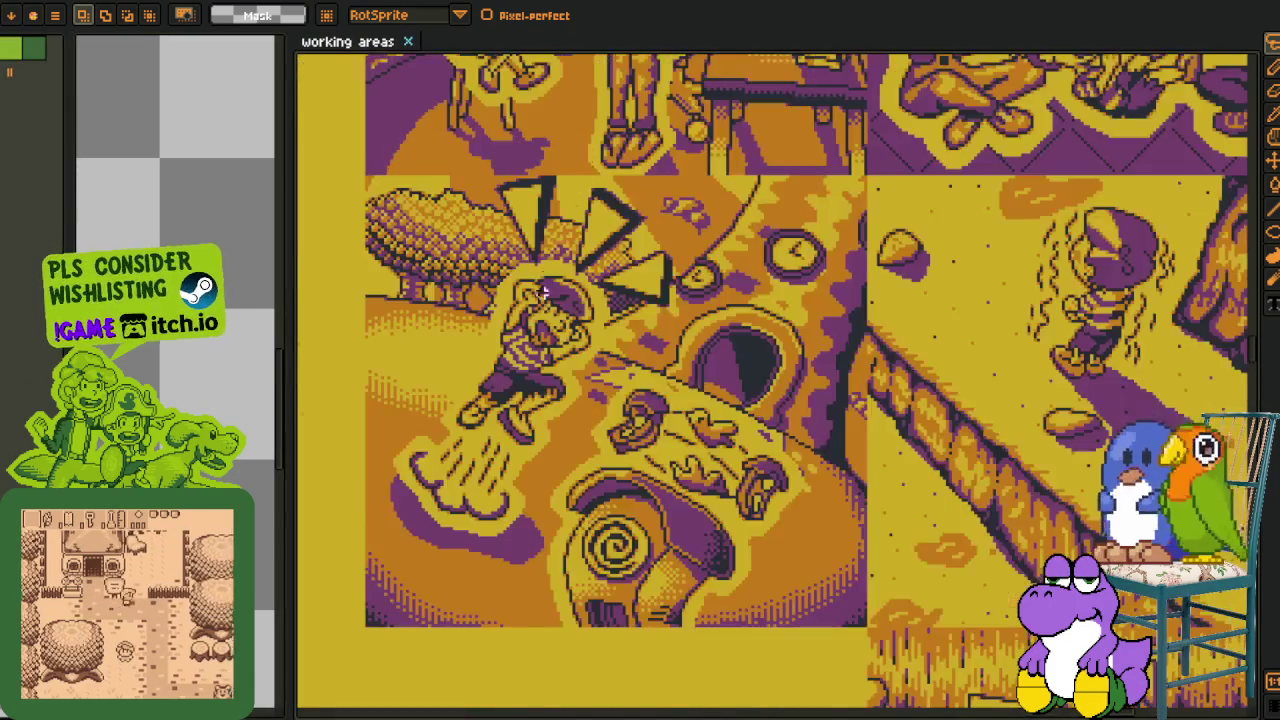
scroll(544, 281, "up", 2)
scroll(600, 330, "up", 2)
scroll(640, 360, "up", 2)
scroll(677, 387, "up", 2)
- Reveal the tree and triangles above the screaming character, then widen the sketch canvas again
scroll(677, 387, "down", 1)
scroll(866, 503, "up", 1)
left_click_drag(866, 503, 986, 703)
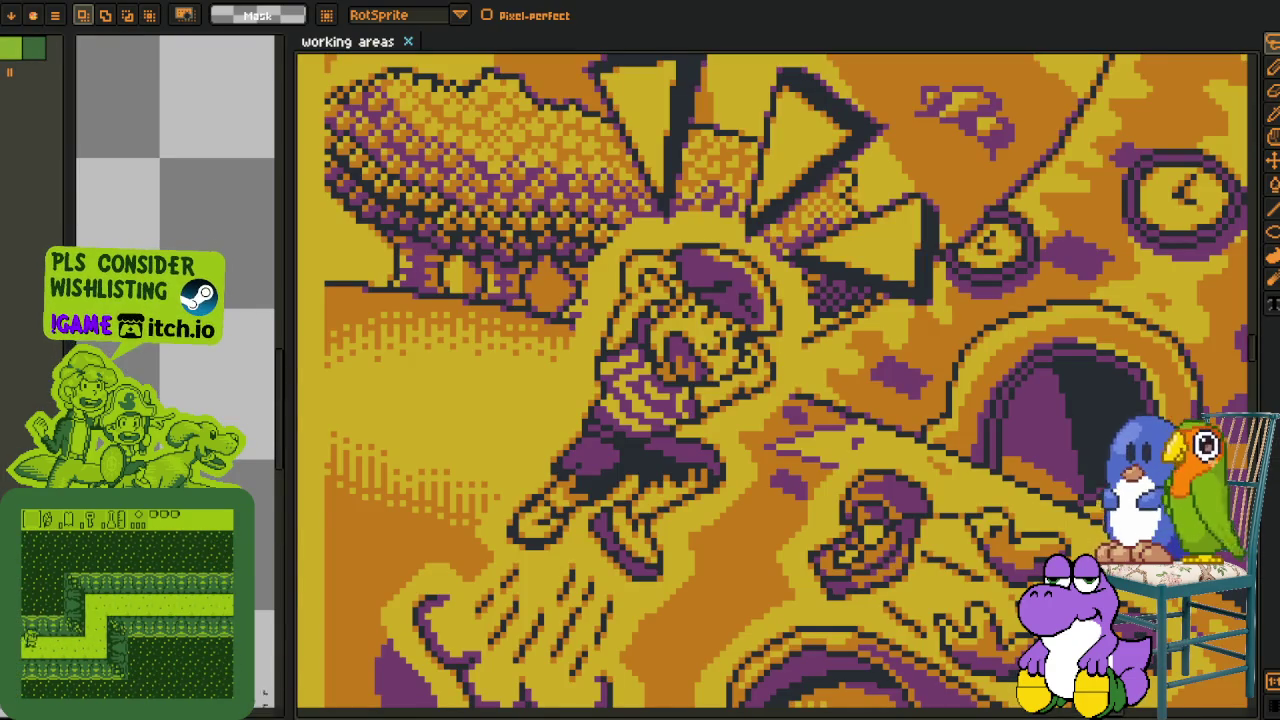
left_click_drag(290, 500, 765, 510)
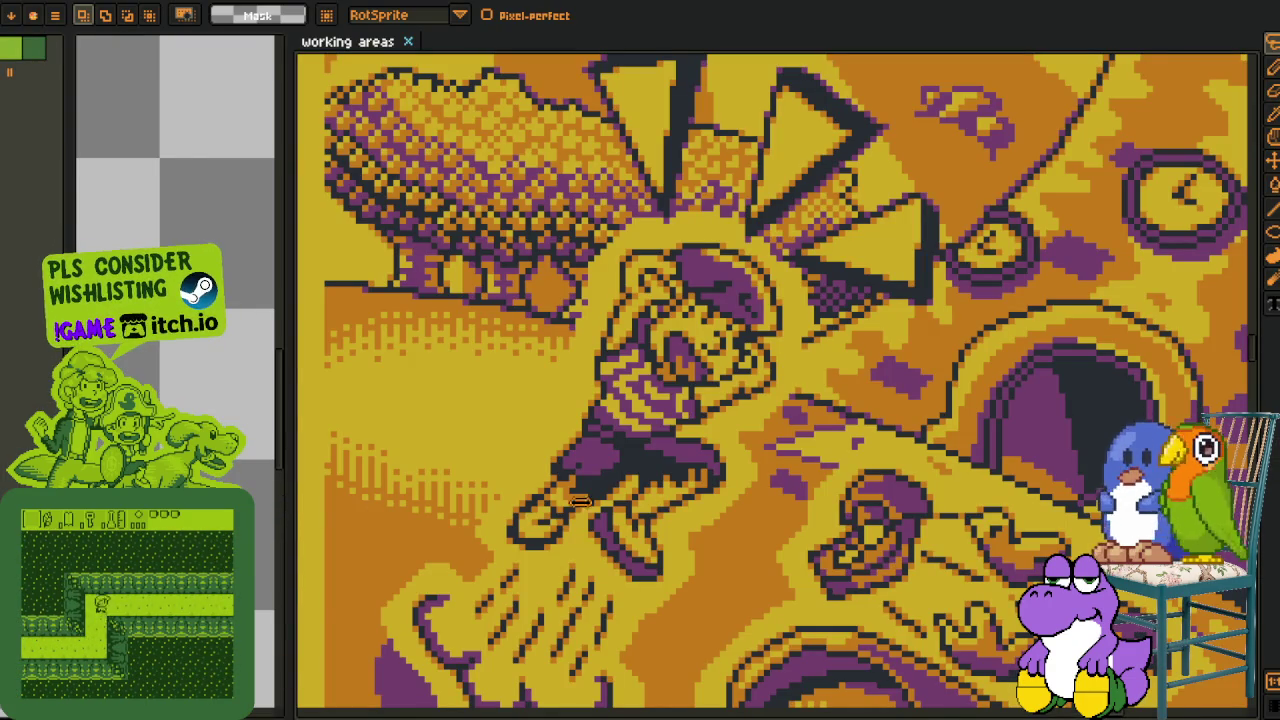
scroll(483, 456, "down", 2)
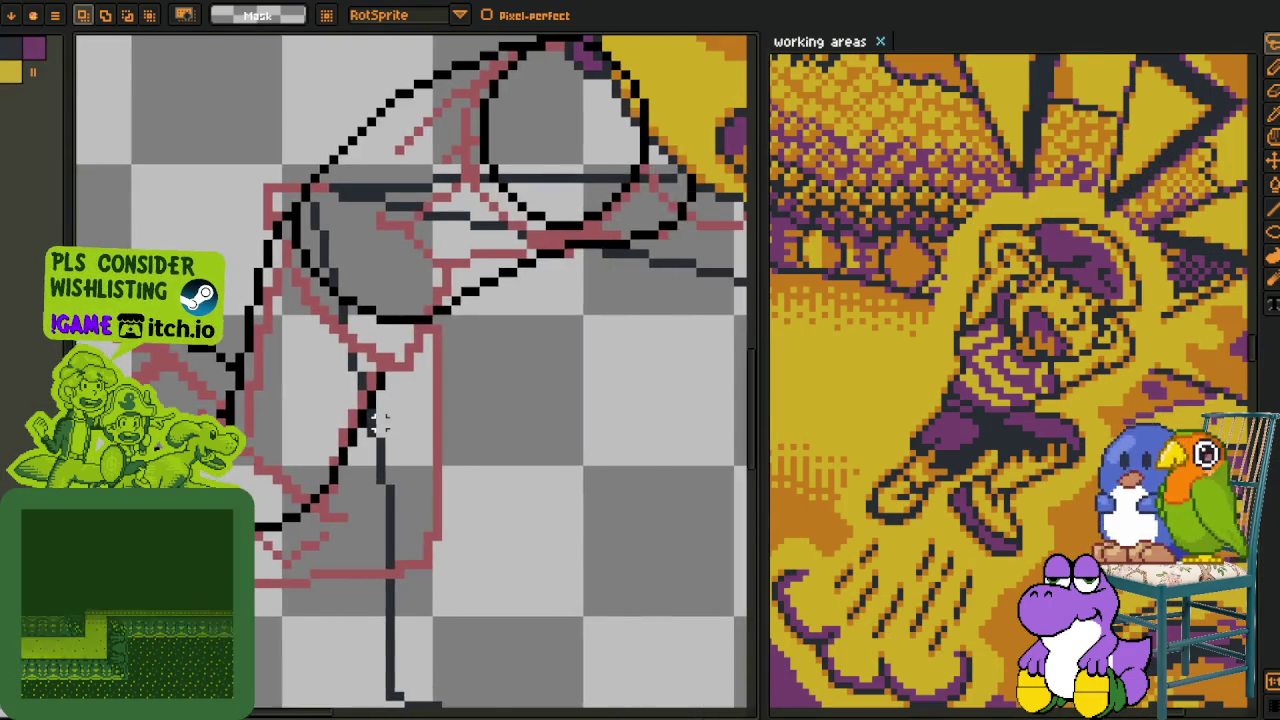
- Widen the sketch editor further and frame the character's head and table lines
scroll(483, 456, "down", 2)
left_click_drag(571, 527, 371, 457)
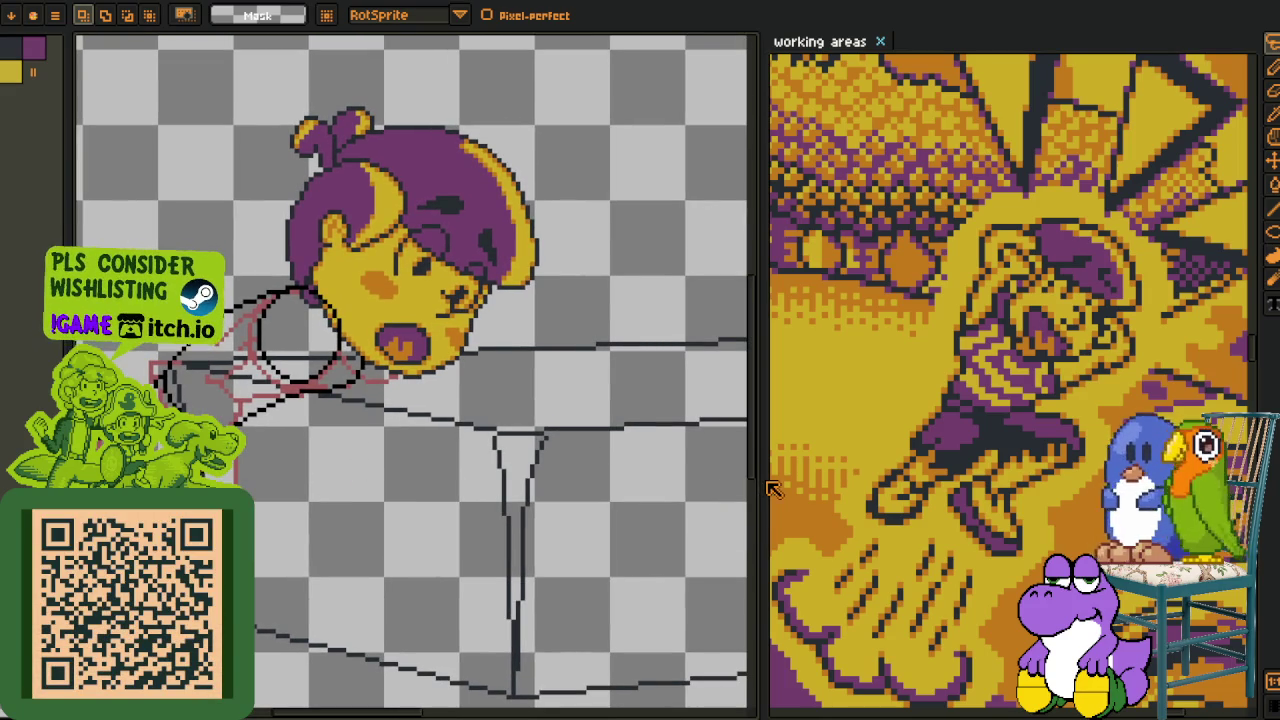
left_click_drag(762, 481, 955, 485)
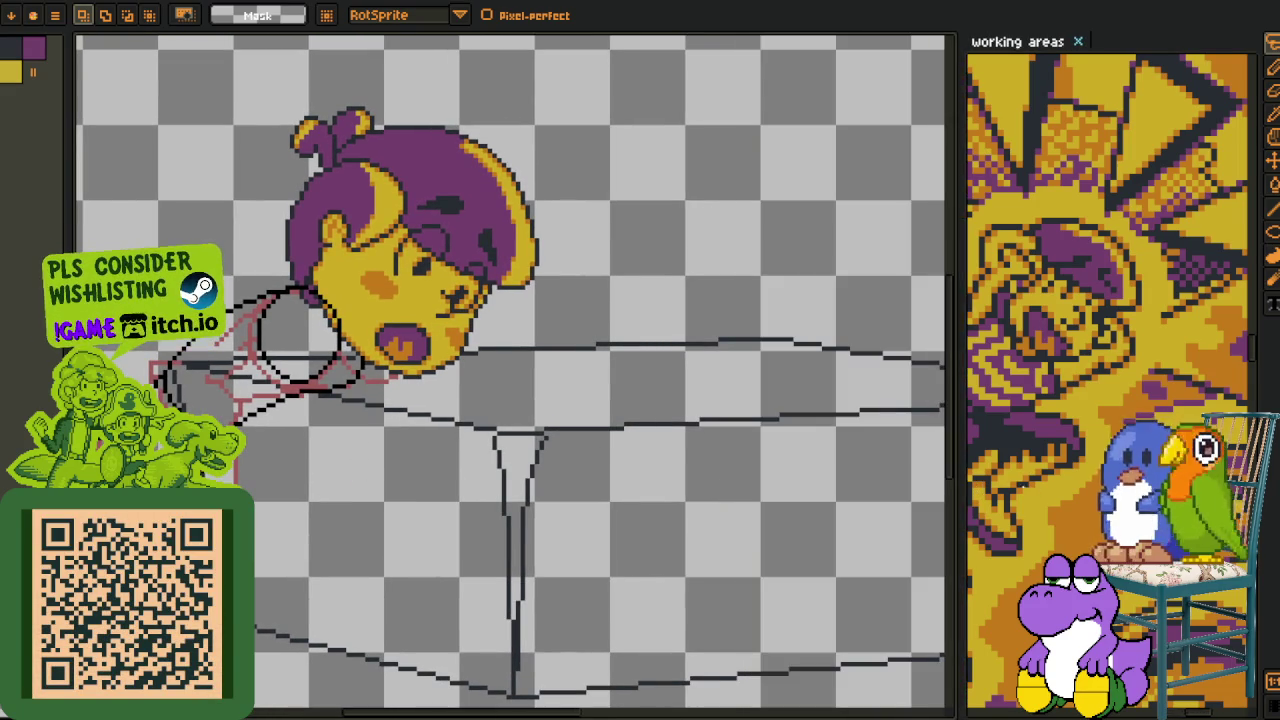
scroll(551, 489, "down", 1)
scroll(551, 489, "down", 2)
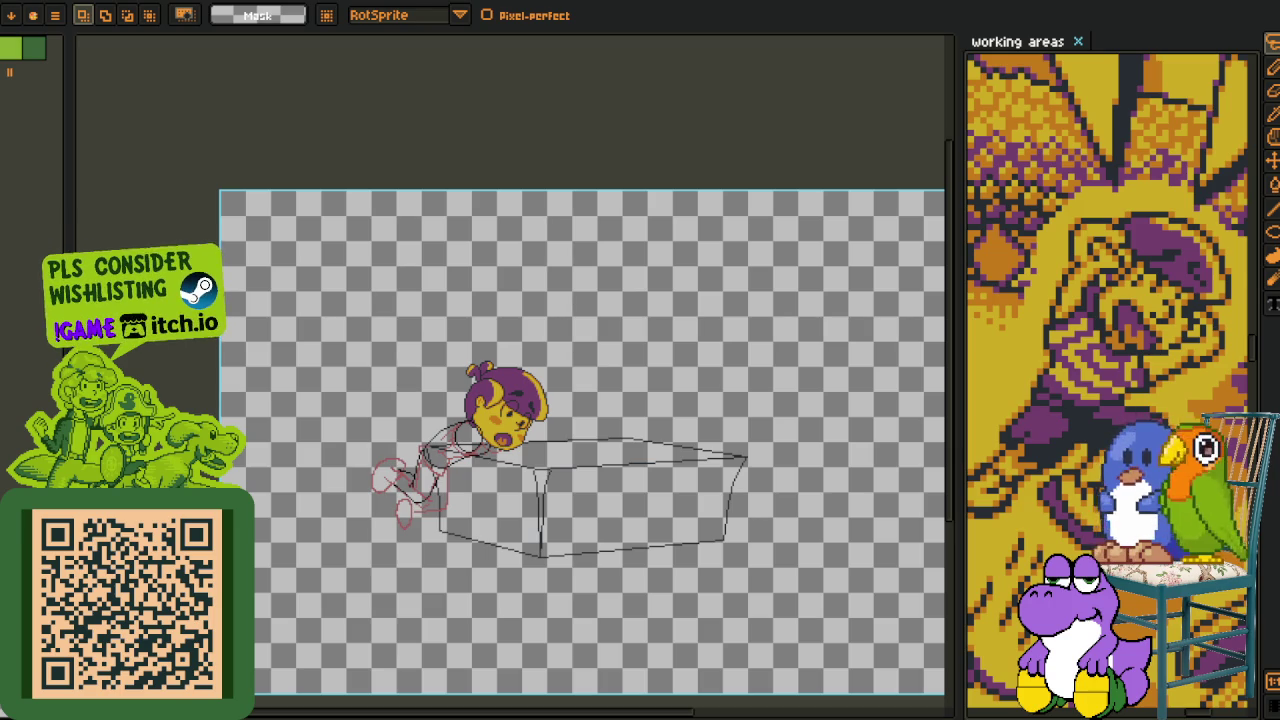
scroll(433, 480, "up", 3)
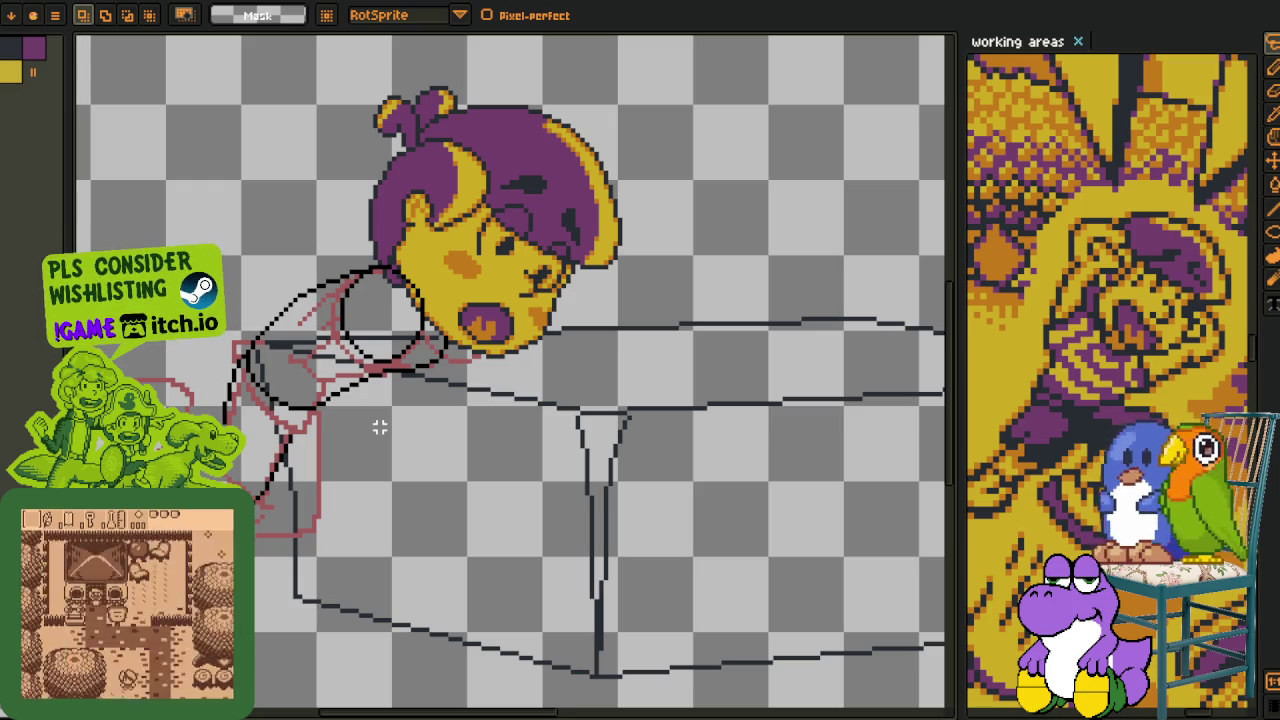
scroll(430, 428, "up", 1)
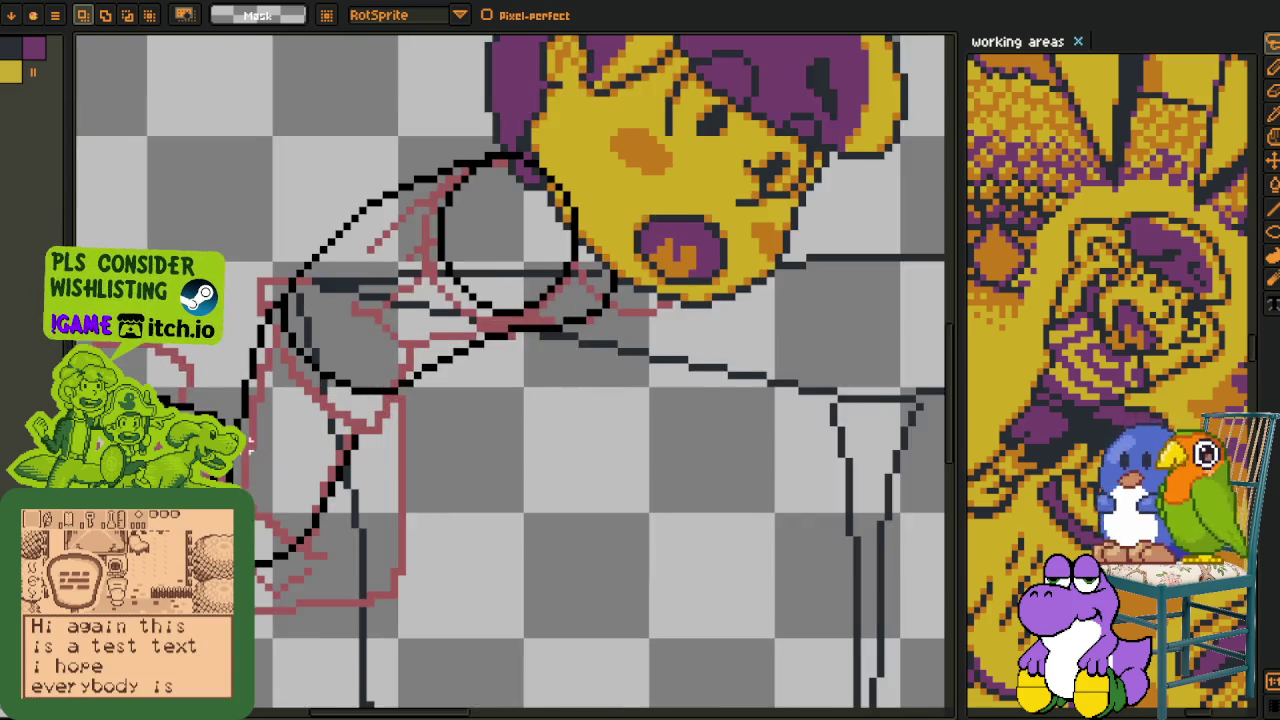
- Select a square patch of sketch lines and move it slightly up-left
scroll(430, 428, "up", 1)
scroll(410, 390, "up", 1)
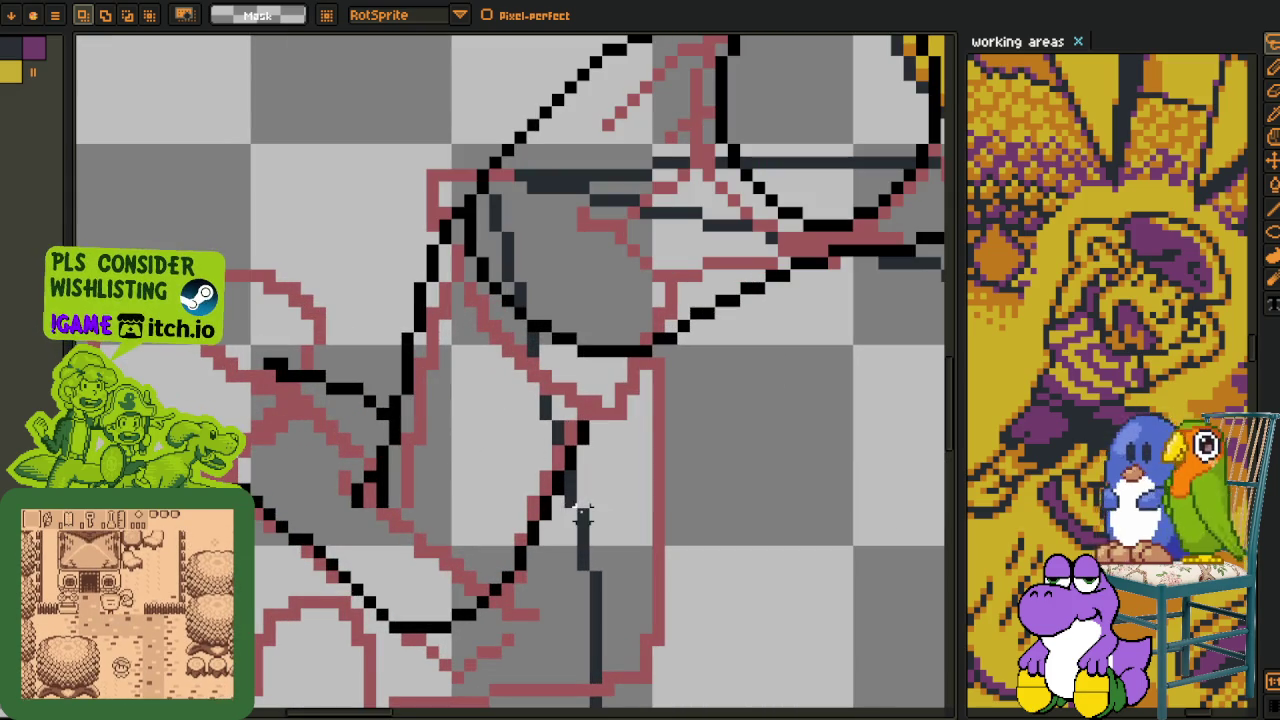
left_click_drag(568, 517, 140, 330)
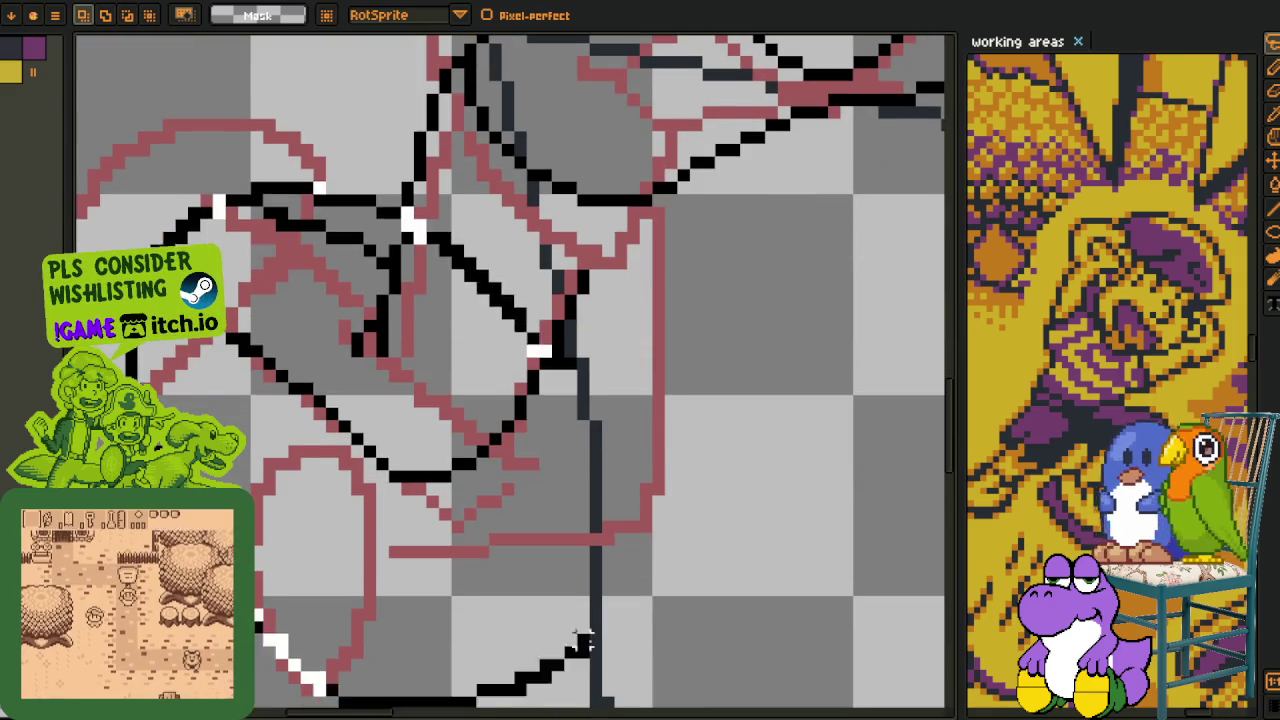
scroll(478, 432, "down", 3)
left_click_drag(478, 432, 484, 418)
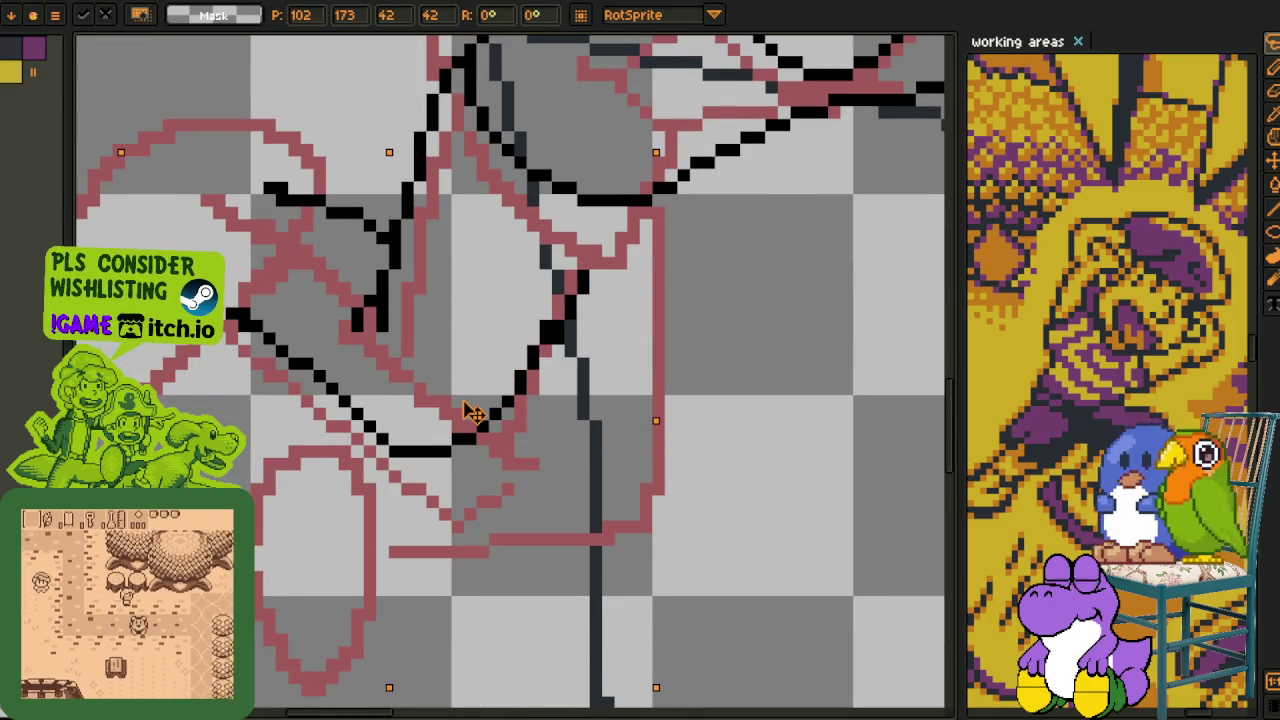
key("ctrl+d")
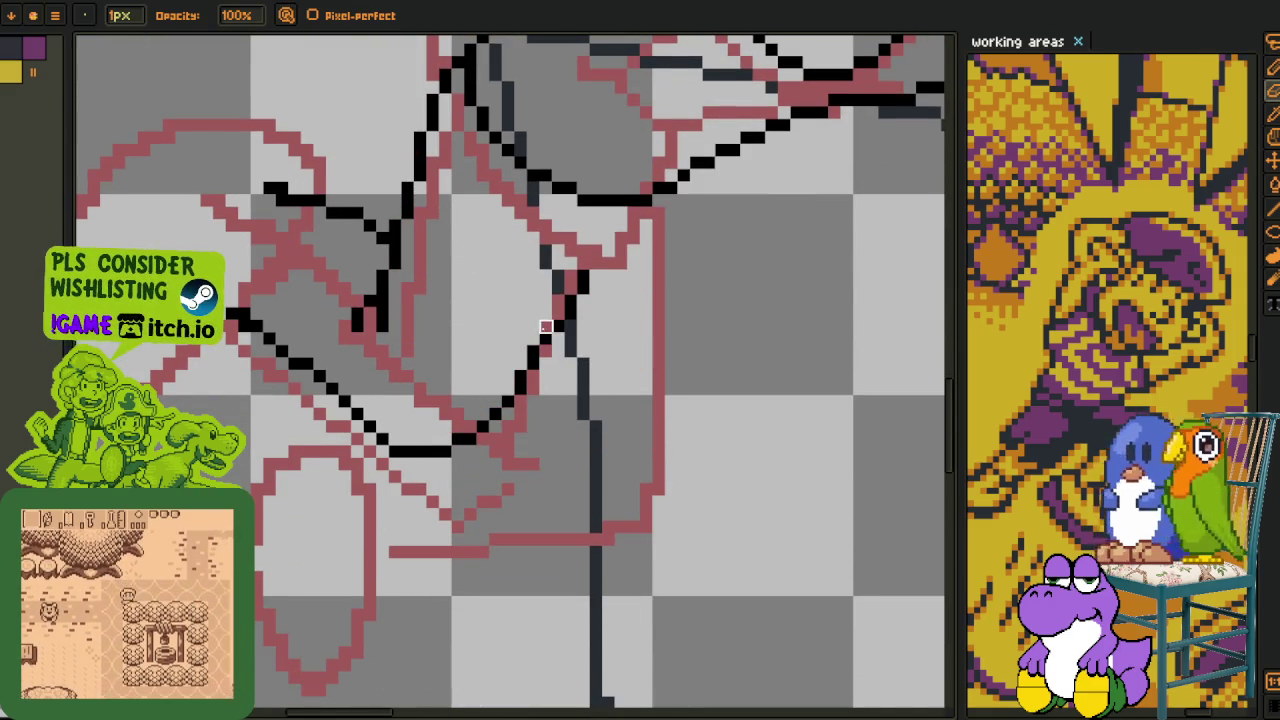
- Draw a short black line near the bottom, redrawing it slightly lower
key("alt")
left_click_drag(604, 286, 604, 258)
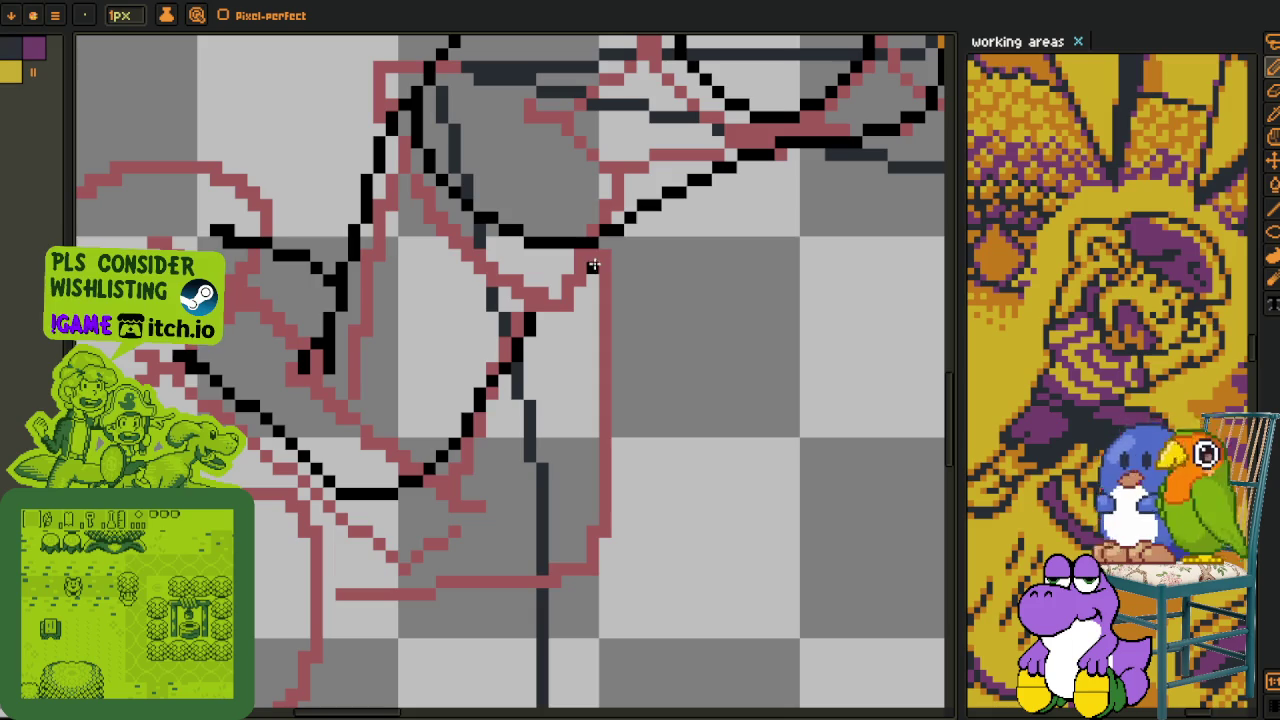
mouse_move(337, 565)
left_mouse_down()
mouse_move(352, 531)
mouse_move(388, 548)
mouse_move(456, 537)
left_mouse_up()
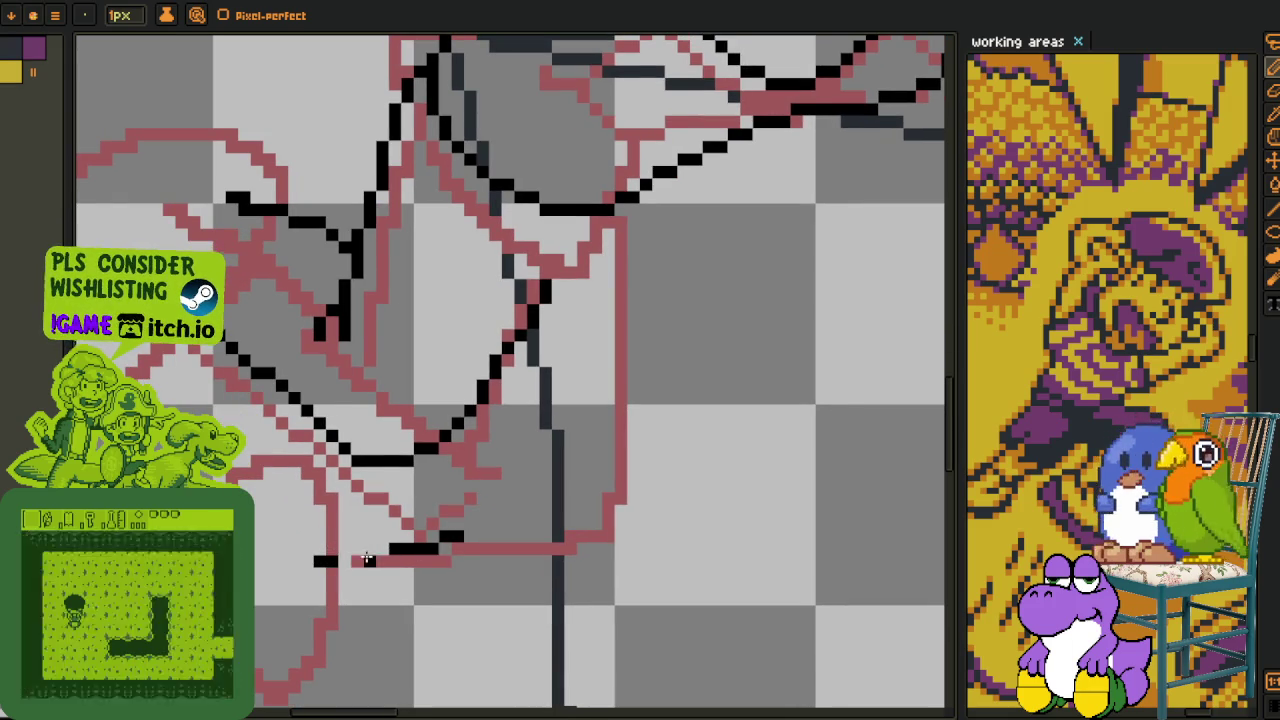
left_click_drag(320, 560, 378, 556)
scroll(430, 535, "down", 1)
scroll(540, 400, "down", 1)
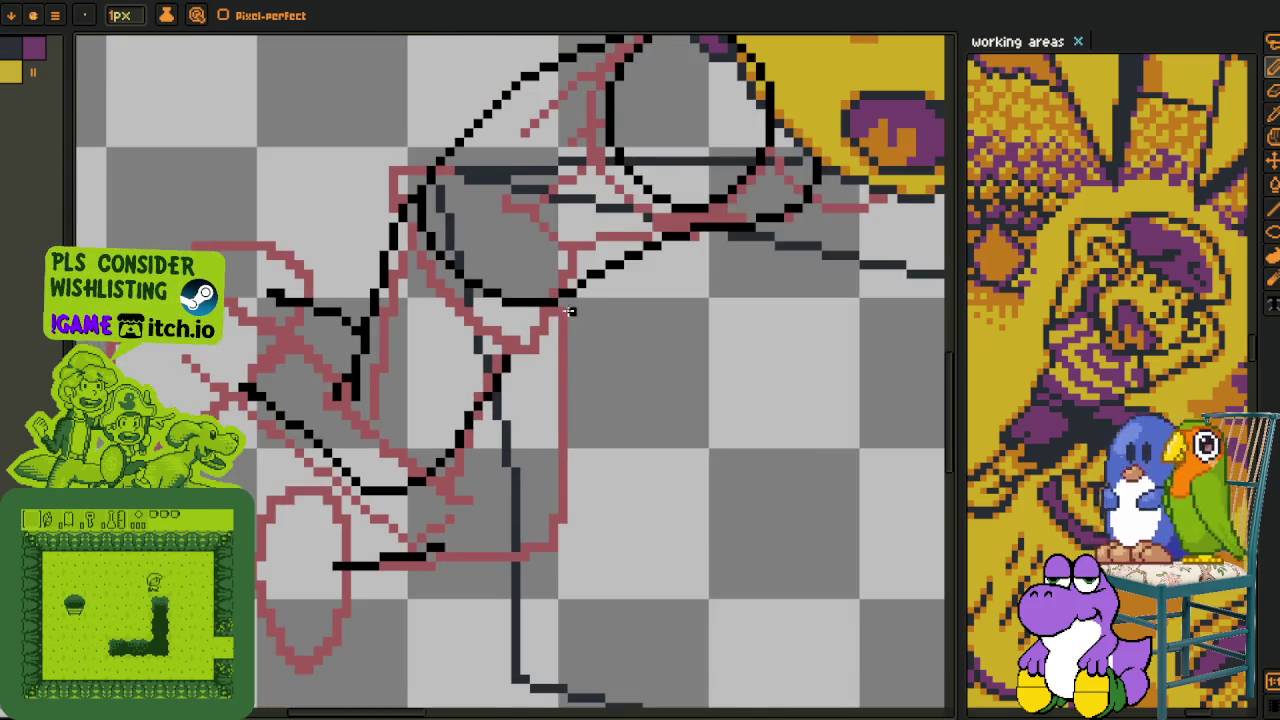
scroll(570, 308, "up", 1)
scroll(546, 316, "up", 1)
- Ink a vertical black arm line bending down-left, plus a short line at the bottom
left_click_drag(550, 304, 540, 425)
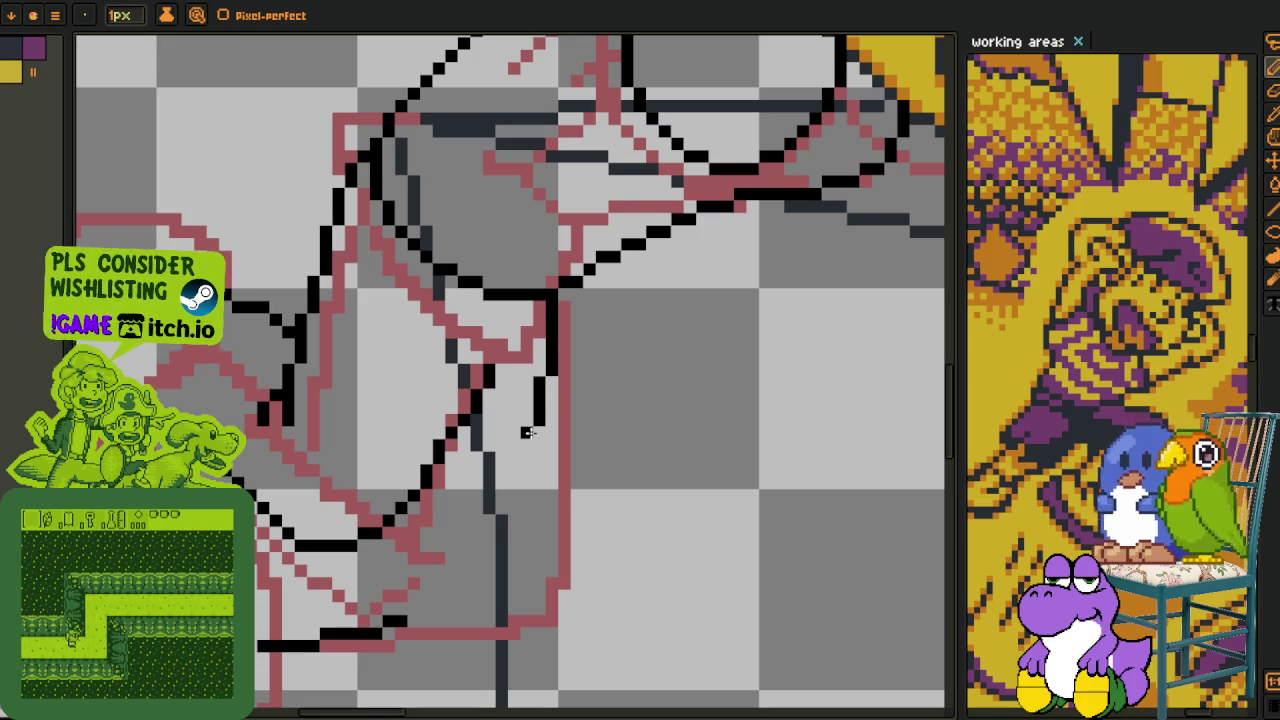
left_click_drag(540, 428, 507, 532)
scroll(505, 528, "down", 1)
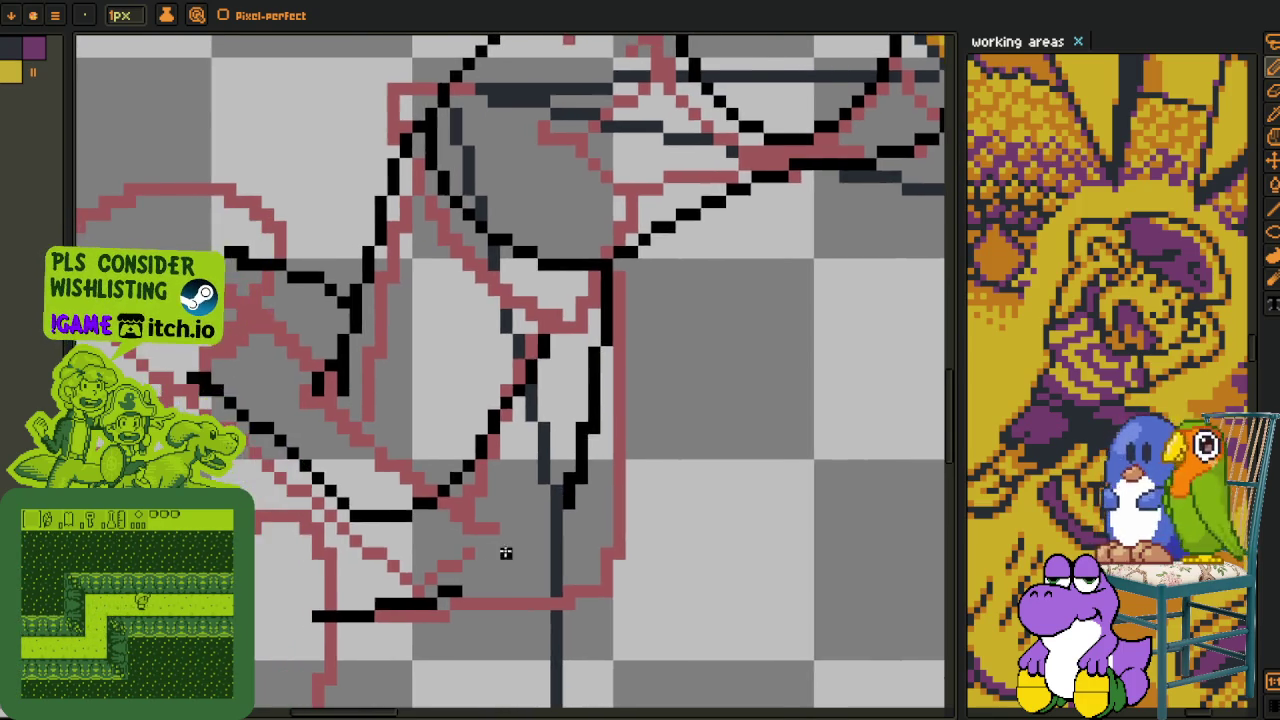
scroll(517, 554, "up", 3)
mouse_move(457, 583)
left_mouse_down()
mouse_move(540, 571)
mouse_move(611, 487)
left_mouse_up()
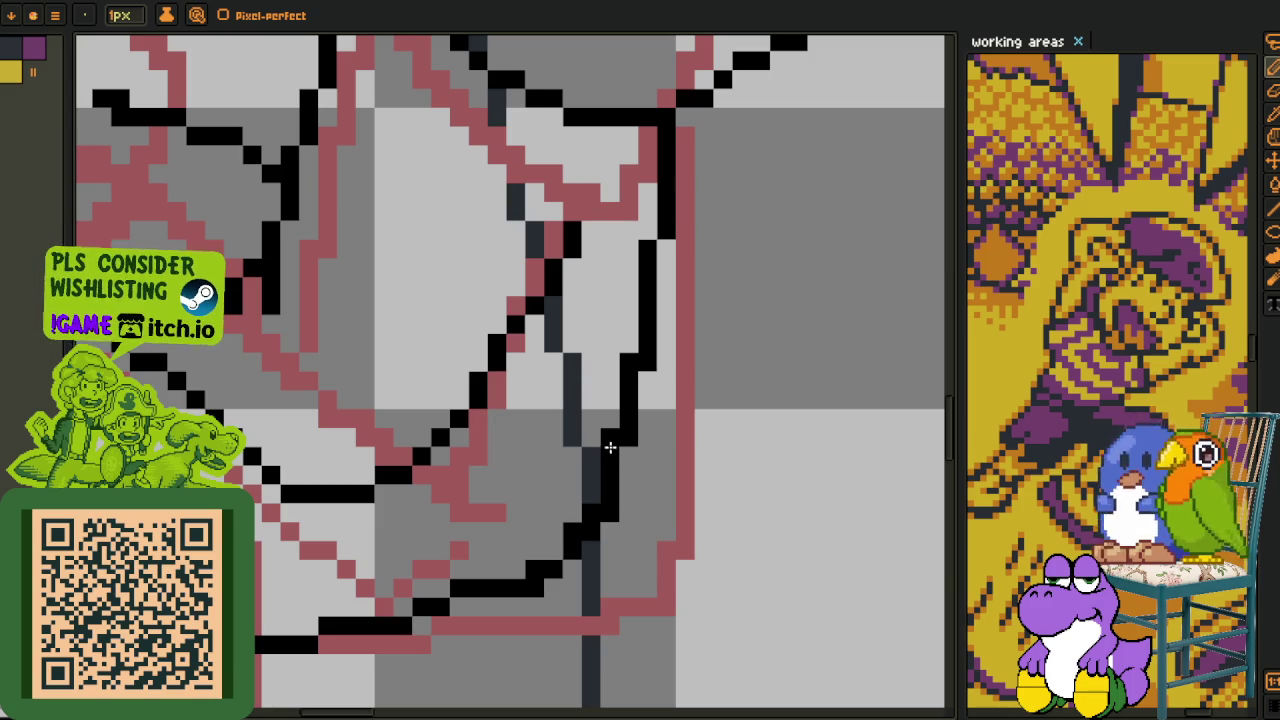
- Lasso one black line, move it and commit the change
mouse_move(533, 550)
left_mouse_down()
mouse_move(567, 488)
mouse_move(589, 483)
left_mouse_up()
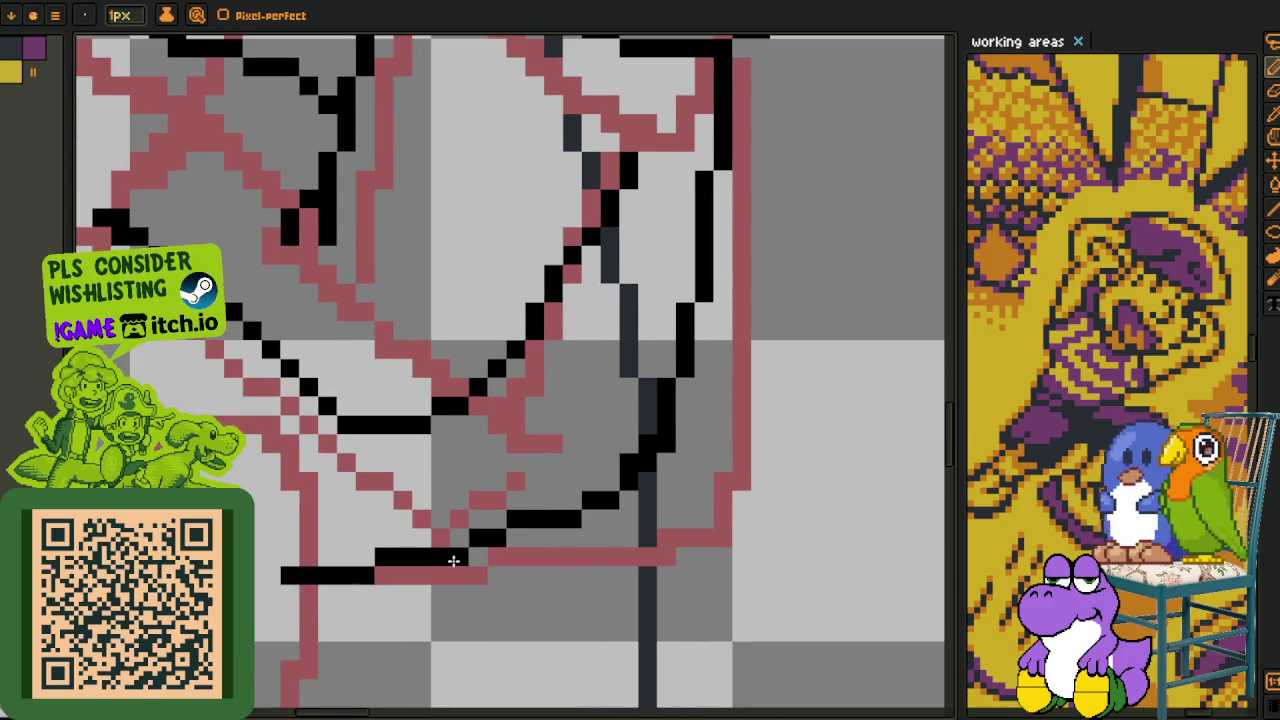
key("q")
mouse_move(449, 562)
left_mouse_down()
mouse_move(460, 568)
mouse_move(450, 525)
left_mouse_up()
key("Return")
scroll(595, 480, "down", 1)
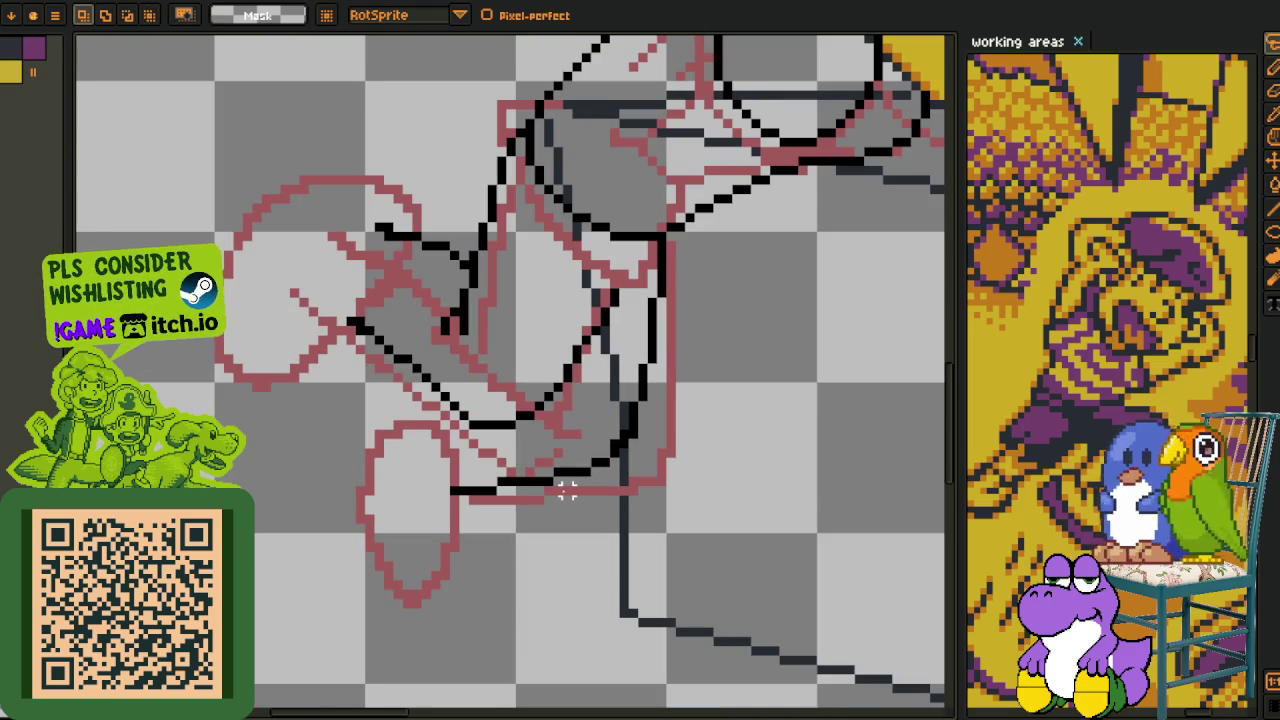
- Save the sprite with Ctrl+S between pencil and eyedropper switches, ending on the pencil
scroll(400, 500, "down", 1)
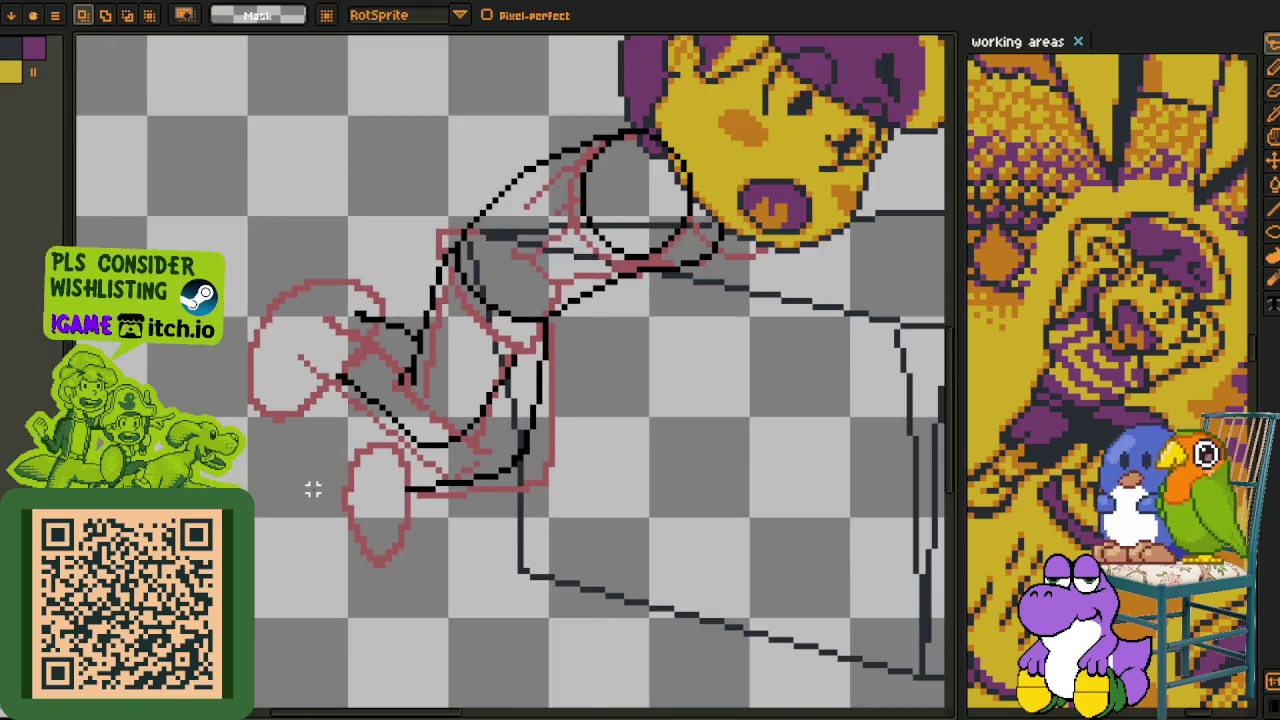
scroll(400, 480, "up", 1)
key("b")
scroll(527, 453, "up", 2)
key("i")
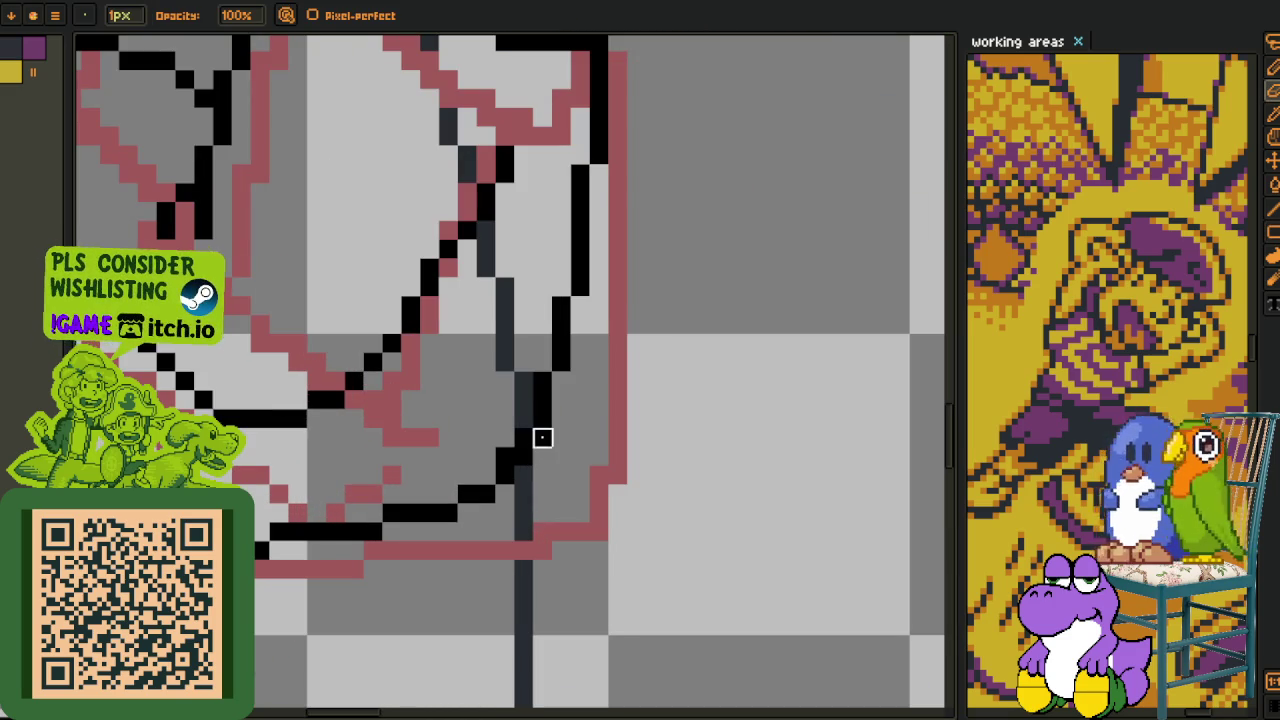
scroll(400, 465, "down", 2)
scroll(390, 472, "up", 1)
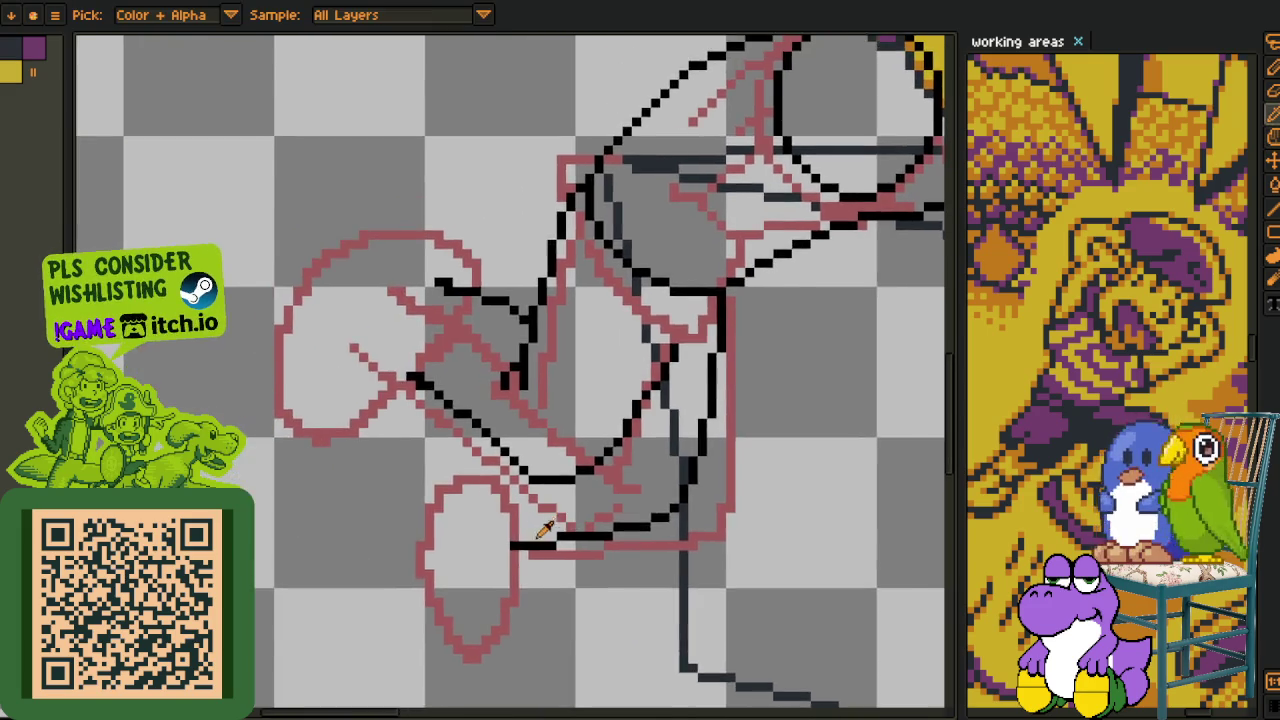
scroll(520, 535, "up", 1)
key("ctrl+s")
scroll(459, 519, "down", 2)
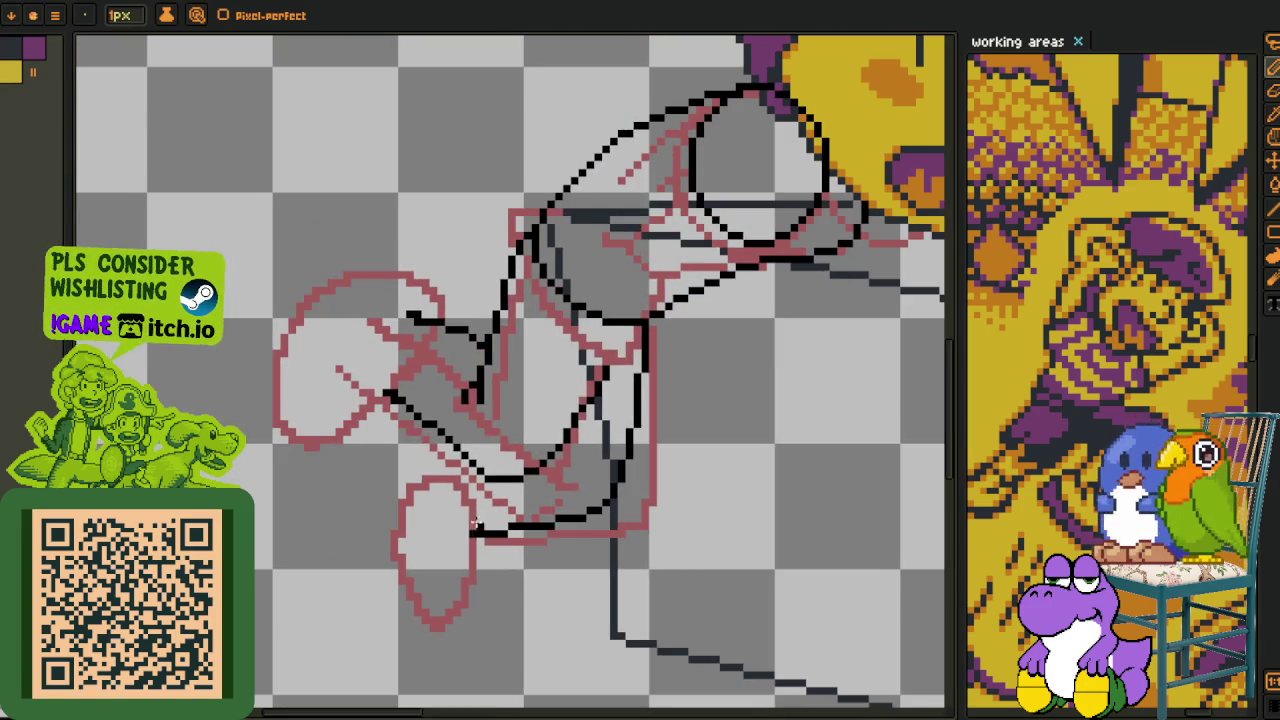
key("b")
scroll(505, 516, "up", 1)
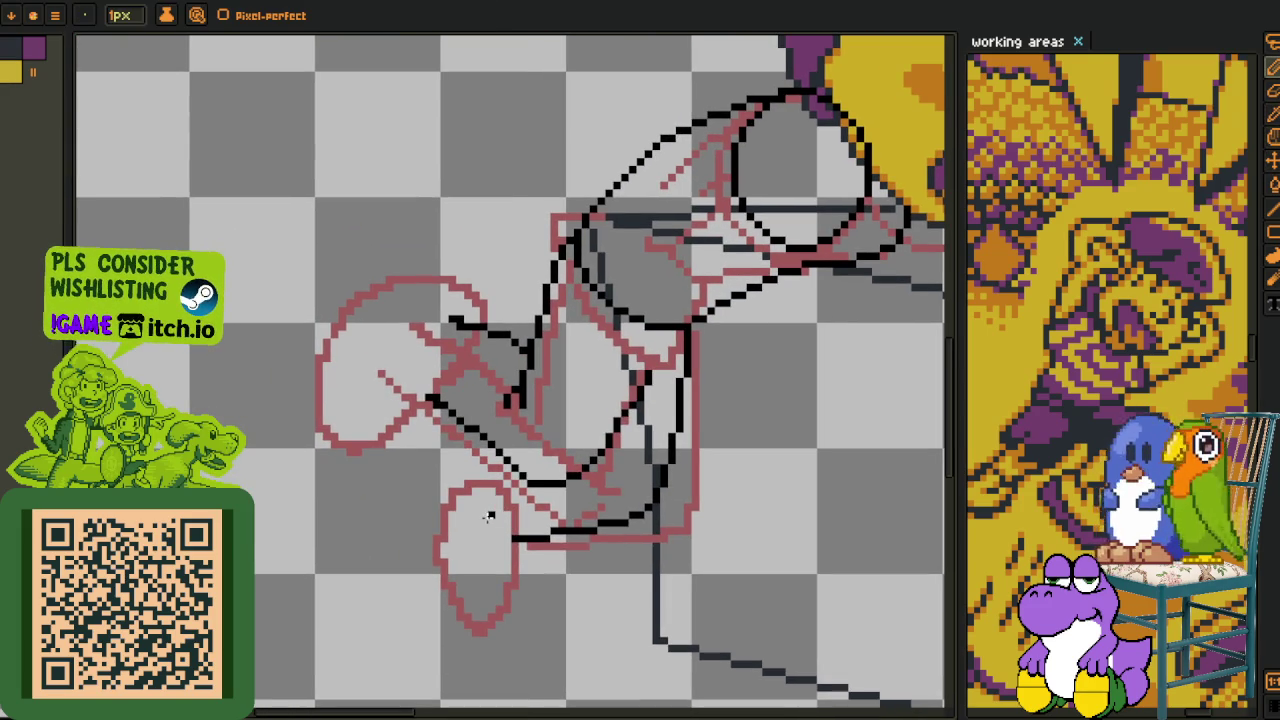
- Marquee-select a small square of the leg sketch and move it slightly lower
scroll(609, 379, "up", 1)
key("i")
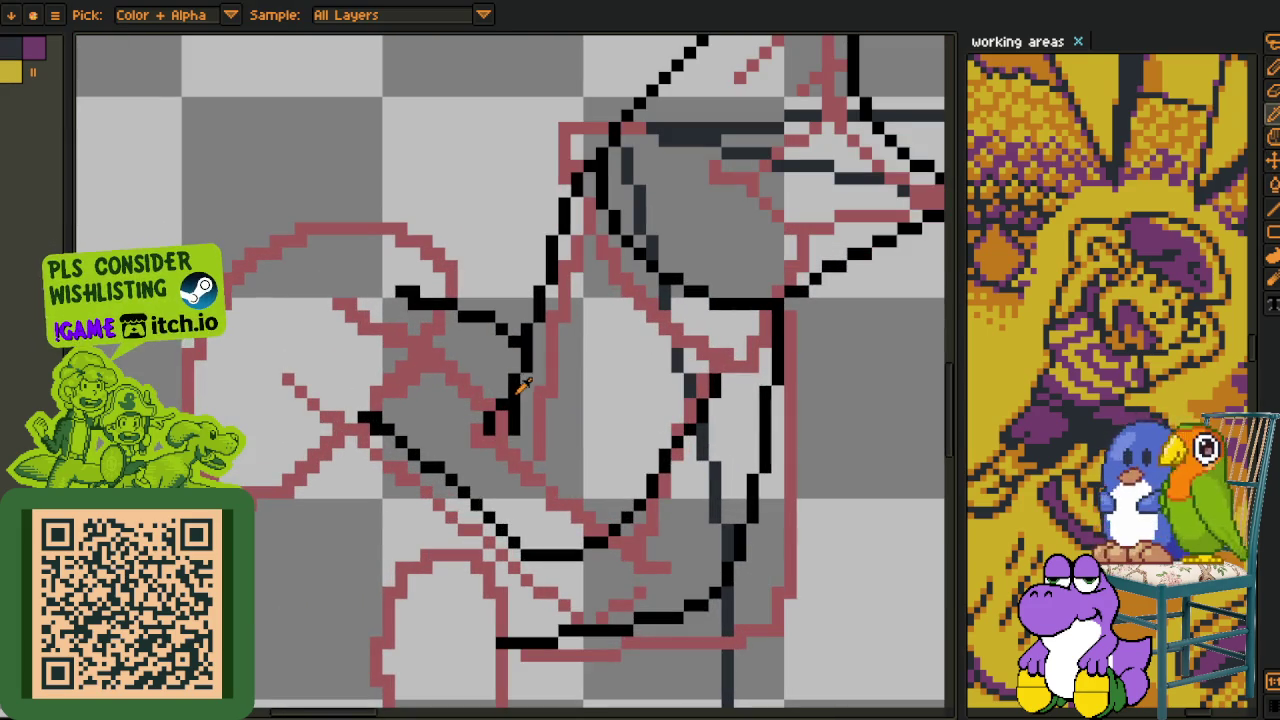
scroll(537, 383, "up", 1)
key("m")
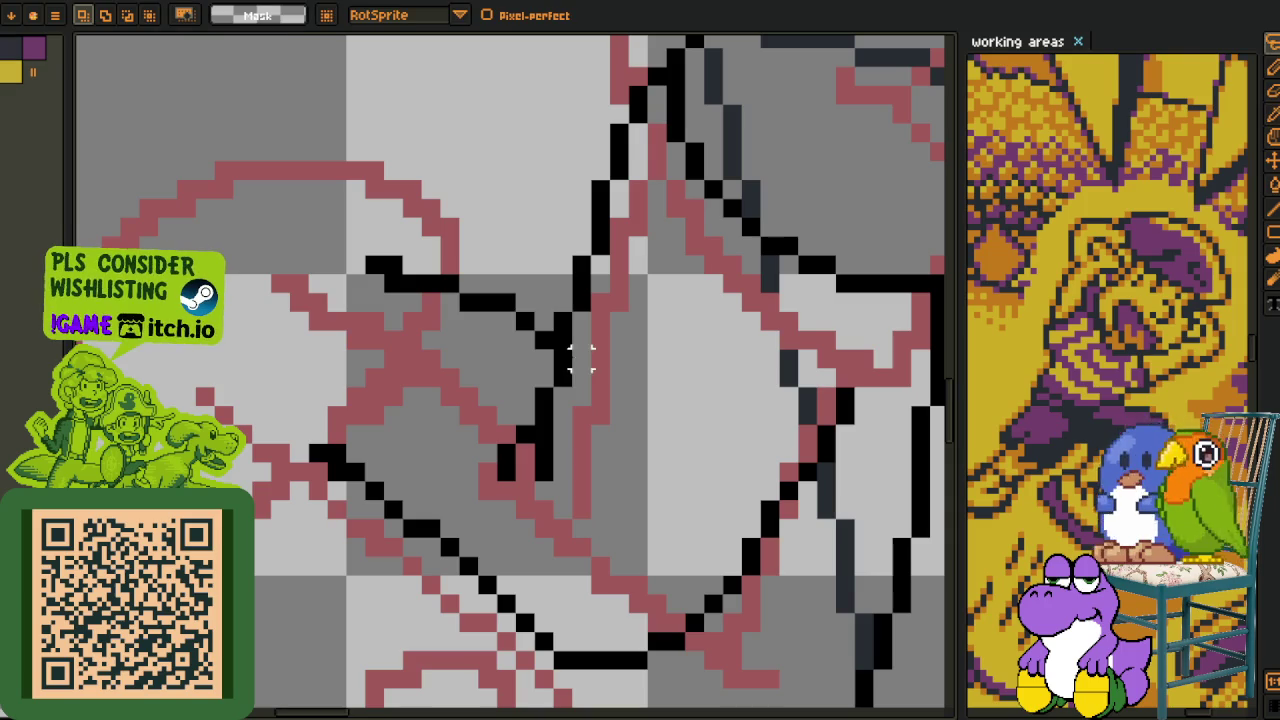
left_click_drag(455, 522, 651, 326)
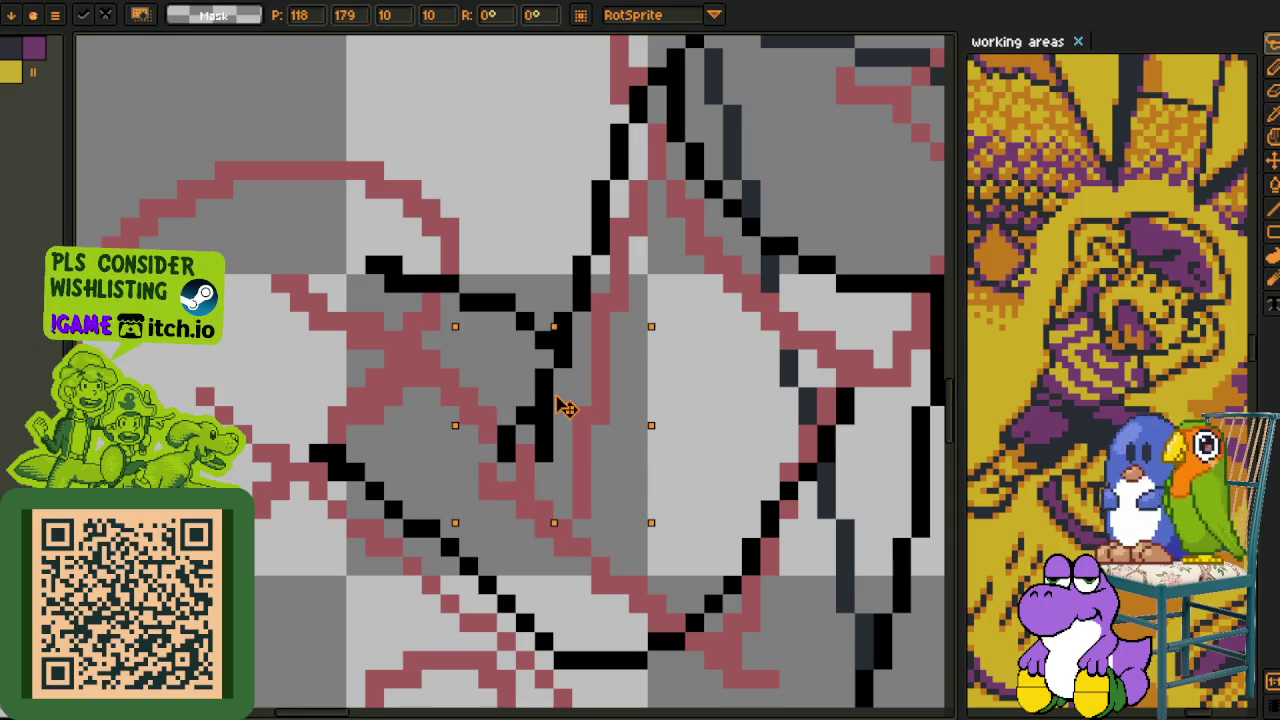
mouse_move(565, 408)
left_mouse_down()
mouse_move(567, 463)
mouse_move(578, 425)
left_mouse_up()
scroll(567, 463, "down", 2)
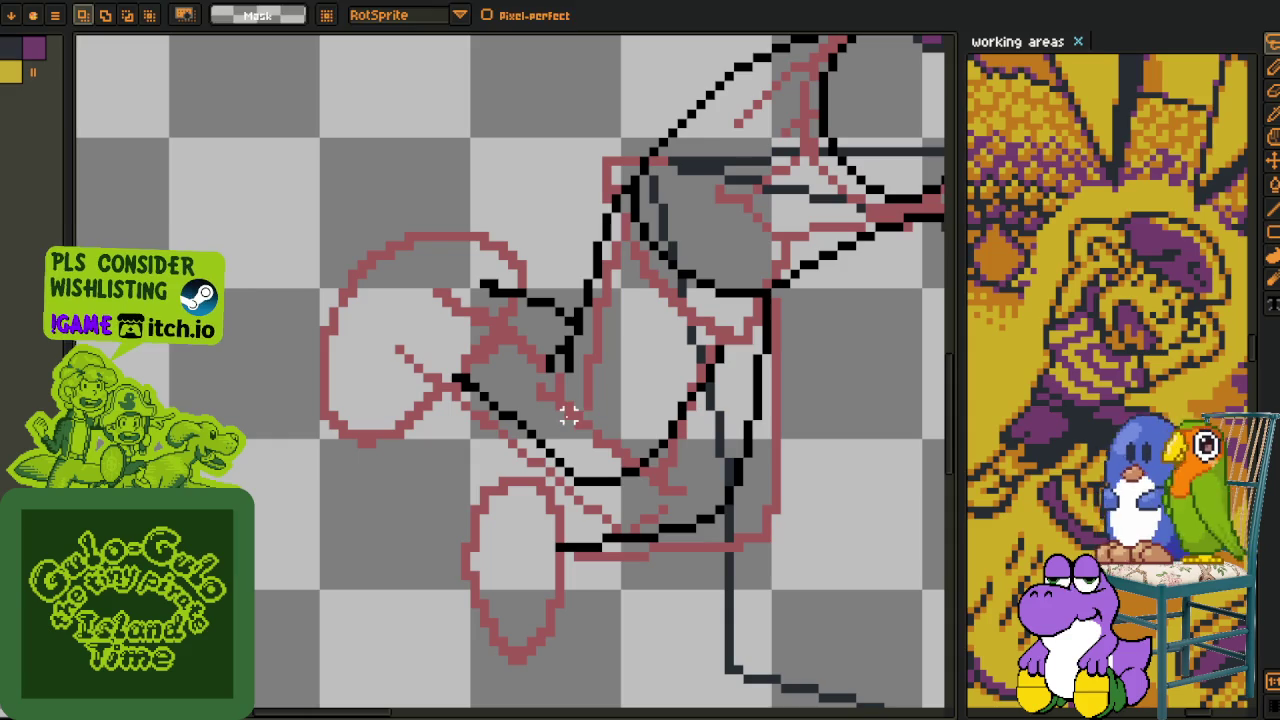
- Save the drawing again and return to the pencil
key("i")
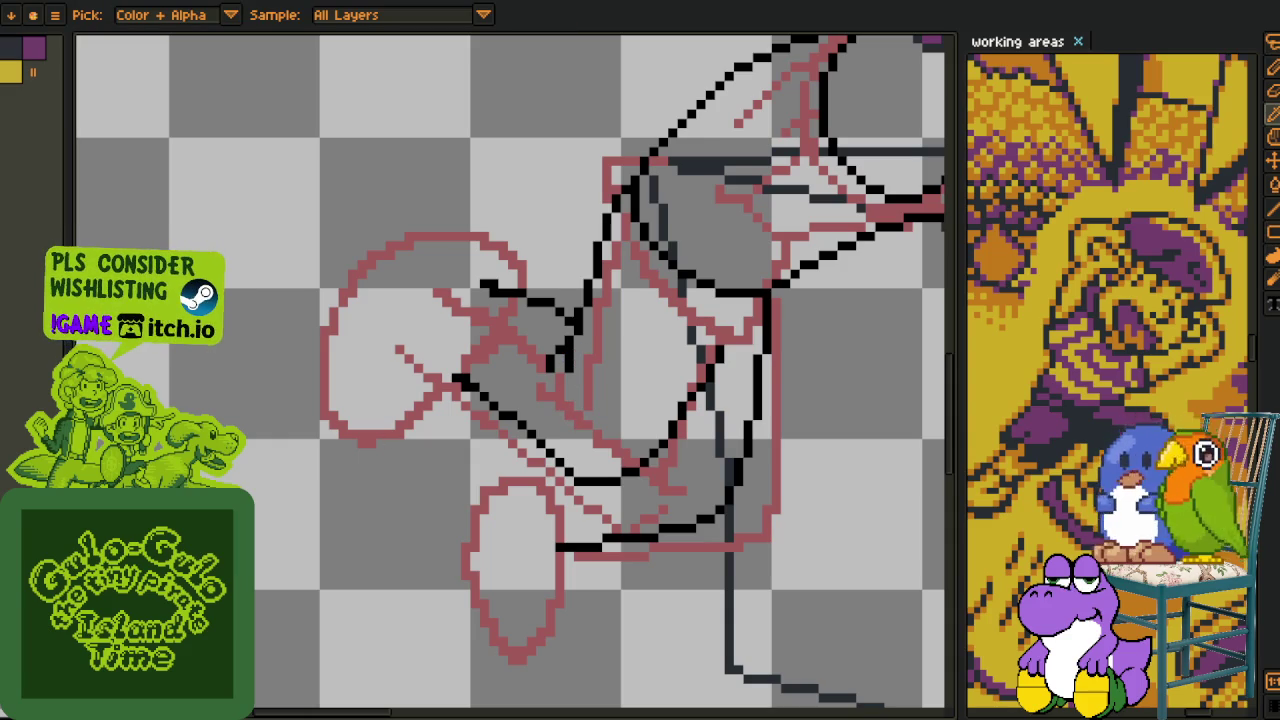
scroll(529, 414, "up", 2)
scroll(600, 523, "down", 3)
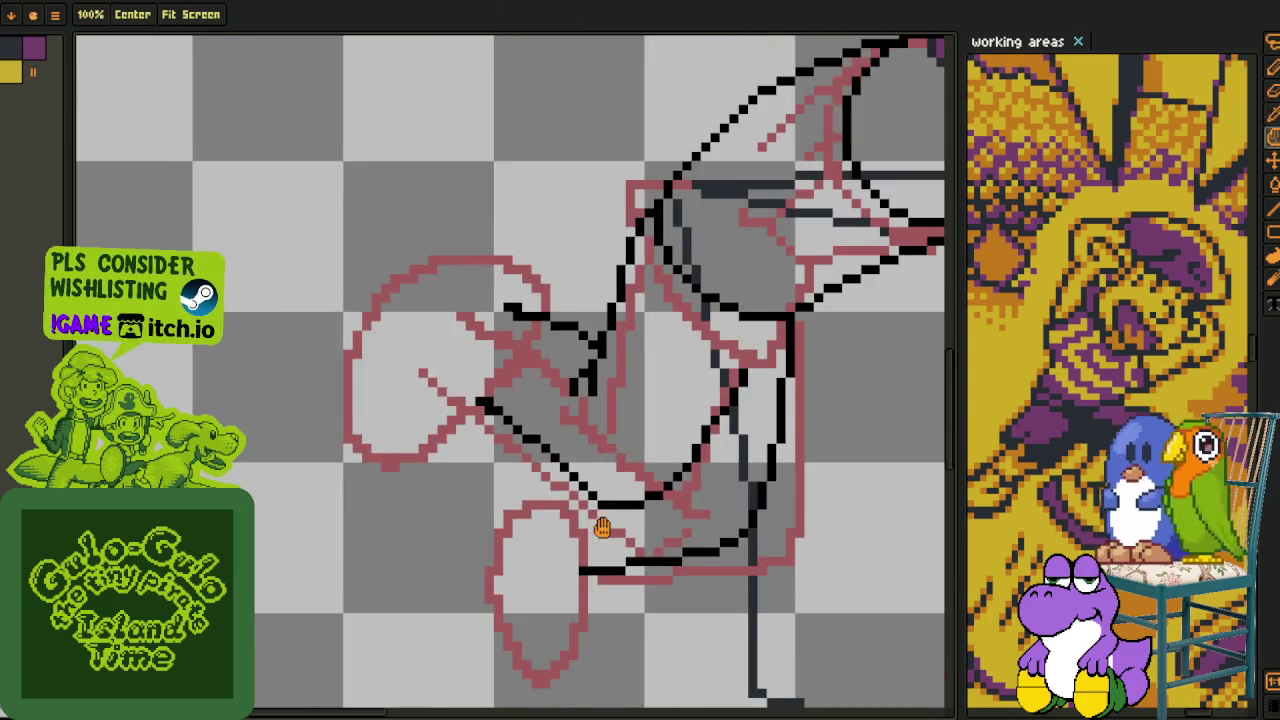
scroll(553, 473, "up", 1)
key("b")
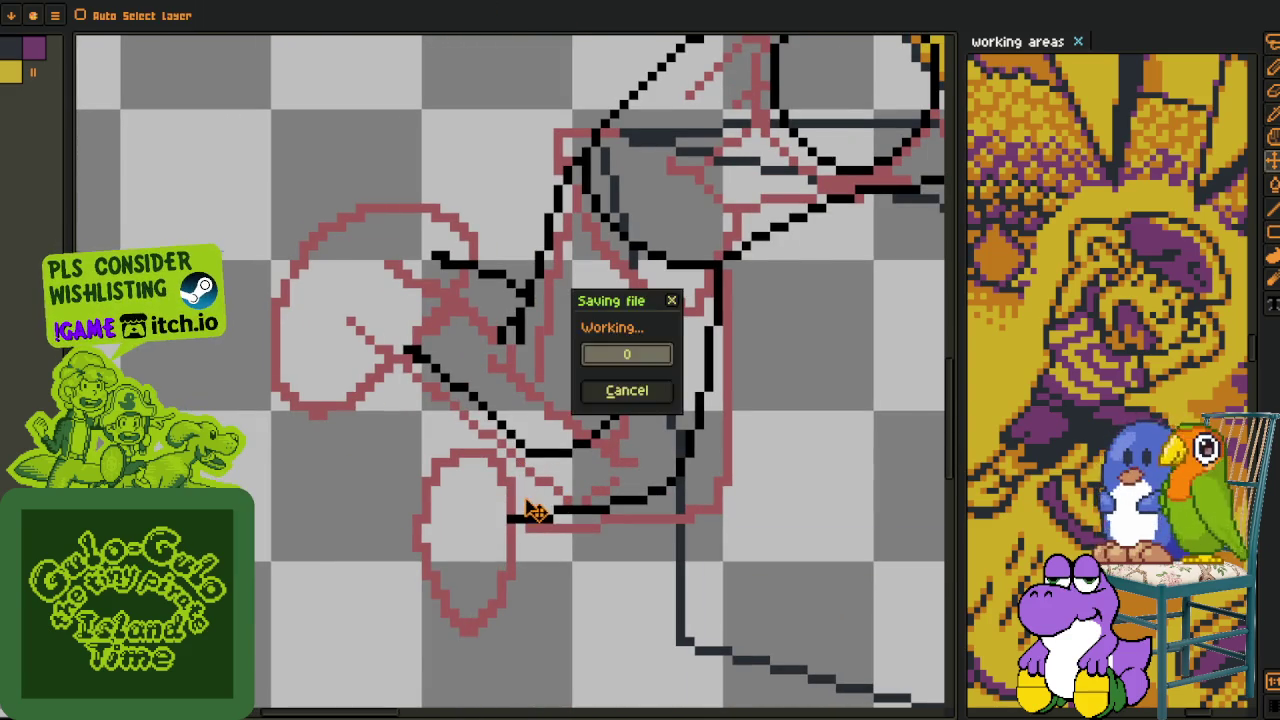
scroll(519, 498, "up", 1)
scroll(519, 498, "down", 1)
scroll(480, 530, "down", 2)
scroll(525, 516, "up", 1)
key("space")
scroll(525, 516, "up", 1)
scroll(532, 480, "up", 1)
scroll(498, 338, "up", 1)
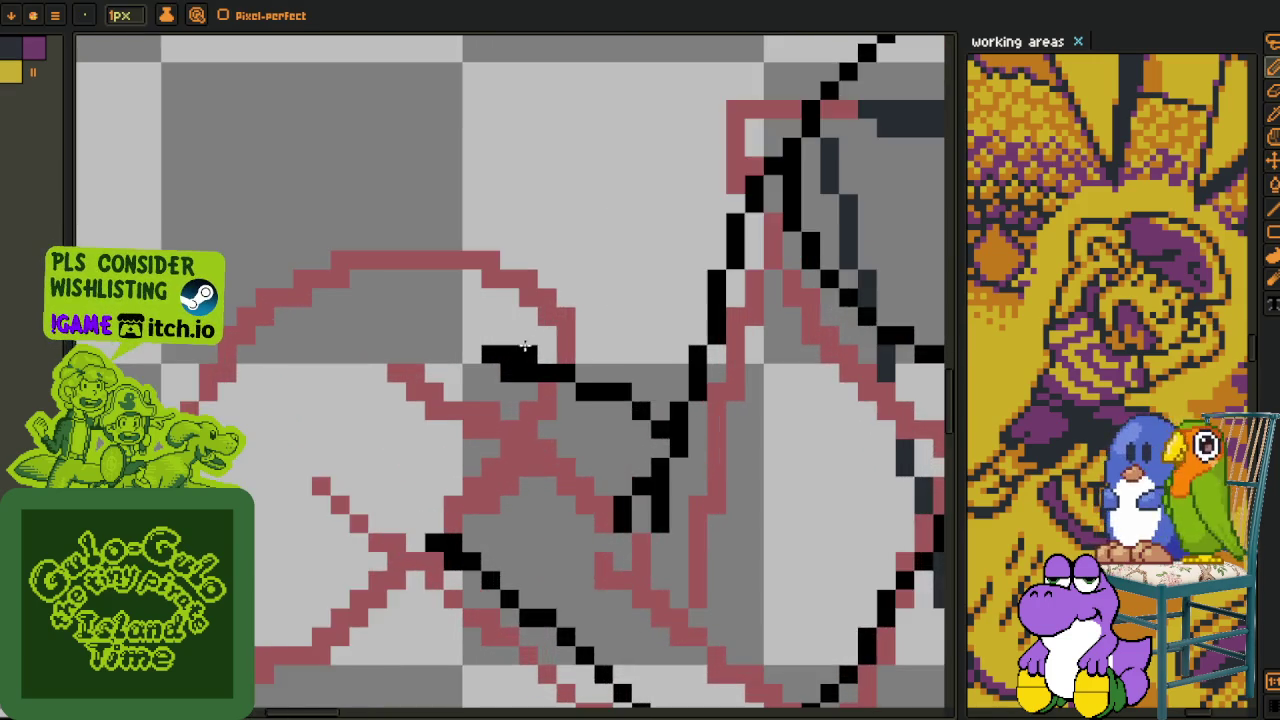
- Draw a thin black diagonal line along the foot sketch
scroll(501, 376, "up", 1)
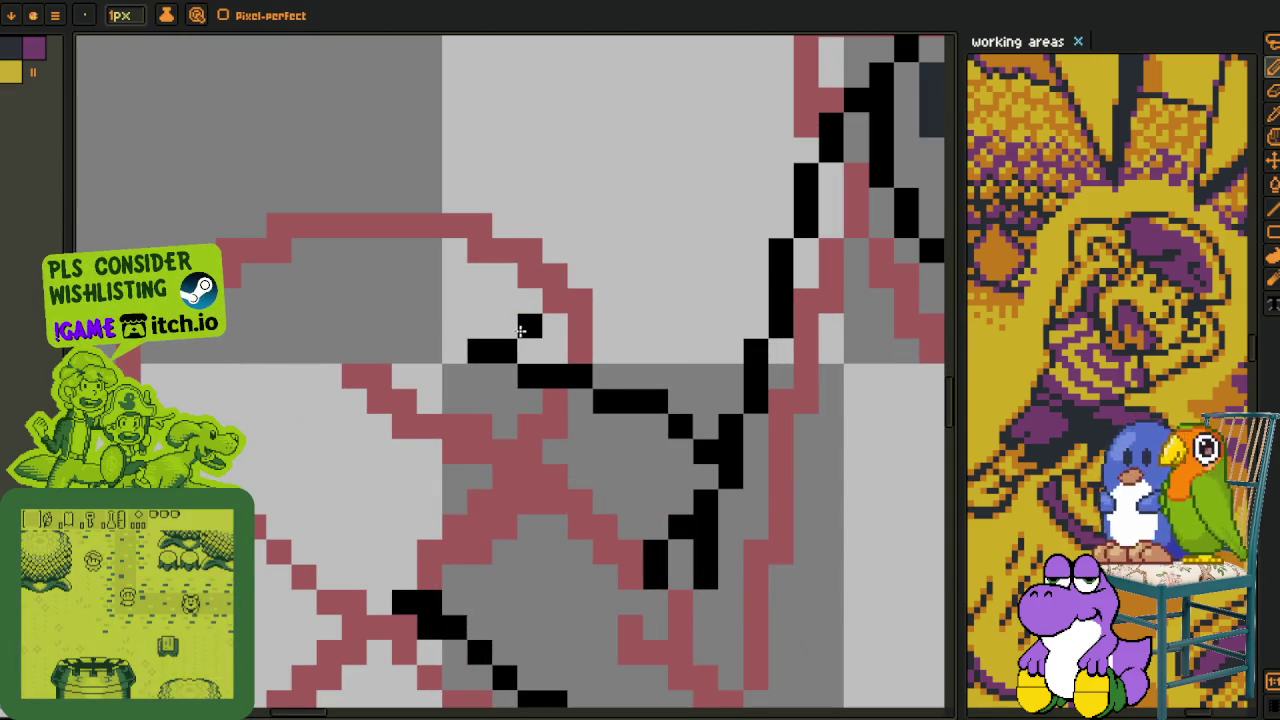
left_click(555, 350)
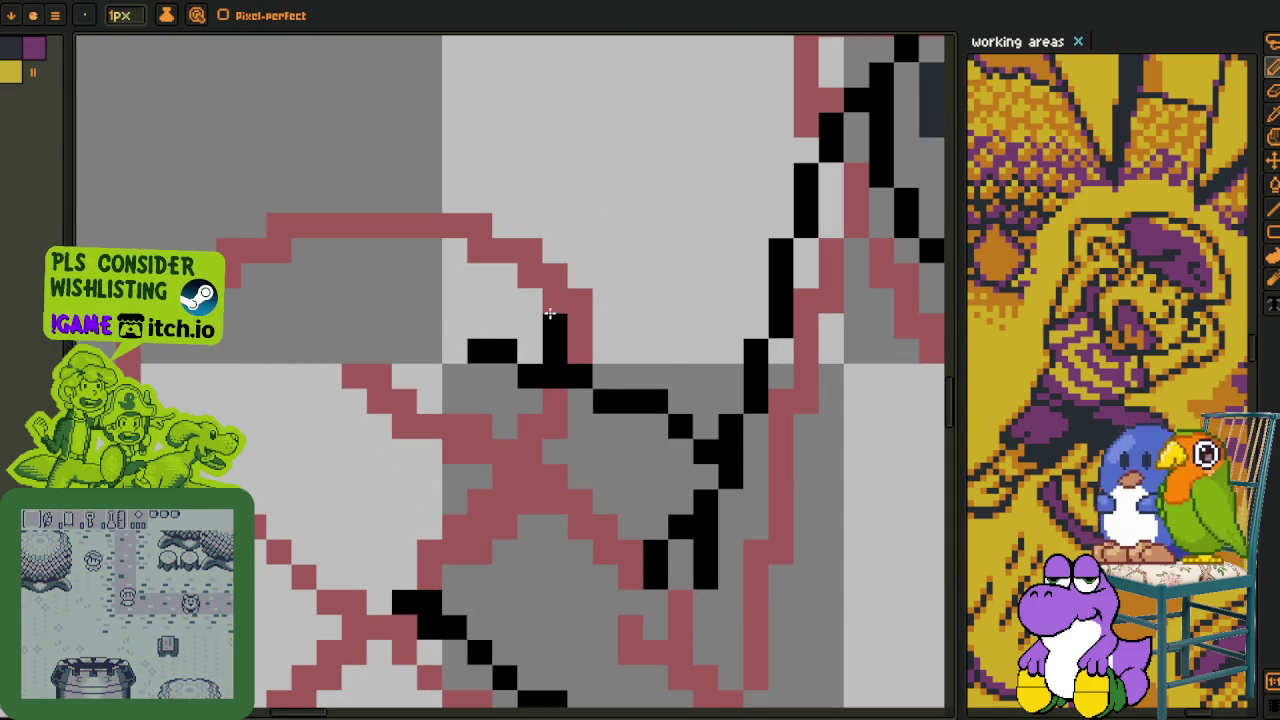
left_click_drag(555, 330, 492, 258)
left_click_drag(555, 302, 550, 325)
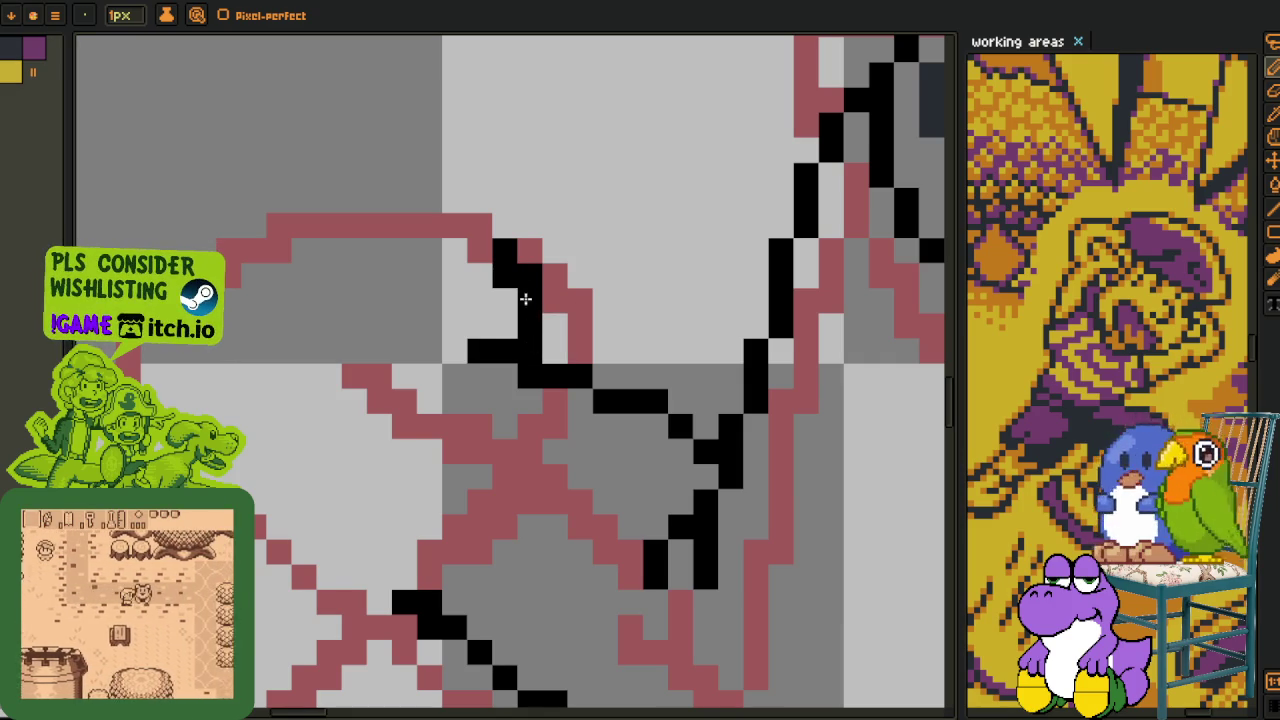
left_click(479, 264)
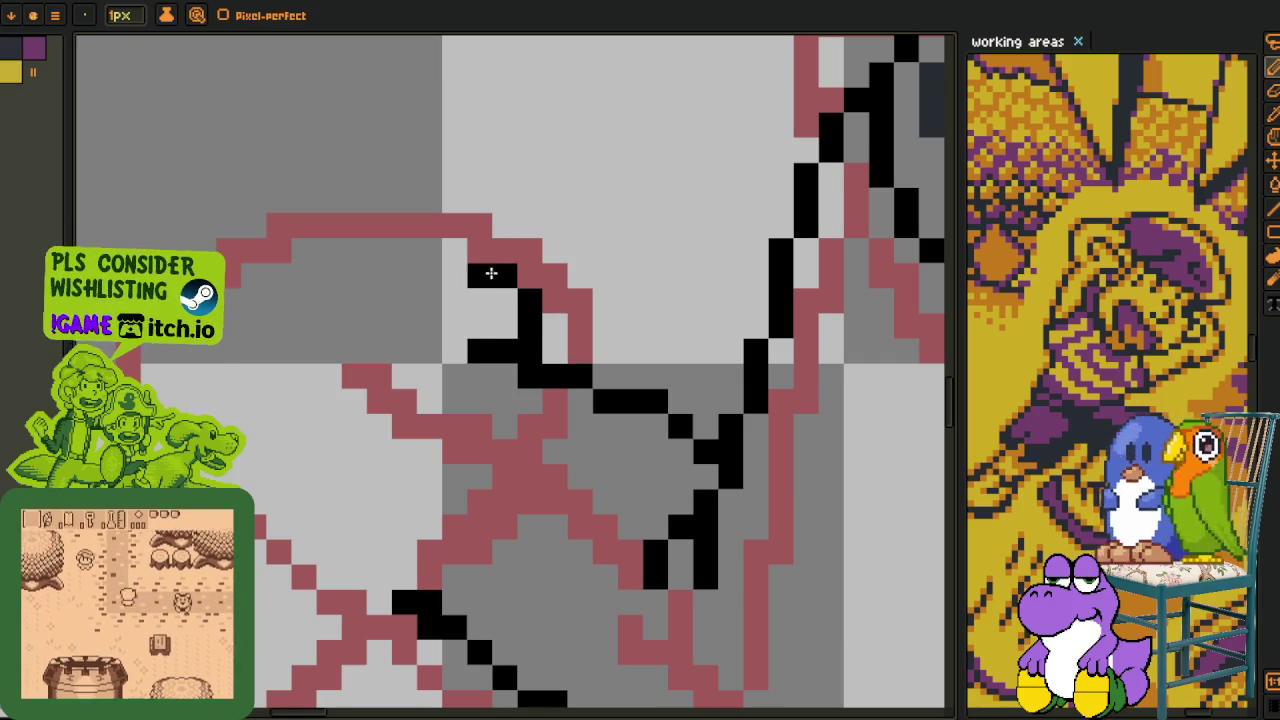
- Extend the black diagonal line down to the left, thinning it where needed
scroll(490, 272, "down", 3)
scroll(479, 427, "up", 1)
scroll(505, 452, "up", 1)
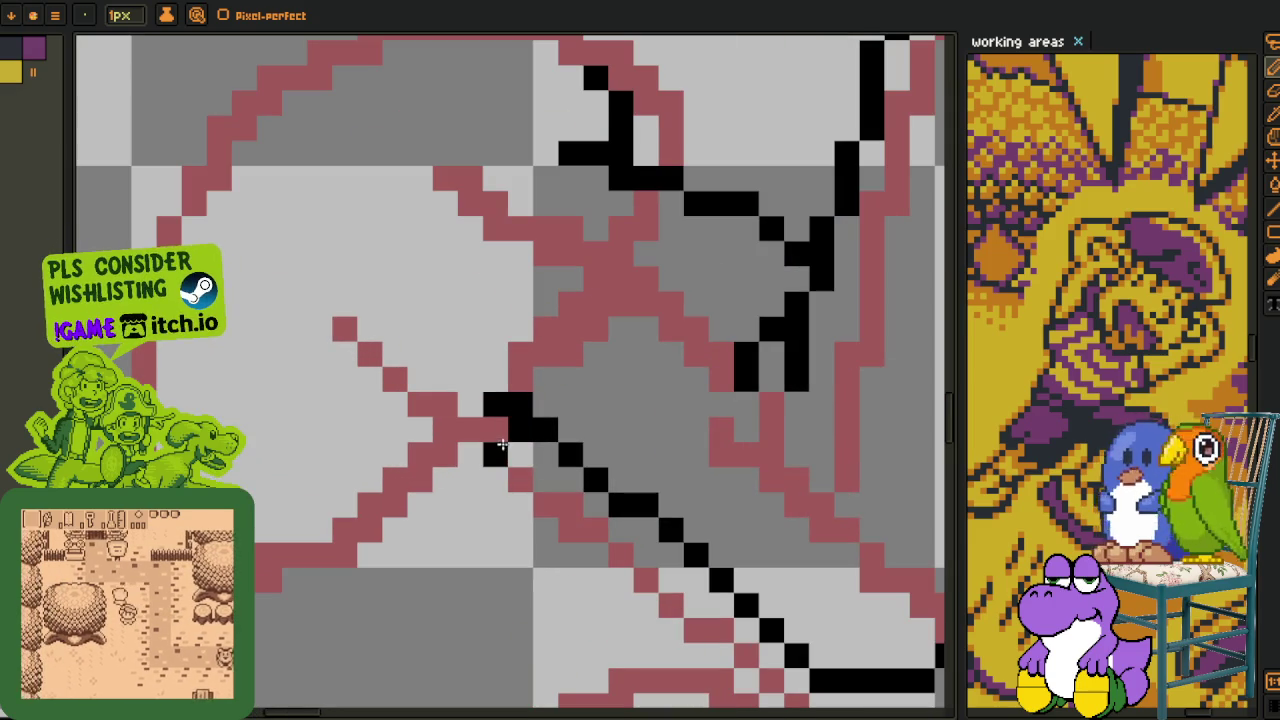
left_click(520, 428)
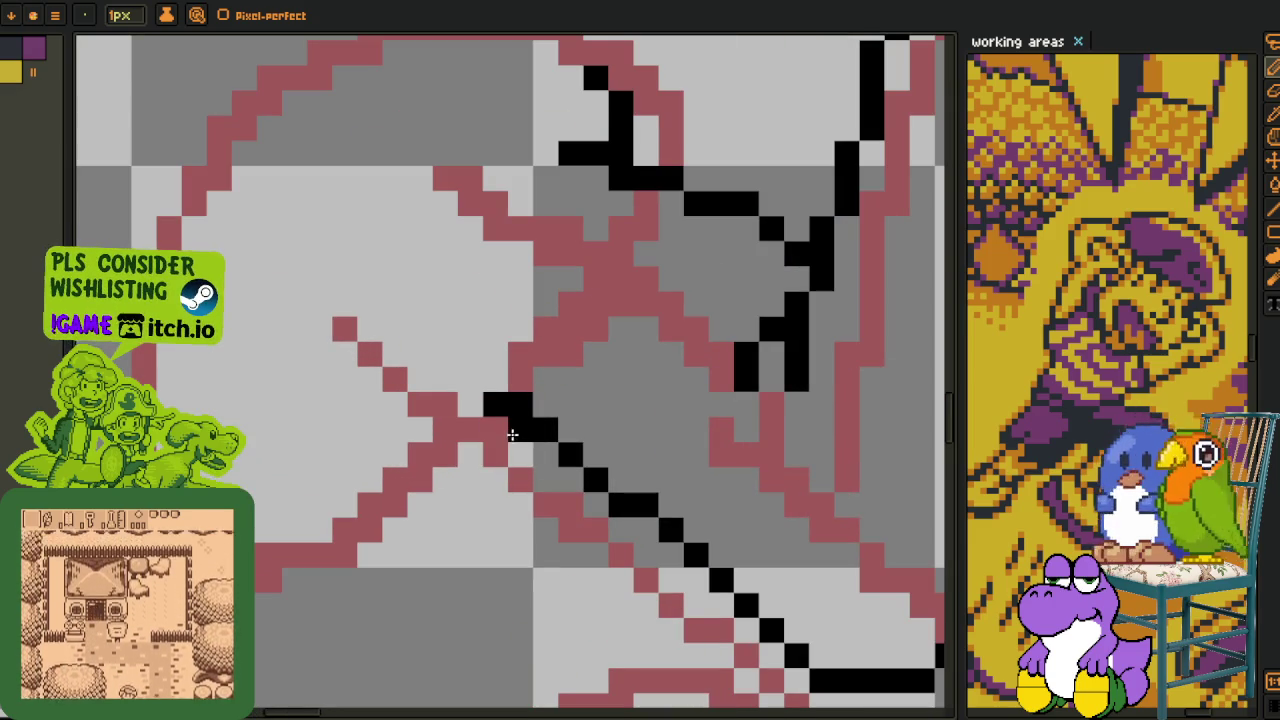
left_click(495, 430)
left_click(485, 452)
mouse_move(485, 452)
left_mouse_down()
mouse_move(350, 505)
mouse_move(388, 563)
left_mouse_up()
- Add black pixels along the top edge of the upper-left oval's arc
scroll(465, 470, "down", 2)
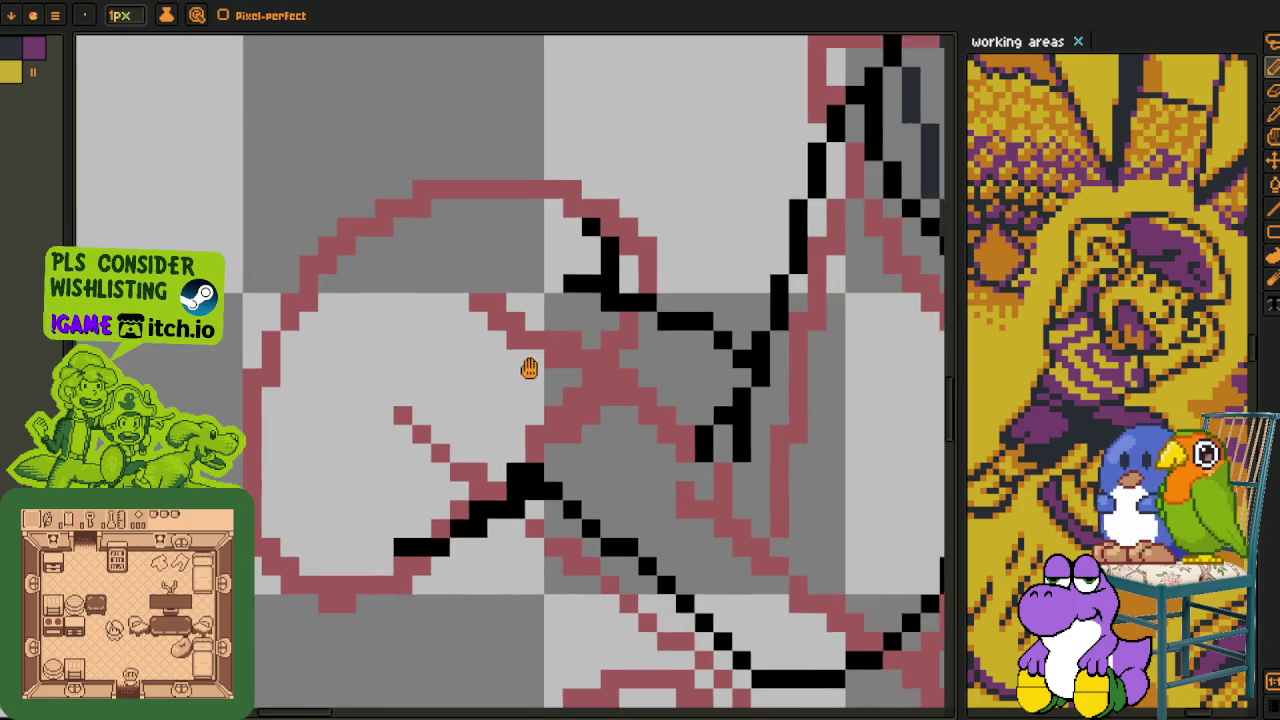
scroll(529, 357, "up", 2)
left_click(582, 245)
left_click(553, 238)
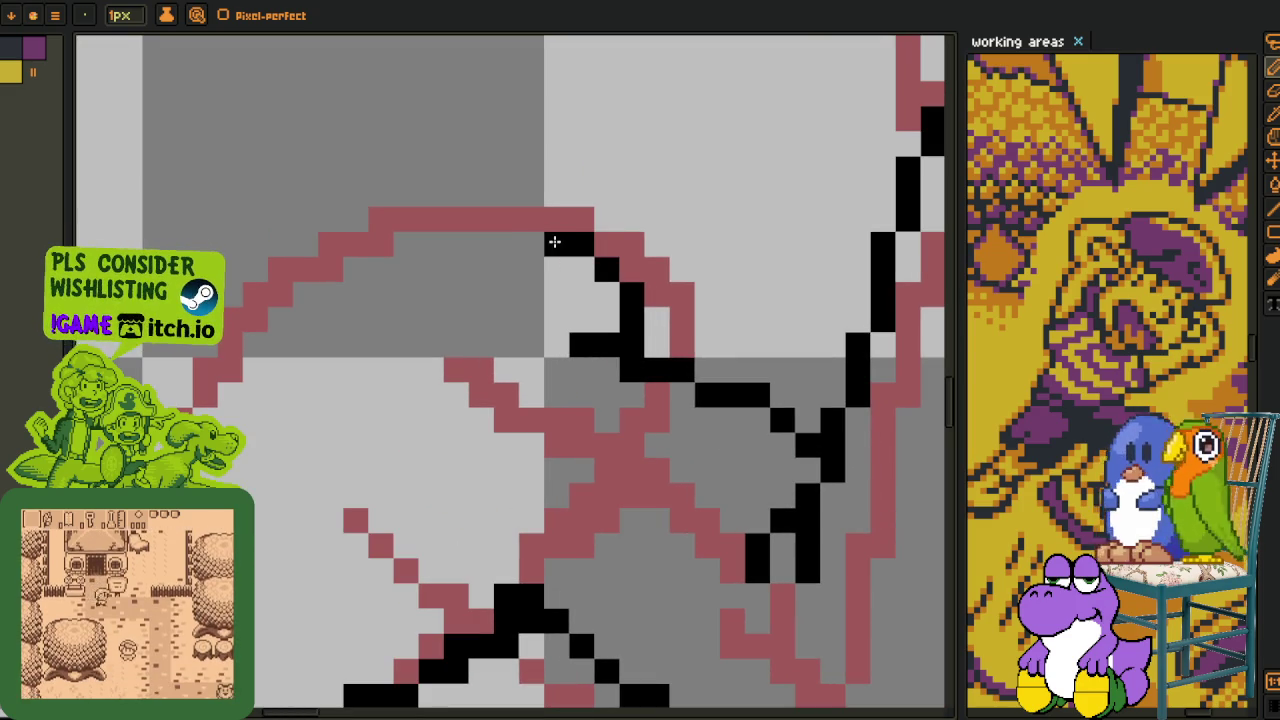
- Extend the black line leftward along the foot's bottom, redoing its left end one row lower
scroll(486, 220, "down", 1)
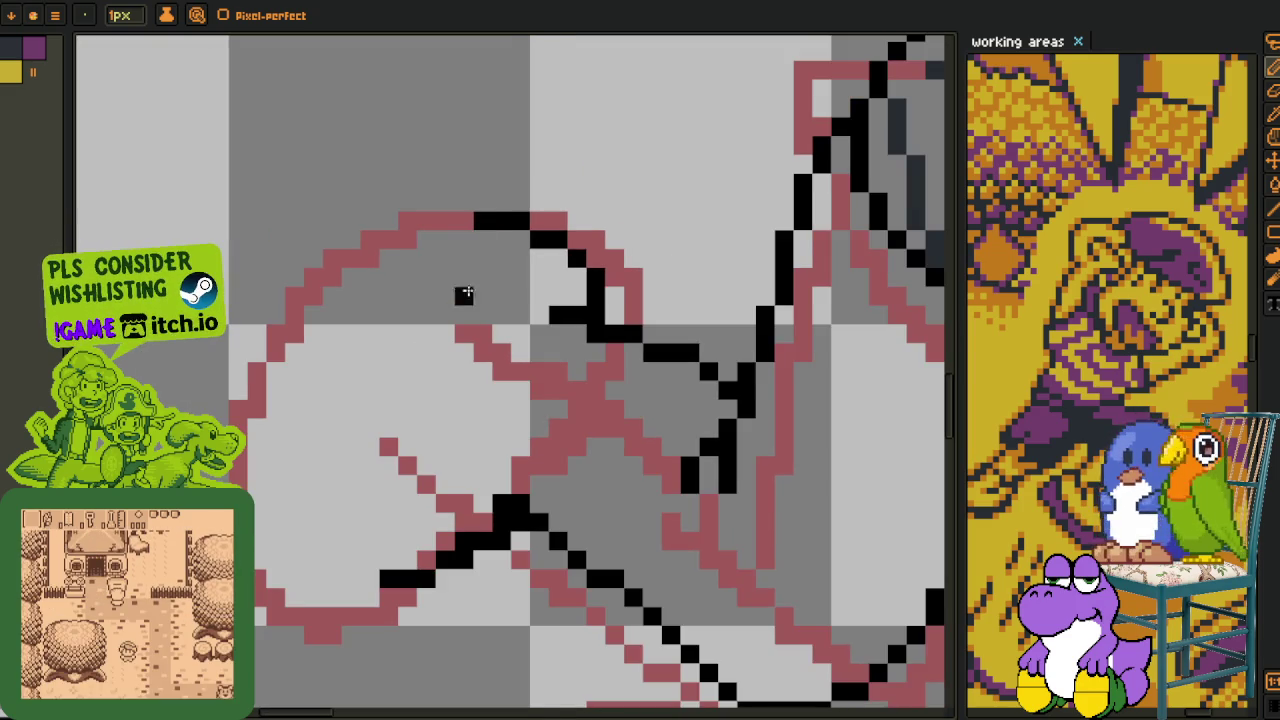
scroll(480, 300, "left", 2)
scroll(500, 370, "left", 1)
scroll(540, 480, "up", 1)
mouse_move(540, 522)
left_mouse_down()
mouse_move(436, 514)
mouse_move(405, 545)
left_mouse_up()
key("ctrl+z")
left_click(405, 472)
scroll(395, 477, "down", 2)
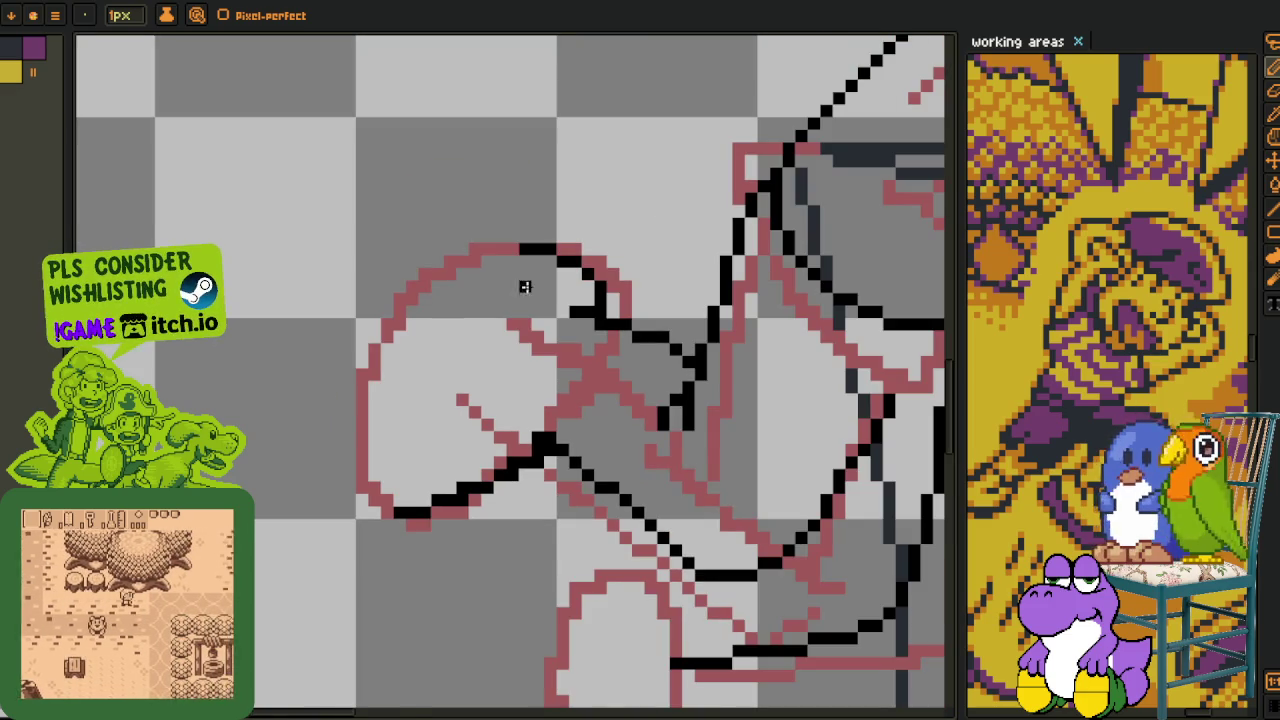
left_click(55, 15)
mouse_move(101, 105)
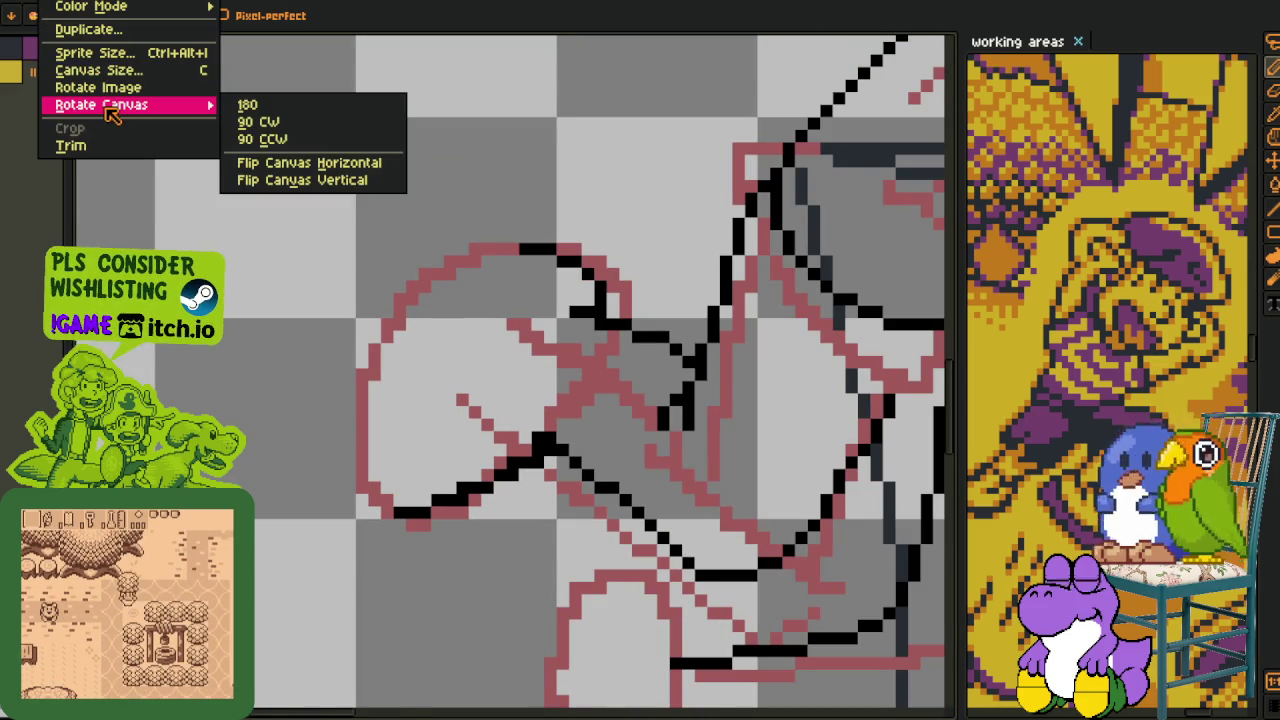
- Rotate the canvas 90° counter-clockwise and zoom in on the front shoe's sketch
left_click(288, 140)
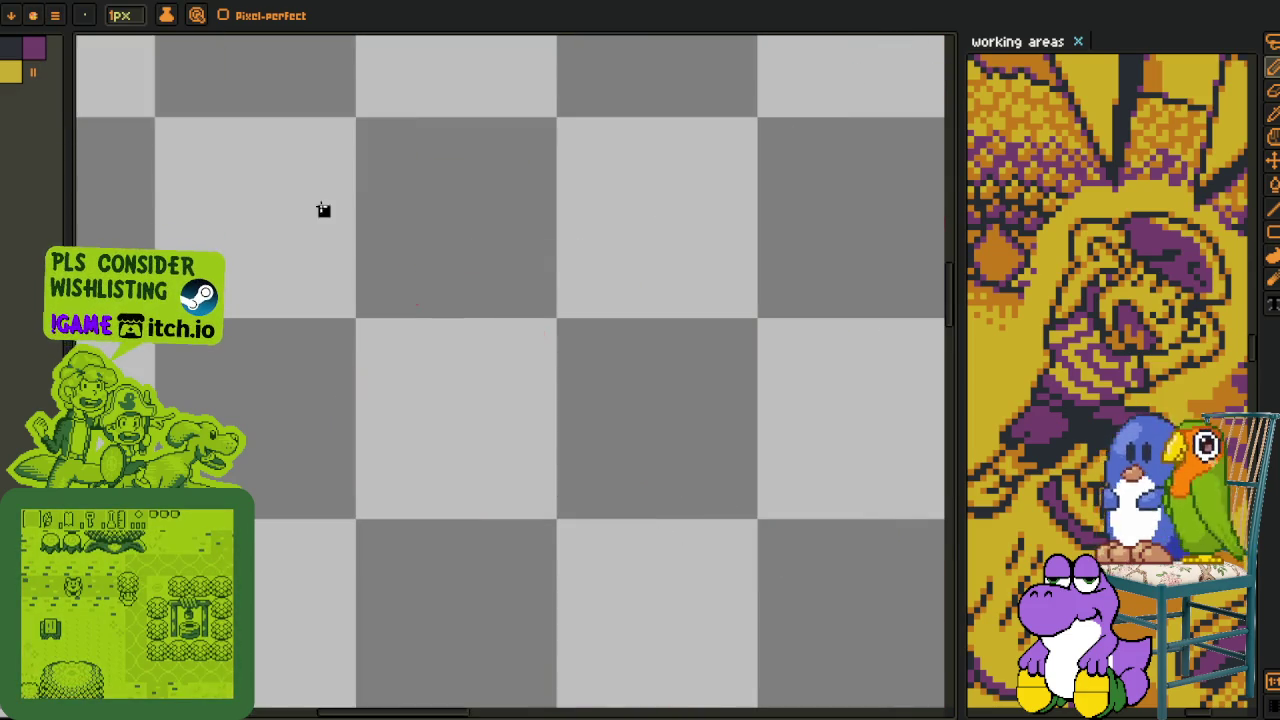
scroll(546, 349, "down", 2)
scroll(209, 134, "down", 1)
scroll(406, 344, "down", 2)
scroll(407, 344, "down", 1)
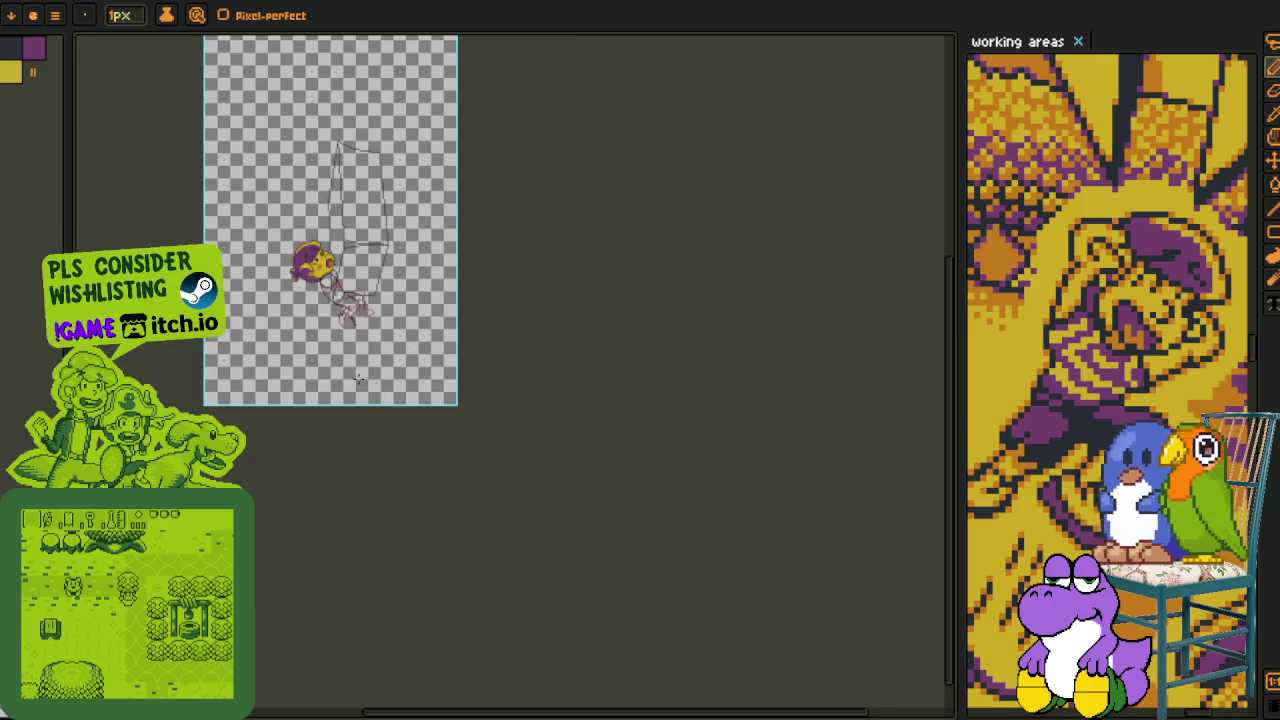
scroll(348, 330, "up", 1)
scroll(348, 330, "up", 2)
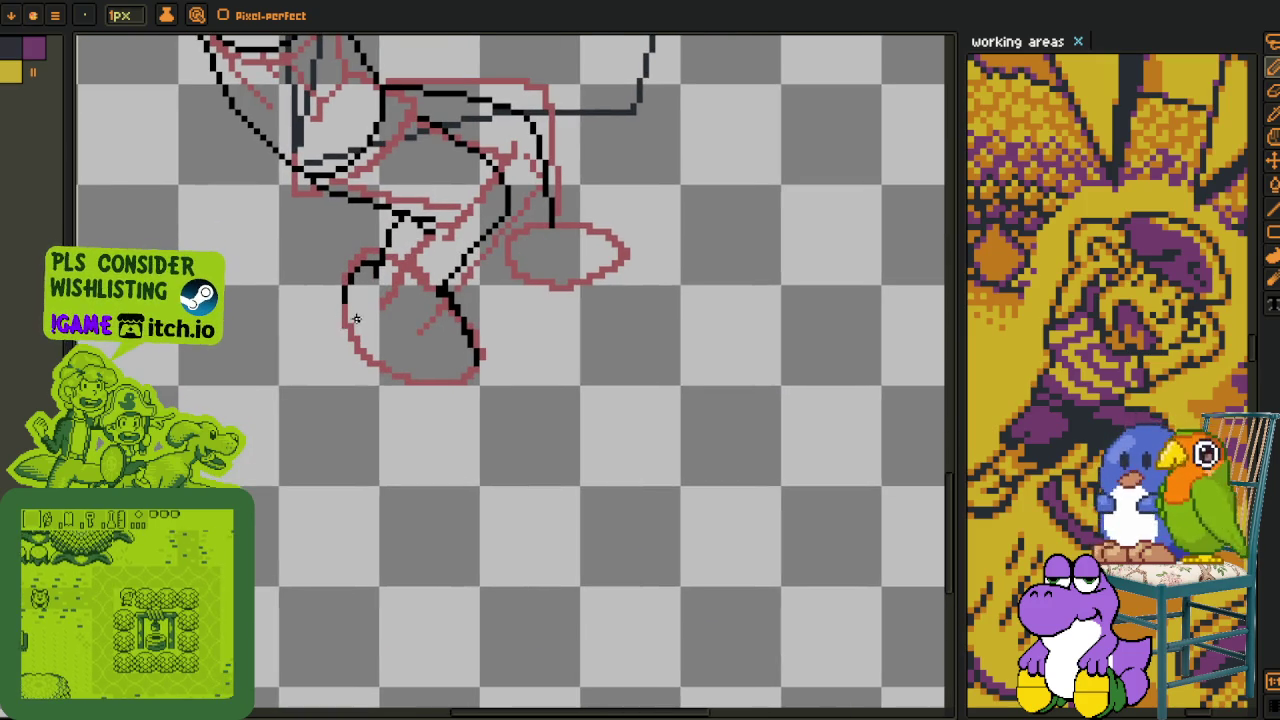
scroll(348, 330, "up", 1)
scroll(310, 260, "up", 2)
scroll(310, 260, "down", 1)
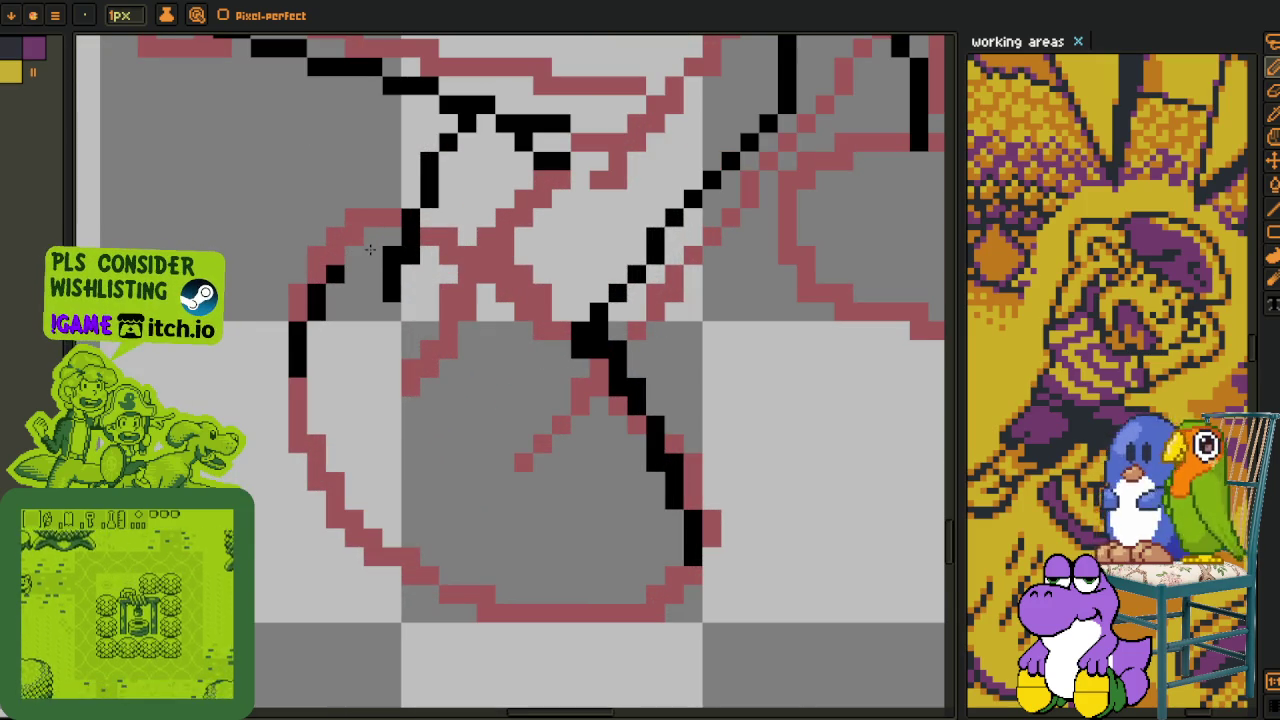
scroll(354, 272, "up", 1)
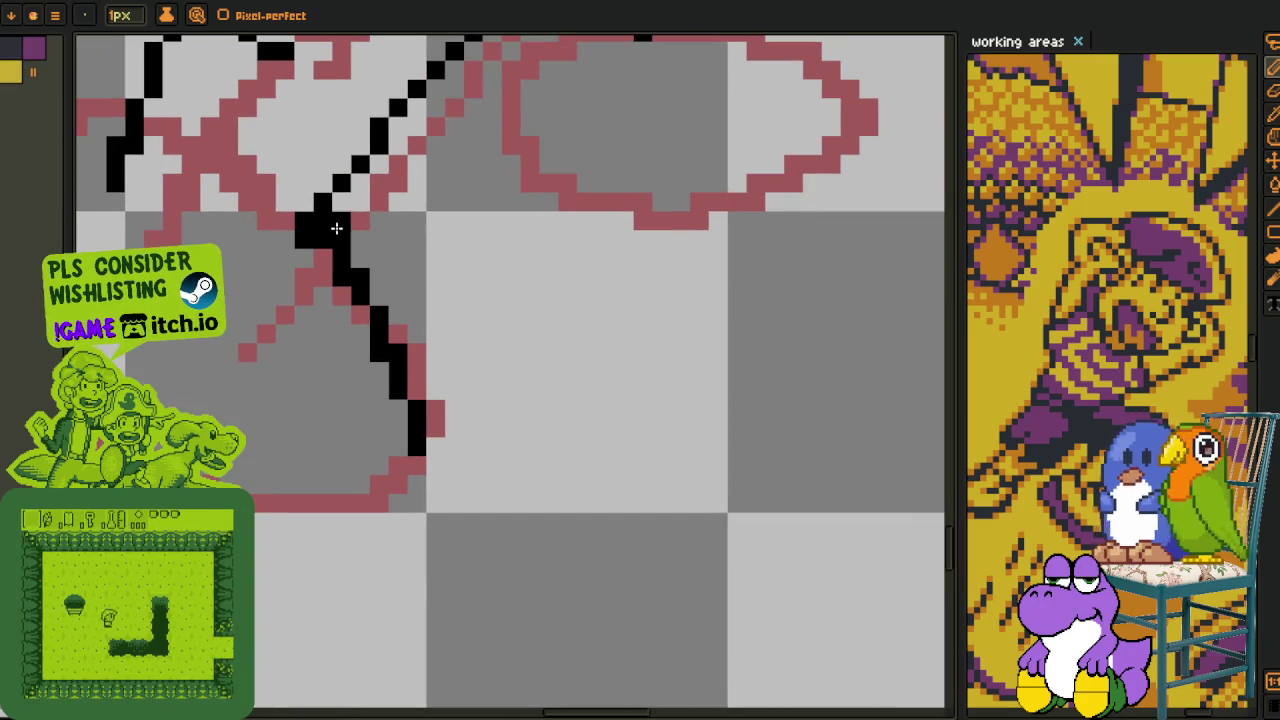
- Ink the shoe's short top line and trace its outline along the bottom in black
left_click_drag(310, 203, 245, 203)
mouse_move(325, 220)
left_mouse_down()
mouse_move(314, 231)
mouse_move(246, 221)
mouse_move(266, 314)
left_mouse_up()
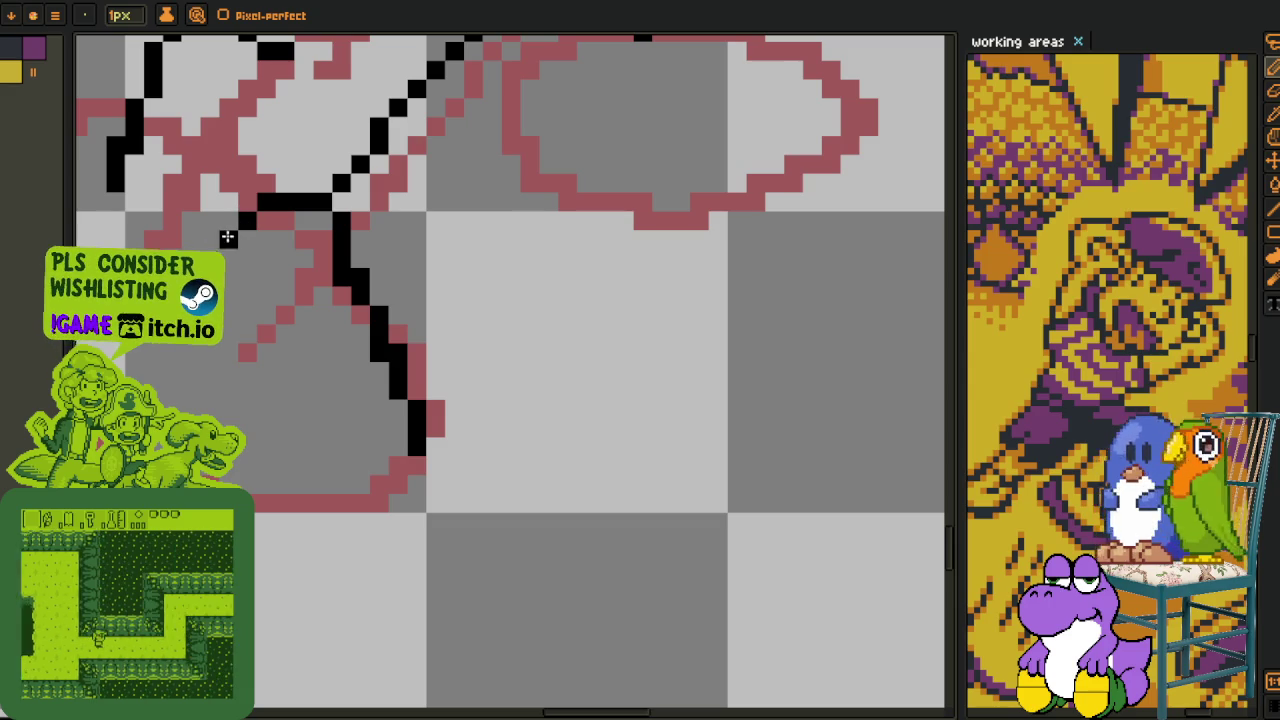
left_click(228, 273)
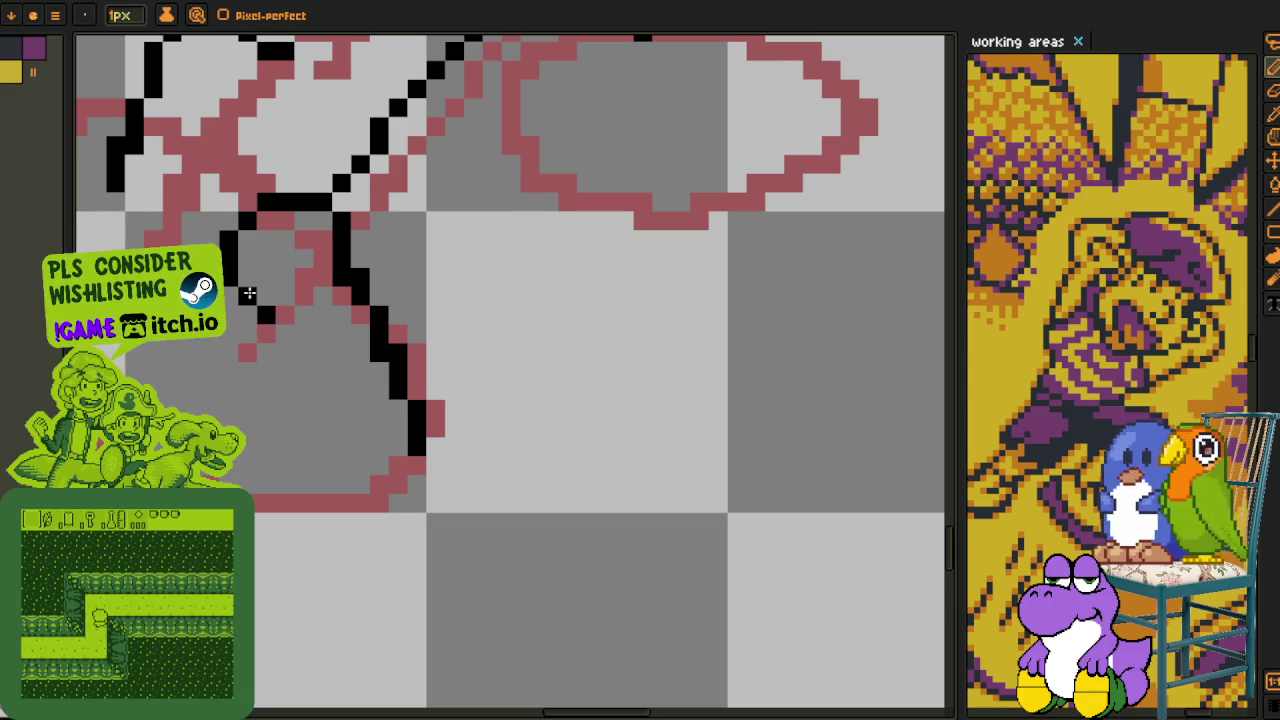
scroll(341, 316, "up", 1)
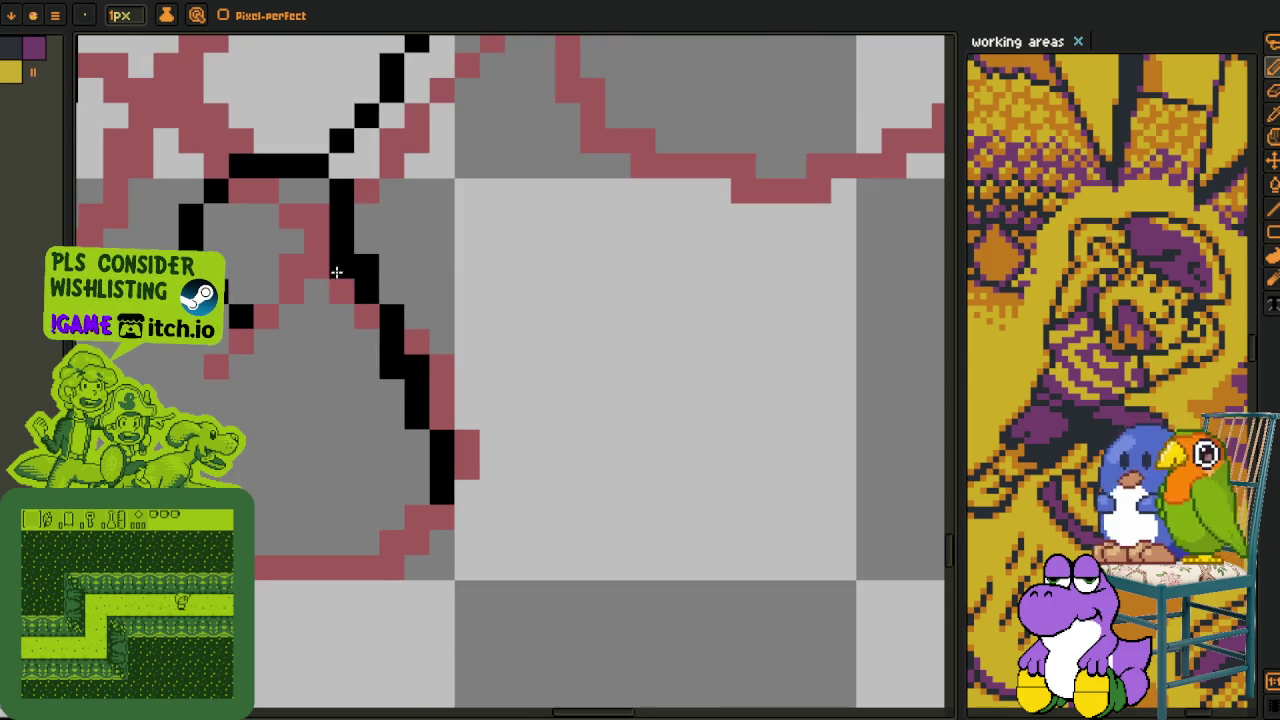
left_click(424, 515)
scroll(424, 515, "left", 2)
left_click(527, 500)
mouse_move(527, 525)
left_mouse_down()
mouse_move(490, 528)
mouse_move(469, 548)
mouse_move(351, 546)
left_mouse_up()
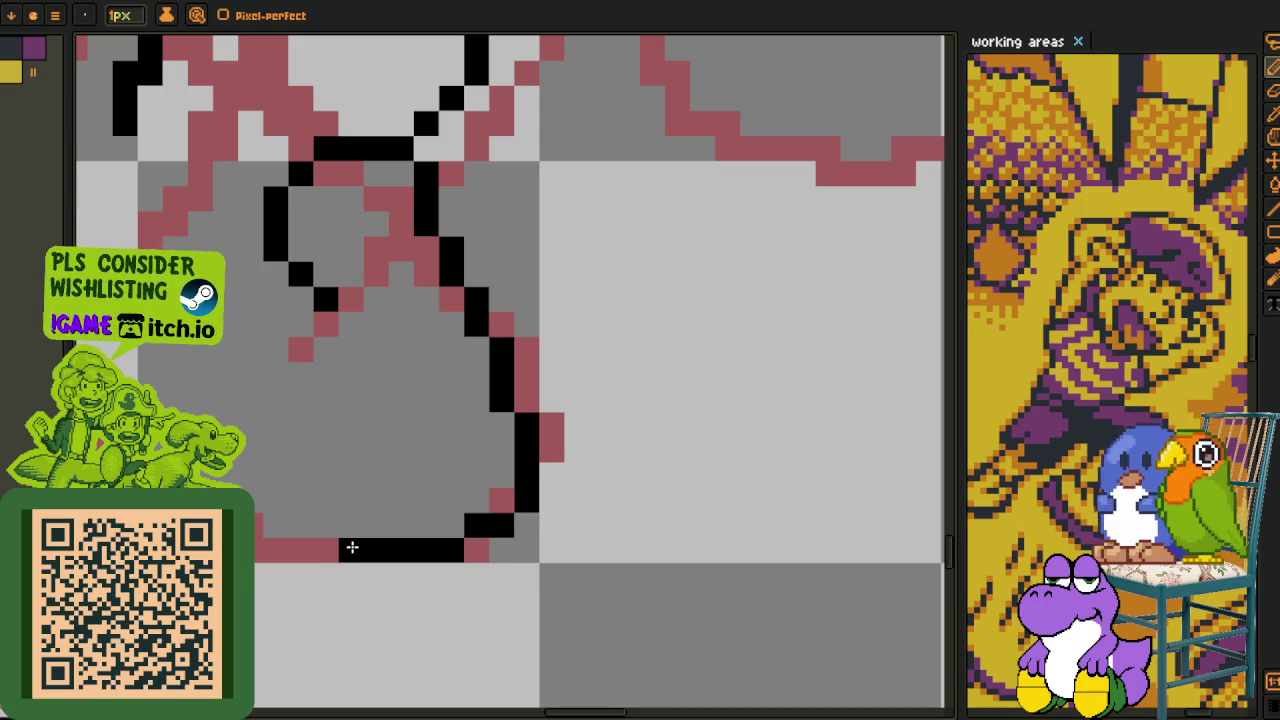
- Undo stray pixels and ink the shoe's left curve down to its base, closing the oval
scroll(451, 566, "left", 2)
scroll(320, 457, "down", 1)
scroll(302, 364, "left", 1)
key("ctrl+z")
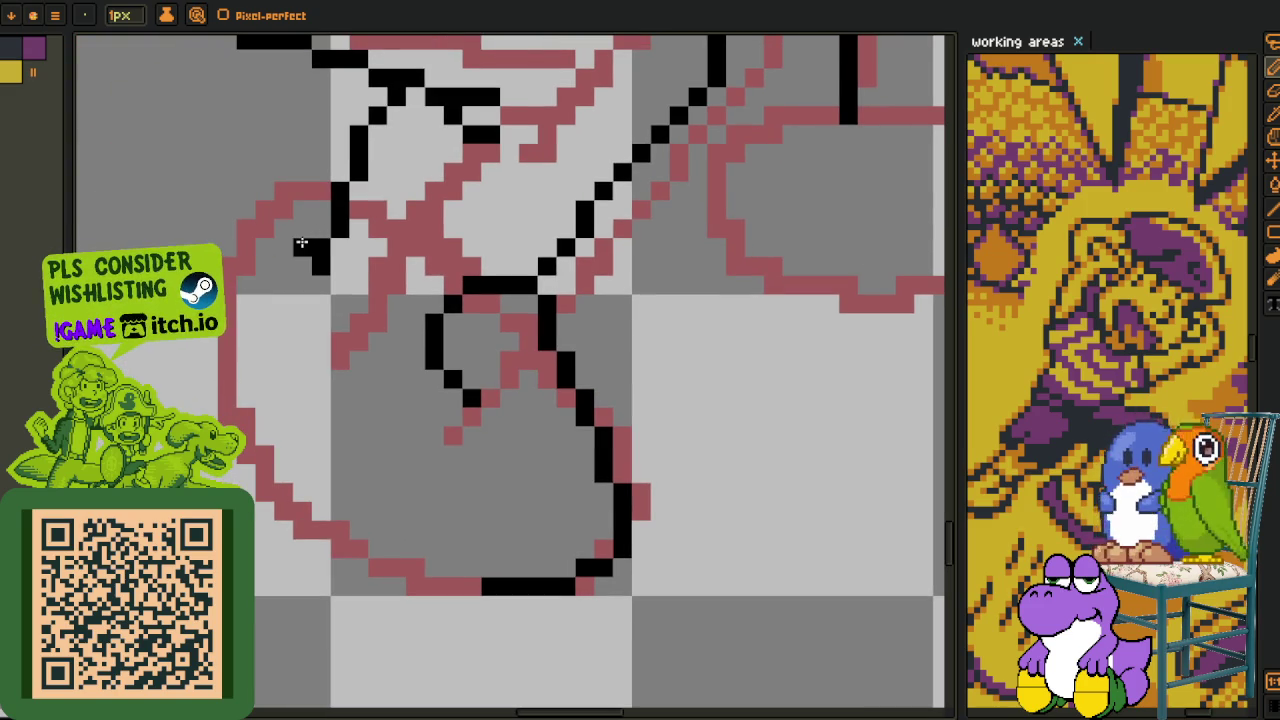
mouse_move(264, 249)
left_mouse_down()
mouse_move(310, 232)
mouse_move(234, 328)
left_mouse_up()
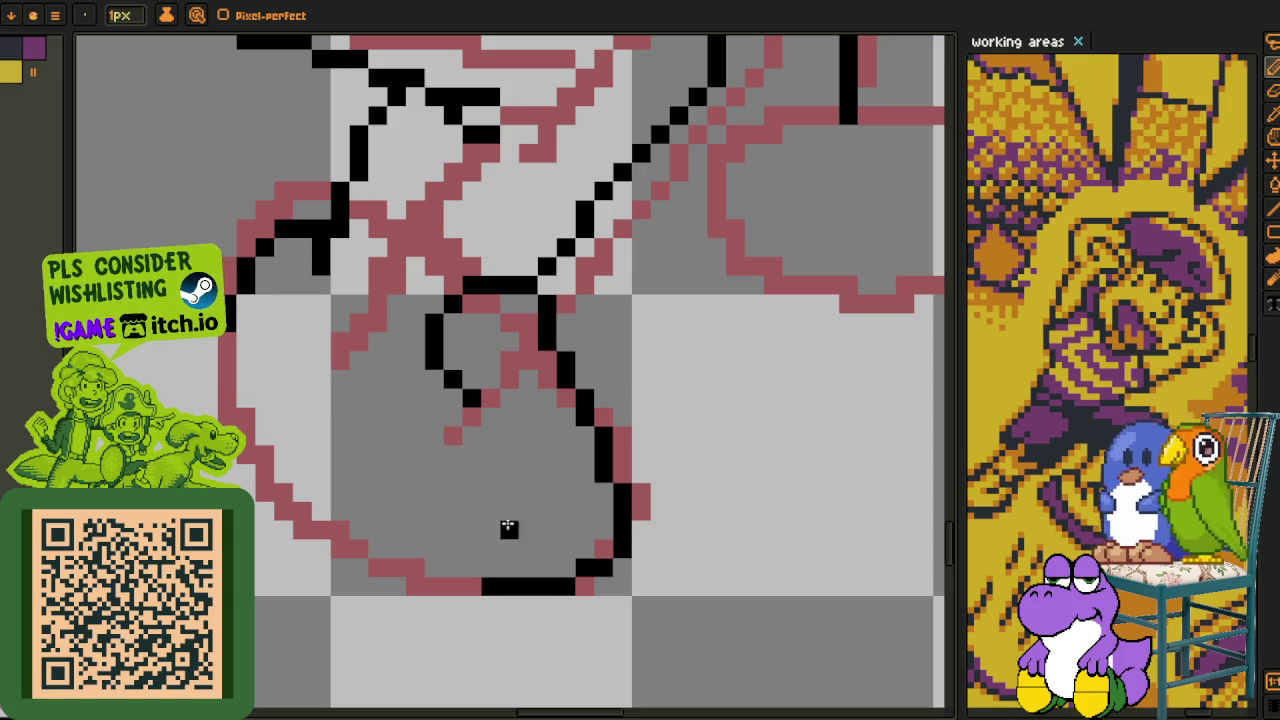
left_click_drag(394, 526, 470, 568)
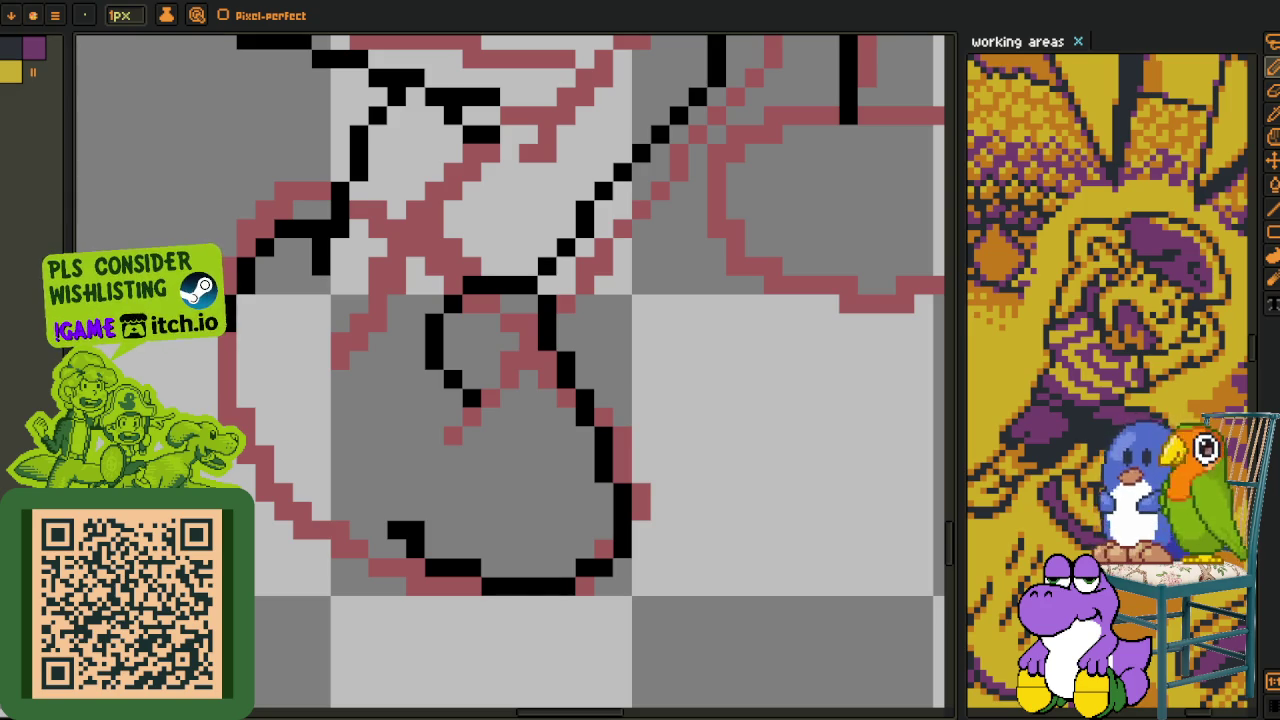
left_click_drag(226, 360, 335, 505)
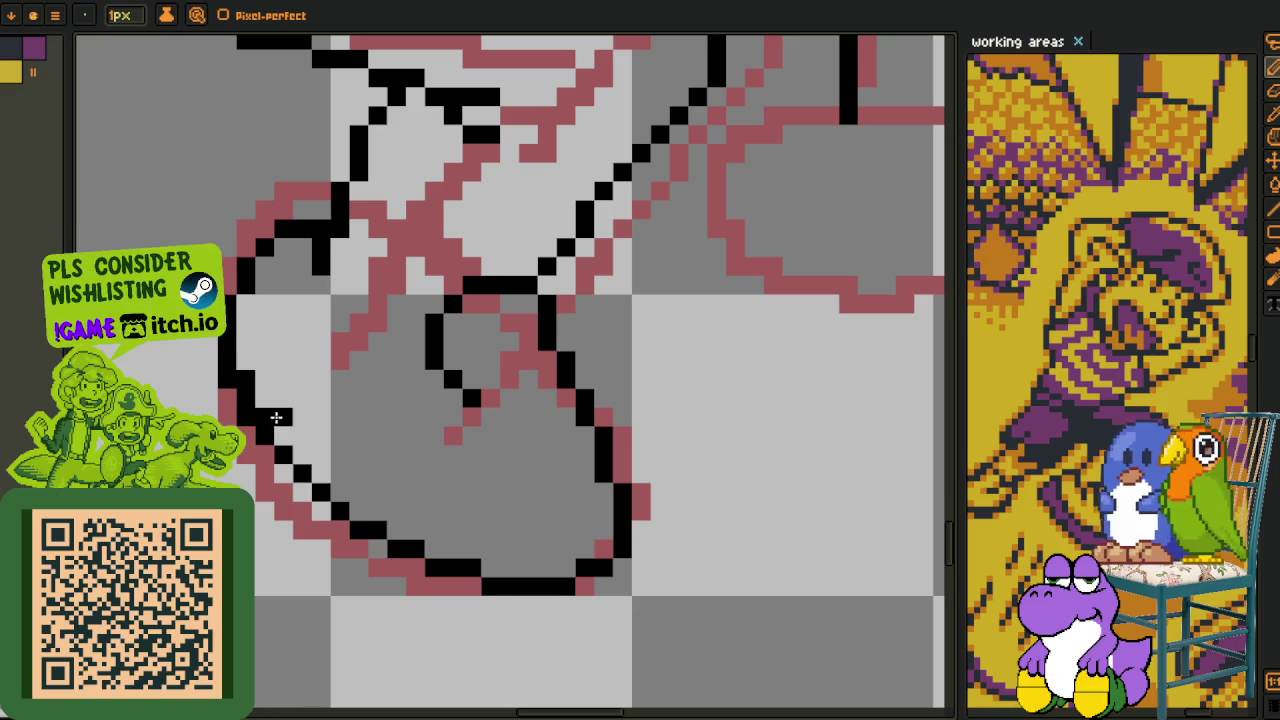
scroll(284, 325, "down", 1)
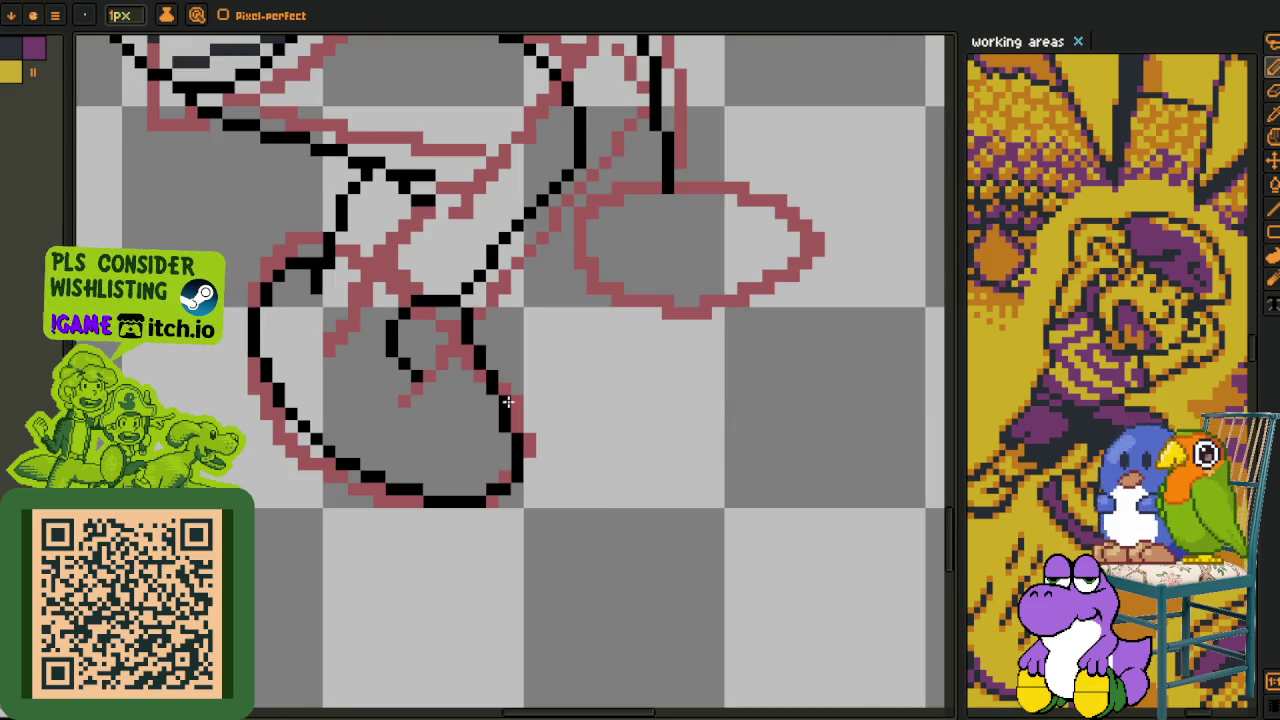
- Ink a vertical crease line inside the shoe, undoing a misplaced pixel
scroll(411, 368, "up", 1)
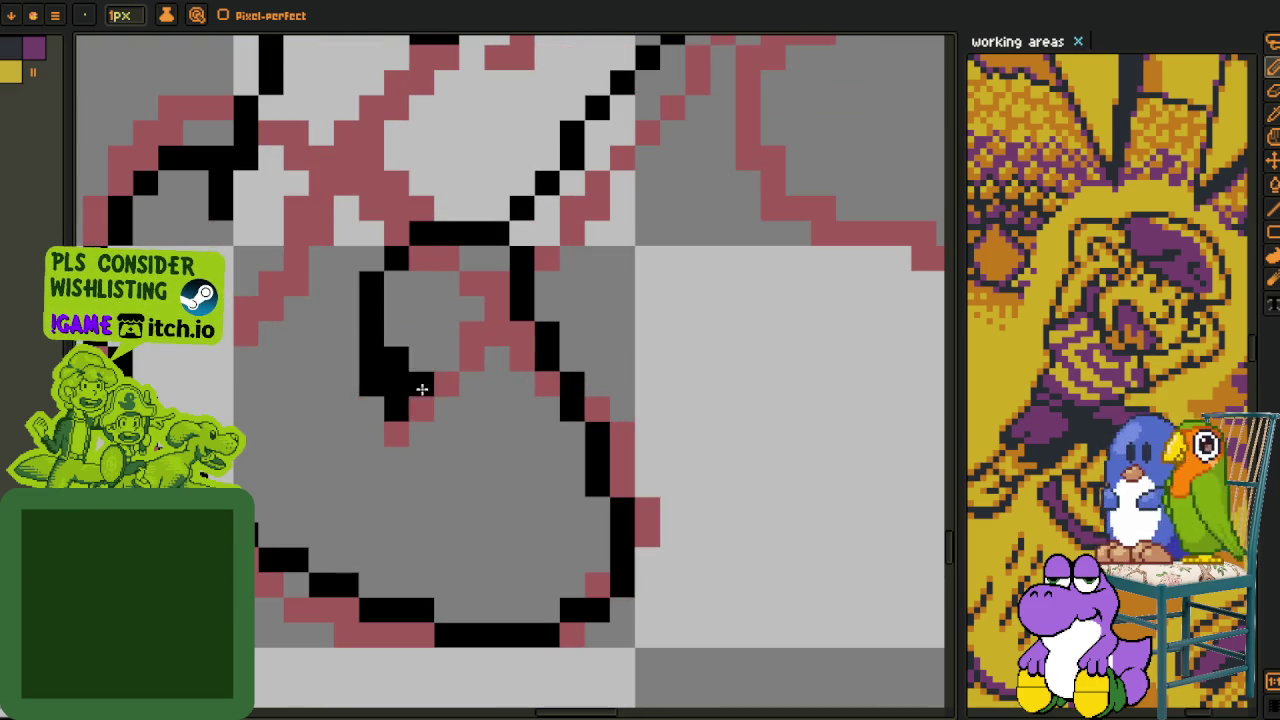
left_click(440, 383)
left_click_drag(500, 334, 514, 384)
left_click(522, 433)
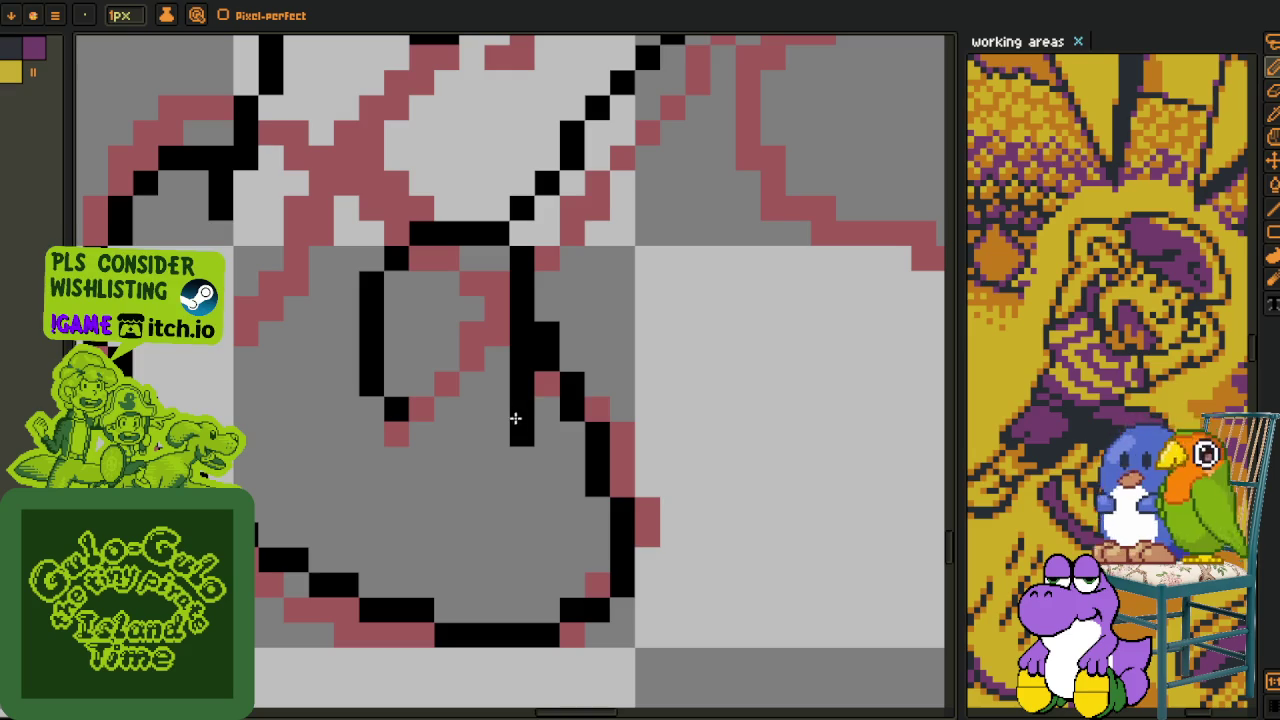
key("ctrl+z")
left_click_drag(512, 389, 514, 409)
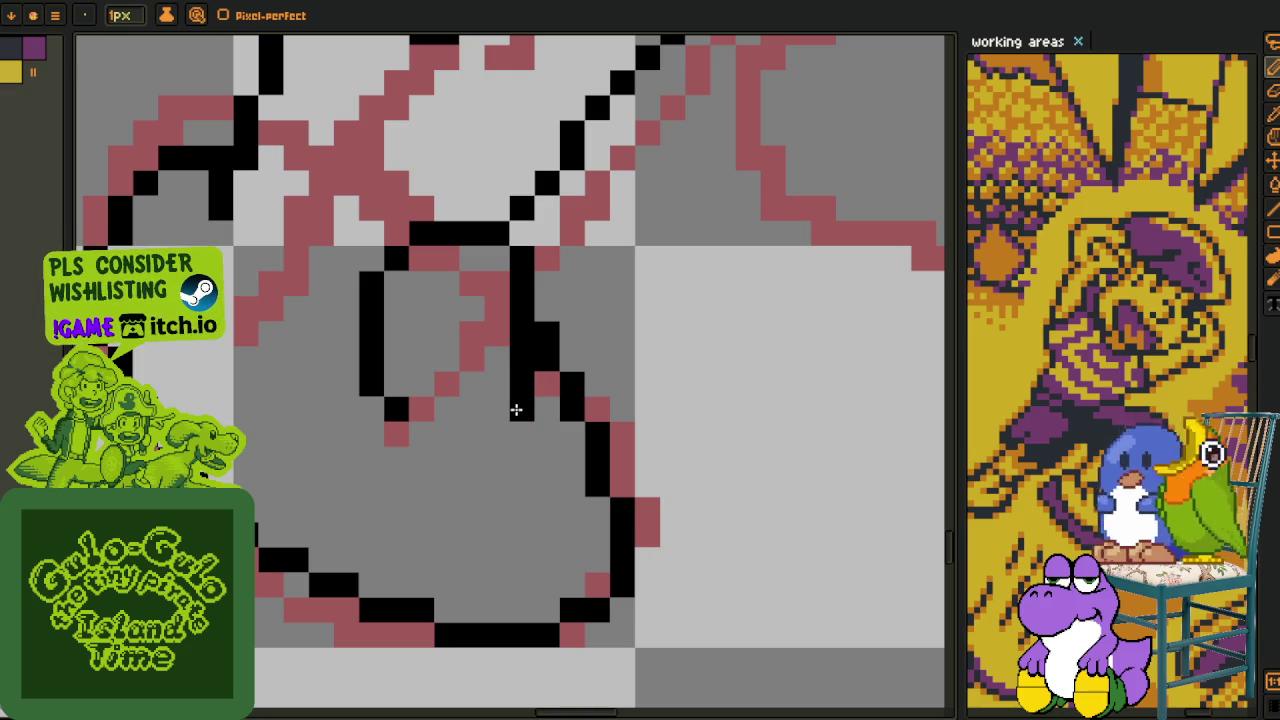
left_click(396, 384)
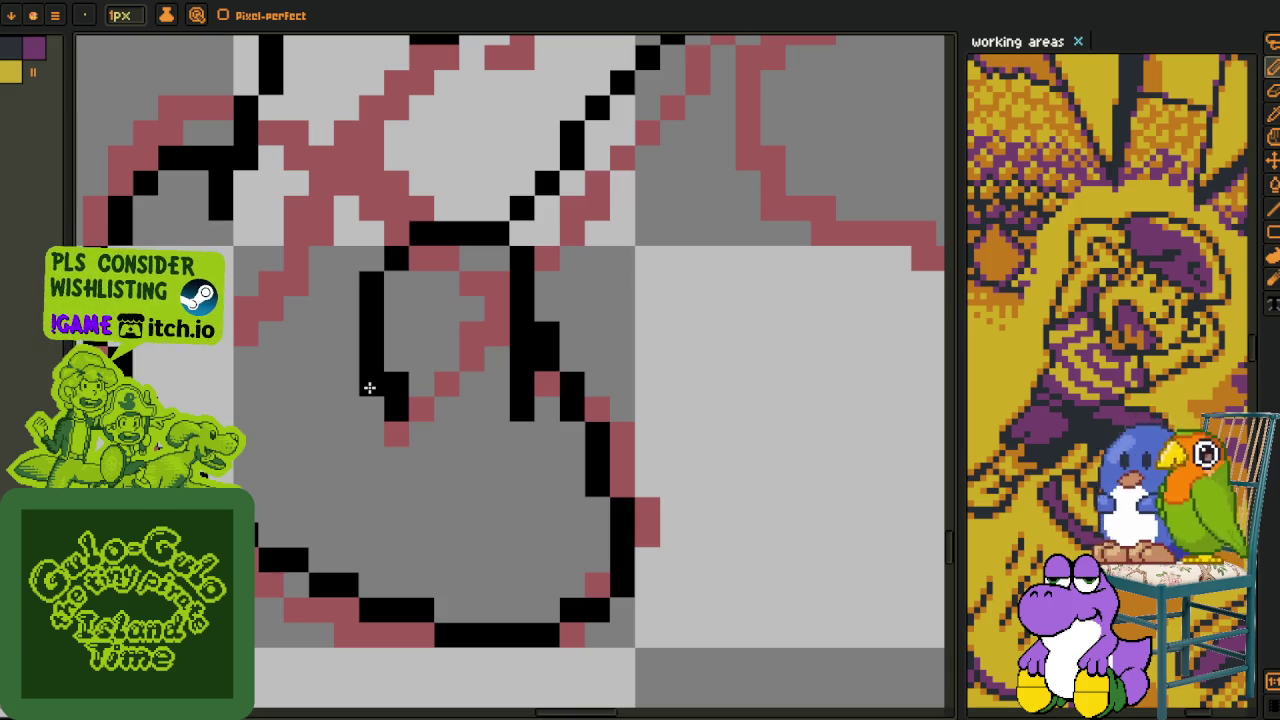
- Redraw the inner crease column and reshape the diagonal crease into a clean staircase
scroll(374, 374, "down", 2)
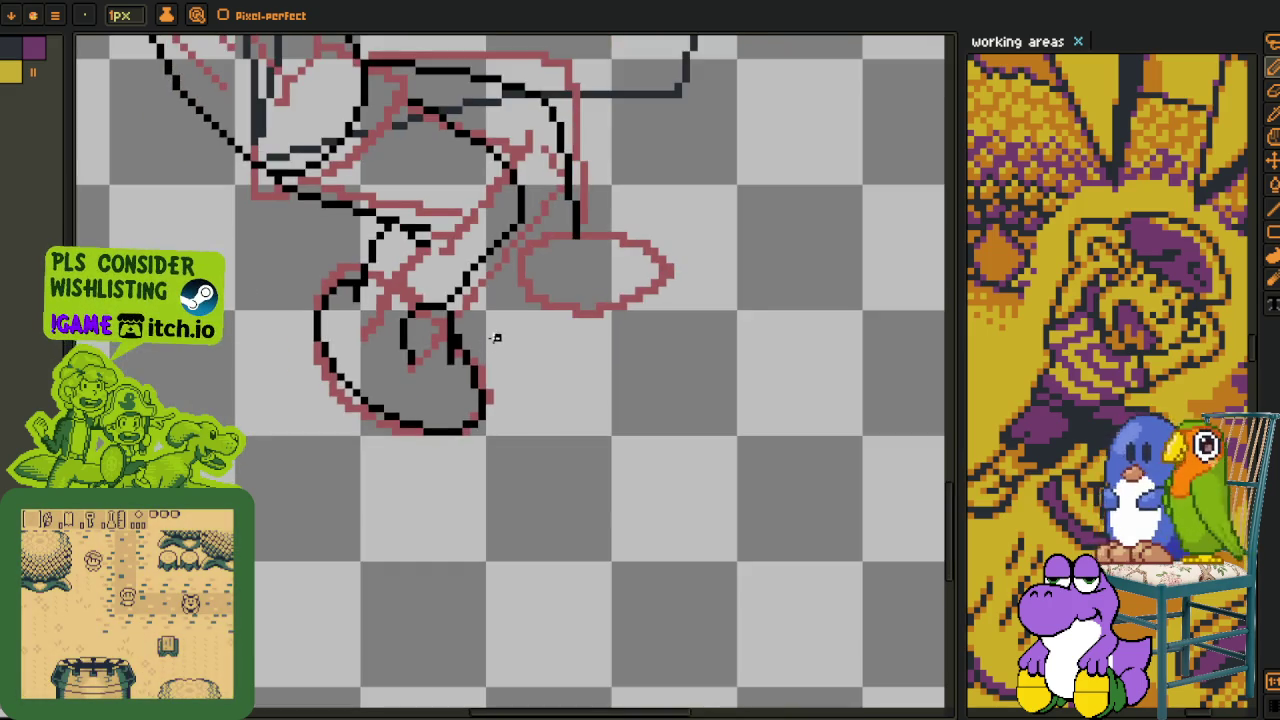
scroll(443, 342, "up", 2)
left_click(437, 352)
left_click_drag(462, 328, 462, 390)
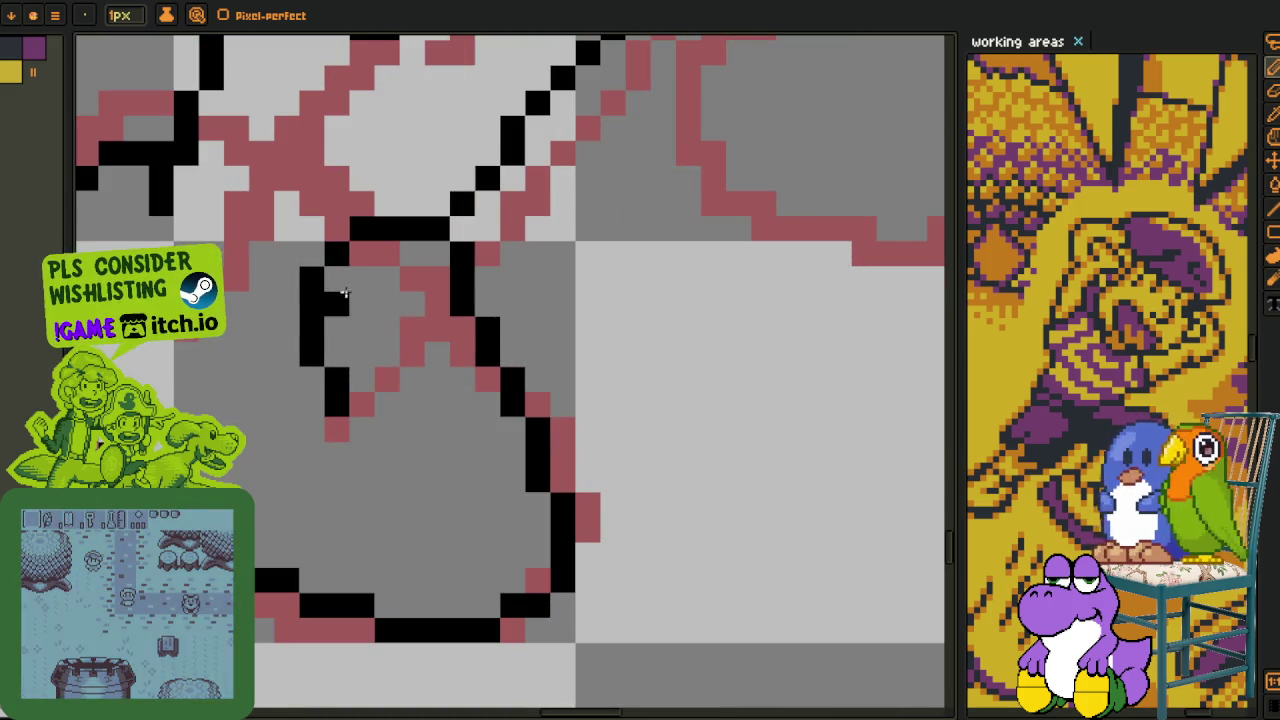
left_click(385, 402)
scroll(370, 398, "down", 2)
scroll(331, 371, "up", 2)
mouse_move(282, 250)
left_mouse_down()
mouse_move(306, 331)
mouse_move(342, 358)
left_mouse_up()
left_click(380, 372)
mouse_move(329, 337)
left_mouse_down()
mouse_move(343, 366)
mouse_move(334, 360)
mouse_move(354, 368)
left_mouse_up()
left_click_drag(300, 320, 332, 347)
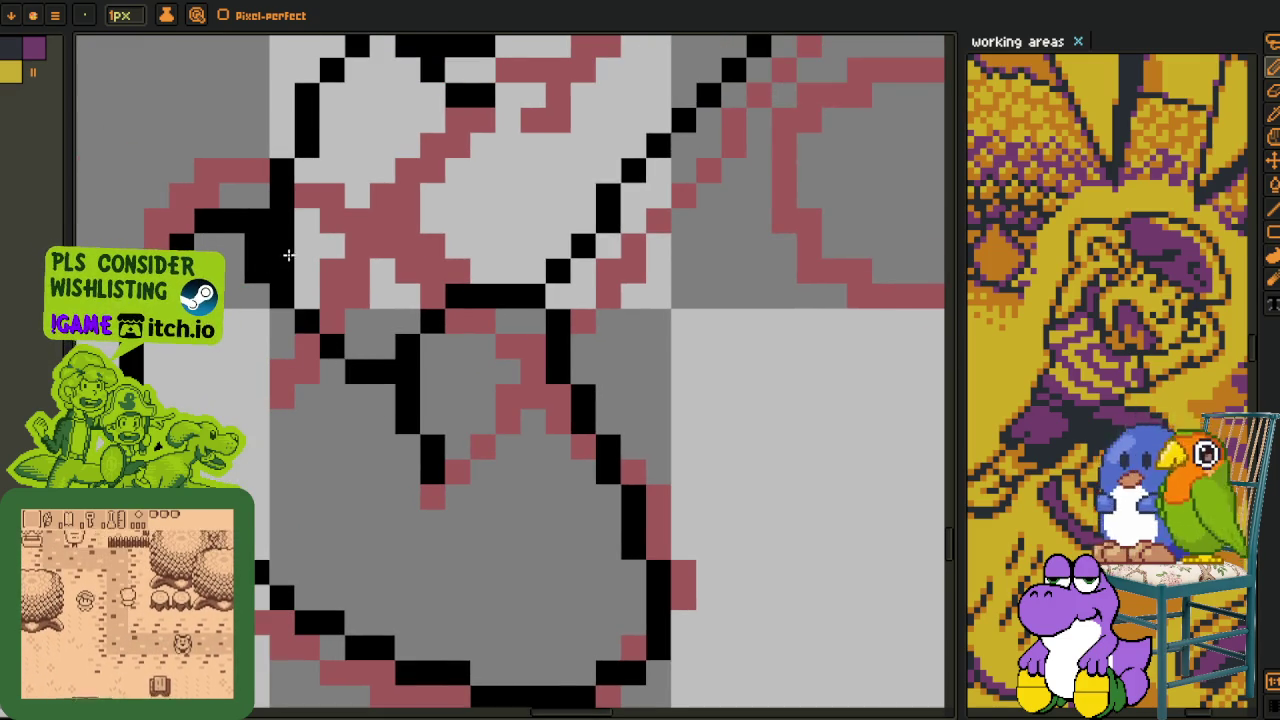
- Ink a long black line along the leg's lower edge
scroll(283, 254, "down", 1)
scroll(275, 285, "down", 1)
scroll(310, 320, "down", 1)
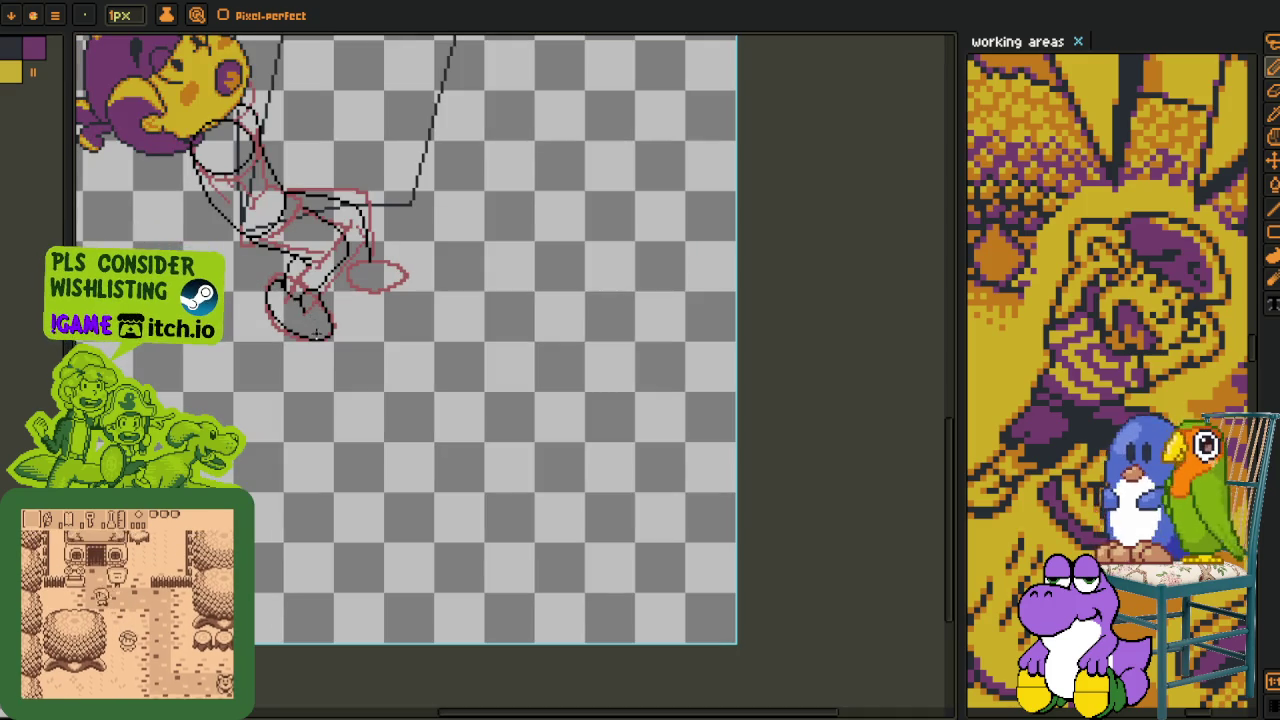
scroll(300, 312, "up", 2)
scroll(300, 343, "up", 1)
scroll(349, 363, "down", 1)
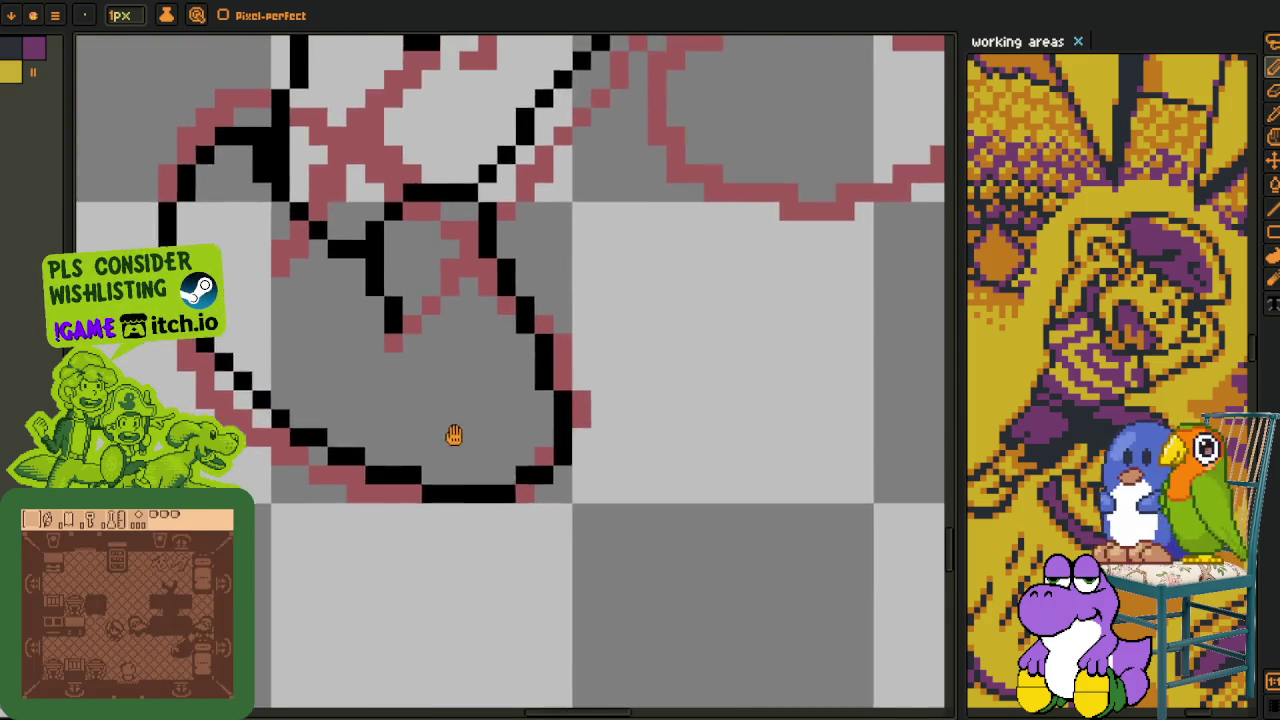
scroll(507, 381, "down", 1)
scroll(388, 286, "up", 1)
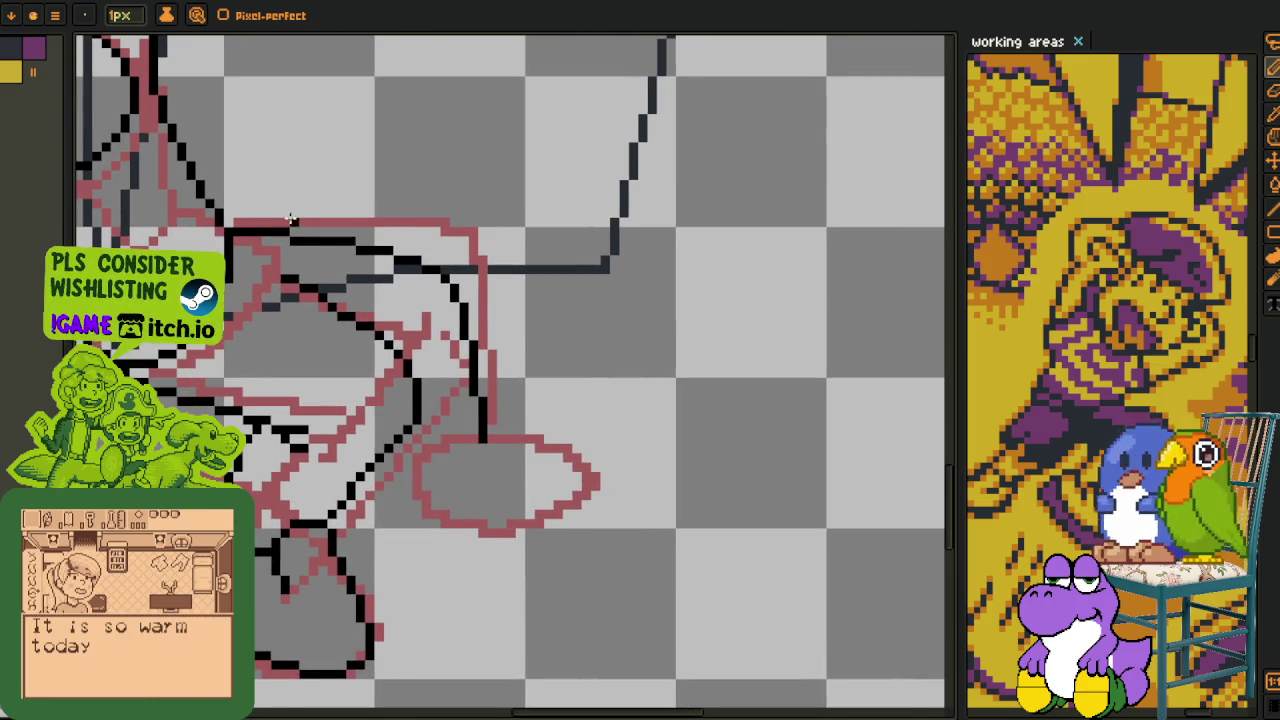
scroll(292, 220, "up", 1)
scroll(246, 209, "up", 1)
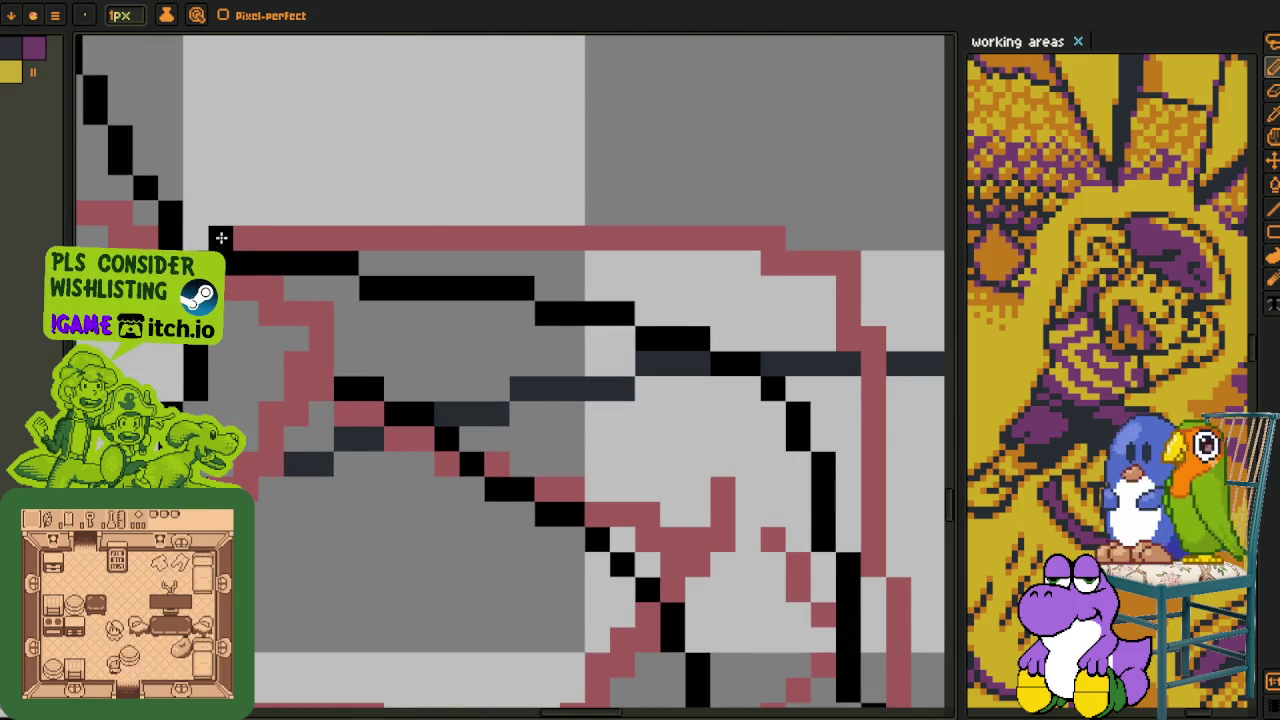
left_click_drag(230, 236, 441, 230)
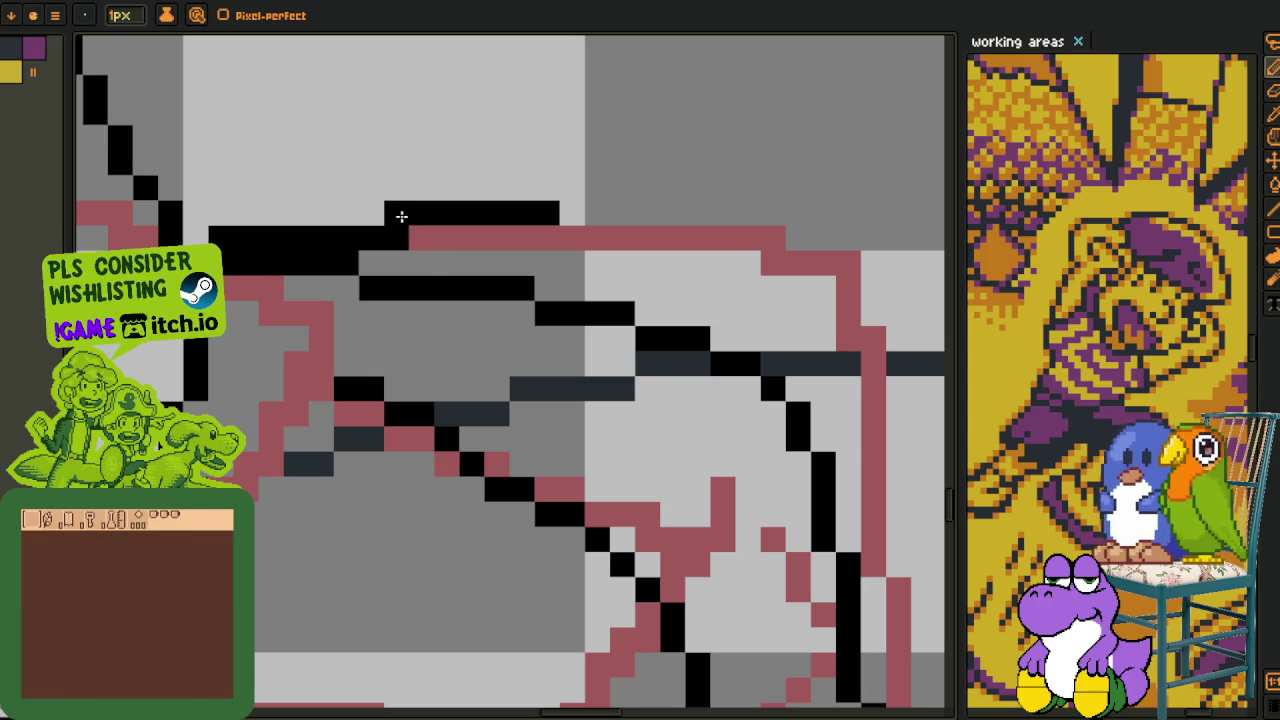
- Trace the second shoe's top edge, rounded end and bottom in black over its sketch
scroll(480, 205, "down", 1)
scroll(490, 220, "down", 1)
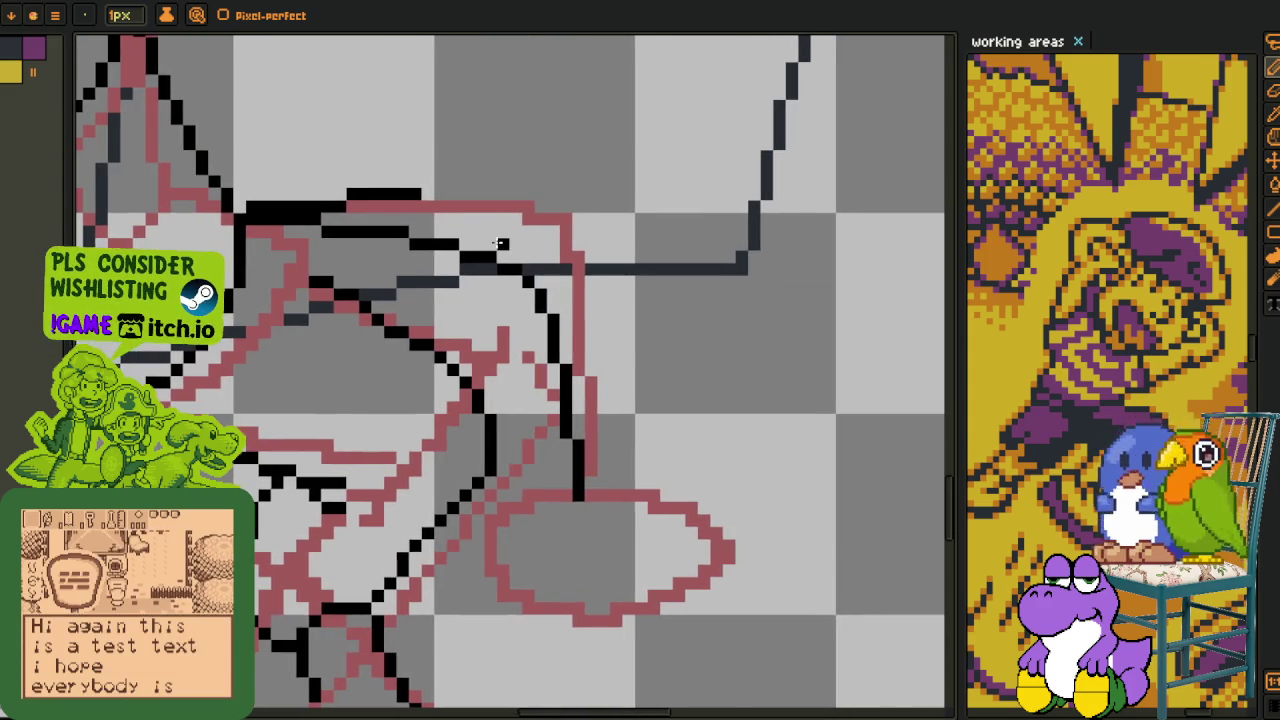
scroll(505, 250, "down", 1)
scroll(424, 214, "up", 2)
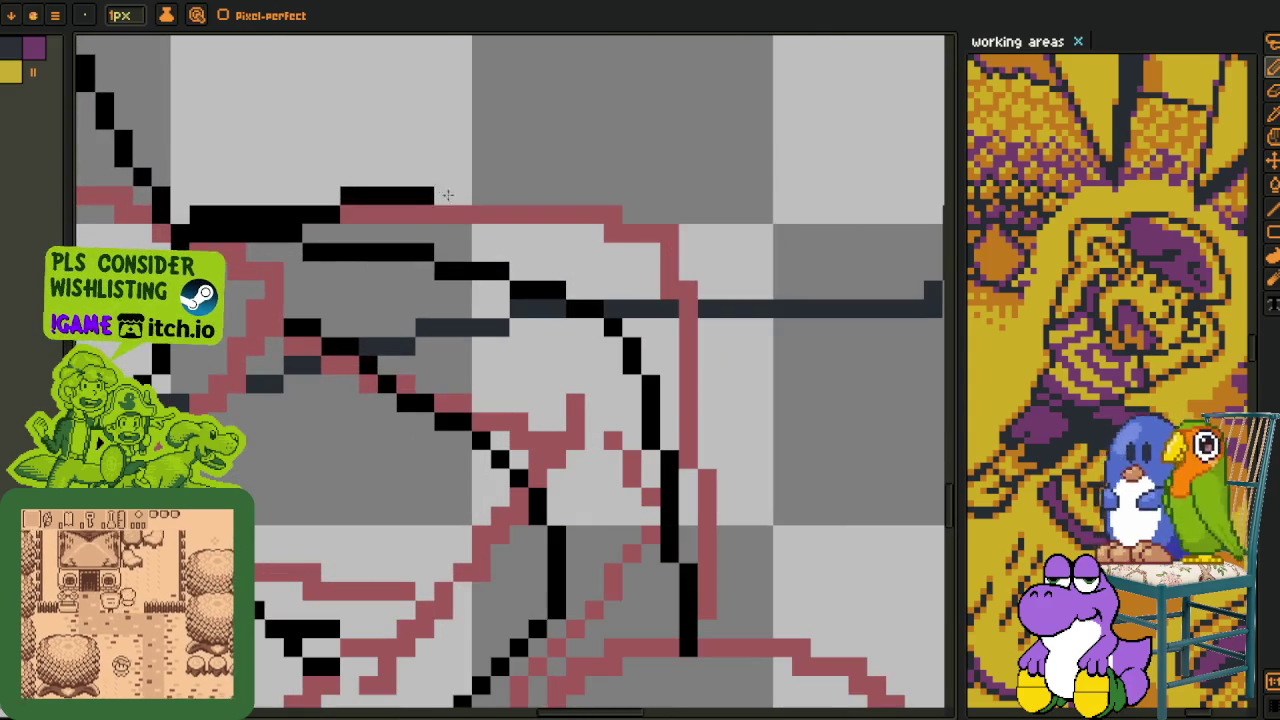
scroll(449, 318, "down", 1)
scroll(531, 320, "up", 1)
scroll(299, 232, "down", 1)
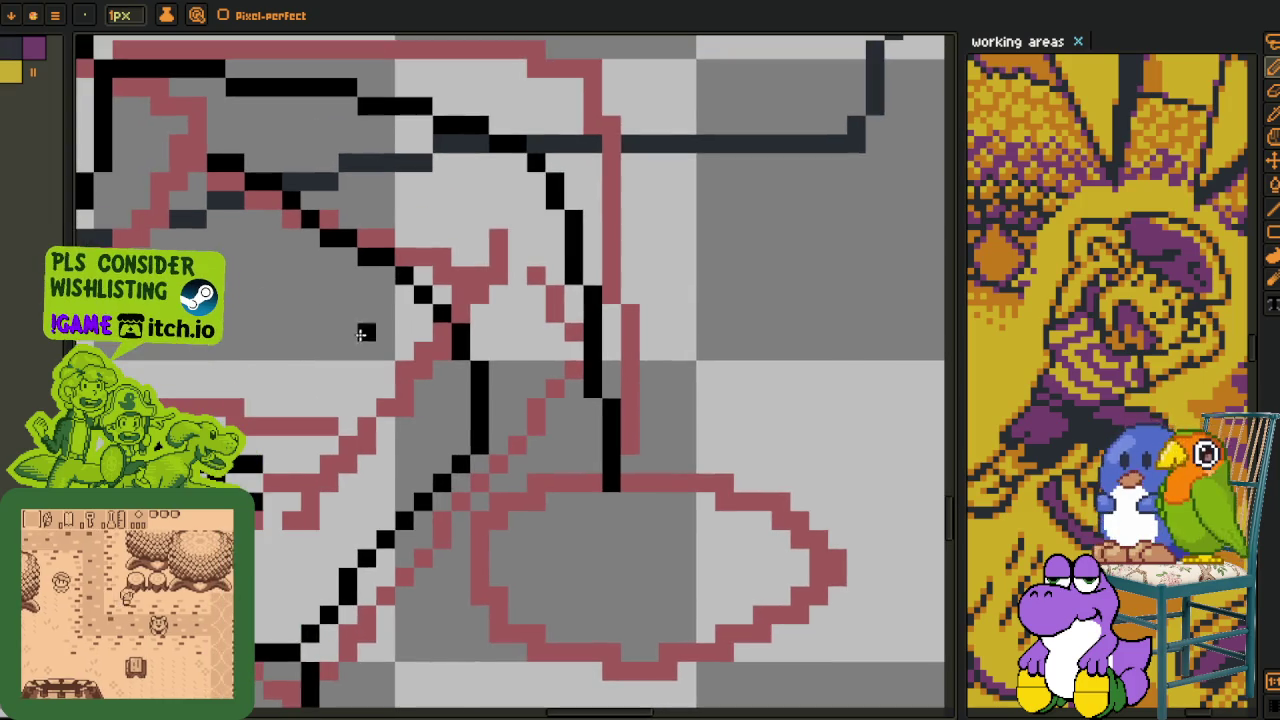
scroll(289, 274, "down", 2)
scroll(357, 309, "up", 2)
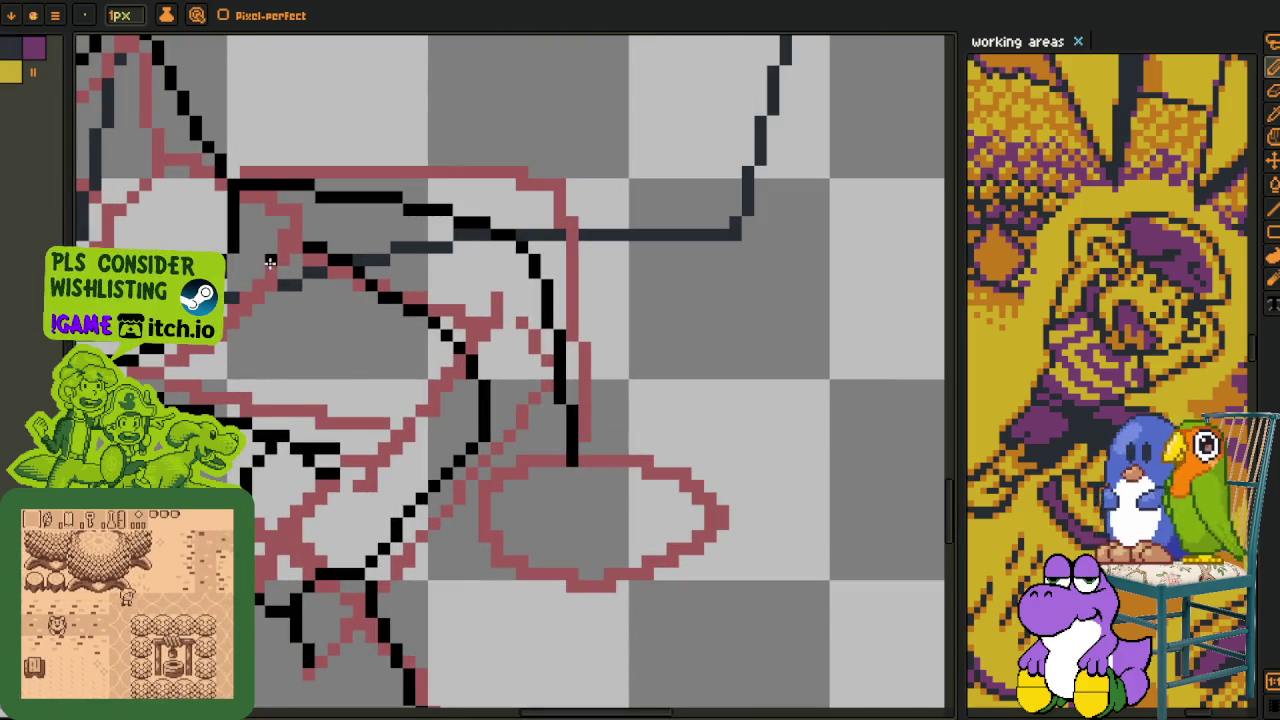
scroll(475, 485, "up", 1)
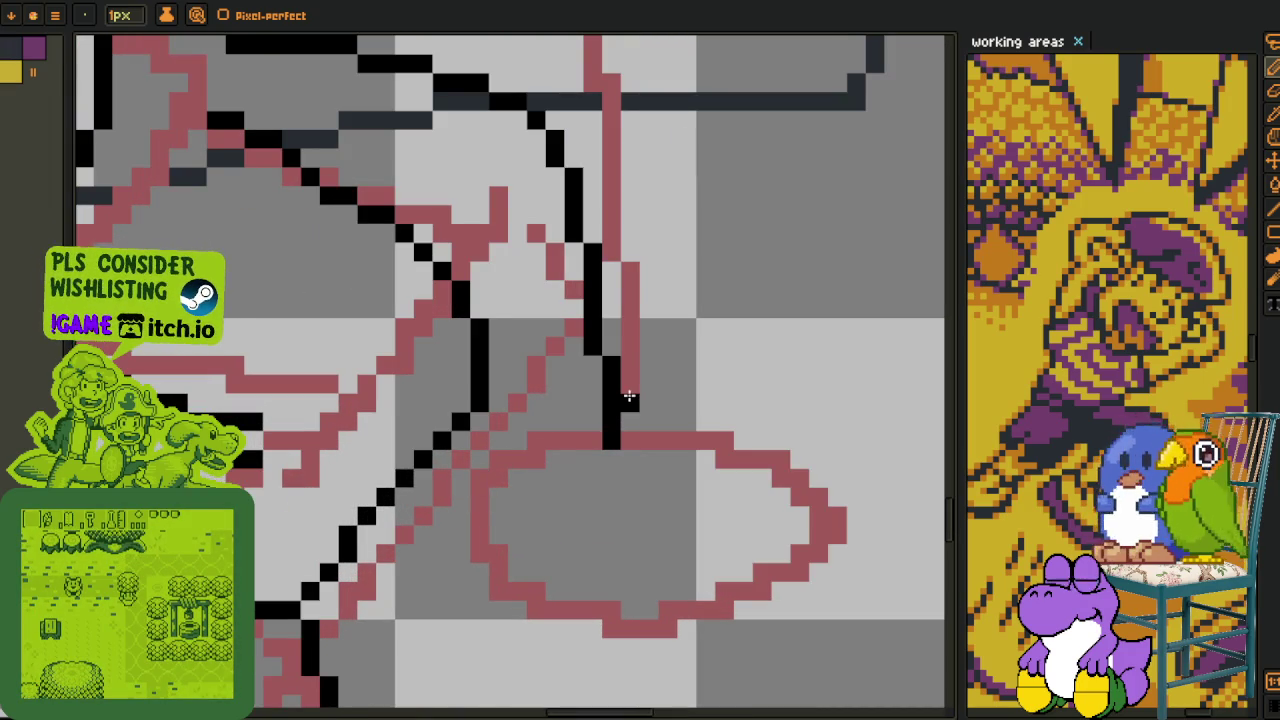
left_click_drag(598, 403, 581, 447)
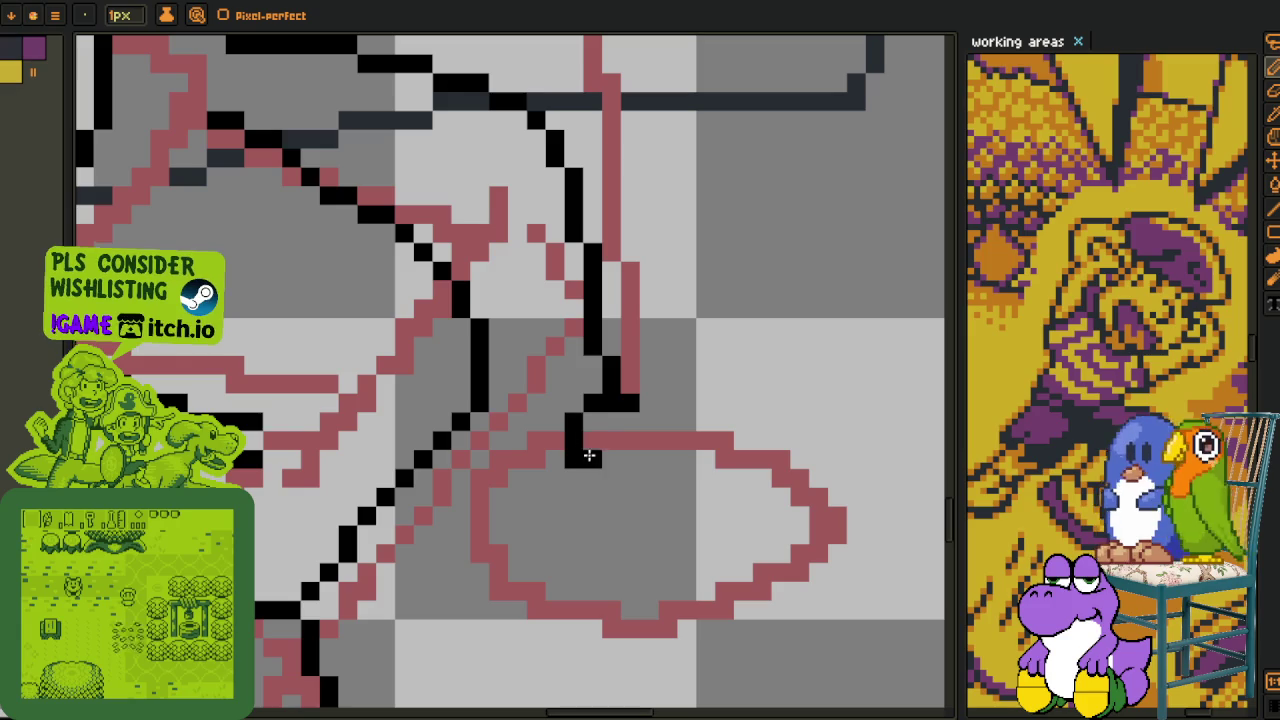
left_click_drag(587, 470, 656, 496)
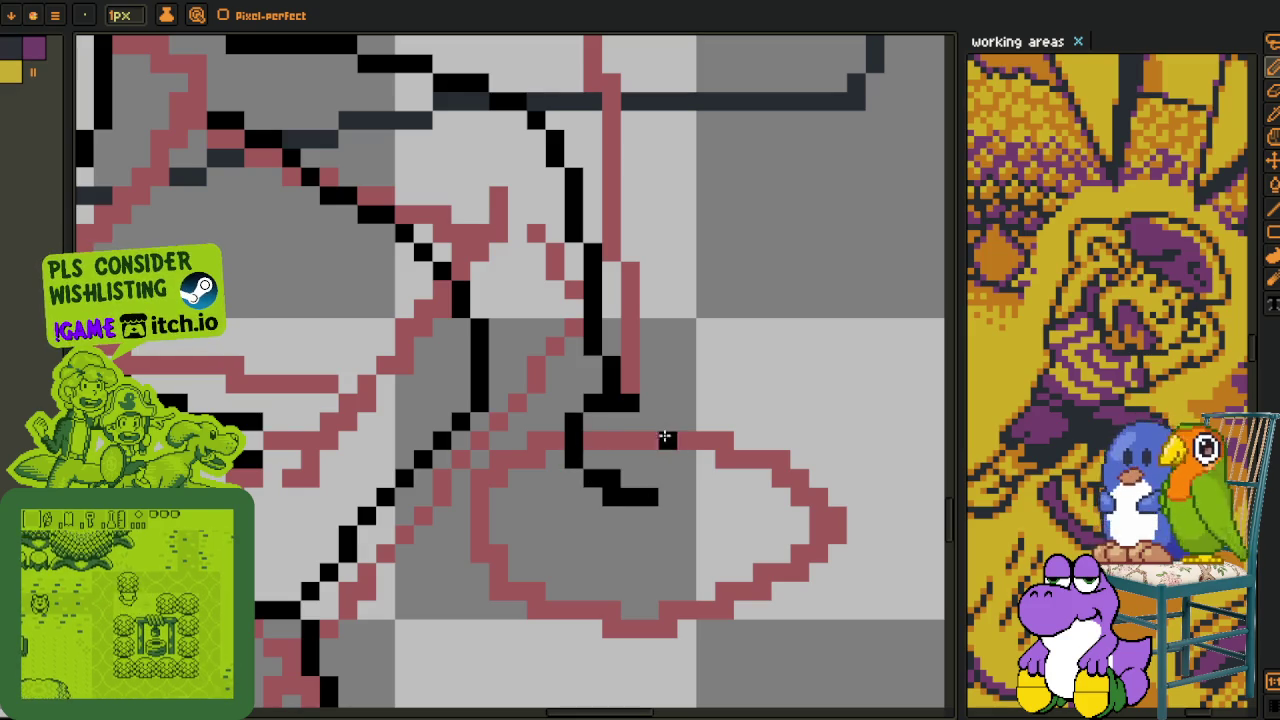
mouse_move(660, 423)
left_mouse_down()
mouse_move(780, 475)
mouse_move(650, 385)
mouse_move(702, 457)
mouse_move(629, 503)
mouse_move(457, 520)
mouse_move(440, 497)
left_mouse_up()
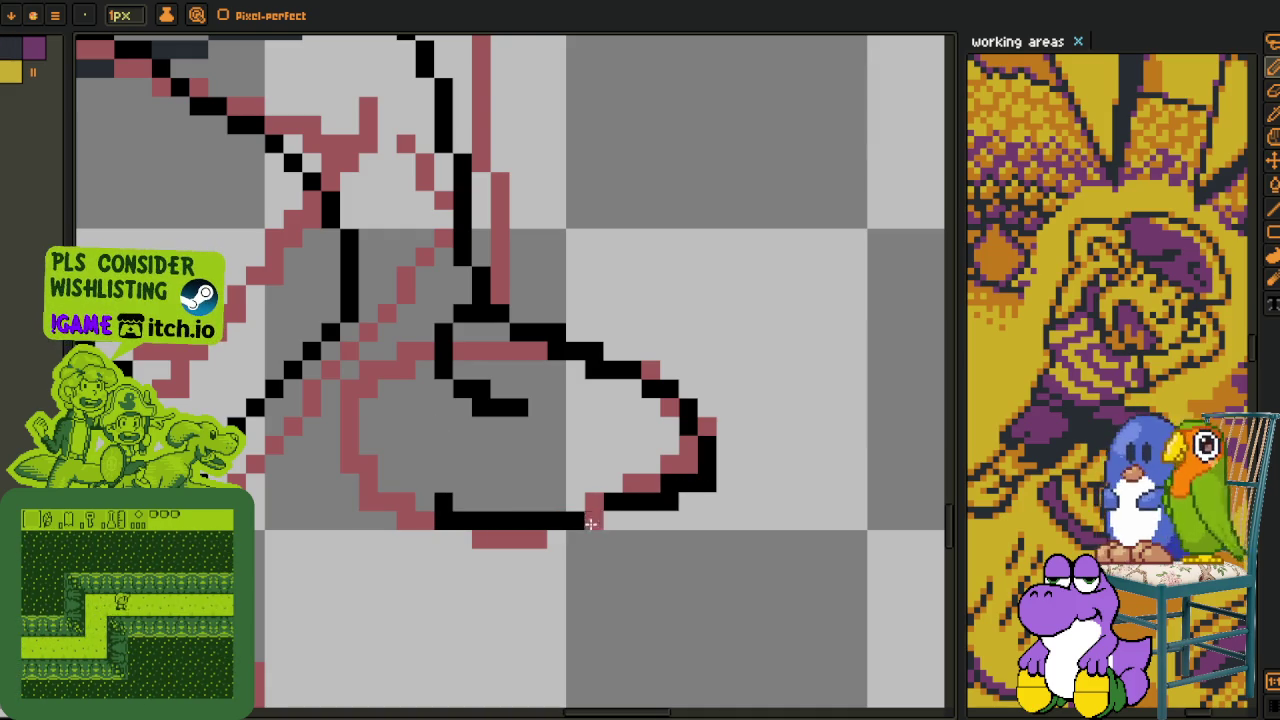
- Redraw the second shoe's bottom outline and fix its lower-right corner pixels
left_click(593, 515)
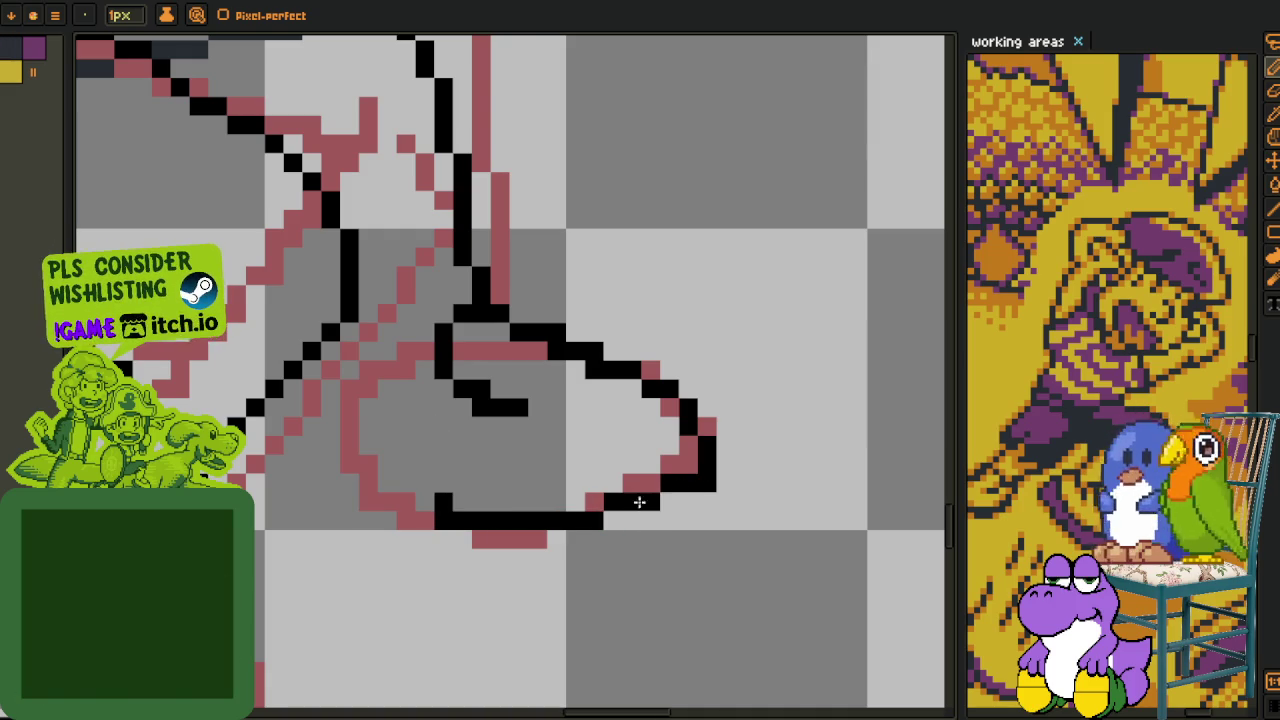
left_click_drag(498, 497, 569, 478)
scroll(734, 482, "up", 2)
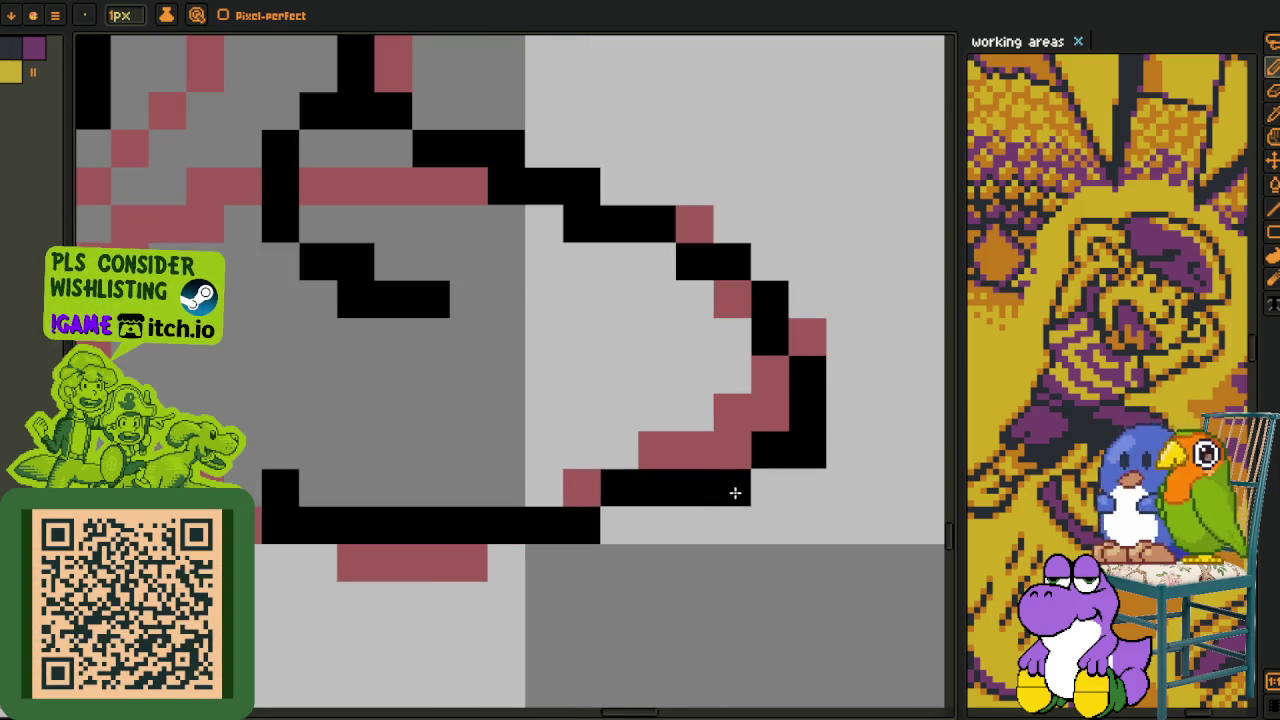
left_click(734, 450)
mouse_move(734, 487)
left_mouse_down()
mouse_move(569, 520)
mouse_move(545, 488)
left_mouse_up()
left_click_drag(378, 484, 382, 484)
scroll(382, 484, "down", 2)
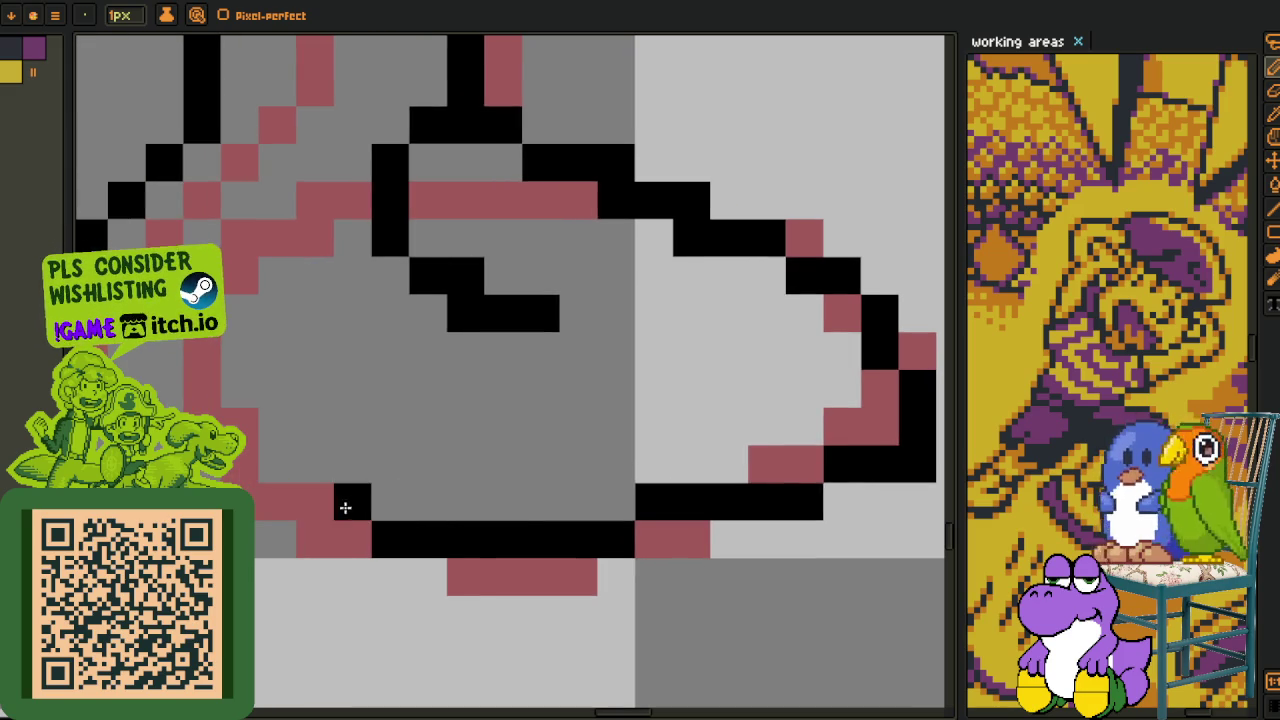
left_click_drag(372, 540, 258, 540)
scroll(409, 500, "up", 2)
scroll(409, 500, "down", 2)
scroll(487, 379, "up", 2)
- Redraw the shoe's bottom edge up to the left and erase stray pixels with right-click
left_click_drag(499, 386, 429, 381)
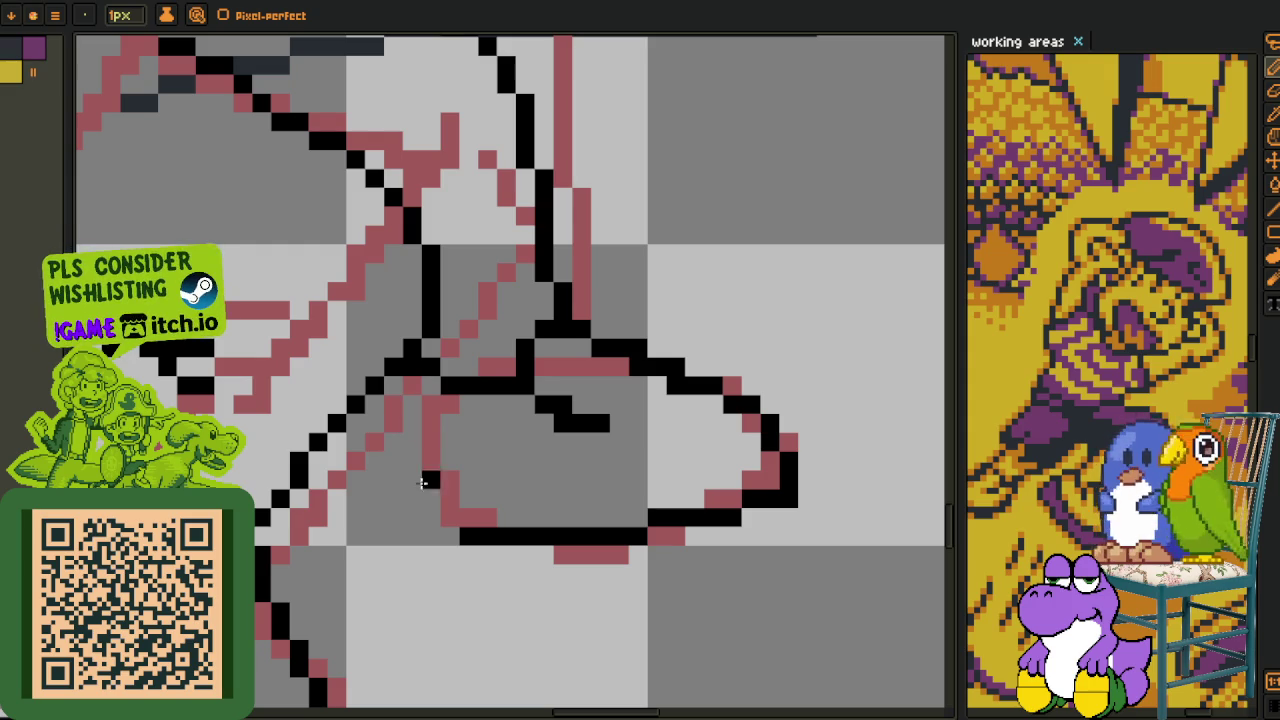
mouse_move(409, 513)
left_mouse_down()
mouse_move(373, 466)
mouse_move(357, 405)
mouse_move(374, 387)
left_mouse_up()
scroll(372, 466, "up", 1)
scroll(586, 506, "down", 1)
scroll(583, 437, "down", 1)
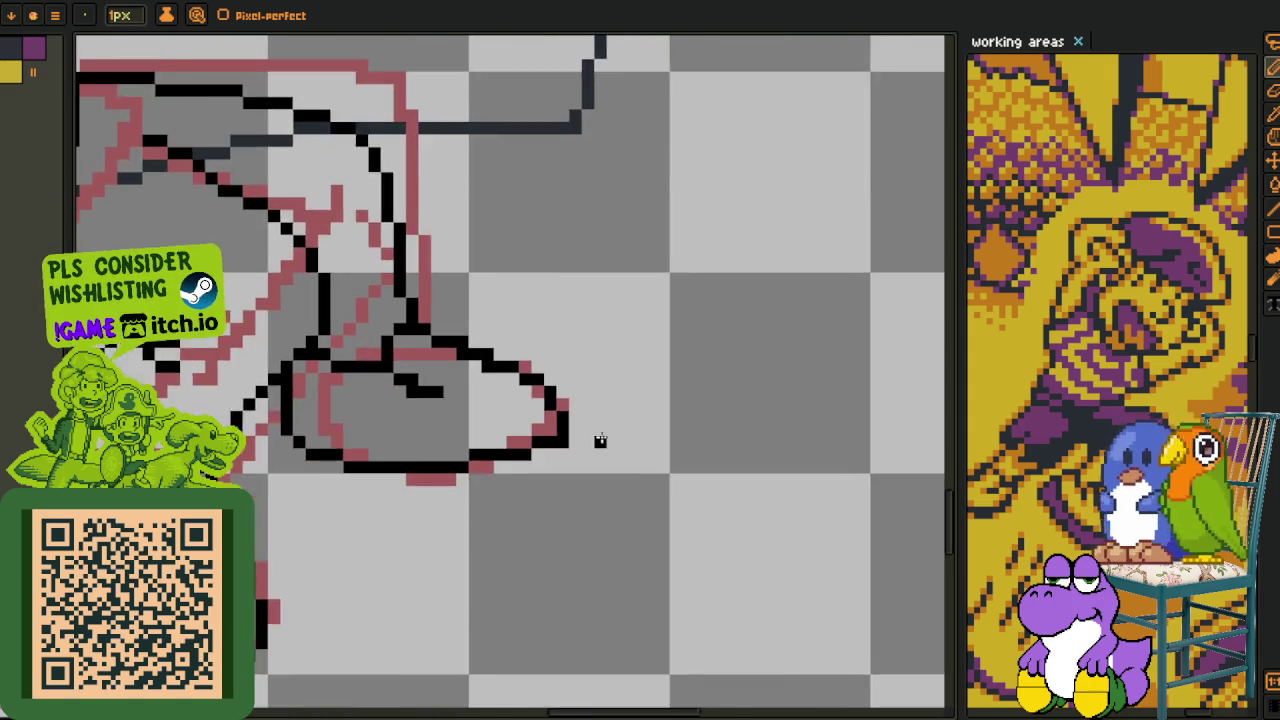
right_click(499, 458)
left_click(430, 478)
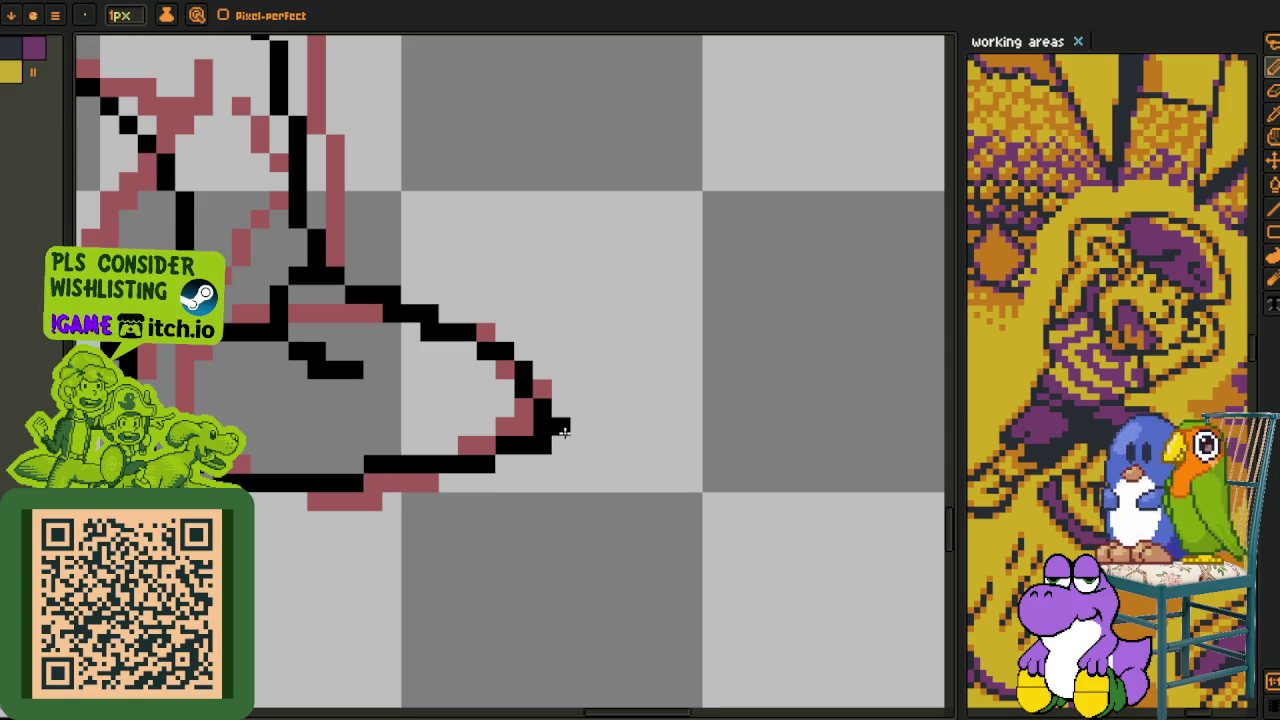
right_click(553, 495)
- Draw a black sole line stepping beneath the second shoe, undoing and redrawing its left join
scroll(372, 596, "up", 1)
scroll(253, 363, "up", 1)
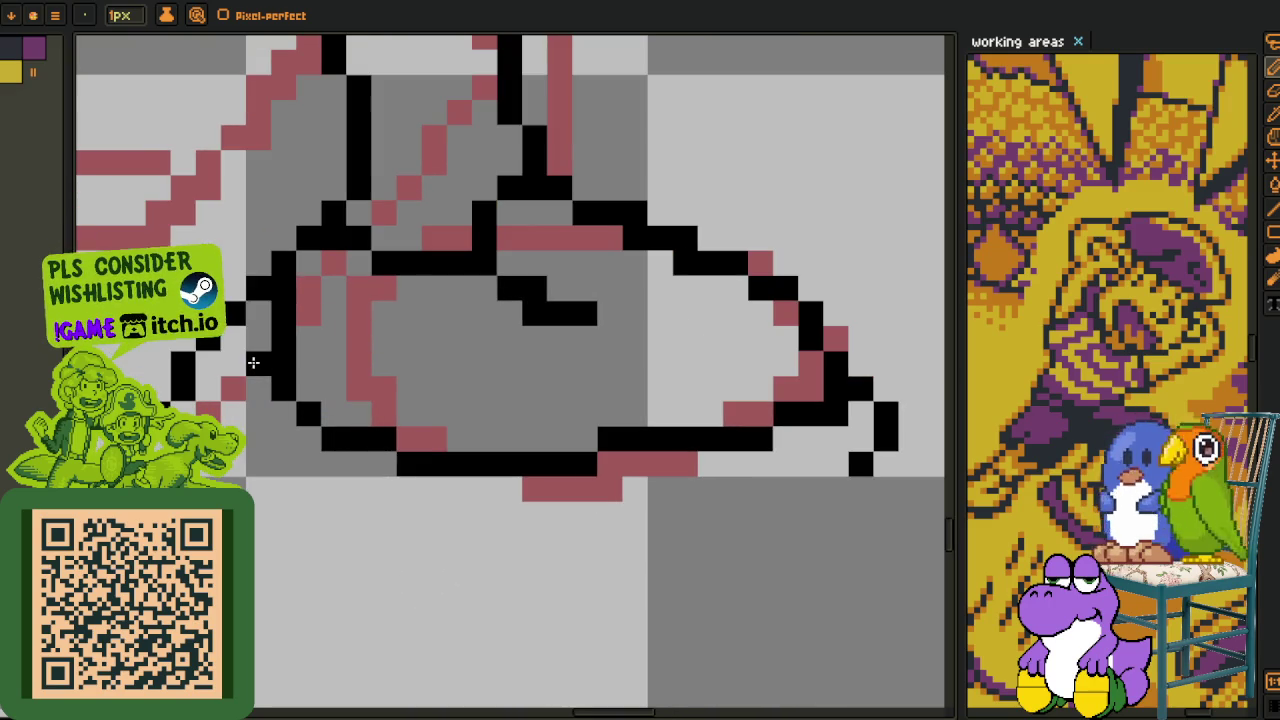
mouse_move(233, 389)
left_mouse_down()
mouse_move(274, 471)
mouse_move(447, 520)
left_mouse_up()
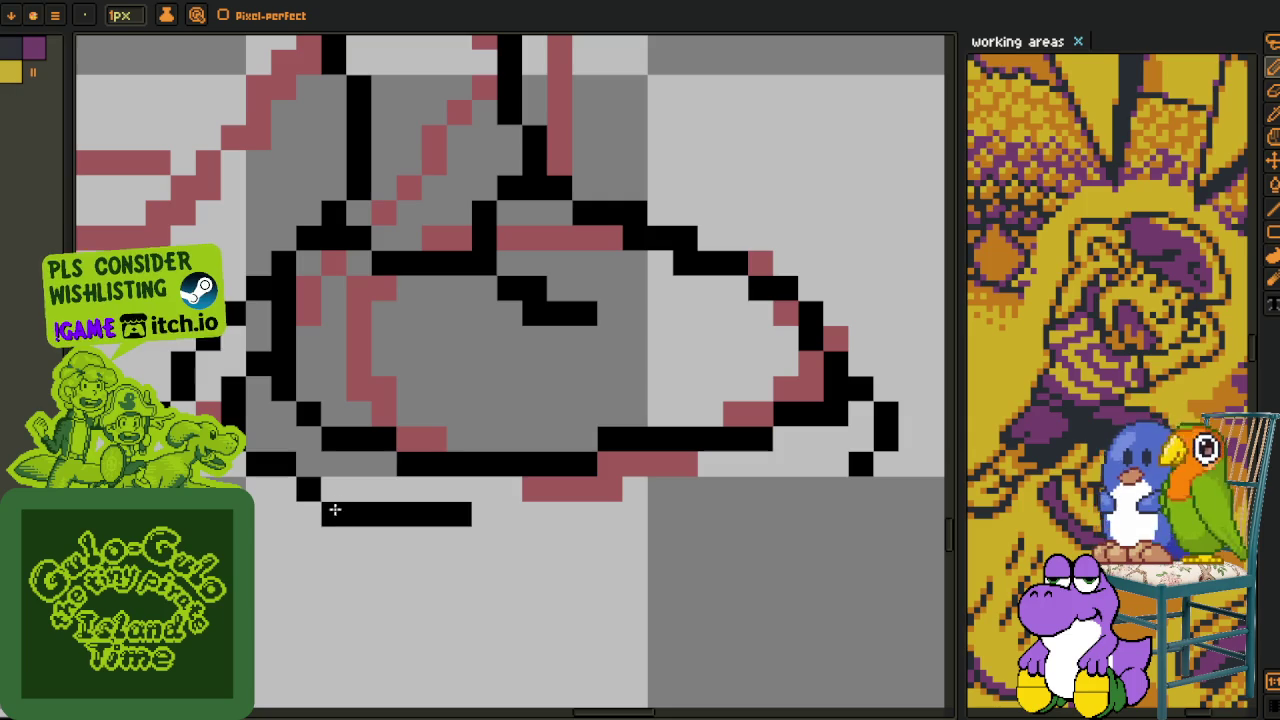
left_click_drag(335, 508, 349, 491)
mouse_move(838, 489)
left_mouse_down()
mouse_move(629, 523)
mouse_move(472, 519)
left_mouse_up()
left_click_drag(605, 519, 787, 519)
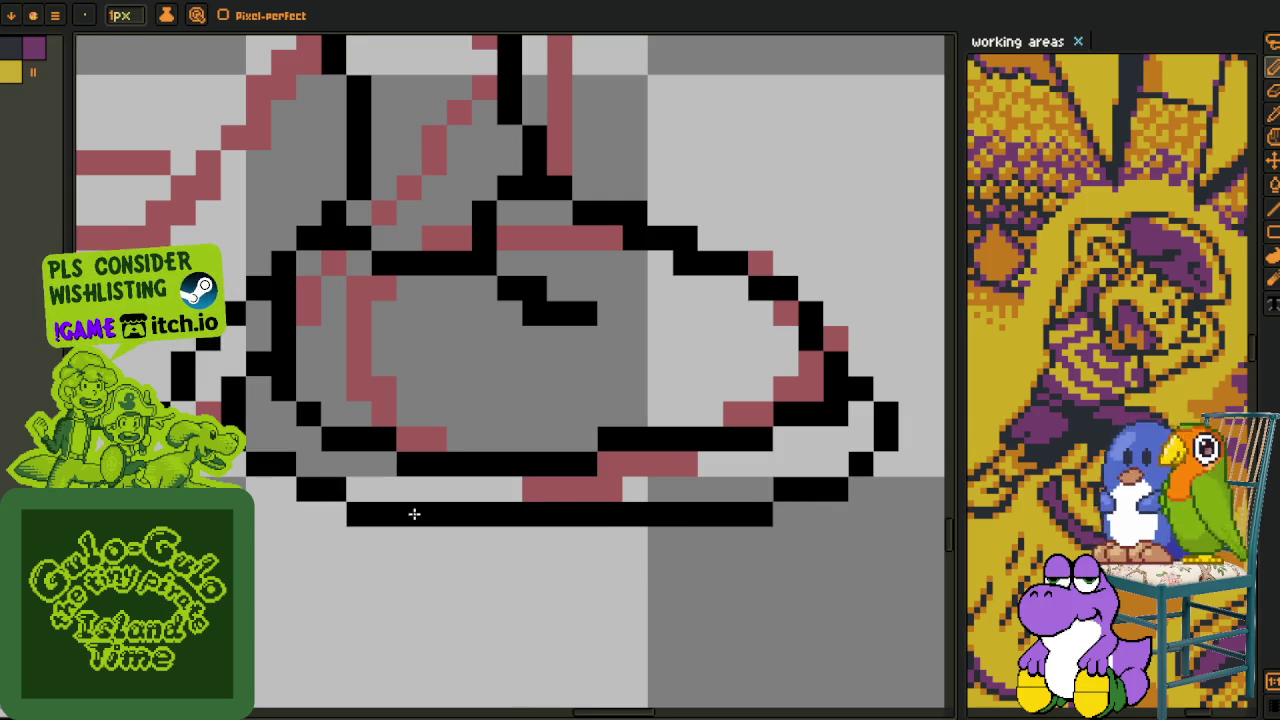
key("ctrl+z")
mouse_move(446, 516)
left_mouse_down()
mouse_move(400, 518)
mouse_move(457, 537)
mouse_move(608, 531)
mouse_move(426, 540)
left_mouse_up()
scroll(497, 531, "down", 3)
scroll(783, 492, "down", 1)
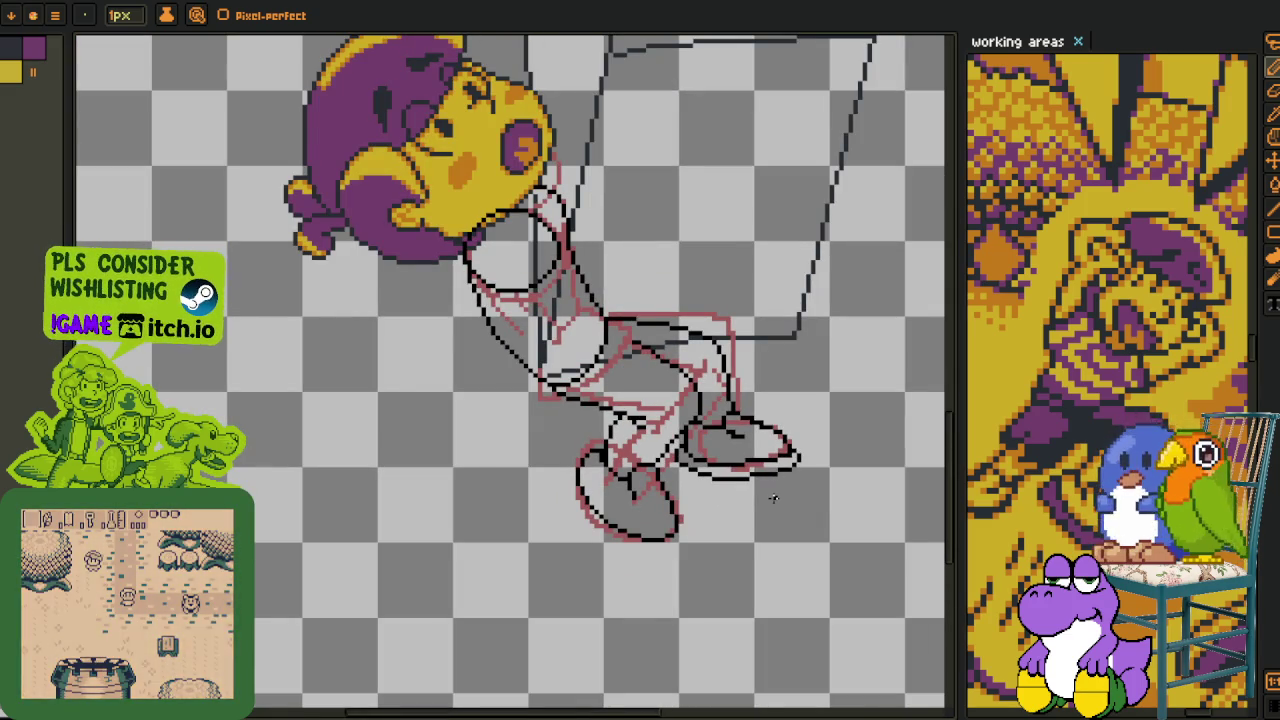
- Turn one outline pixel pink and draw a black line down from the left shoe
left_click_drag(773, 498, 471, 415)
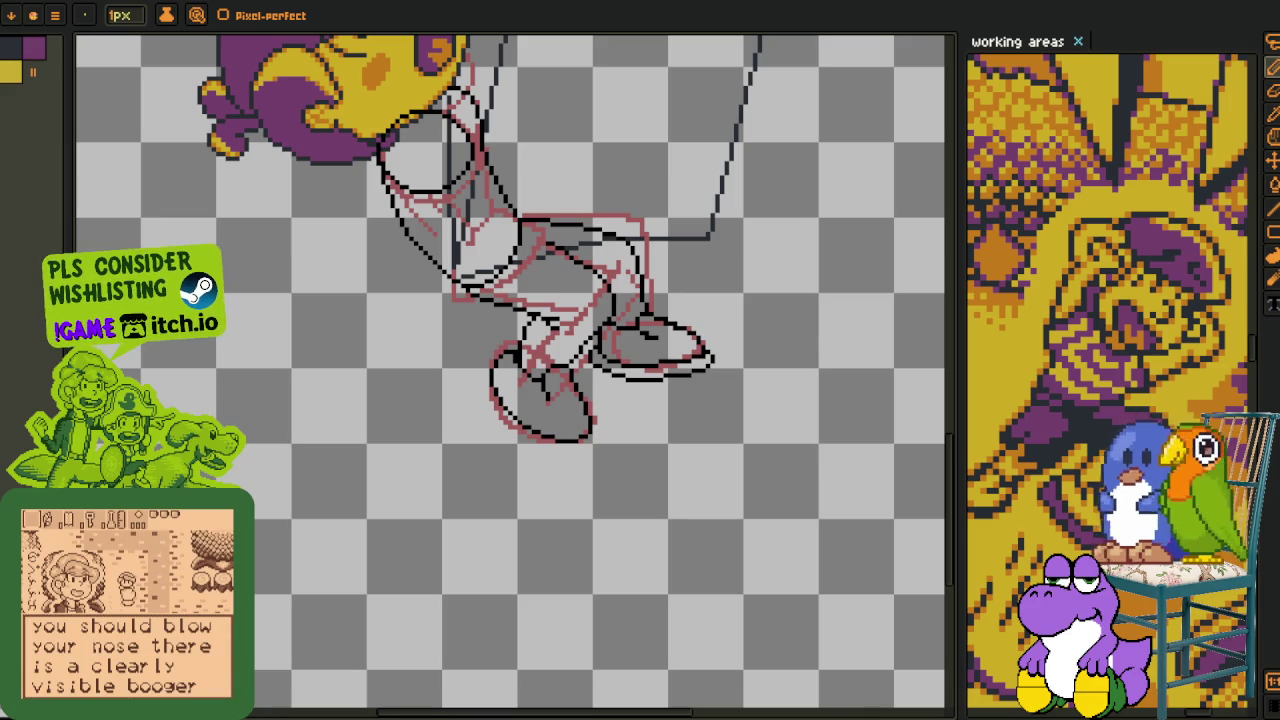
scroll(386, 338, "up", 1)
scroll(386, 338, "up", 2)
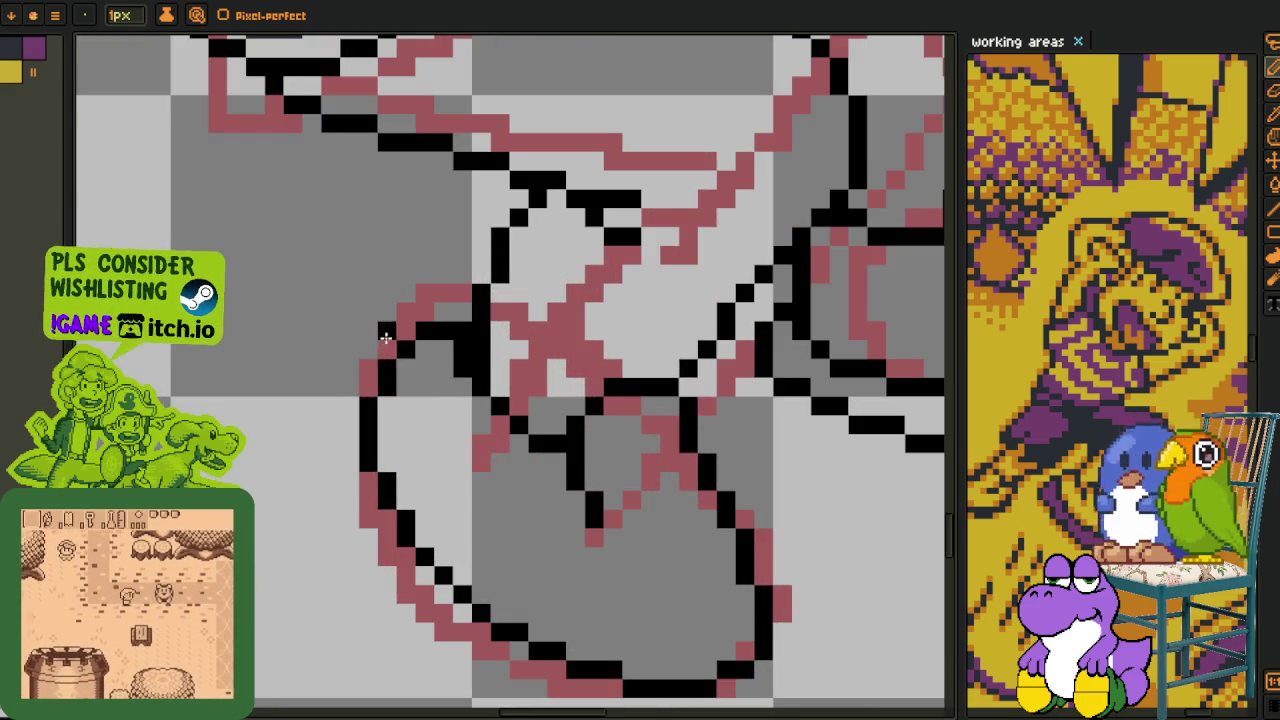
left_click(386, 338)
scroll(387, 352, "down", 1)
scroll(443, 377, "up", 1)
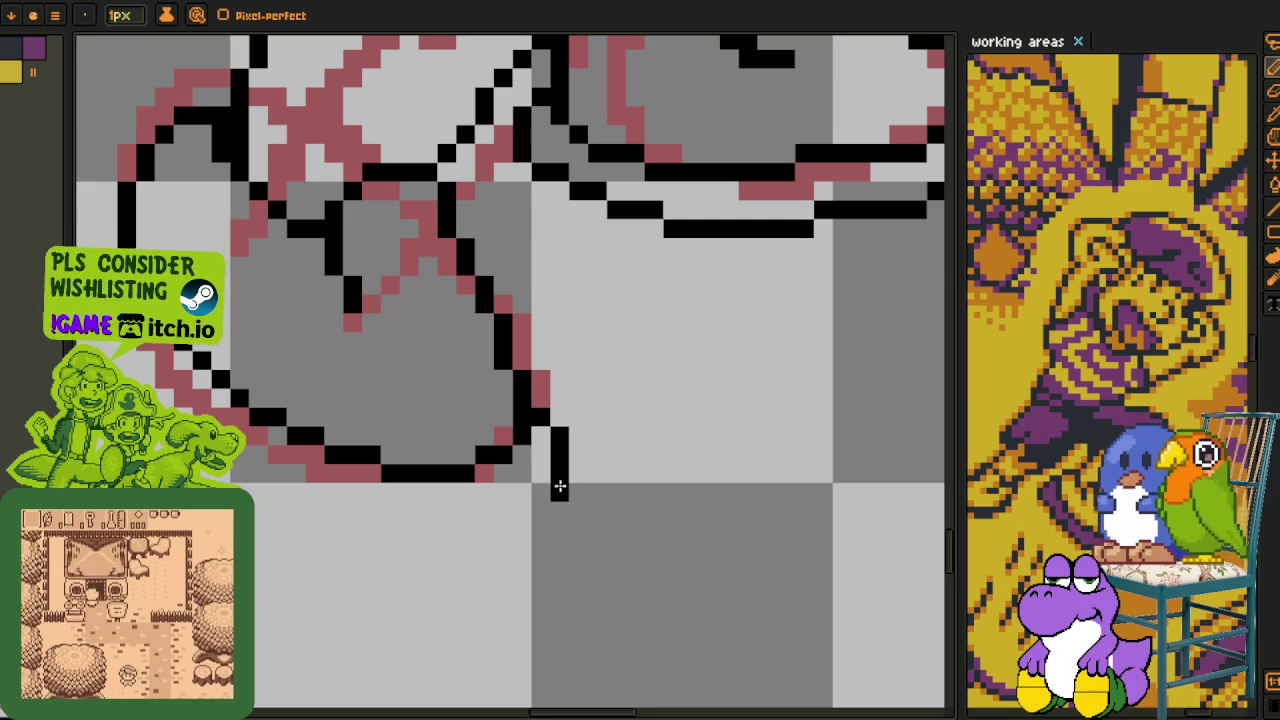
left_click_drag(540, 487, 408, 522)
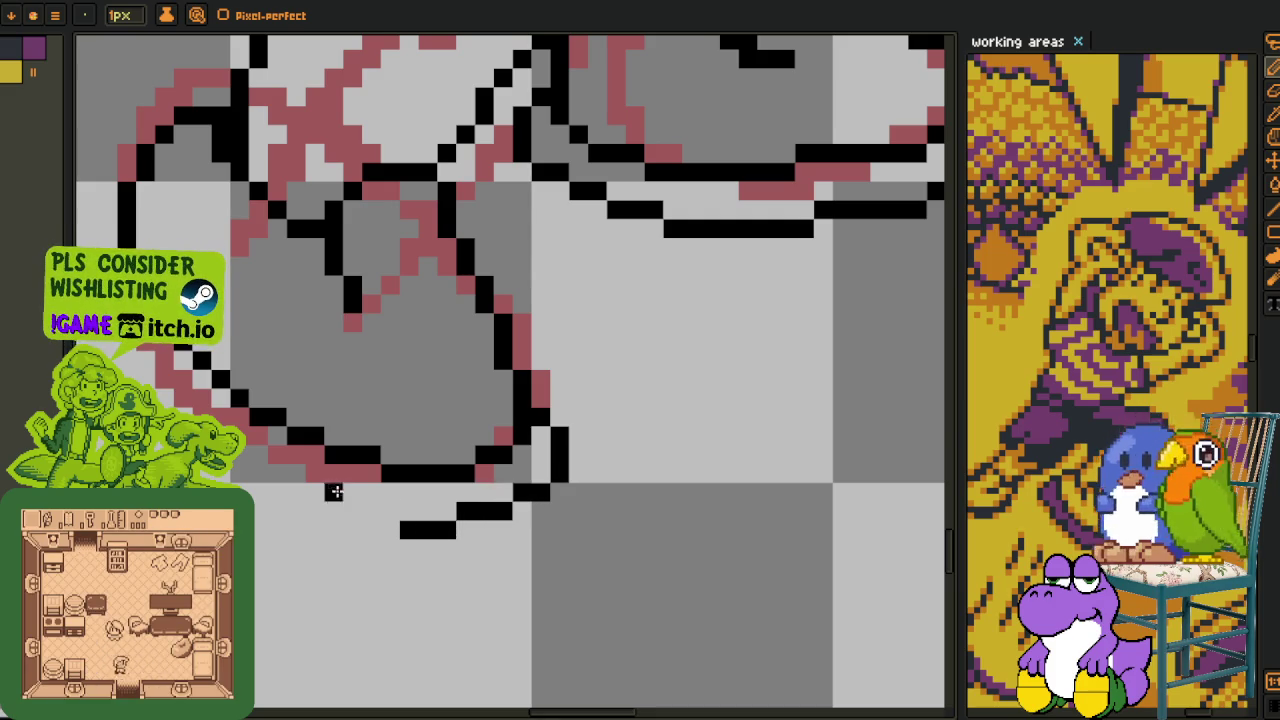
- Draw the left shoe's sole edge along the bottom and double its left outline up to the ankle
scroll(340, 476, "up", 3)
left_click_drag(296, 261, 236, 408)
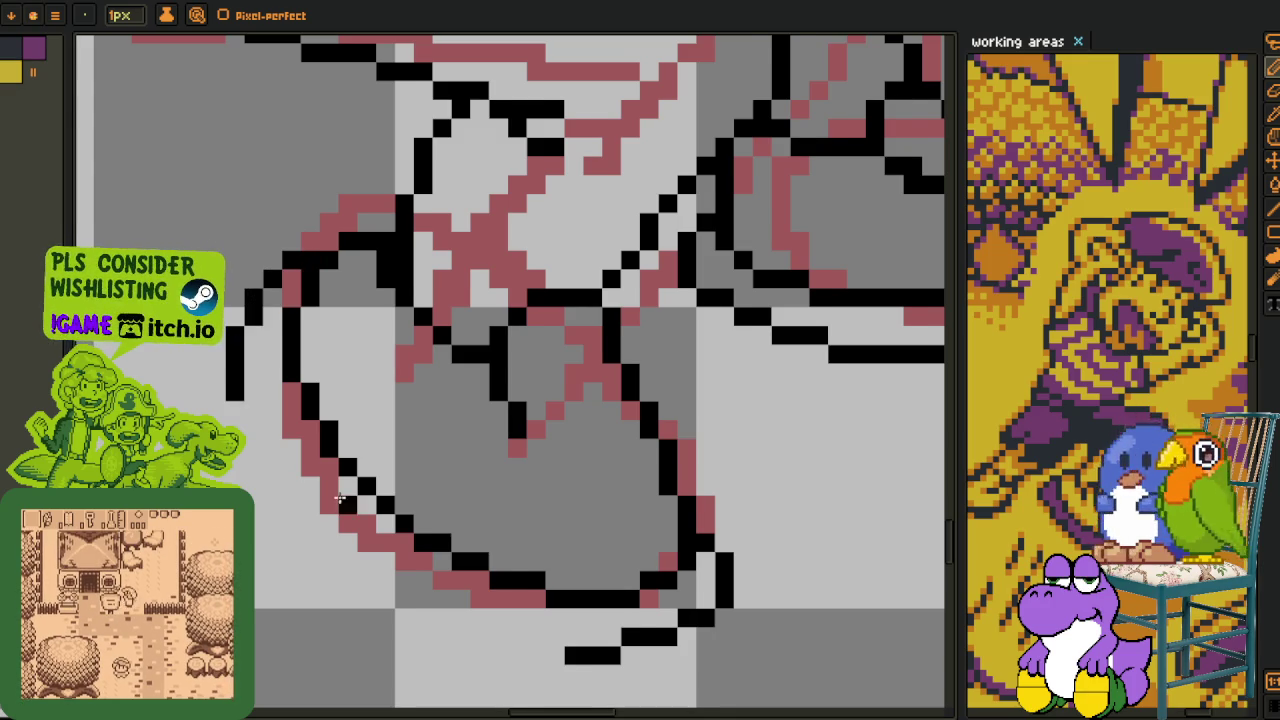
scroll(346, 504, "down", 1)
mouse_move(533, 620)
left_mouse_down()
mouse_move(460, 600)
mouse_move(310, 462)
left_mouse_up()
mouse_move(206, 360)
left_mouse_down()
mouse_move(280, 460)
mouse_move(409, 567)
mouse_move(329, 497)
mouse_move(296, 492)
mouse_move(279, 457)
left_mouse_up()
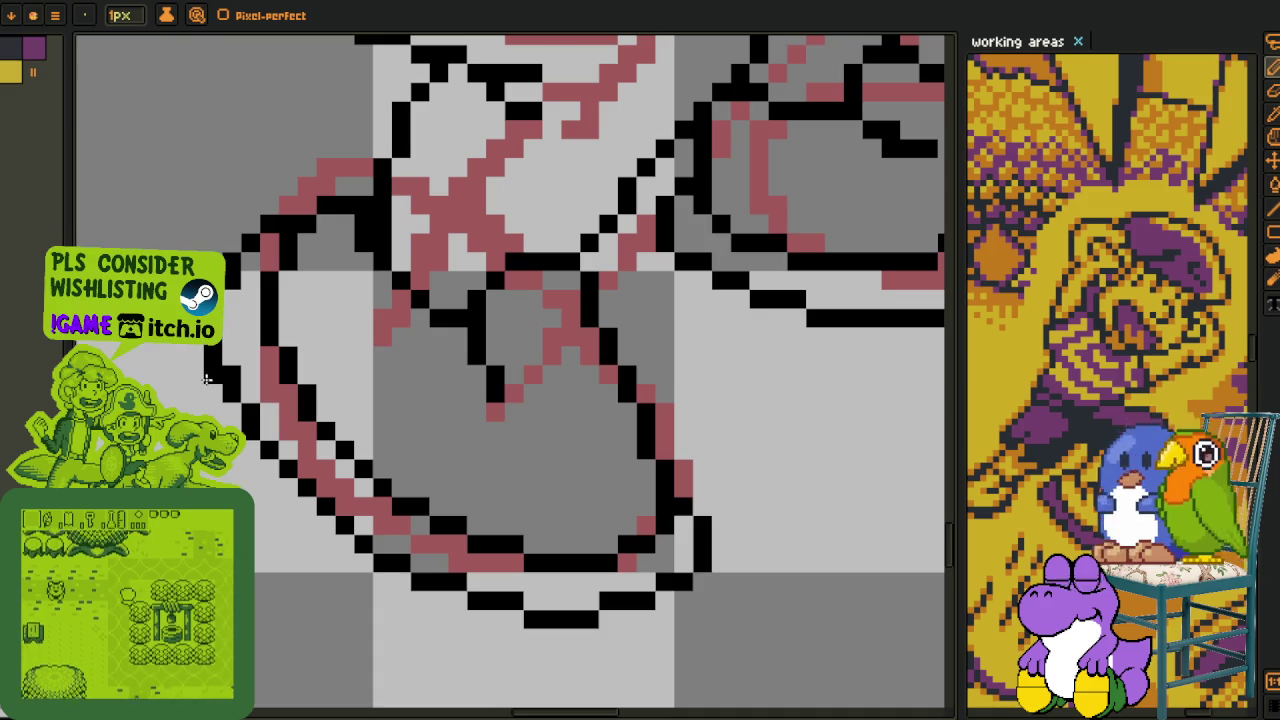
scroll(226, 414, "down", 2)
left_click_drag(308, 430, 318, 448)
scroll(318, 448, "up", 2)
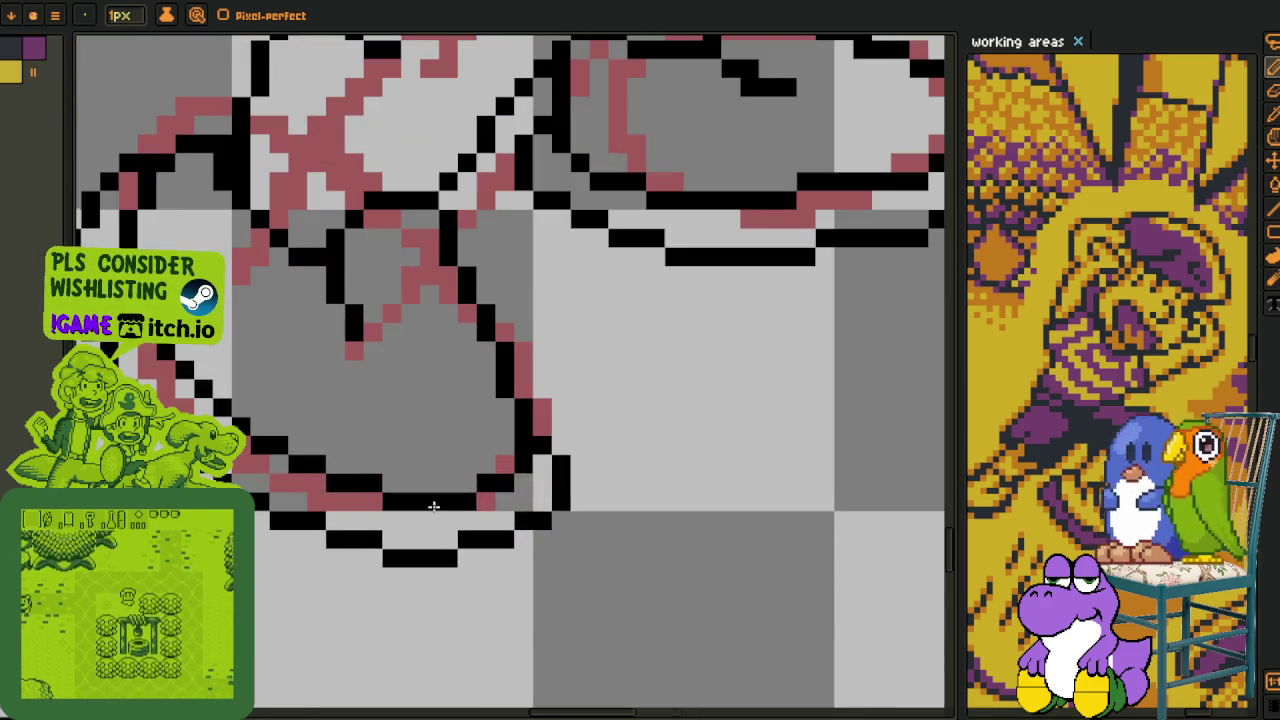
scroll(555, 470, "down", 1)
scroll(555, 470, "down", 1)
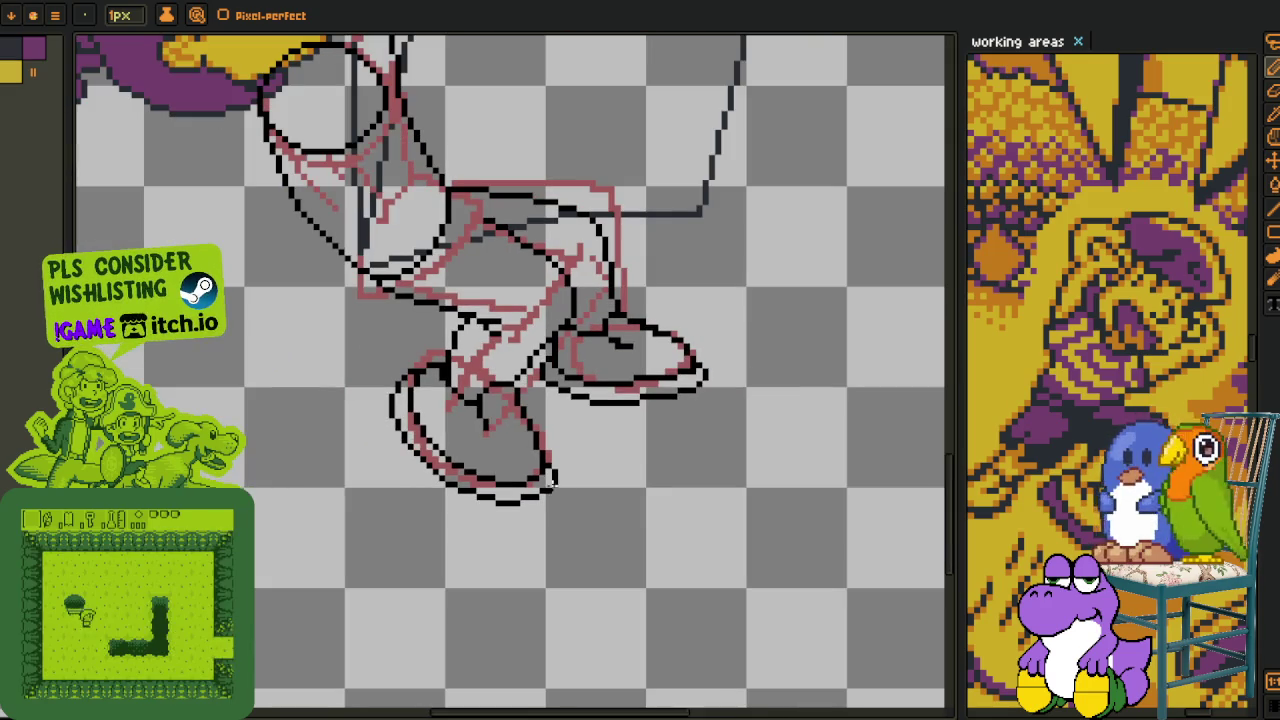
scroll(557, 437, "down", 1)
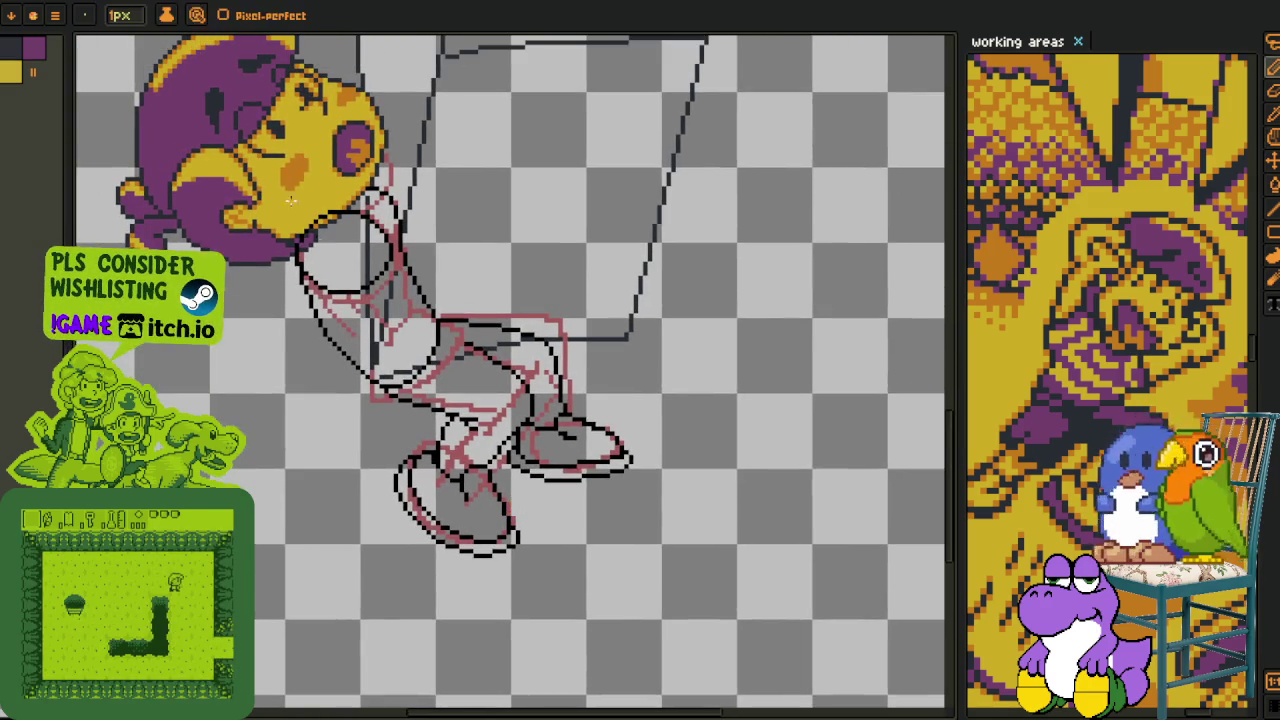
- Pick a colour from the canvas and fill the left shoe's sole band and a leftover gap
key("alt")
left_click_drag(207, 192, 195, 135)
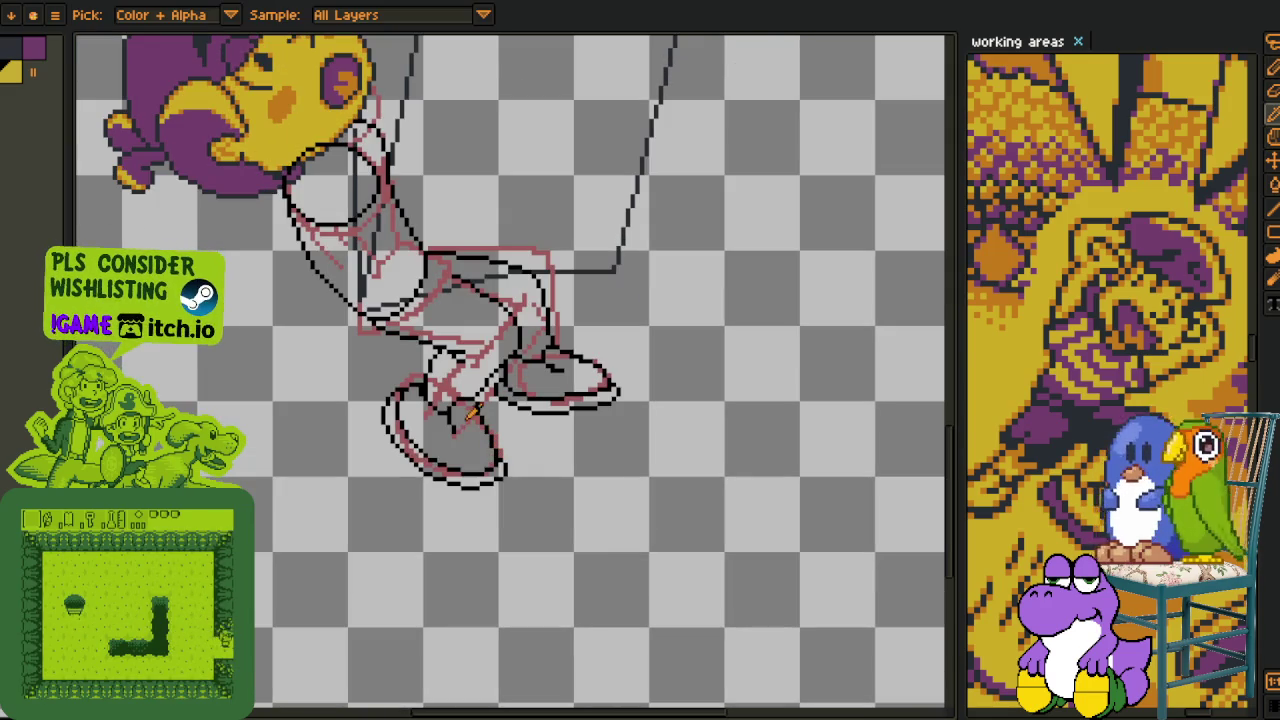
scroll(462, 495, "up", 4)
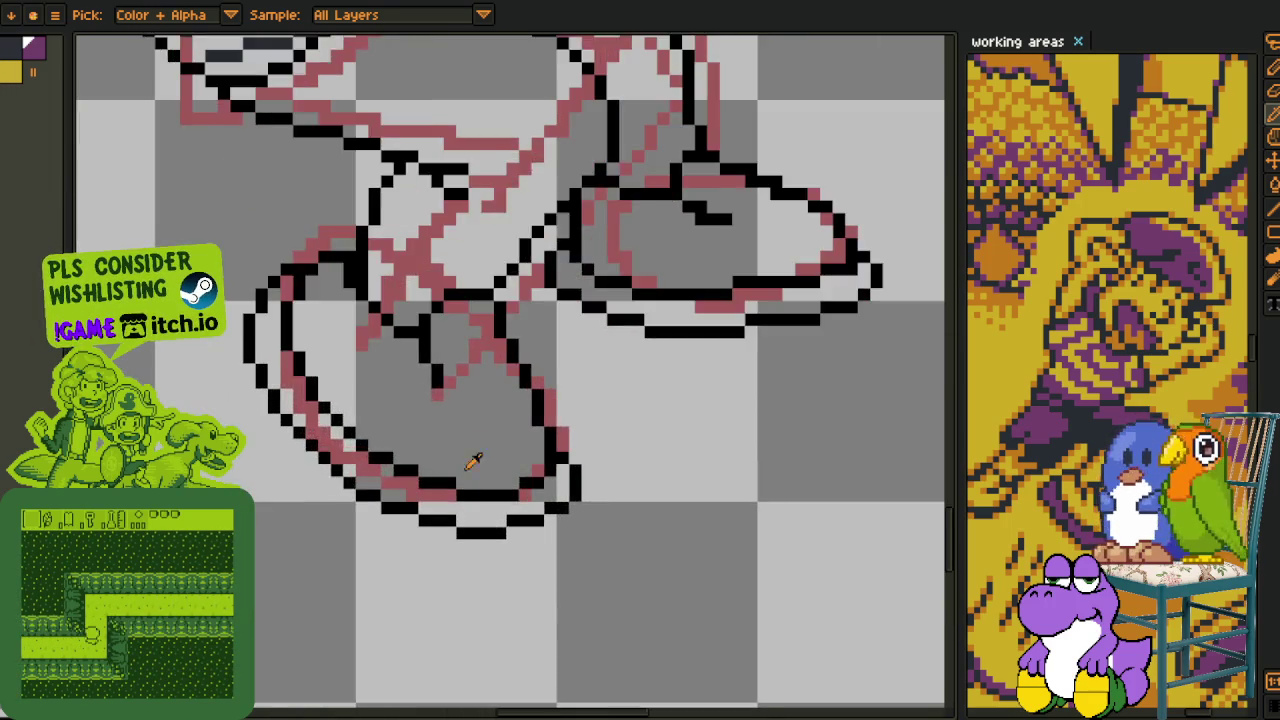
left_click(478, 511)
left_click(360, 474)
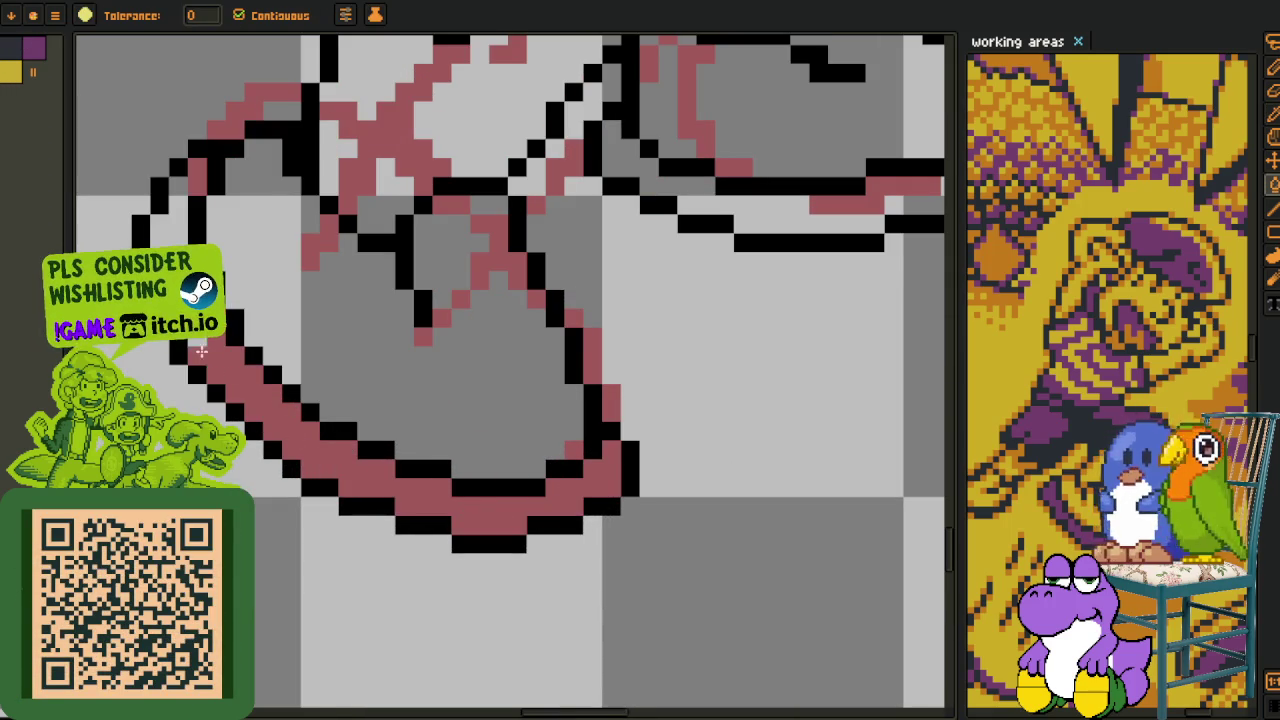
left_click_drag(297, 177, 662, 346)
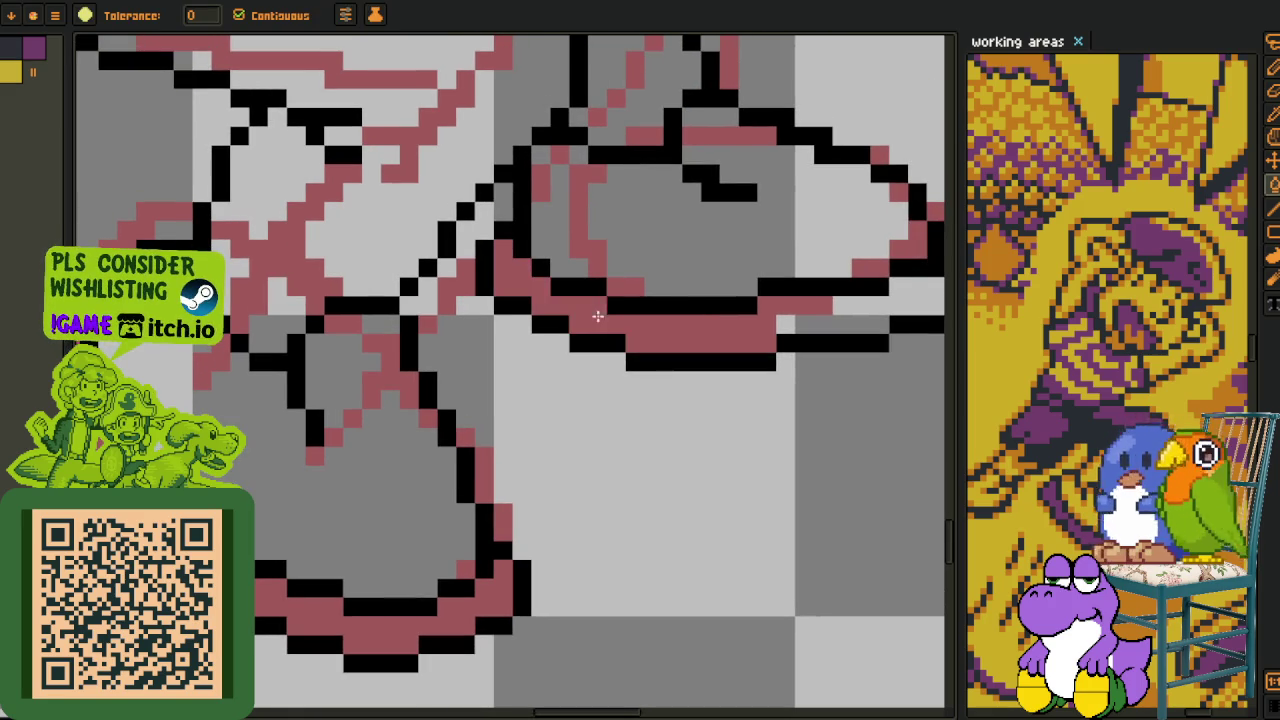
scroll(662, 346, "down", 3)
scroll(634, 363, "down", 2)
- Fill both shoes' soles with purple using the paint bucket, then save with Ctrl+S
key("i")
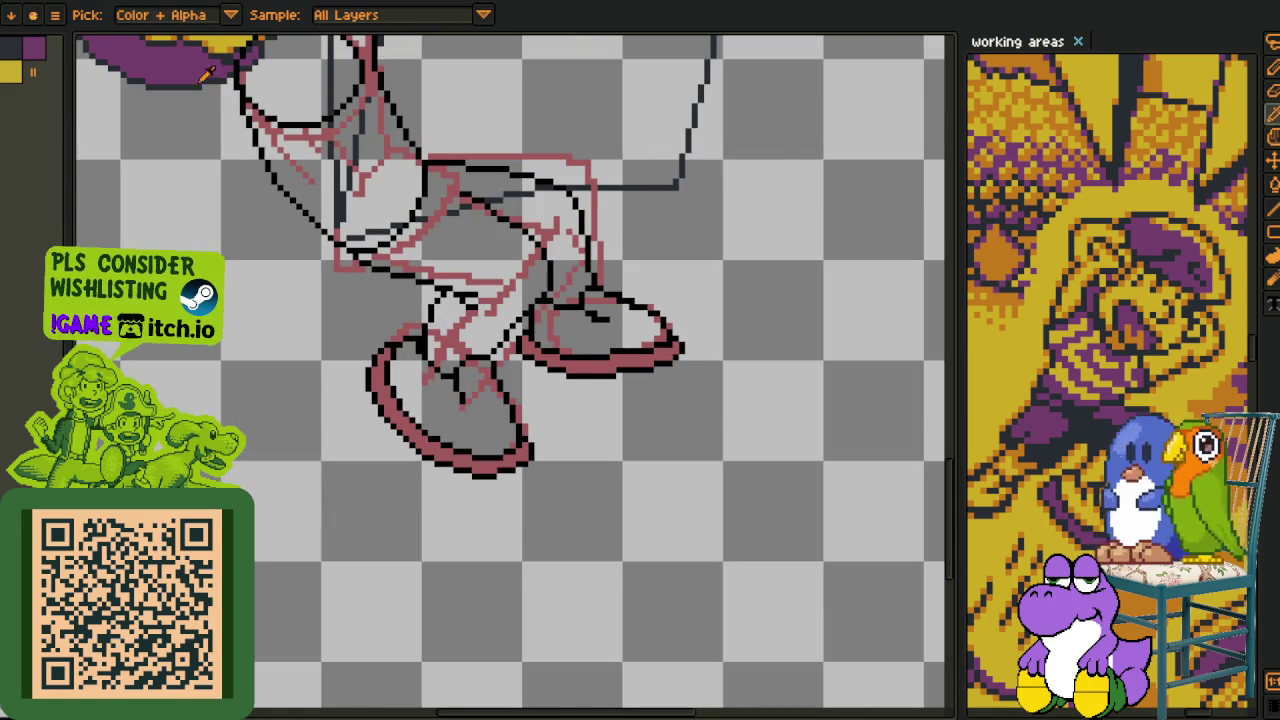
scroll(425, 378, "up", 2)
key("b")
left_click(560, 430)
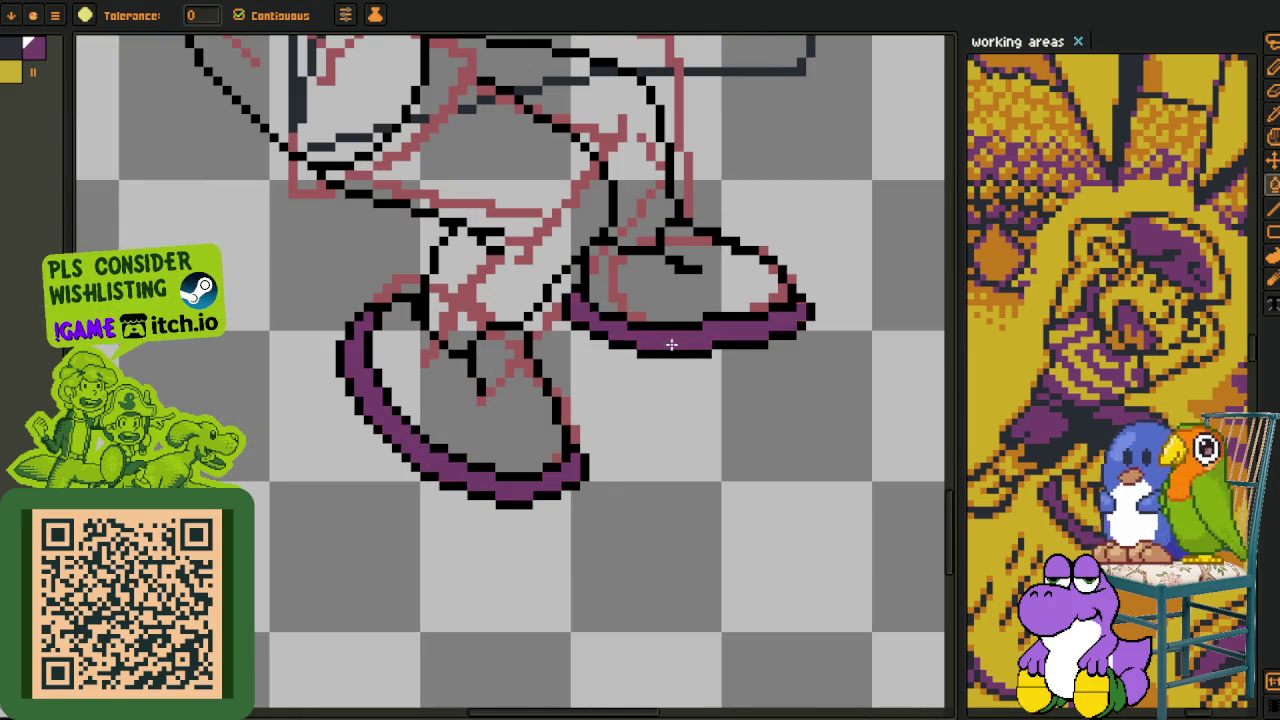
left_click(671, 344)
scroll(676, 380, "down", 3)
key("i")
scroll(666, 414, "up", 2)
key("ctrl+s")
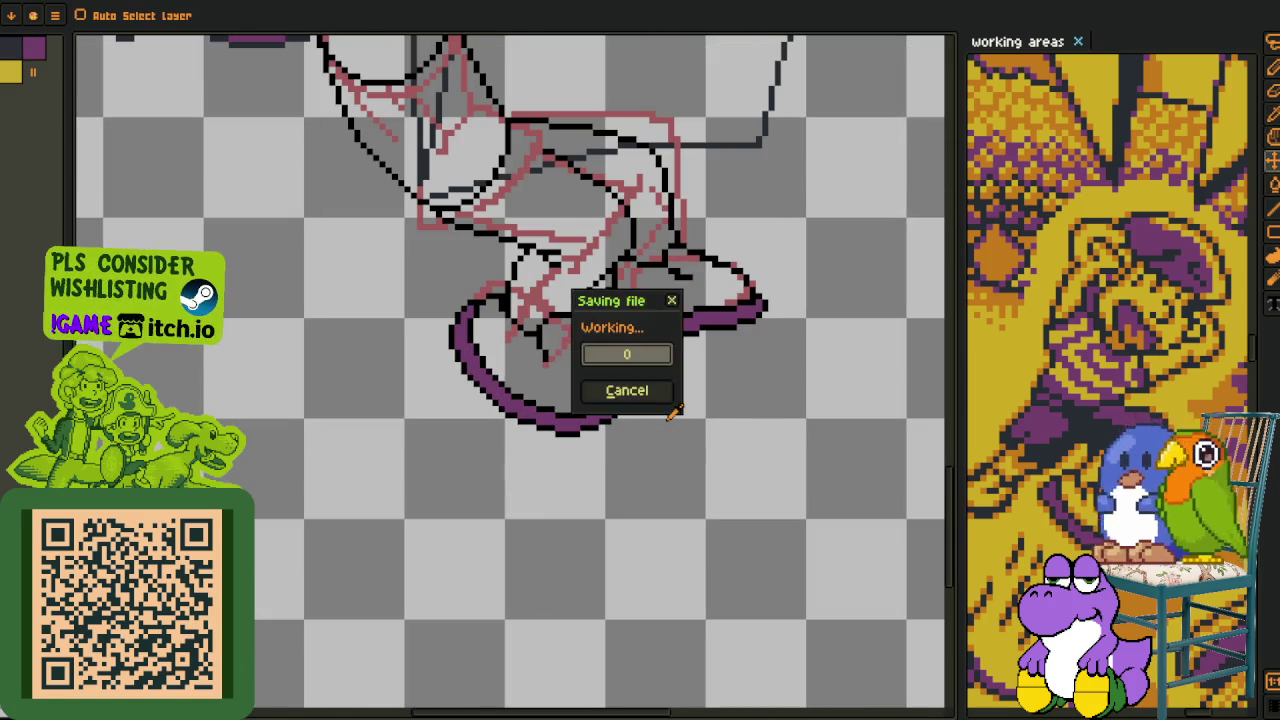
left_click_drag(372, 129, 357, 329)
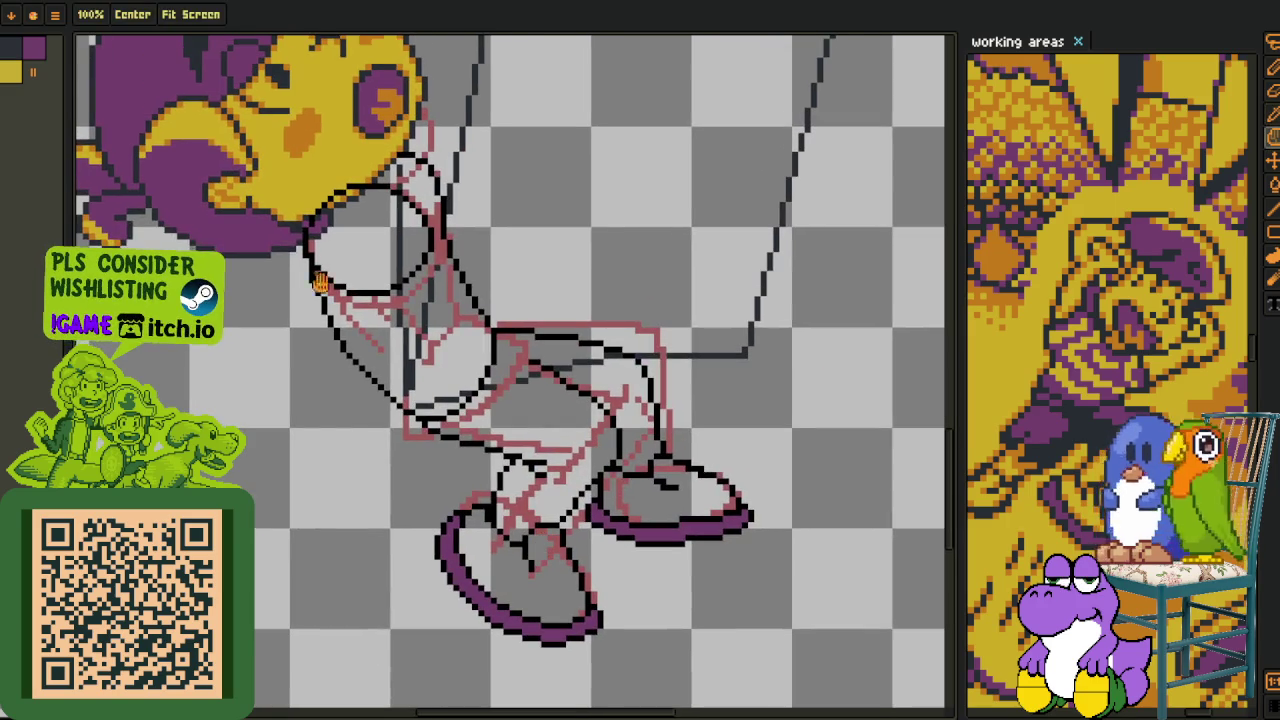
- Bucket-fill the grey interiors of both shoes with pink sampled from the sketch
scroll(483, 614, "up", 2)
scroll(485, 458, "up", 1)
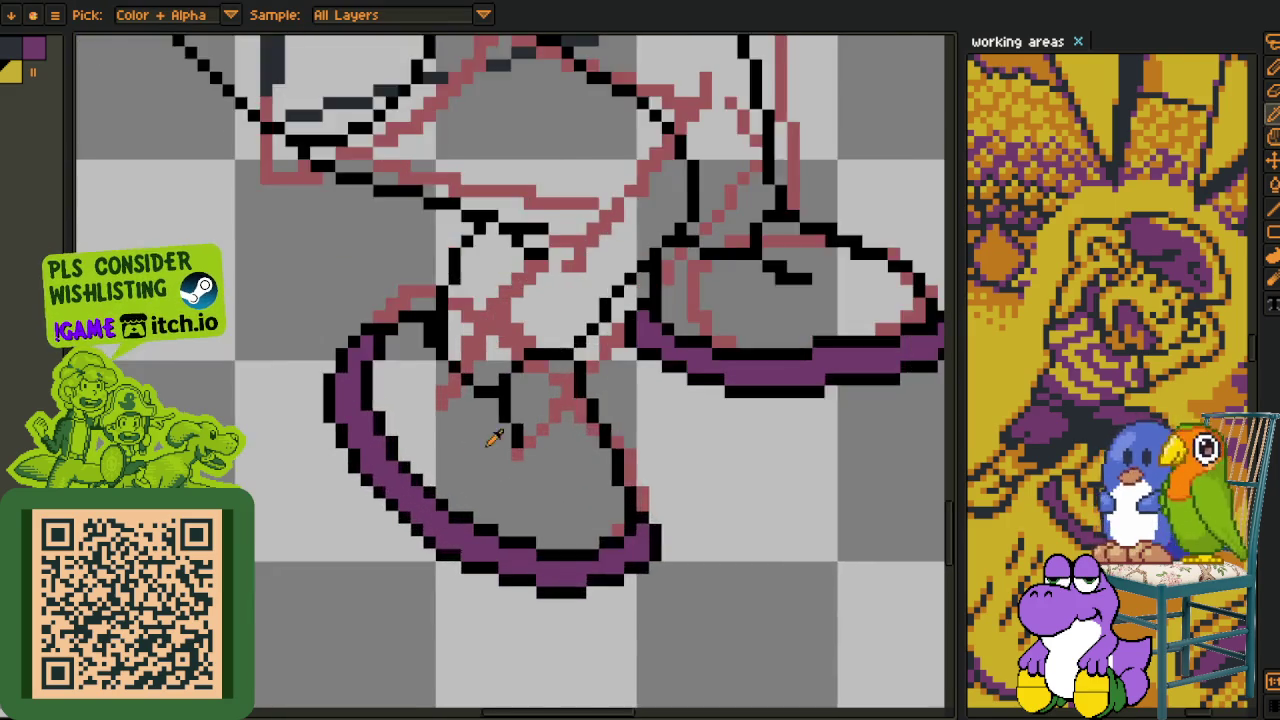
scroll(452, 407, "up", 1)
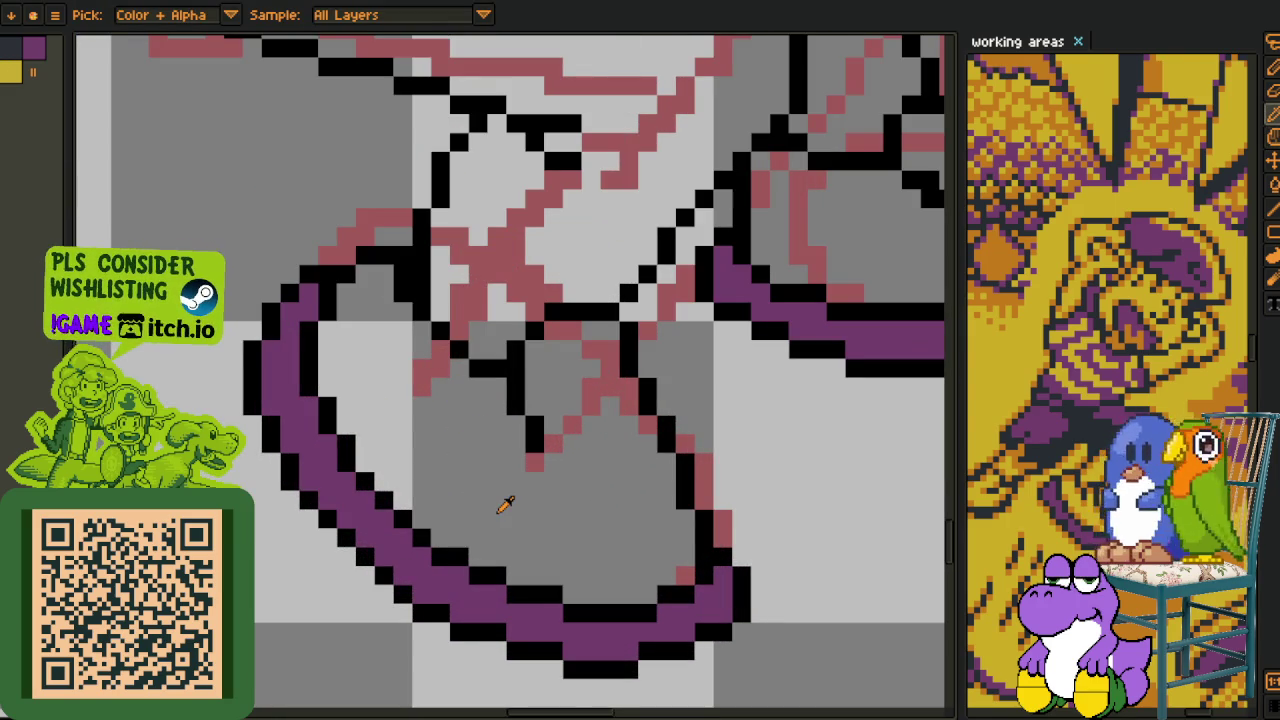
key("f")
left_click(502, 510)
left_click(571, 383)
left_click_drag(627, 419, 492, 529)
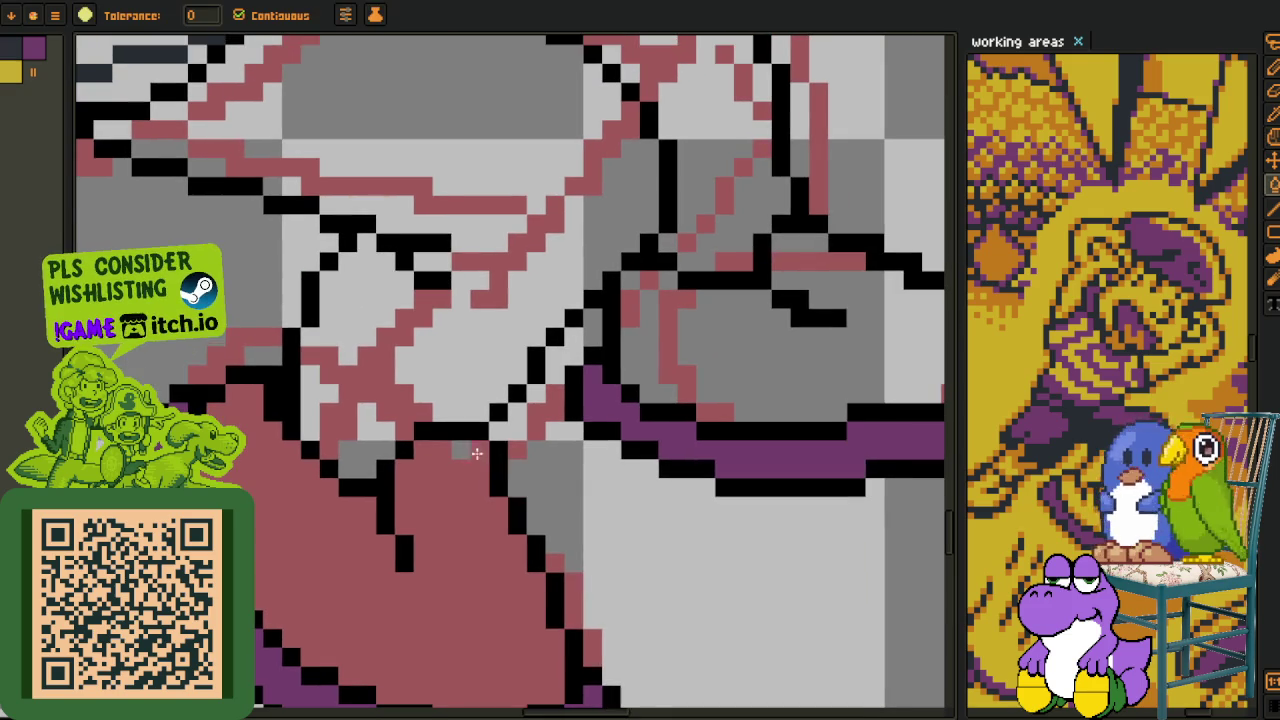
left_click(642, 297)
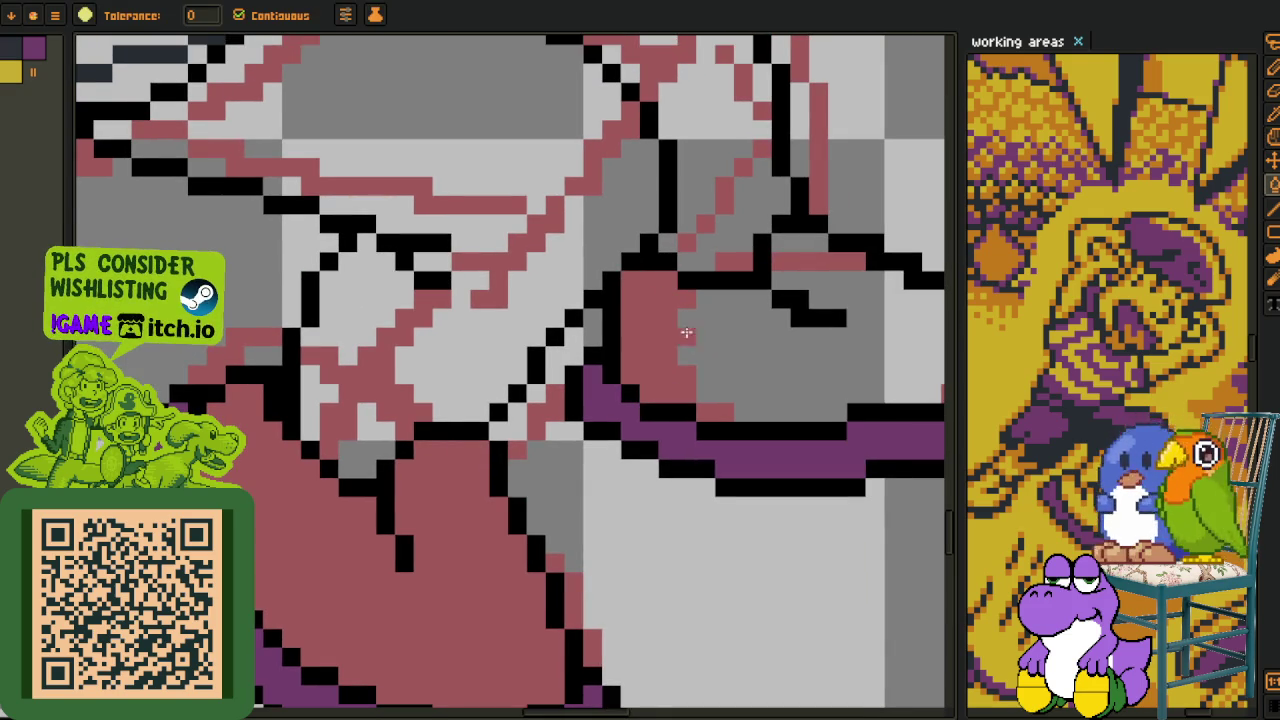
left_click(740, 310)
left_click(800, 245)
- Fill both pink shoes with solid yellow
scroll(800, 248, "down", 3)
key("i")
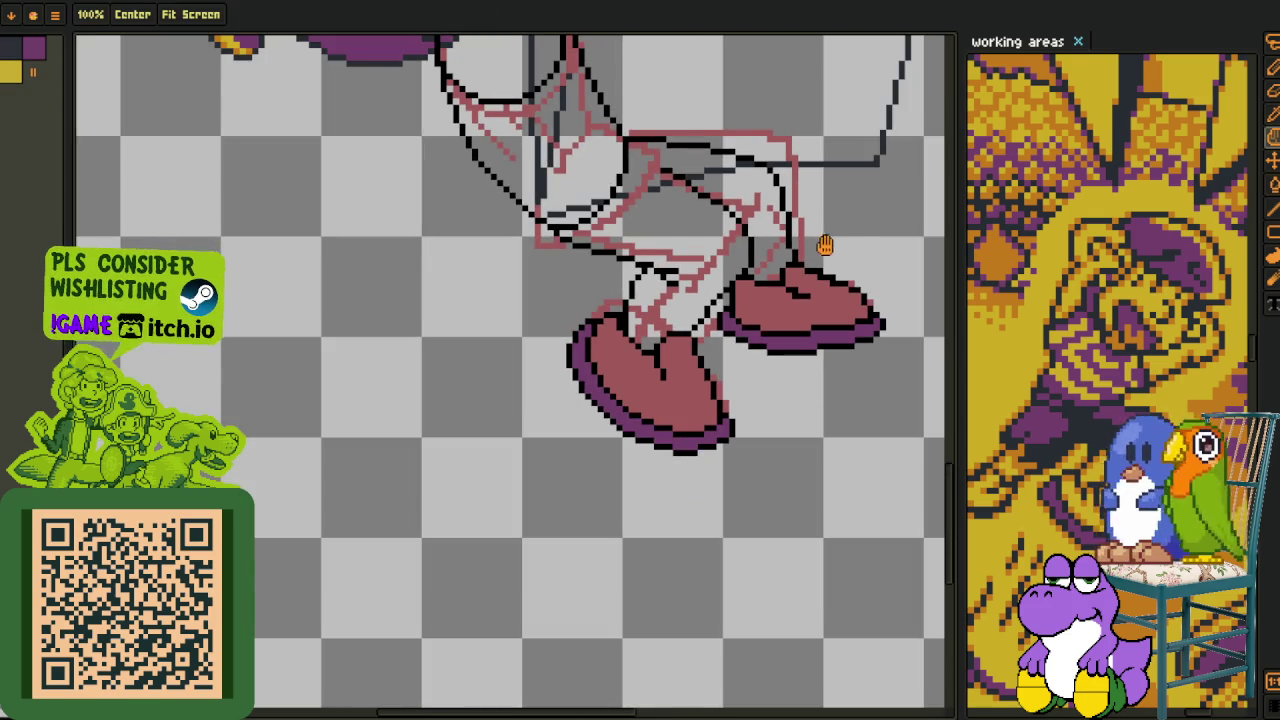
scroll(830, 245, "down", 2)
scroll(522, 463, "up", 2)
key("g")
left_click(500, 470)
left_click(670, 360)
key("i")
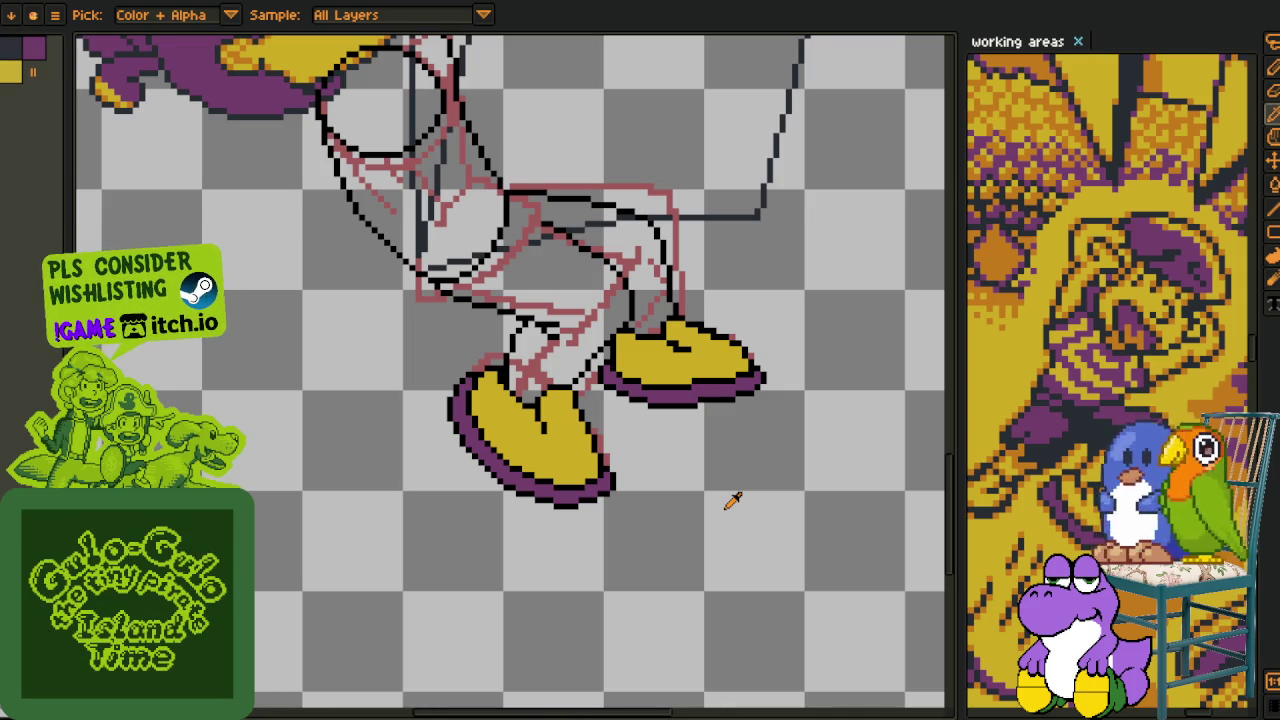
scroll(579, 382, "up", 4)
- With the 1px Pencil, shade the first shoe's left edge and inner black lines orange
key("b")
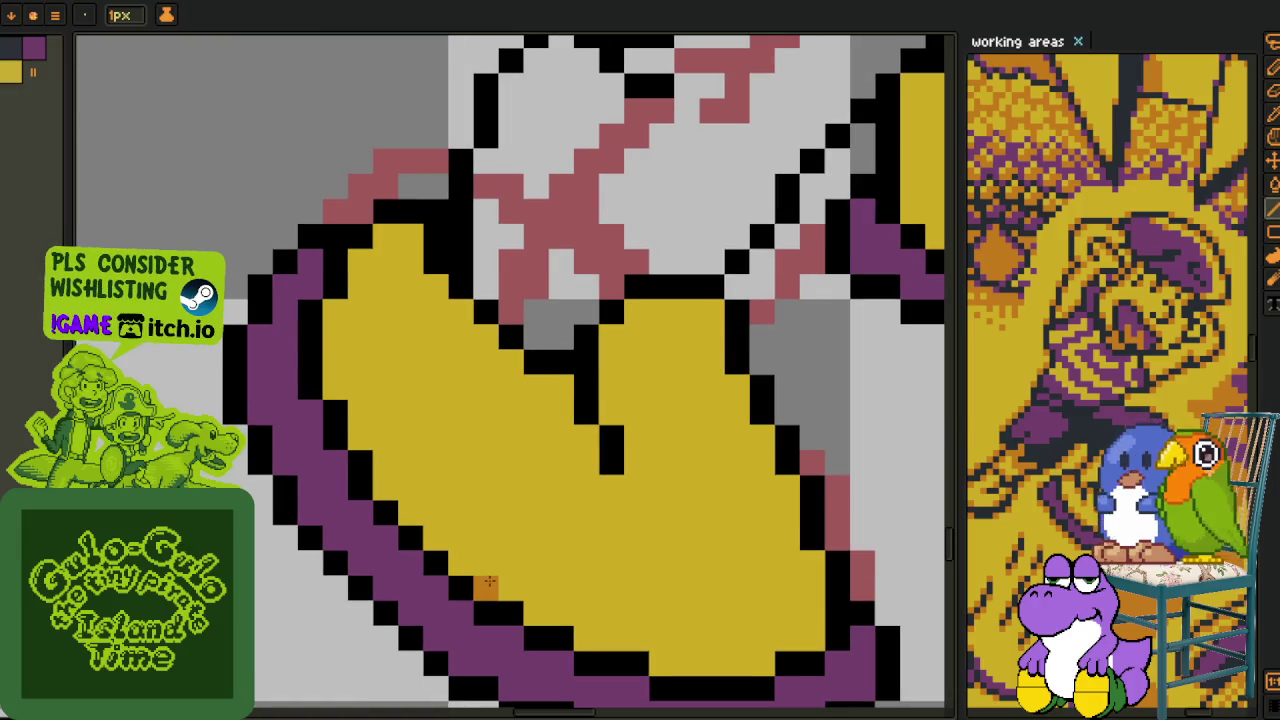
left_click_drag(485, 588, 388, 488)
left_click(335, 385)
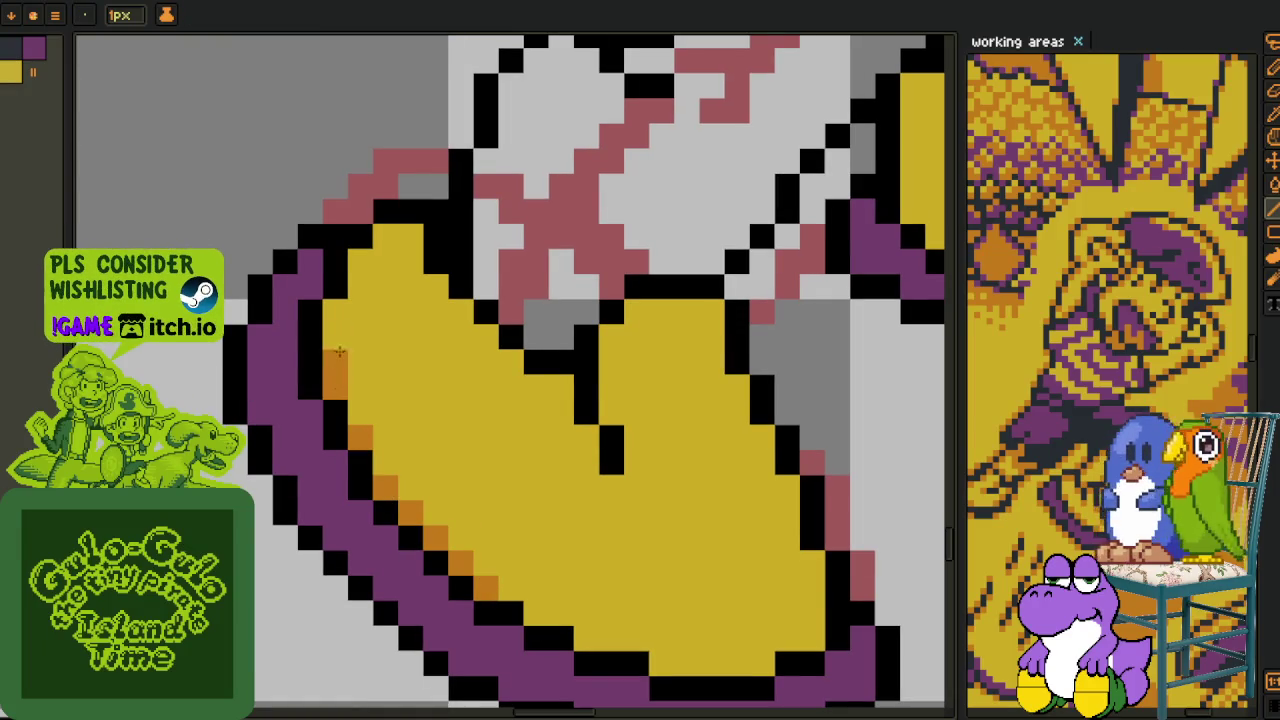
left_click(335, 310)
left_click(360, 260)
left_click_drag(385, 235, 510, 360)
left_click(587, 408)
left_click(560, 385)
left_click(585, 435)
left_click(610, 410)
left_click(610, 335)
left_click(635, 310)
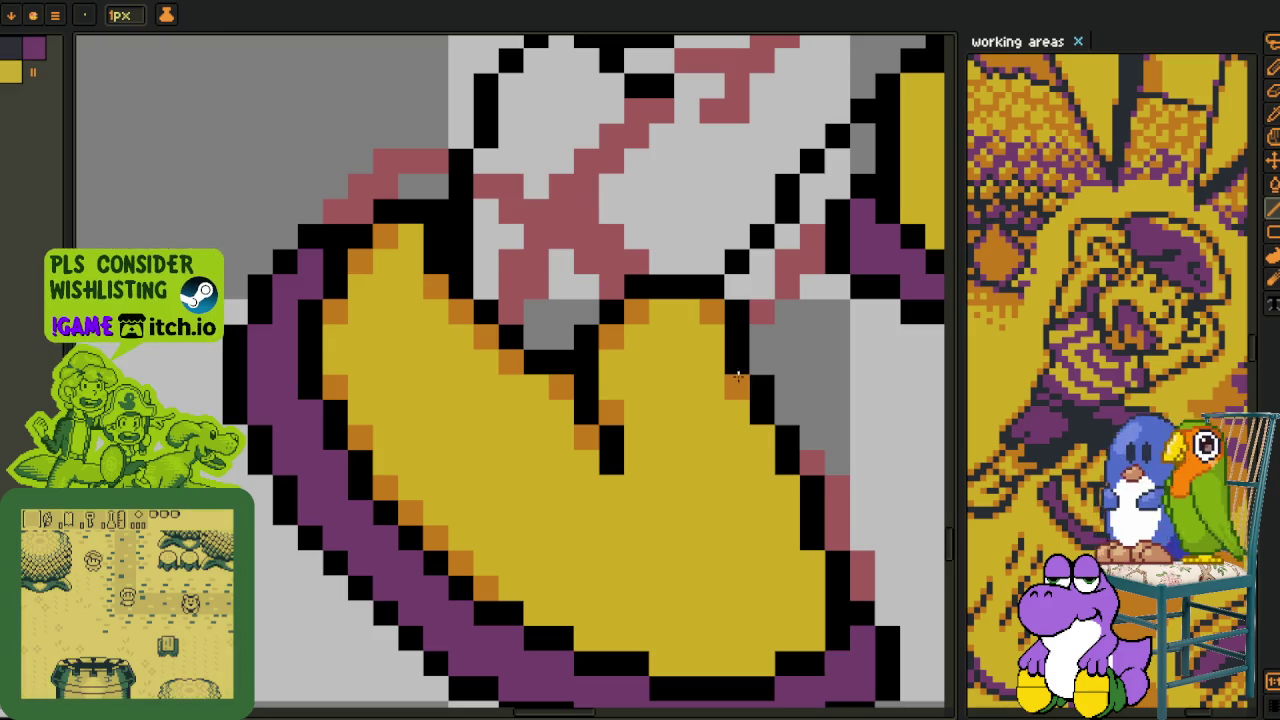
- Add orange pixels along that shoe's right outline, inner outline and bottom edge
left_click_drag(770, 440, 480, 283)
left_click(497, 281)
left_click(480, 283)
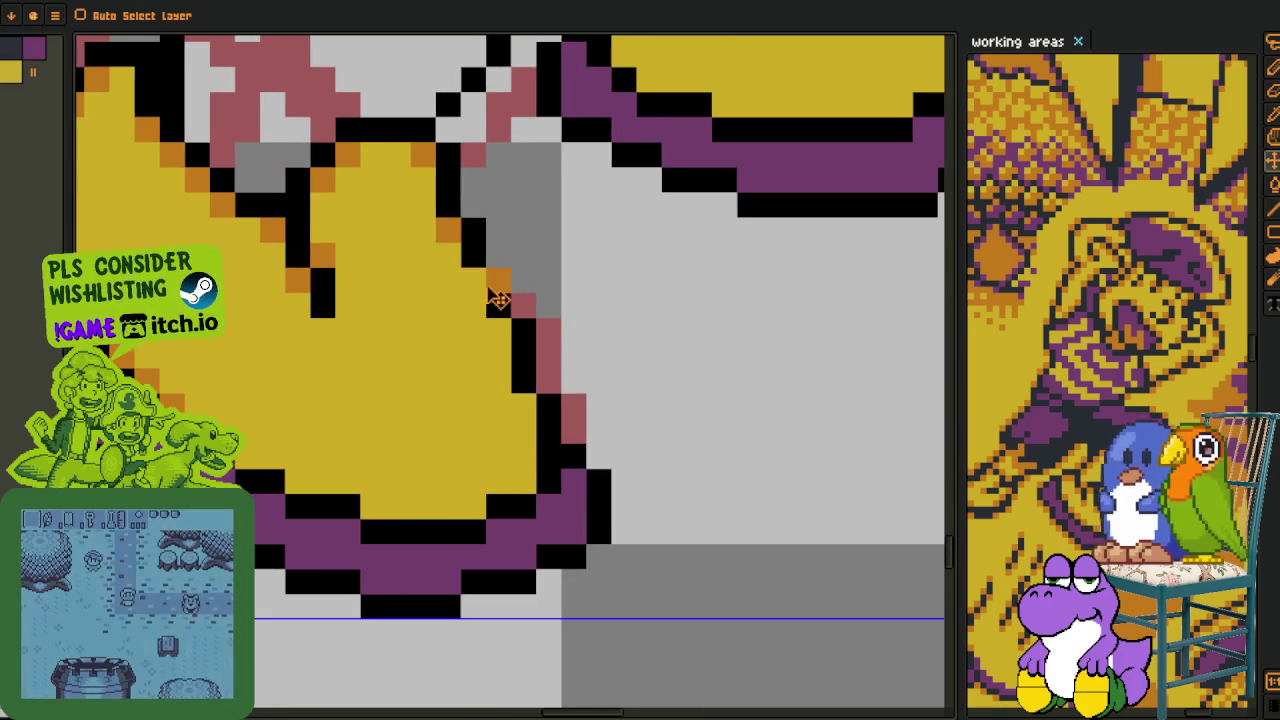
left_click(497, 330)
left_click(522, 405)
left_click(518, 480)
left_click(472, 507)
left_click(372, 507)
left_click(322, 478)
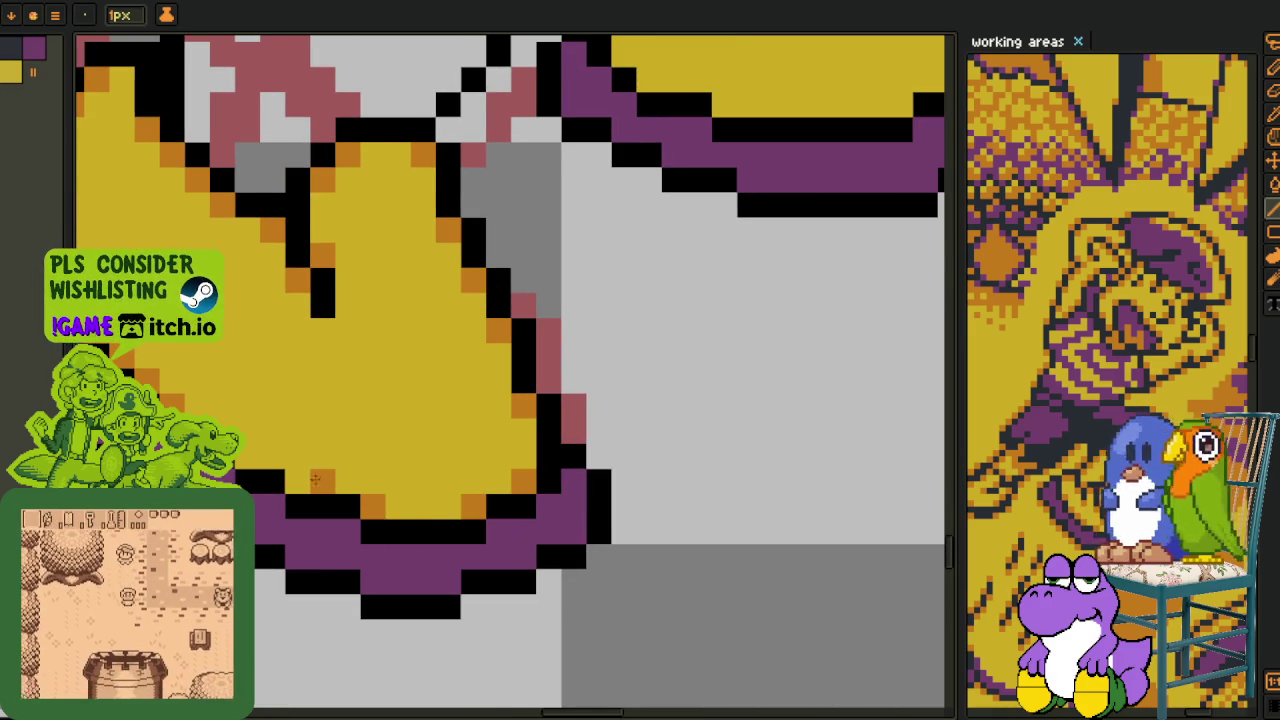
- Pan to the other shoe and shade its left edge and top orange
key("m")
left_click_drag(603, 309, 560, 120)
left_click(400, 540)
left_click(375, 515)
left_click(400, 392)
left_click(375, 392)
left_click(425, 392)
left_click(550, 417)
left_click(577, 392)
left_click(625, 417)
left_click(577, 442)
- Shade the other shoe's lower, right and top edges orange, correcting one misplaced pixel
left_click(477, 565)
left_click(652, 565)
left_click(802, 540)
key("ctrl+z")
left_click(827, 540)
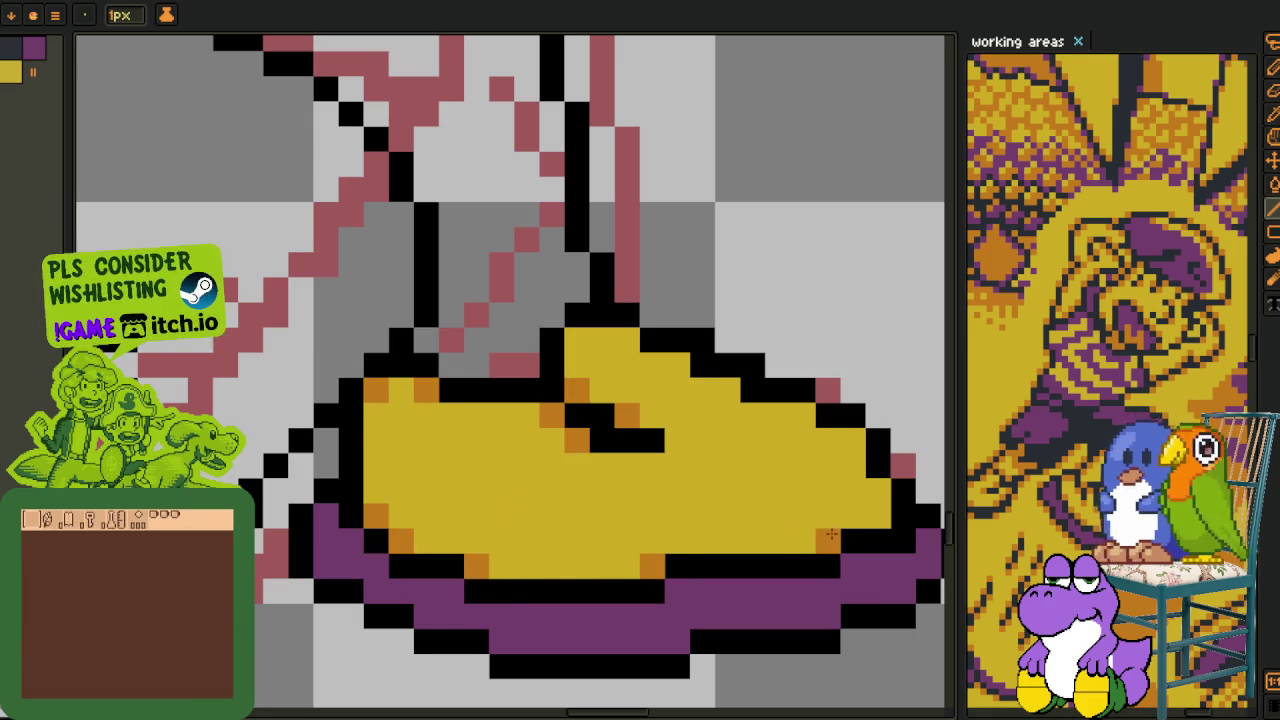
left_click(877, 515)
left_click(852, 440)
left_click(802, 415)
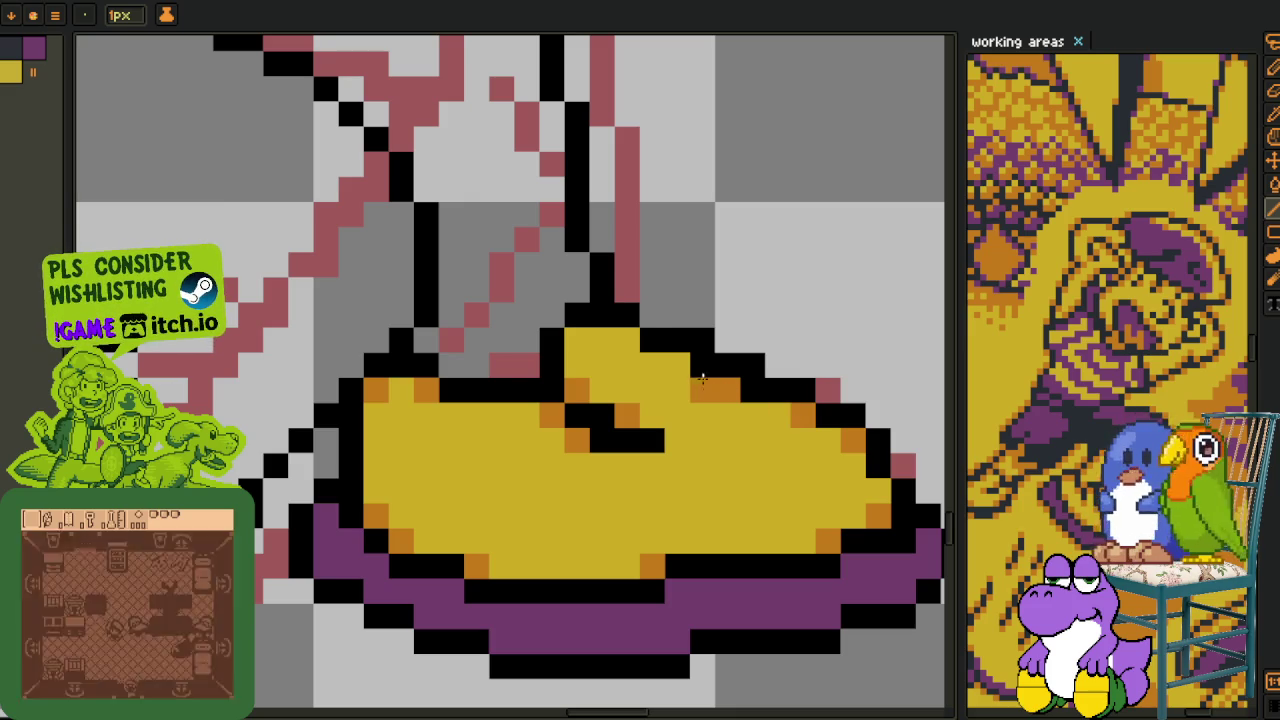
left_click(677, 365)
left_click(627, 340)
left_click(577, 340)
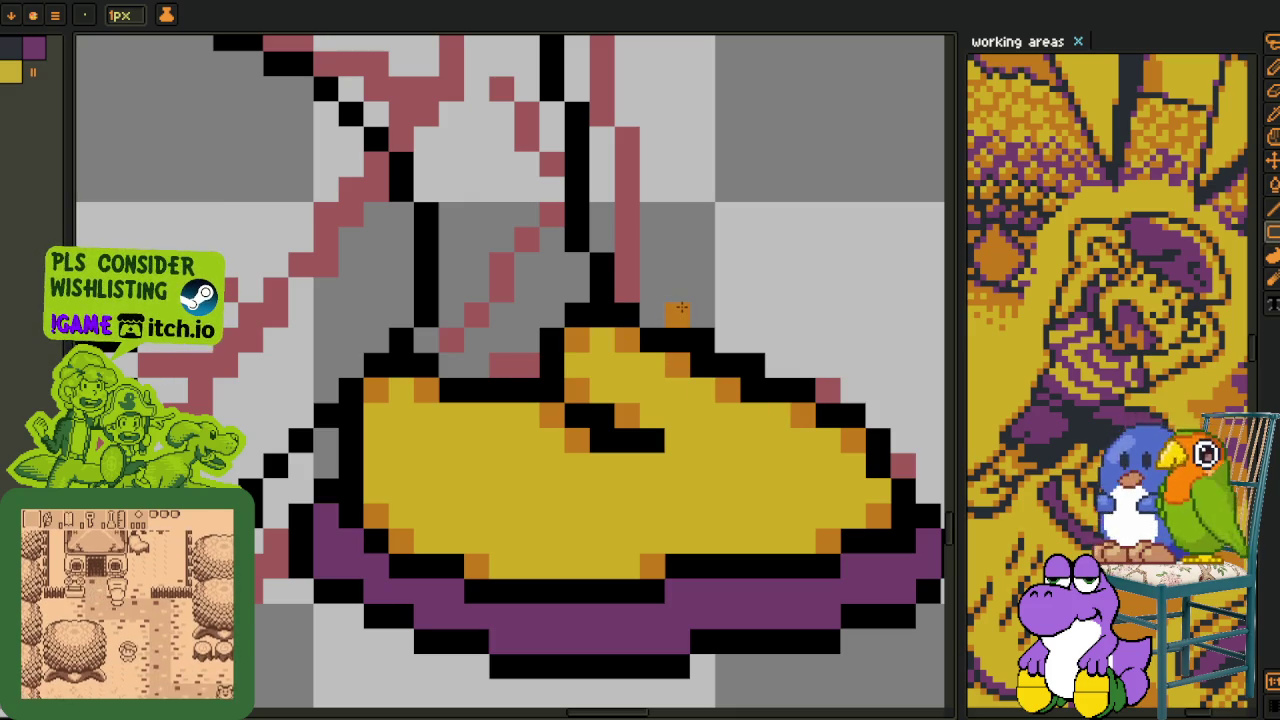
- Zoom out to view the whole character and save the drawing with Ctrl+S
key("e")
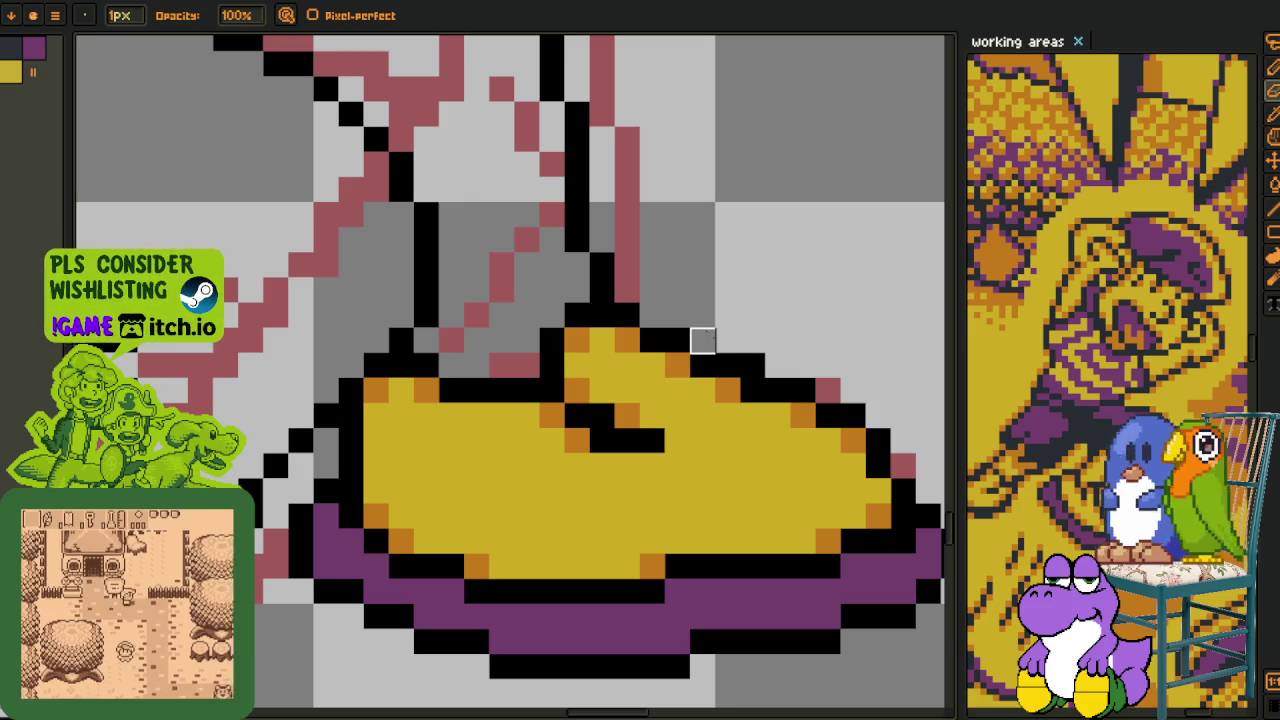
scroll(753, 366, "down", 3)
scroll(790, 420, "down", 2)
left_click_drag(814, 466, 615, 541)
key("i")
key("ctrl+s")
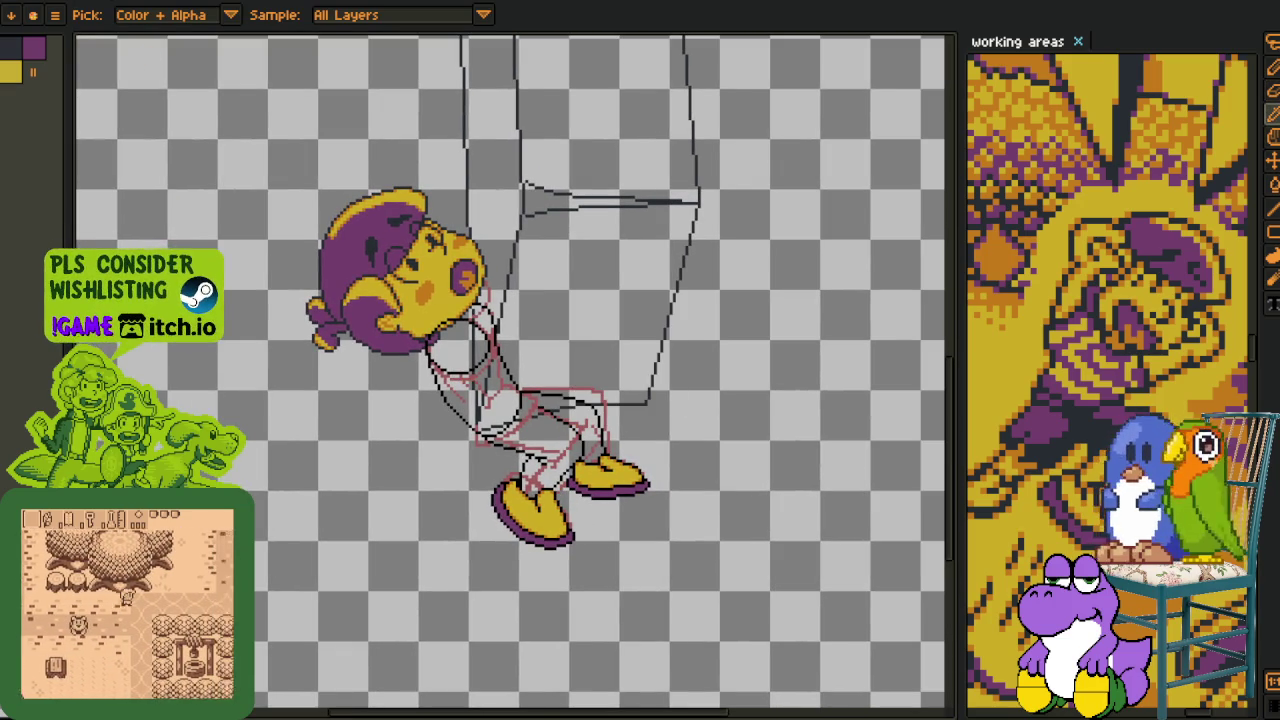
scroll(533, 378, "up", 1)
- Lasso-select the leg lines, nudge them up and left, and commit with Enter
scroll(510, 420, "right", 1)
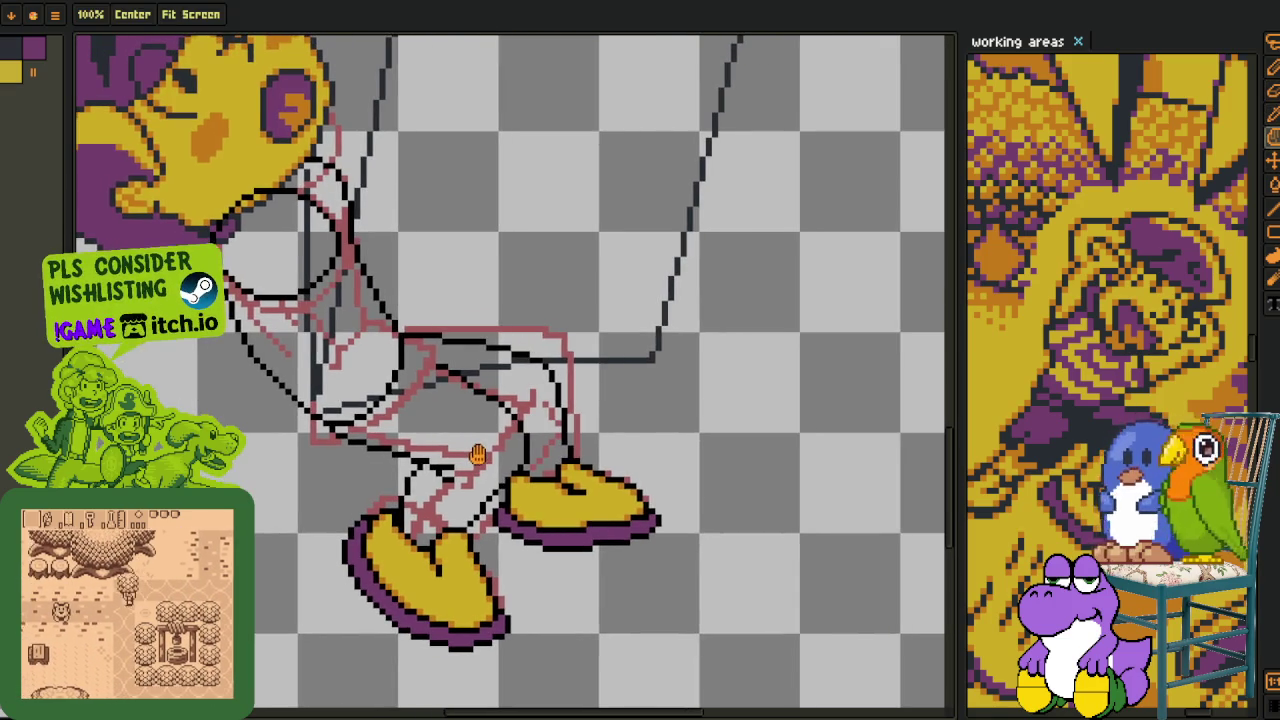
scroll(490, 446, "down", 1)
key("q")
mouse_move(457, 330)
left_mouse_down()
mouse_move(385, 698)
mouse_move(585, 171)
left_mouse_up()
scroll(586, 343, "up", 1)
scroll(560, 400, "up", 1)
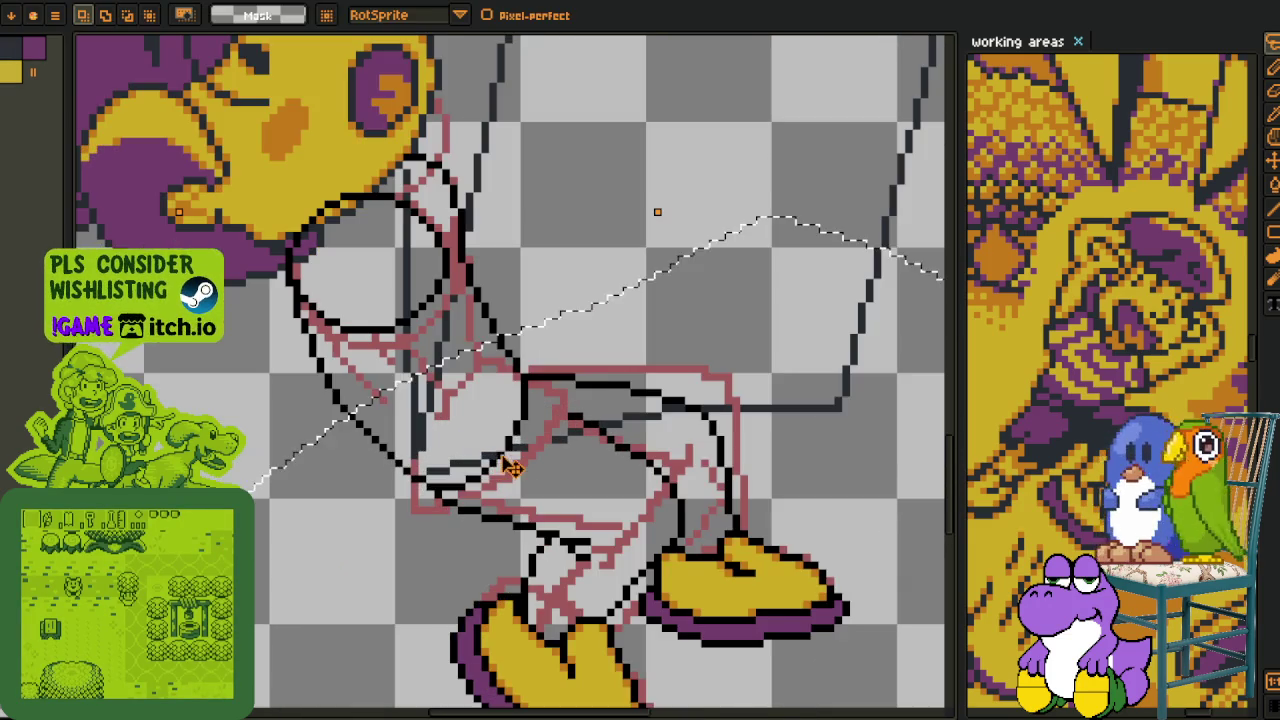
scroll(490, 462, "up", 1)
left_click_drag(490, 462, 490, 449)
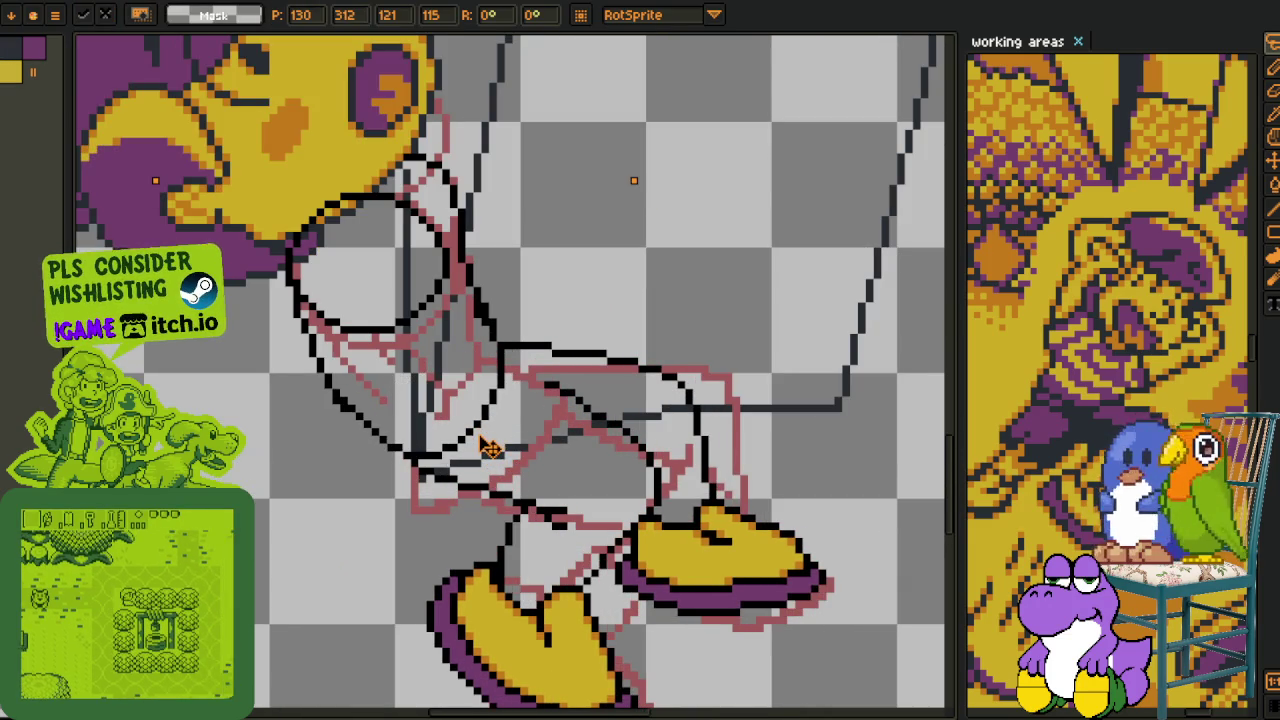
key("Return")
- Switch back to the Pencil and inspect the repositioned legs
scroll(545, 245, "down", 3)
scroll(459, 300, "up", 3)
scroll(459, 300, "up", 1)
key("b")
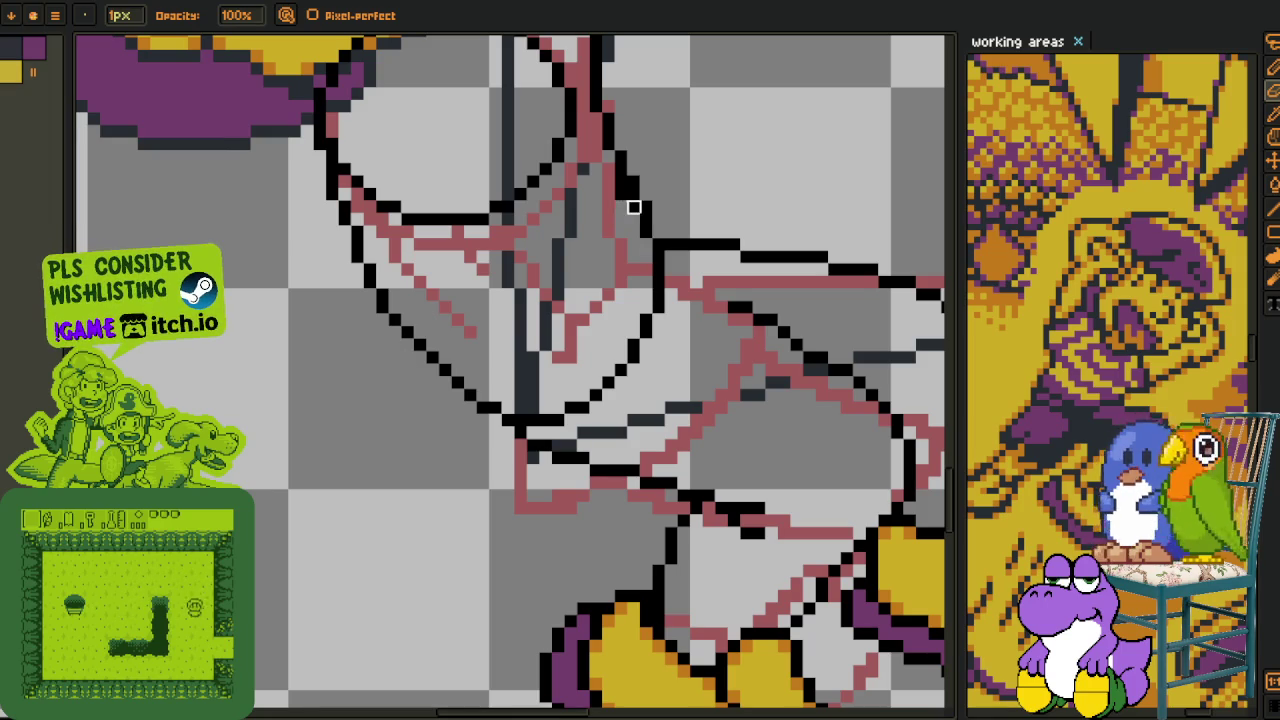
scroll(620, 190, "down", 2)
scroll(640, 190, "up", 2)
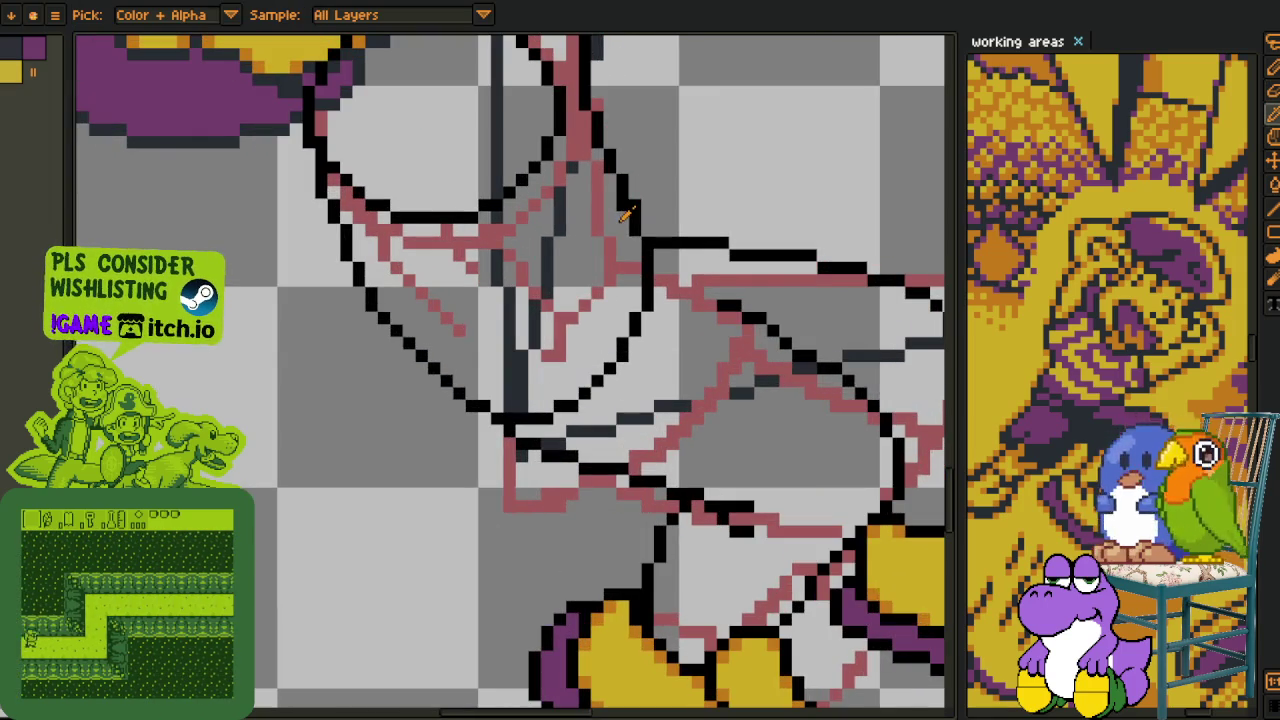
scroll(622, 206, "down", 1)
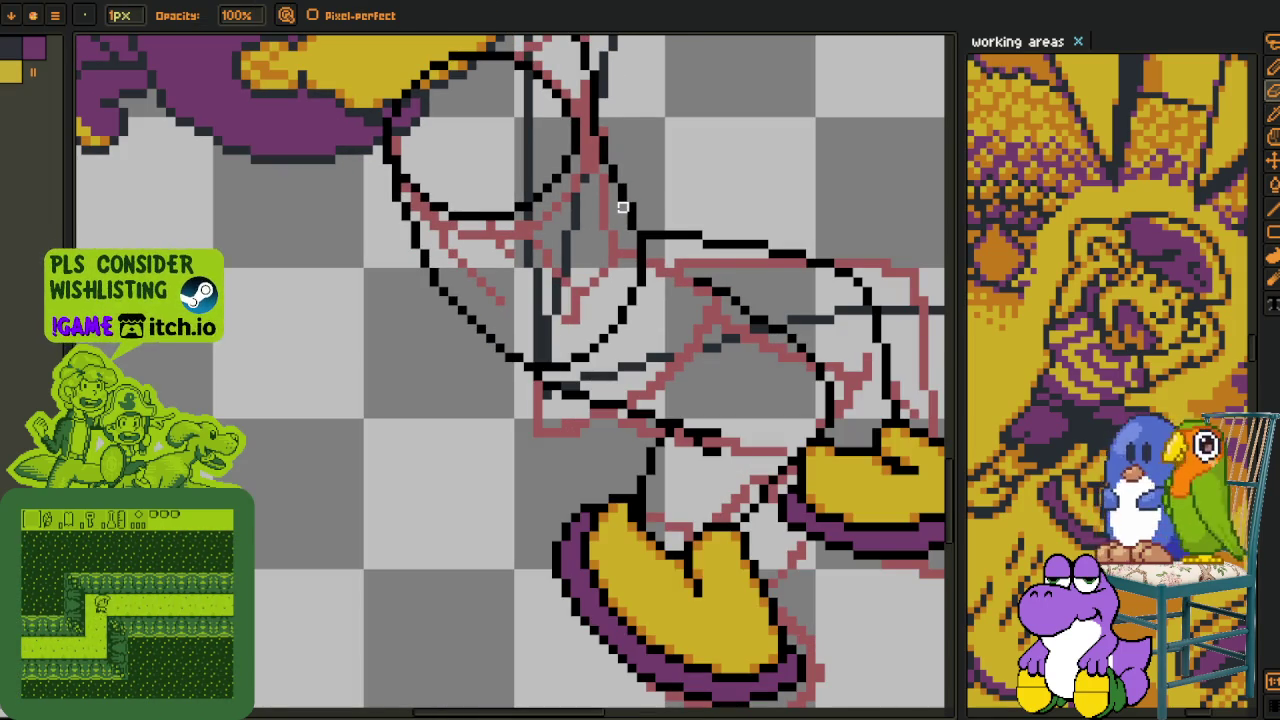
scroll(652, 174, "down", 2)
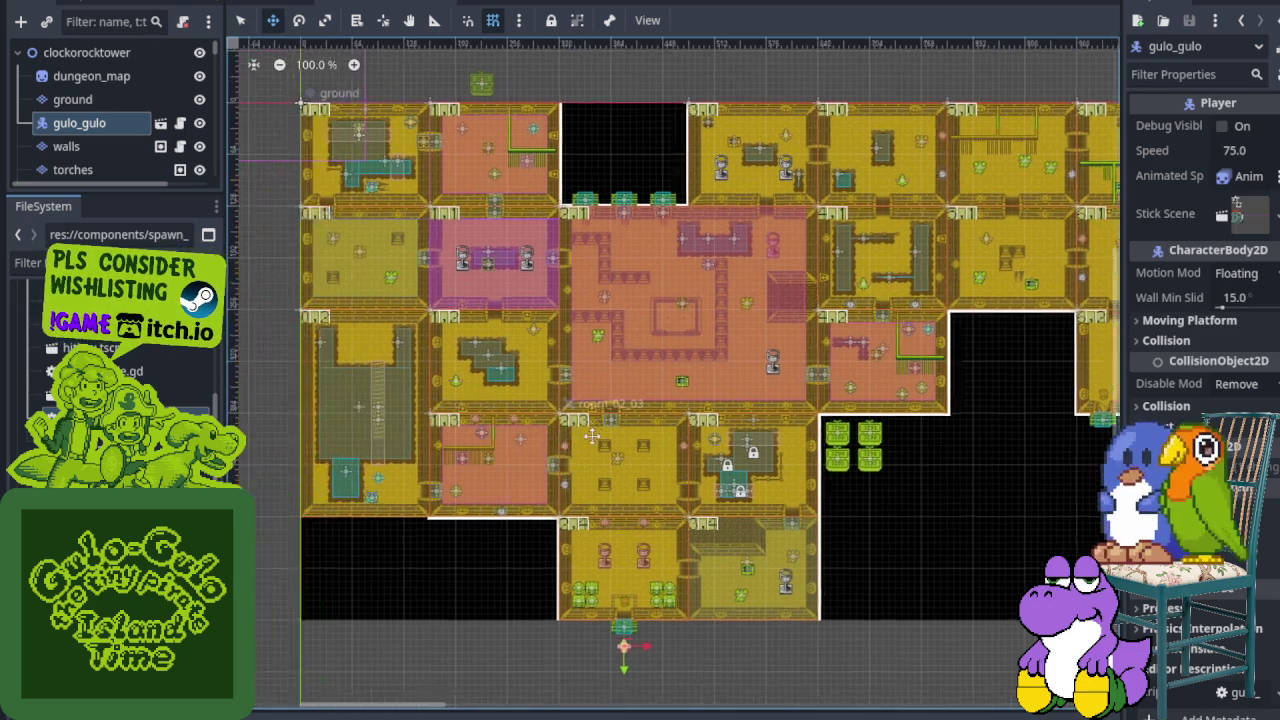
- Pan the clockorocktower 2D view to reveal more of its tiled dungeon rooms
mouse_move(382, 344)
left_mouse_down()
mouse_move(459, 497)
mouse_move(1074, 486)
left_mouse_up()
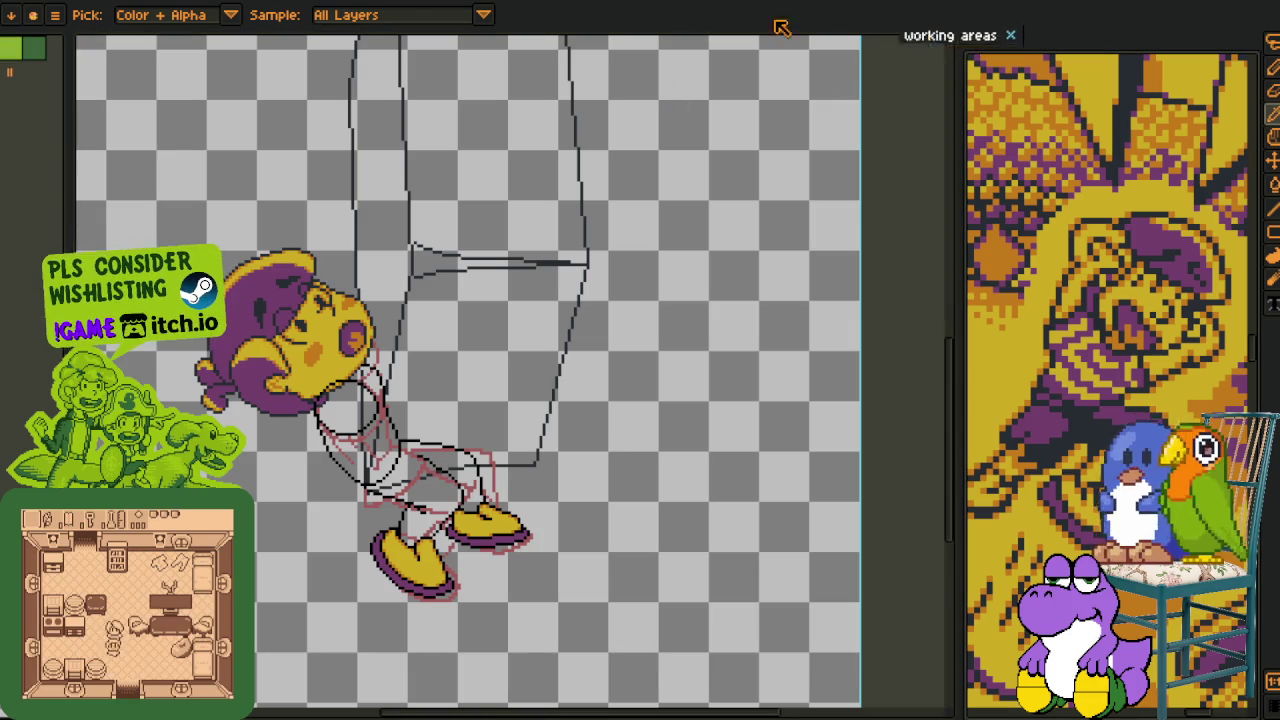
- Switch to the working-areas asset document and pan to the tile sheet's maps
left_click_drag(975, 58, 500, 300)
scroll(585, 240, "down", 5)
scroll(930, 367, "right", 1)
scroll(935, 307, "right", 6)
scroll(453, 355, "down", 3)
scroll(453, 355, "left", 9)
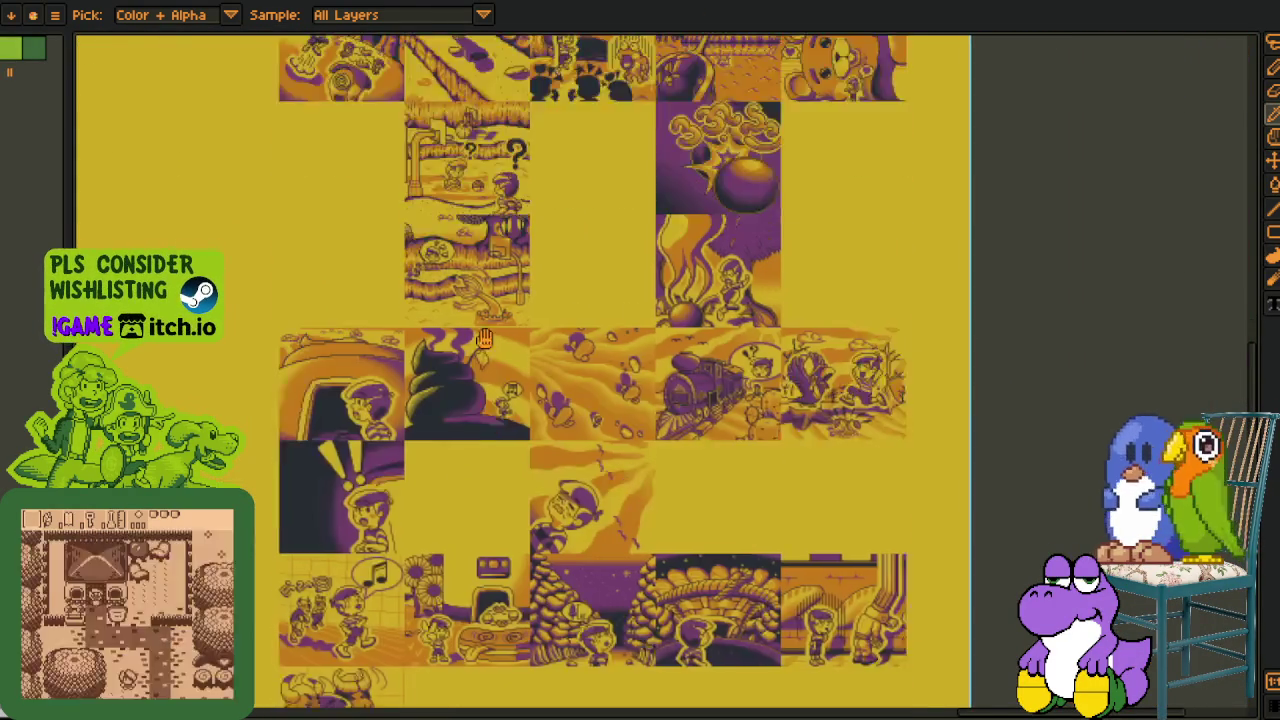
scroll(453, 355, "down", 4)
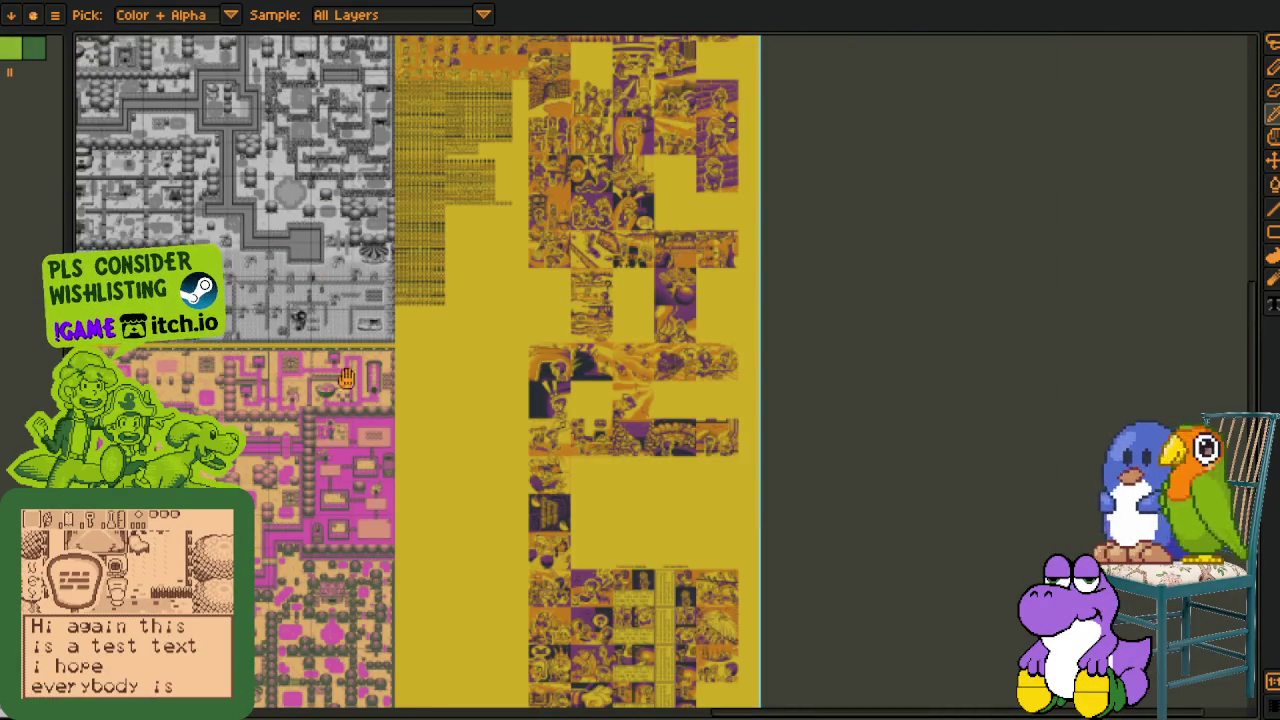
scroll(705, 498, "up", 1)
left_click_drag(709, 498, 535, 428)
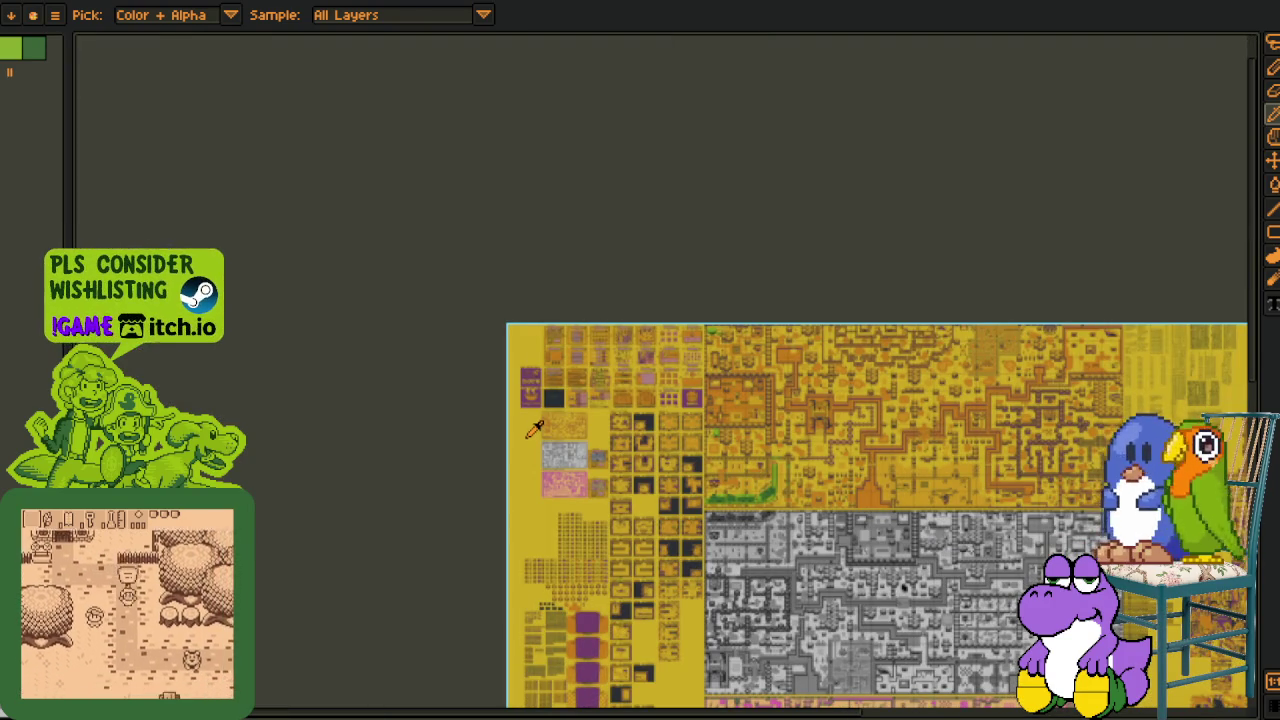
- Zoom in on the map thumbnails and scroll across them
scroll(610, 402, "up", 3)
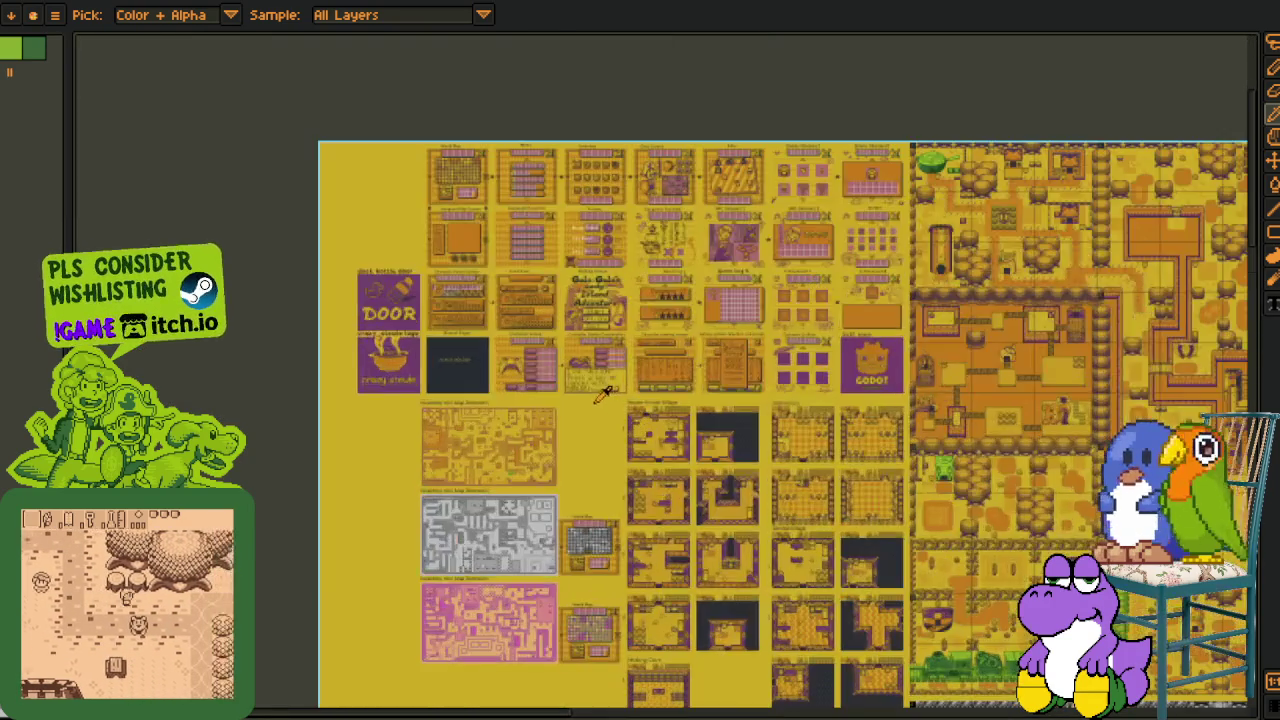
scroll(608, 396, "up", 1)
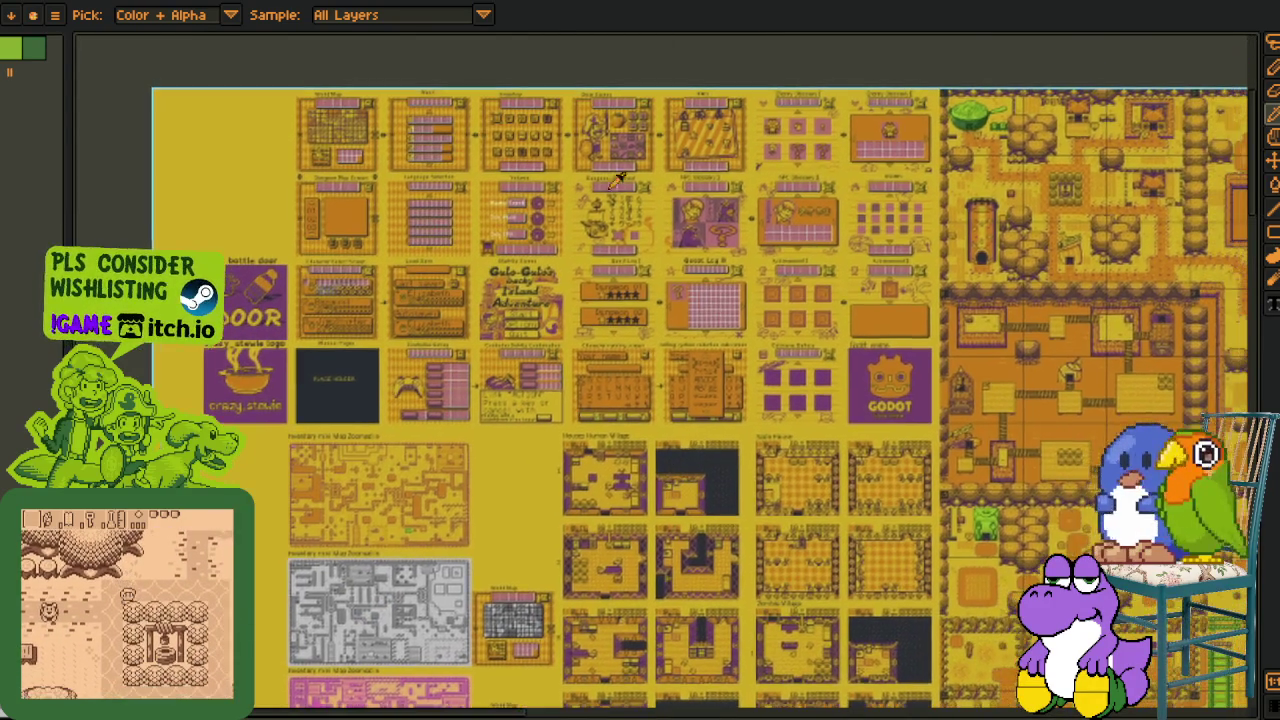
scroll(591, 76, "up", 3)
scroll(796, 380, "up", 1)
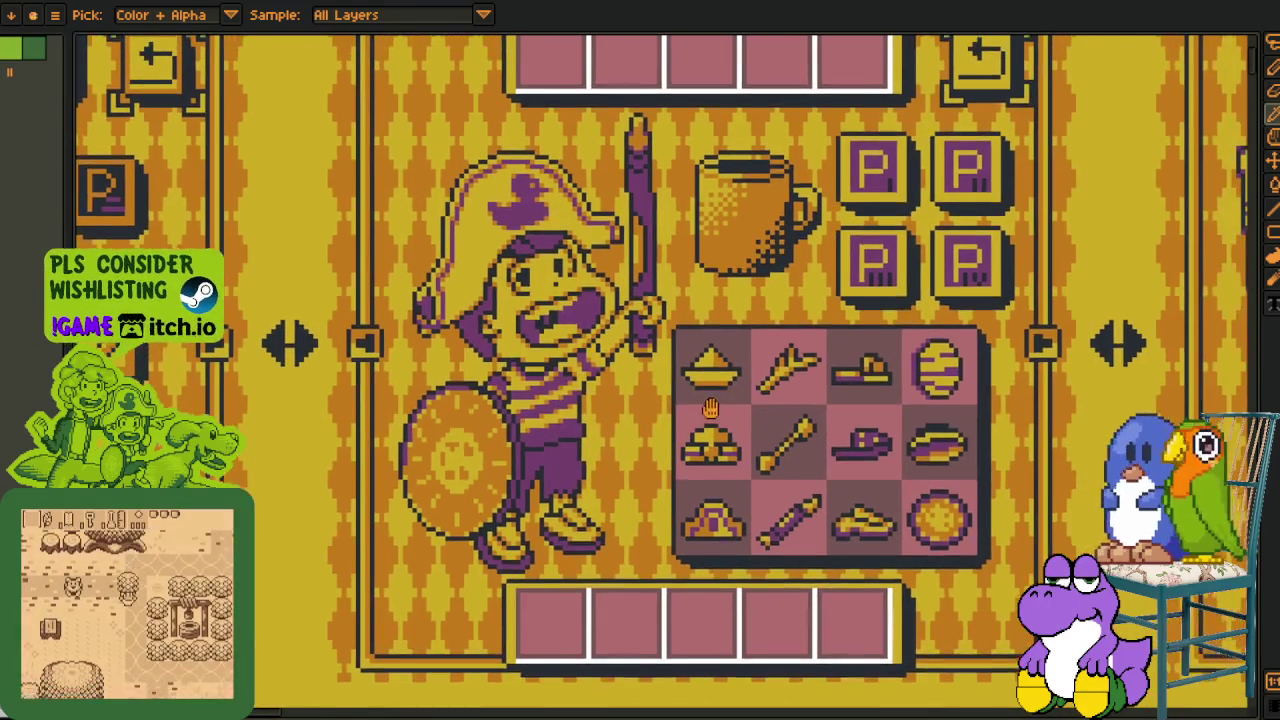
scroll(800, 400, "down", 3)
scroll(808, 428, "up", 1)
scroll(808, 428, "right", 10)
scroll(700, 415, "right", 5)
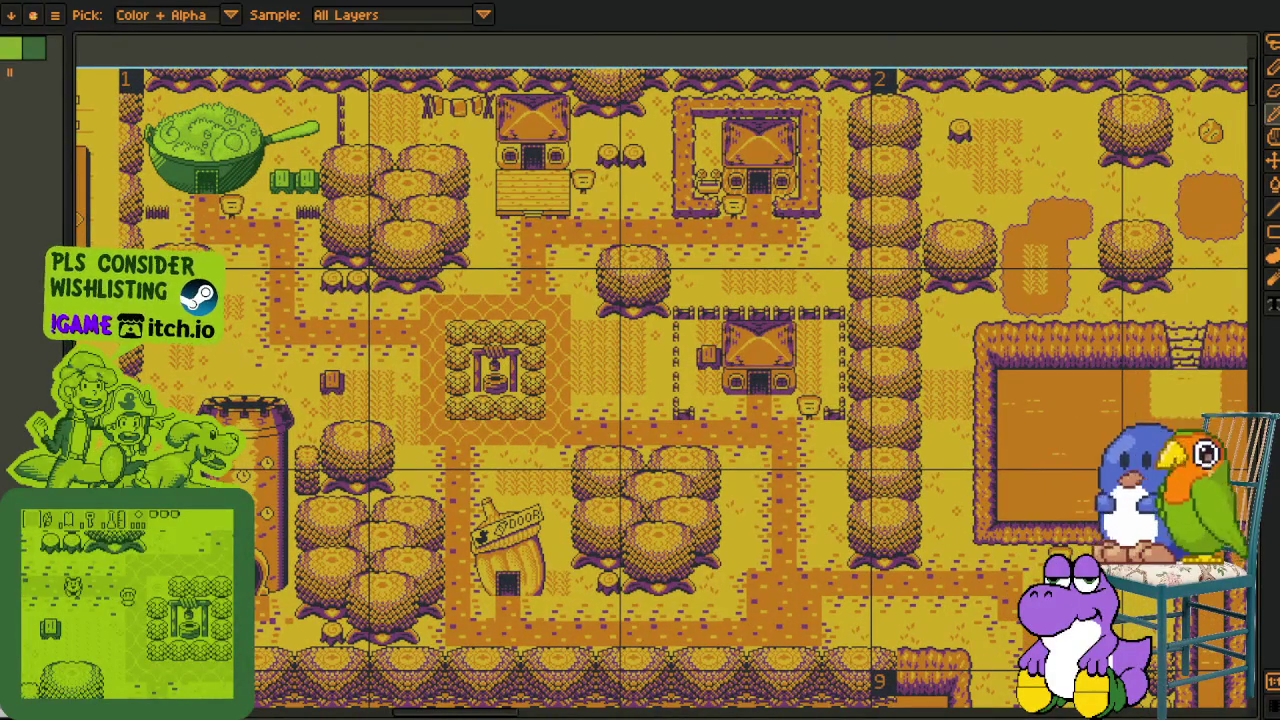
- Scroll down through the room layouts on the asset sheet
scroll(681, 487, "down", 1)
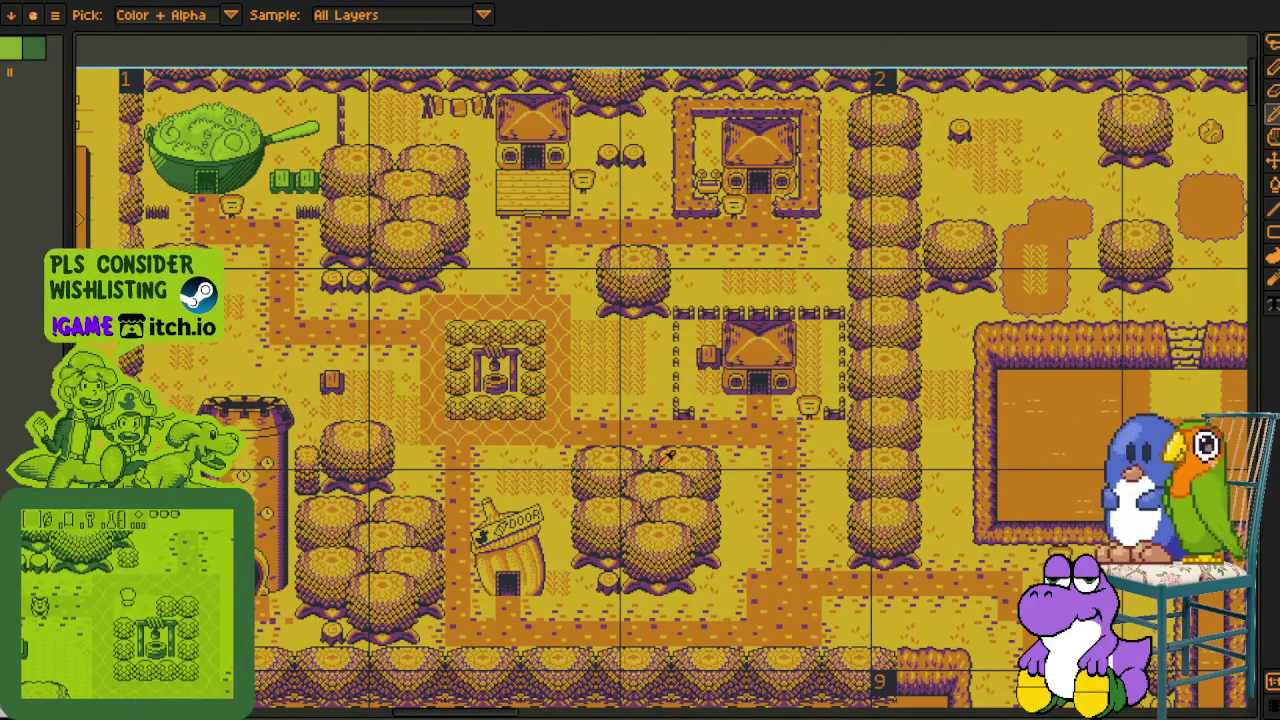
scroll(681, 487, "down", 2)
scroll(681, 487, "down", 2)
scroll(681, 487, "down", 3)
scroll(681, 487, "right", 3)
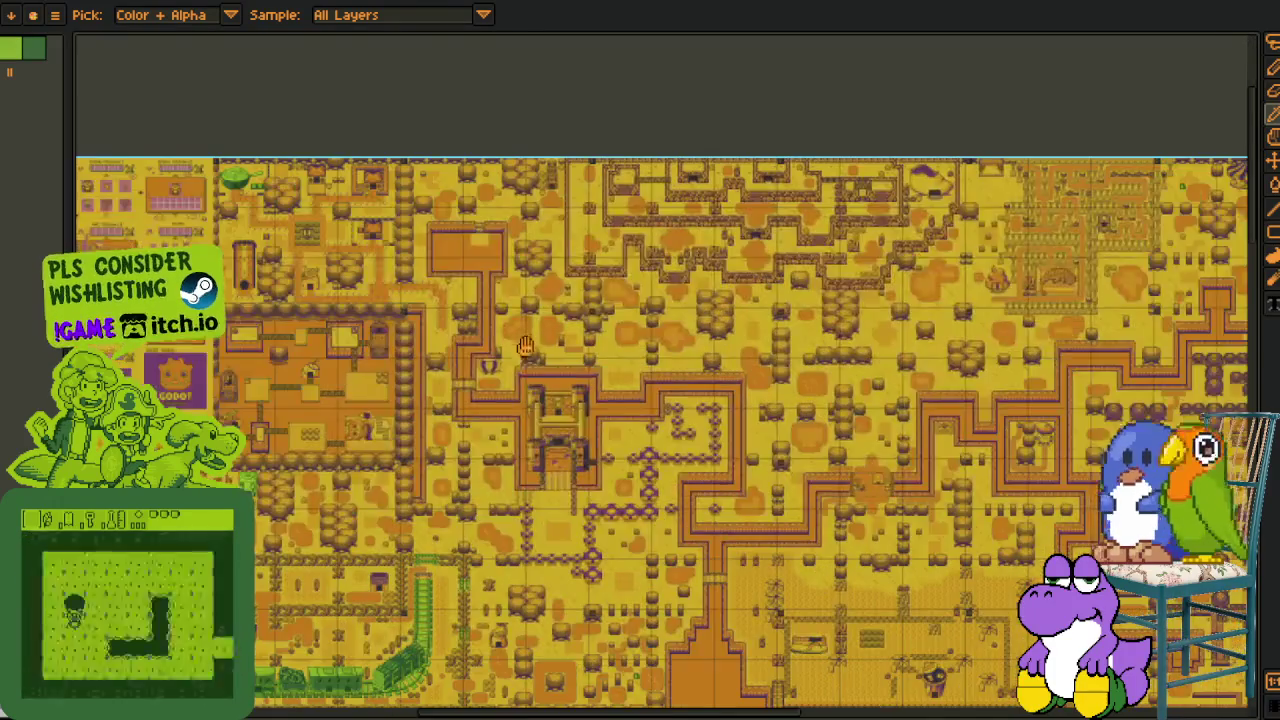
scroll(700, 500, "down", 2)
scroll(750, 550, "down", 2)
scroll(822, 628, "down", 2)
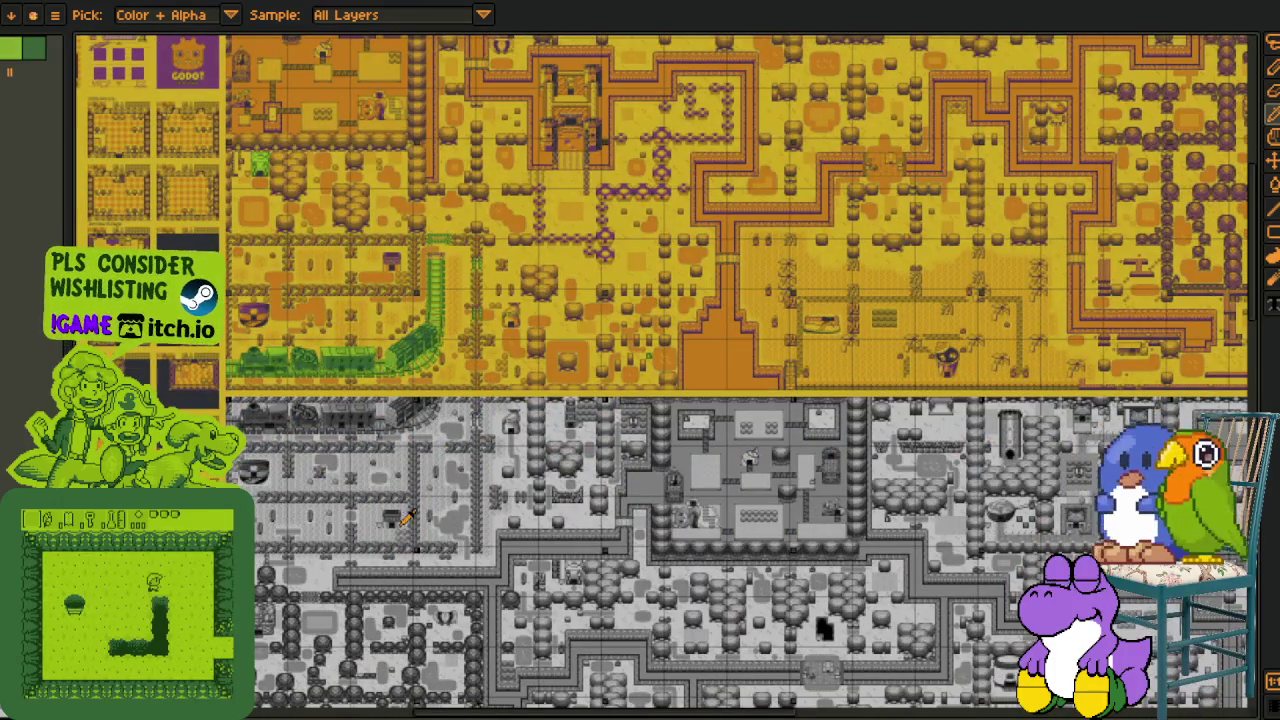
scroll(407, 512, "down", 2)
scroll(407, 512, "left", 2)
scroll(400, 450, "down", 5)
scroll(360, 400, "down", 5)
scroll(315, 348, "down", 2)
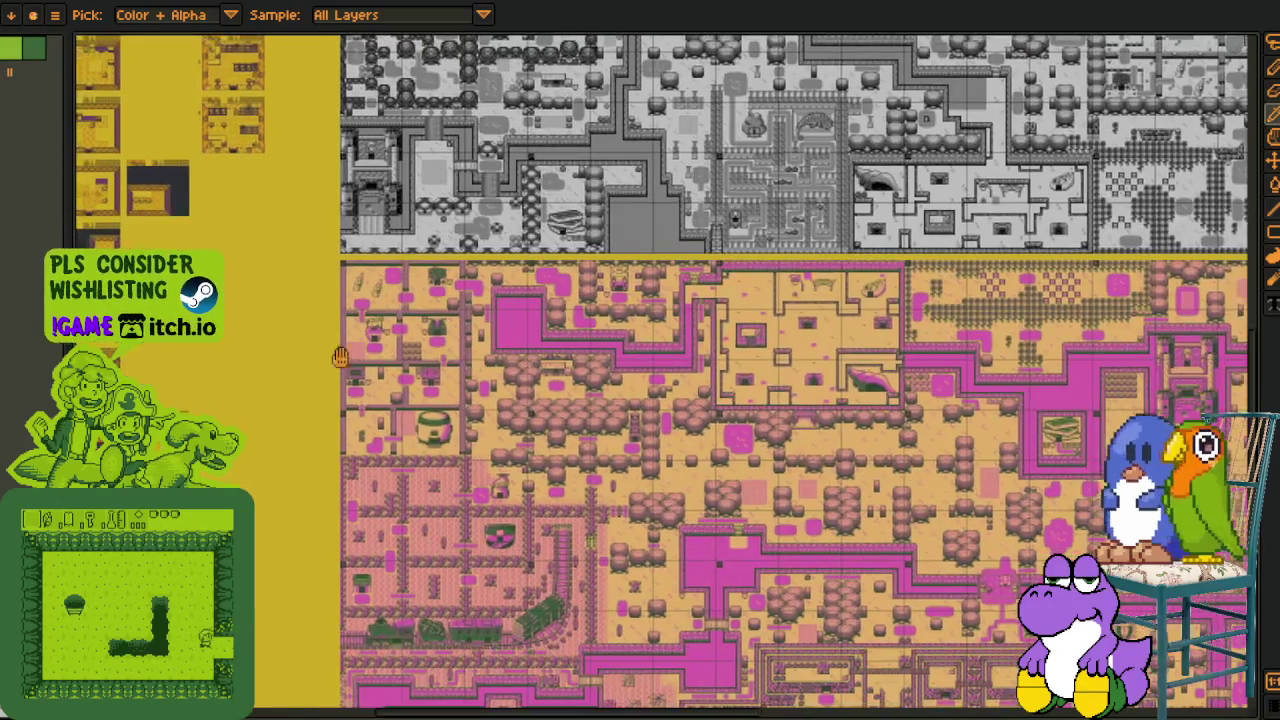
scroll(315, 348, "down", 2)
scroll(400, 330, "down", 2)
- Browse the rows of icon sprites below the rooms
scroll(650, 300, "up", 1)
scroll(733, 285, "up", 2)
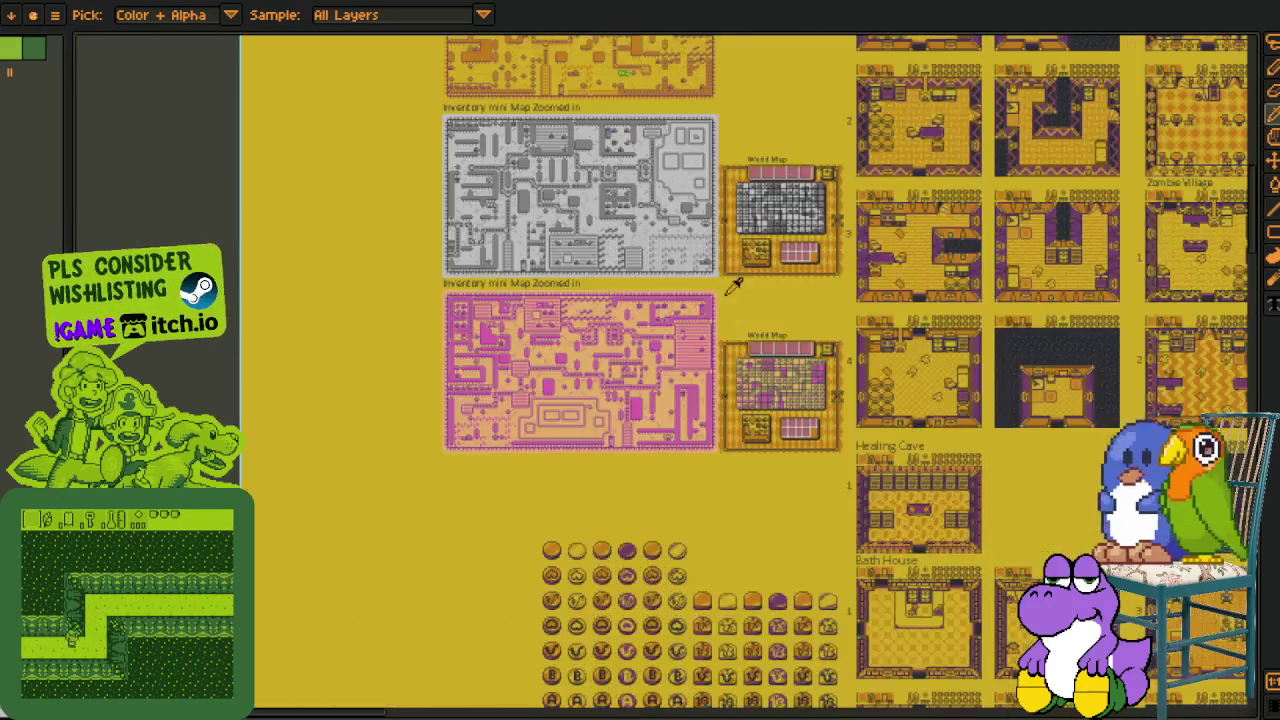
scroll(650, 400, "right", 5)
scroll(560, 448, "up", 2)
scroll(464, 497, "down", 1)
scroll(580, 371, "down", 3)
scroll(560, 500, "down", 3)
scroll(553, 459, "up", 1)
scroll(553, 459, "left", 5)
scroll(478, 585, "down", 2)
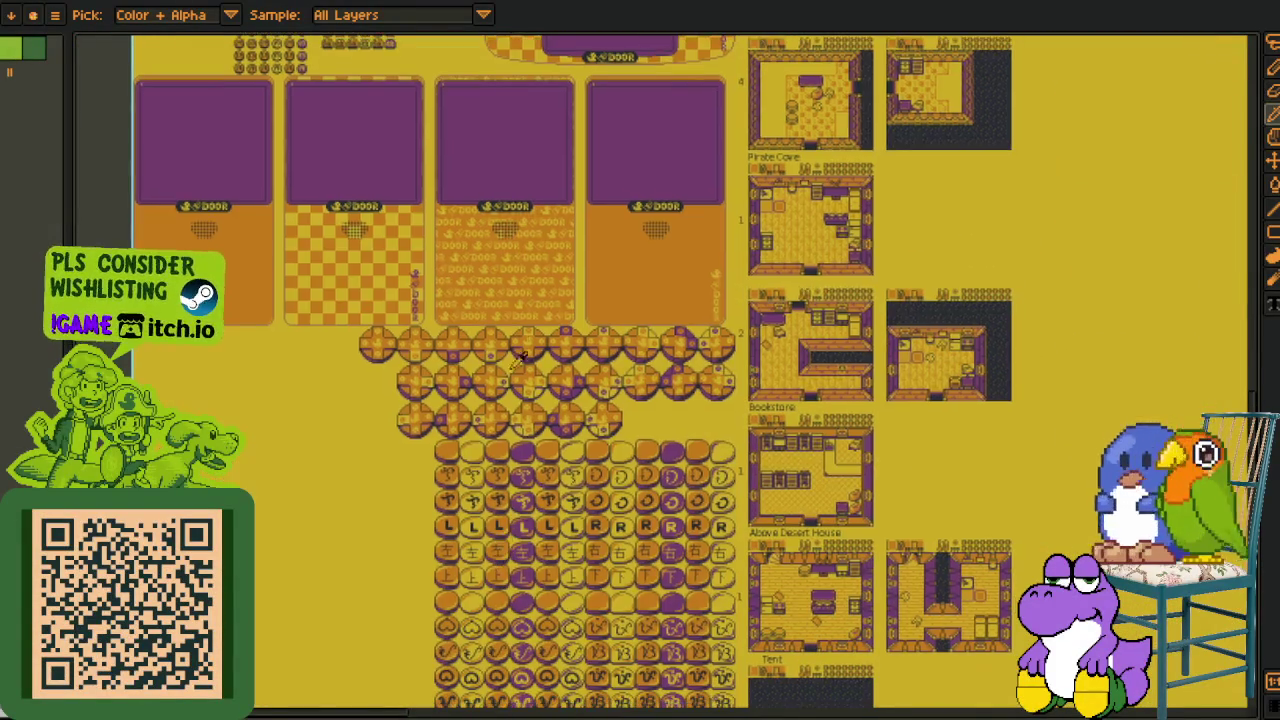
scroll(381, 456, "up", 3)
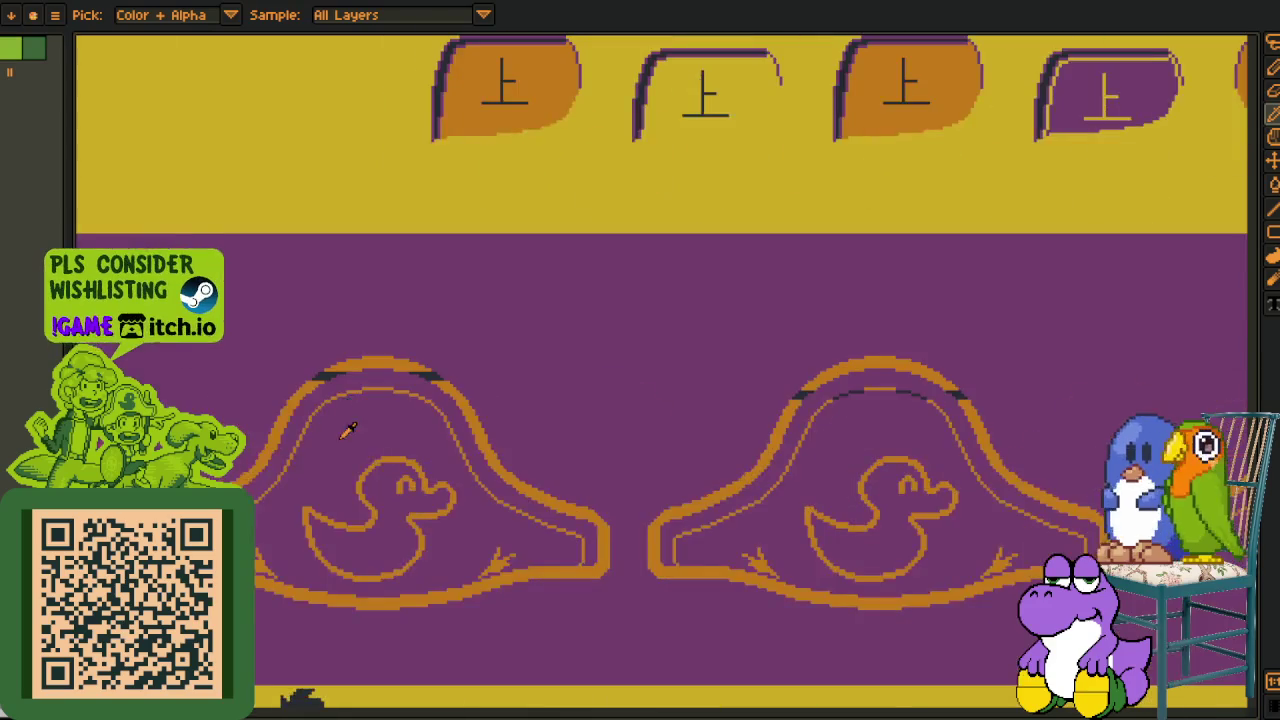
scroll(255, 494, "down", 2)
scroll(300, 520, "down", 1)
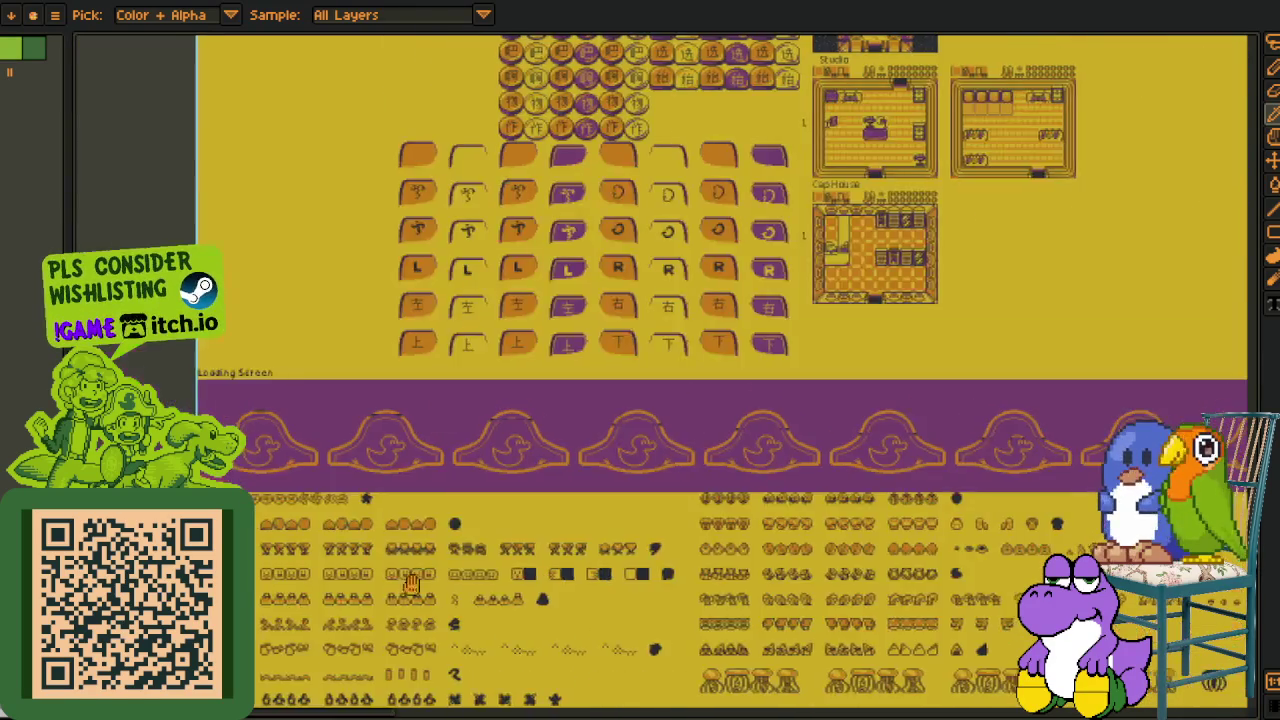
scroll(400, 580, "down", 3)
scroll(477, 619, "up", 2)
scroll(477, 619, "down", 2)
scroll(450, 500, "down", 2)
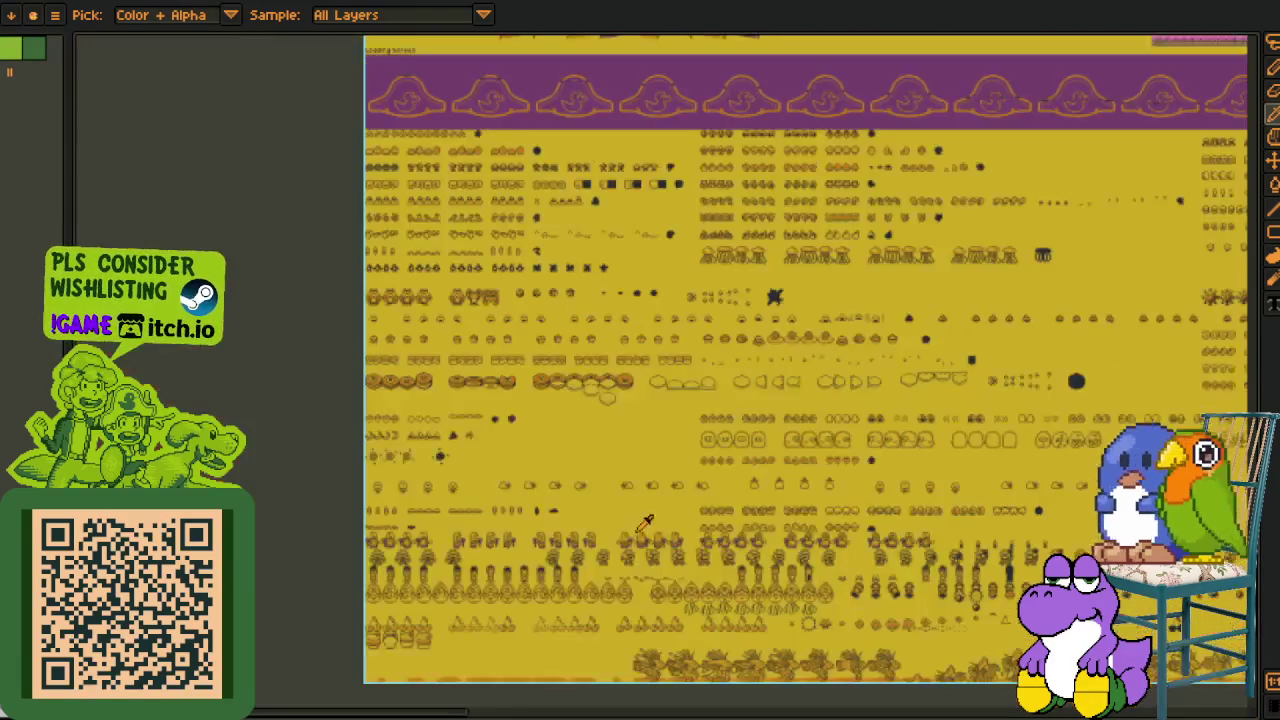
- Pan past the duck-hat banner and pink map to the comic story panels
mouse_move(558, 362)
left_mouse_down()
mouse_move(569, 449)
mouse_move(369, 463)
left_mouse_up()
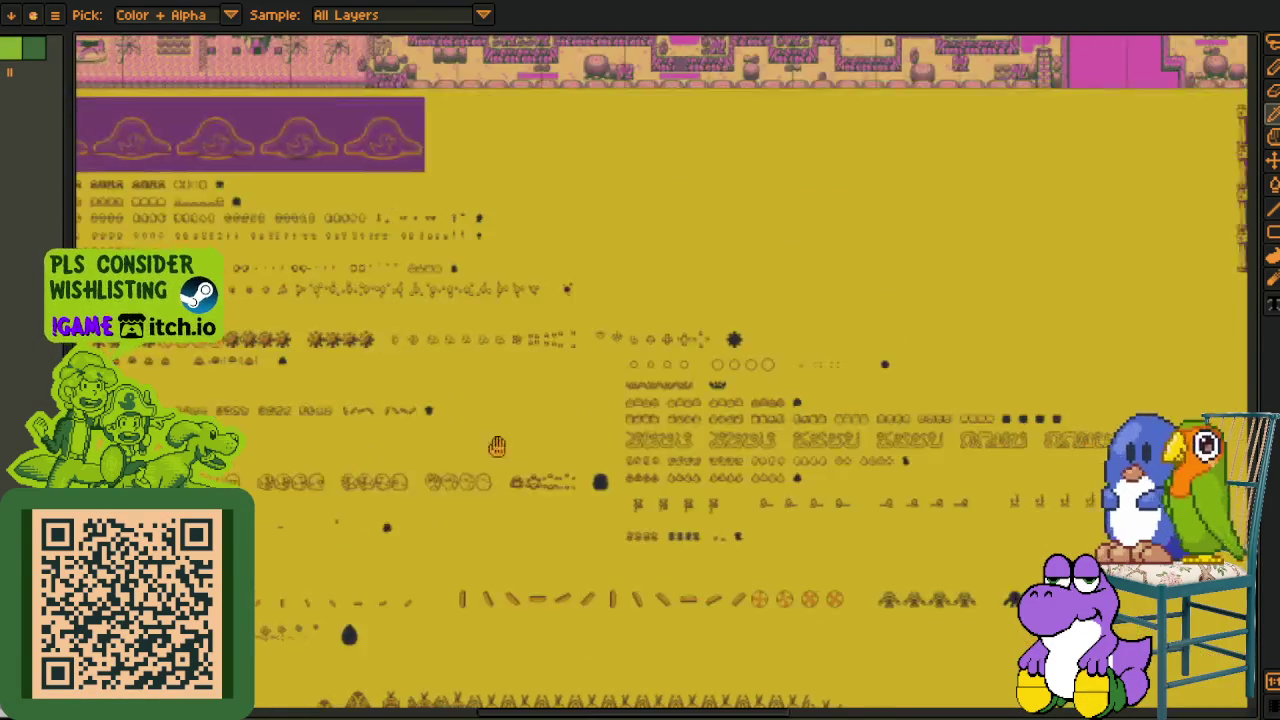
scroll(380, 383, "down", 2)
scroll(380, 383, "up", 1)
- Pan and zoom across the comic story panels and the character portraits
scroll(380, 383, "up", 2)
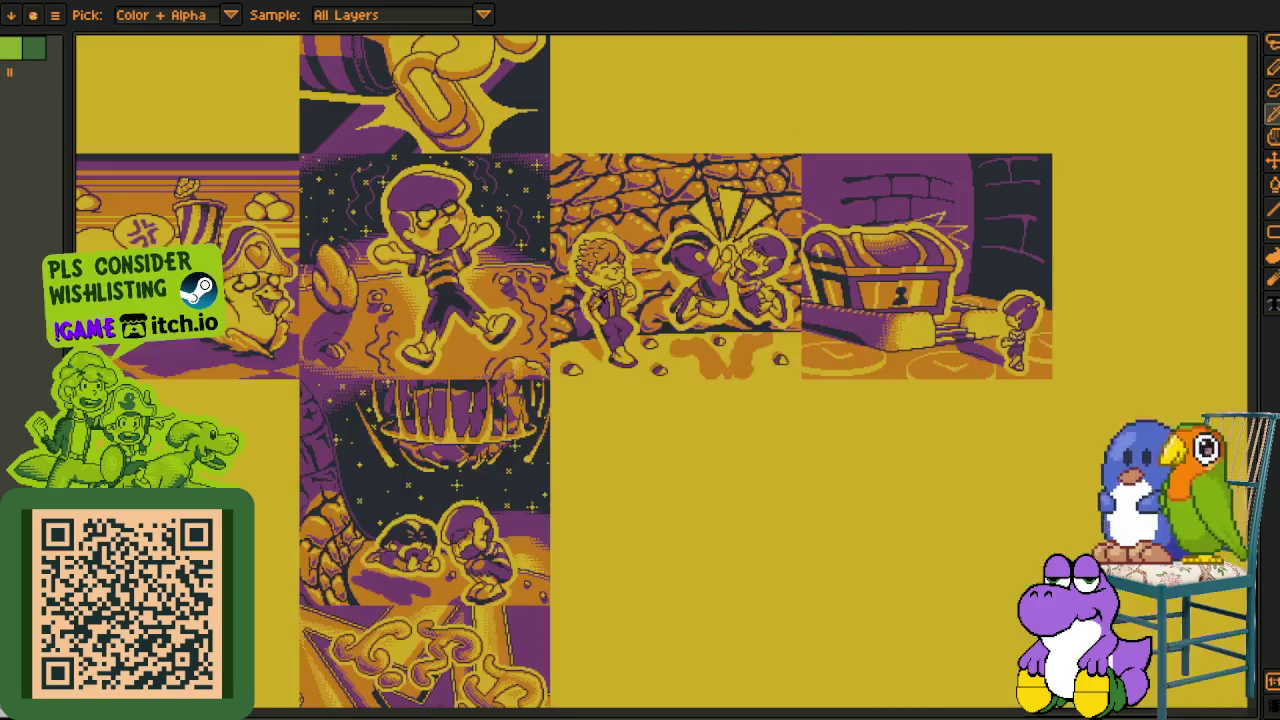
left_click_drag(505, 305, 545, 585)
scroll(290, 290, "up", 1)
mouse_move(290, 290)
left_mouse_down()
mouse_move(380, 300)
mouse_move(470, 385)
mouse_move(370, 655)
mouse_move(427, 678)
mouse_move(700, 600)
mouse_move(479, 383)
left_mouse_up()
scroll(640, 370, "down", 2)
scroll(640, 370, "up", 2)
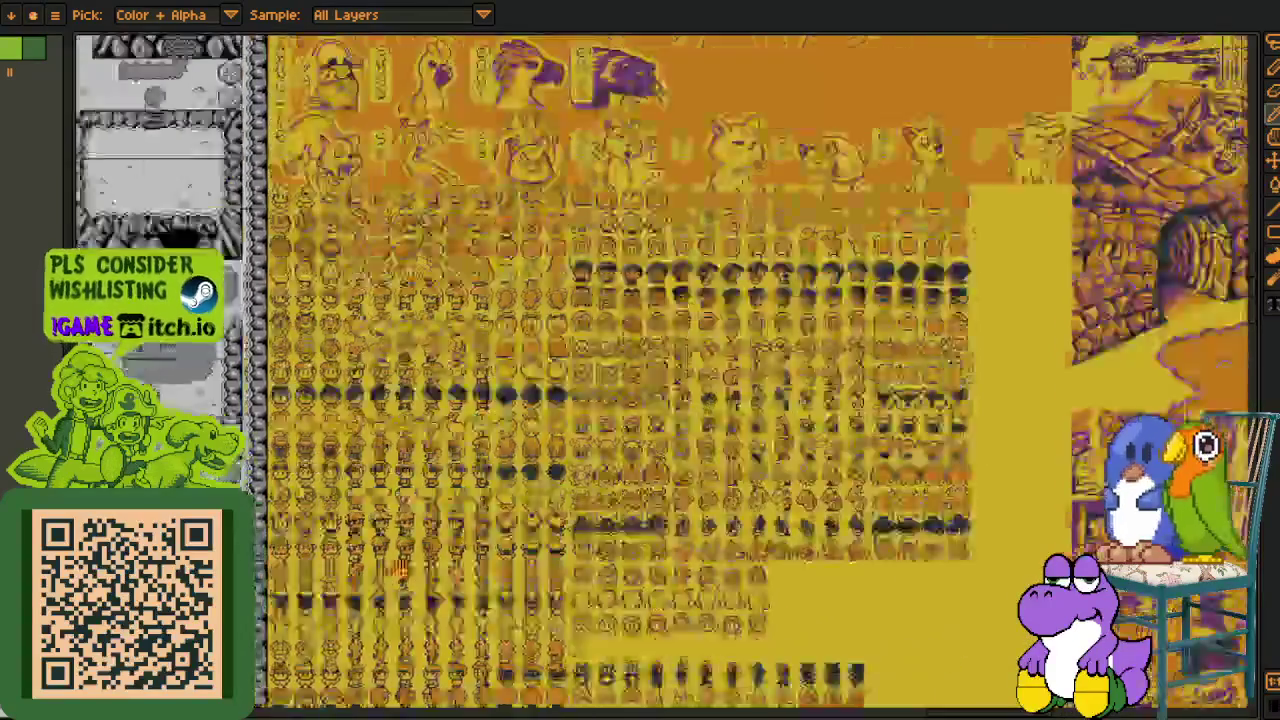
scroll(479, 383, "up", 3)
mouse_move(460, 205)
left_mouse_down()
mouse_move(427, 357)
mouse_move(306, 572)
left_mouse_up()
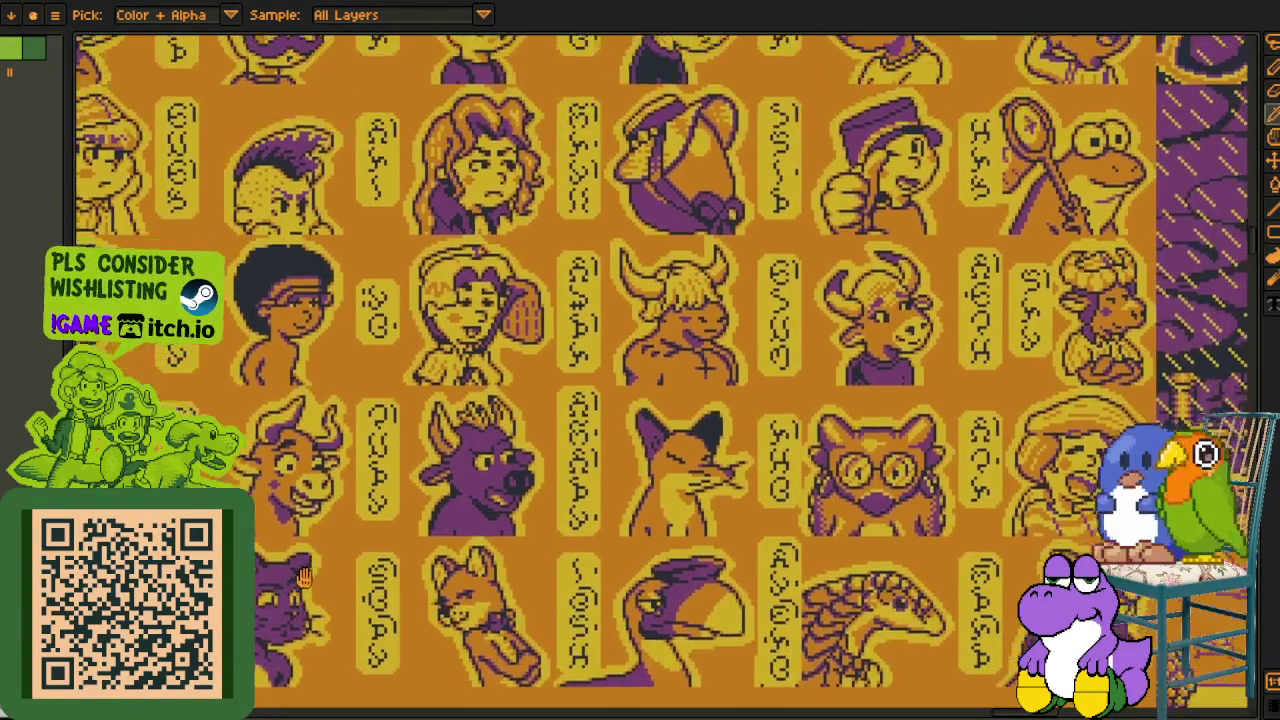
- Move up to the font sheet to view its larger glyph columns and top rows
left_click_drag(443, 255, 563, 596)
scroll(513, 430, "down", 1)
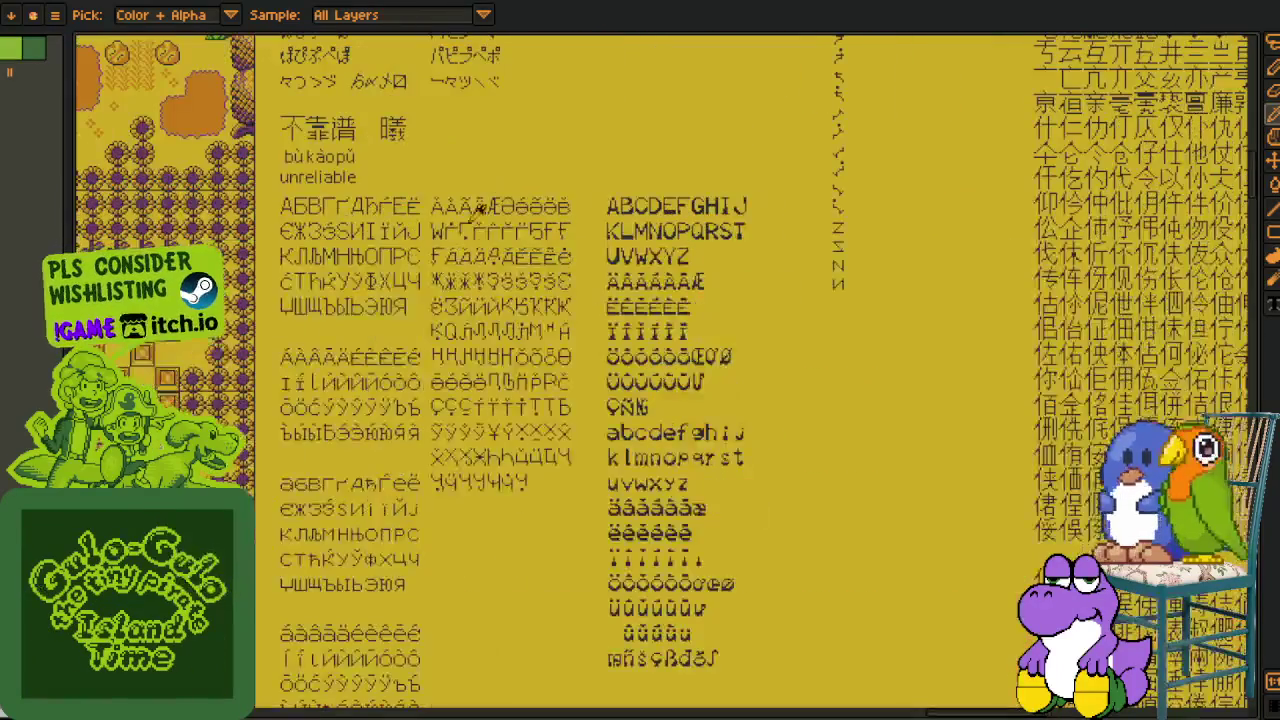
scroll(563, 596, "up", 1)
left_click_drag(334, 229, 404, 500)
left_click_drag(495, 512, 250, 300)
scroll(293, 195, "down", 1)
scroll(293, 195, "up", 1)
left_click_drag(726, 508, 228, 280)
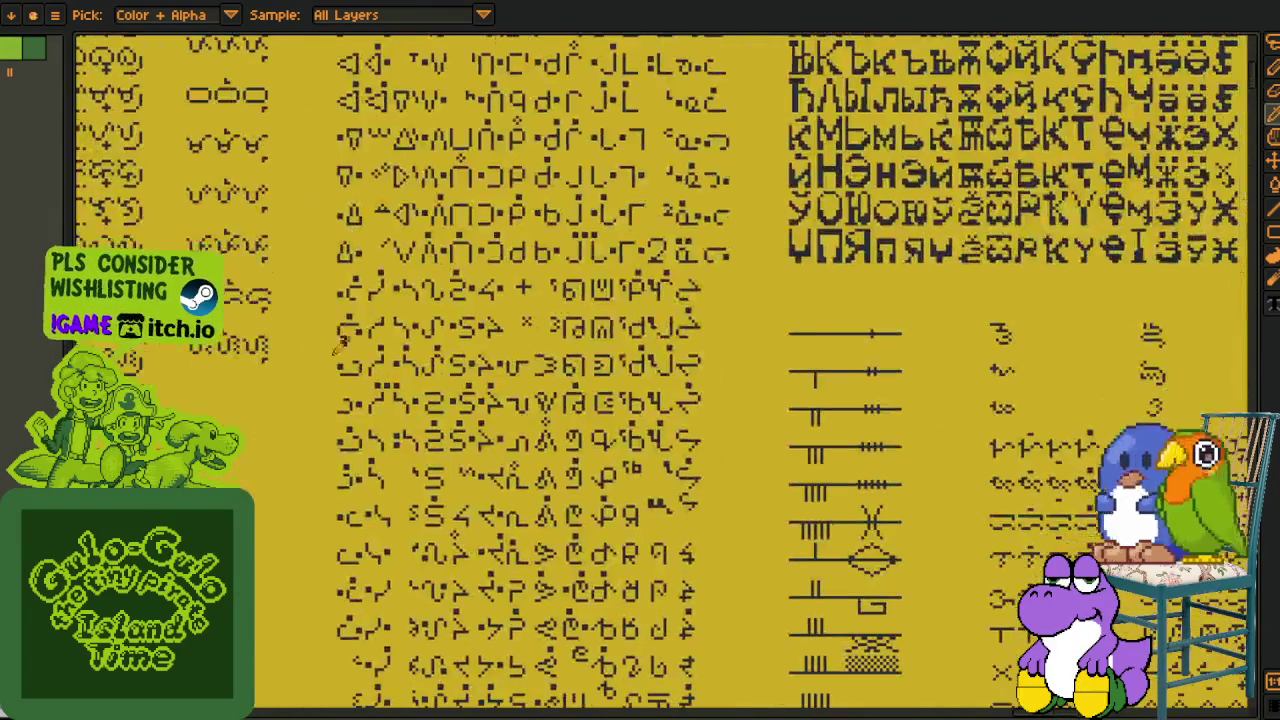
scroll(228, 280, "down", 1)
scroll(228, 280, "up", 1)
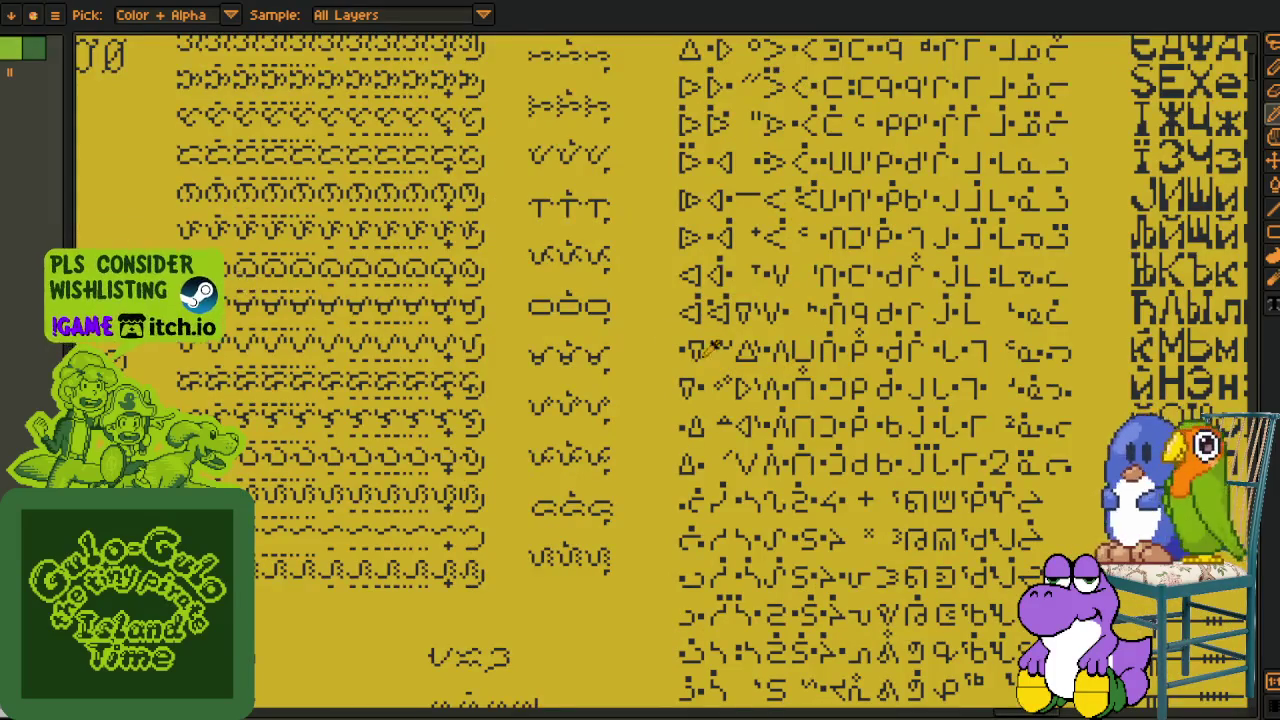
- Browse the Cyrillic and CJK glyph rows, then zoom out over the whole glyph sheet
left_click_drag(664, 333, 490, 418)
scroll(490, 418, "down", 1)
scroll(490, 418, "up", 1)
scroll(565, 359, "down", 1)
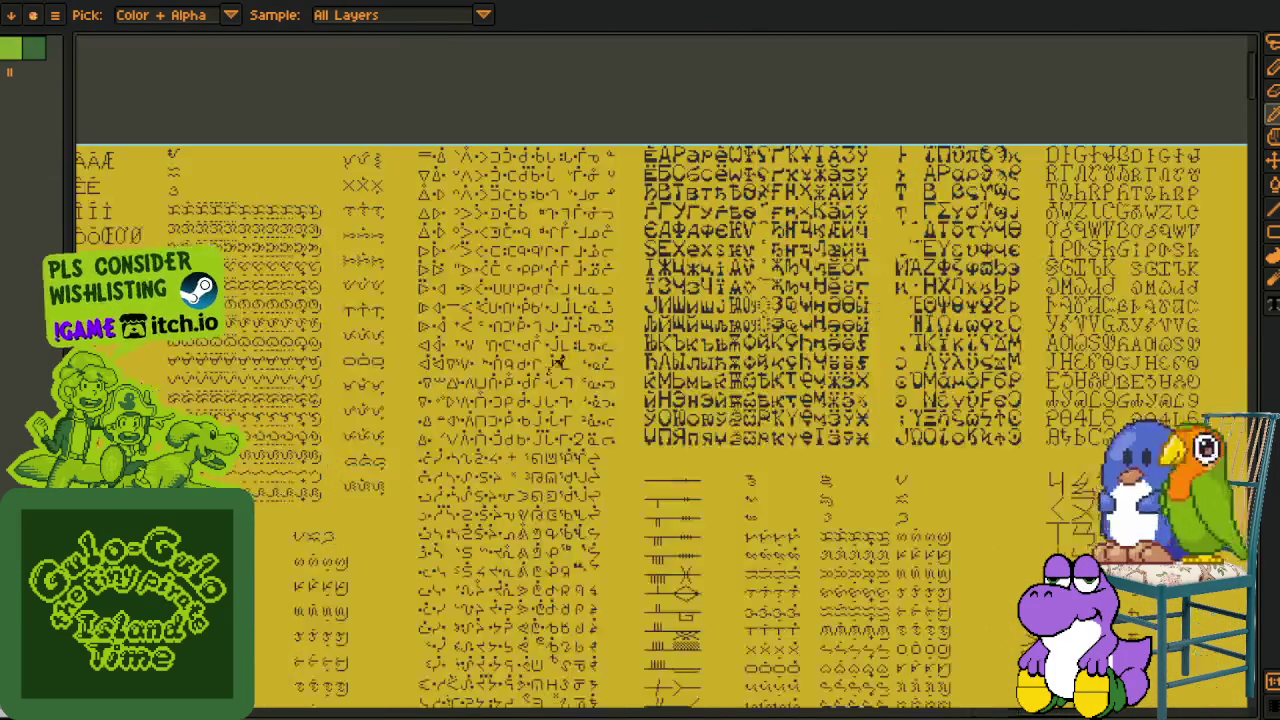
scroll(497, 454, "down", 1)
left_click_drag(900, 60, 608, 300)
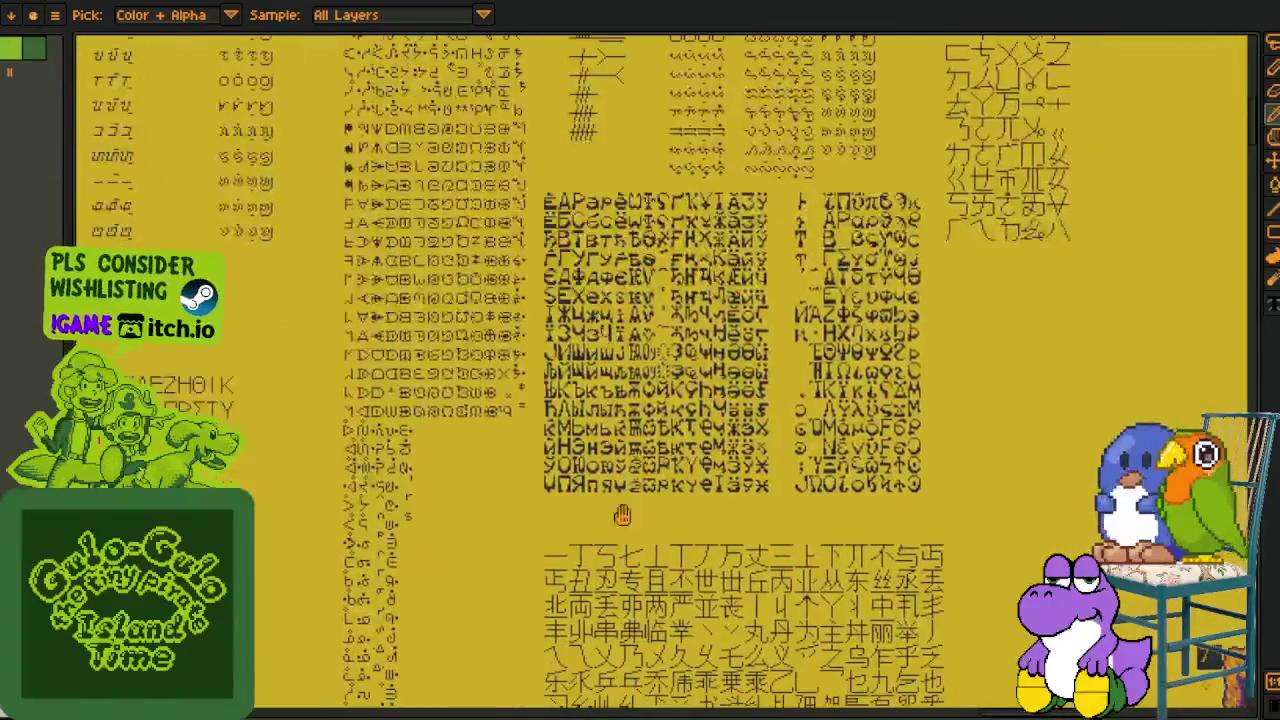
scroll(610, 374, "up", 1)
left_click_drag(760, 466, 570, 566)
scroll(570, 566, "down", 1)
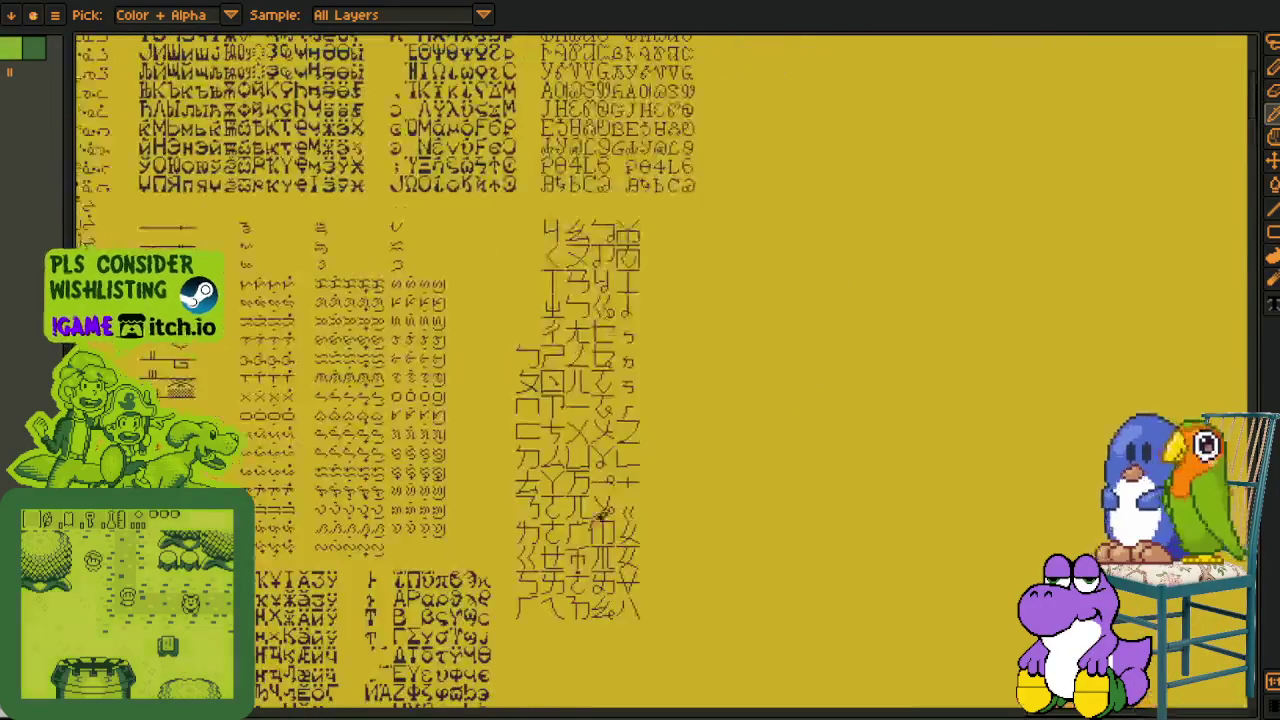
scroll(597, 540, "up", 1)
scroll(597, 540, "up", 2)
scroll(597, 540, "down", 2)
scroll(689, 260, "down", 1)
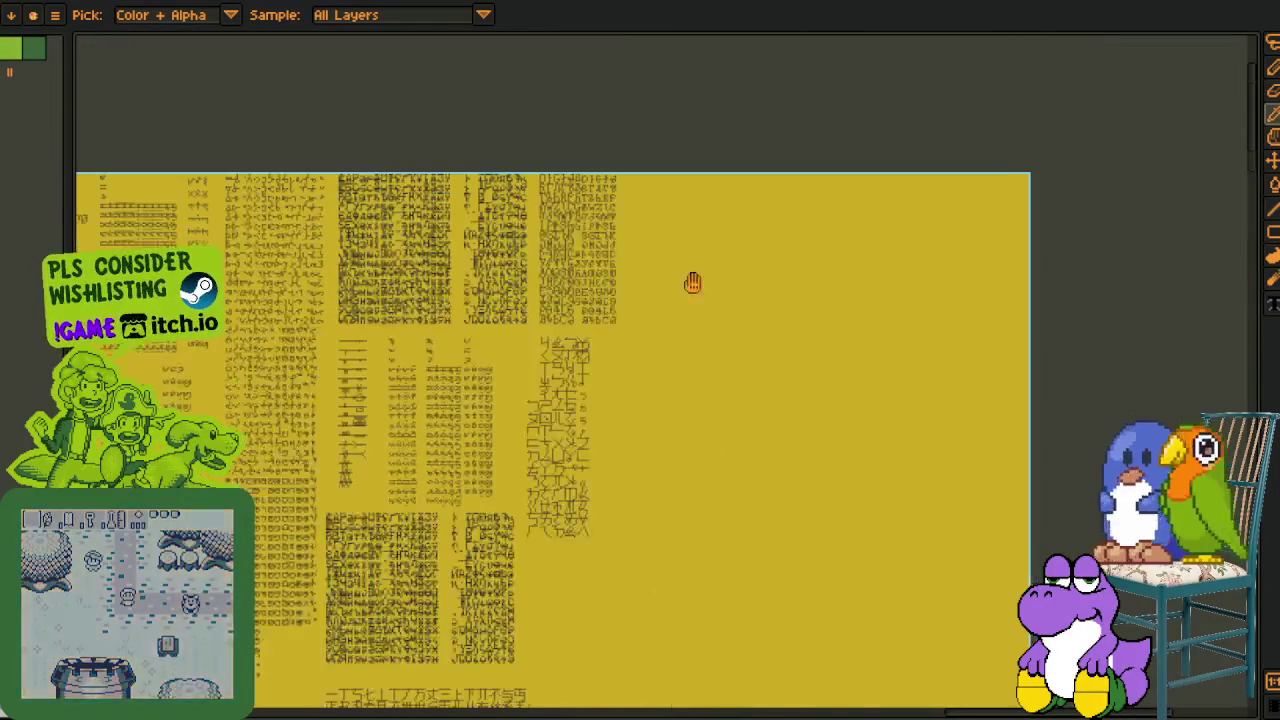
- Pan up to bring the purple-orange comic art sheet into view
scroll(742, 527, "up", 1)
left_click_drag(743, 529, 739, 184)
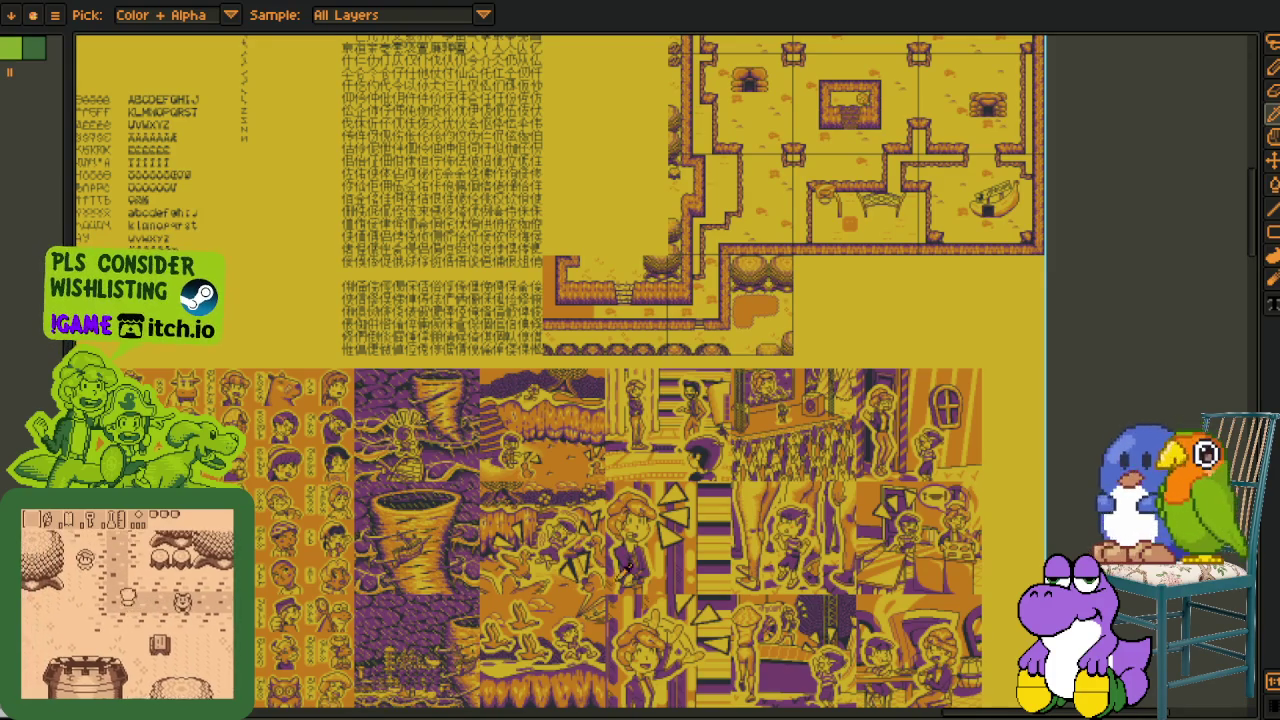
scroll(631, 556, "down", 3)
scroll(629, 487, "down", 3)
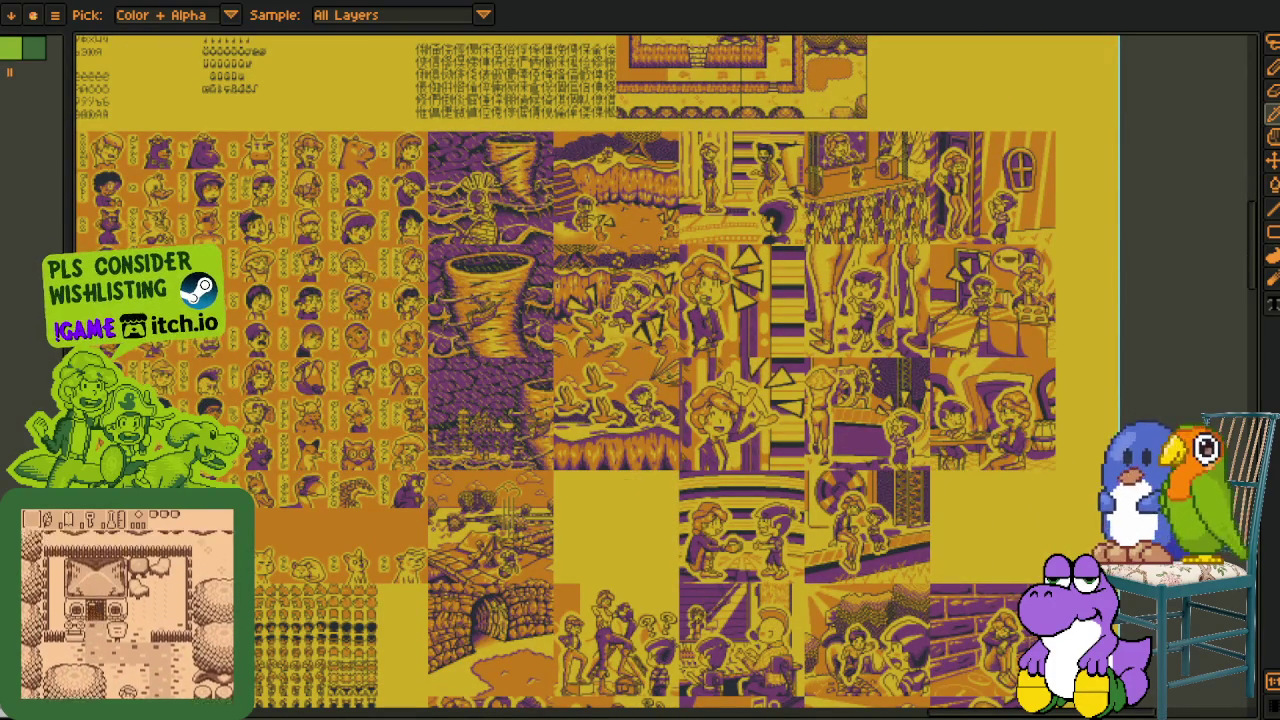
scroll(611, 505, "down", 5)
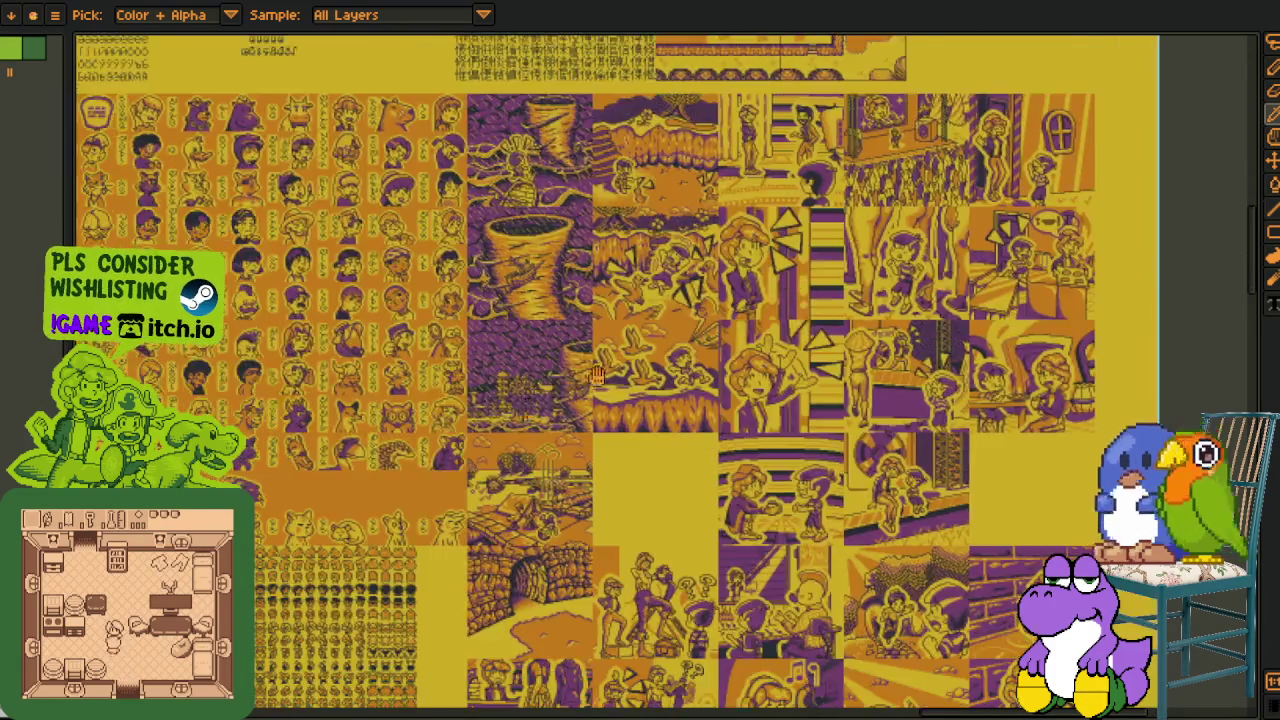
- Scroll past the pink tilemap and zoom in on the wooden signboard banners
scroll(611, 505, "left", 5)
scroll(611, 505, "down", 5)
scroll(461, 385, "down", 5)
scroll(461, 385, "left", 3)
scroll(461, 385, "down", 5)
scroll(524, 608, "down", 5)
scroll(524, 608, "down", 3)
scroll(491, 600, "down", 5)
scroll(491, 600, "down", 5)
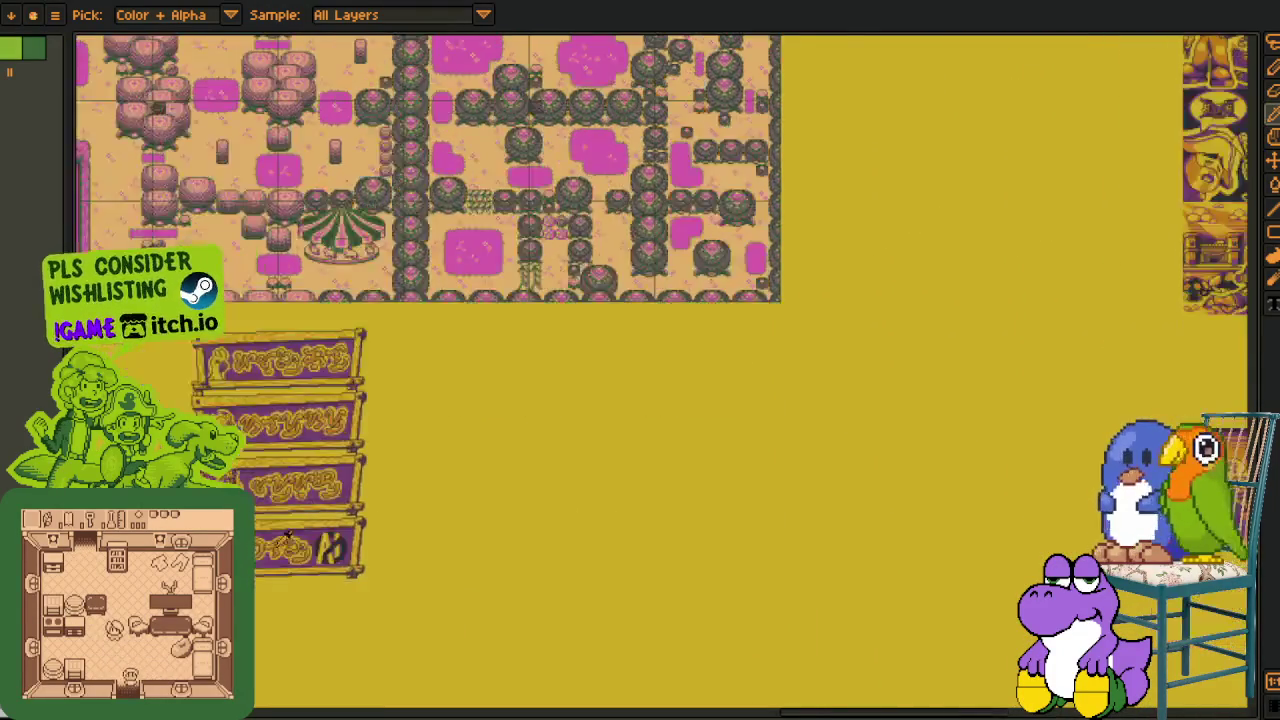
scroll(491, 600, "up", 2)
scroll(629, 338, "up", 1)
scroll(535, 485, "up", 2)
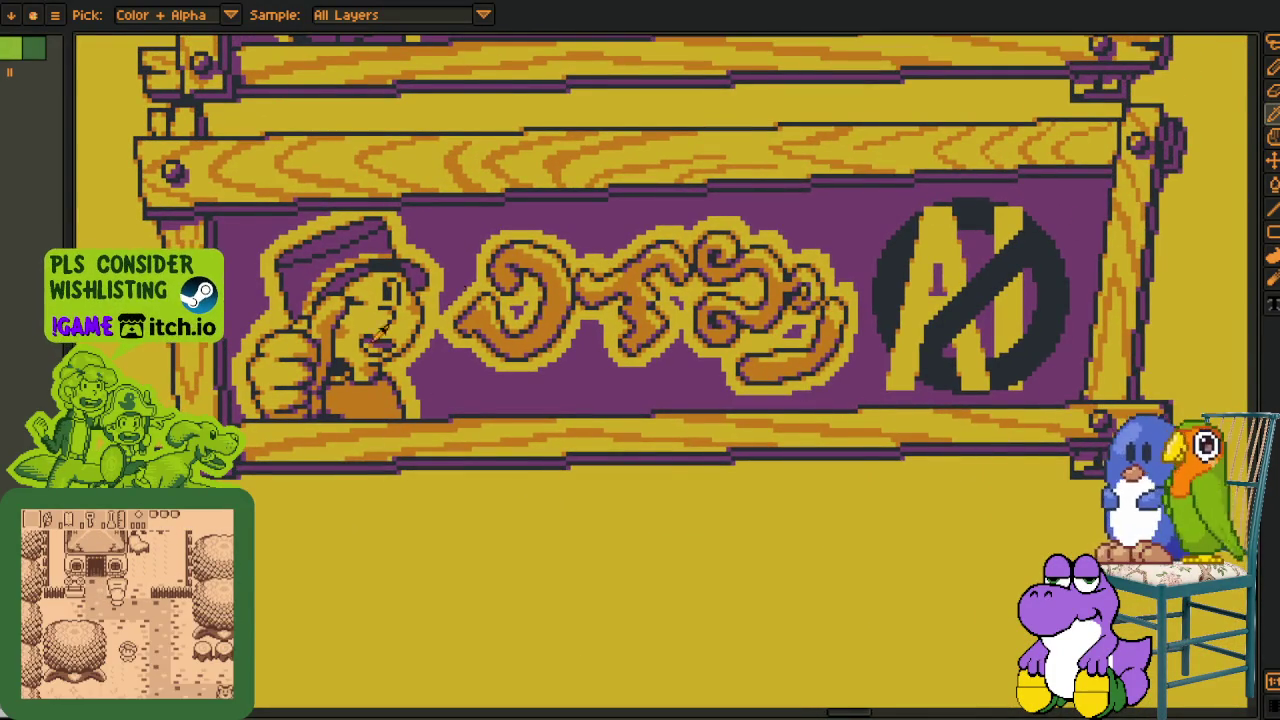
scroll(480, 290, "right", 1)
scroll(480, 290, "up", 1)
scroll(606, 208, "up", 1)
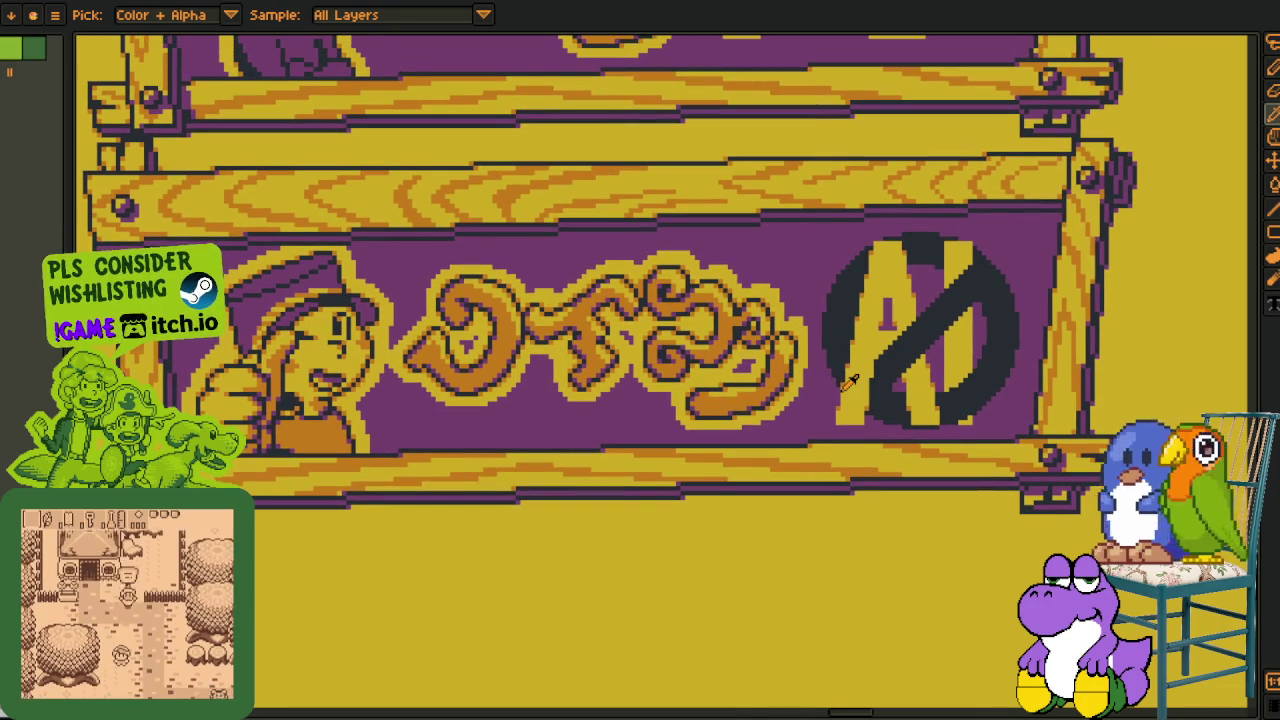
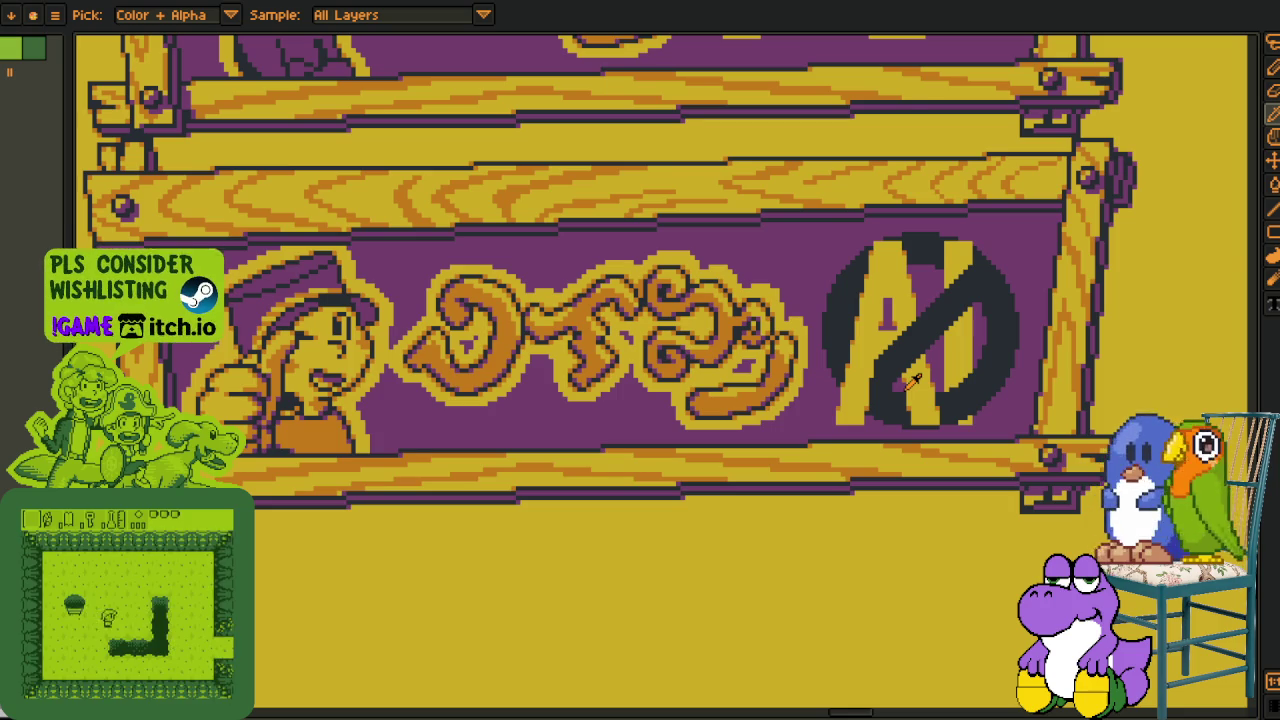
- Flood-fill the grey gaps in the lower legs with mauve-pink
scroll(897, 440, "down", 2)
scroll(768, 380, "up", 2)
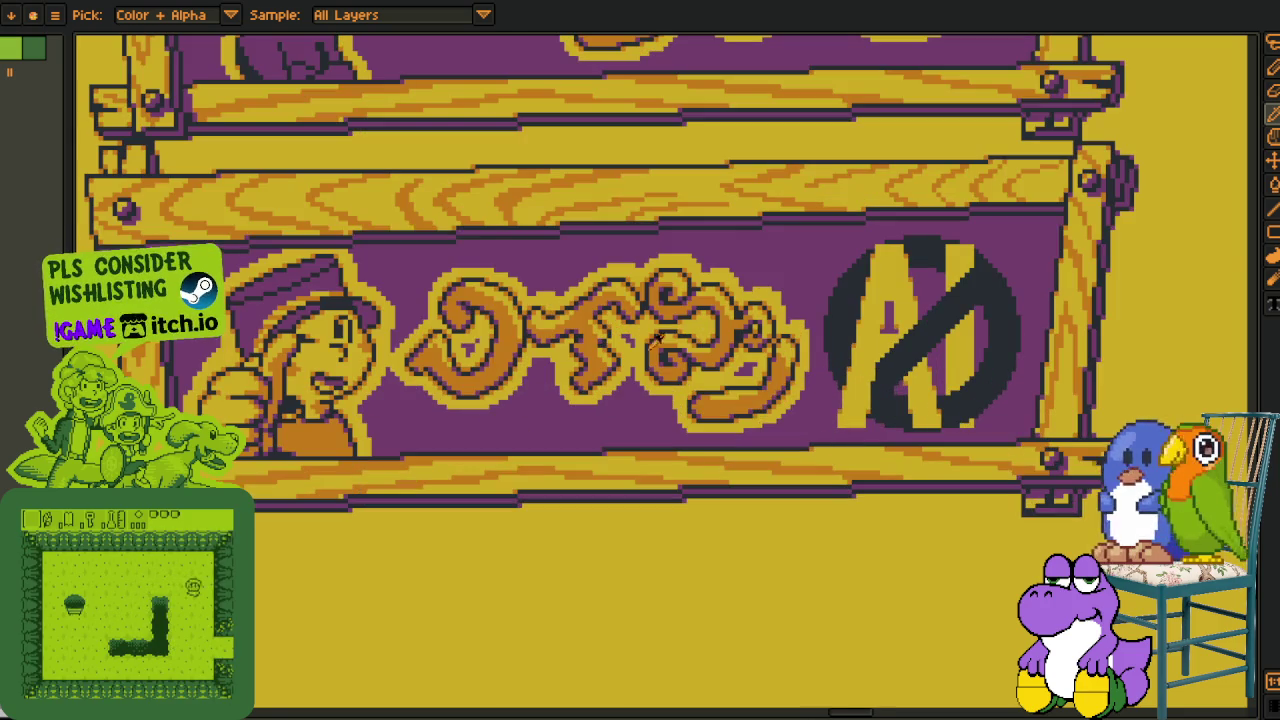
scroll(468, 162, "down", 2)
scroll(468, 162, "up", 2)
scroll(1023, 217, "up", 1)
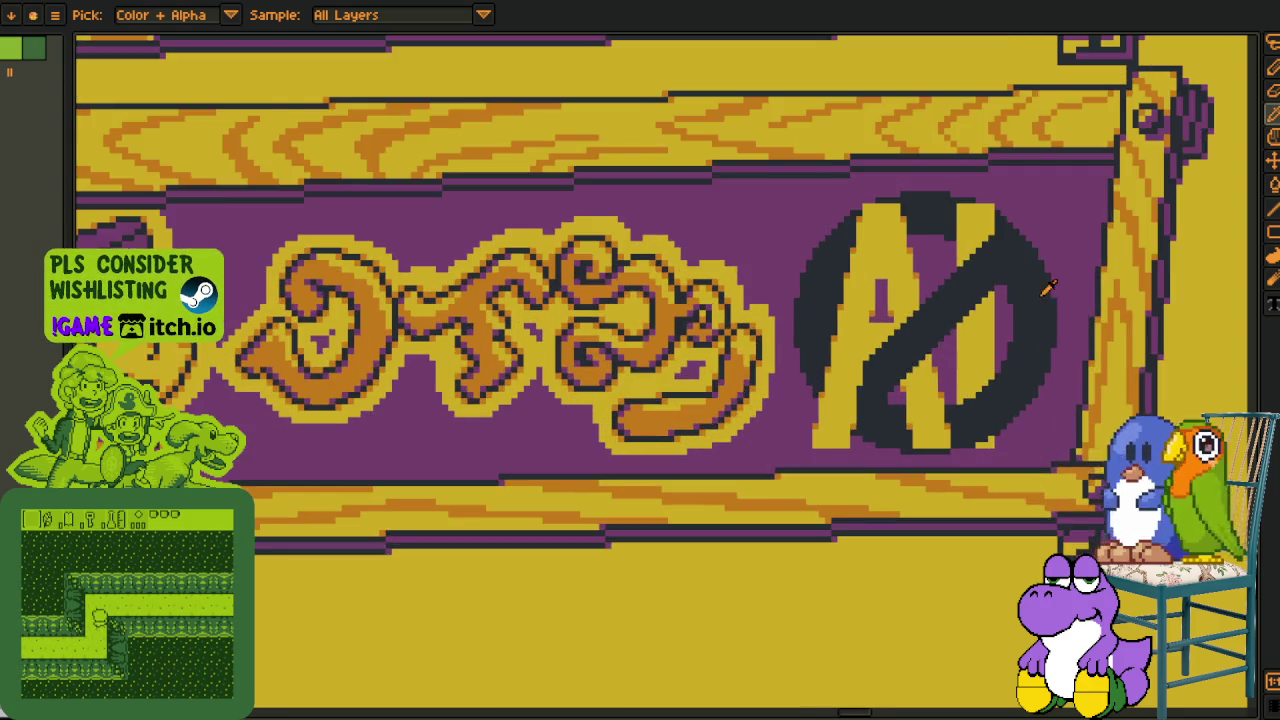
scroll(1023, 217, "up", 1)
scroll(815, 340, "down", 3)
scroll(815, 340, "down", 3)
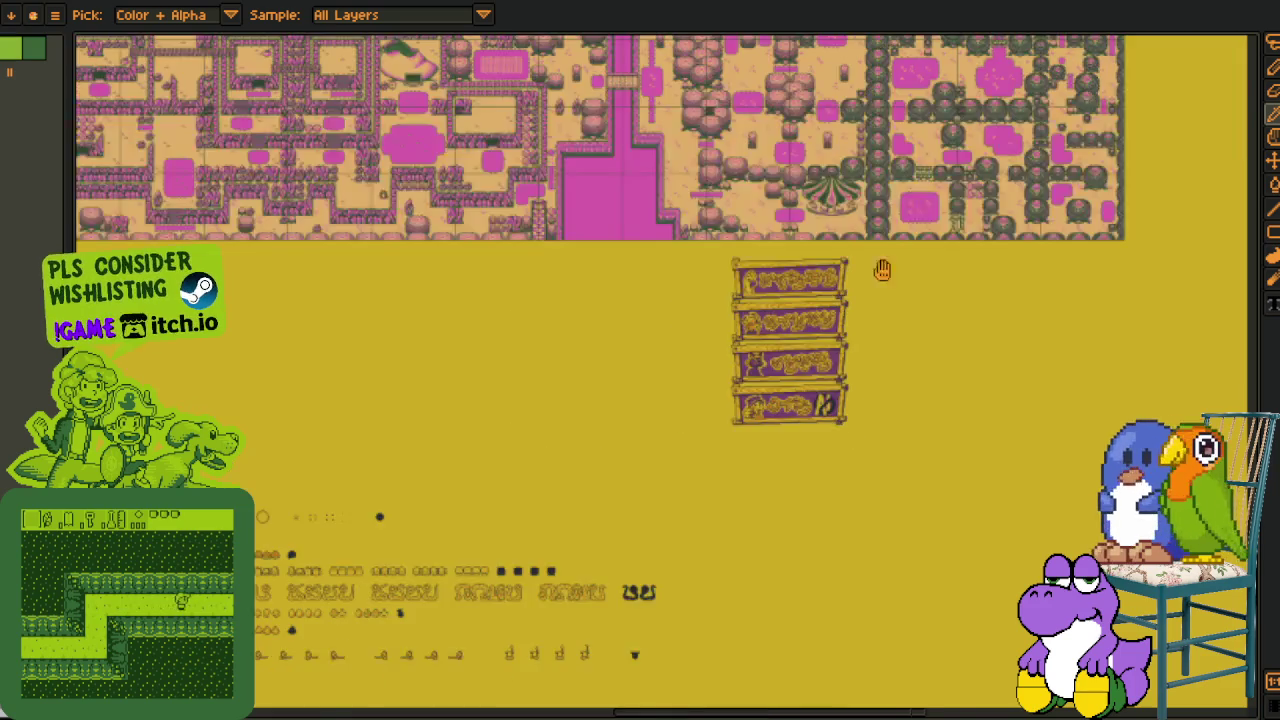
scroll(400, 350, "up", 3)
scroll(200, 360, "up", 2)
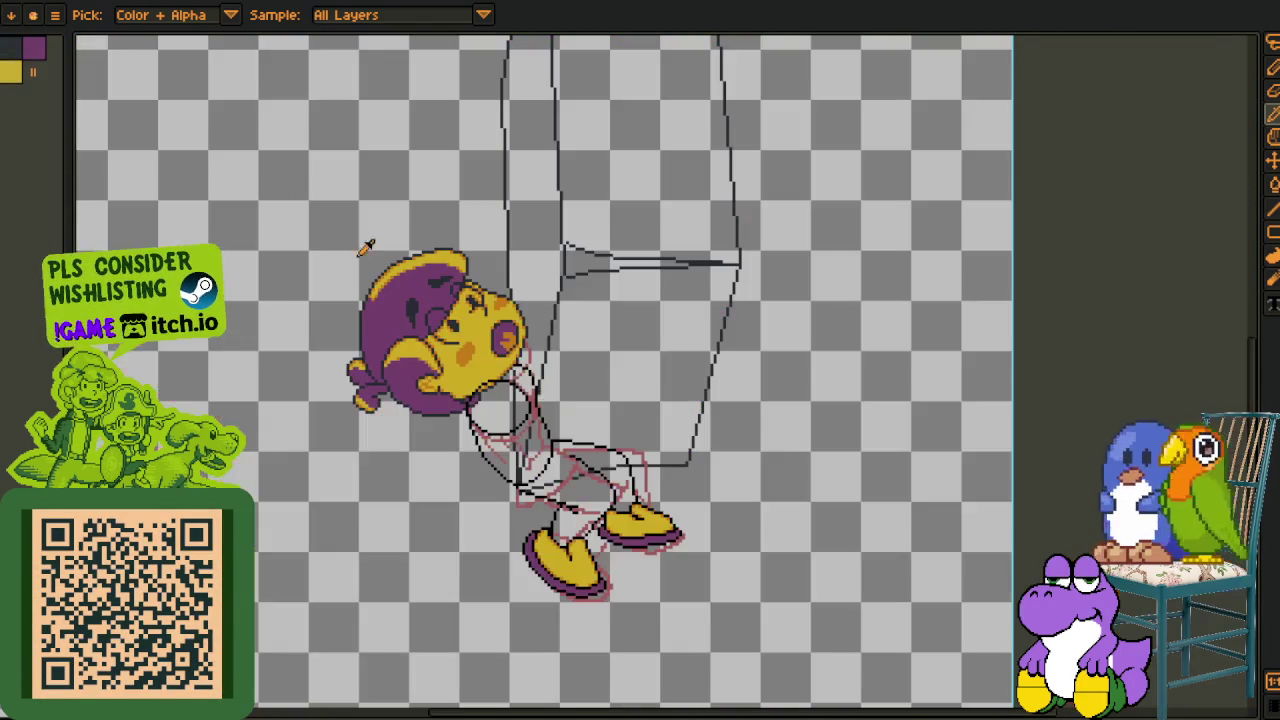
scroll(602, 500, "up", 1)
scroll(560, 430, "up", 1)
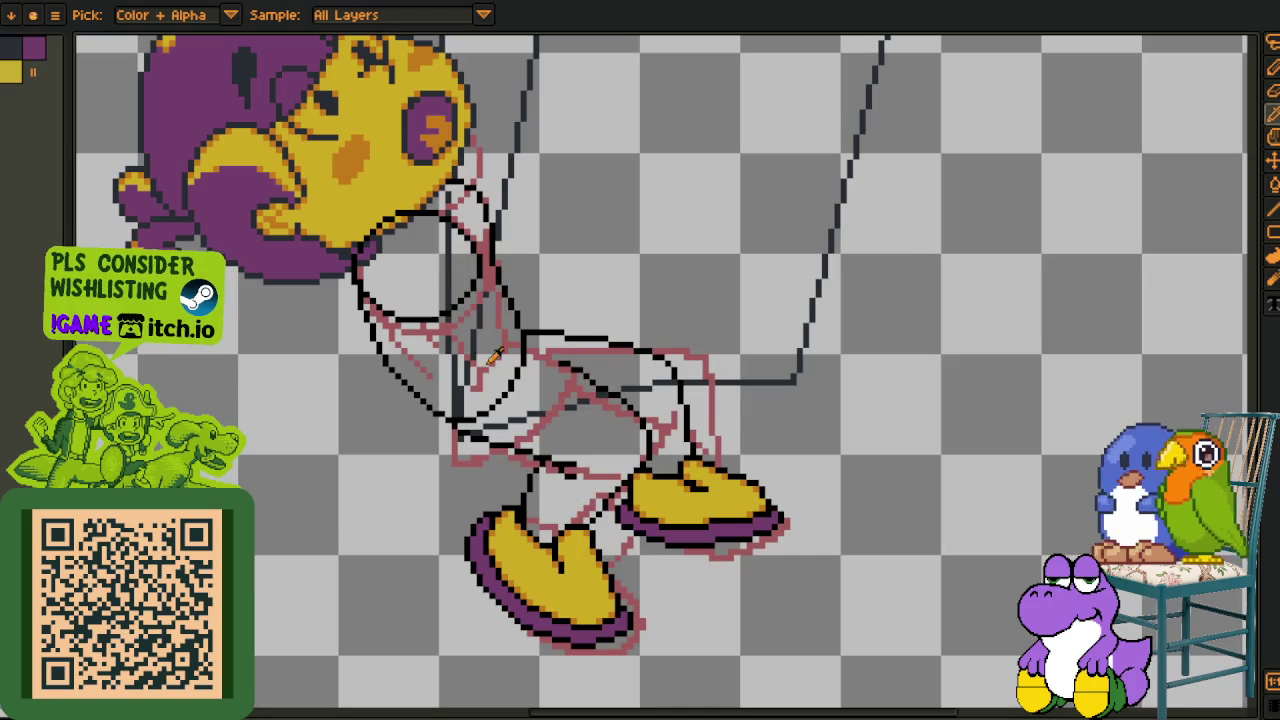
scroll(560, 251, "up", 2)
scroll(508, 320, "up", 2)
scroll(508, 391, "up", 2)
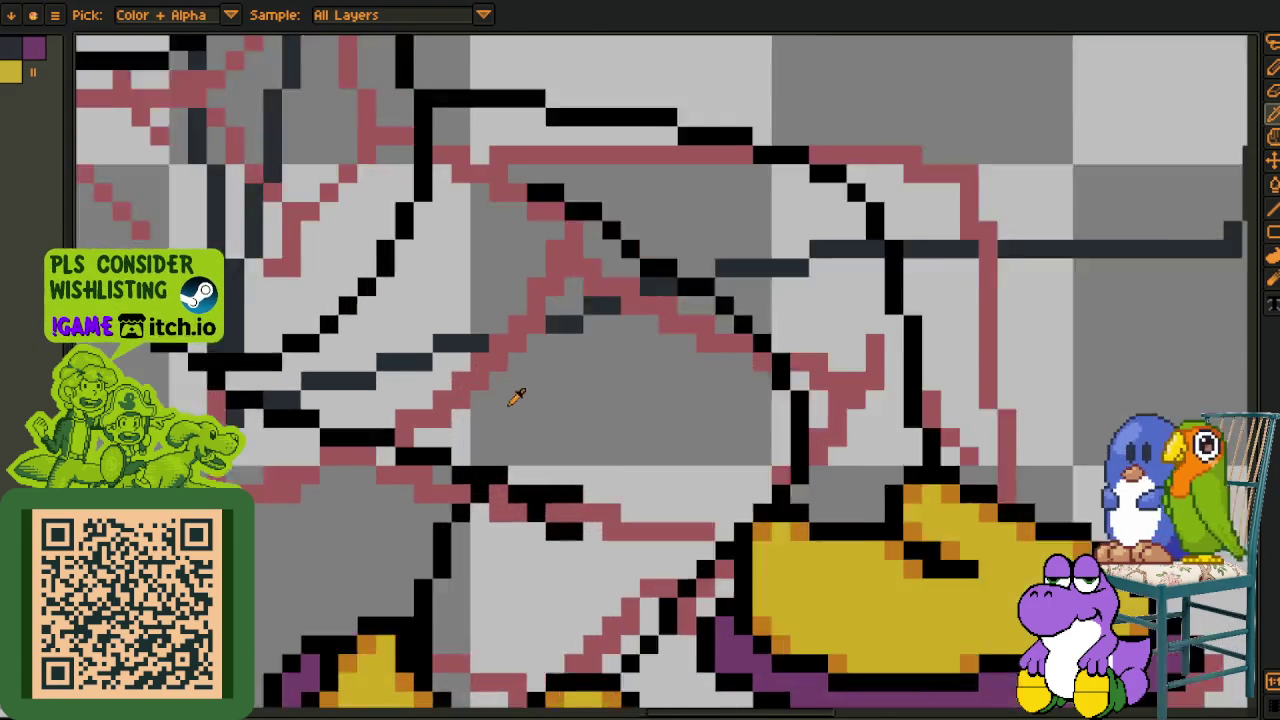
scroll(530, 420, "up", 1)
key("b")
left_click(546, 440)
scroll(600, 449, "down", 3)
left_click(491, 449)
left_click(400, 572)
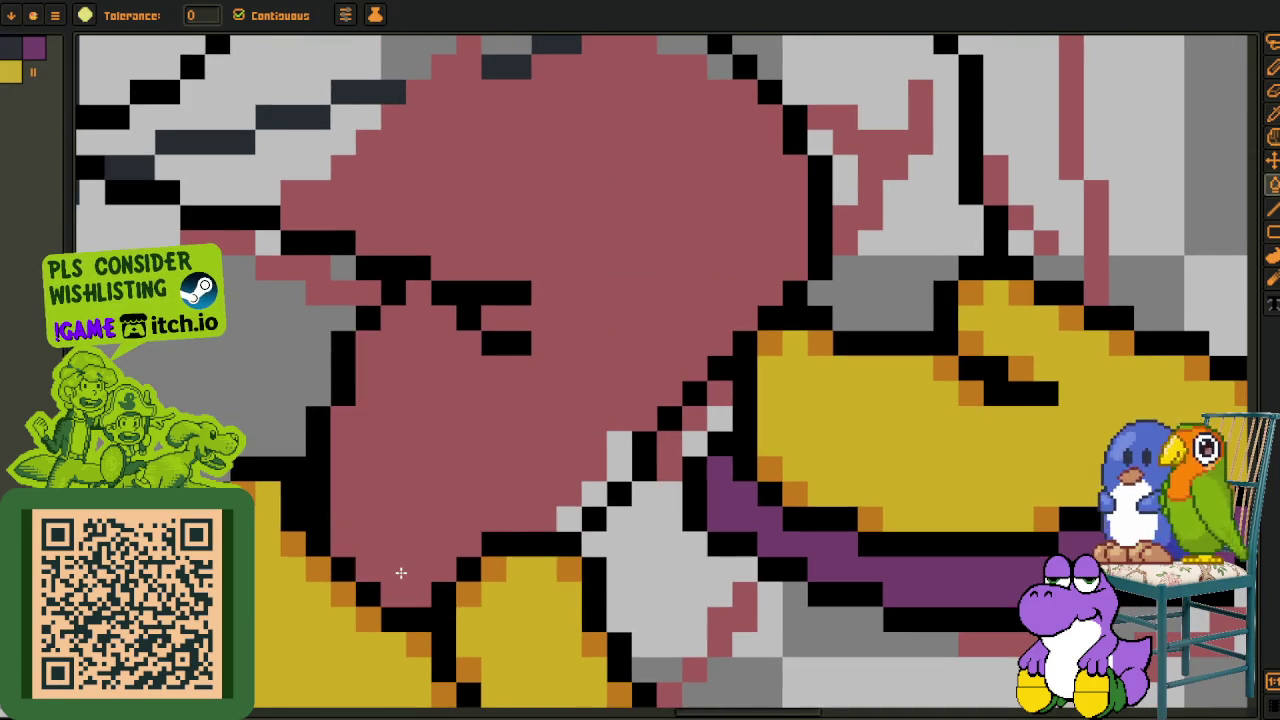
left_click(596, 499)
left_click(618, 455)
- Fill the grey and dark sketch cells across the middle of the trousers mauve-pink
left_click_drag(606, 277, 631, 539)
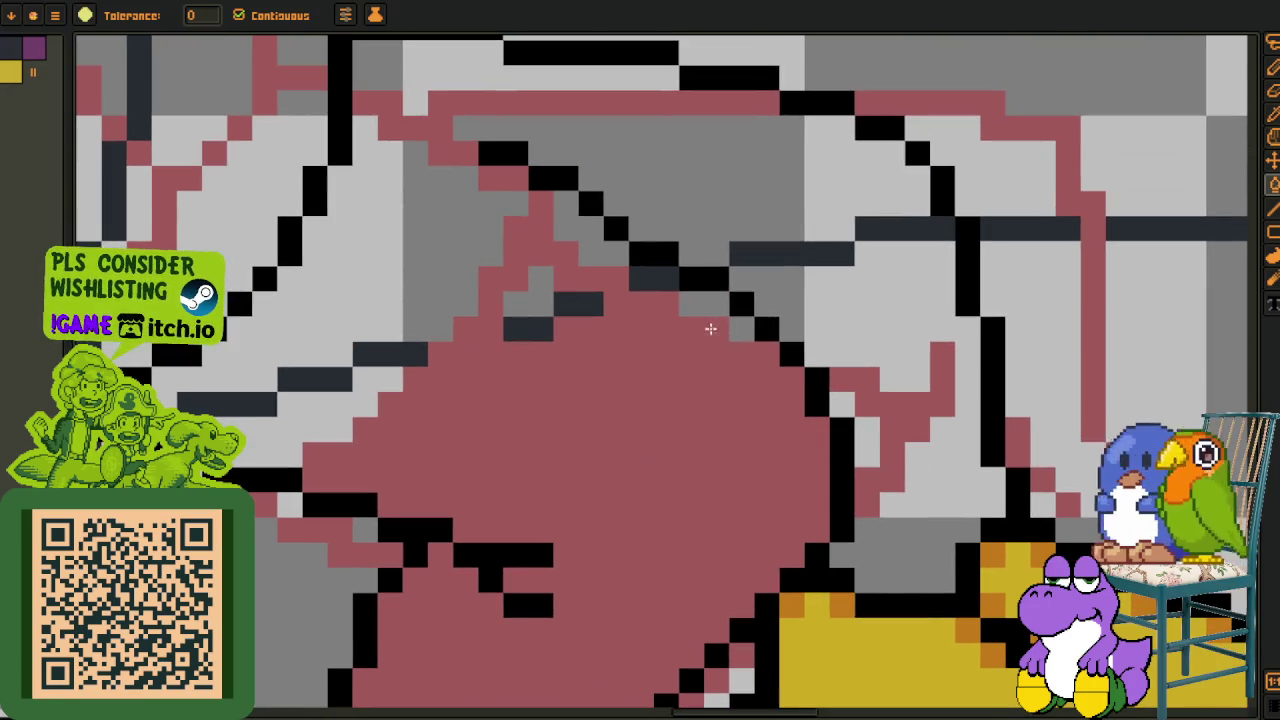
left_click(614, 252)
left_click(580, 228)
left_click(578, 303)
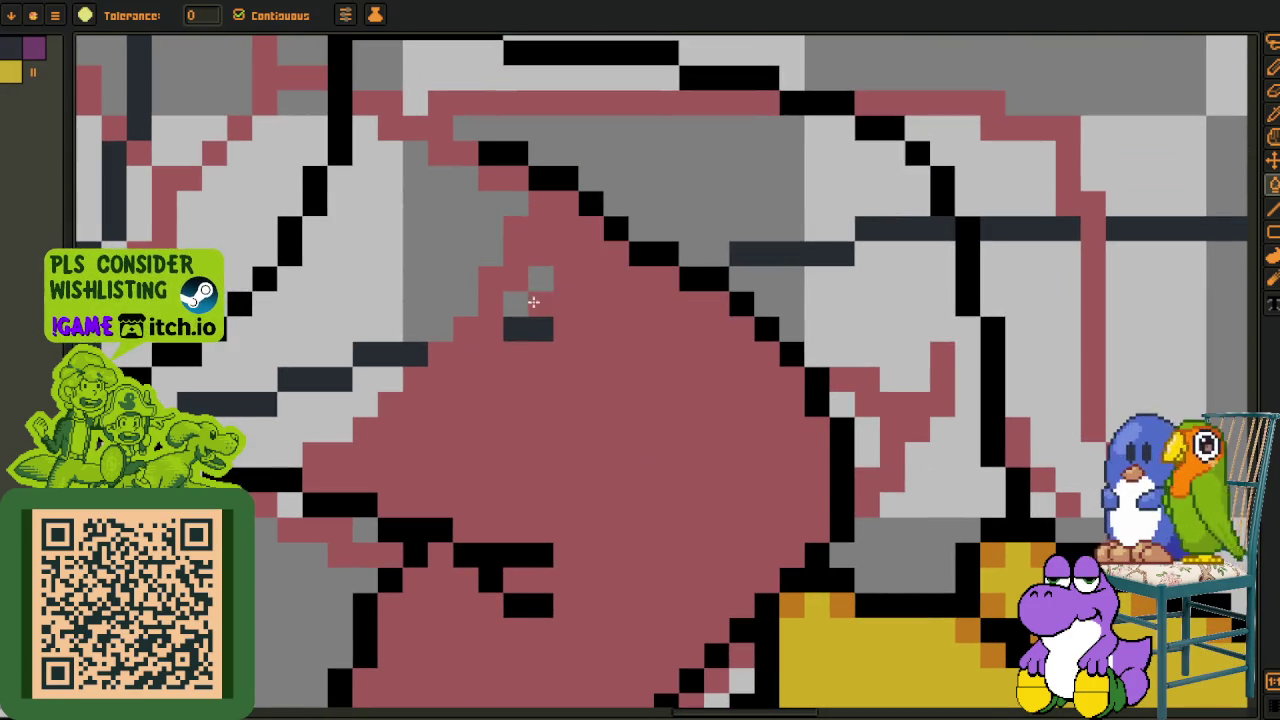
left_click(528, 290)
left_click(528, 329)
left_click(342, 402)
left_click(252, 404)
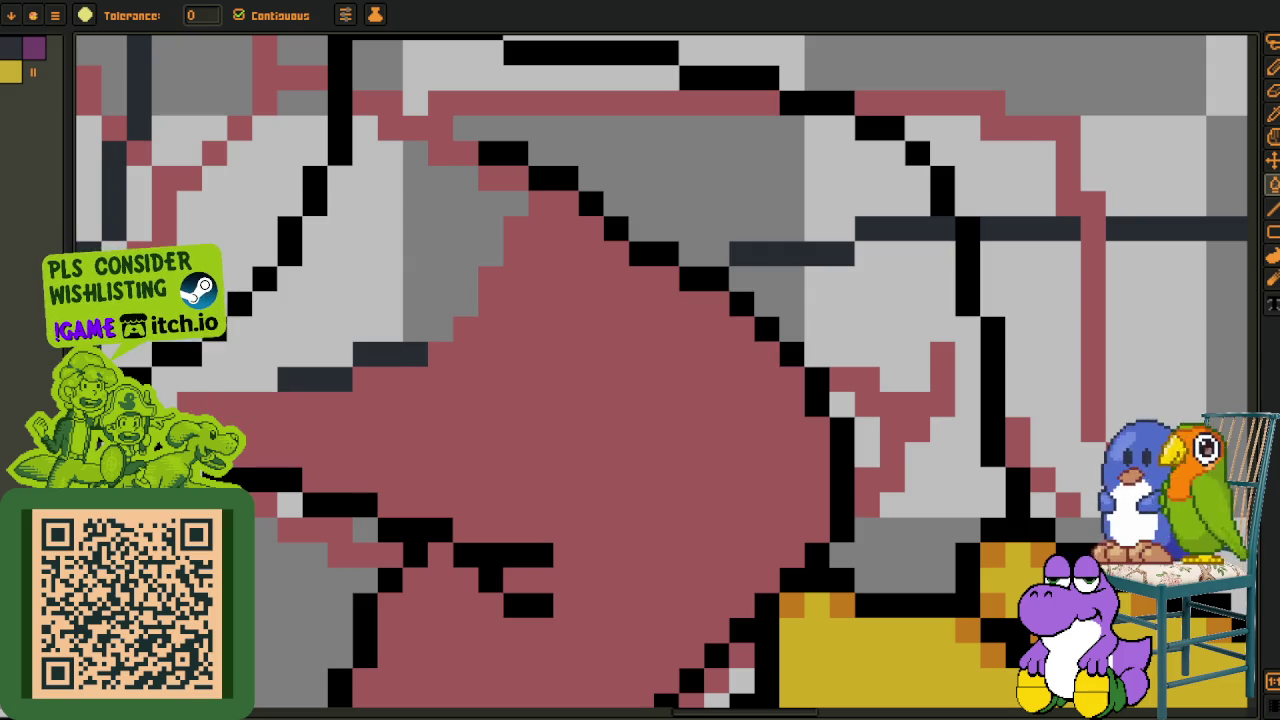
left_click(270, 360)
left_click(310, 380)
left_click(368, 354)
- Fill the grey thigh regions and the small gap near the shoe pink
mouse_move(600, 276)
left_mouse_down()
mouse_move(588, 330)
mouse_move(461, 438)
left_mouse_up()
left_click(440, 294)
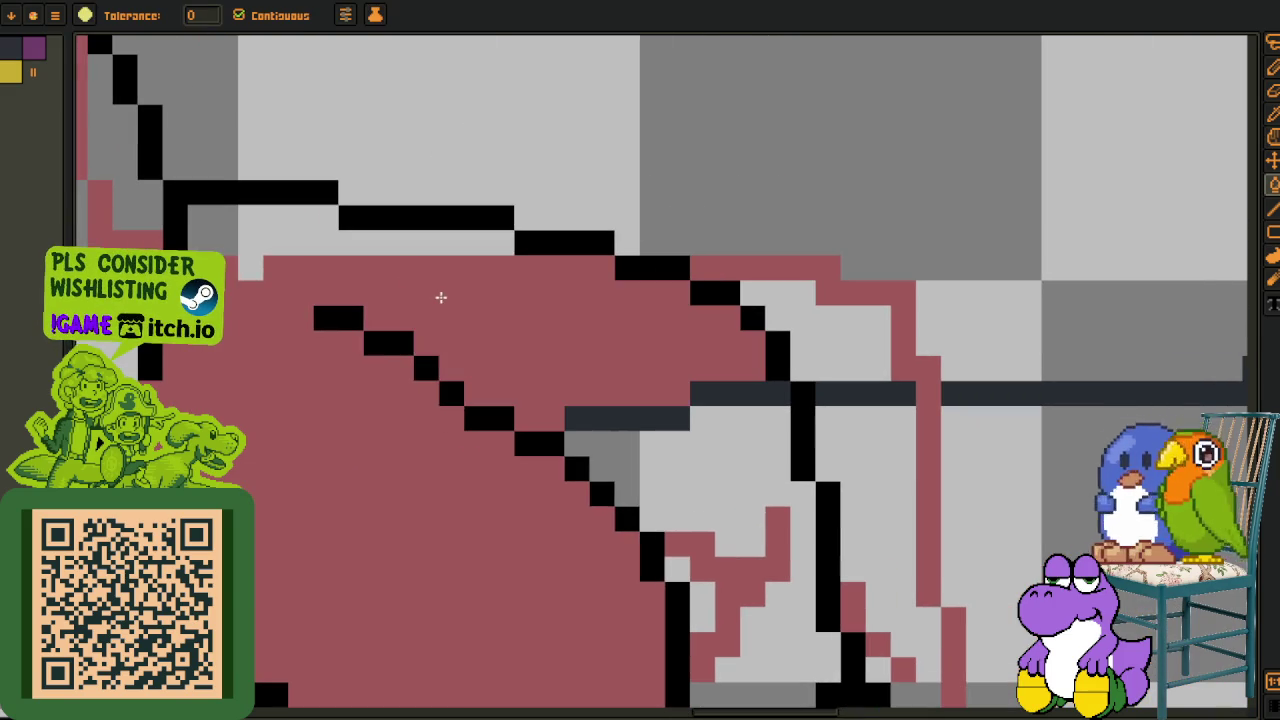
left_click(414, 294)
left_click(751, 503)
scroll(751, 503, "down", 2)
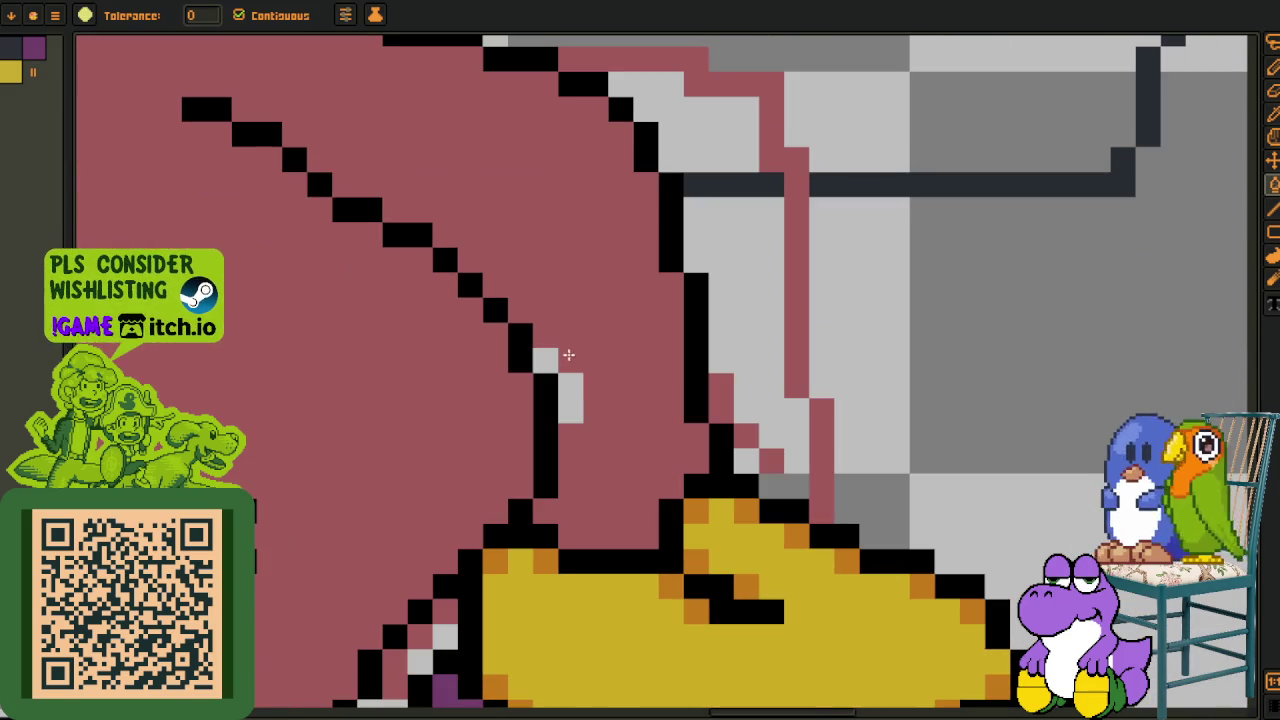
scroll(569, 343, "down", 3)
- Fill the grey gaps in the upper trousers, undoing an accidental fill of the black line
key("o")
scroll(458, 348, "up", 1)
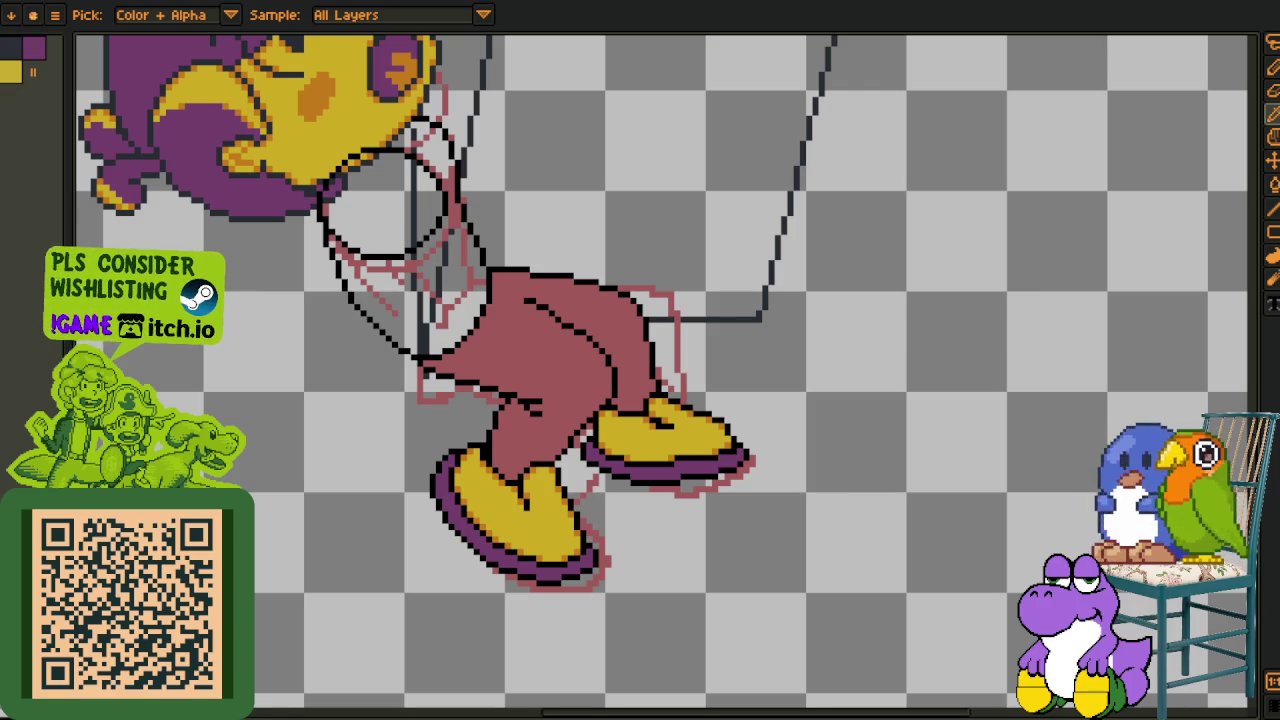
scroll(524, 316, "down", 1)
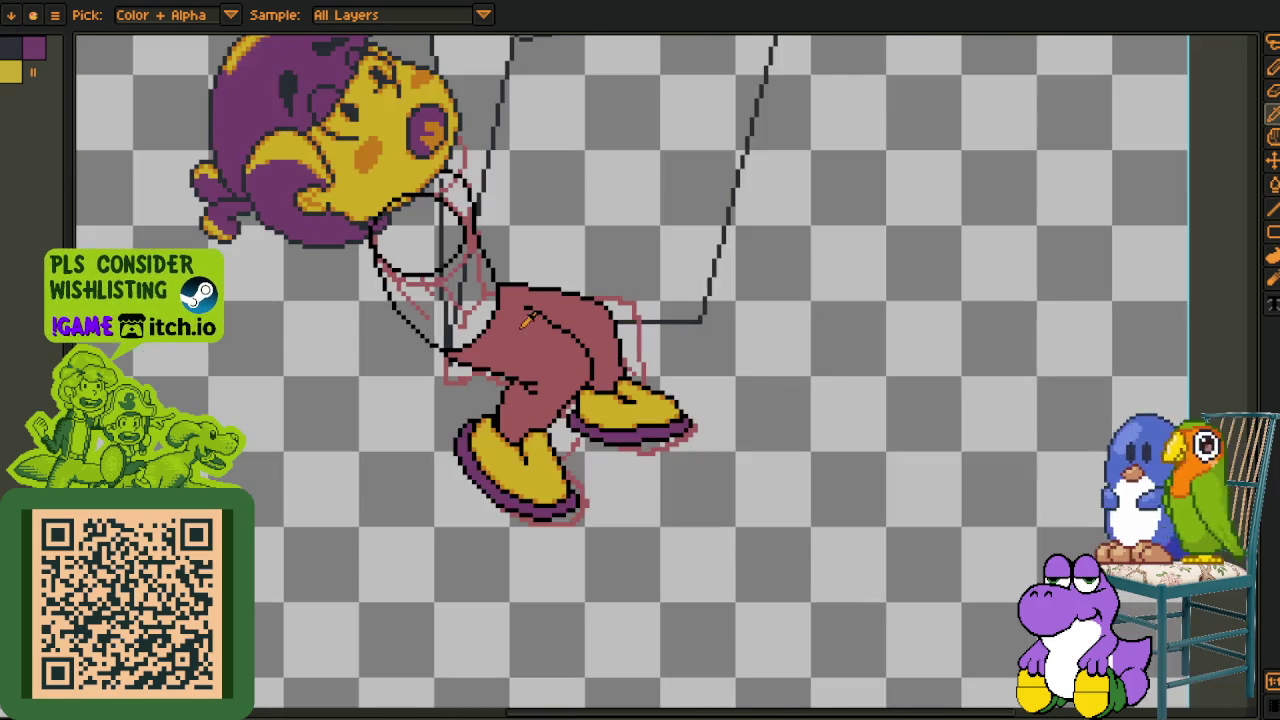
scroll(484, 325, "up", 1)
scroll(480, 324, "up", 1)
key("space")
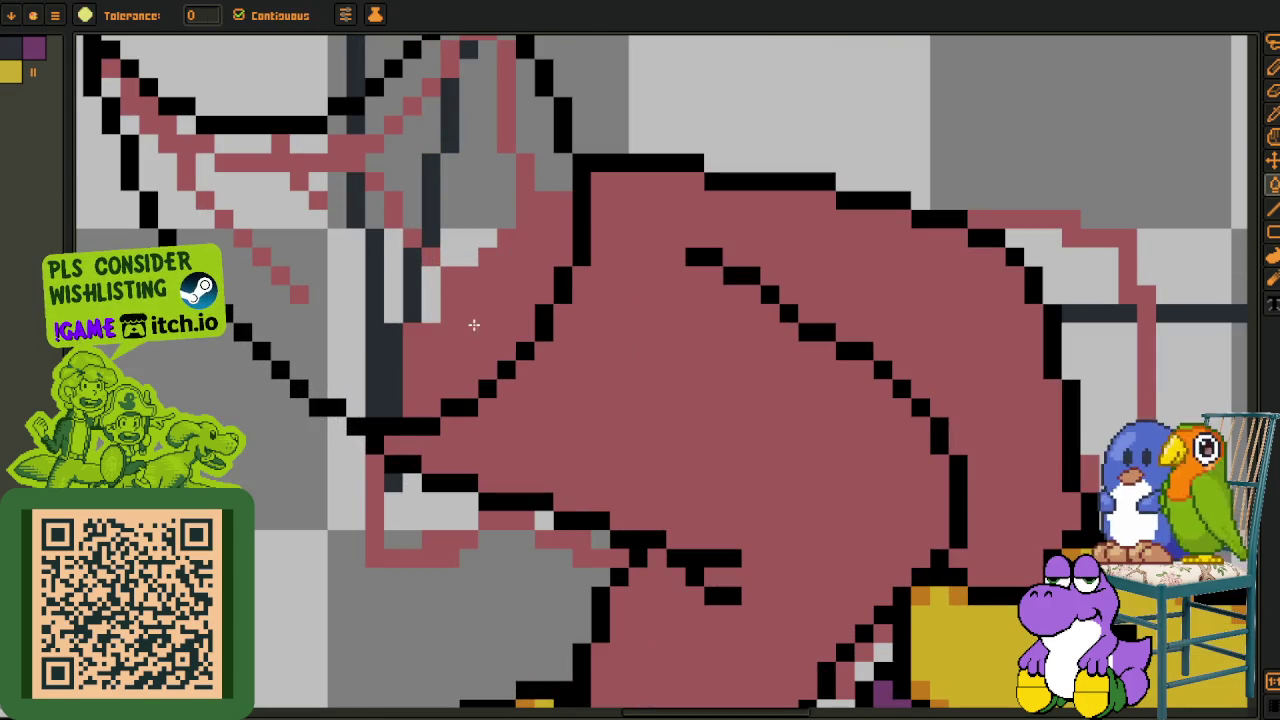
left_click_drag(452, 327, 436, 432)
left_click(480, 370)
left_click(520, 306)
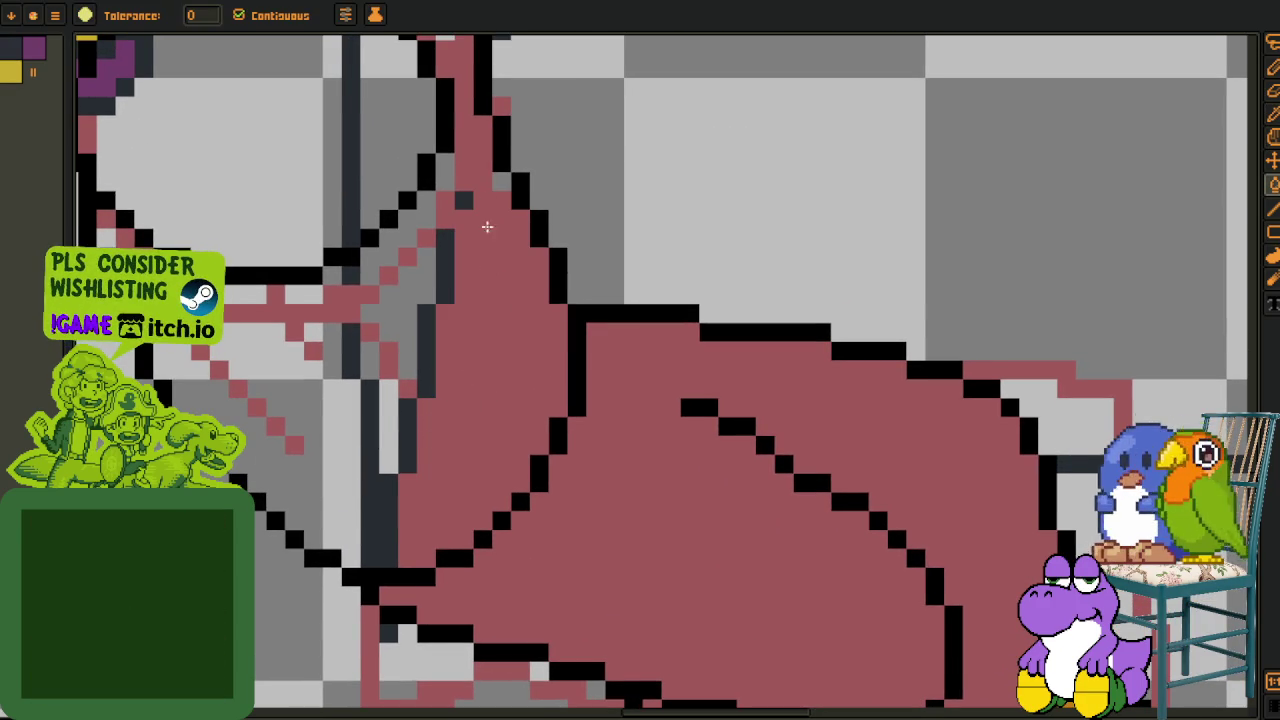
left_click(428, 258)
left_click(408, 283)
left_click(408, 238)
left_click(407, 222)
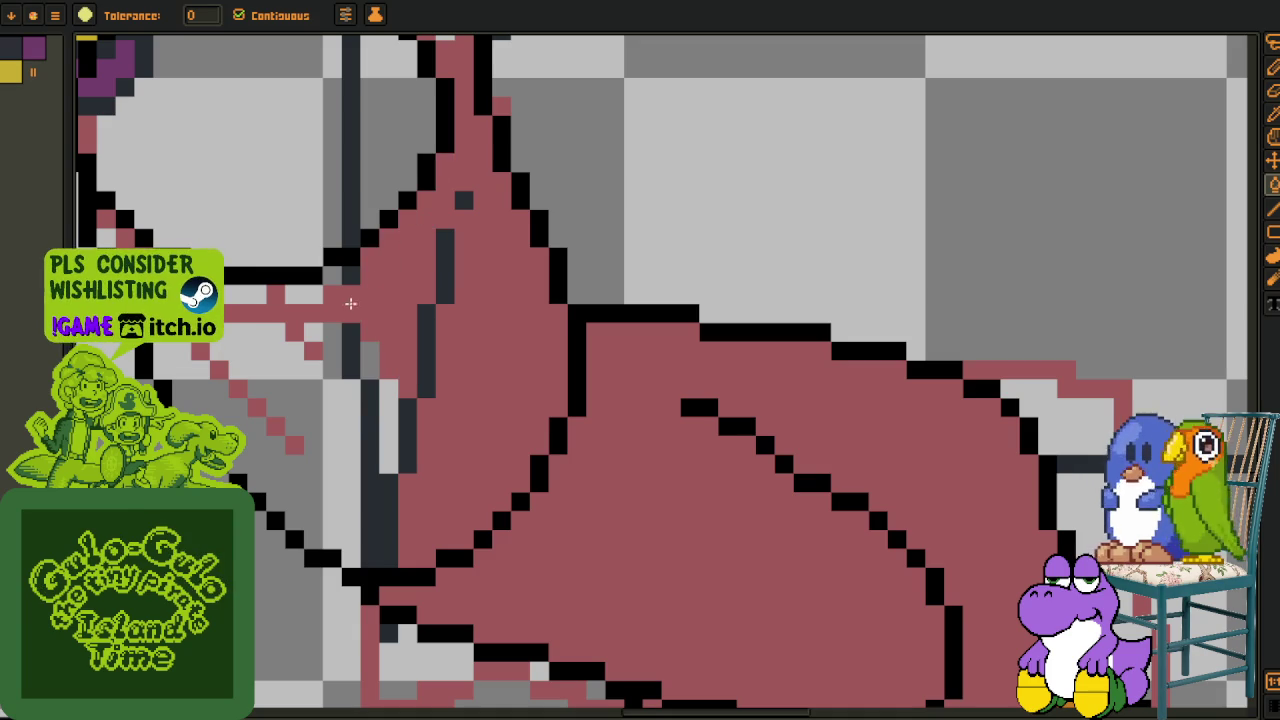
left_click(319, 277)
key("ctrl+z")
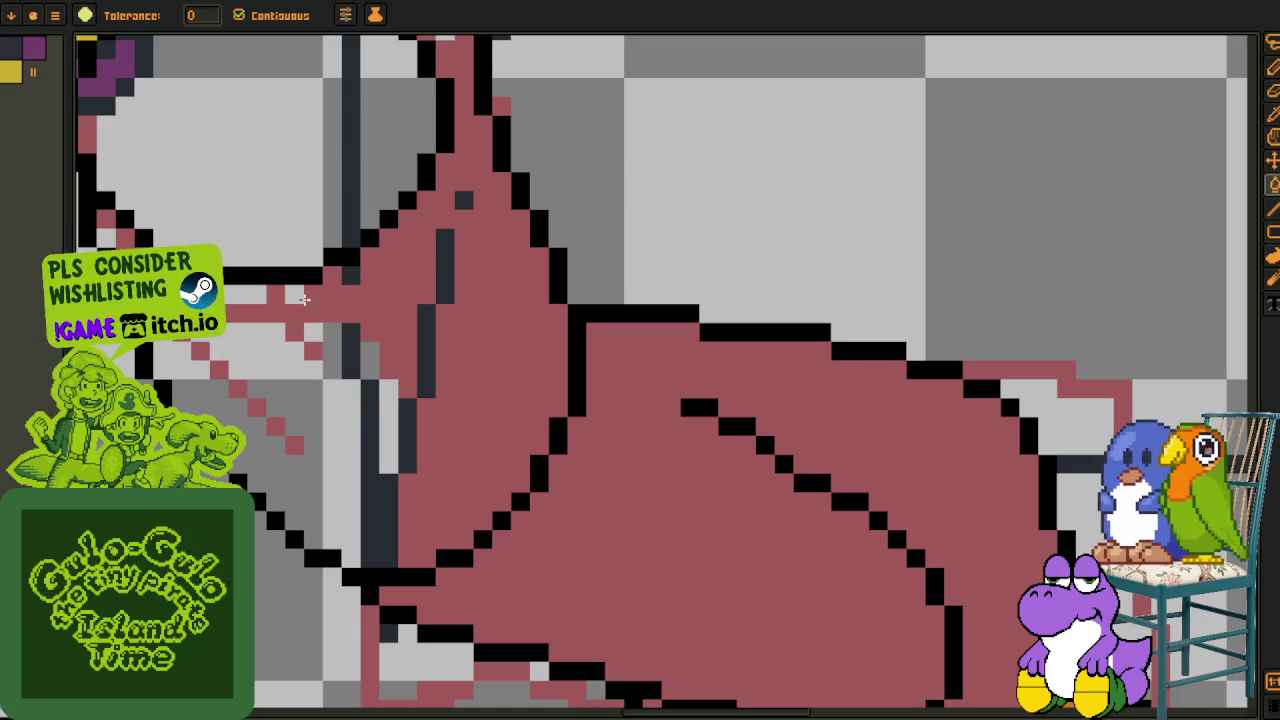
- Fill the last grey areas and dark sketch strips inside the trousers pink
left_click(300, 294)
left_click(333, 336)
left_click(374, 363)
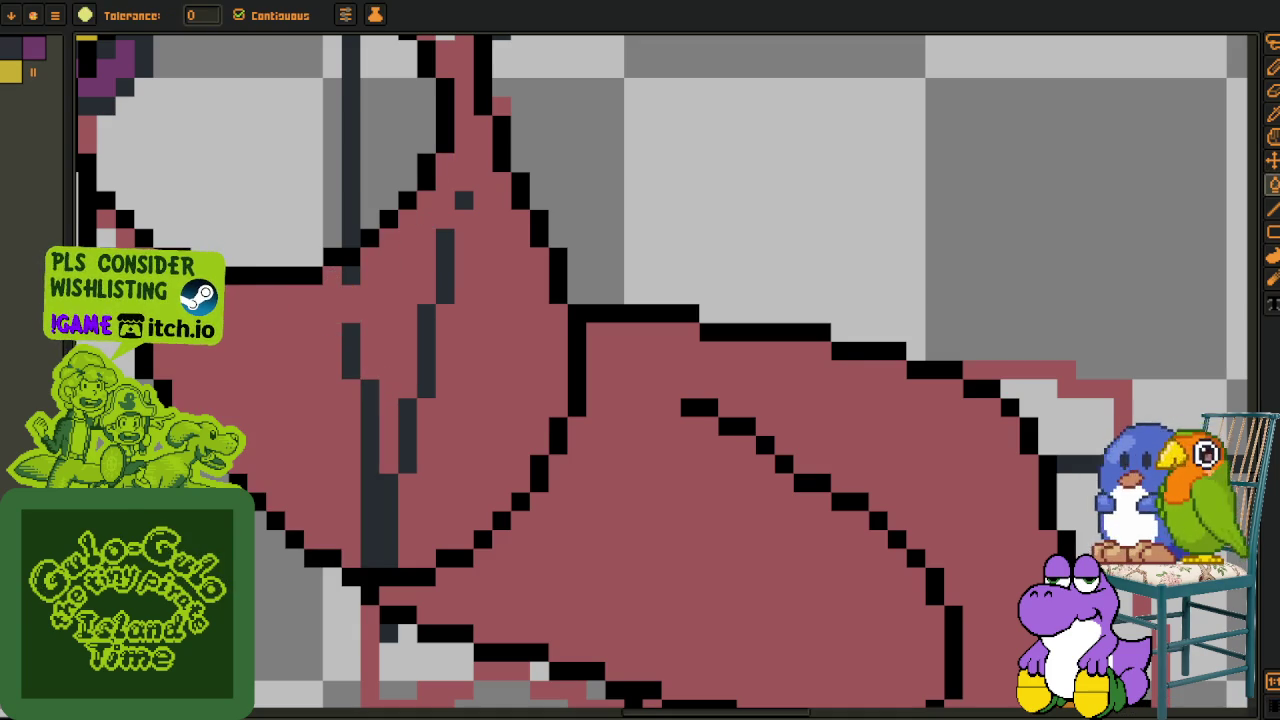
left_click(368, 430)
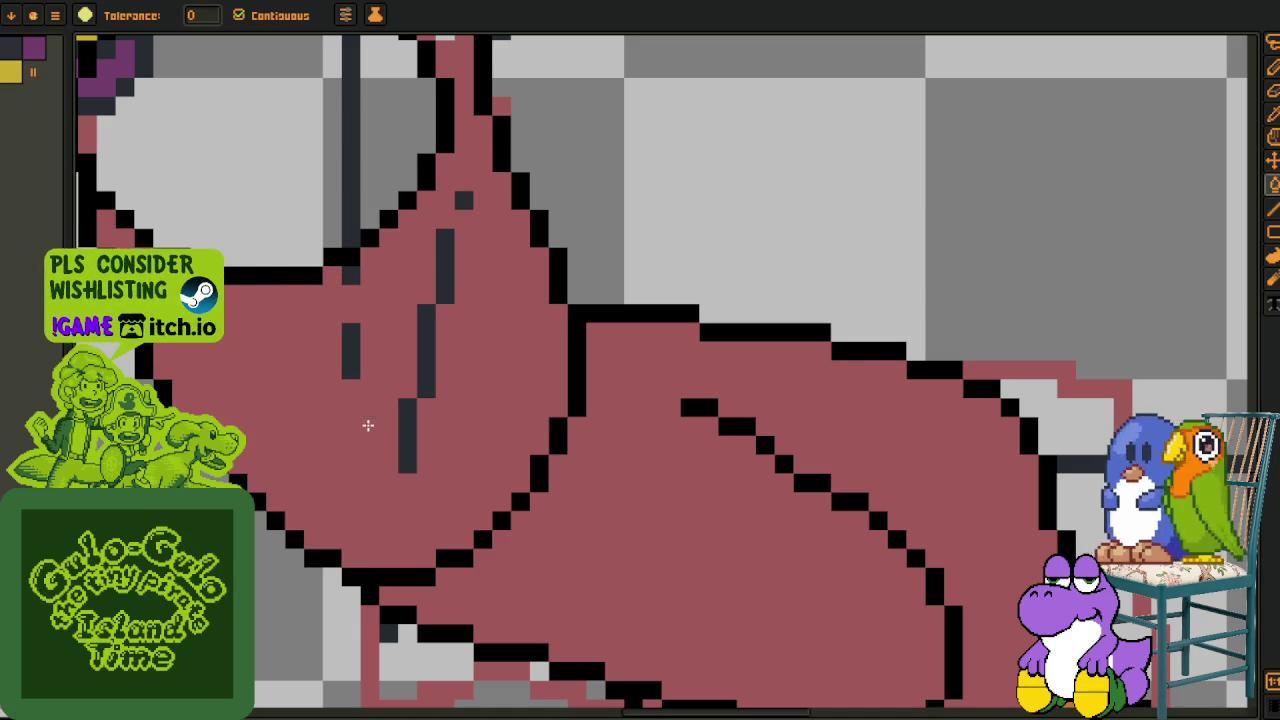
left_click(407, 430)
left_click(351, 350)
left_click(426, 345)
left_click(448, 265)
left_click(446, 250)
left_click(445, 293)
left_click(464, 200)
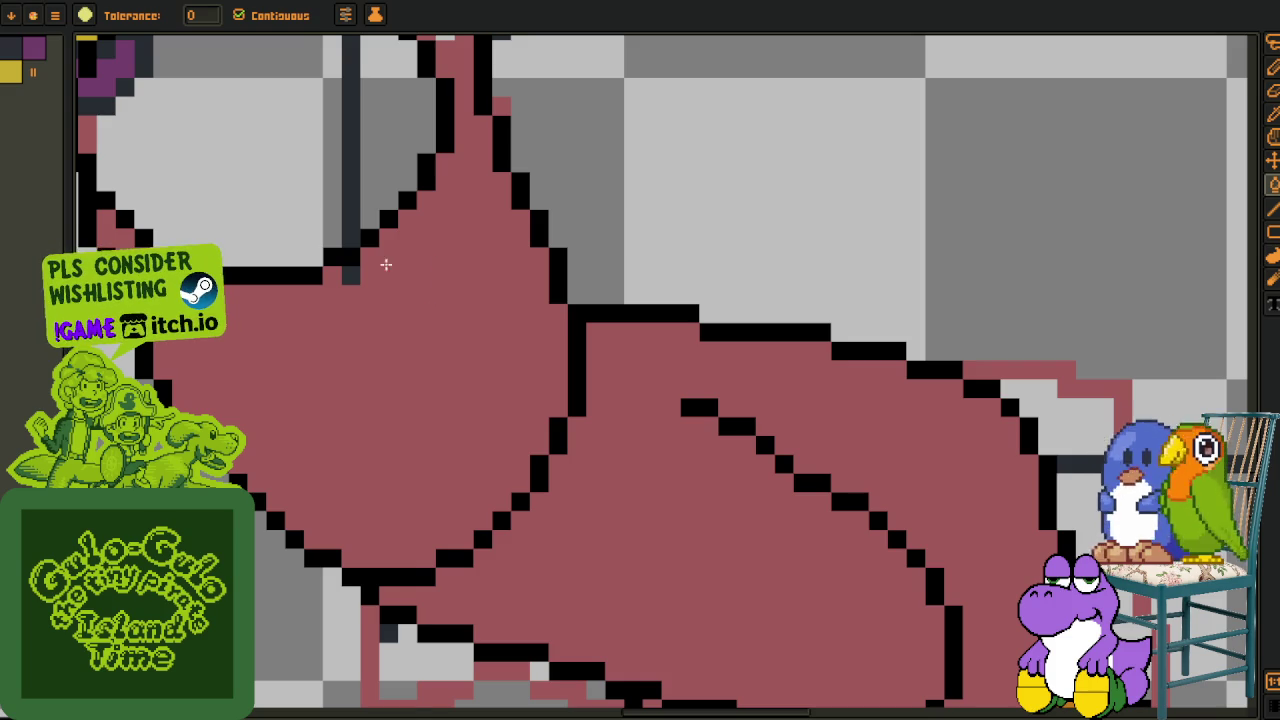
scroll(348, 283, "down", 2)
key("i")
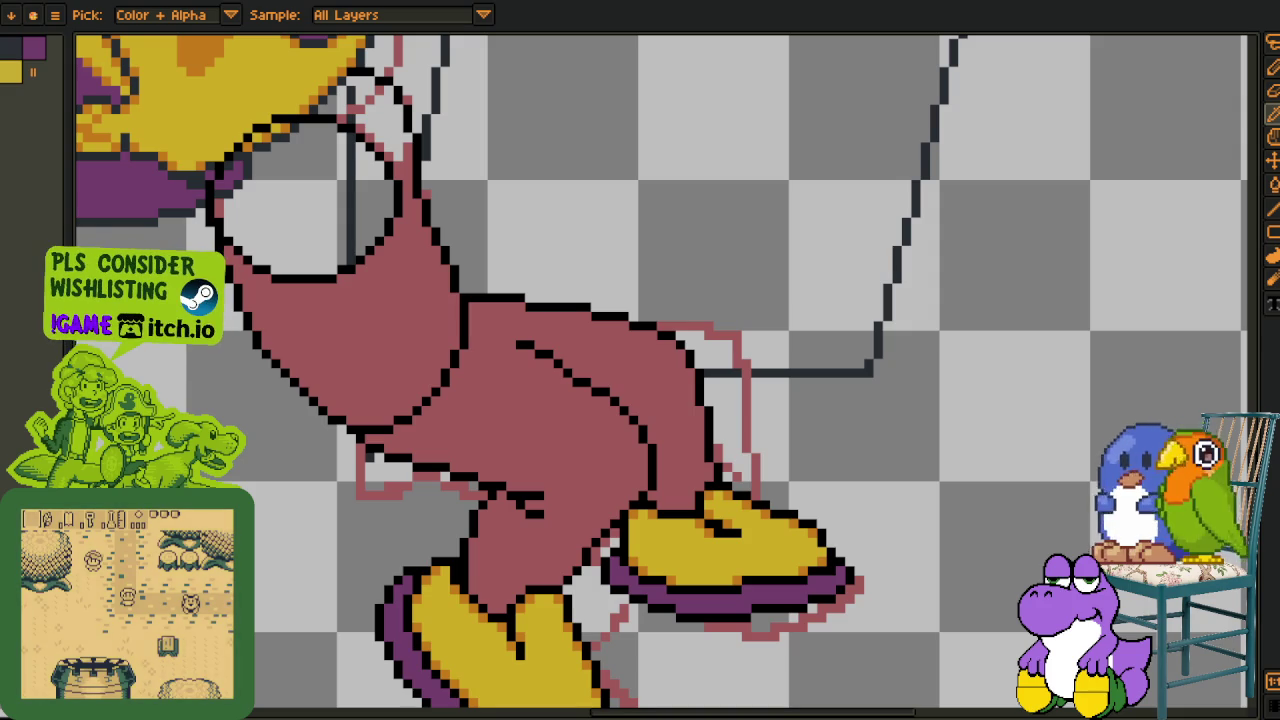
- Save the sprite with Ctrl+S
scroll(569, 251, "down", 1)
key("ctrl+s")
key("o")
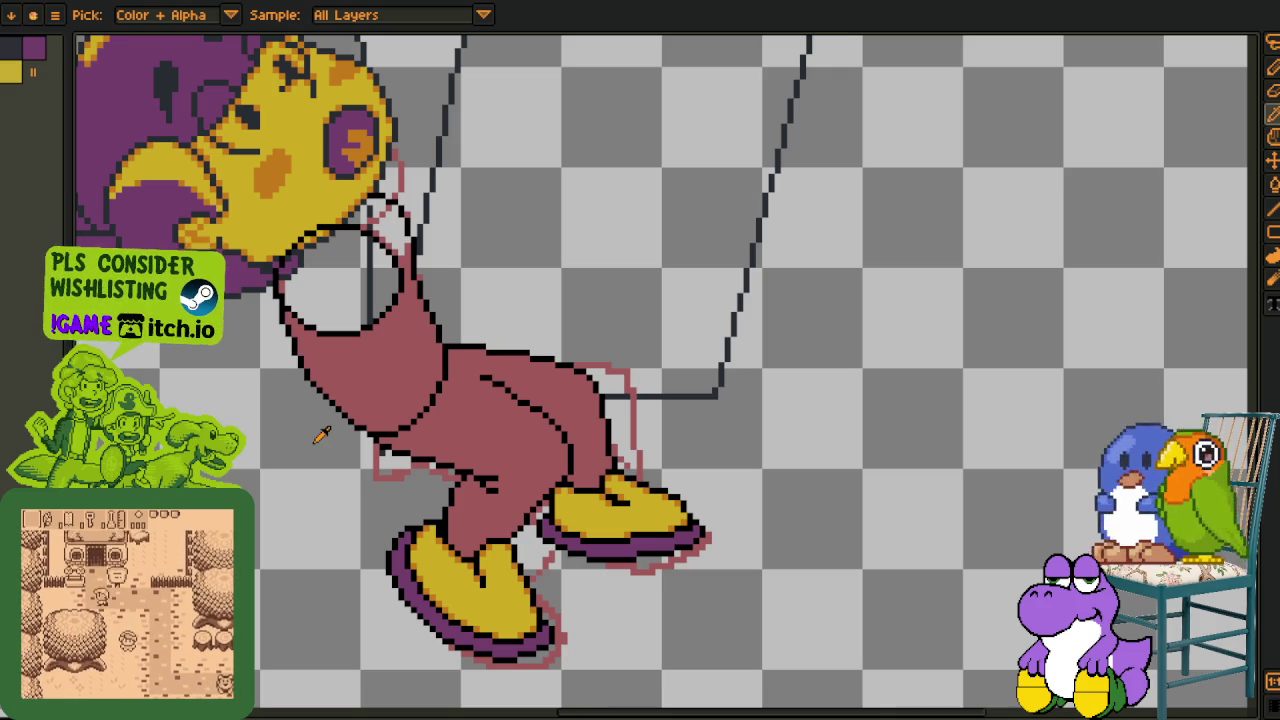
- Fill the grey interior of the arm and the pixels near the shoulder with mauve
scroll(325, 424, "up", 1)
scroll(337, 240, "up", 1)
scroll(418, 436, "up", 2)
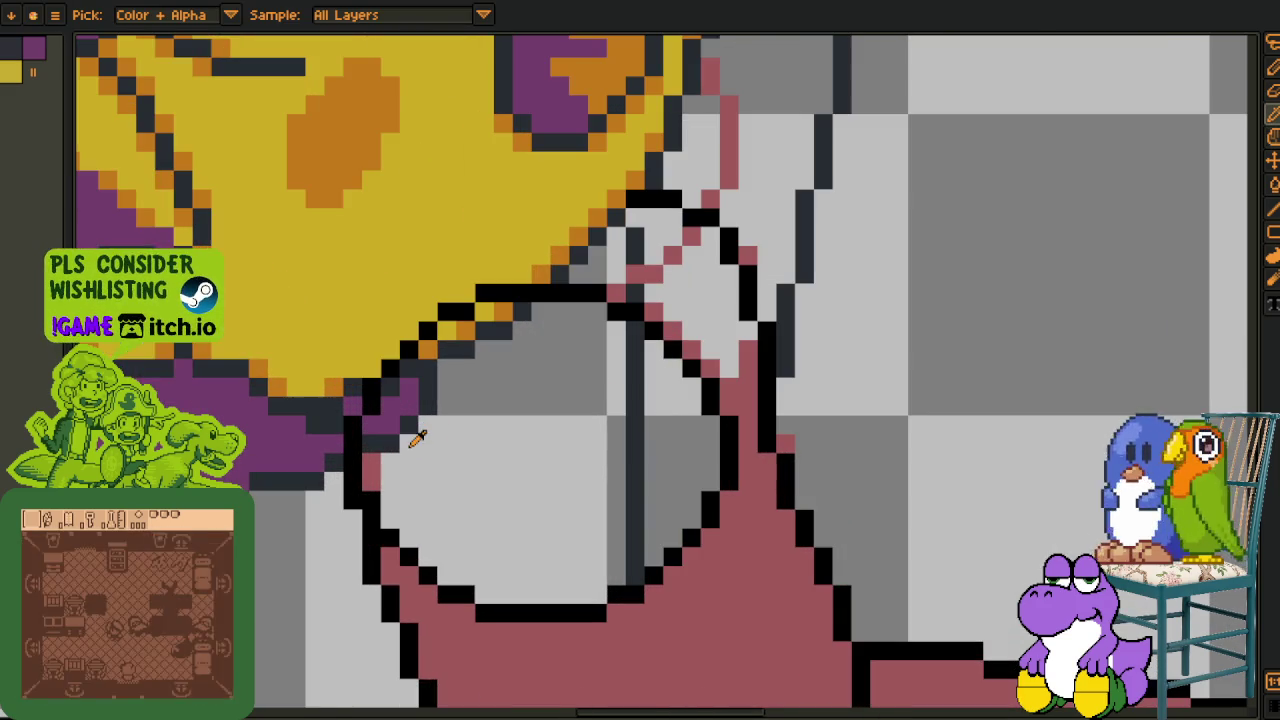
left_click(560, 489)
left_click(636, 478)
left_click(651, 460)
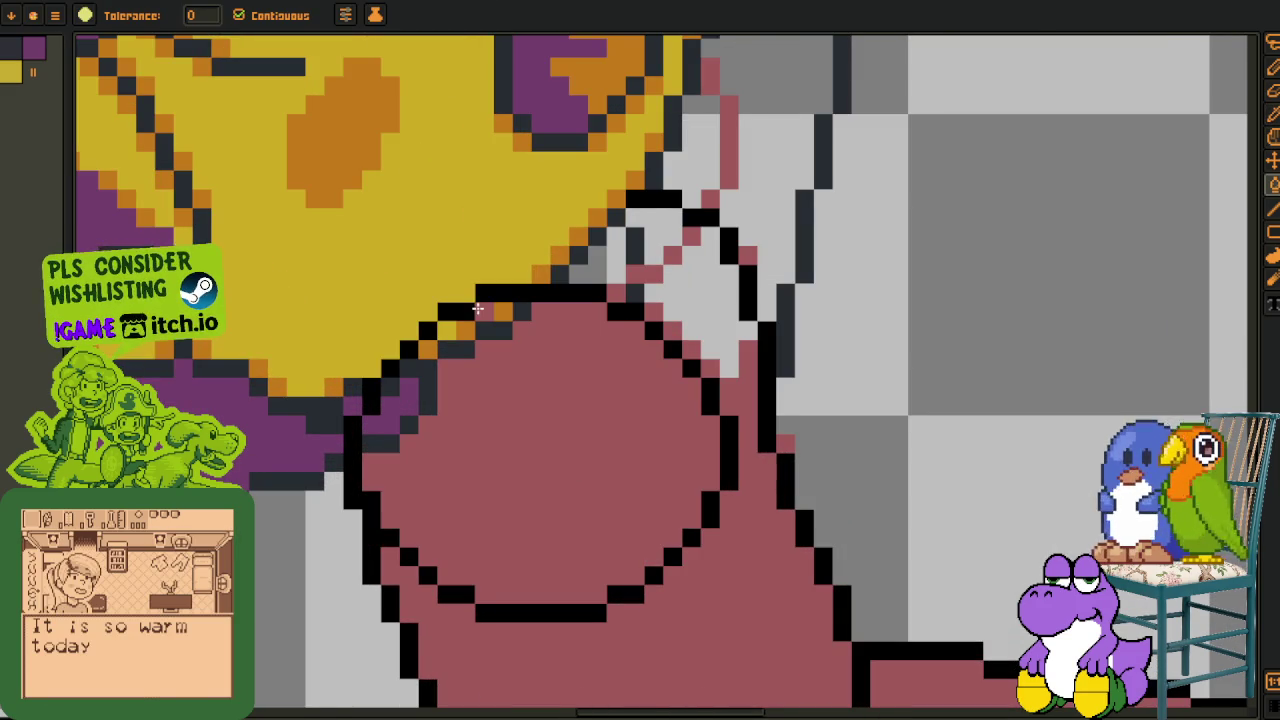
left_click(493, 324)
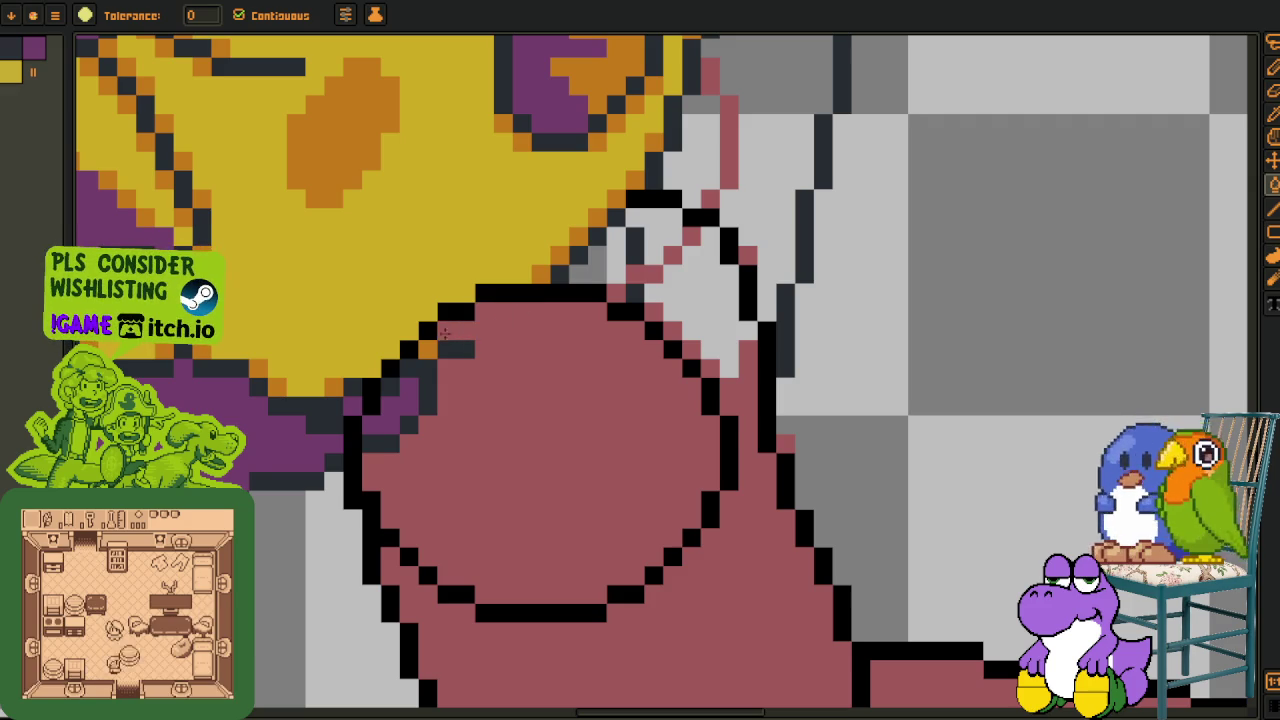
left_click(427, 366)
left_click(404, 392)
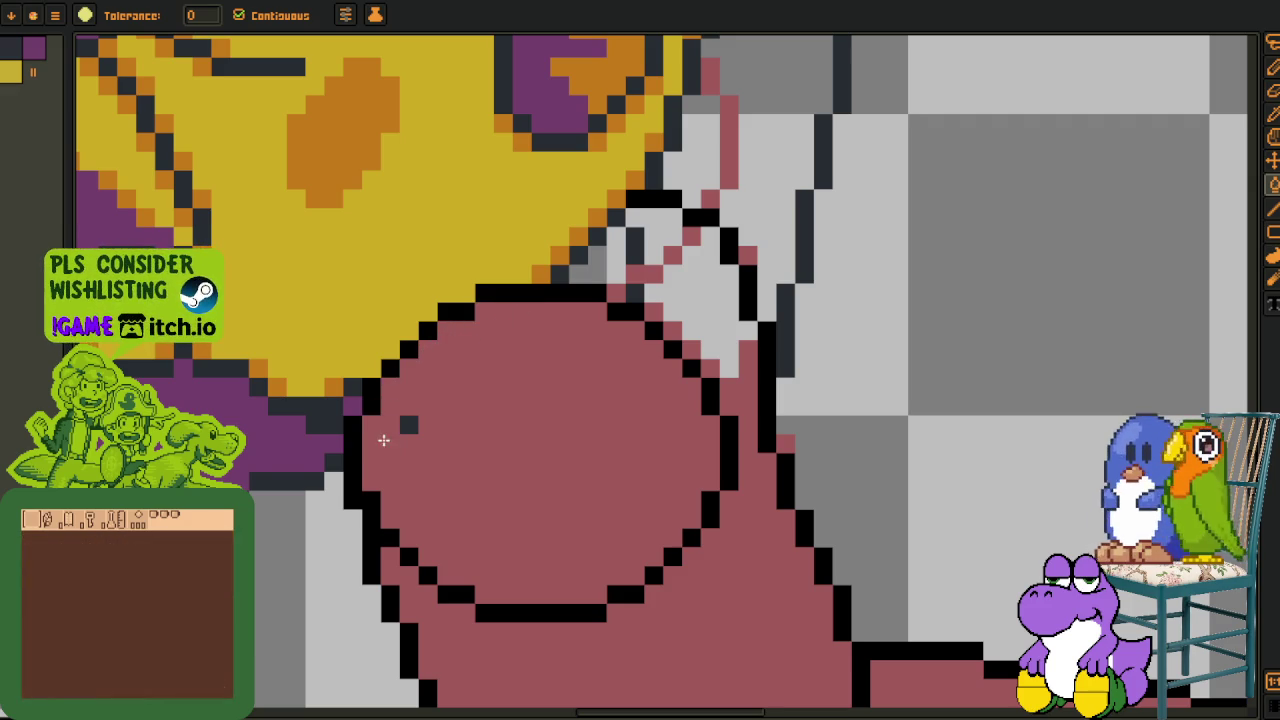
- Fill the remaining grey gaps and wedge along the body outline with mauve
scroll(440, 409, "right", 3)
scroll(440, 409, "up", 2)
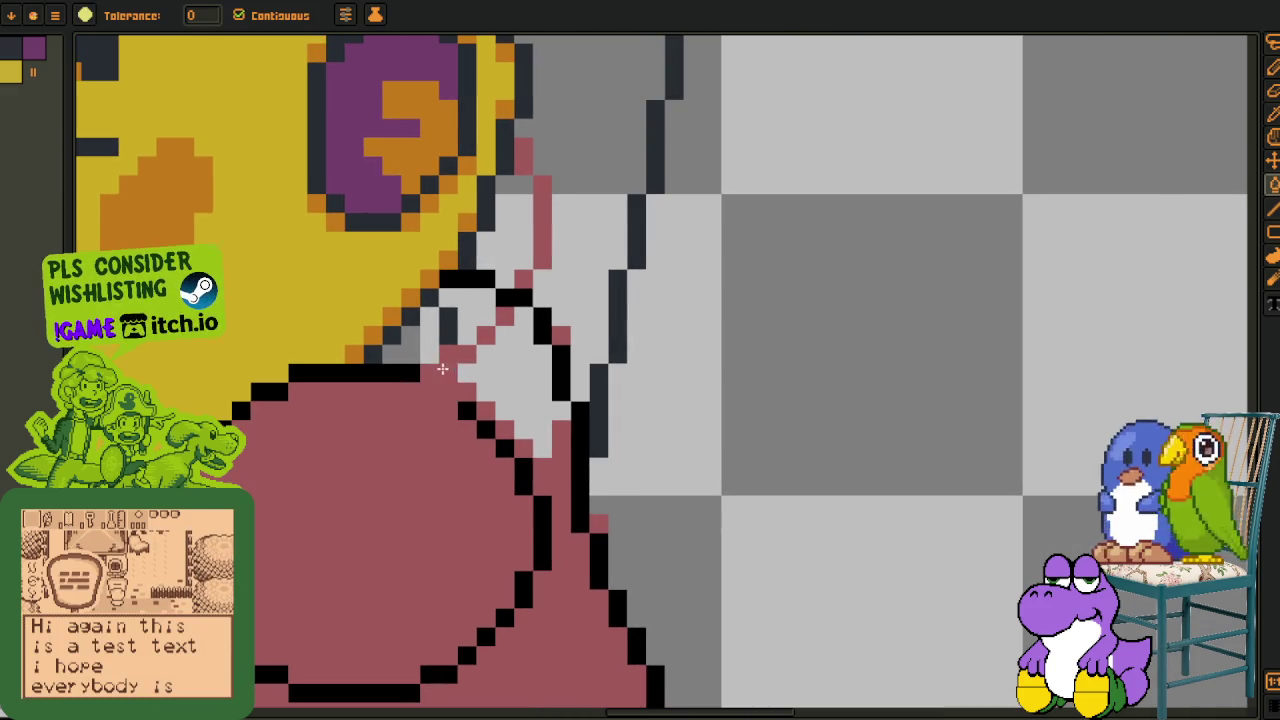
left_click(405, 343)
left_click(467, 318)
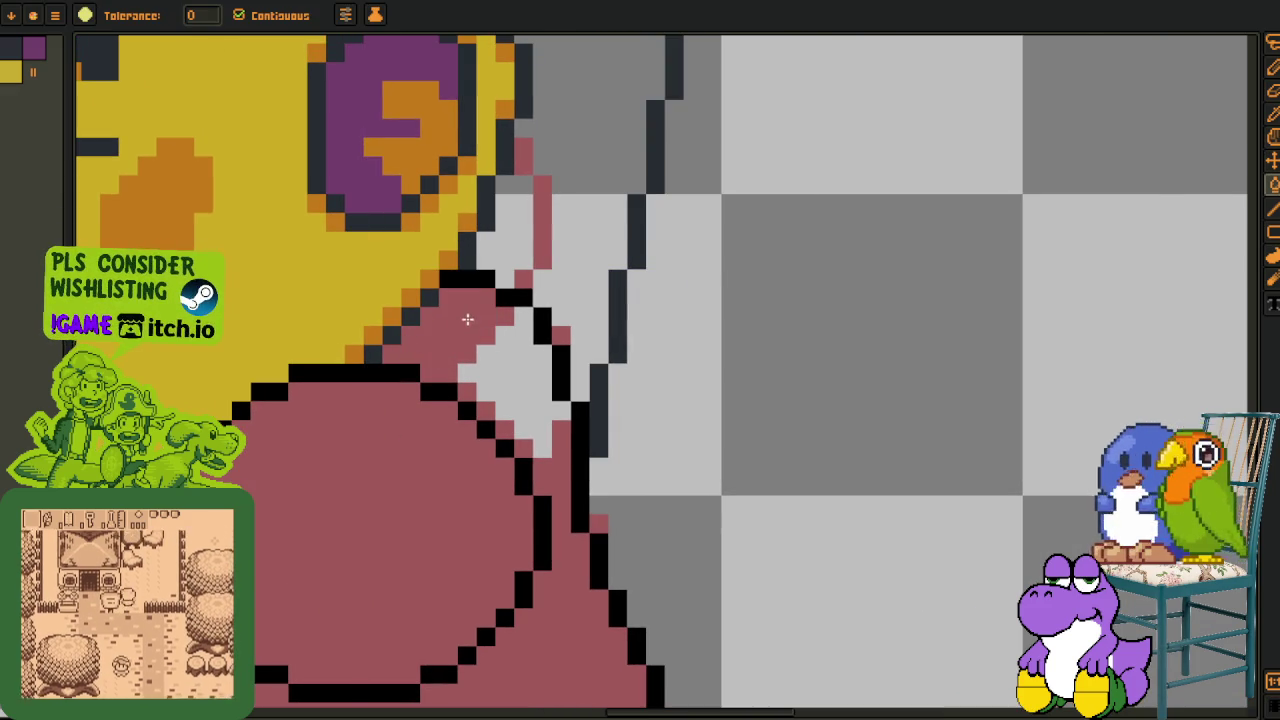
left_click(510, 388)
scroll(508, 391, "down", 2)
scroll(586, 400, "down", 1)
key("i")
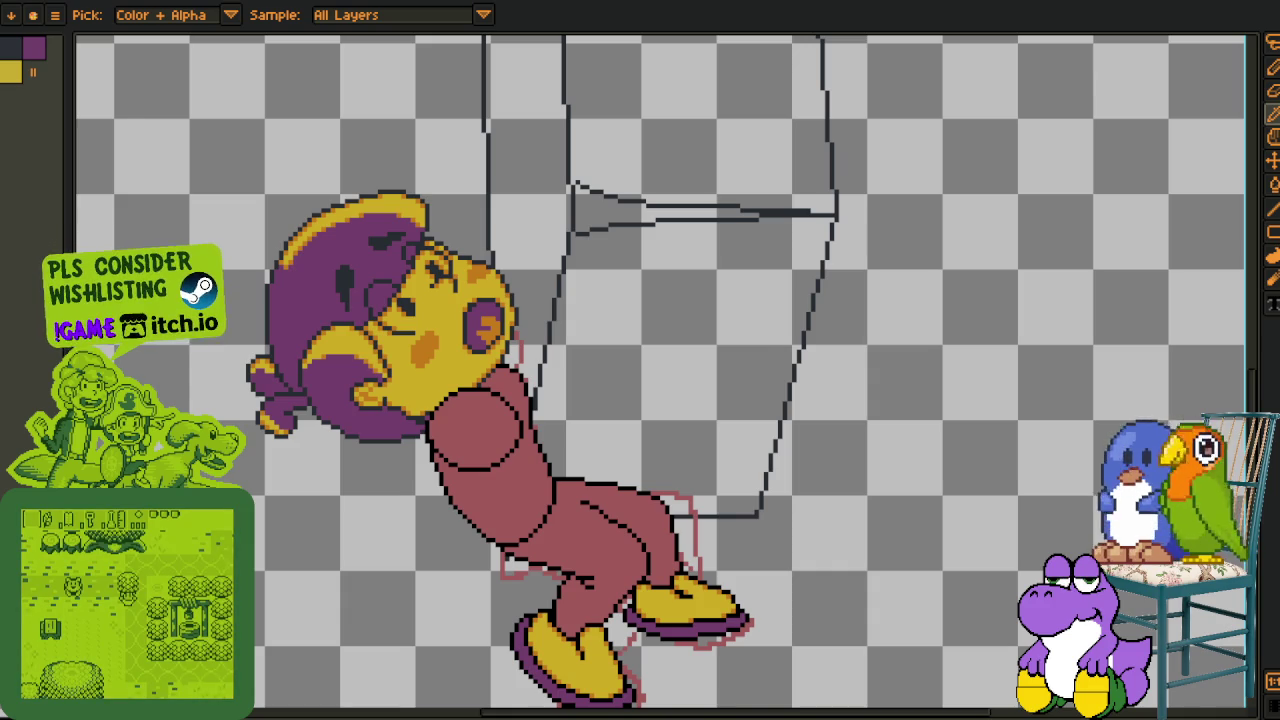
- Save the character sprite again with Ctrl+S
scroll(318, 457, "down", 1)
scroll(392, 525, "up", 1)
key("v")
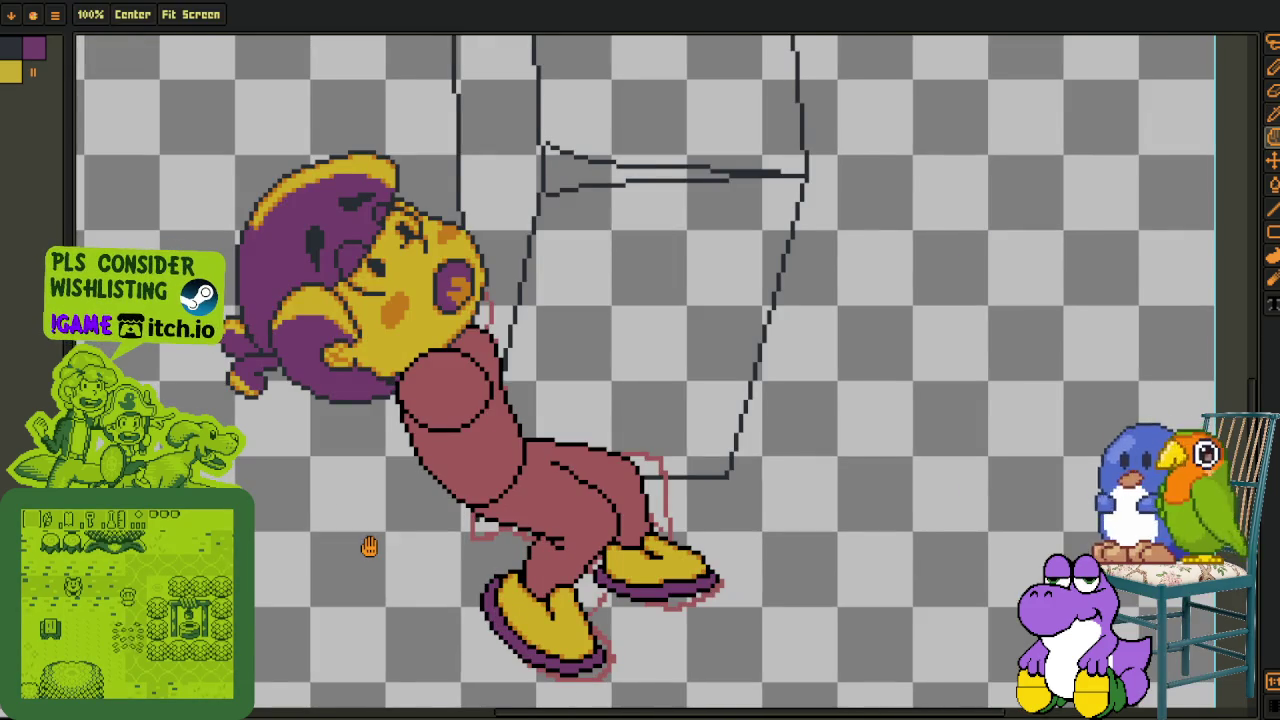
key("ctrl+s")
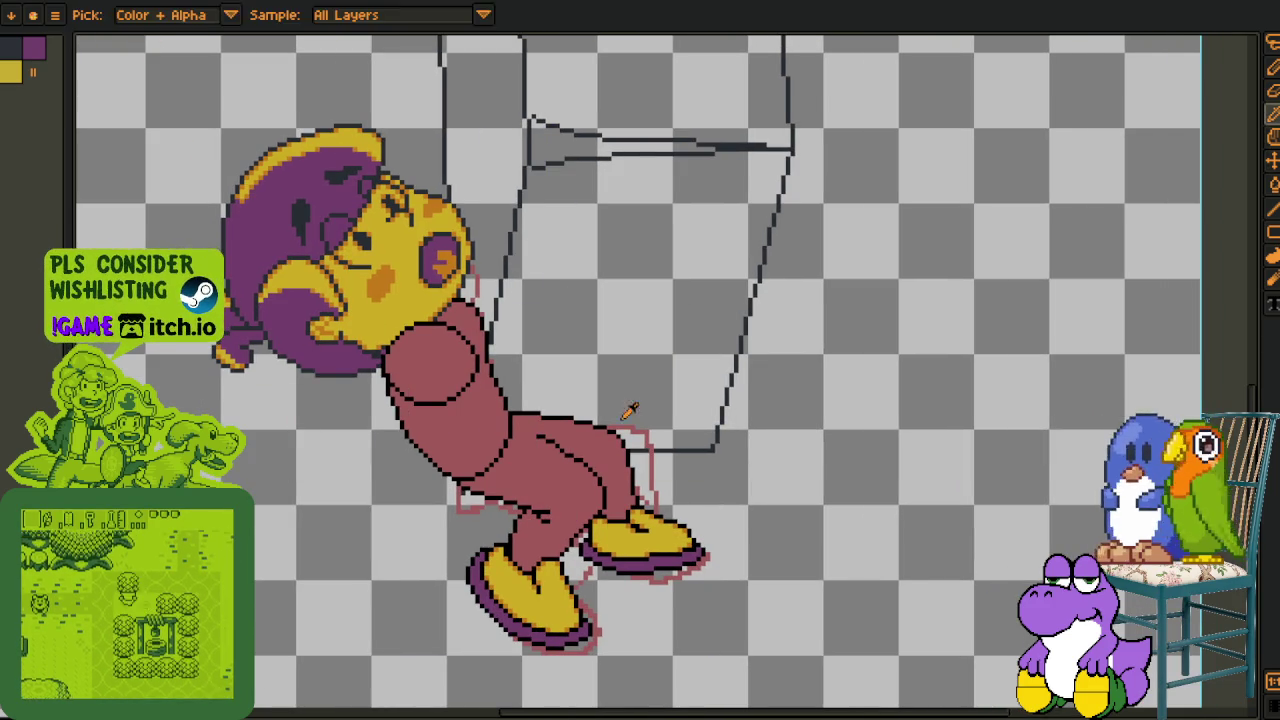
left_click_drag(600, 380, 527, 395)
key("i")
key("ctrl+Tab")
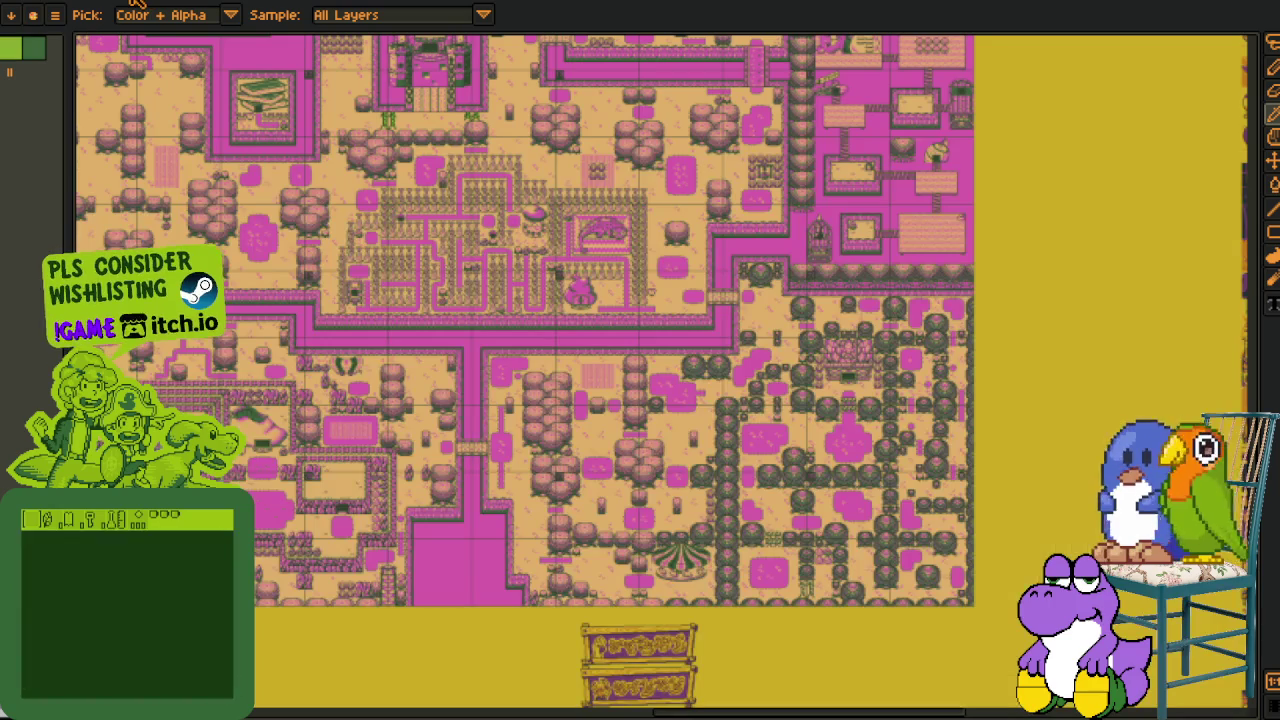
key("z")
scroll(480, 457, "down", 2)
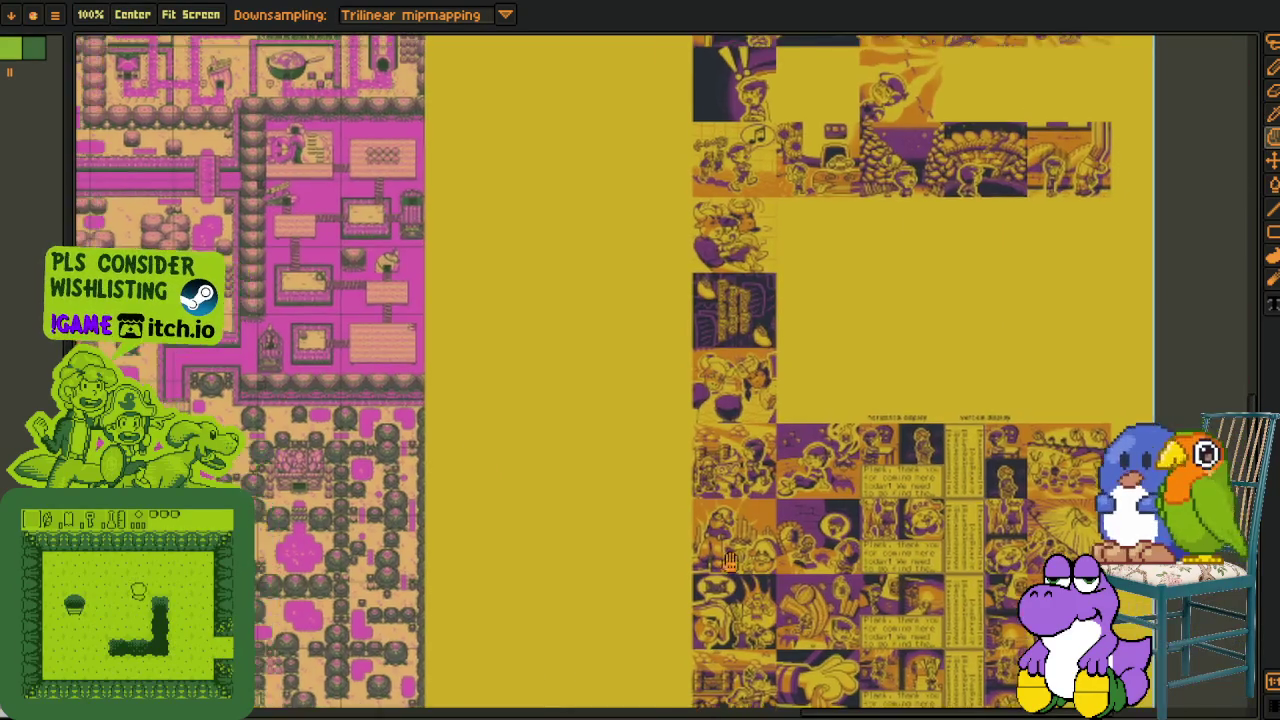
scroll(563, 500, "up", 2)
scroll(563, 500, "down", 4)
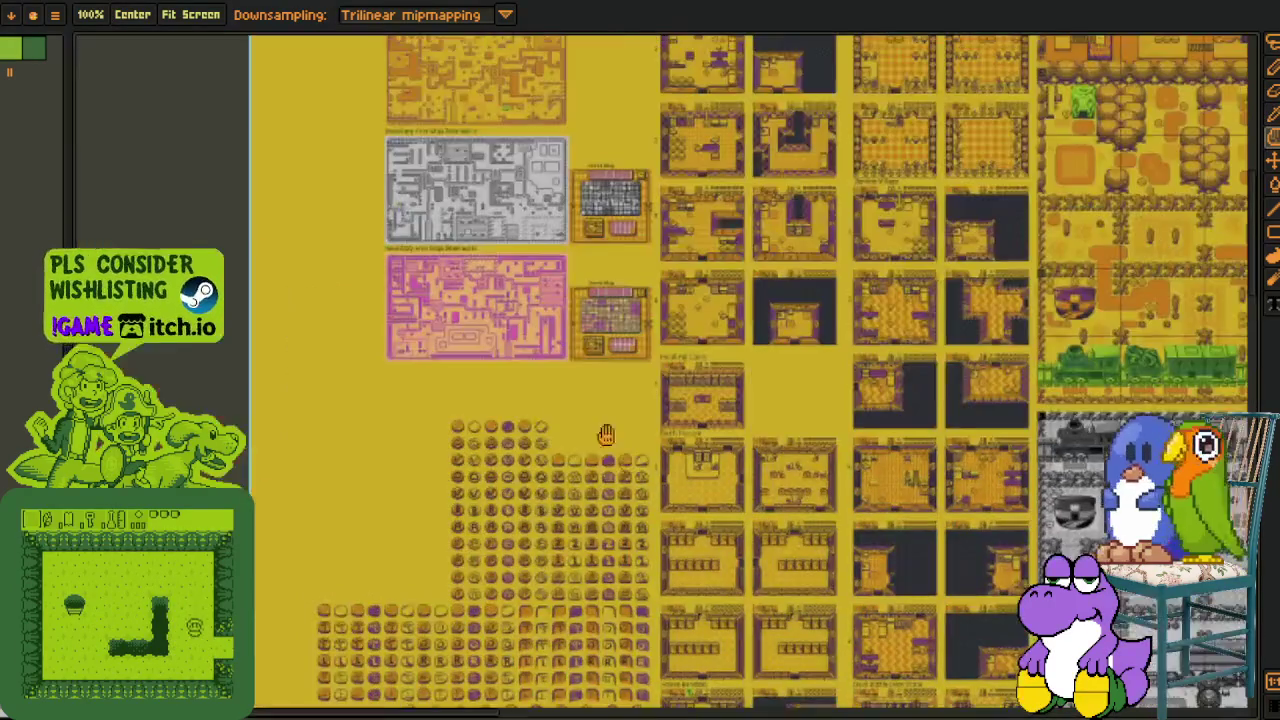
scroll(386, 604, "down", 2)
scroll(386, 604, "down", 1)
key("i")
key("ctrl+Tab")
scroll(510, 117, "up", 3)
scroll(510, 117, "down", 2)
scroll(636, 343, "up", 2)
scroll(636, 343, "up", 1)
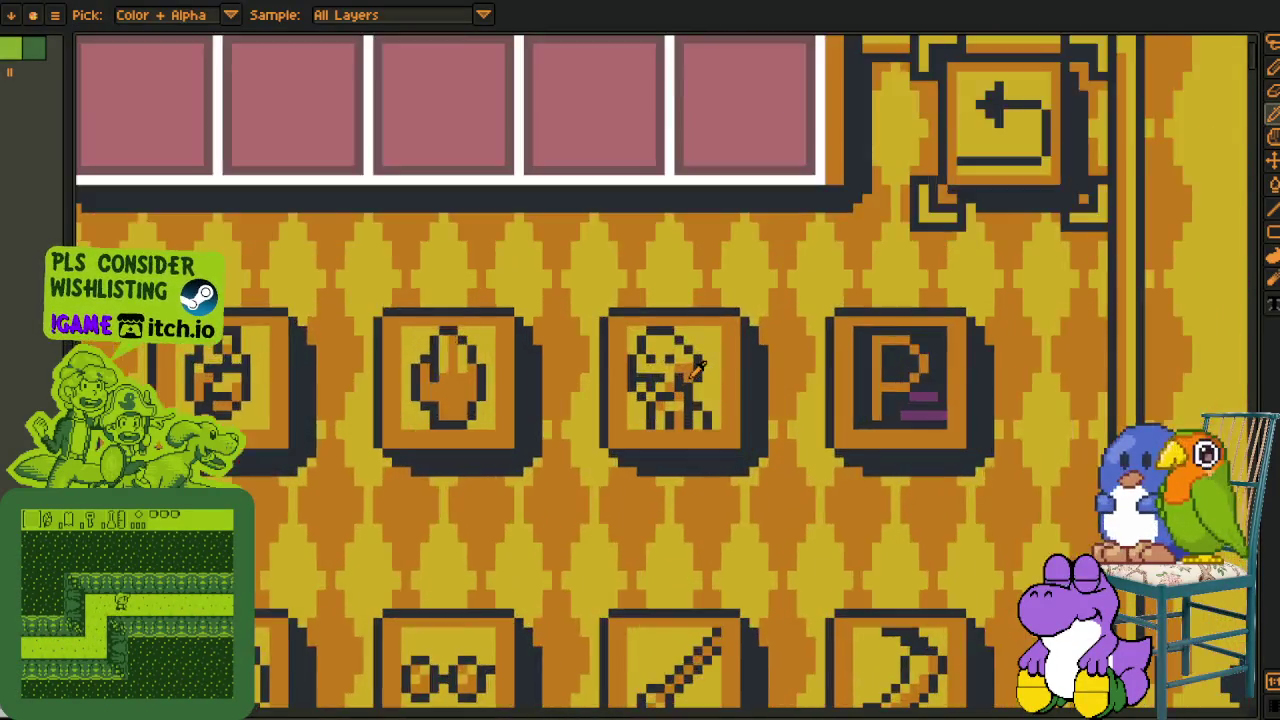
scroll(636, 343, "up", 1)
key("m")
left_click_drag(495, 200, 943, 686)
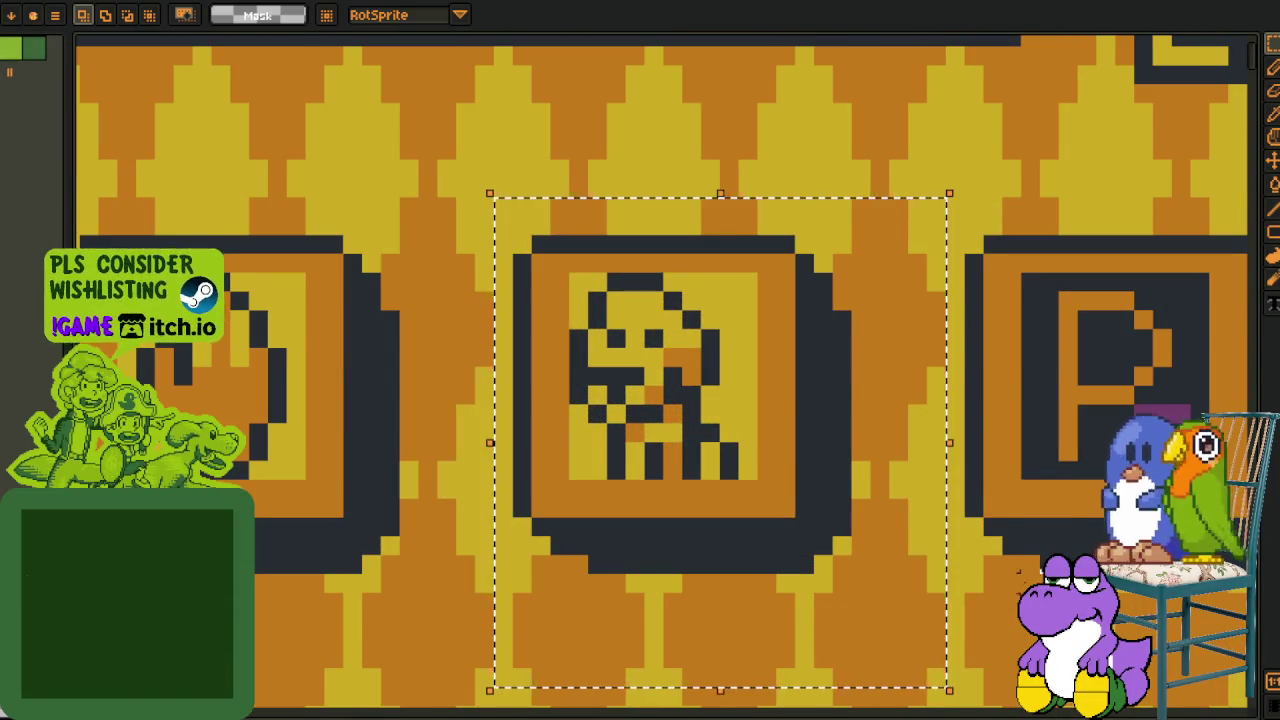
scroll(943, 686, "down", 5)
scroll(943, 686, "down", 2)
scroll(943, 686, "down", 1)
mouse_move(720, 474)
left_mouse_down()
mouse_move(476, 474)
mouse_move(537, 474)
left_mouse_up()
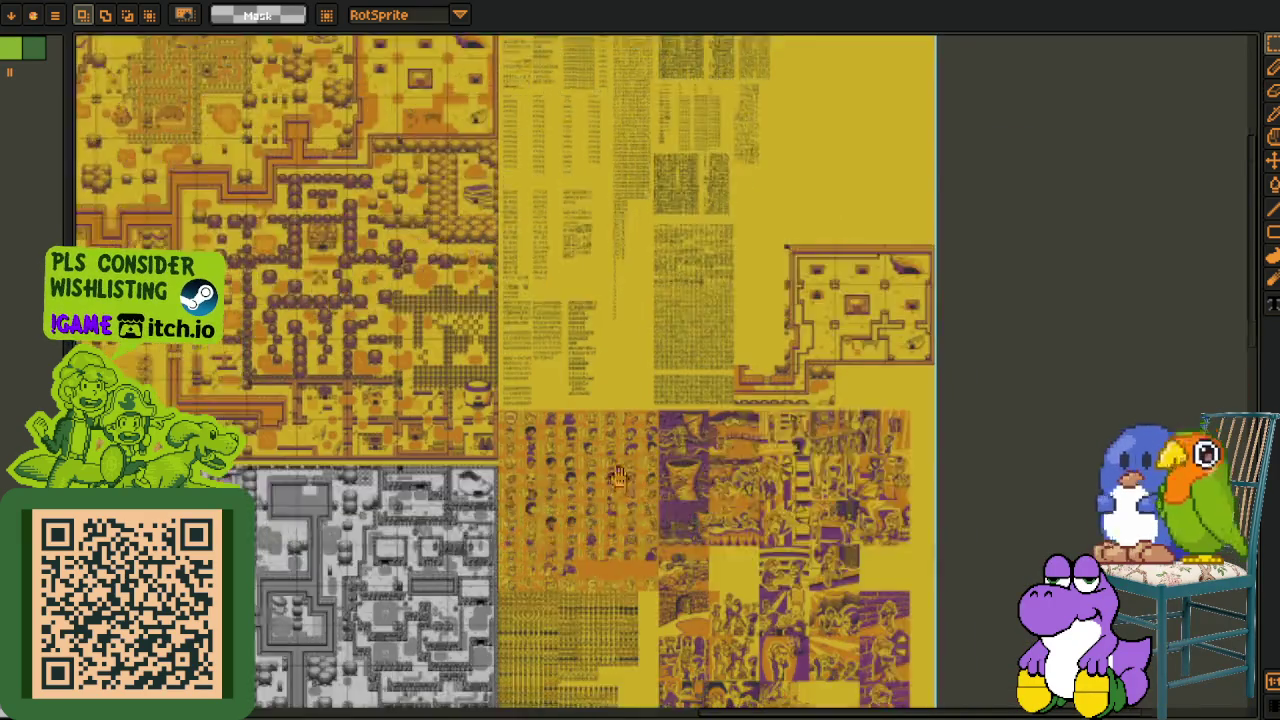
scroll(537, 474, "up", 5)
scroll(330, 205, "up", 3)
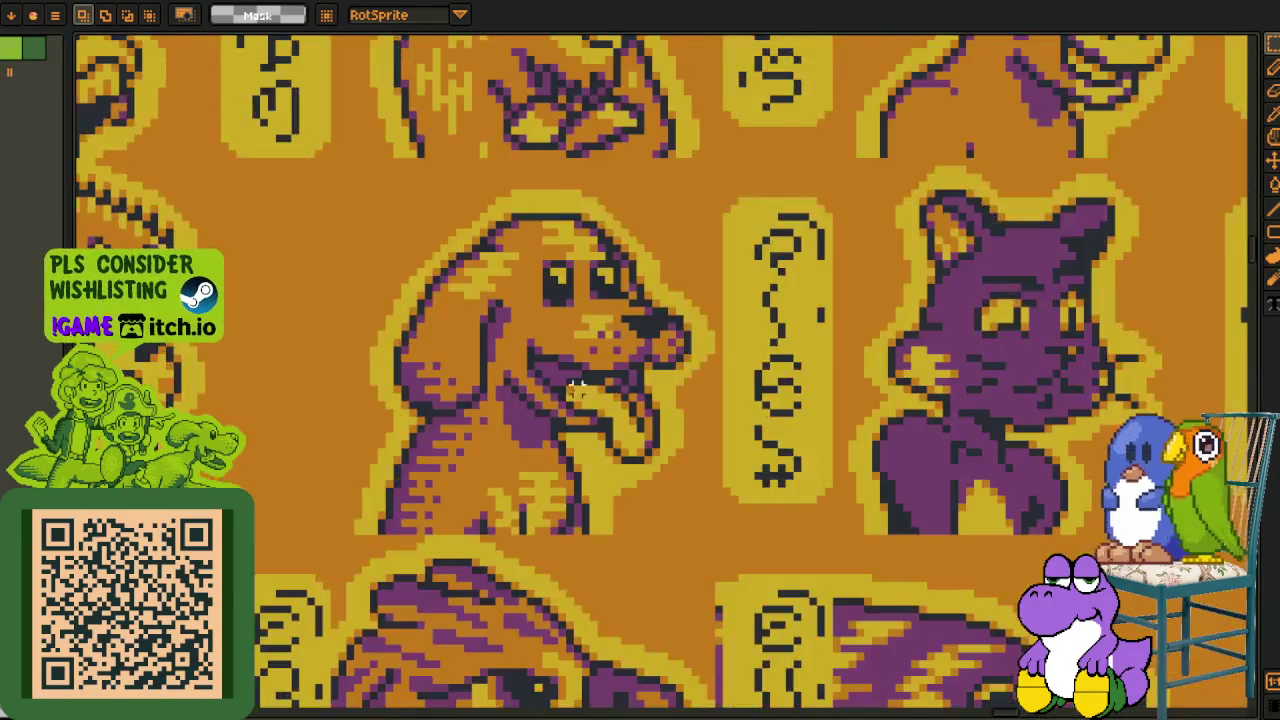
scroll(314, 180, "up", 1)
left_click_drag(308, 176, 776, 596)
mouse_move(1021, 504)
left_mouse_down()
mouse_move(450, 534)
mouse_move(660, 534)
mouse_move(999, 499)
left_mouse_up()
scroll(937, 481, "down", 2)
scroll(937, 481, "down", 3)
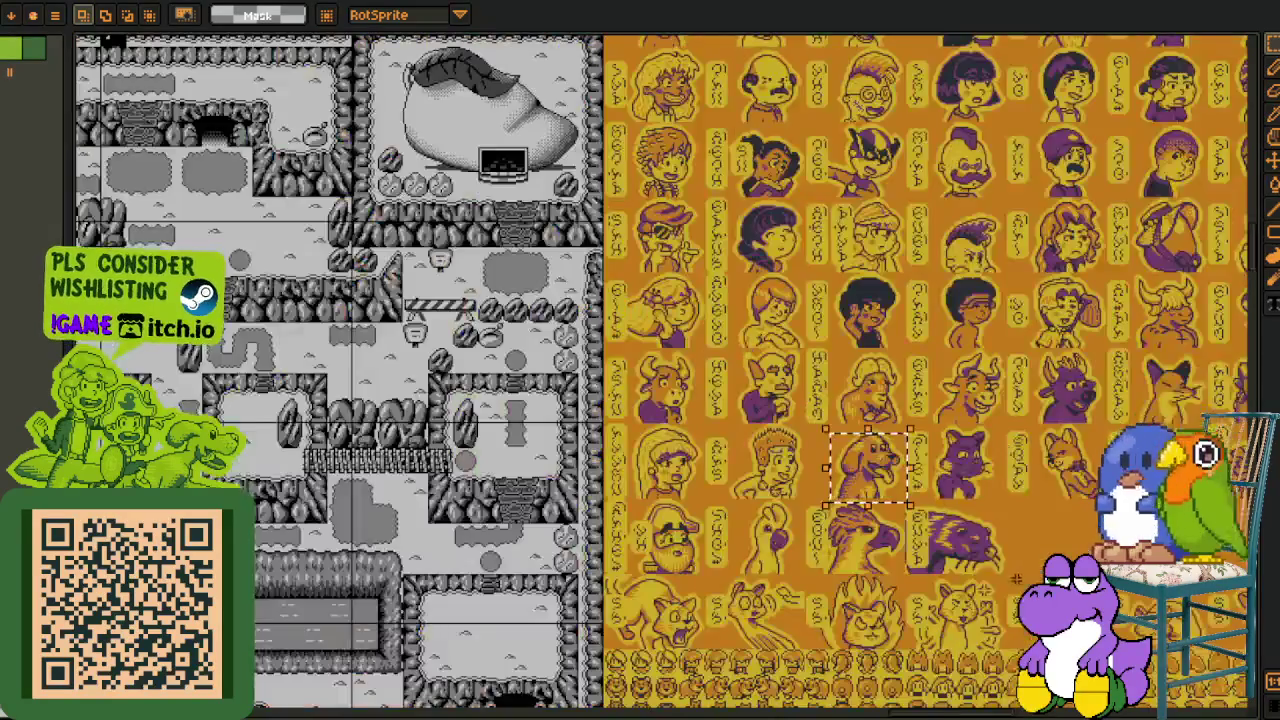
scroll(655, 455, "up", 2)
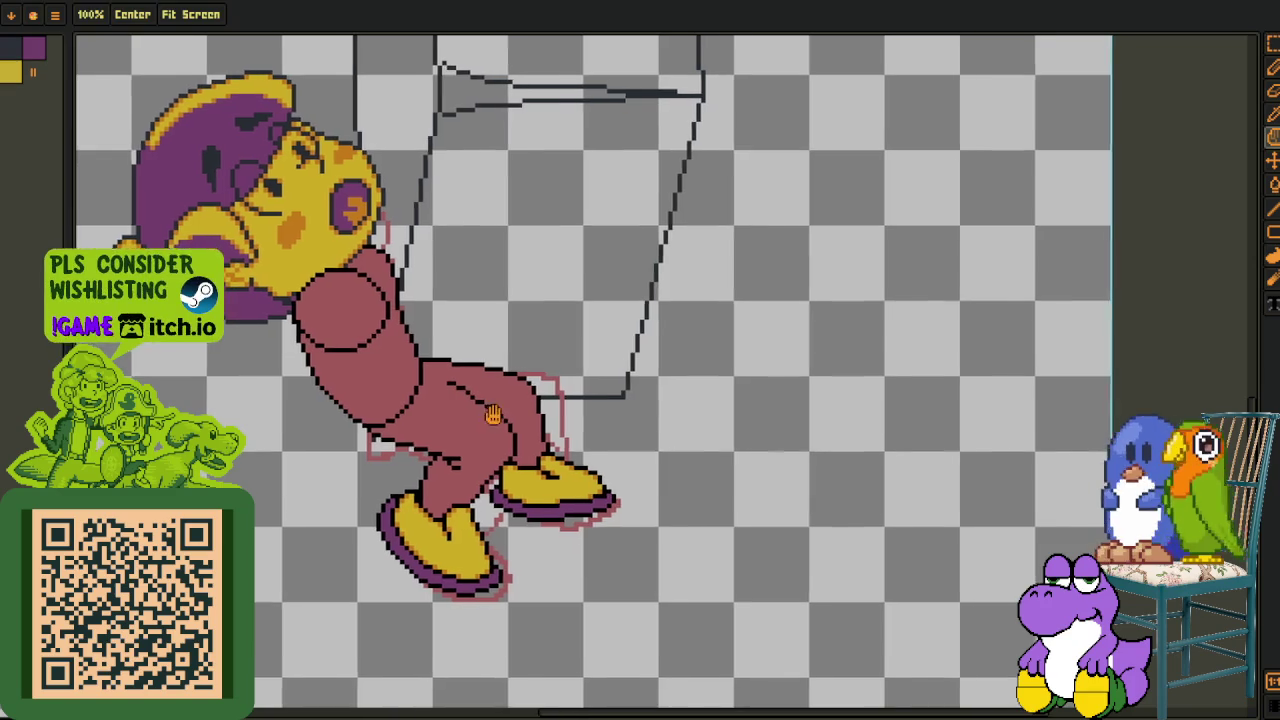
- Show the timeline and add an empty Layer 2 via New Layer in the layer menu
left_click_drag(527, 400, 507, 400)
scroll(378, 399, "down", 2)
scroll(378, 399, "up", 2)
scroll(378, 399, "up", 1)
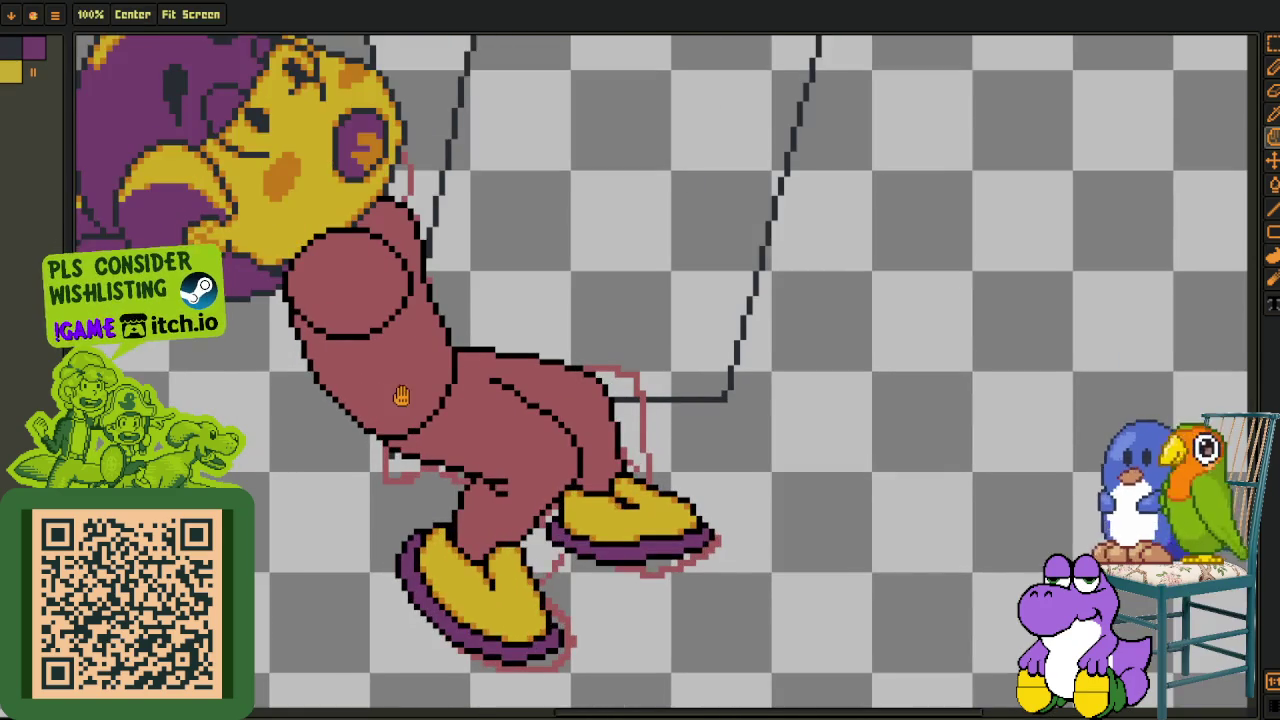
scroll(378, 399, "up", 1)
key("Tab")
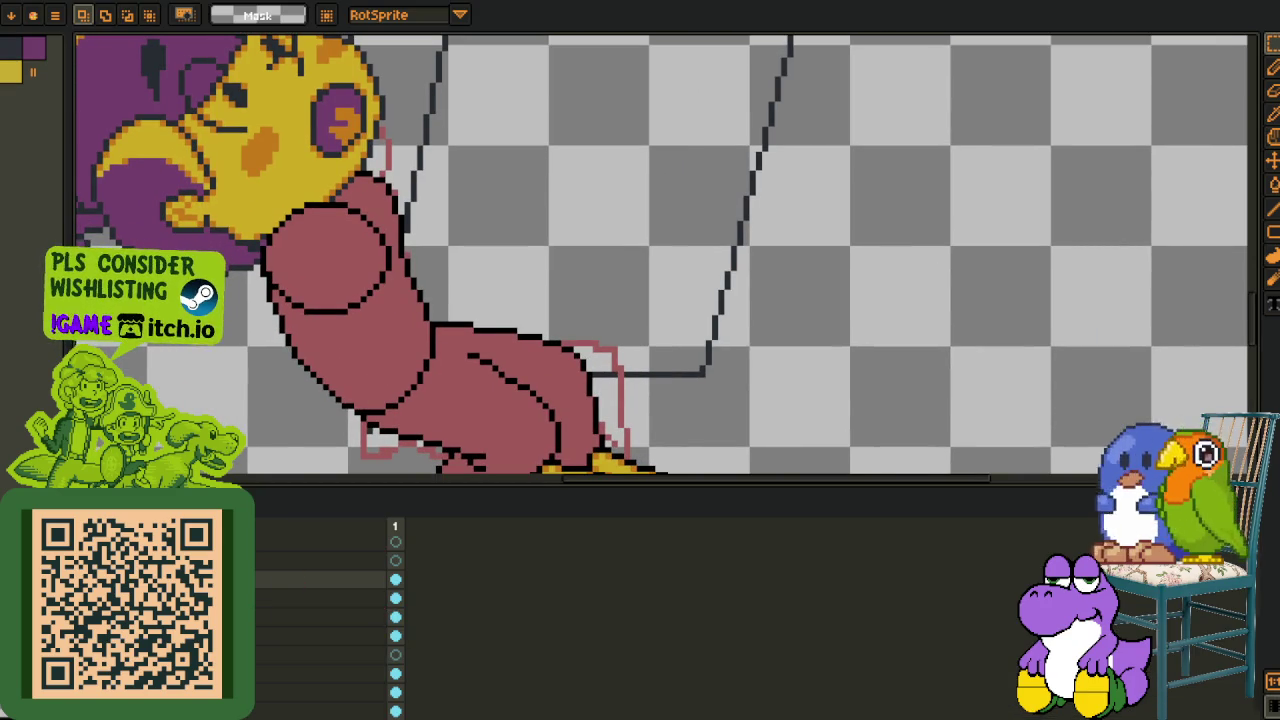
scroll(557, 260, "down", 2)
scroll(520, 300, "up", 1)
right_click(290, 585)
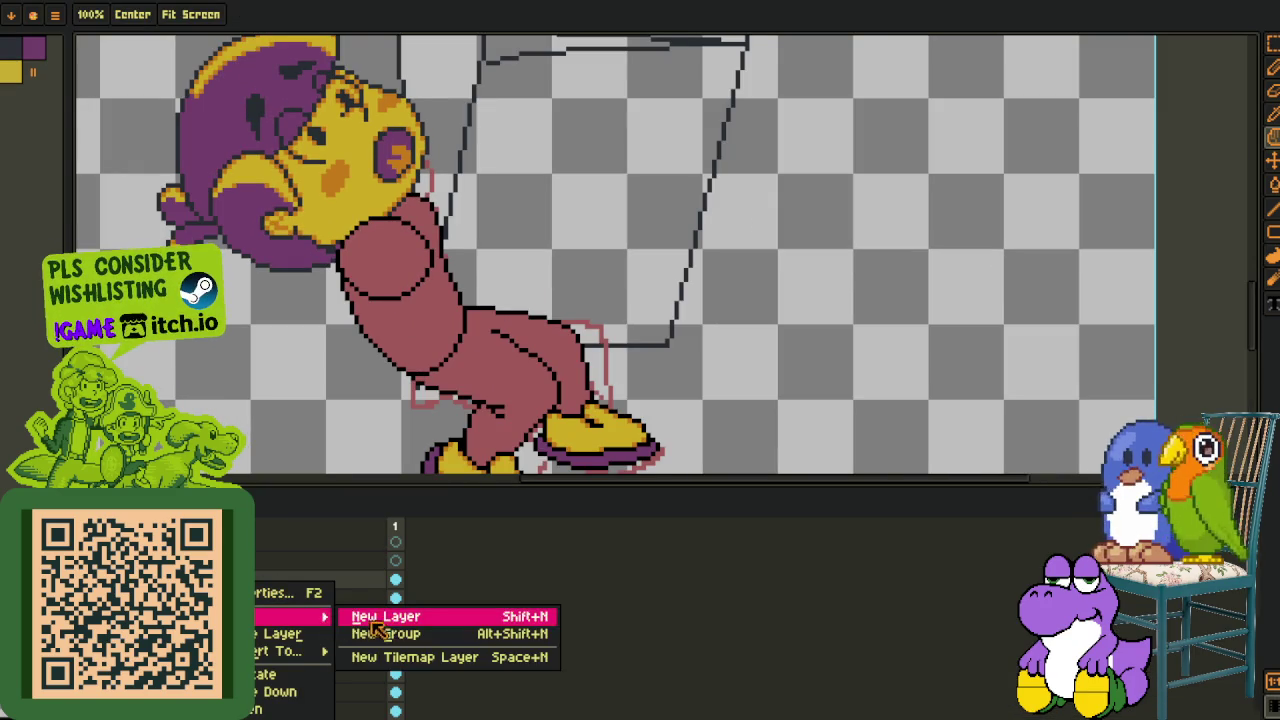
left_click(400, 614)
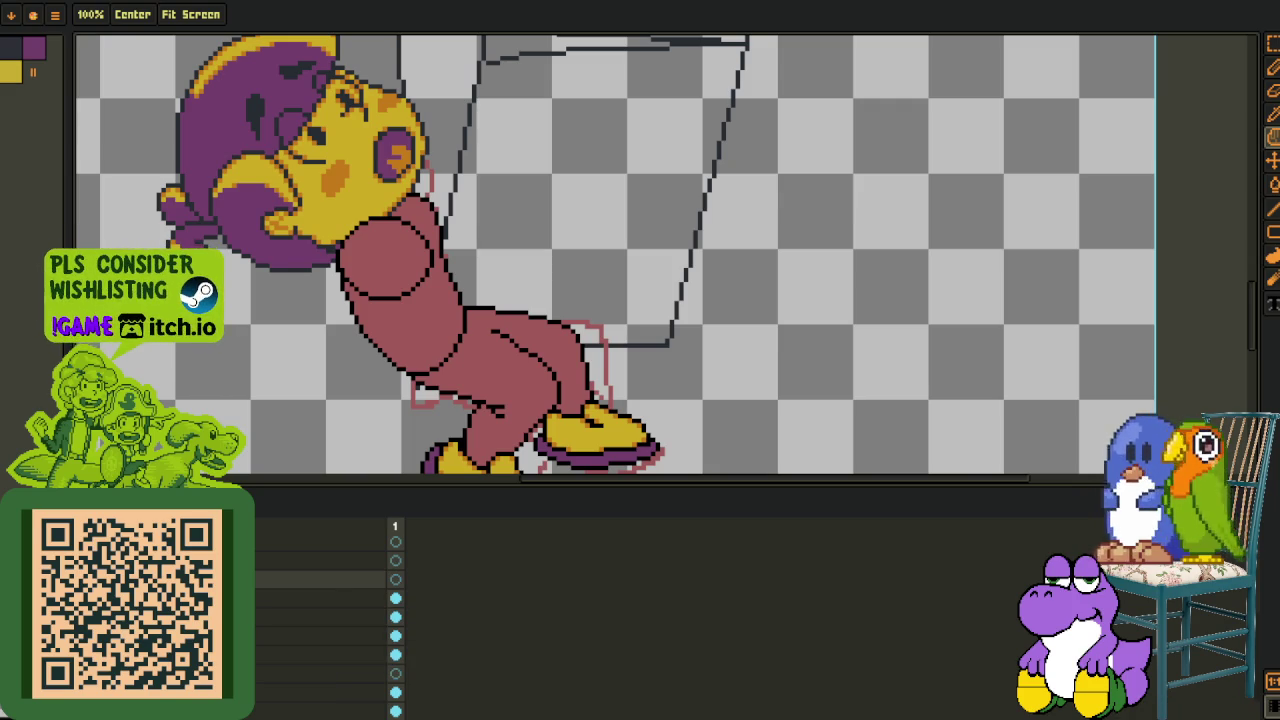
left_click_drag(422, 332, 408, 266)
- Hide the timeline and apply Sprite > Rotate Canvas > 90 CCW
left_click_drag(390, 337, 410, 320)
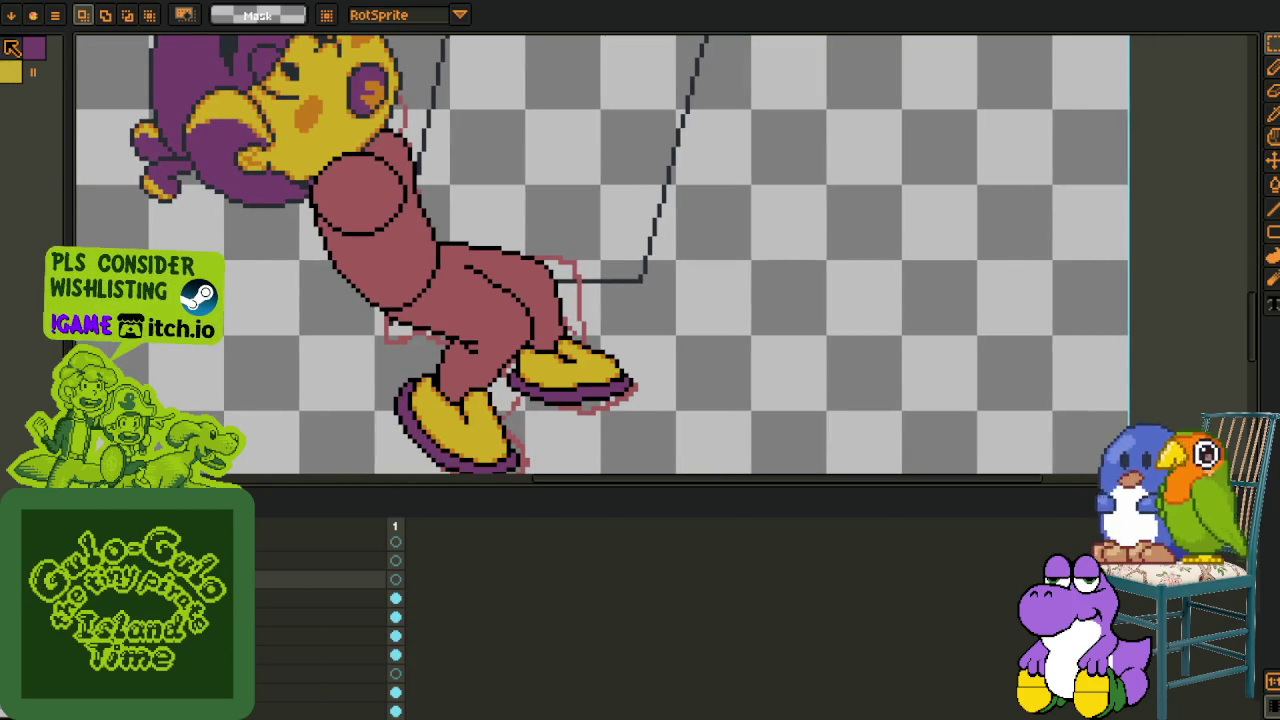
key("Tab")
scroll(443, 257, "up", 2)
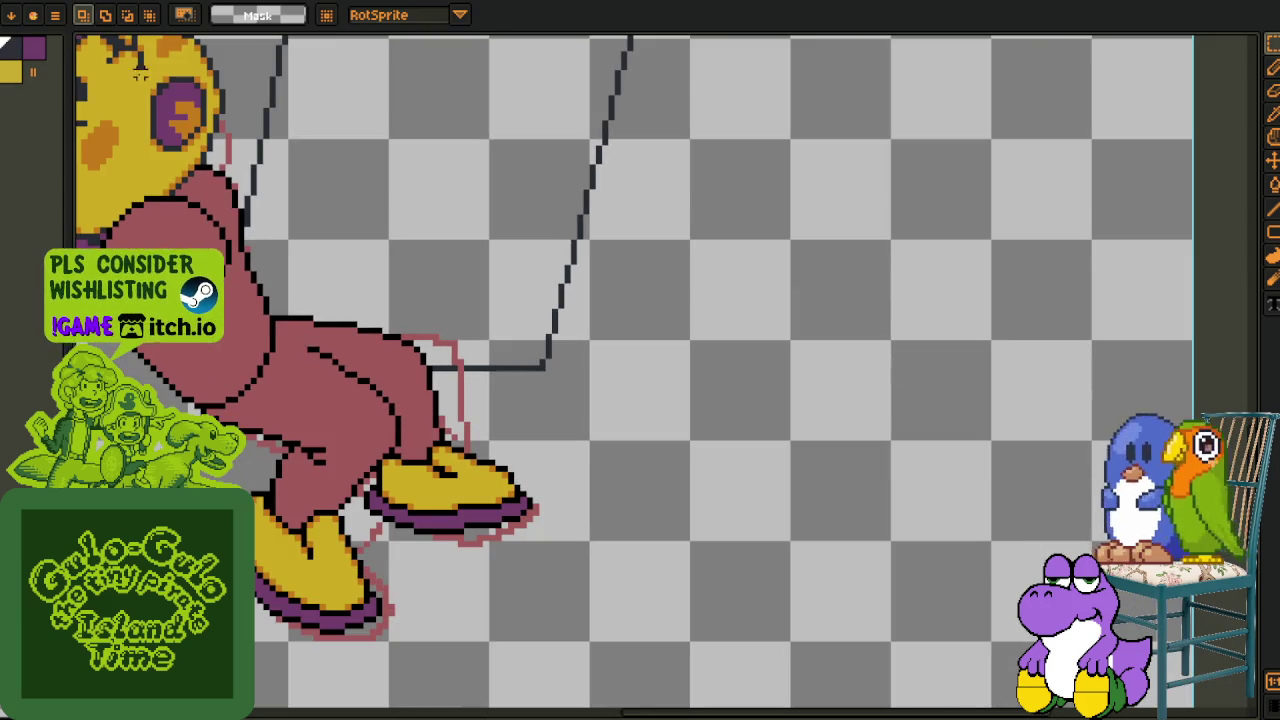
left_click(75, 2)
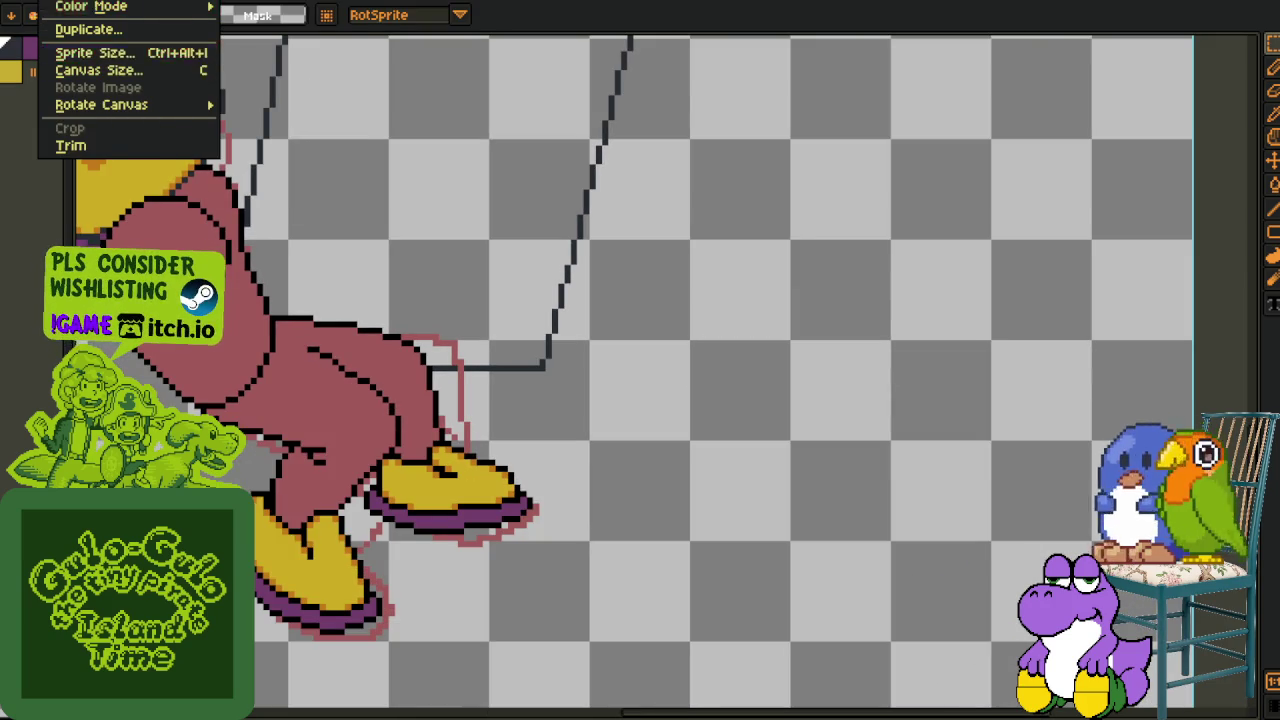
mouse_move(101, 105)
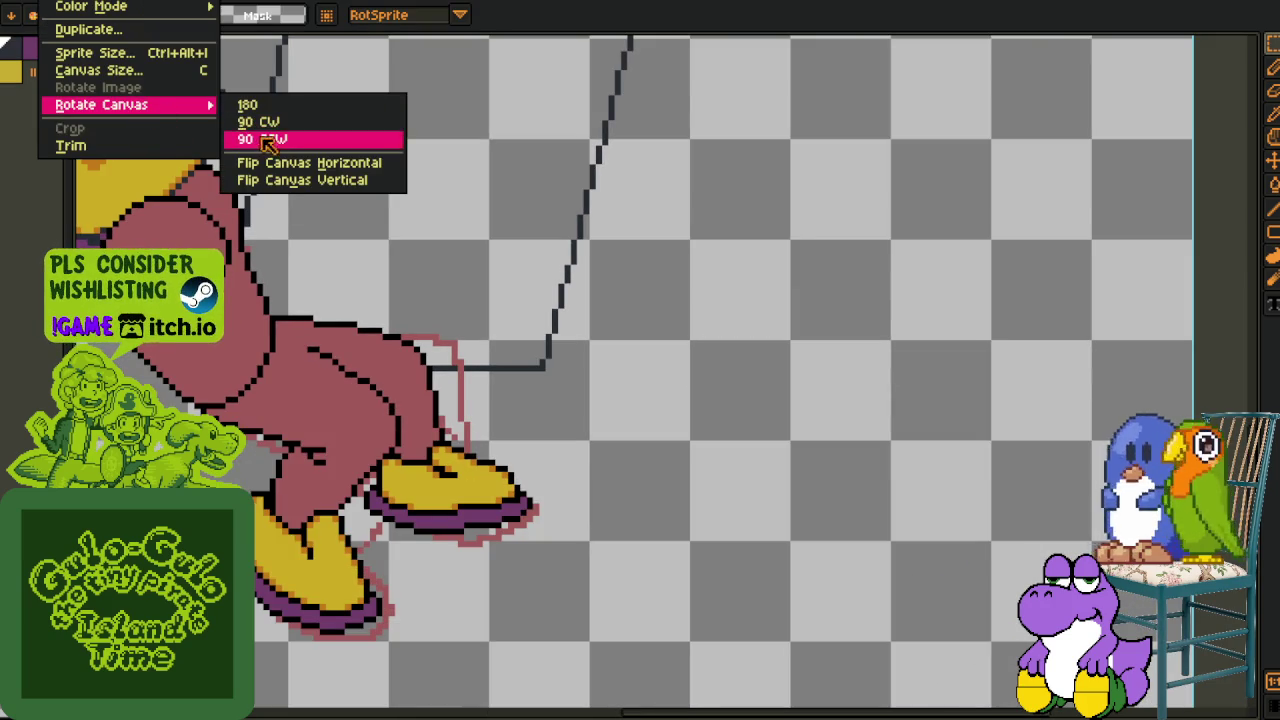
left_click(290, 160)
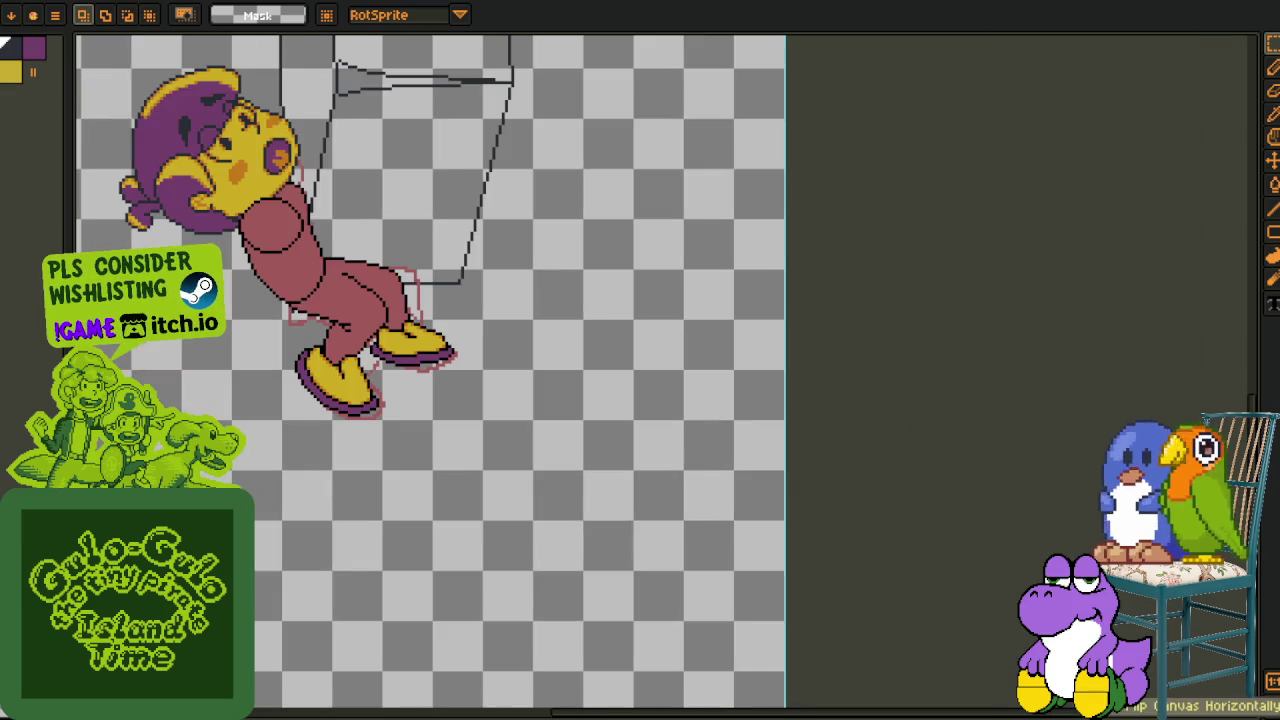
left_click(70, 2)
left_click(305, 145)
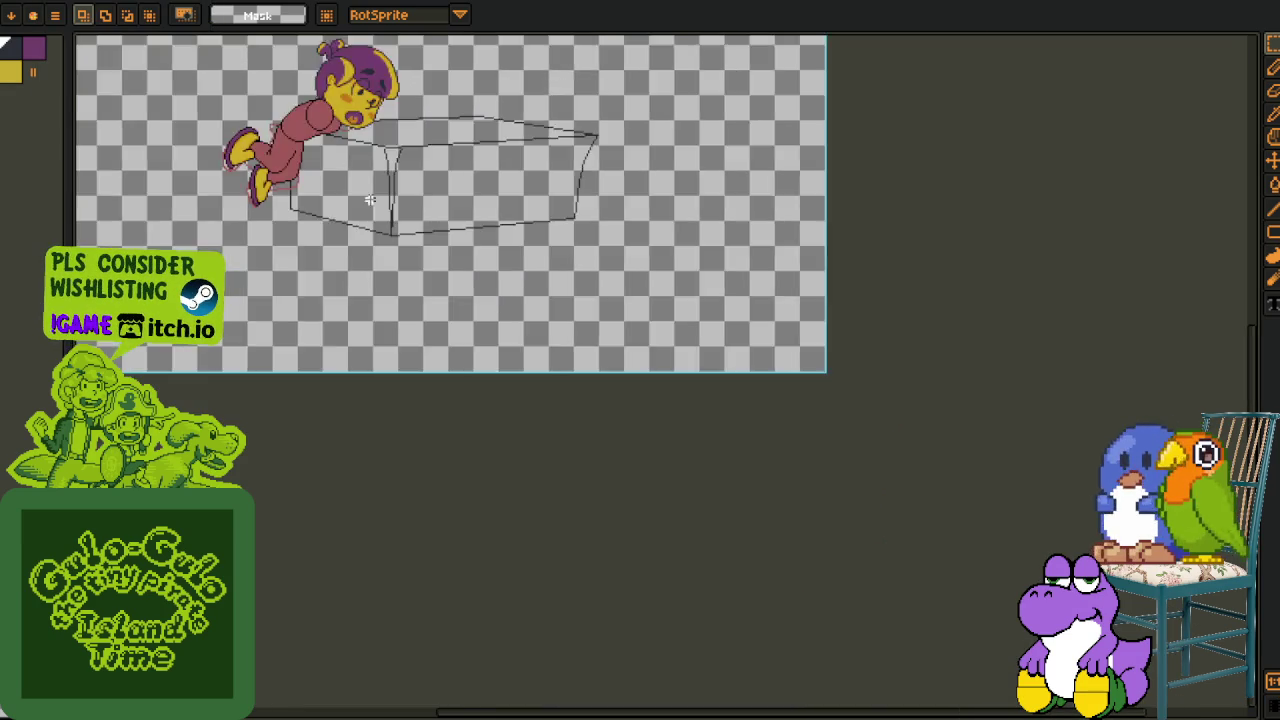
scroll(378, 252, "up", 2)
scroll(370, 256, "up", 2)
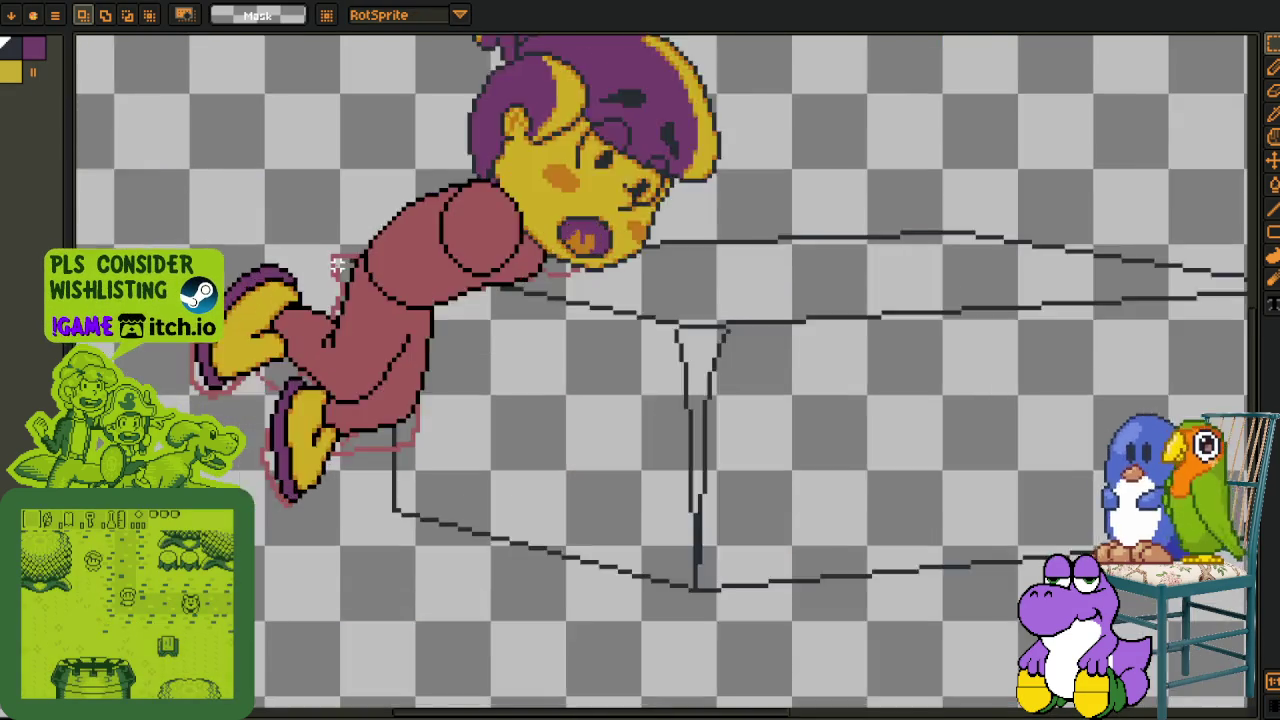
- Lasso and delete the stray pixels around the lower legs
scroll(366, 259, "up", 2)
key("b")
scroll(366, 259, "down", 1)
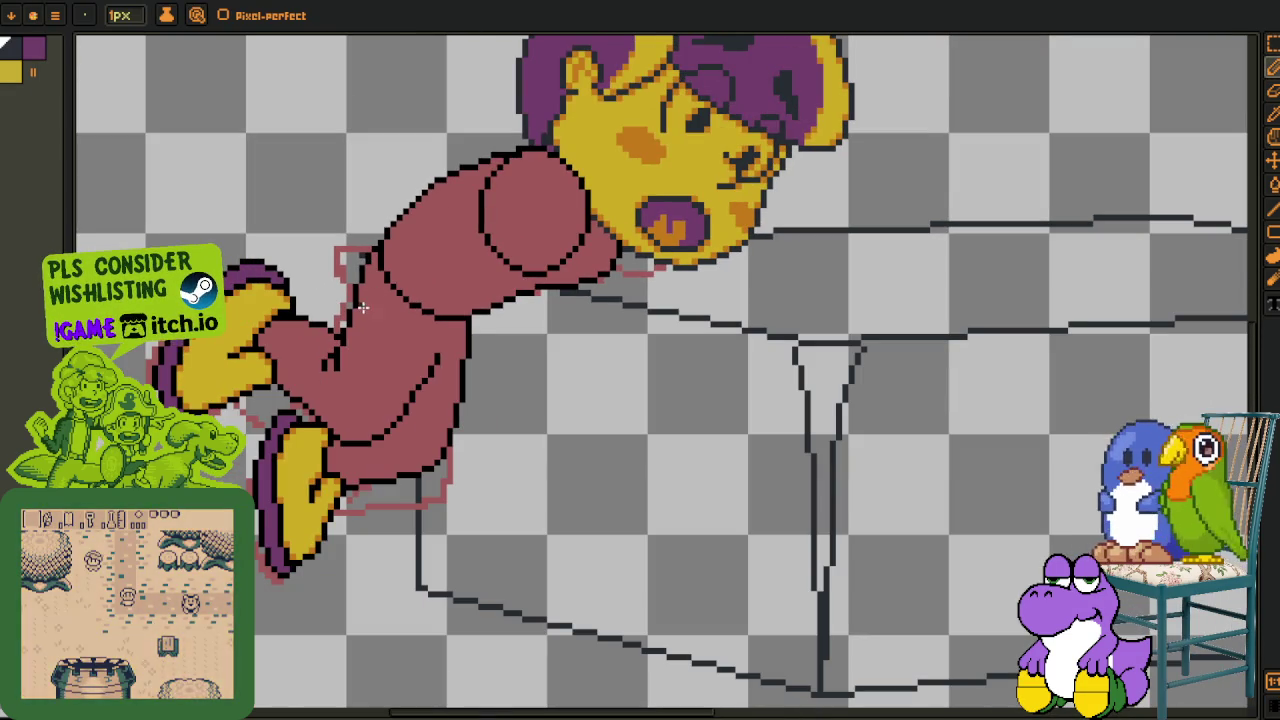
scroll(365, 310, "down", 1)
key("h")
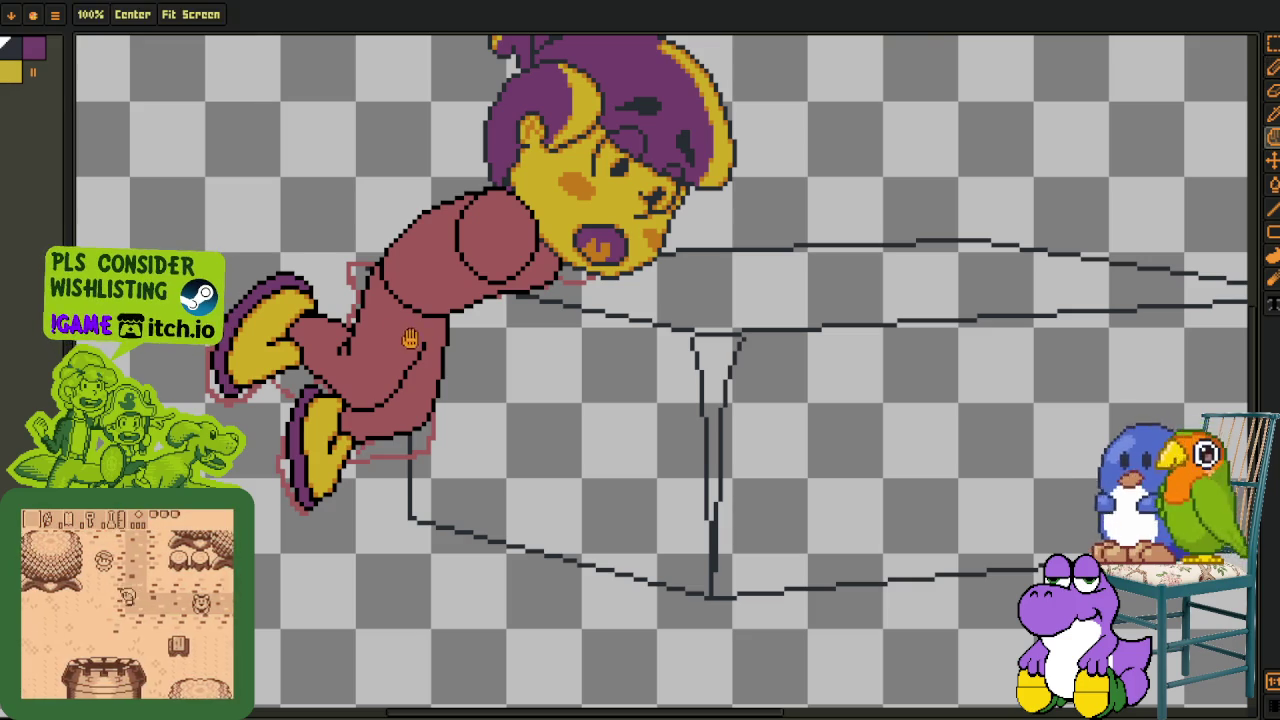
scroll(407, 337, "up", 1)
scroll(405, 380, "up", 1)
scroll(403, 409, "up", 1)
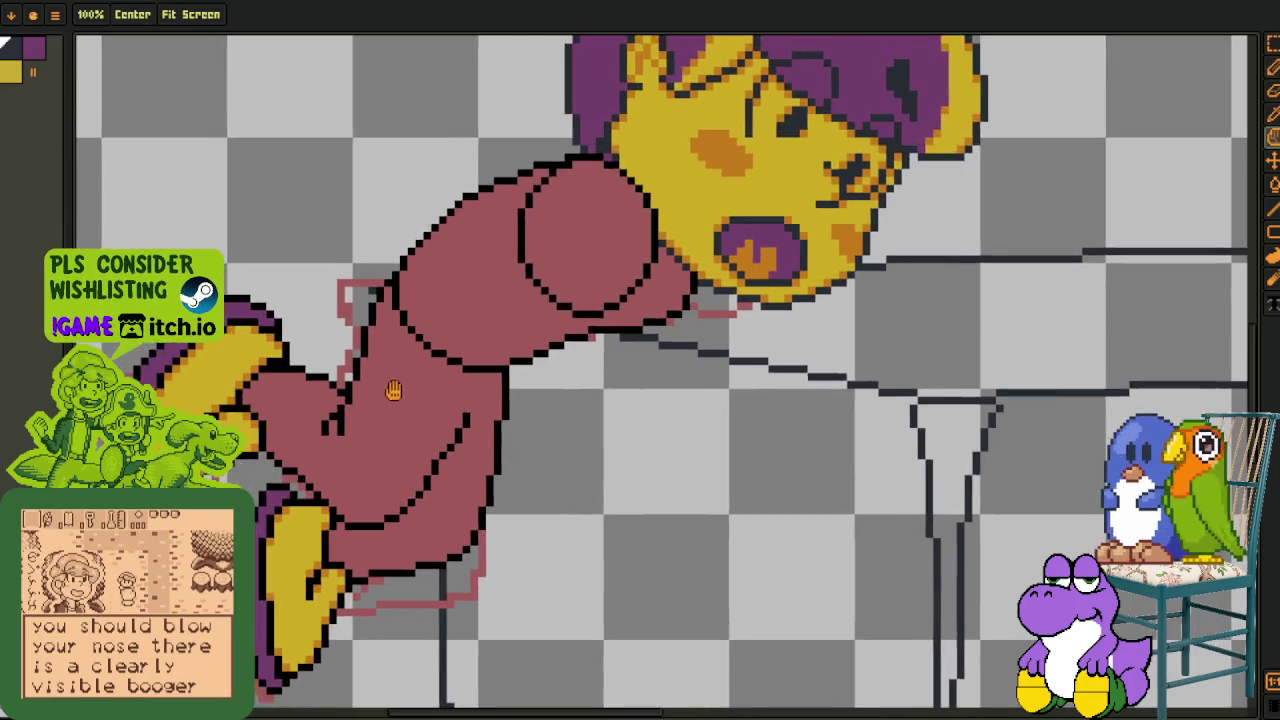
scroll(403, 409, "up", 2)
scroll(409, 310, "down", 2)
scroll(409, 310, "up", 1)
key("Tab")
key("b")
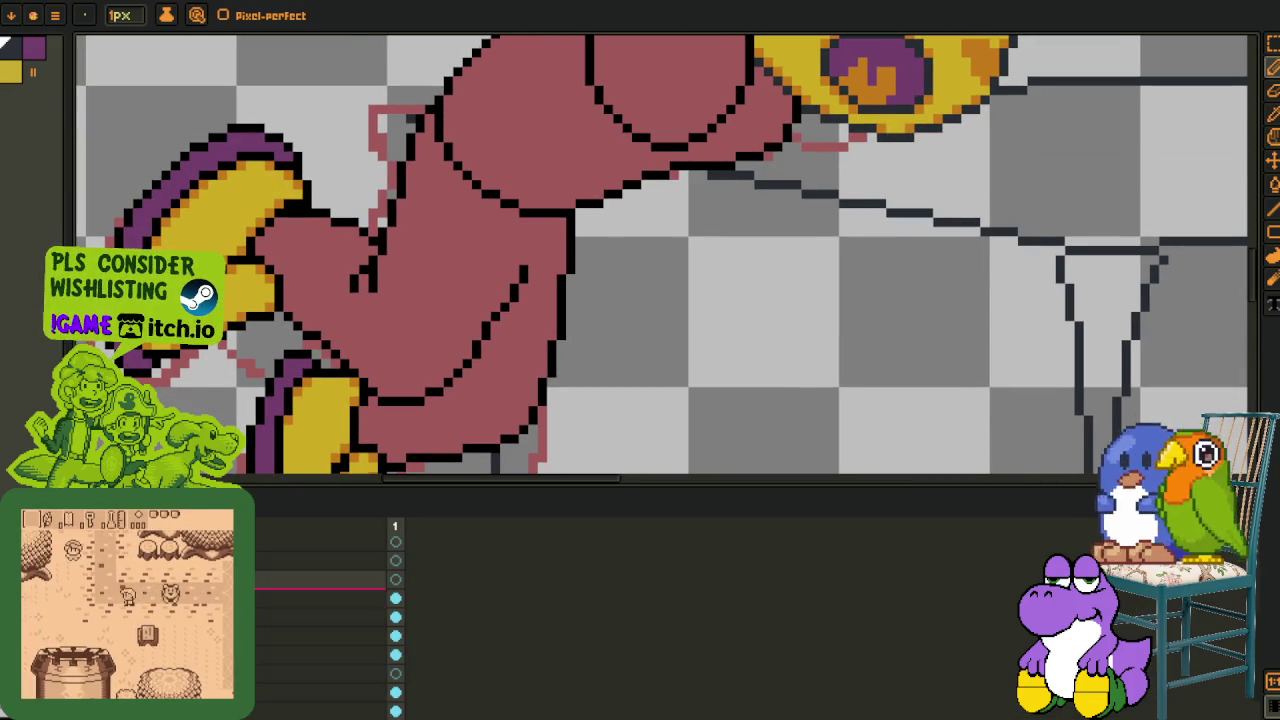
key("Tab")
key("o")
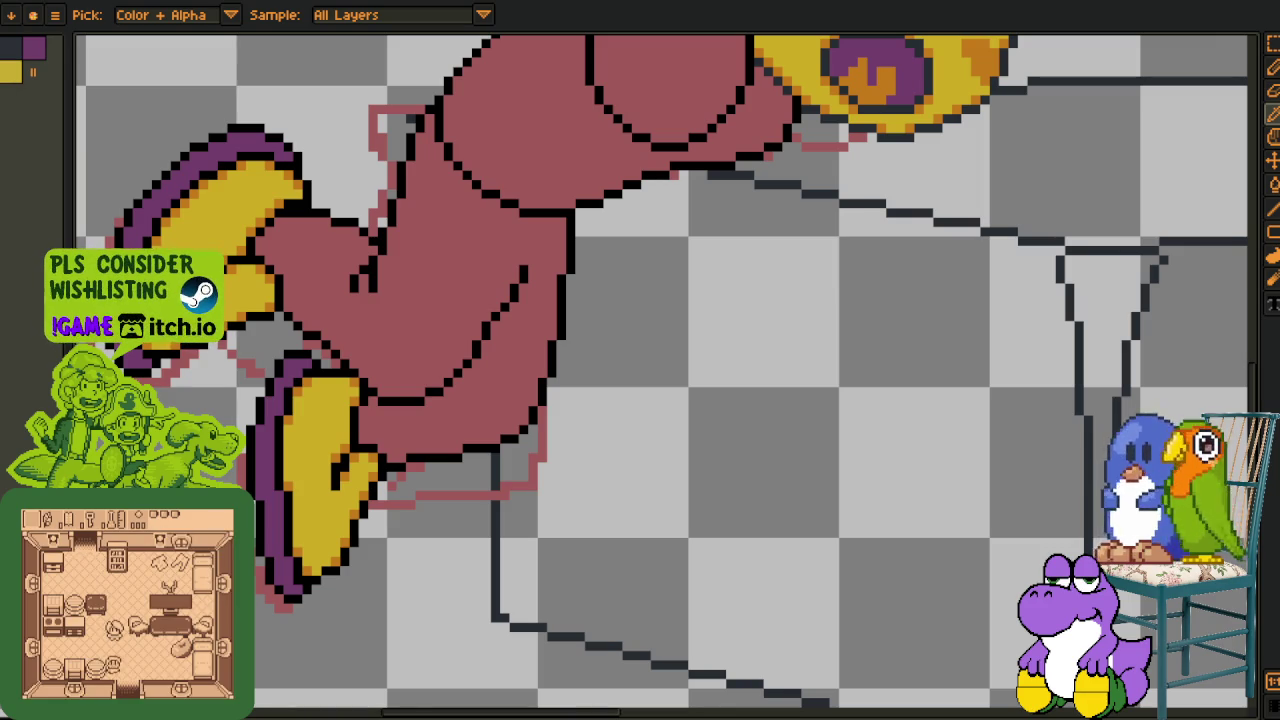
mouse_move(495, 362)
left_mouse_down()
mouse_move(550, 348)
mouse_move(493, 402)
left_mouse_up()
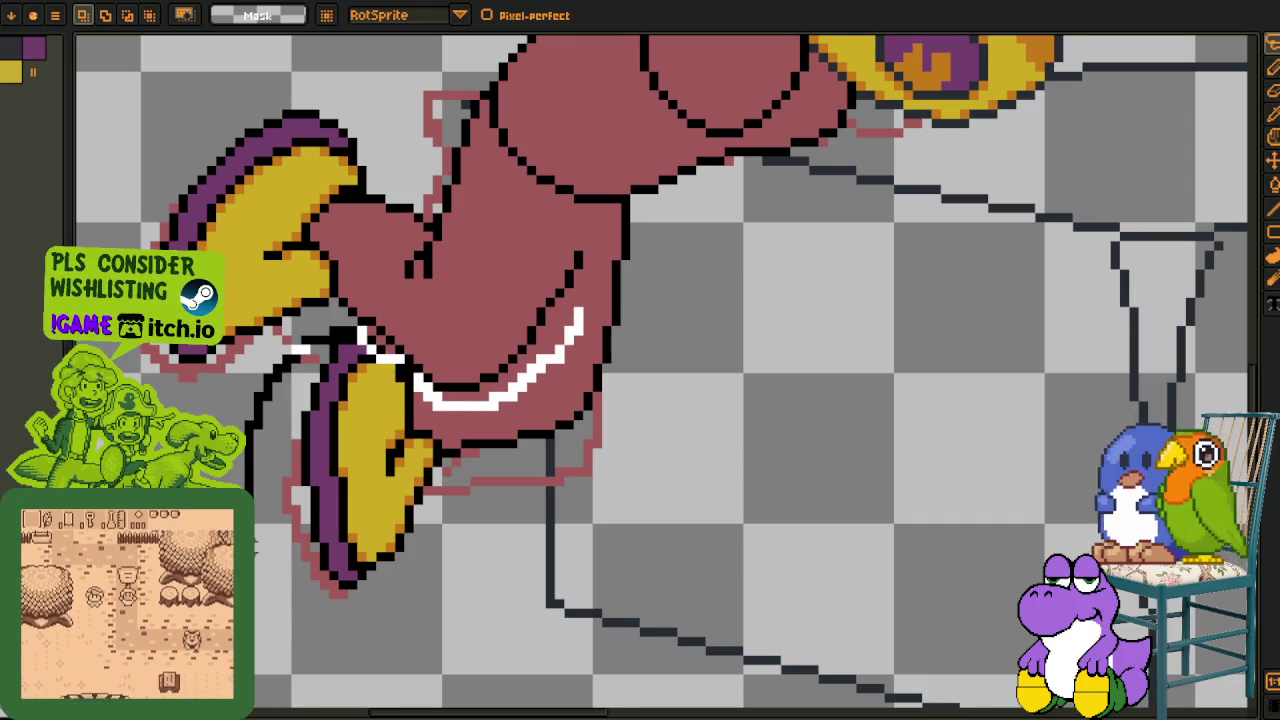
left_click_drag(350, 333, 612, 335)
key("Delete")
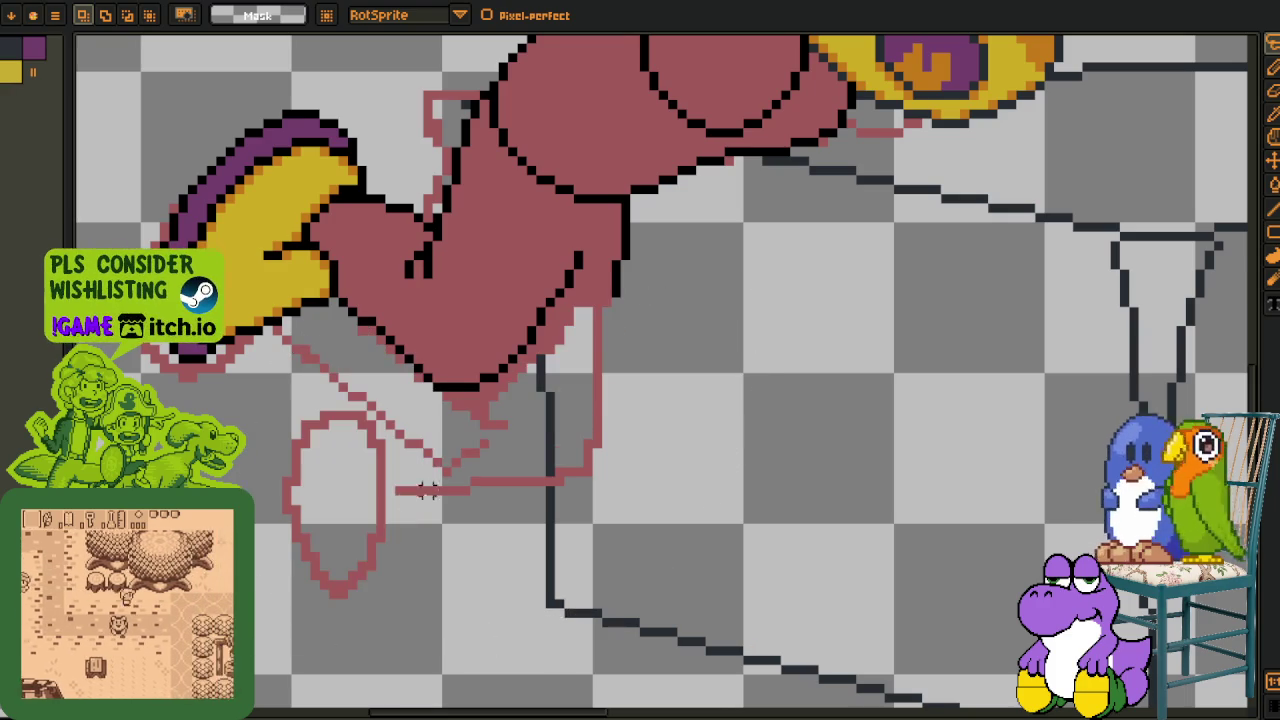
key("Tab")
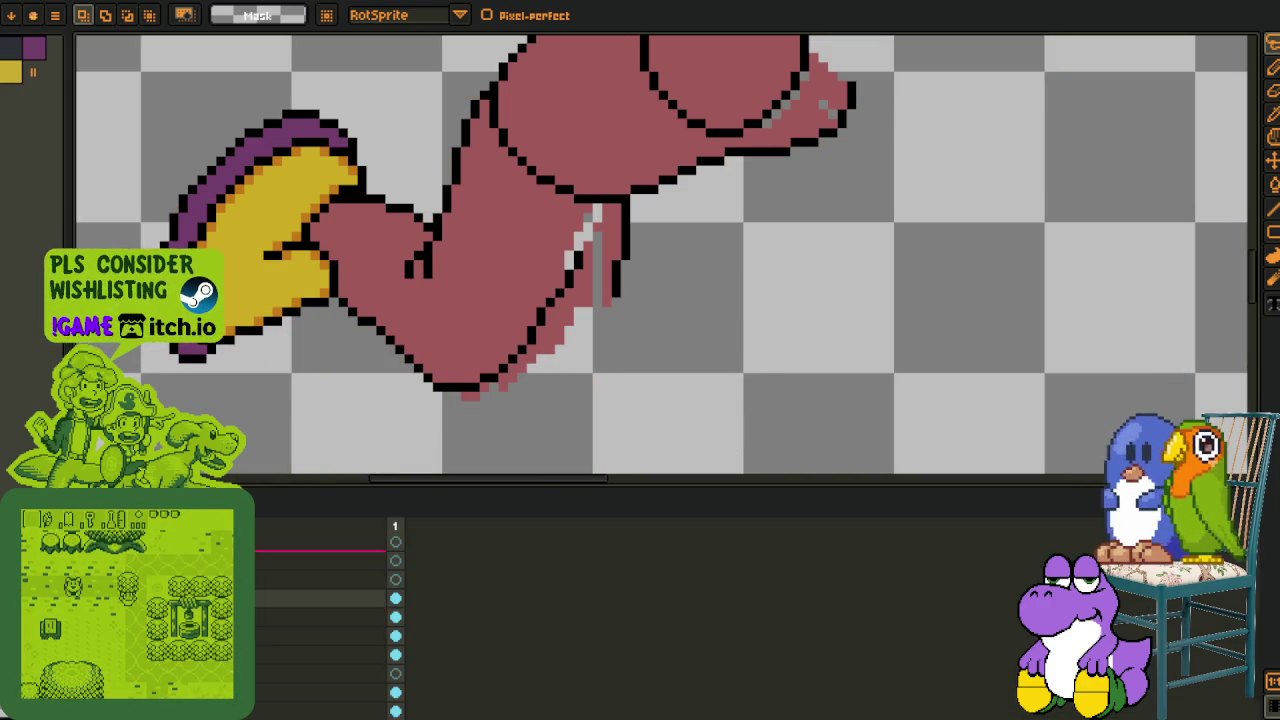
- Fill the light gaps and stray grey pixels in the legs with mauve, undoing a background flood
scroll(287, 348, "up", 1)
scroll(514, 300, "up", 1)
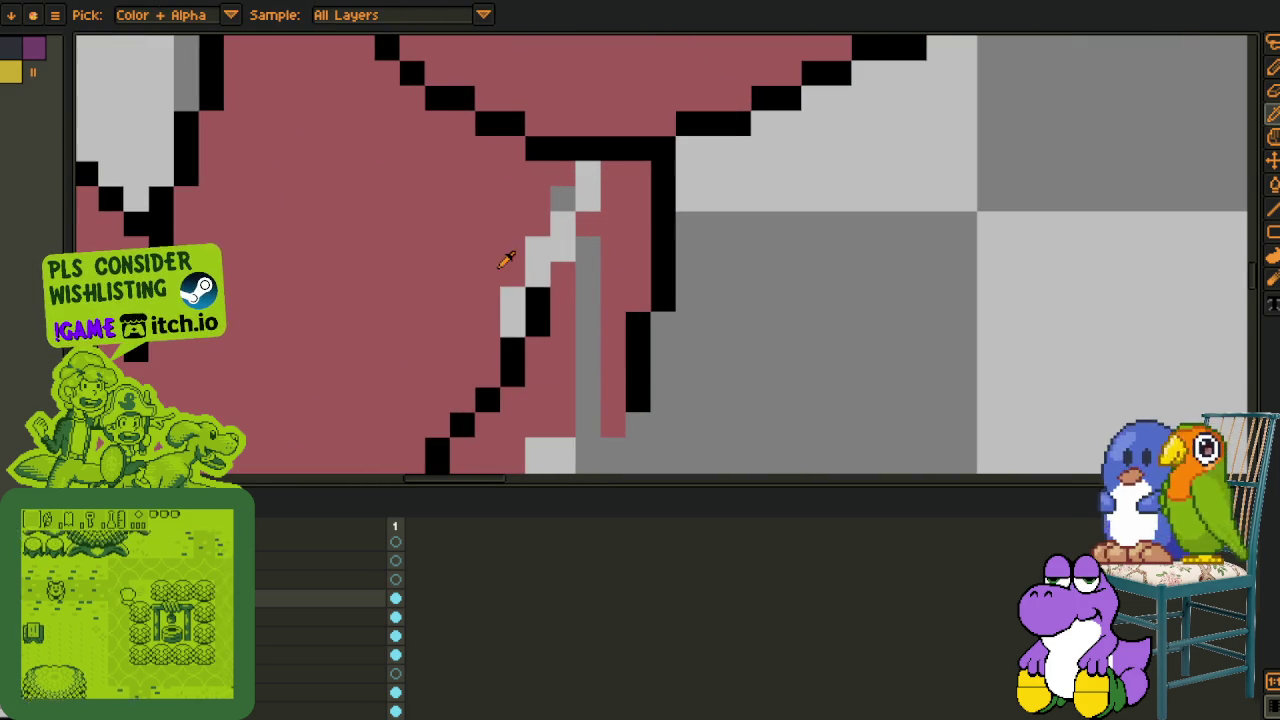
key("g")
left_click(560, 225)
key("ctrl+z")
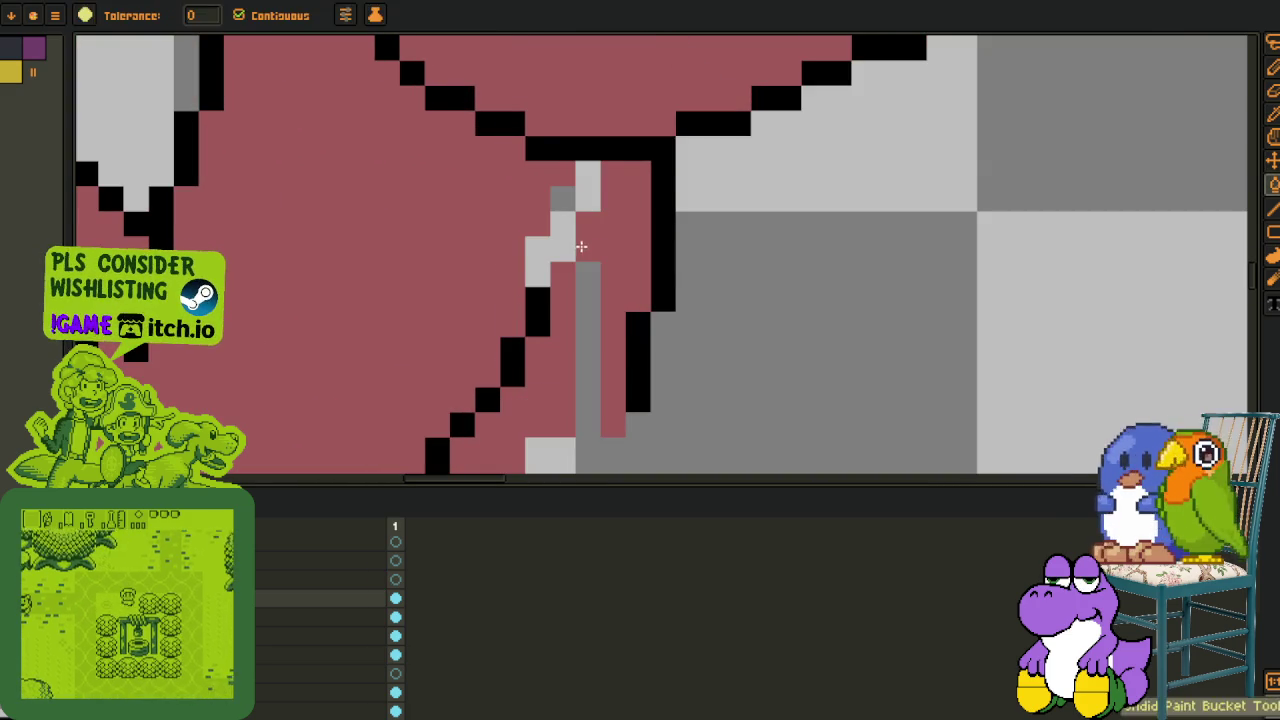
key("b")
left_click(562, 198)
key("g")
left_click(536, 252)
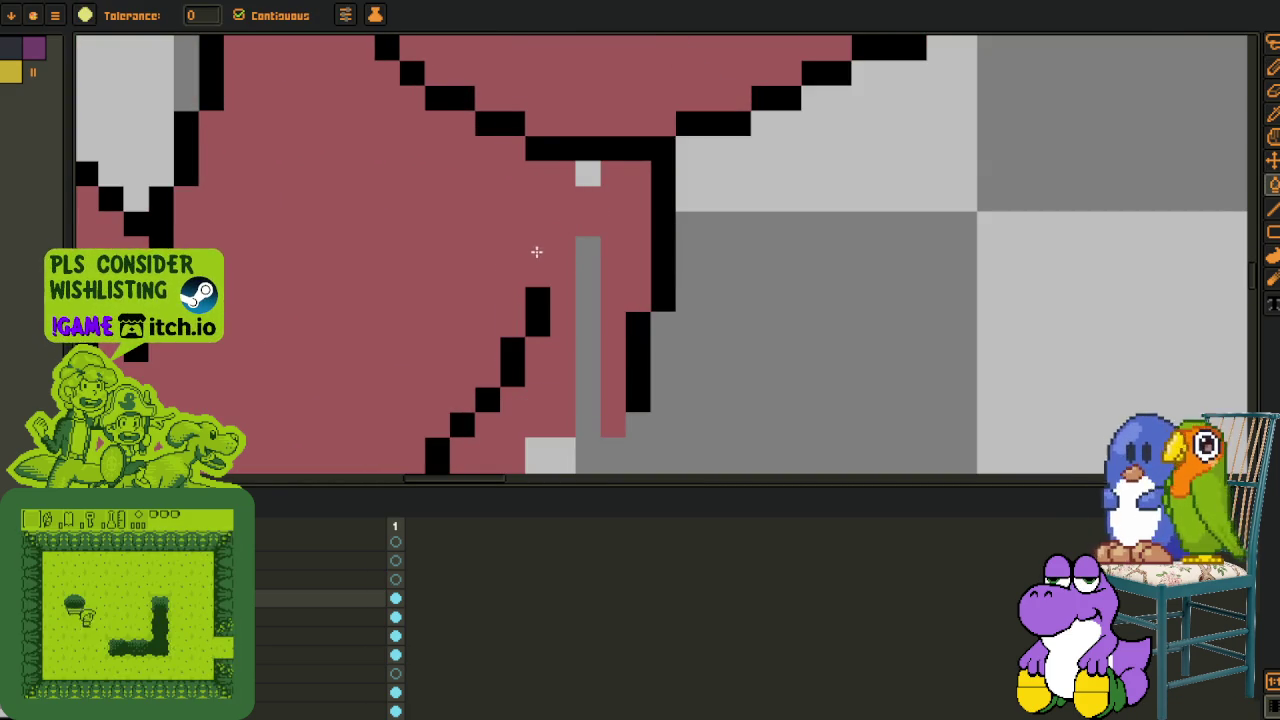
left_click(574, 180)
- Fill the remaining grey edge pixels and the grey gap strip with mauve
scroll(573, 184, "down", 2)
scroll(560, 315, "up", 2)
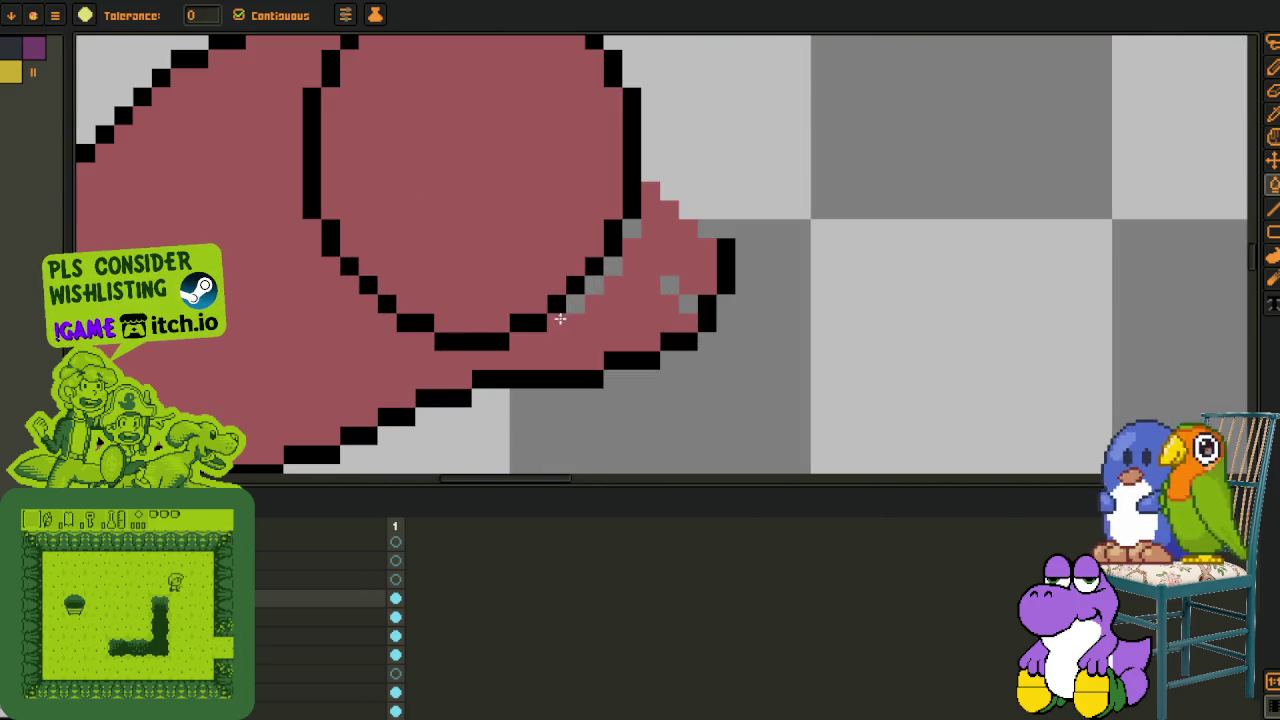
left_click(632, 230)
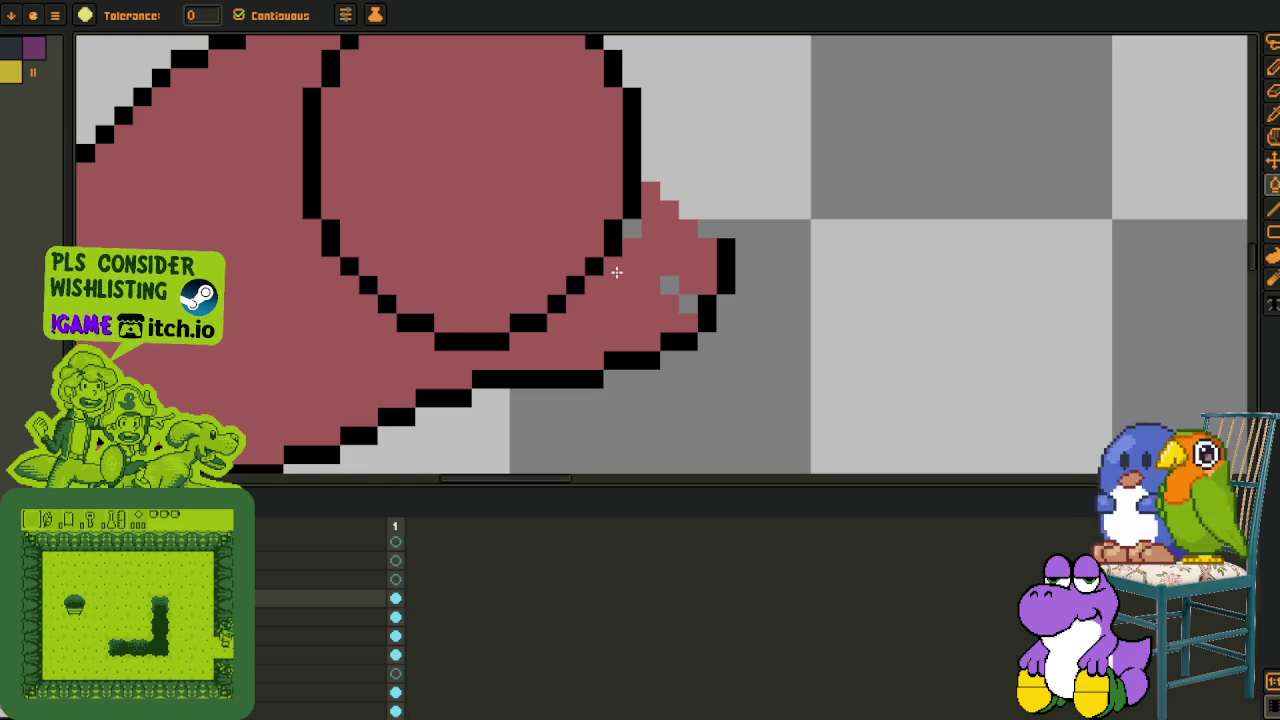
left_click(668, 285)
left_click(688, 303)
scroll(668, 296, "down", 2)
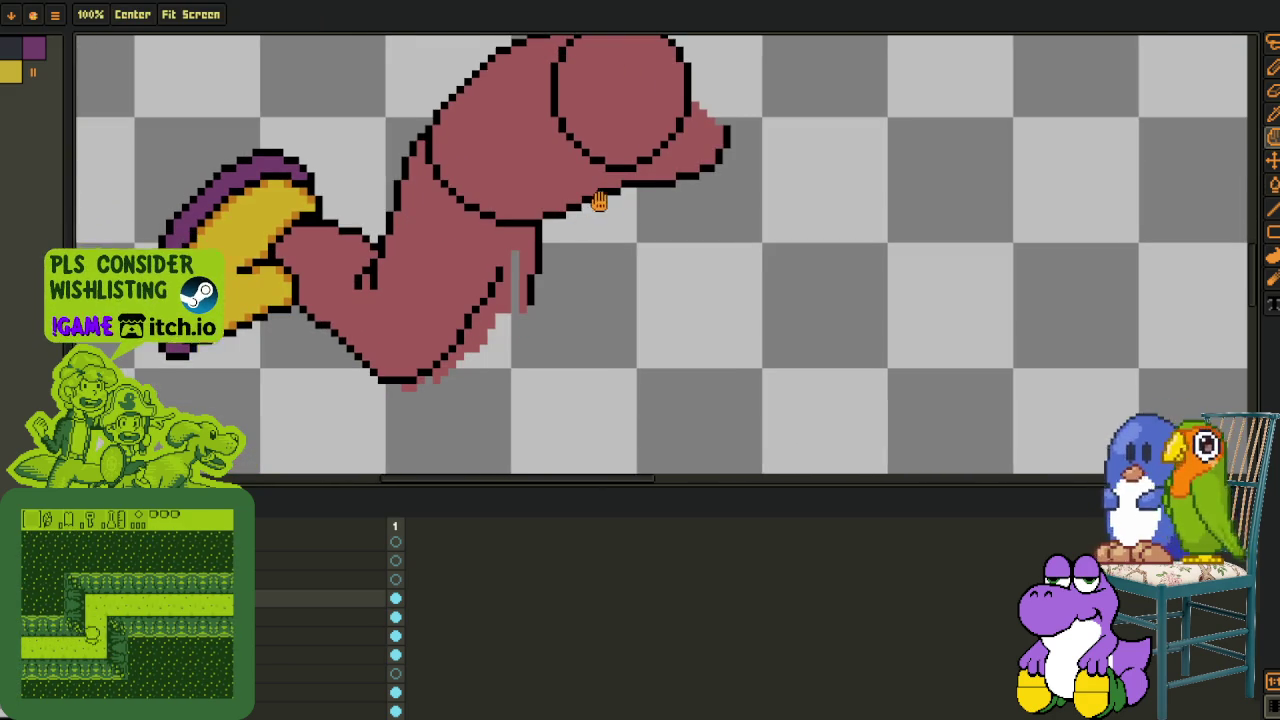
scroll(513, 300, "up", 1)
scroll(513, 302, "up", 1)
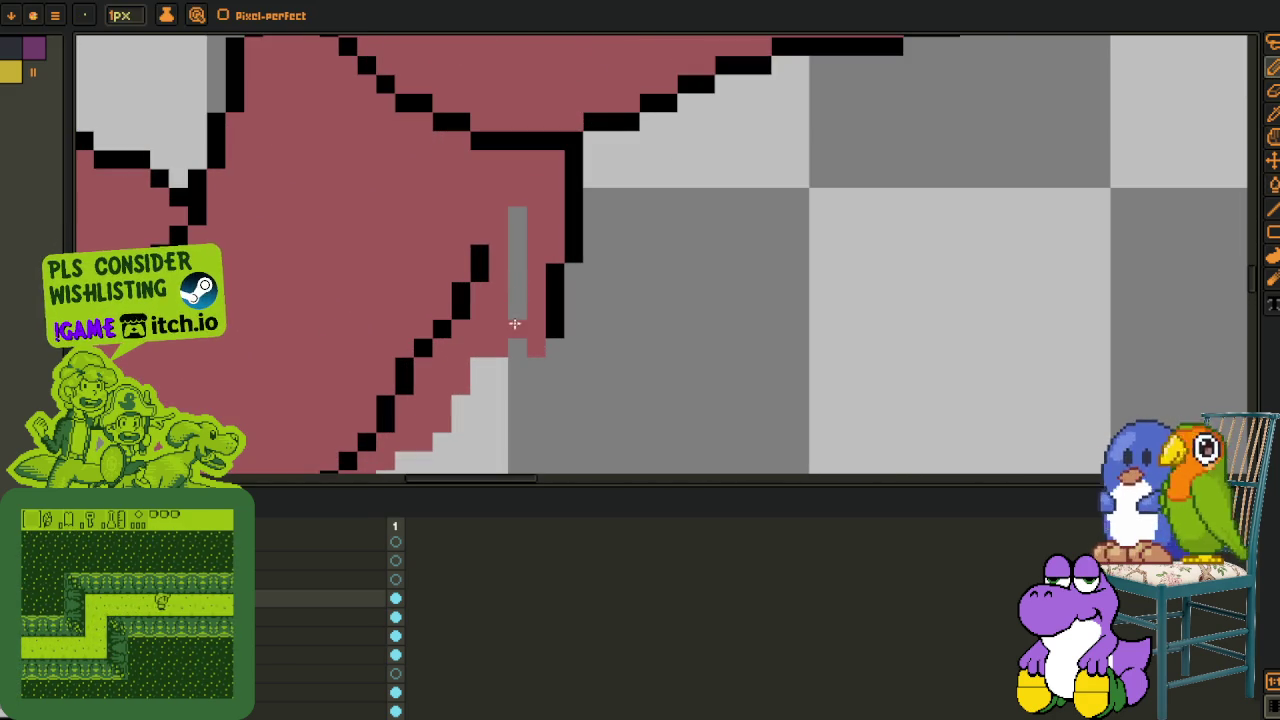
left_click(513, 300)
left_click(511, 220)
scroll(511, 217, "down", 2)
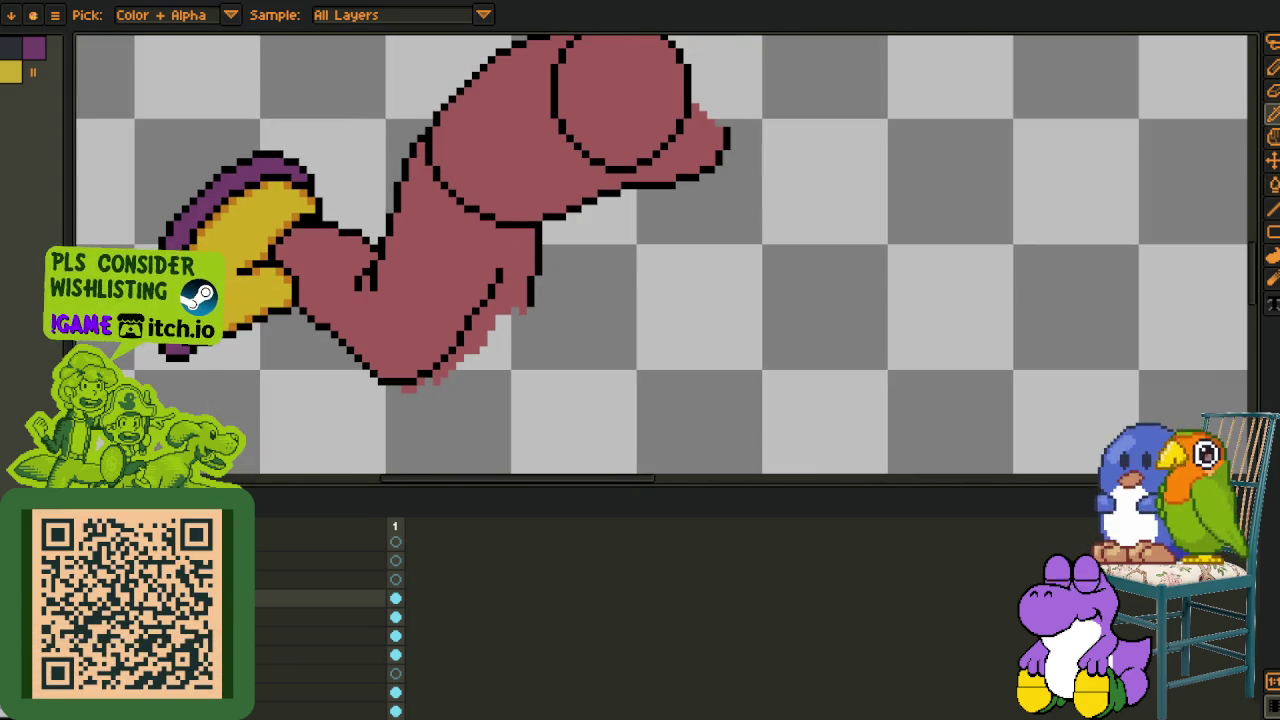
- Paste and commit a copy of the purple-and-yellow shoe
key("ctrl+v")
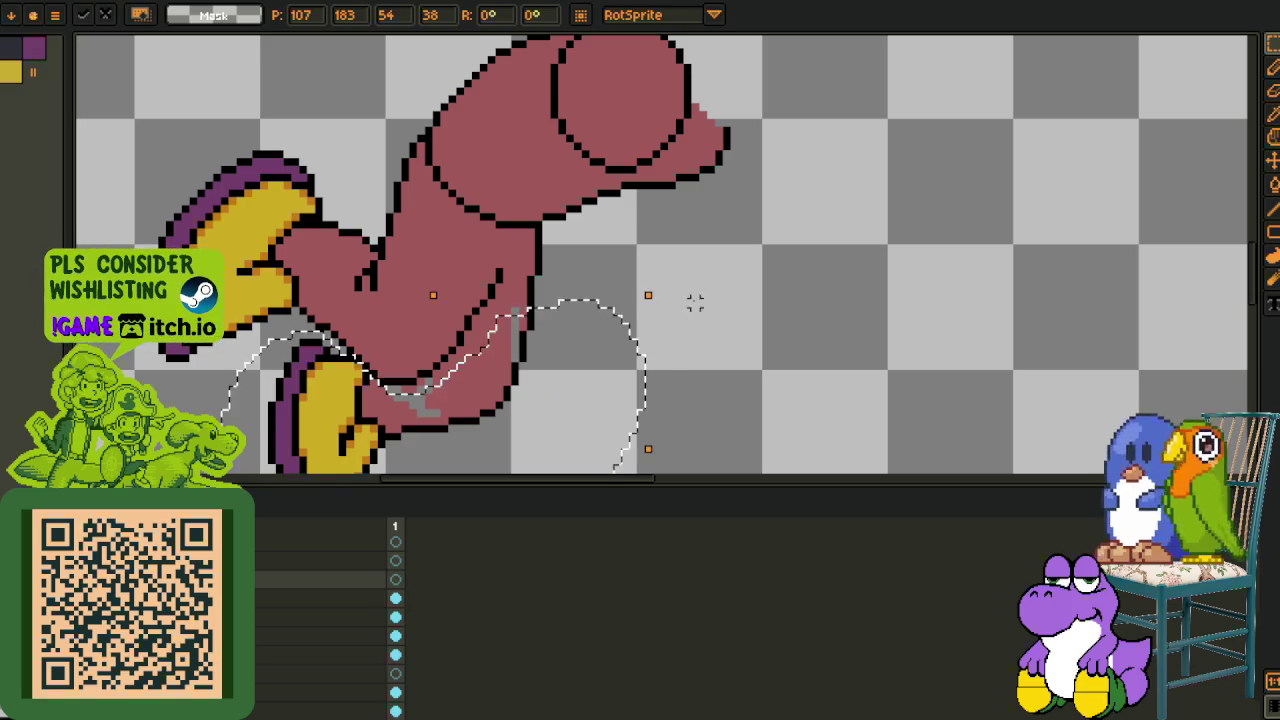
key("Return")
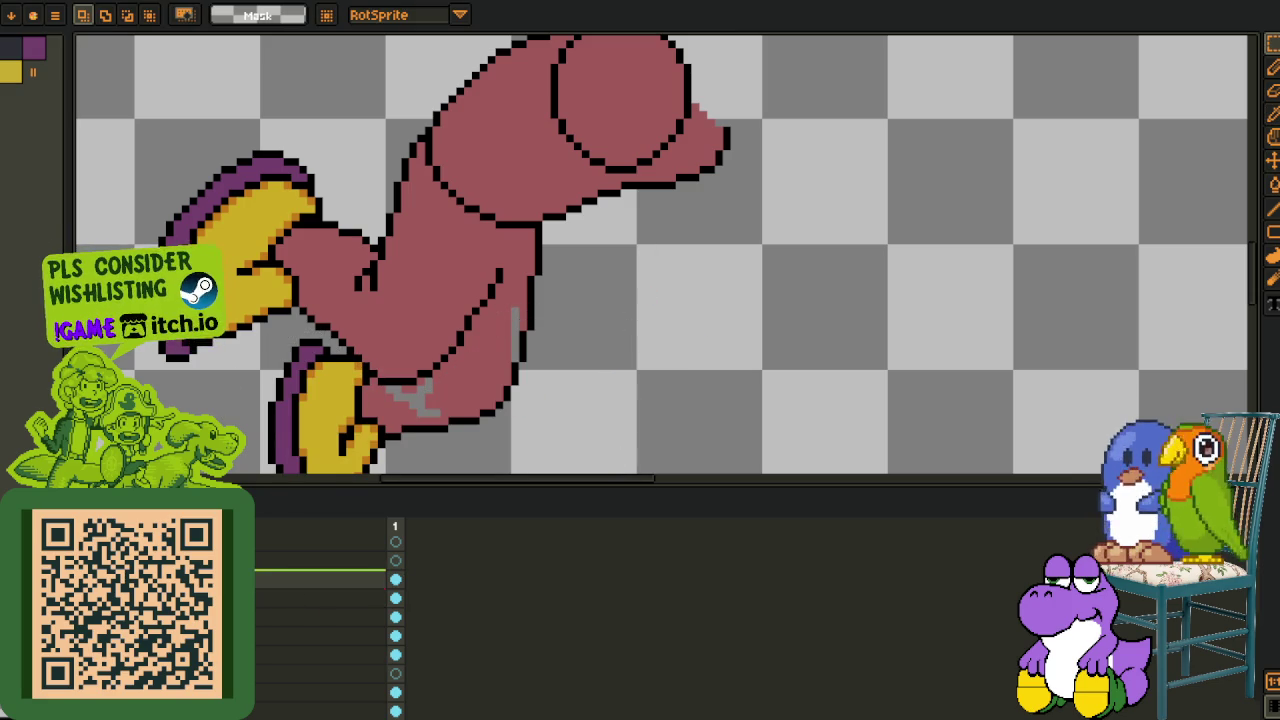
scroll(498, 398, "up", 1)
key("i")
key("g")
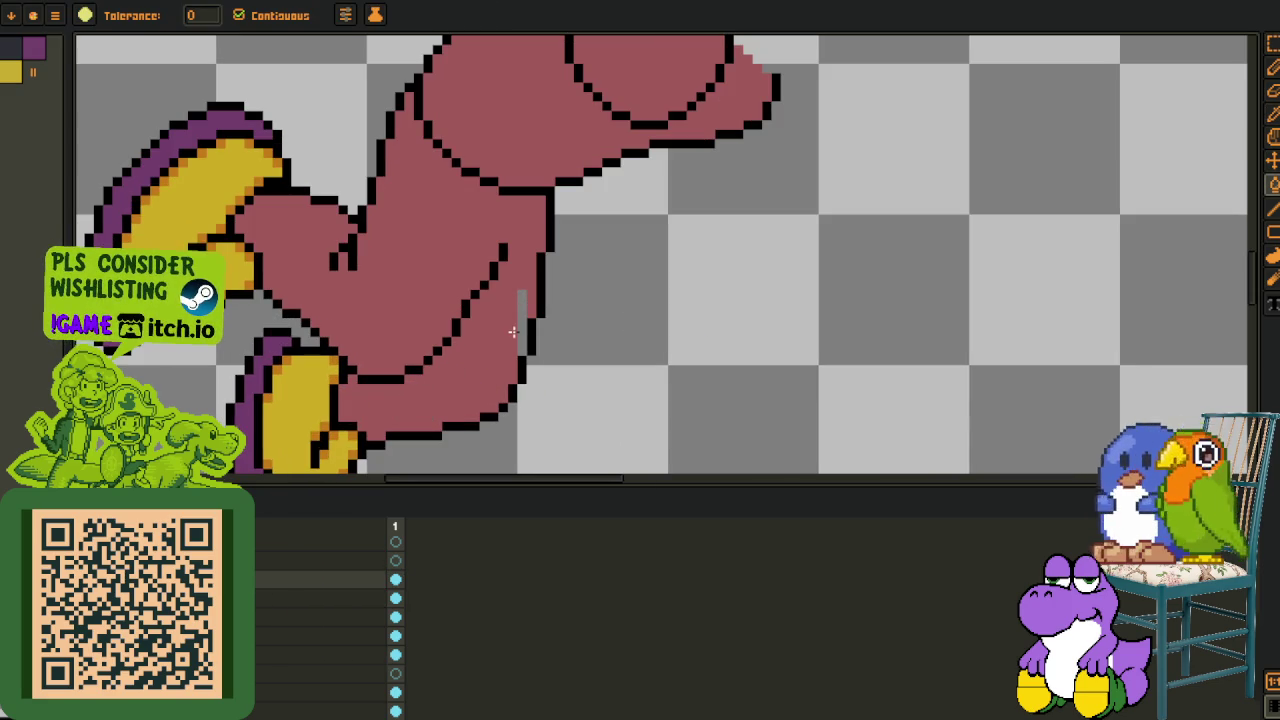
key("i")
scroll(577, 303, "down", 1)
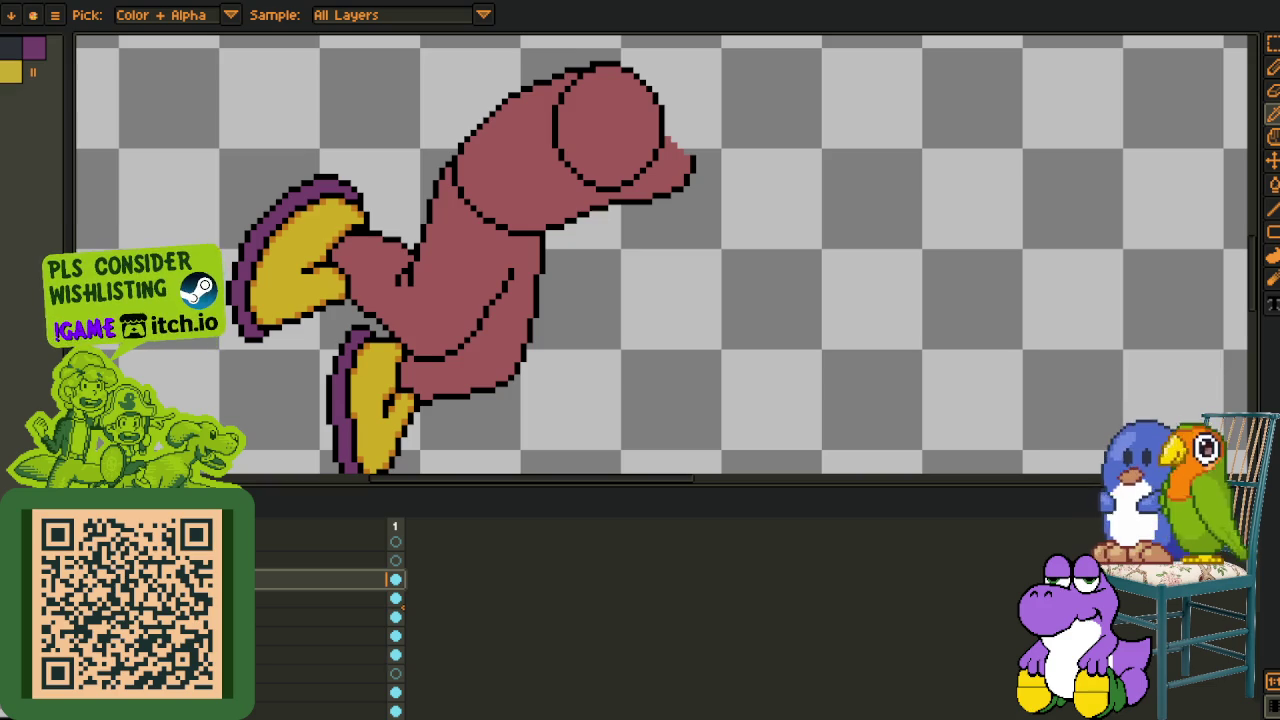
- Loop a selection around the legs and shoes on the lower layer and reposition them
left_click(320, 598)
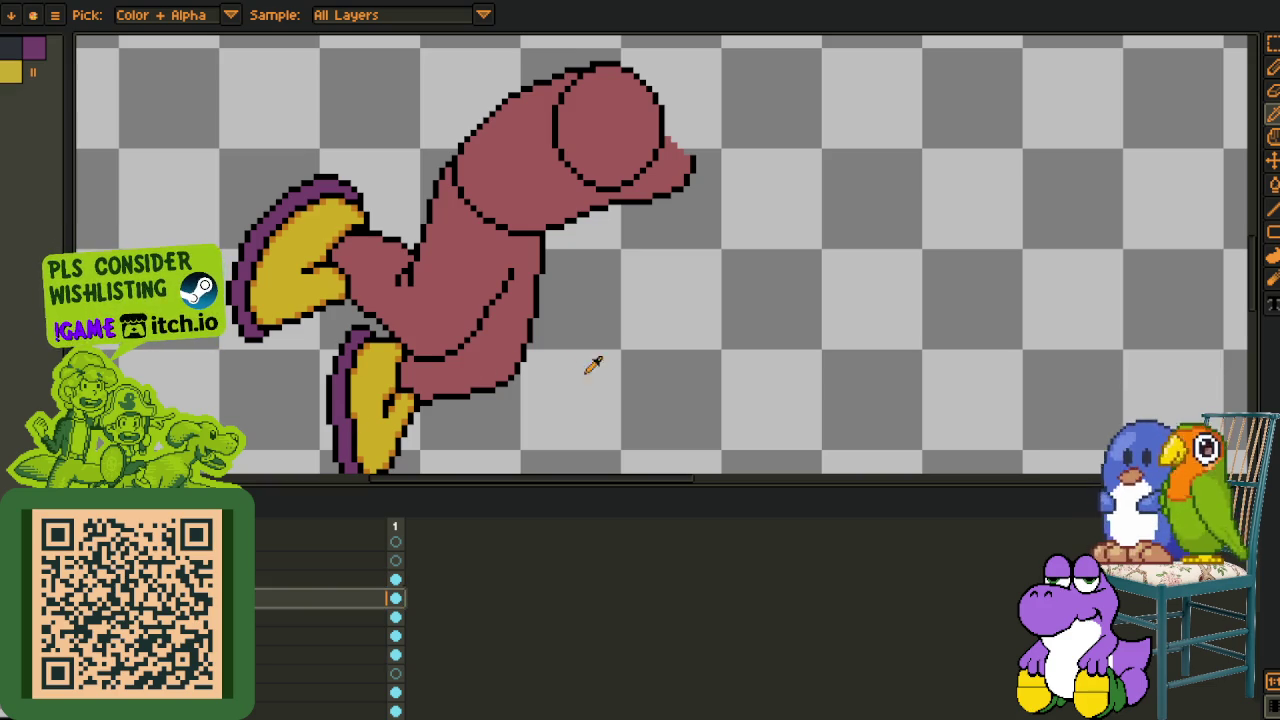
key("Tab")
key("h")
left_click_drag(543, 329, 586, 380)
key("q")
mouse_move(580, 318)
left_mouse_down()
mouse_move(398, 360)
mouse_move(720, 235)
left_mouse_up()
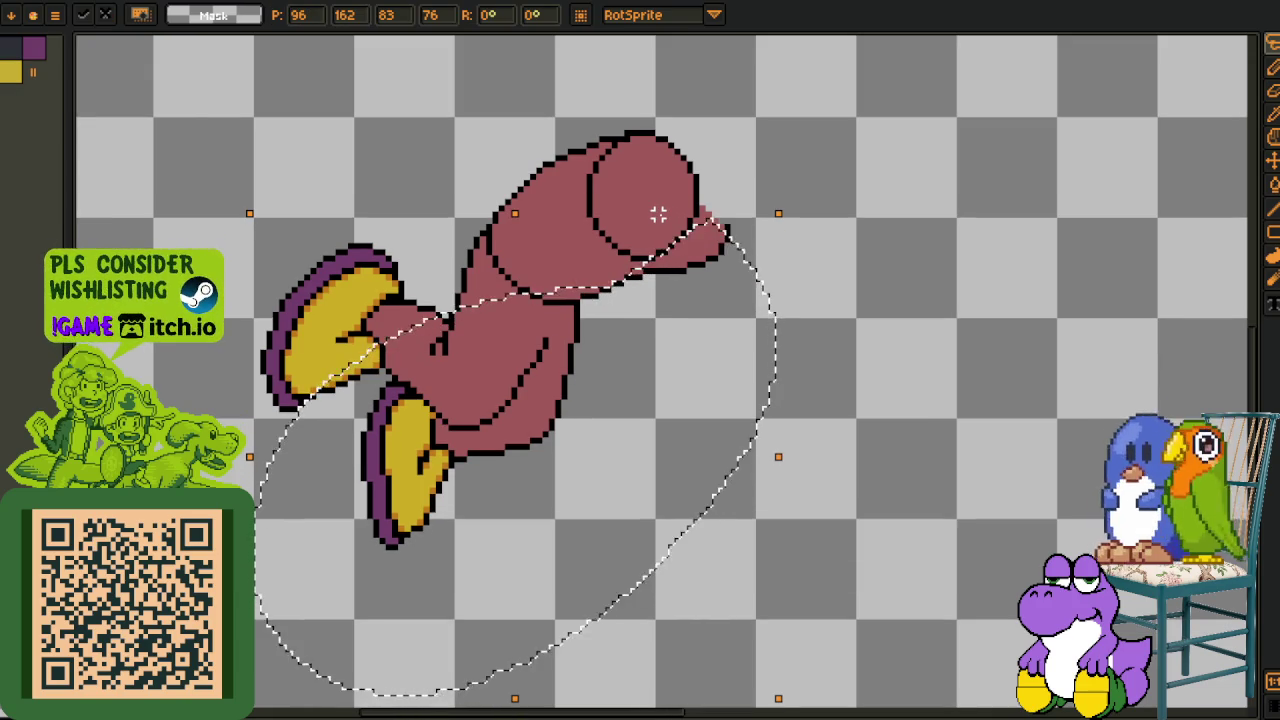
left_click(827, 202)
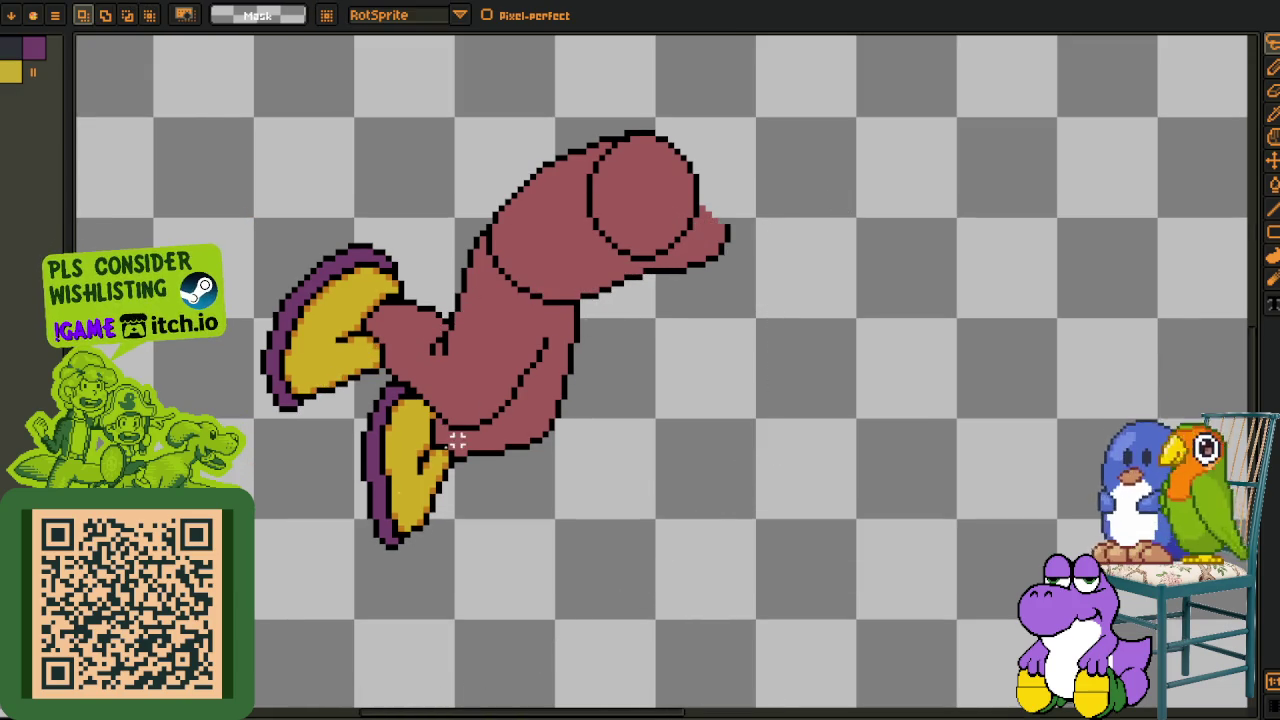
key("Tab")
right_click(260, 585)
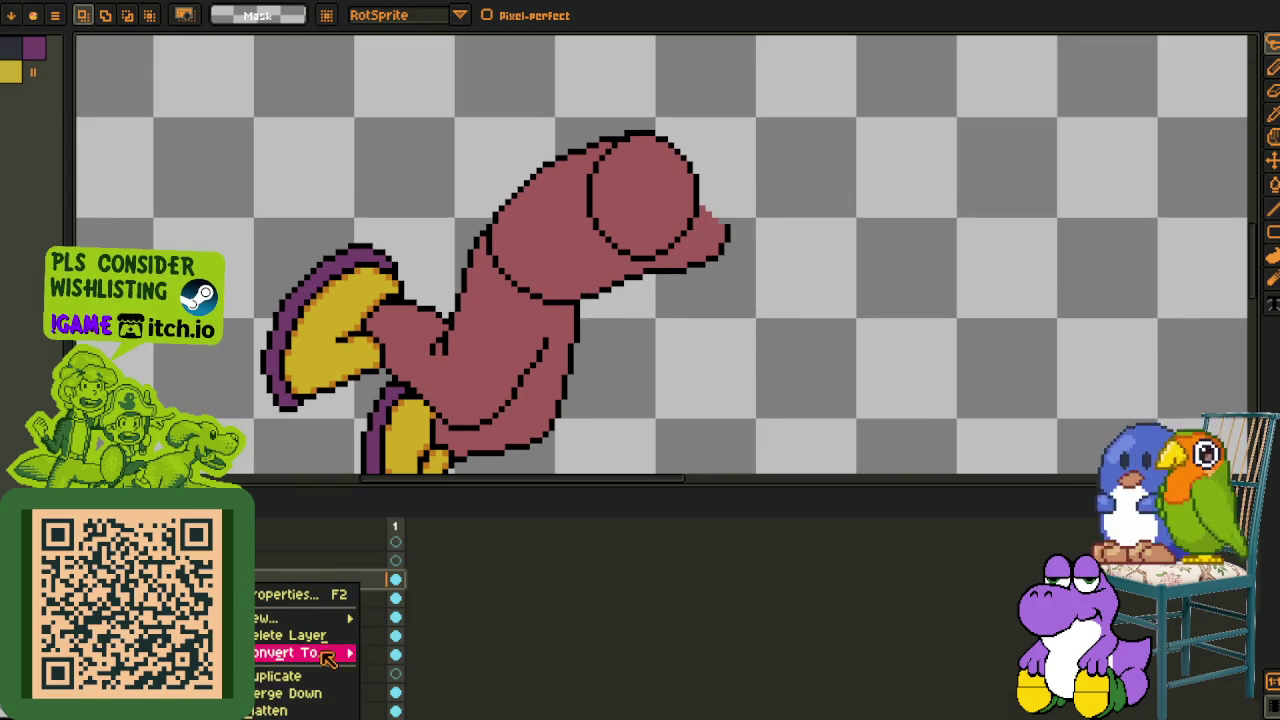
- Duplicate the current character layer and bring the head and table into view
left_click(300, 672)
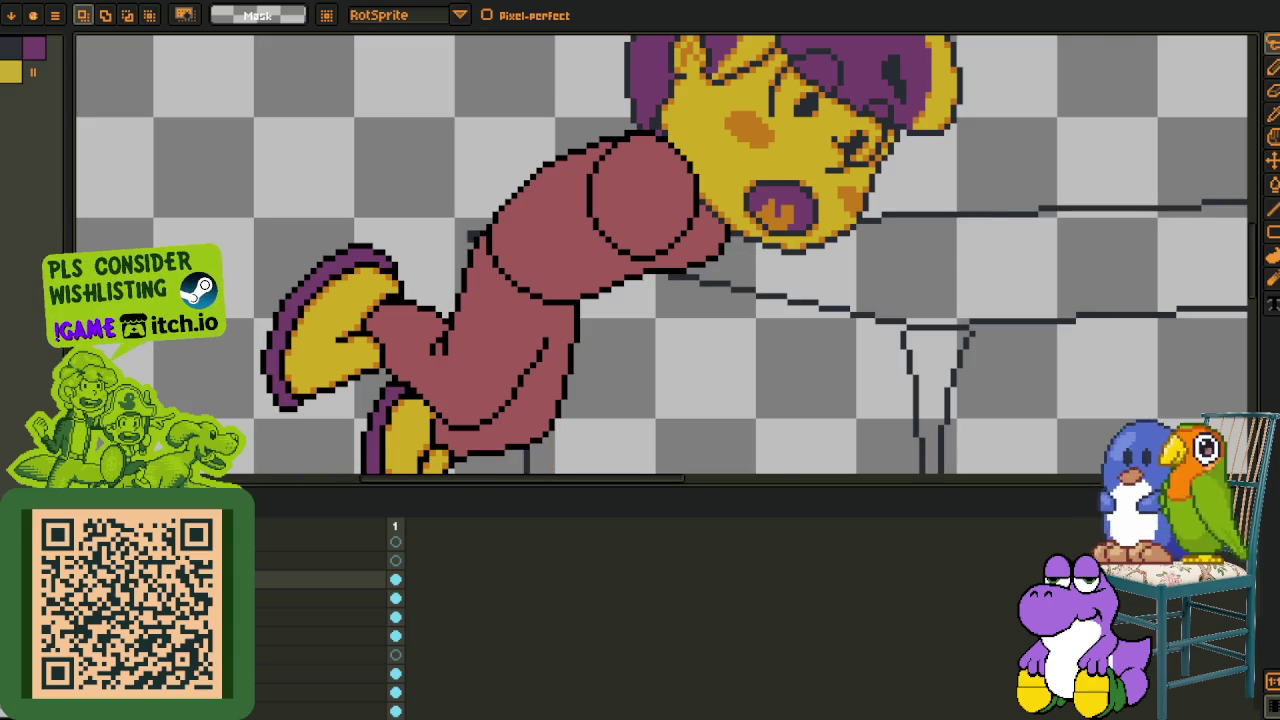
scroll(570, 270, "down", 1)
left_click_drag(570, 270, 445, 258)
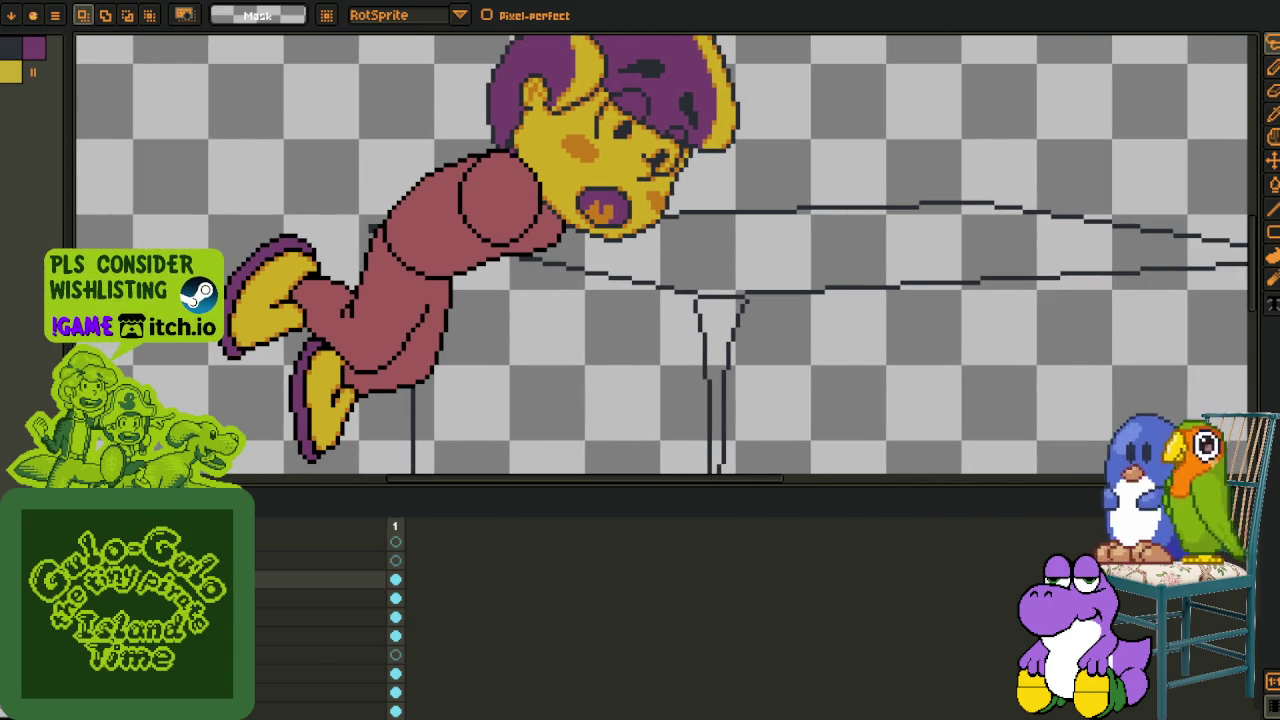
right_click(265, 588)
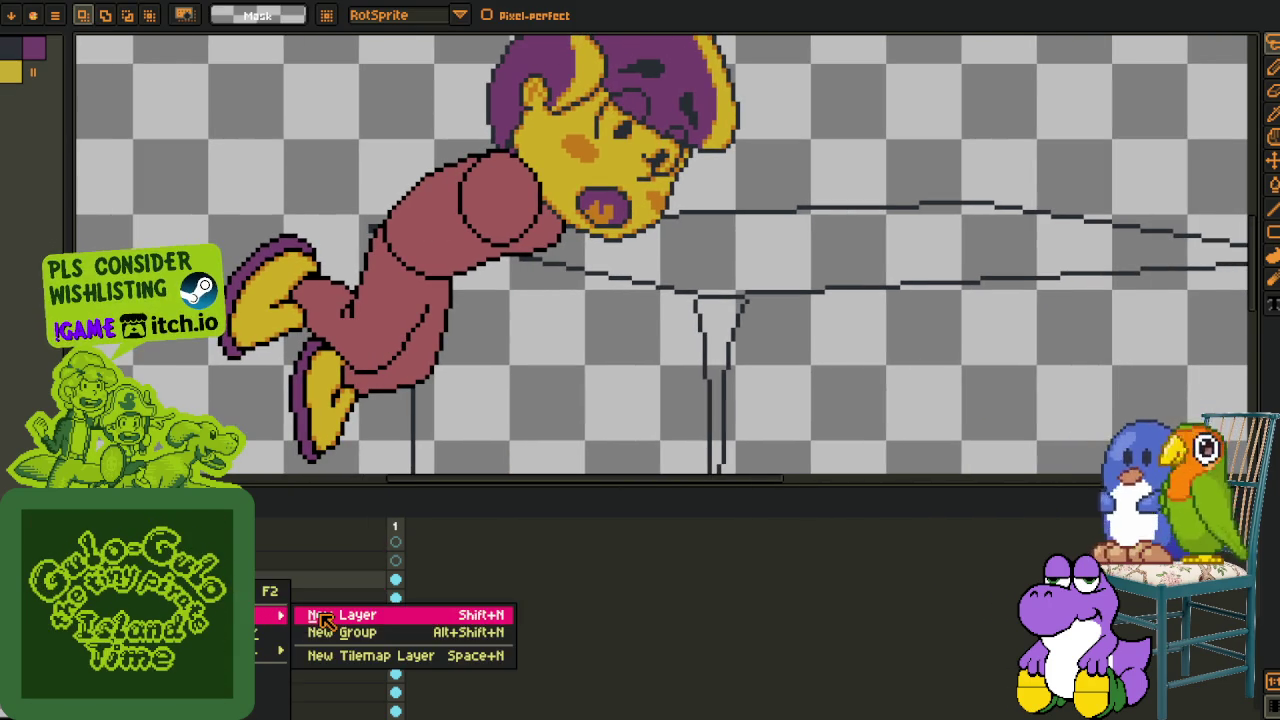
key("Tab")
key("i")
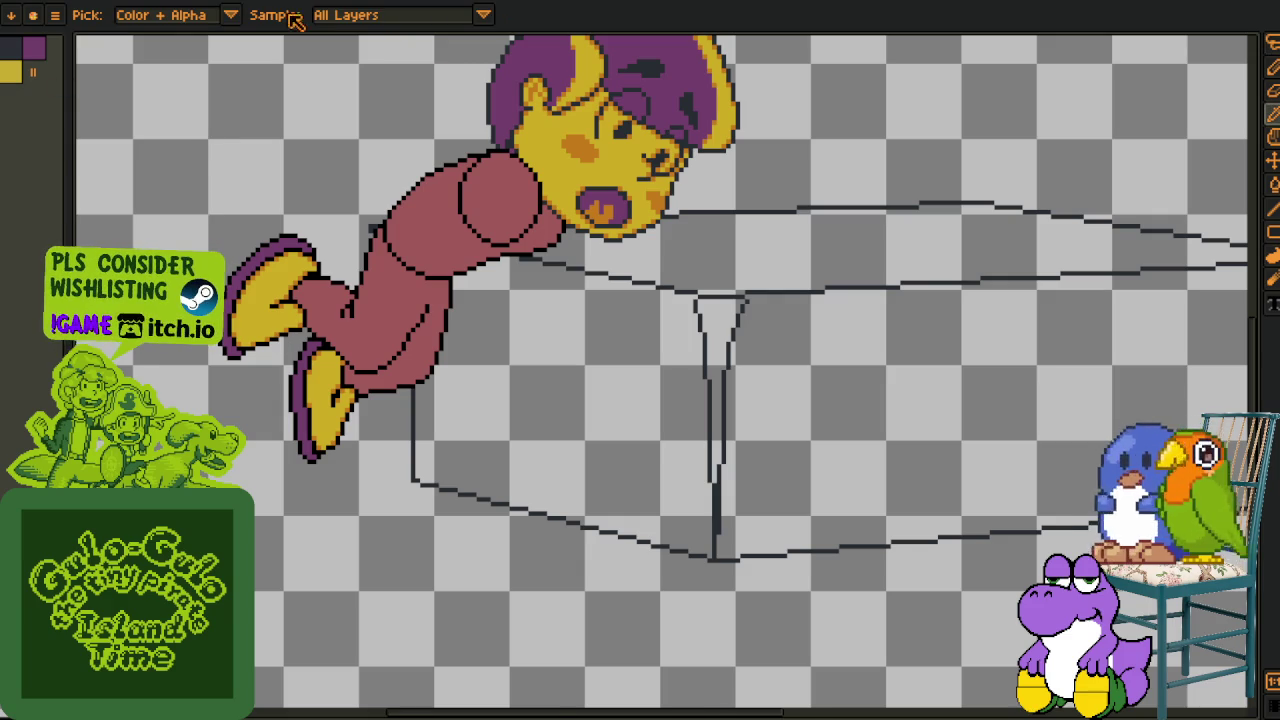
- Switch to the working areas sprite sheet and dock it beside the drawing
key("ctrl+Tab")
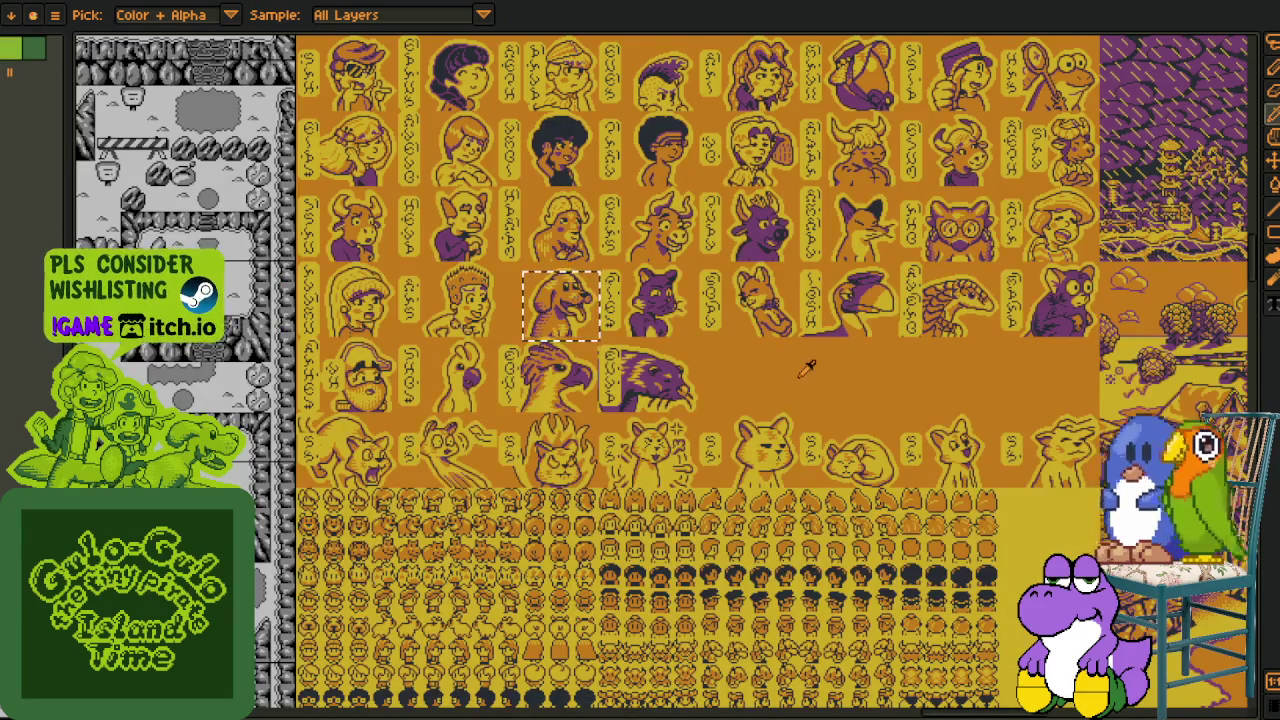
scroll(807, 366, "down", 5)
scroll(900, 400, "up", 3)
key("m")
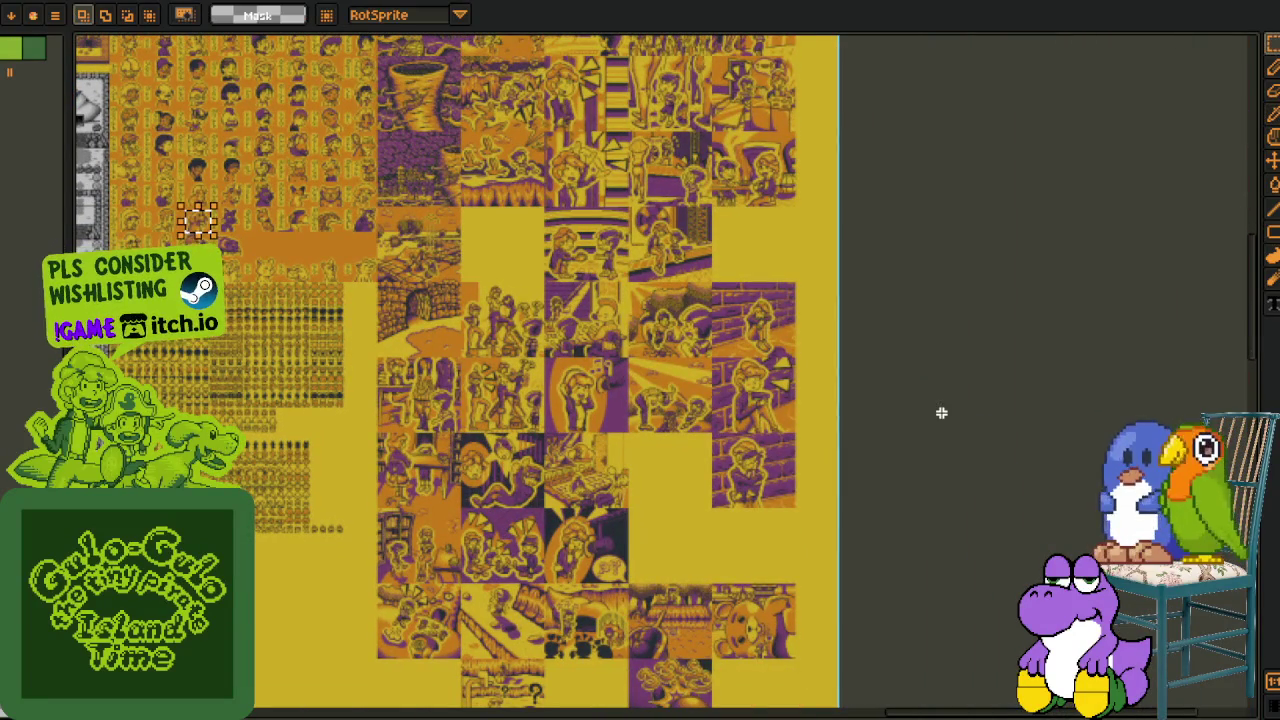
scroll(595, 560, "down", 2)
scroll(538, 507, "down", 3)
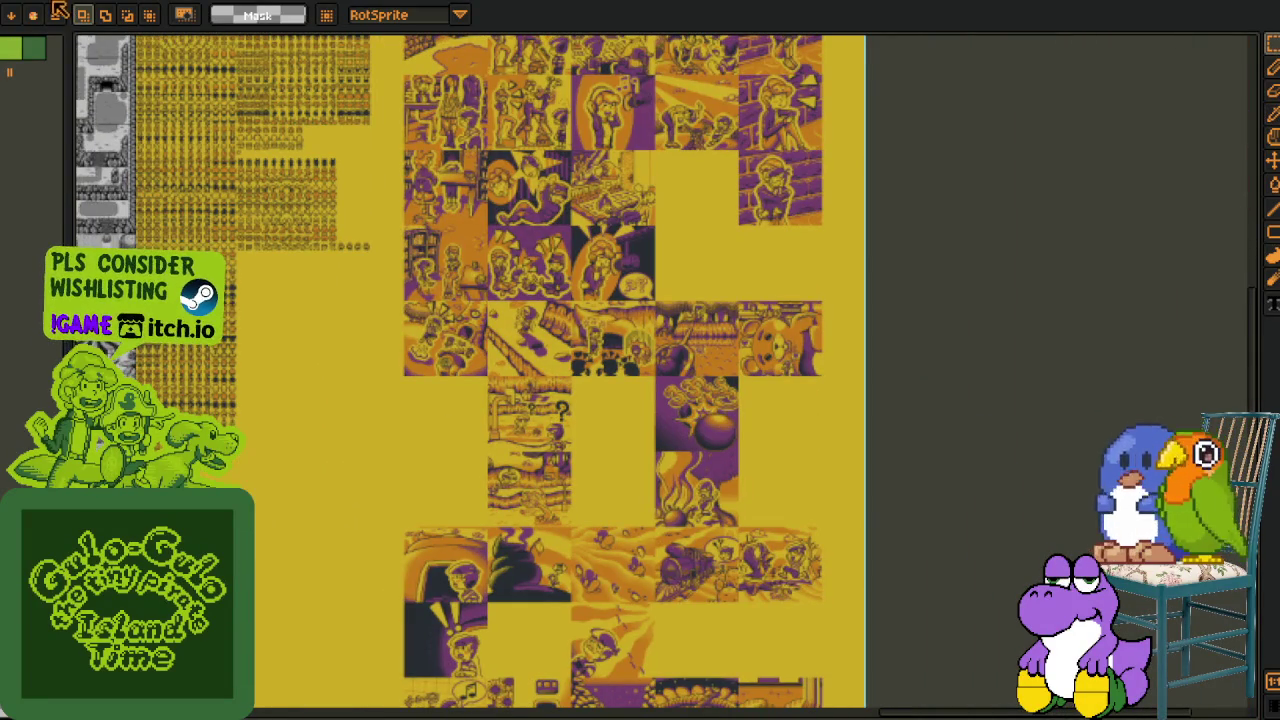
scroll(600, 400, "down", 1)
scroll(610, 370, "down", 1)
scroll(625, 330, "down", 1)
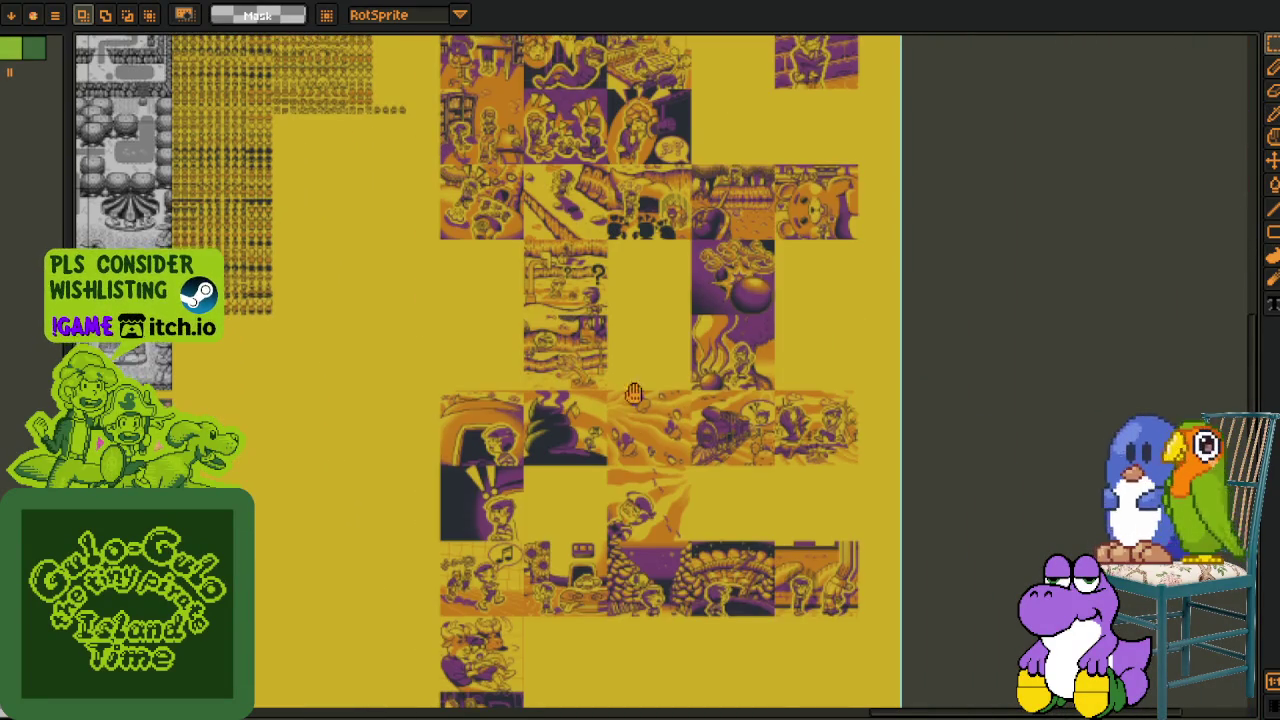
scroll(639, 292, "down", 1)
scroll(639, 292, "down", 1)
scroll(639, 292, "up", 3)
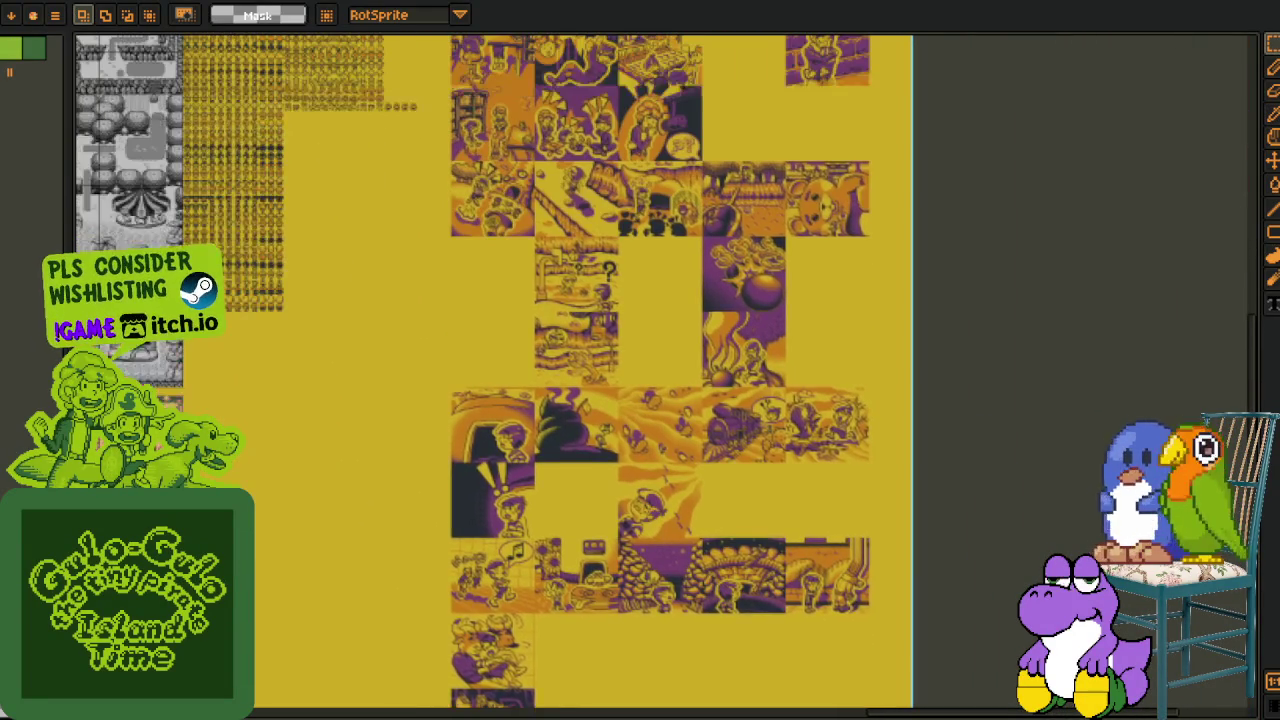
mouse_move(183, 14)
left_mouse_down()
mouse_move(460, 45)
mouse_move(1229, 255)
mouse_move(1205, 300)
mouse_move(1030, 140)
left_mouse_up()
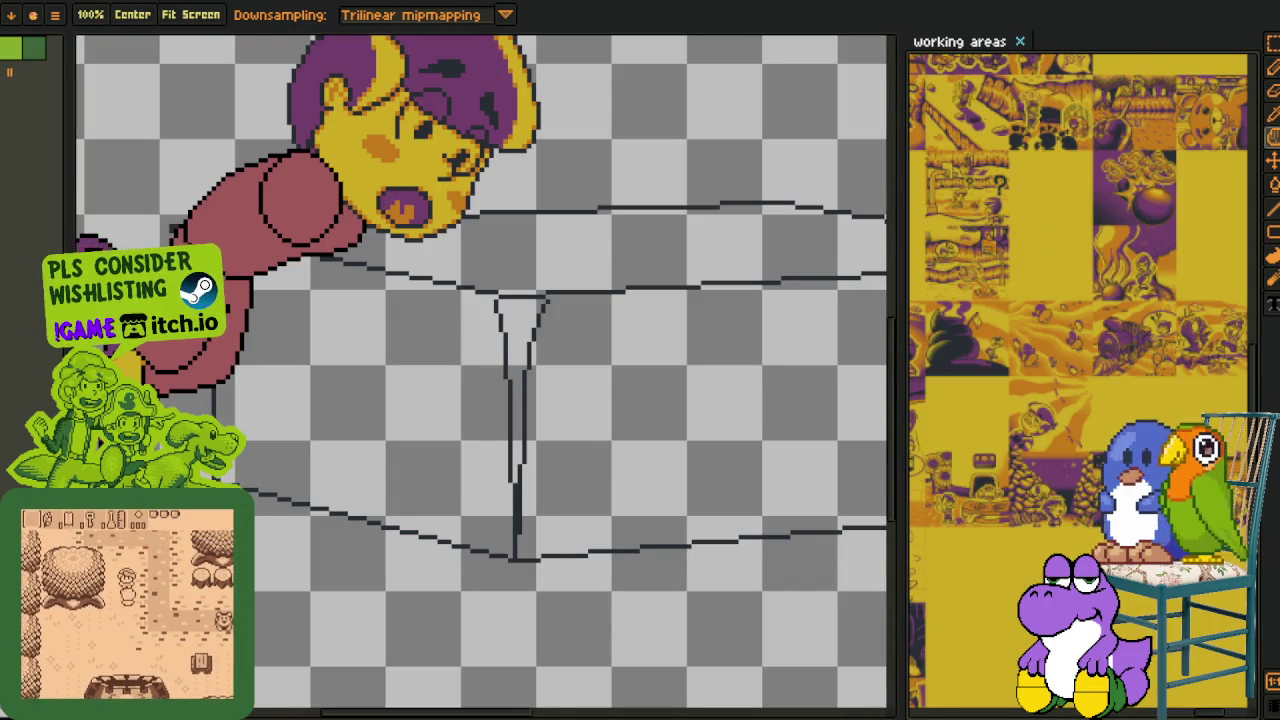
- Bring the arm outline into view with the 1px pencil ready and save the drawing
scroll(108, 230, "up", 2)
key("b")
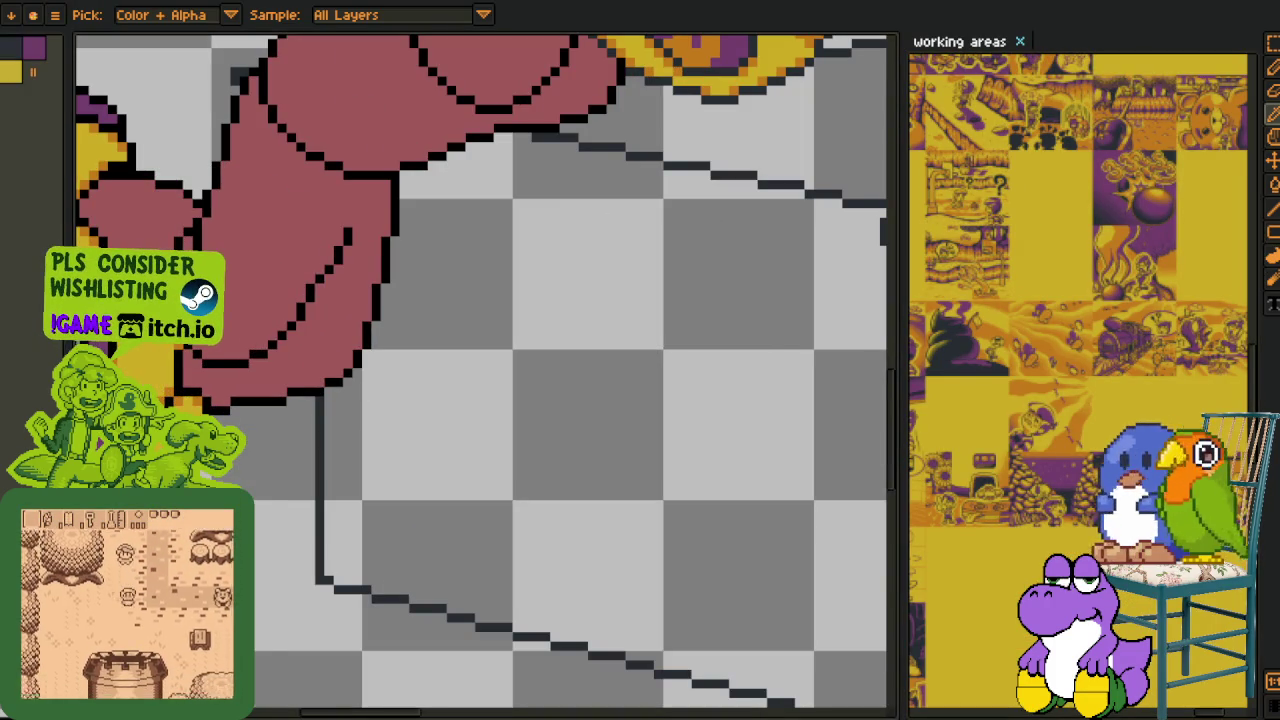
key("h")
mouse_move(394, 243)
left_mouse_down()
mouse_move(578, 418)
mouse_move(531, 428)
left_mouse_up()
key("i")
key("Tab")
key("Tab")
key("Tab")
key("Tab")
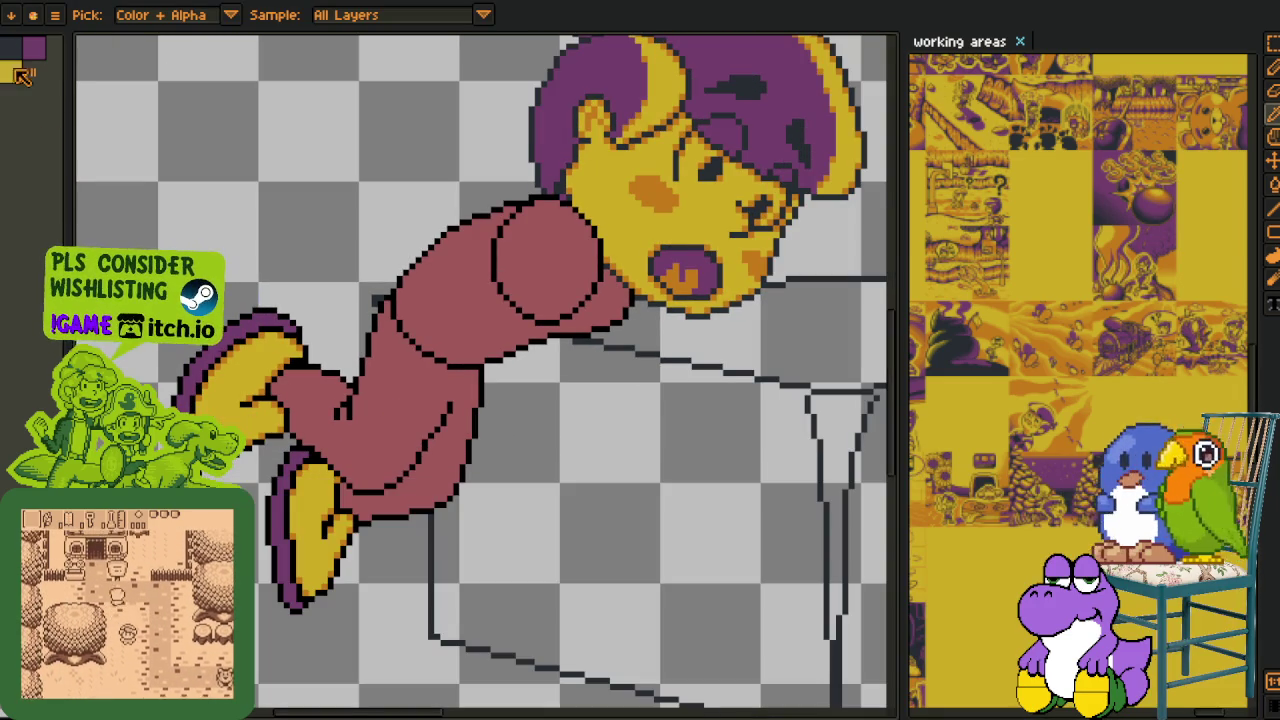
key("b")
scroll(365, 303, "up", 3)
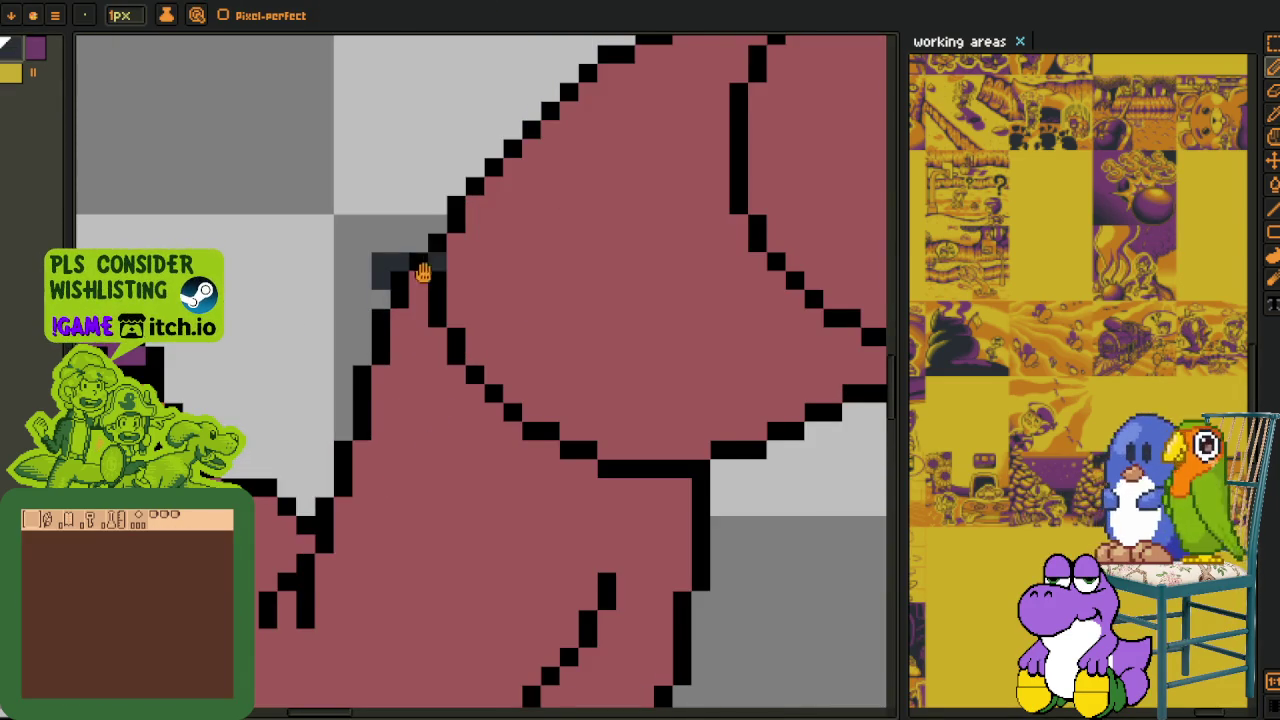
left_click_drag(427, 270, 401, 289)
key("Tab")
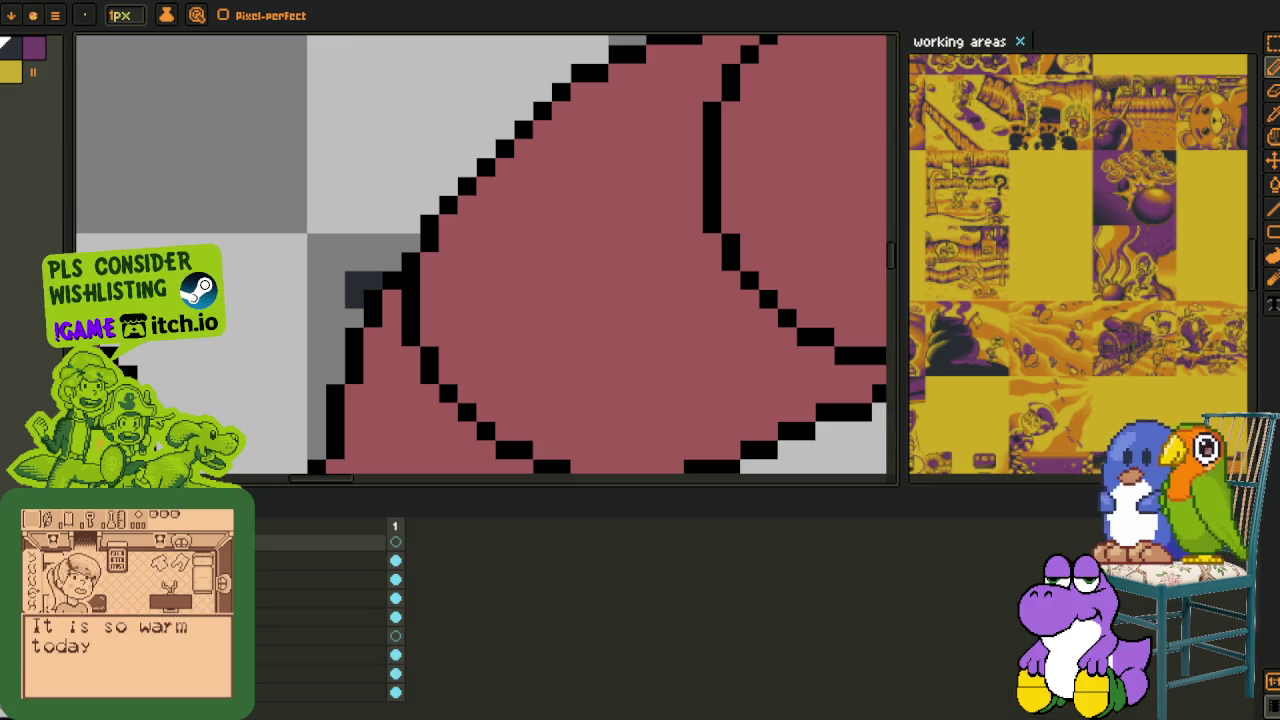
key("Tab")
scroll(354, 369, "down", 2)
key("Tab")
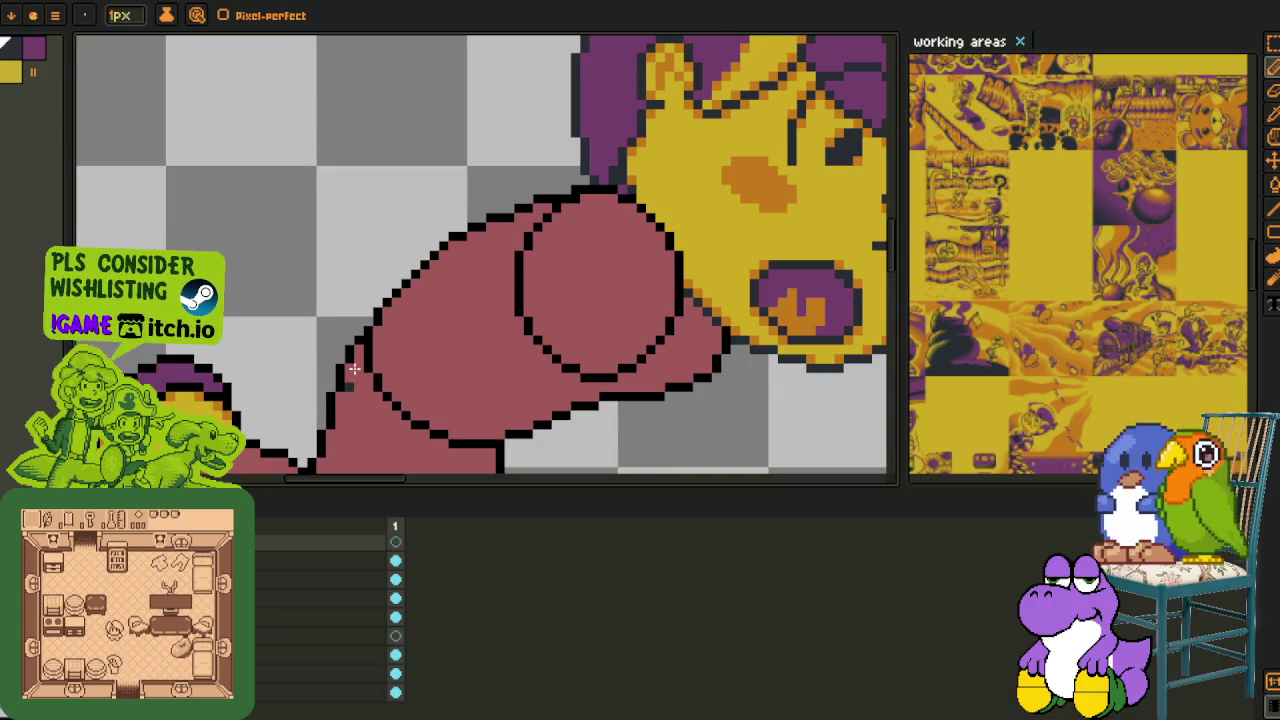
key("Tab")
key("ctrl+s")
scroll(323, 523, "up", 1)
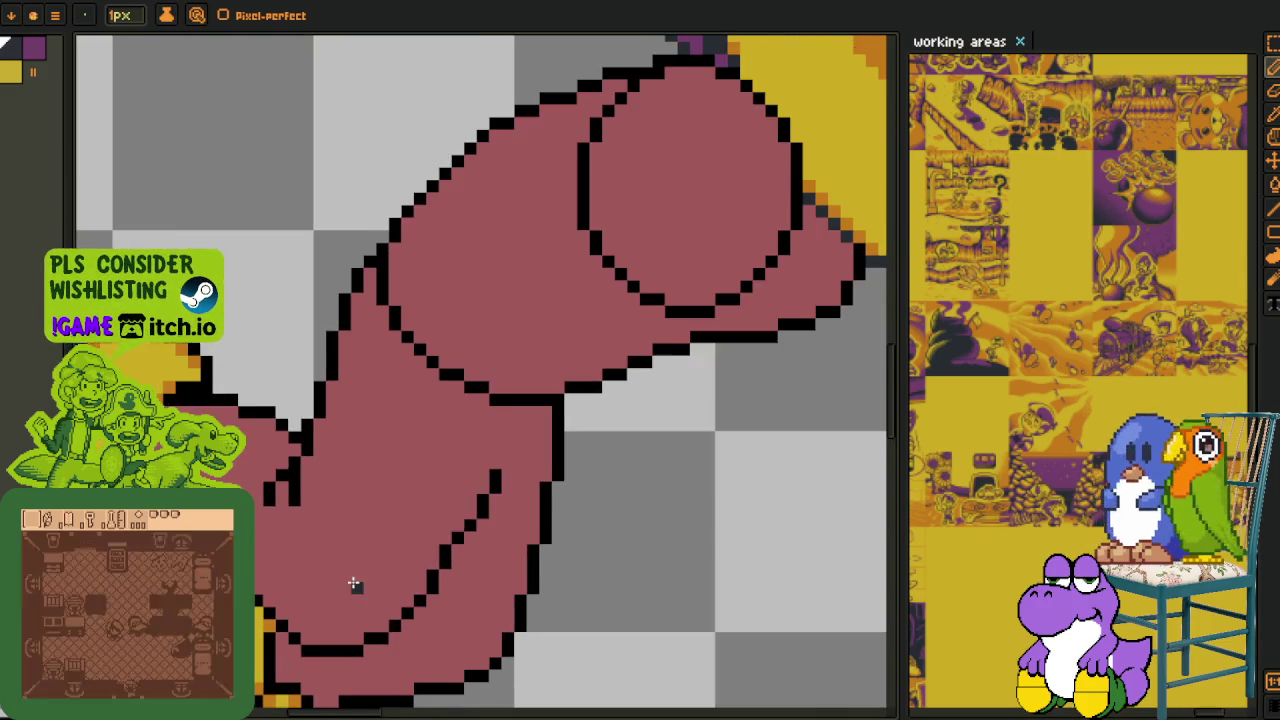
scroll(354, 583, "up", 1)
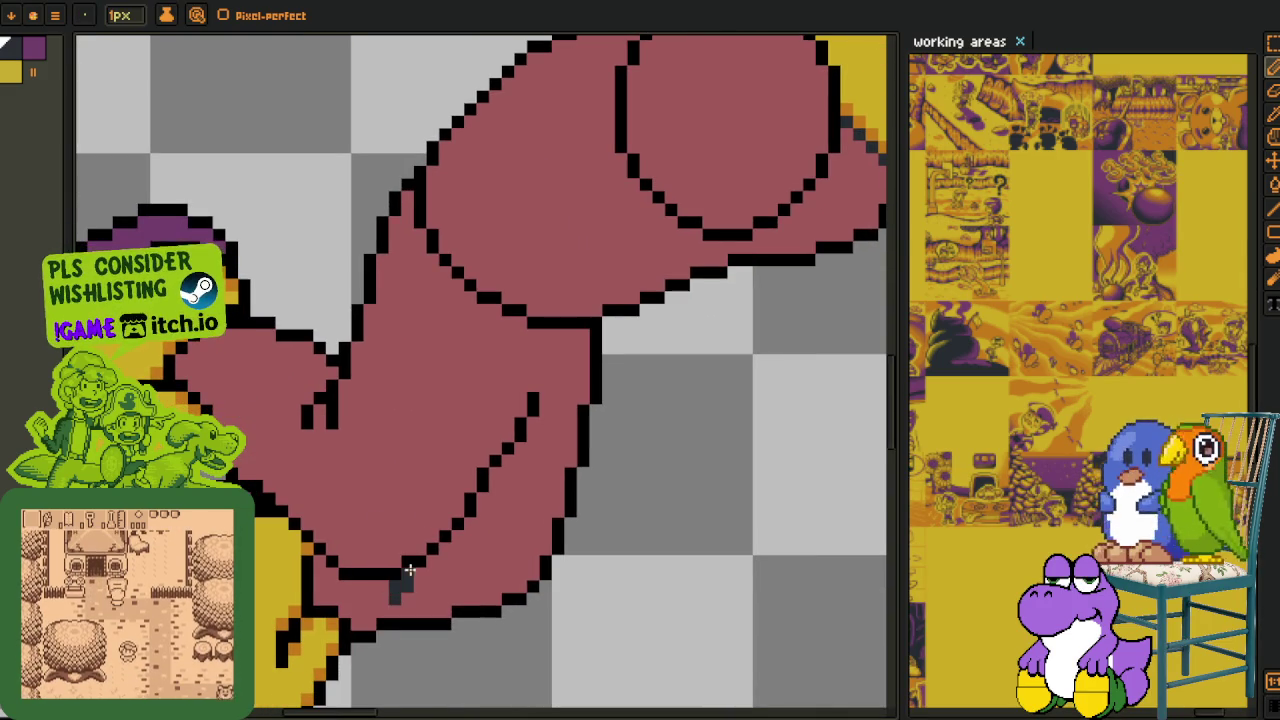
- Repaint the arm's inner line and right outline pixels dark grey, undoing a stray diagonal stroke
left_click_drag(400, 582, 477, 494)
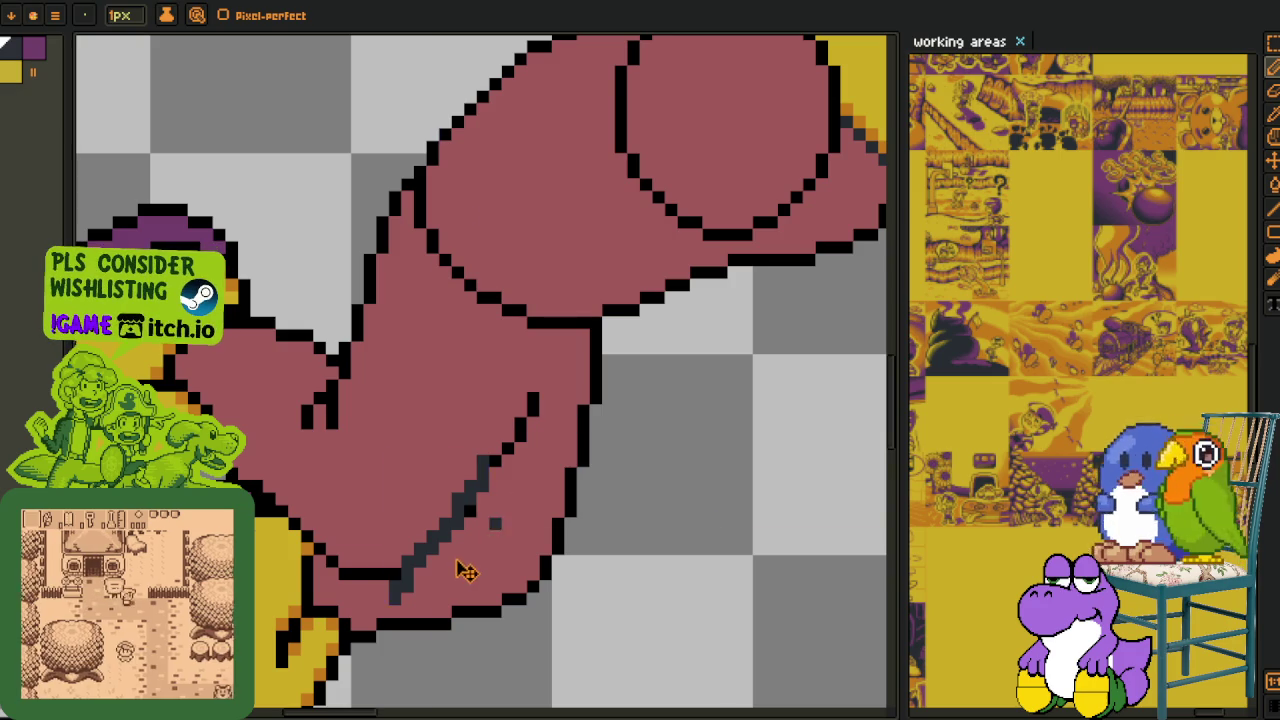
key("ctrl+z")
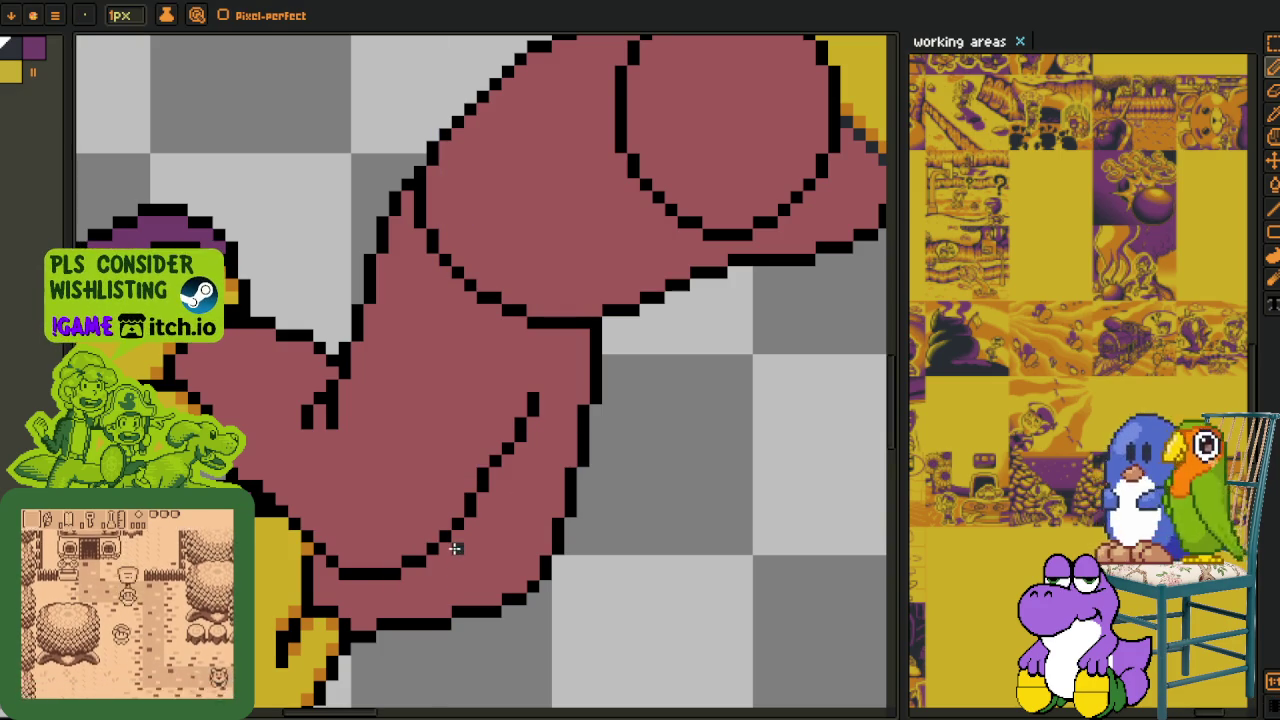
left_click_drag(458, 583, 457, 600)
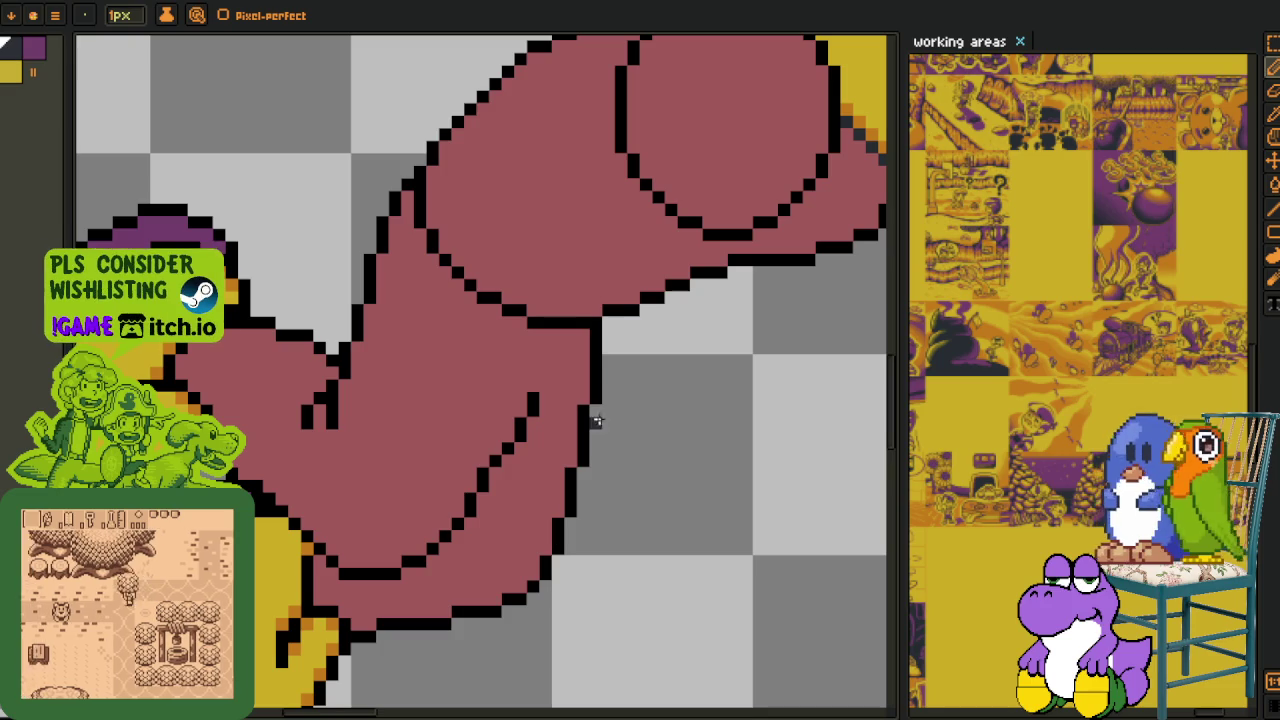
left_click_drag(596, 334, 581, 435)
left_click_drag(566, 513, 557, 549)
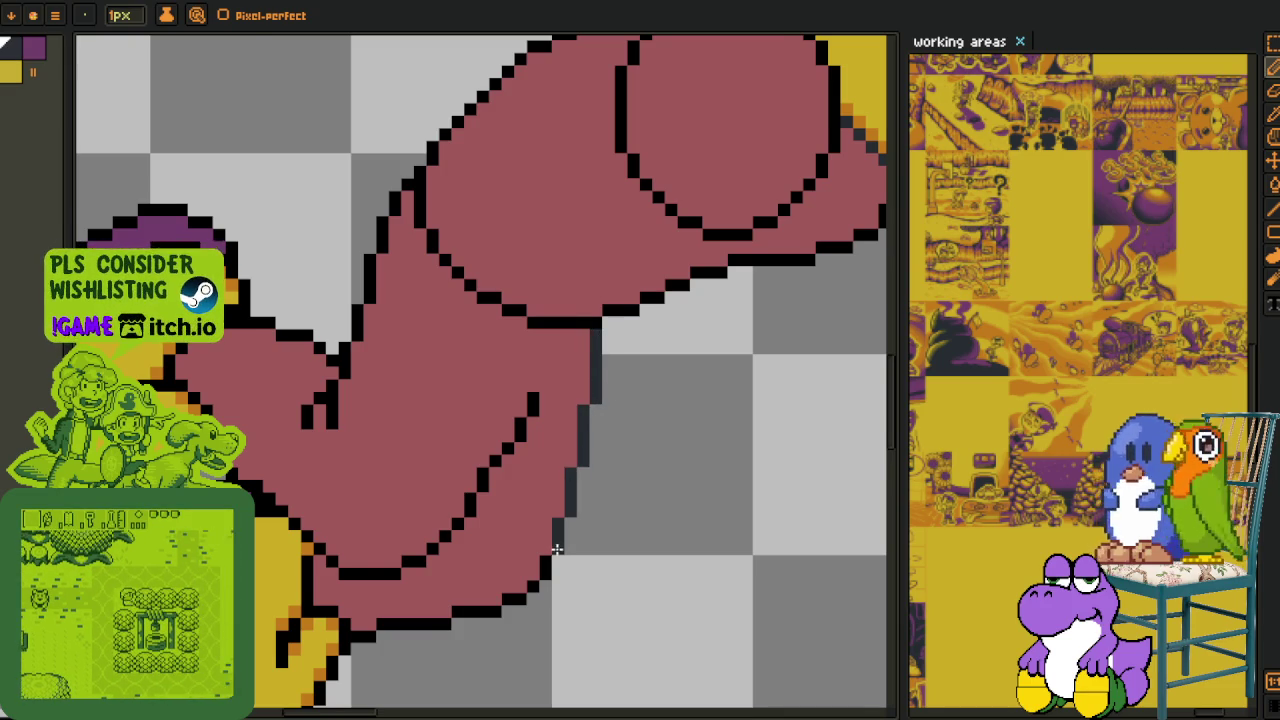
left_click(545, 559)
- Paint dark grey pixels along the bottom edge of the sleeve outline
scroll(540, 558, "up", 1)
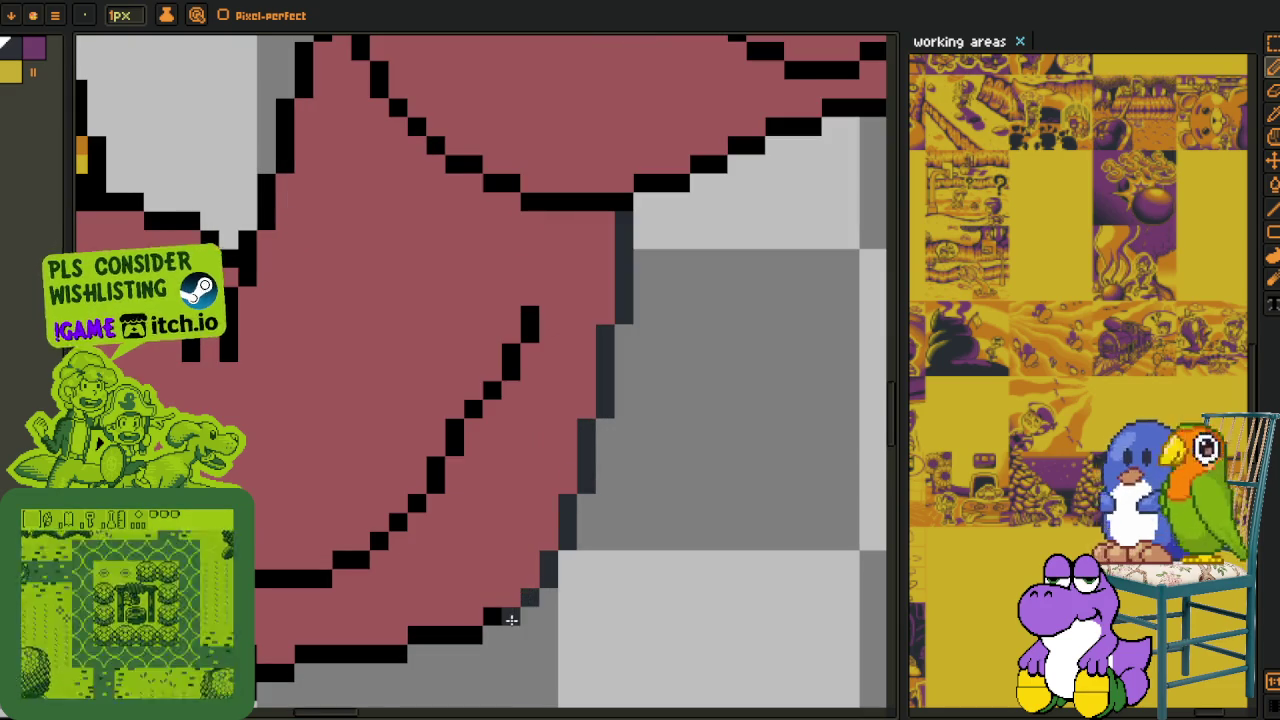
left_click_drag(491, 620, 518, 463)
left_click(540, 458)
left_click(519, 477)
left_click(519, 497)
mouse_move(522, 506)
left_mouse_down()
mouse_move(500, 531)
mouse_move(466, 470)
left_mouse_up()
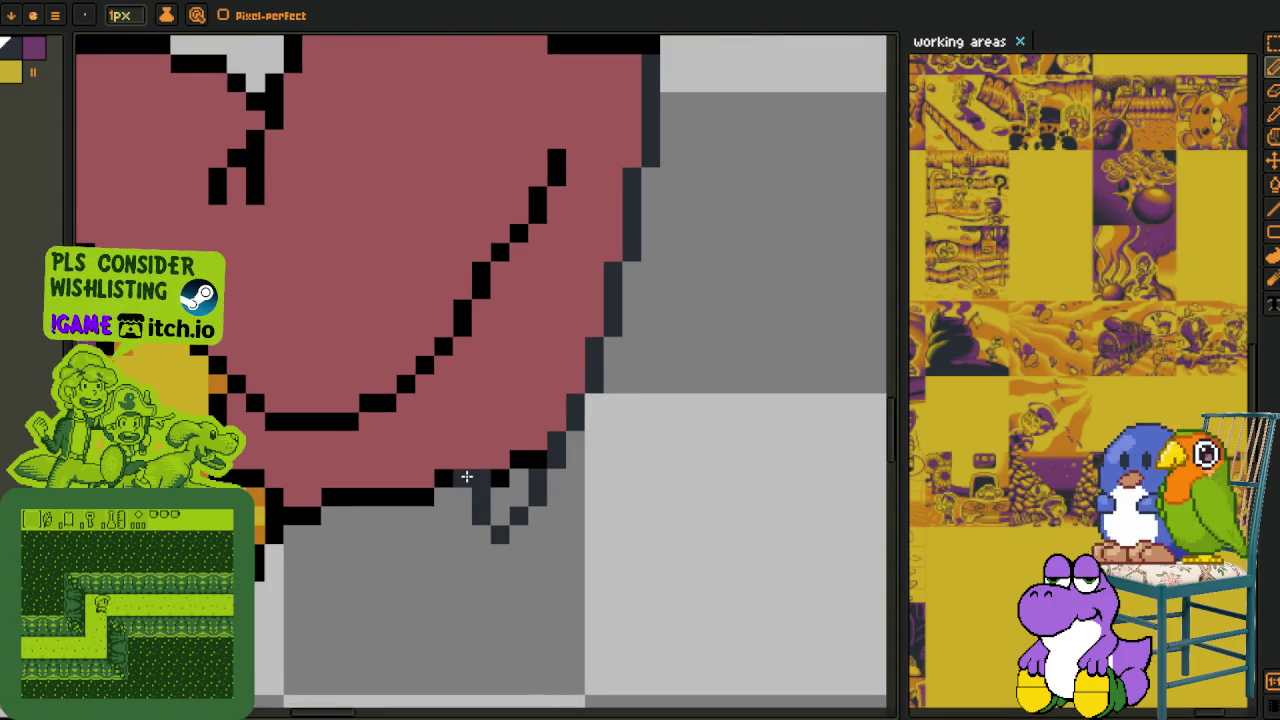
left_click(466, 478)
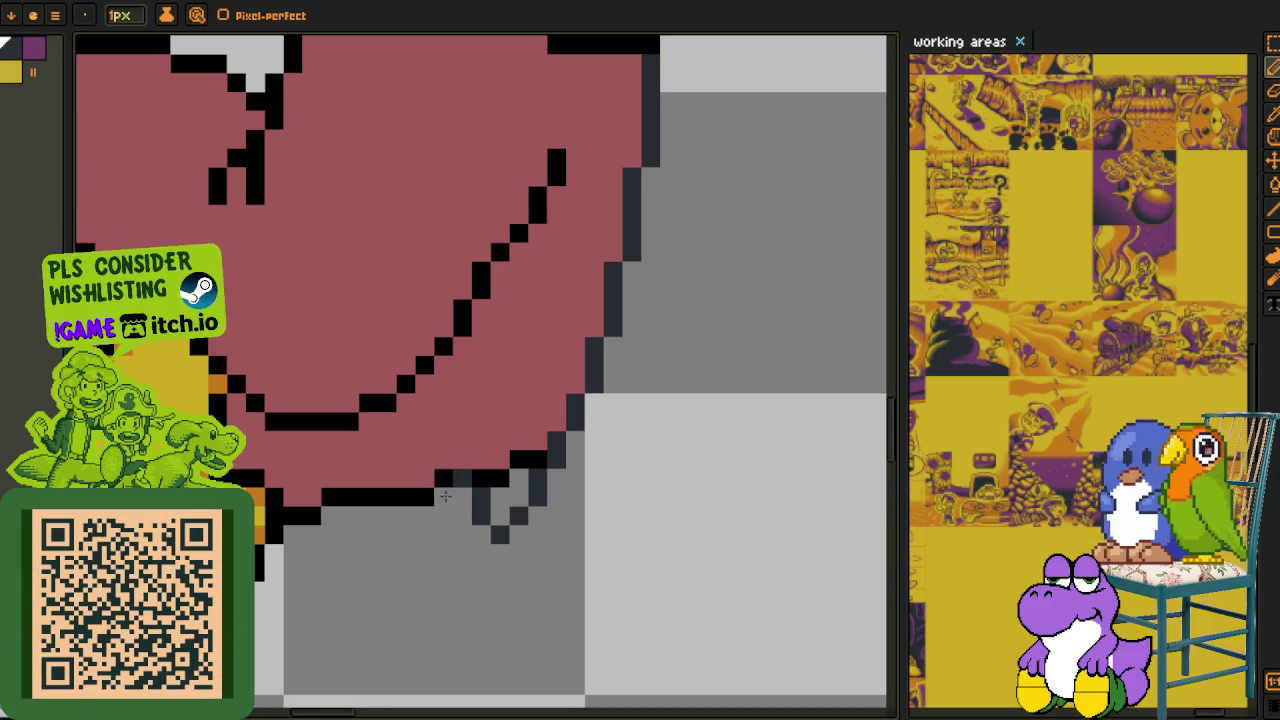
mouse_move(440, 479)
left_mouse_down()
mouse_move(428, 500)
mouse_move(405, 497)
mouse_move(423, 442)
mouse_move(362, 455)
mouse_move(383, 507)
left_mouse_up()
left_click(437, 497)
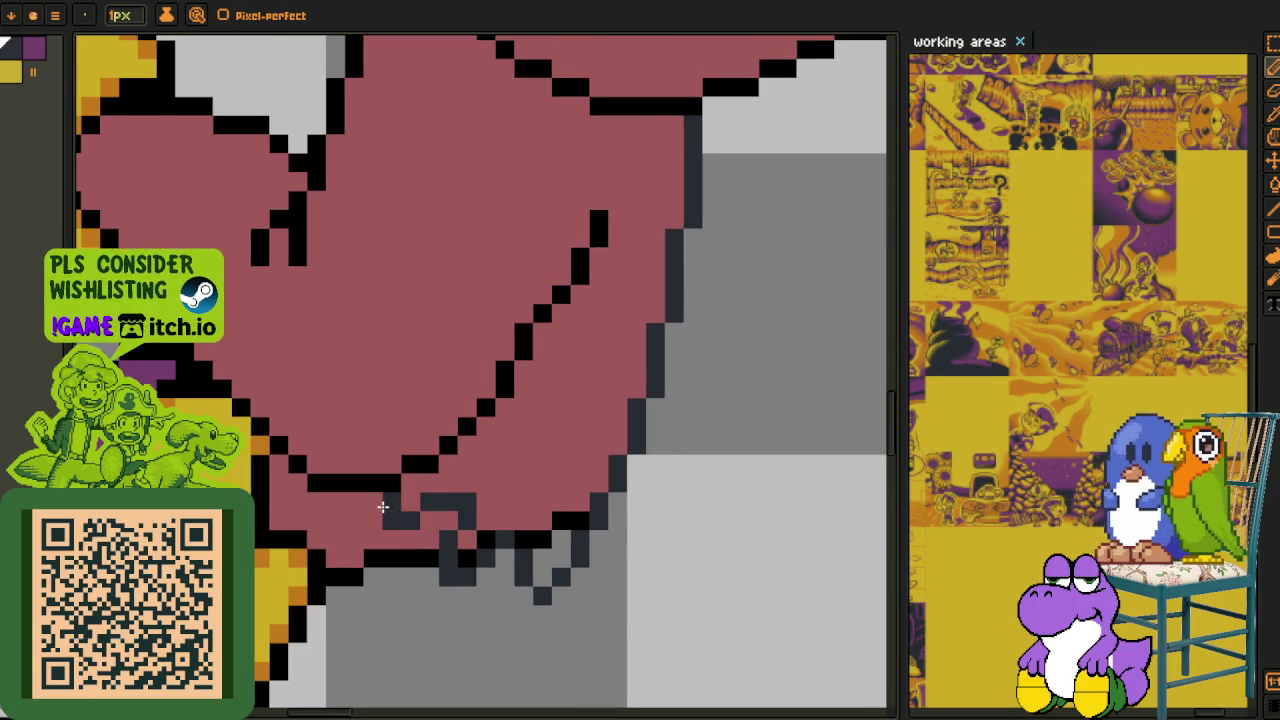
scroll(444, 534, "down", 3)
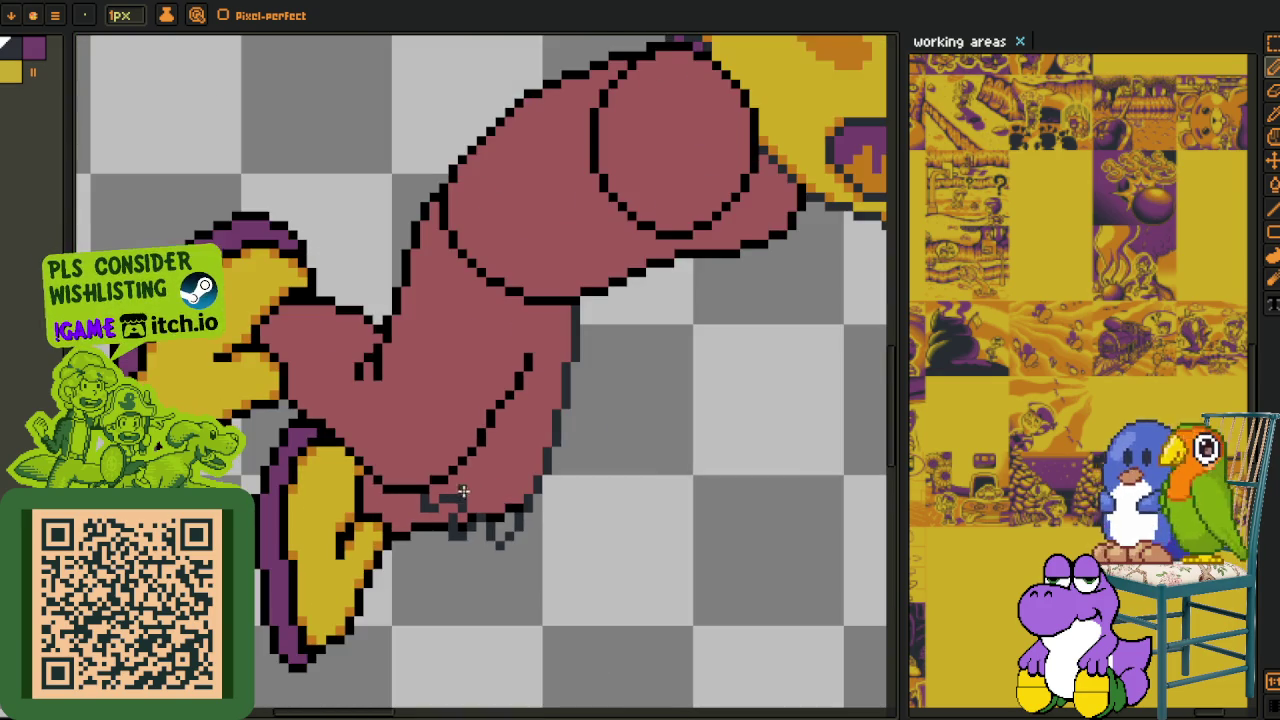
- Zoom in and draw a dark grey stepped line along the upper arm's inner outline
scroll(409, 471, "up", 1)
scroll(397, 464, "up", 1)
scroll(569, 409, "up", 1)
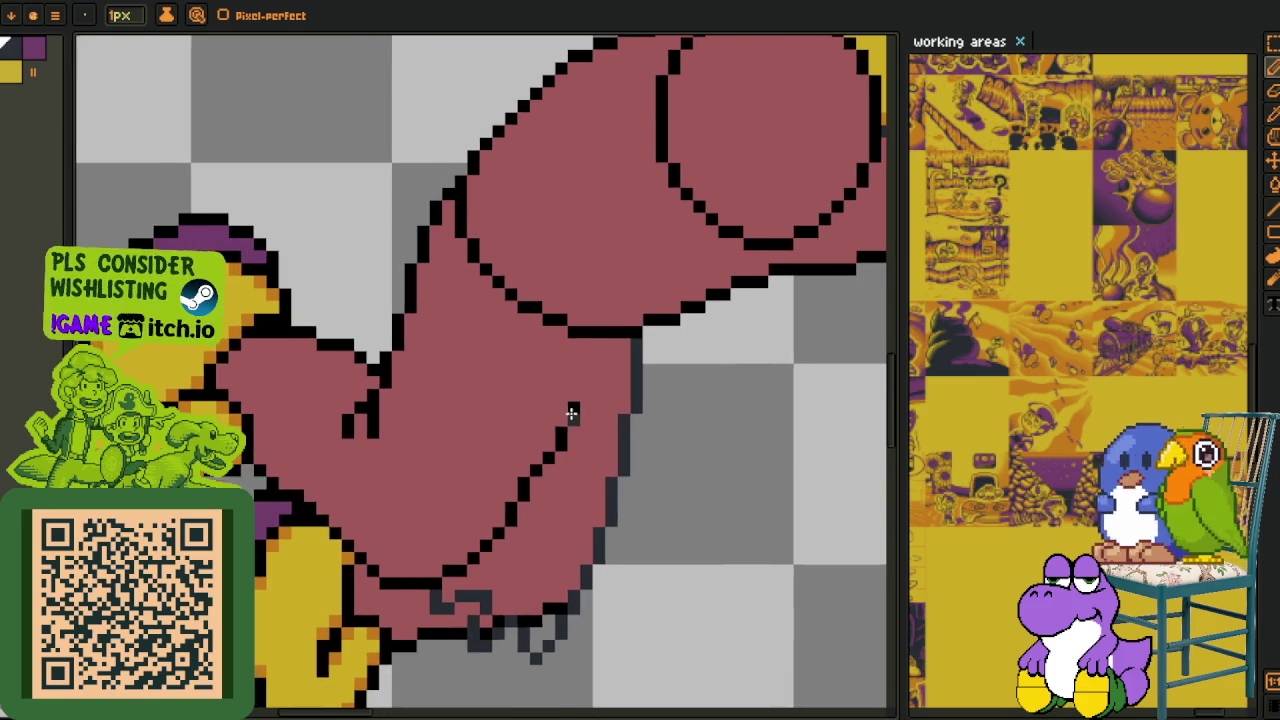
scroll(537, 477, "up", 1)
scroll(555, 424, "up", 1)
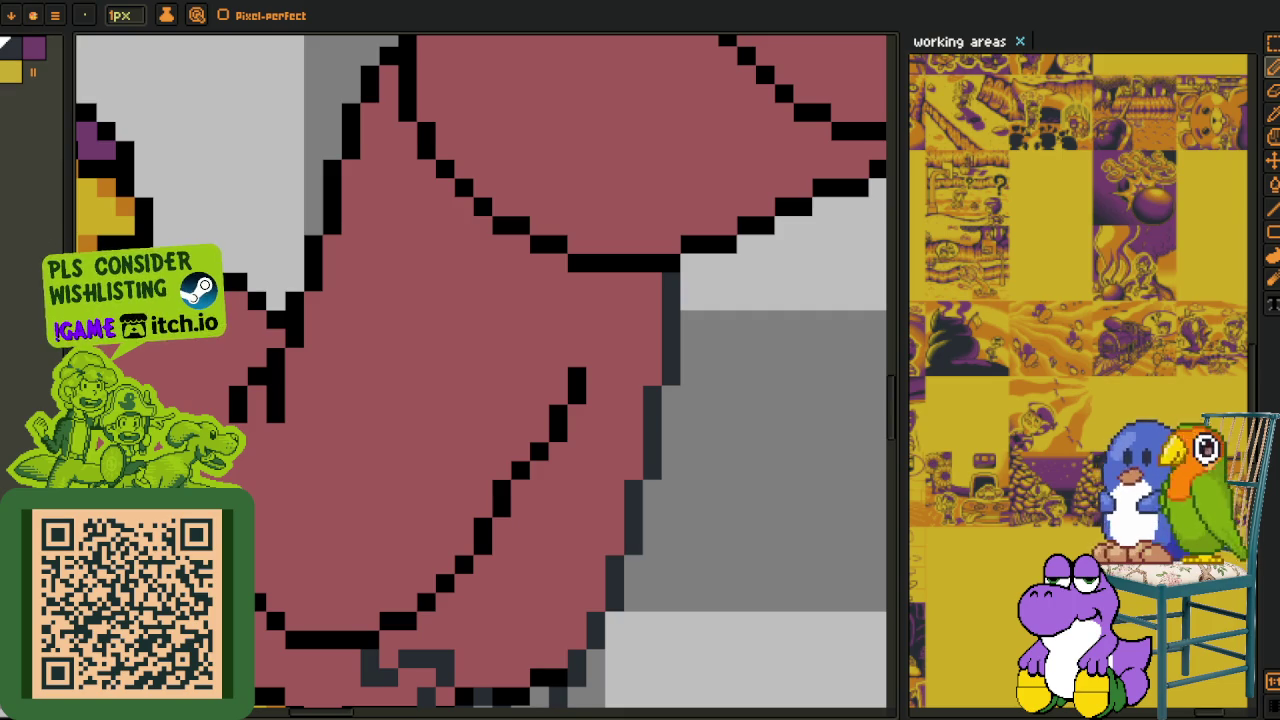
scroll(463, 412, "up", 3)
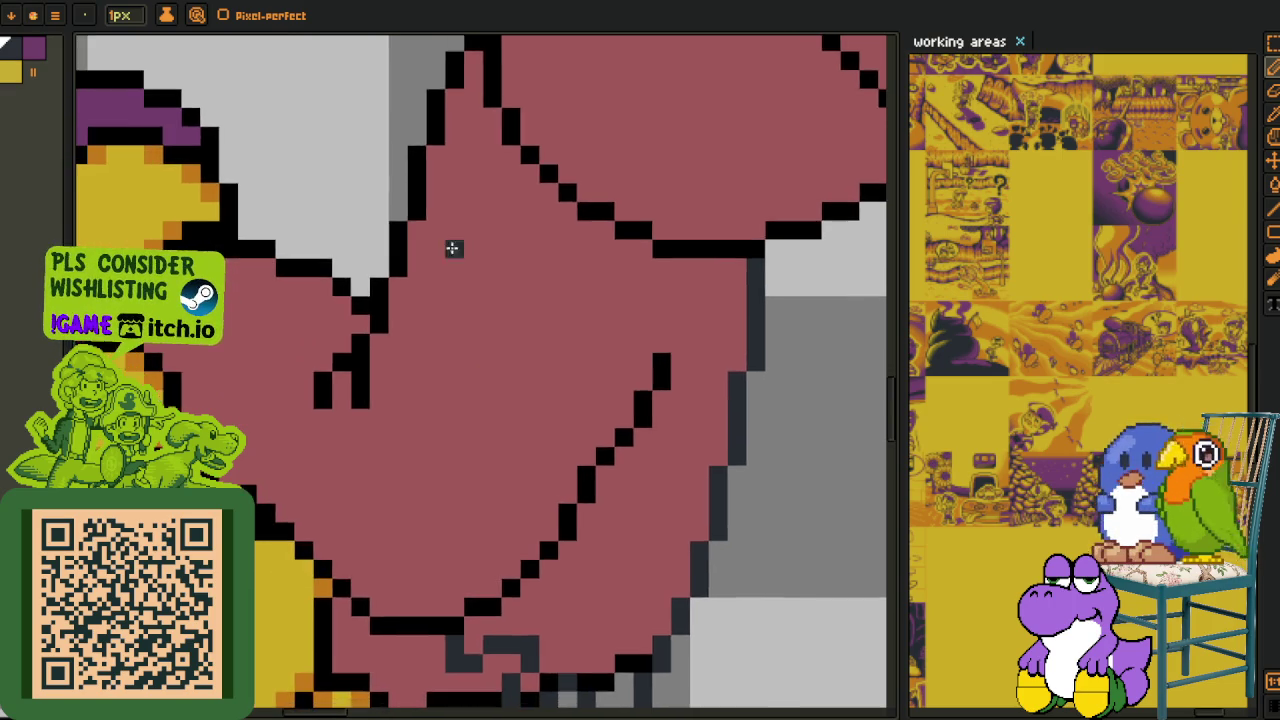
scroll(471, 300, "left", 2)
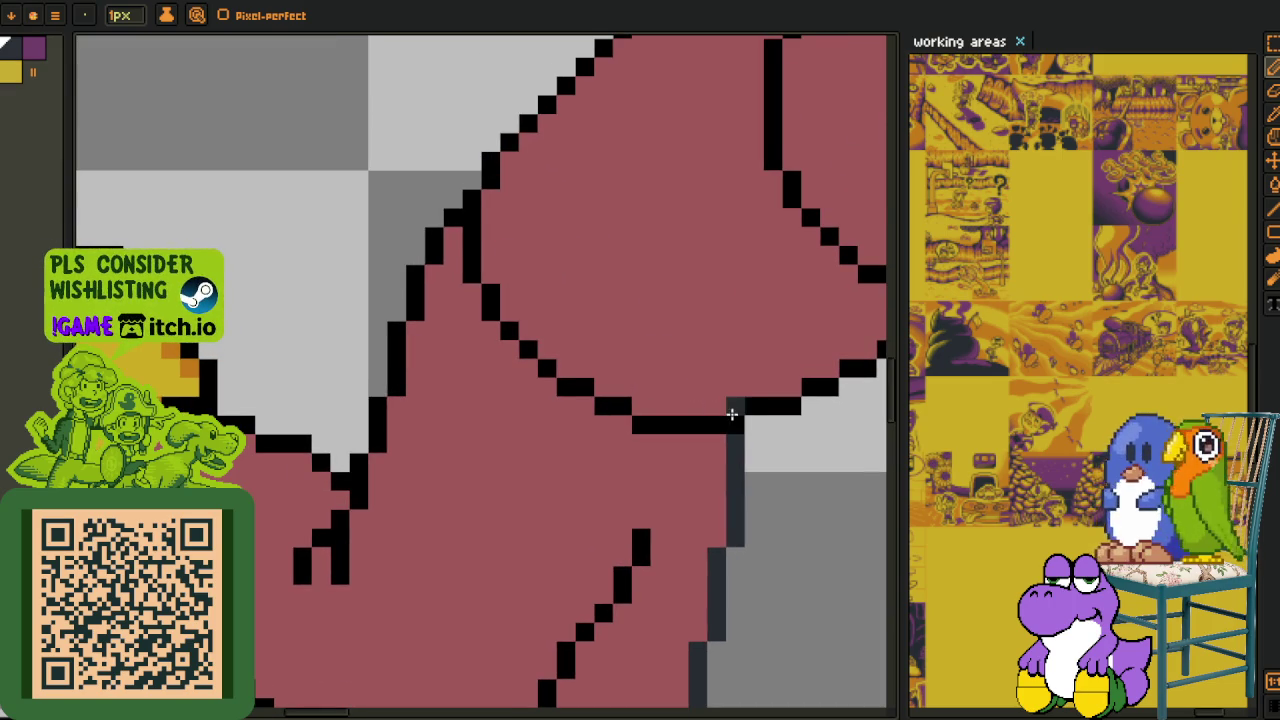
scroll(451, 457, "down", 2)
scroll(417, 437, "down", 2)
scroll(309, 400, "up", 2)
scroll(323, 291, "up", 2)
mouse_move(323, 291)
left_mouse_down()
mouse_move(528, 497)
mouse_move(594, 517)
mouse_move(374, 437)
mouse_move(431, 449)
left_mouse_up()
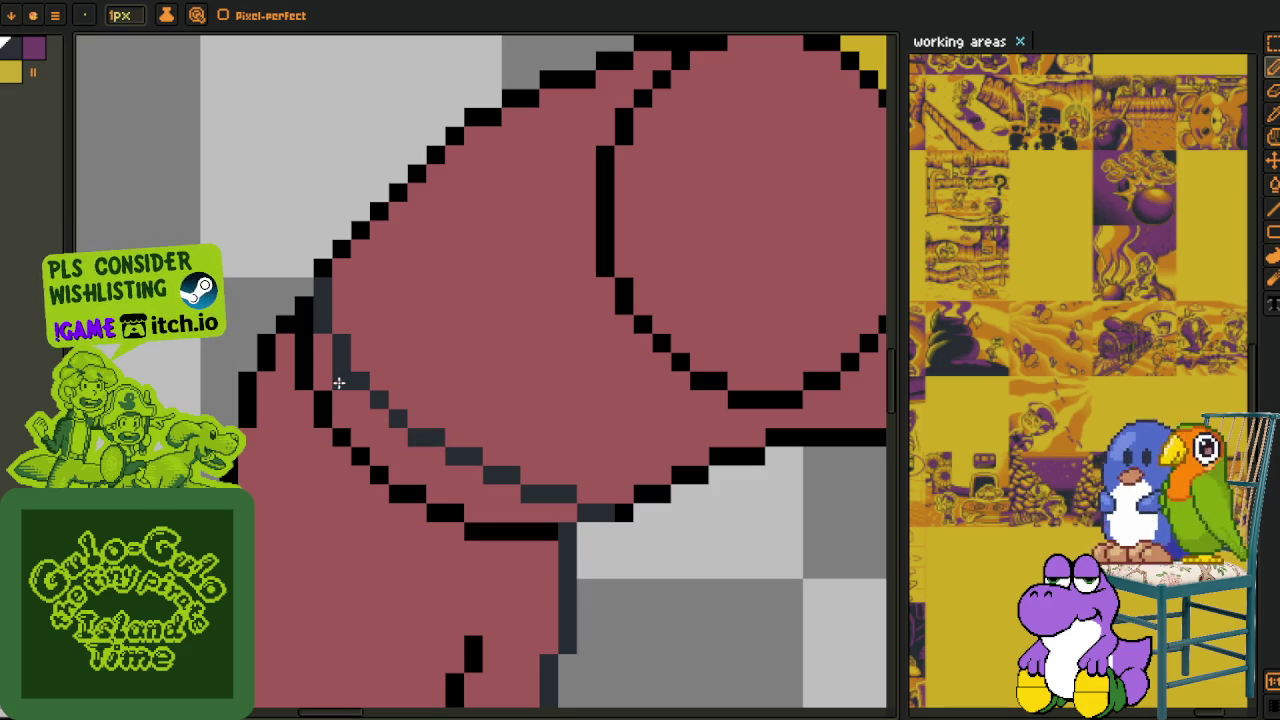
- Draw a dark vertical line inside the lower sleeve and paint the stray part back mauve
left_click_drag(300, 286, 394, 216)
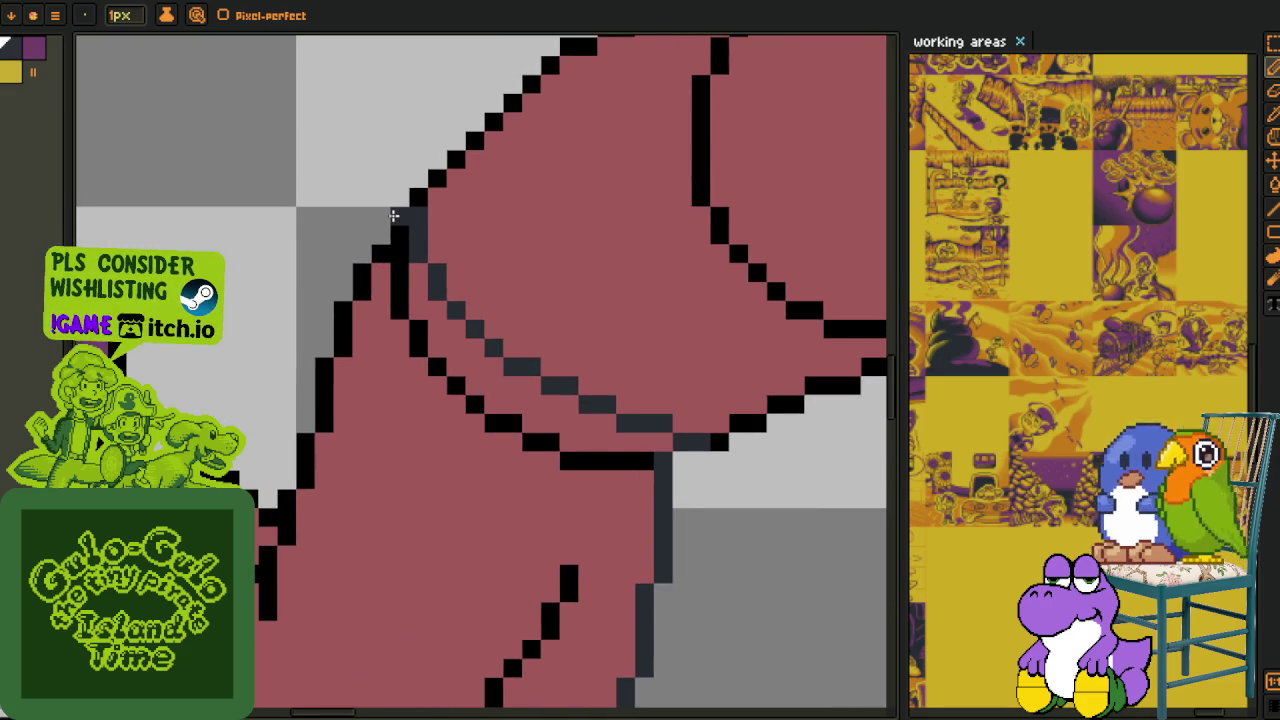
left_click_drag(273, 555, 333, 443)
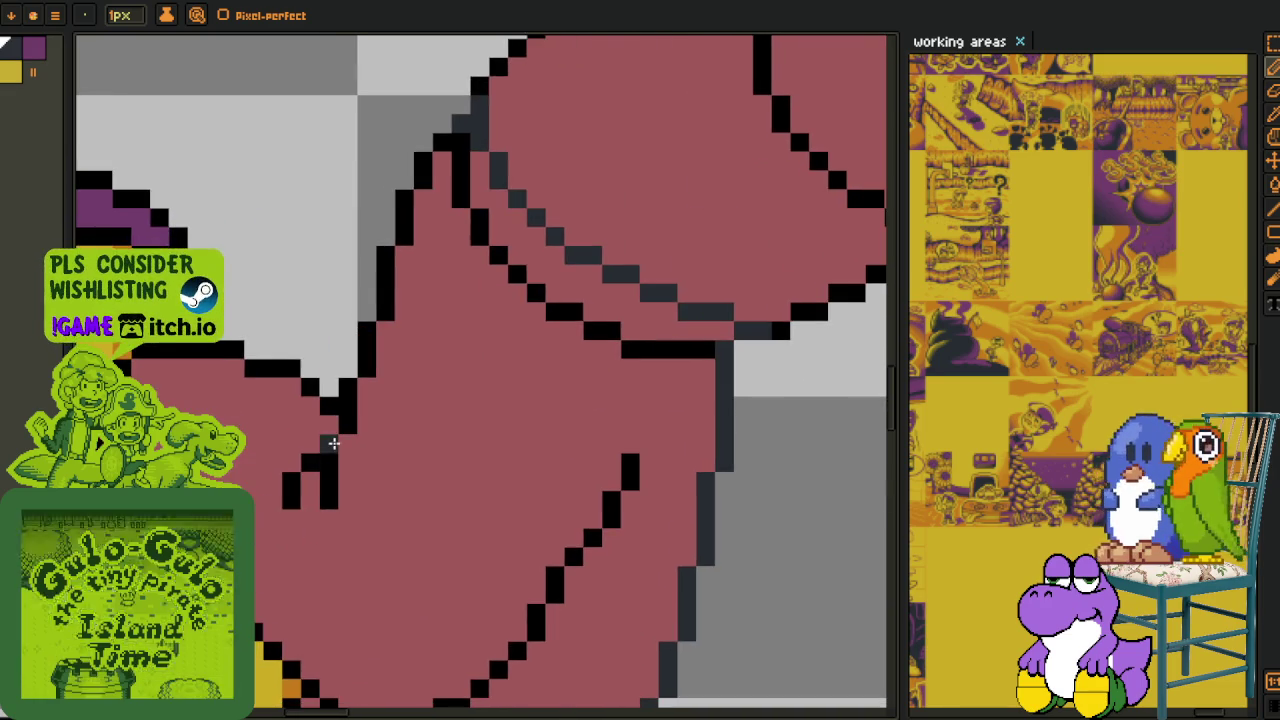
scroll(333, 443, "down", 5)
scroll(360, 363, "down", 1)
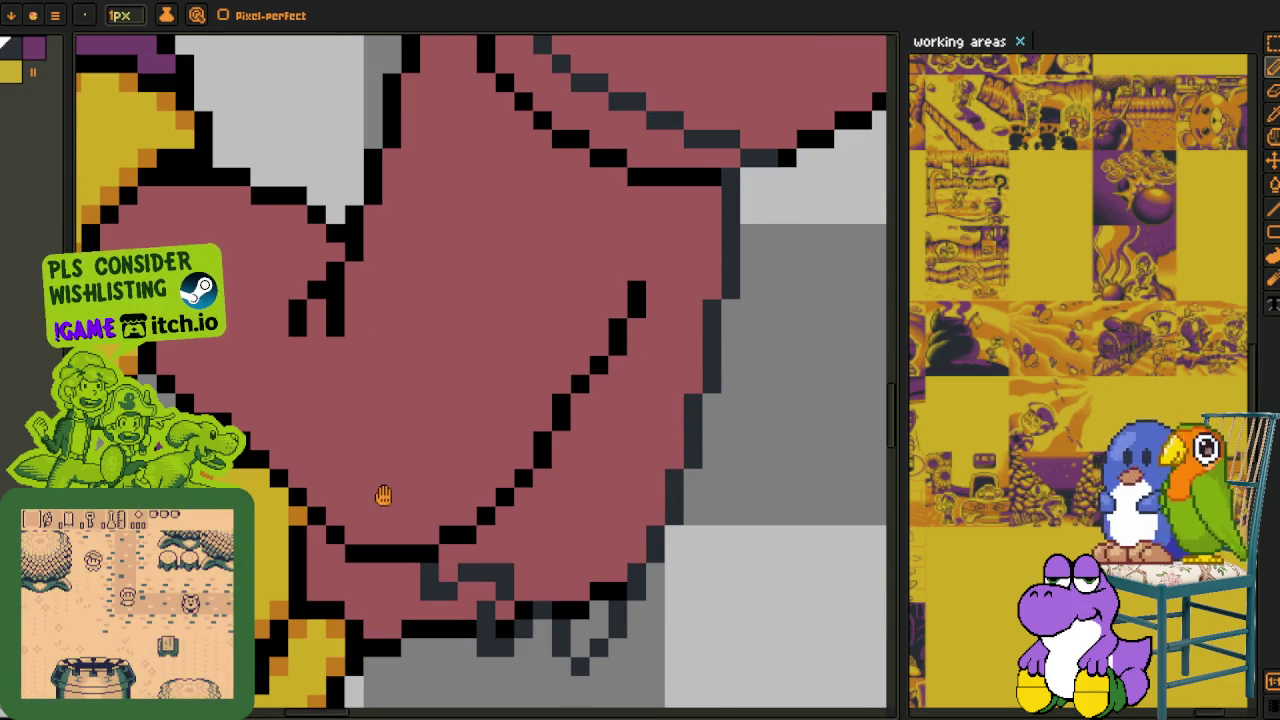
scroll(385, 497, "up", 1)
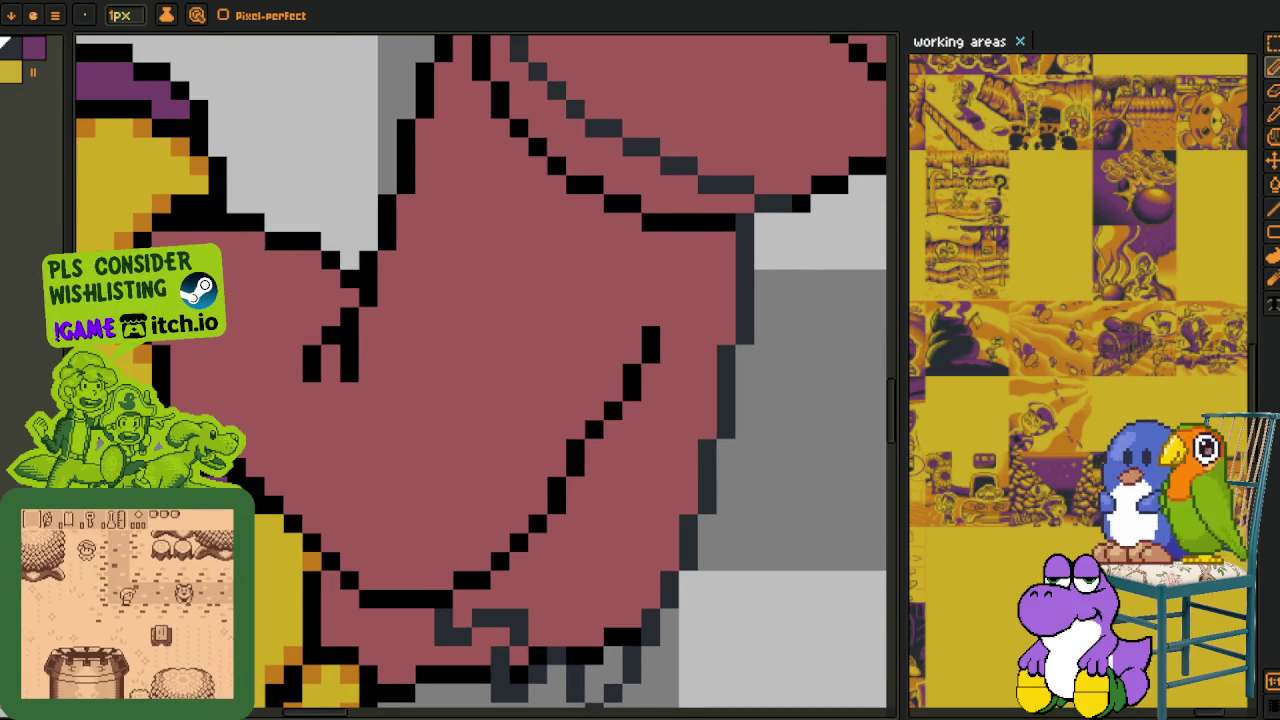
scroll(395, 490, "up", 1)
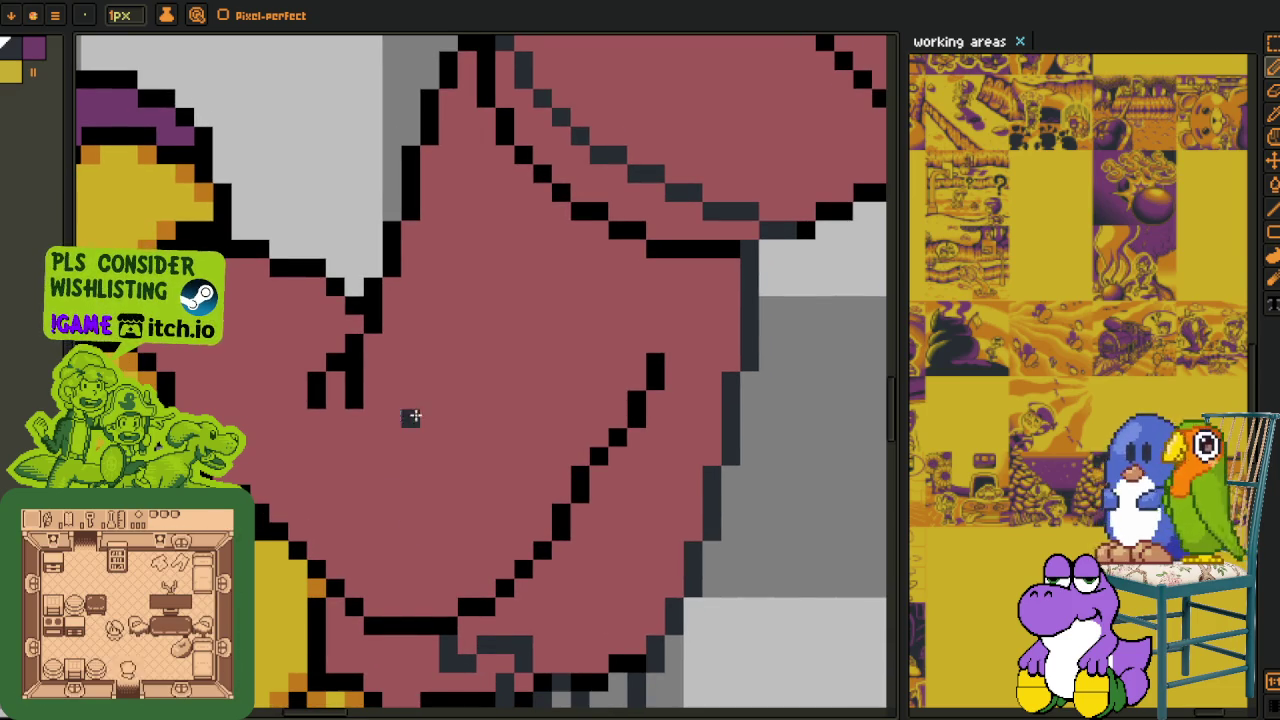
scroll(411, 417, "down", 1)
scroll(334, 371, "right", 2)
left_click_drag(320, 572, 328, 489)
mouse_move(303, 429)
left_mouse_down()
mouse_move(319, 513)
mouse_move(300, 423)
left_mouse_up()
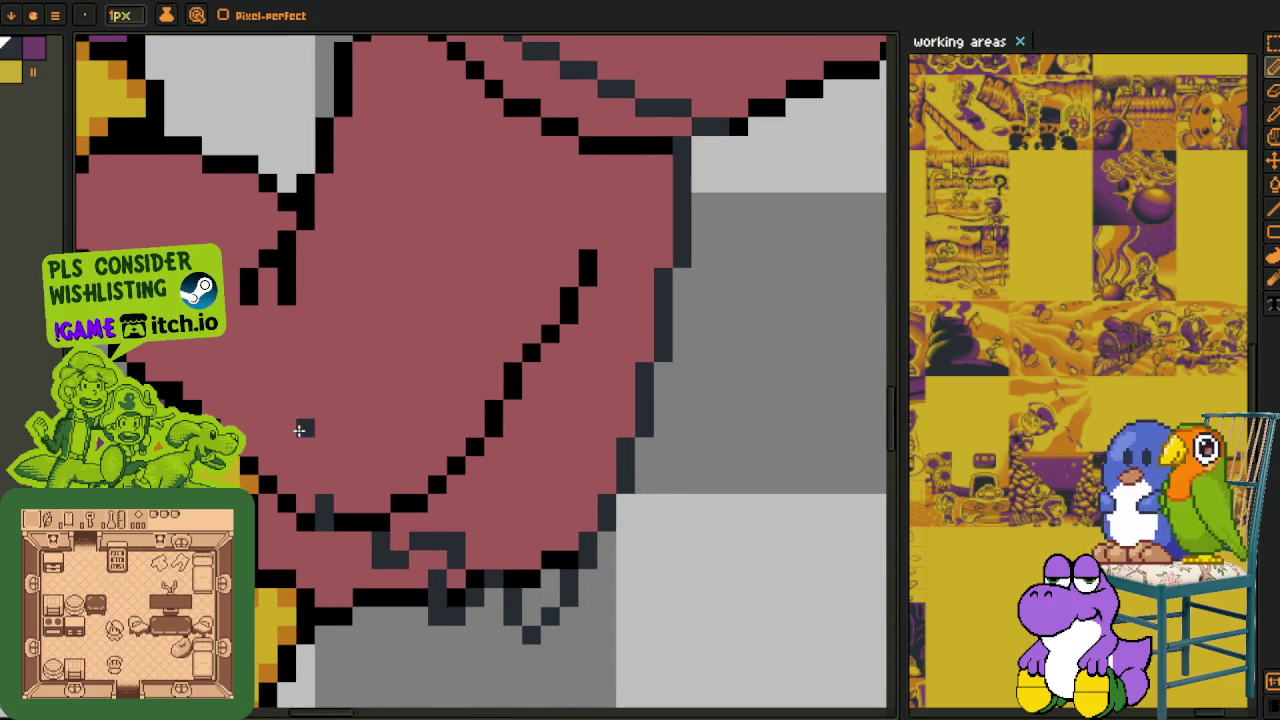
left_click(324, 560)
scroll(311, 534, "up", 2)
scroll(277, 417, "left", 2)
scroll(421, 221, "up", 3)
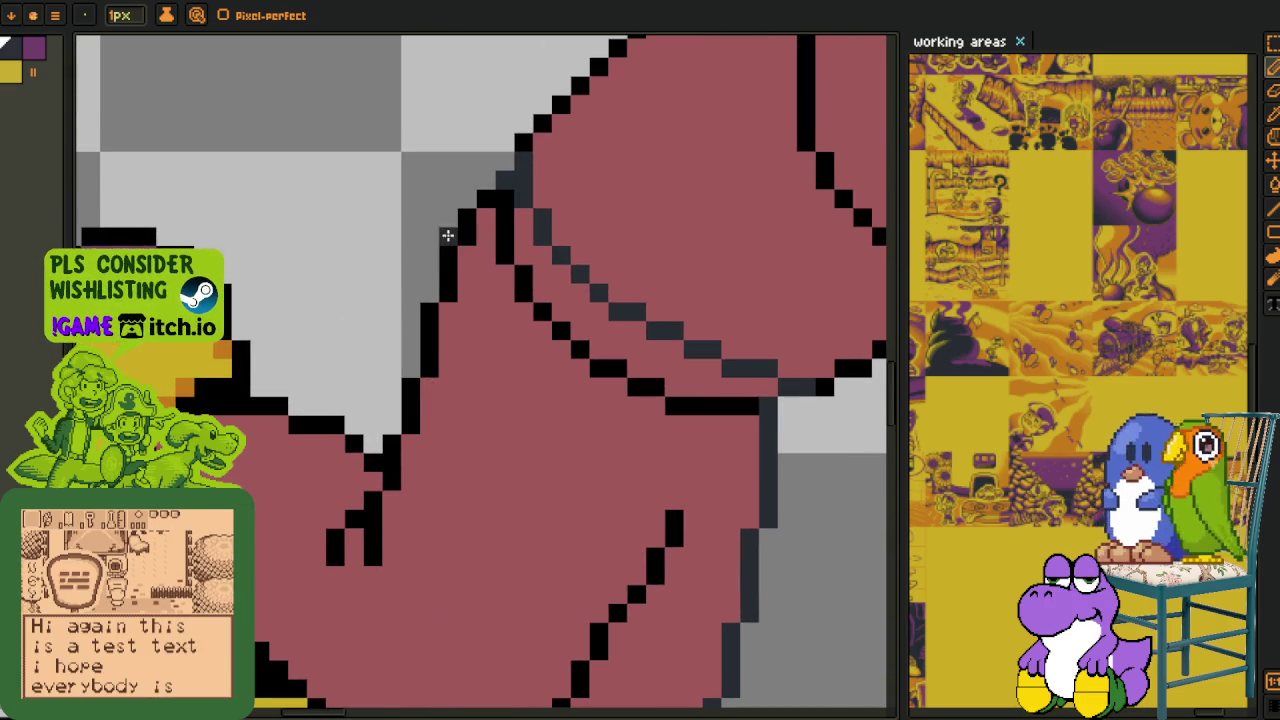
- Turn the diagonal arm outline dark grey, extend the black fold line, and add grey pixels beside it
left_click_drag(441, 283, 383, 474)
scroll(383, 474, "down", 2)
scroll(383, 474, "left", 1)
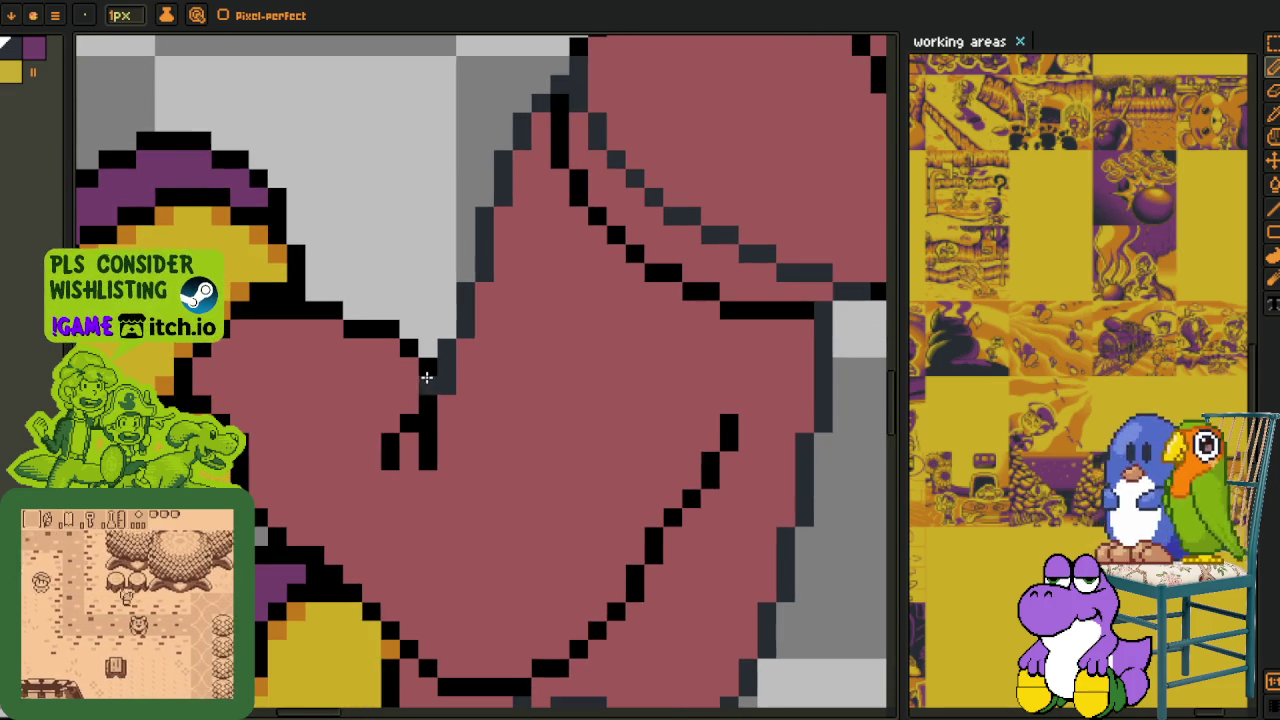
scroll(425, 377, "up", 1)
scroll(430, 350, "up", 1)
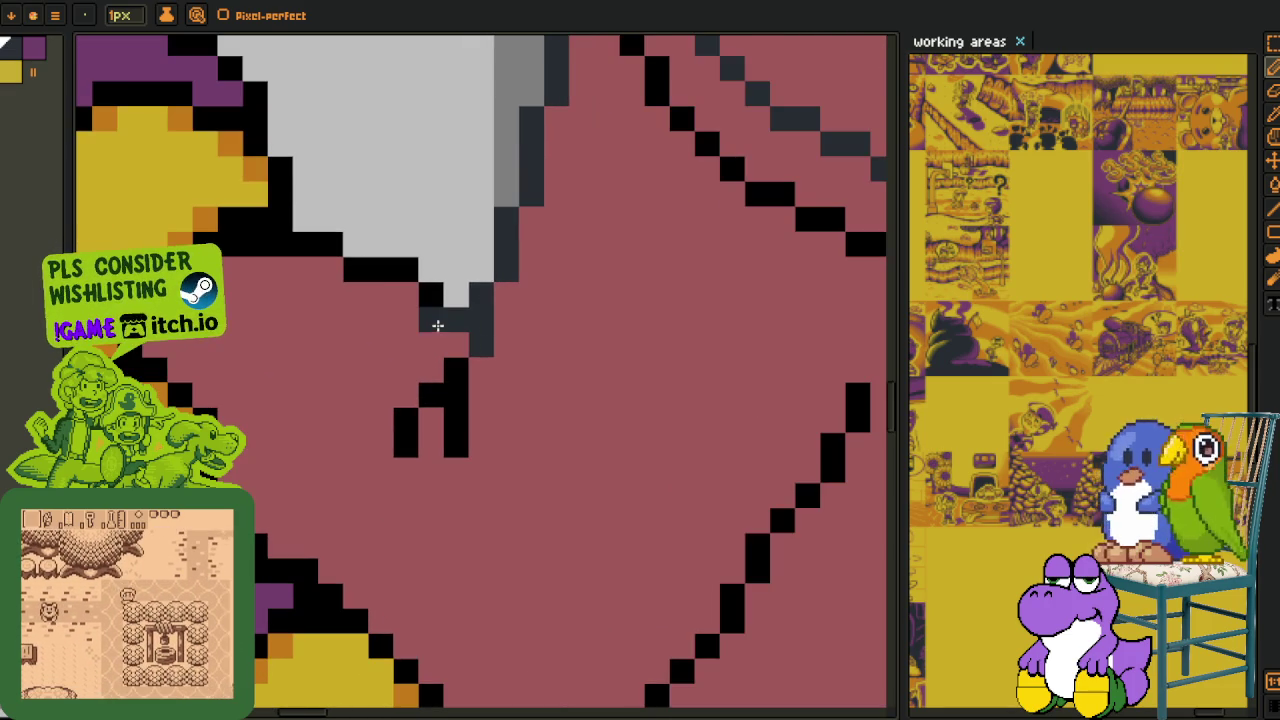
scroll(320, 350, "down", 2)
scroll(289, 337, "right", 2)
scroll(490, 331, "right", 2)
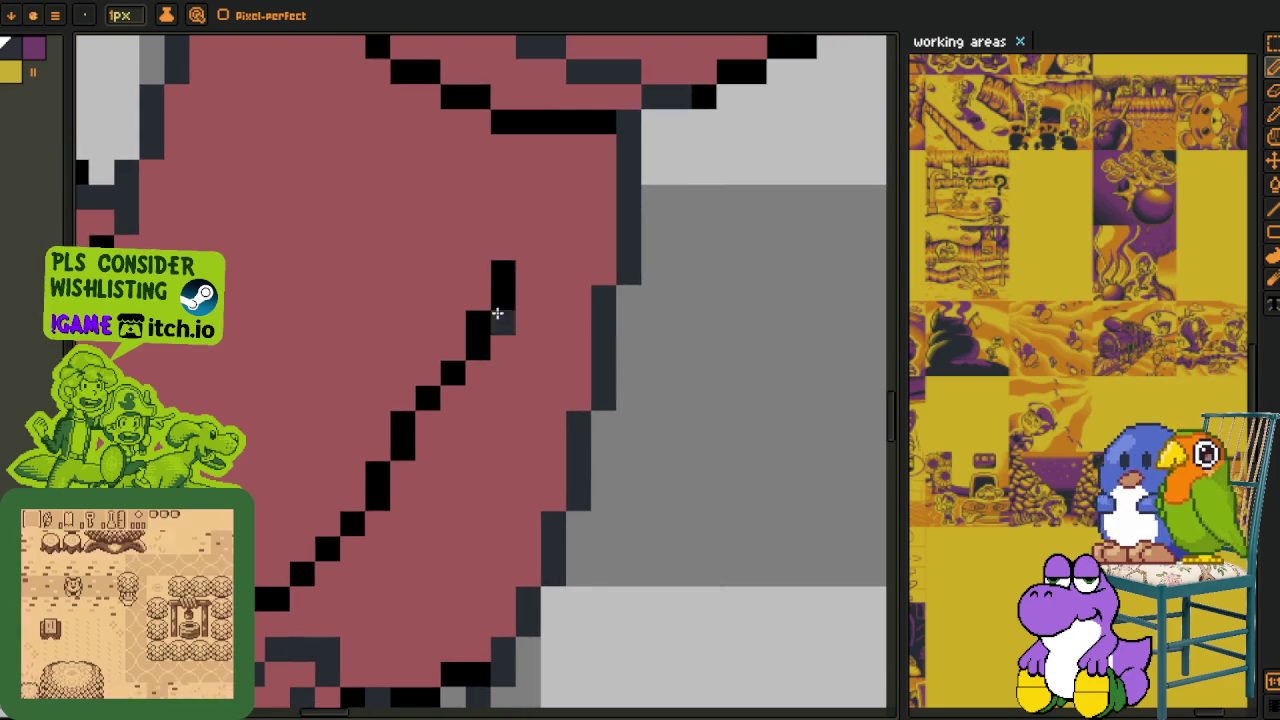
left_click(503, 249)
mouse_move(492, 318)
left_mouse_down()
mouse_move(437, 400)
mouse_move(448, 400)
mouse_move(391, 510)
mouse_move(423, 423)
left_mouse_up()
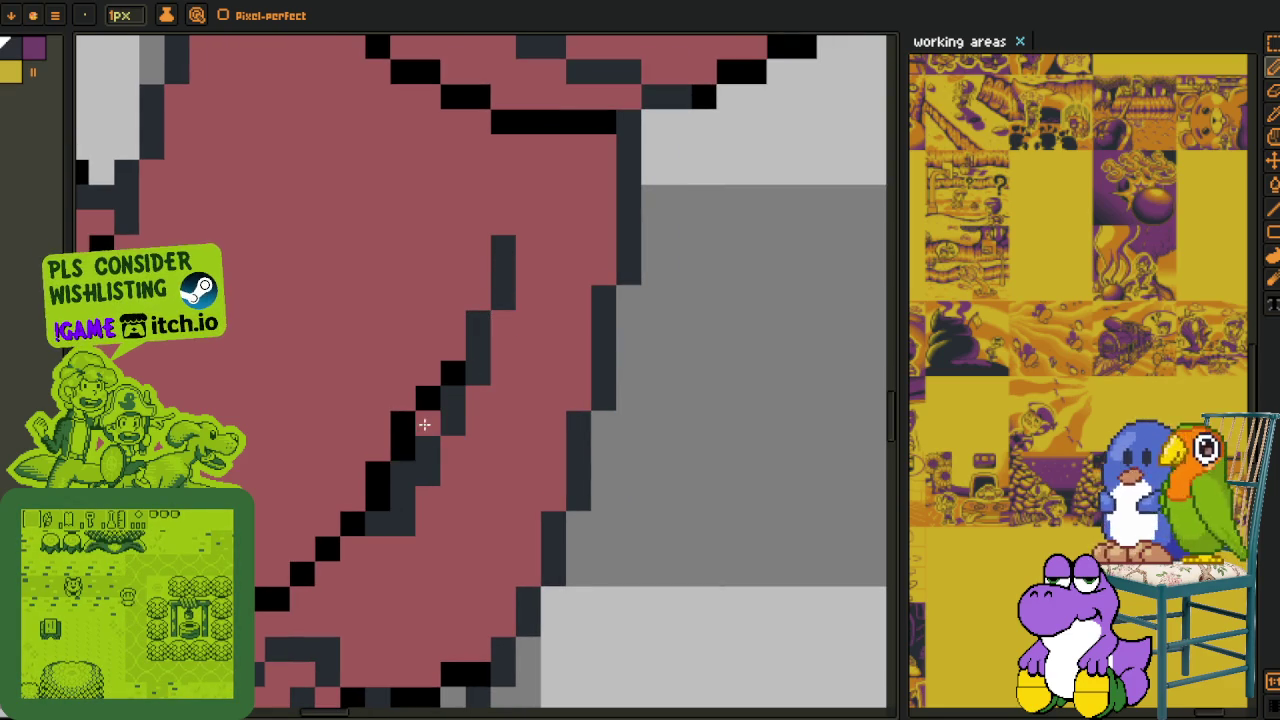
left_click(352, 572)
left_click_drag(354, 571, 466, 523)
left_click(458, 537)
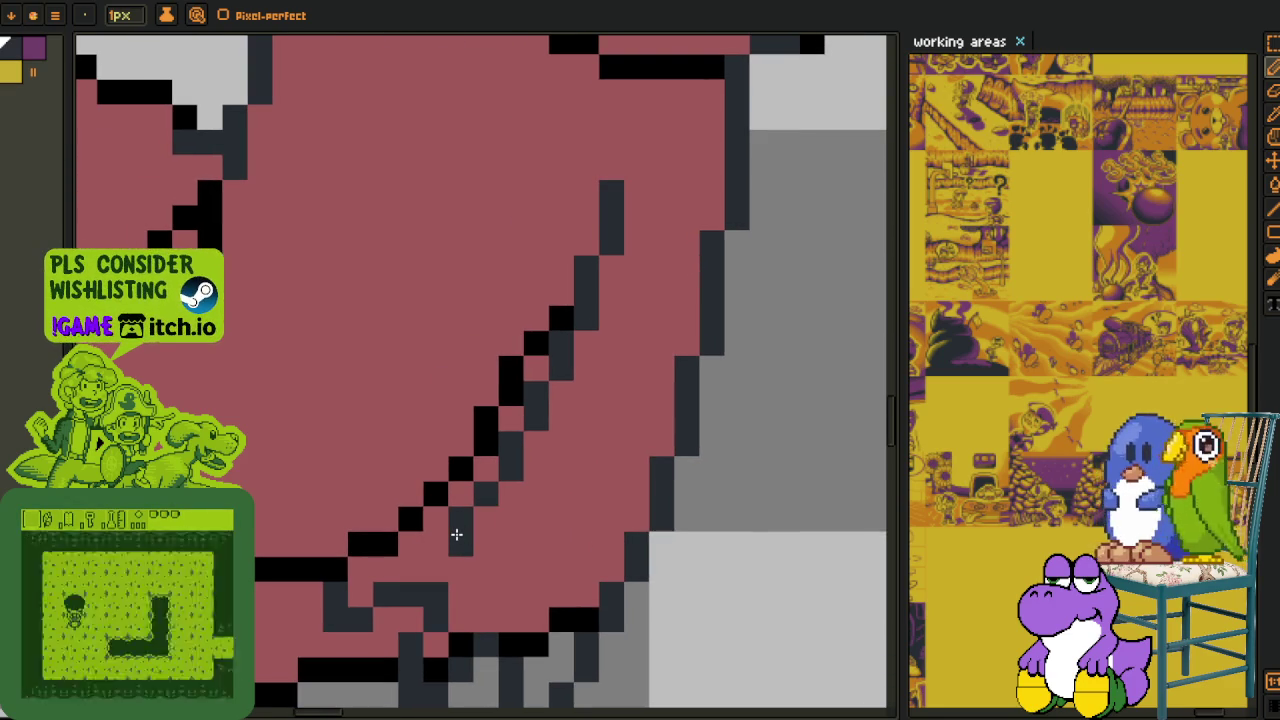
key("ctrl+z")
left_click(436, 540)
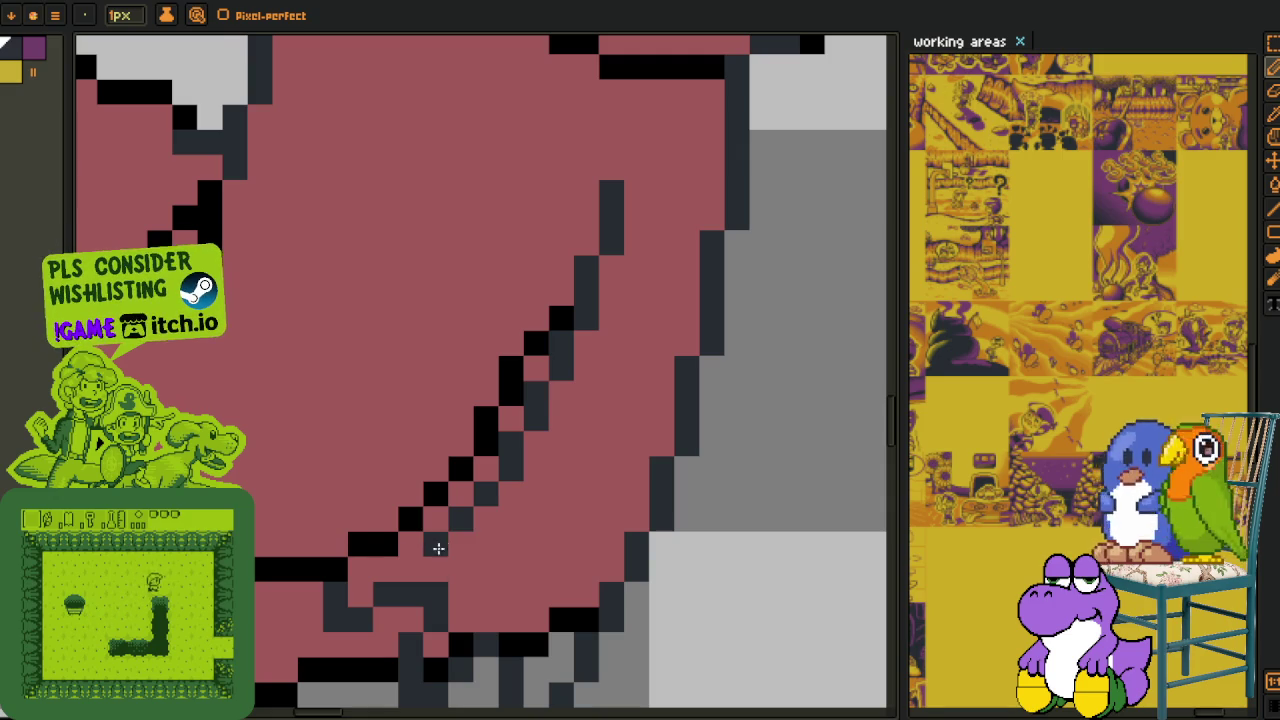
- Add dark-grey pixels along the lower black outline and draw short dark strokes into the fold
scroll(429, 549, "left", 2)
scroll(429, 549, "down", 1)
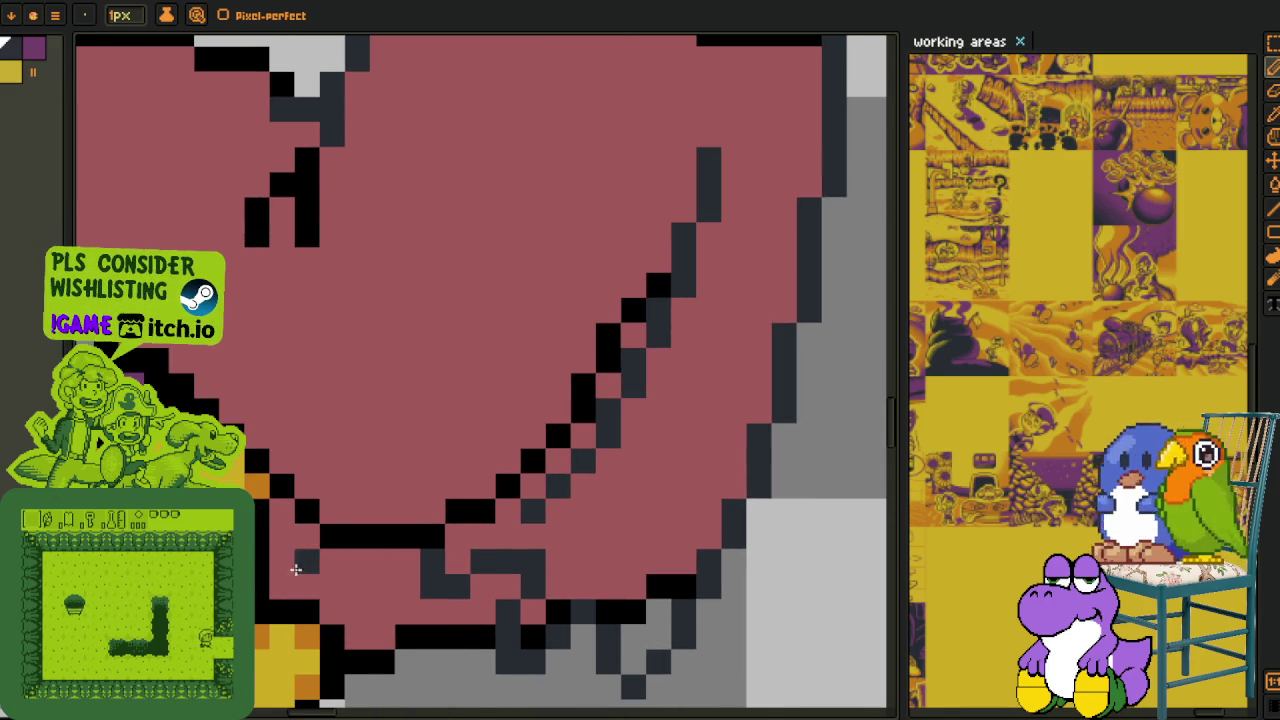
scroll(300, 555, "down", 2)
scroll(320, 552, "up", 2)
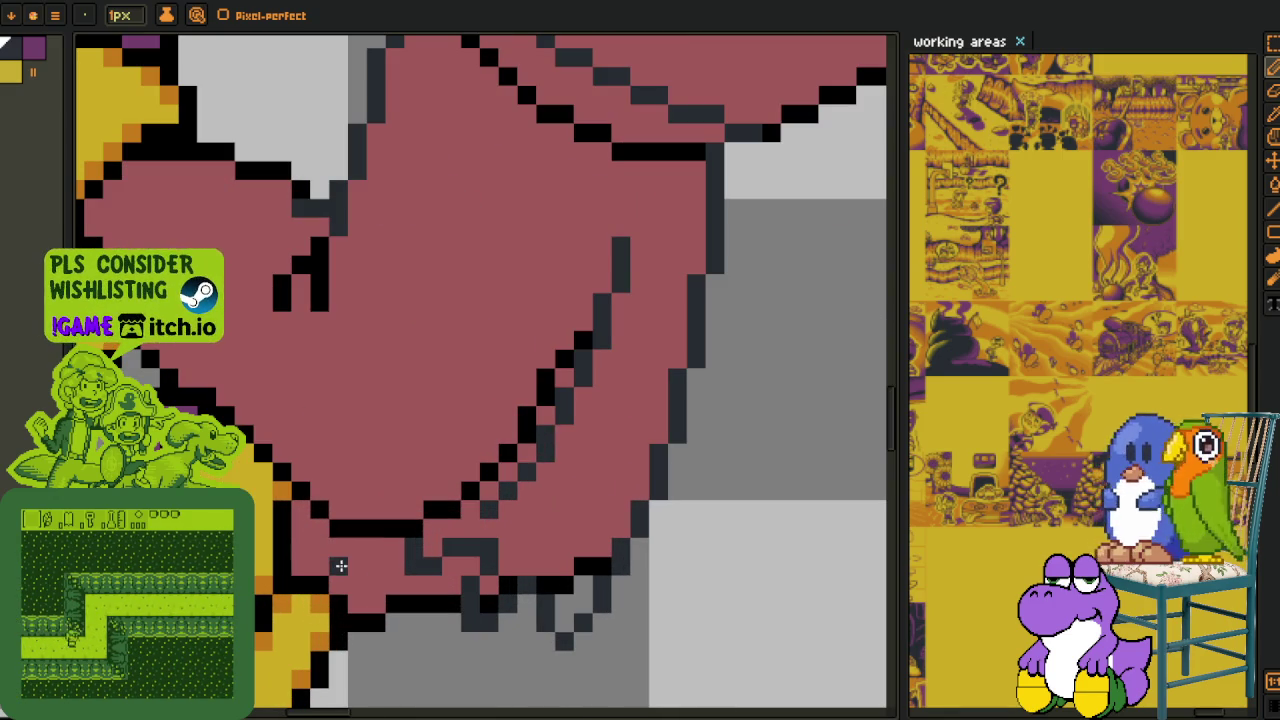
left_click_drag(345, 550, 428, 525)
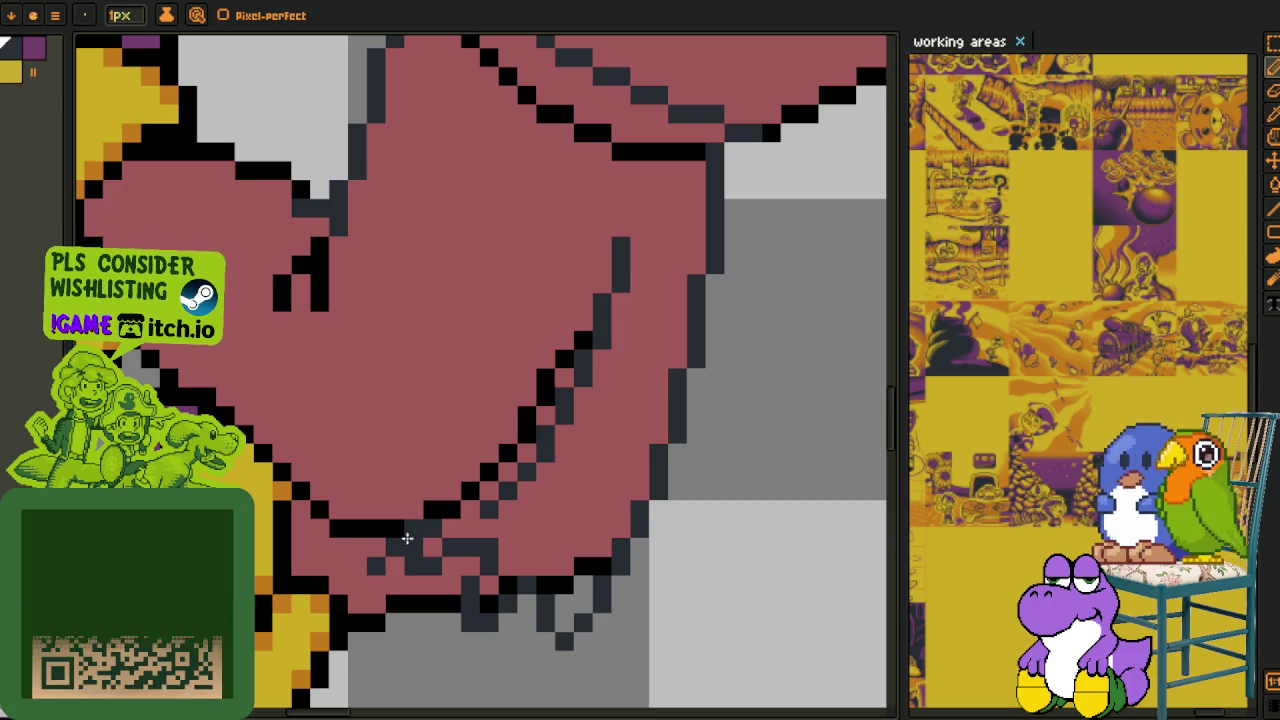
left_click_drag(406, 529, 453, 527)
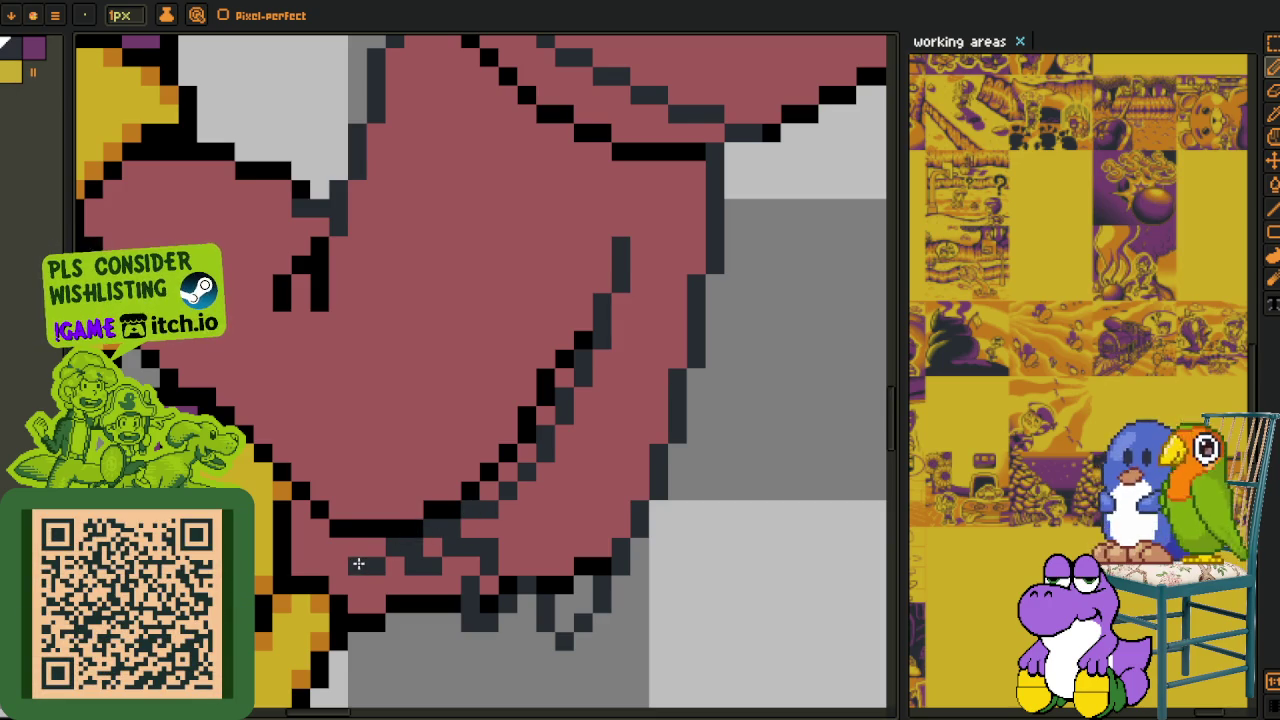
left_click(344, 558)
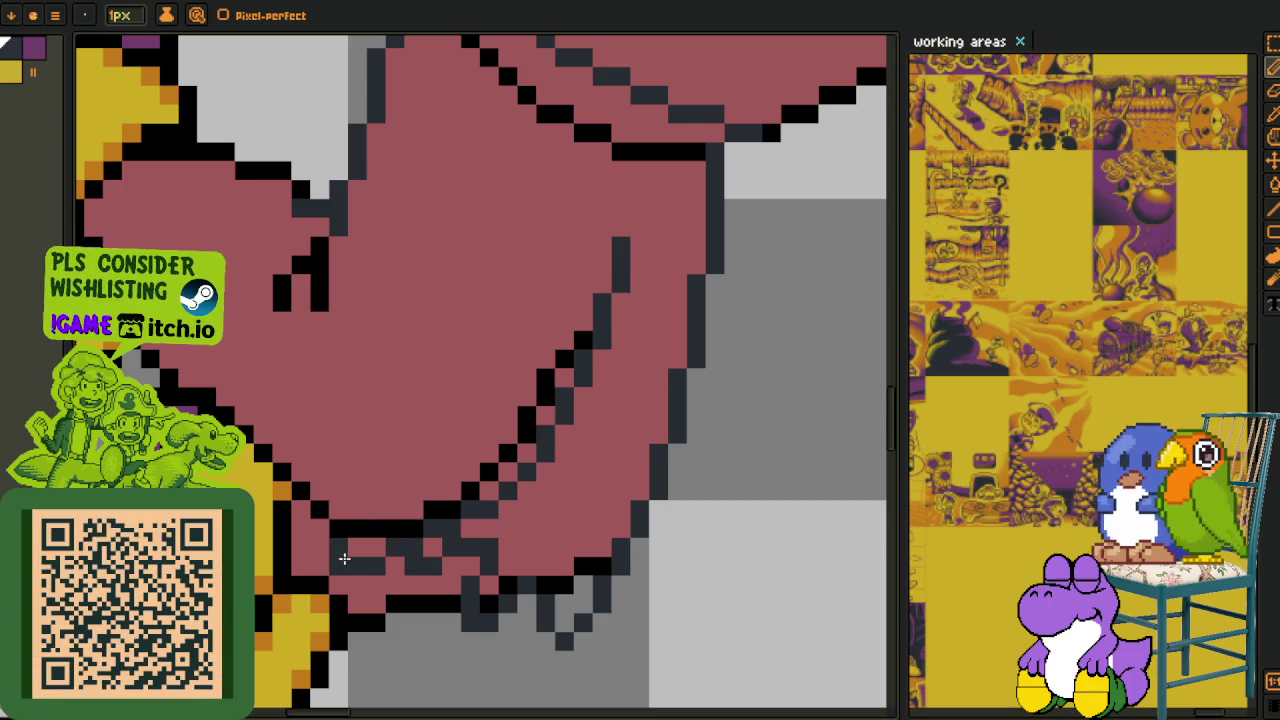
left_click_drag(357, 491, 349, 514)
left_click(369, 456)
left_click_drag(364, 452, 319, 500)
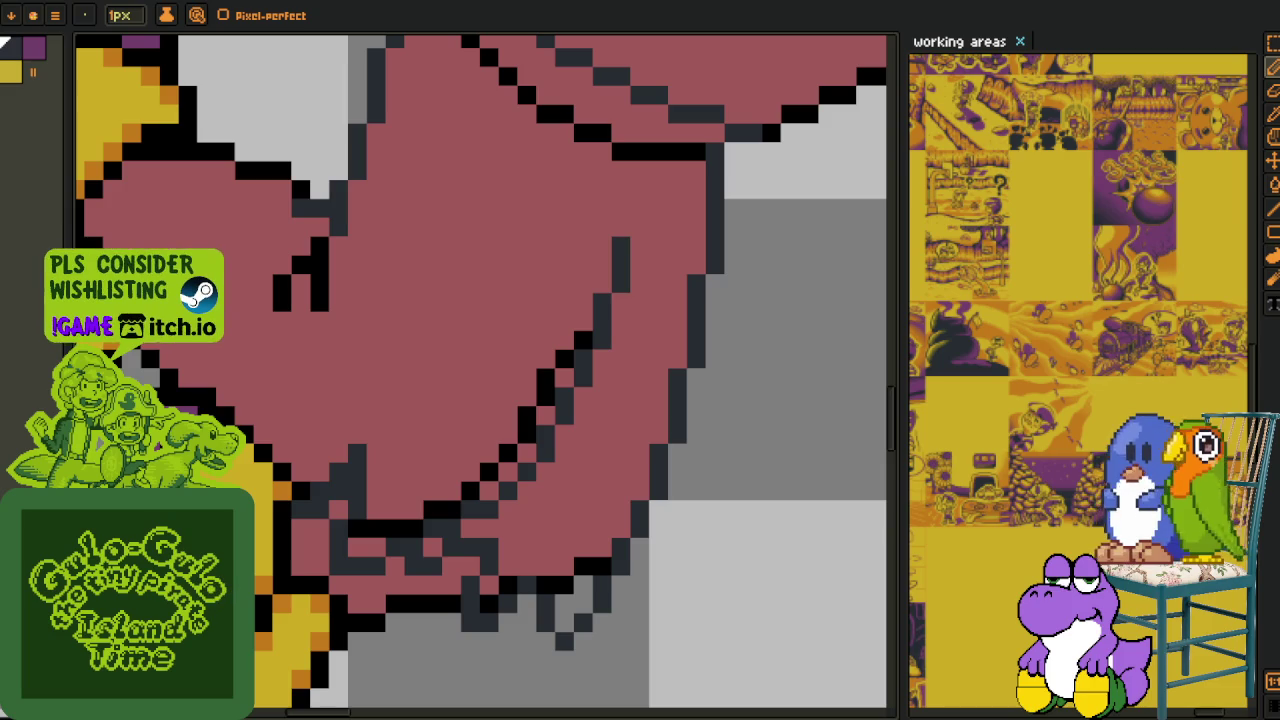
scroll(441, 519, "up", 1)
- Touch up the lower robe's outline, darkening edge pixels and restoring stray ones to mauve
scroll(423, 543, "up", 1)
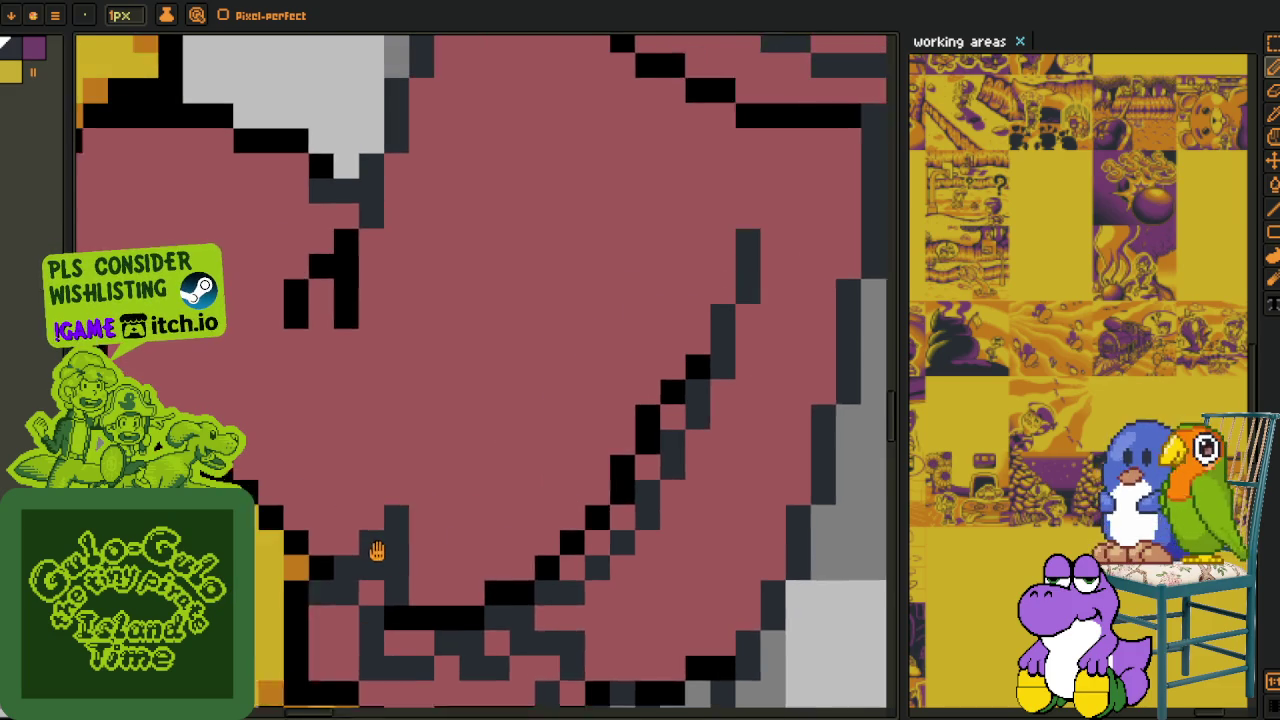
right_click(371, 583)
right_click(421, 533)
left_click(446, 558)
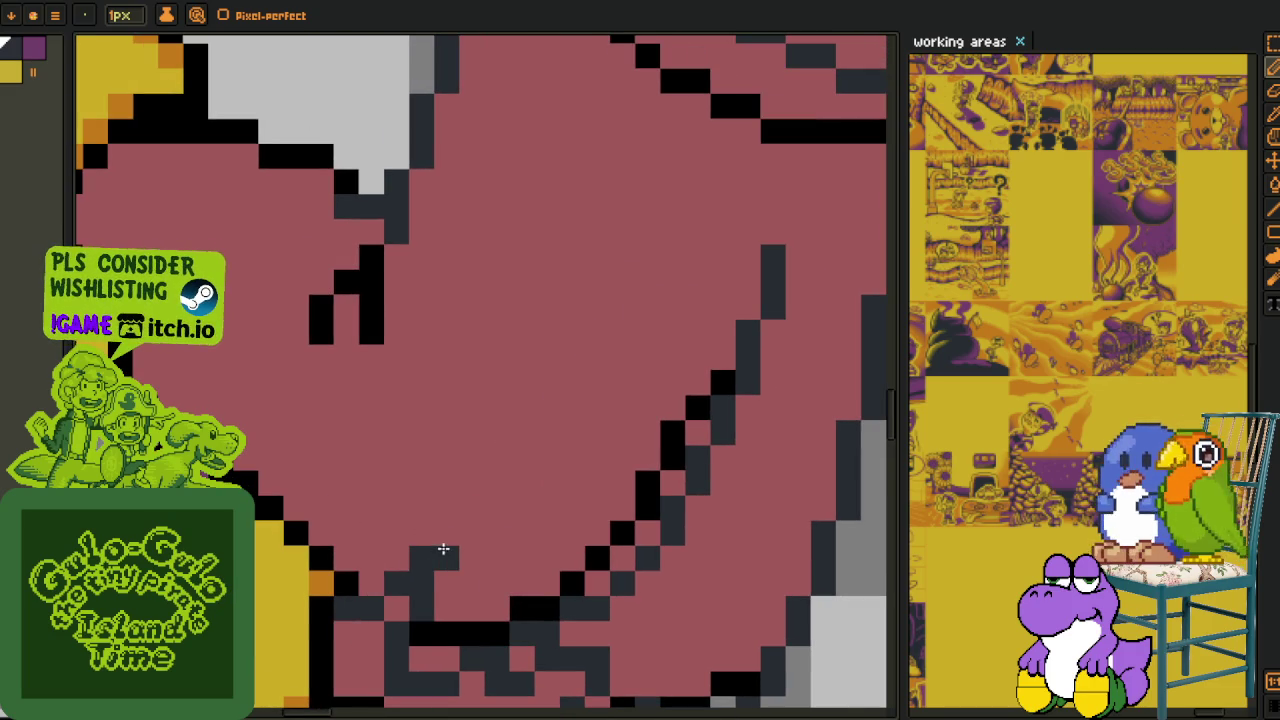
left_click(446, 533)
left_click(320, 583)
left_click(346, 533)
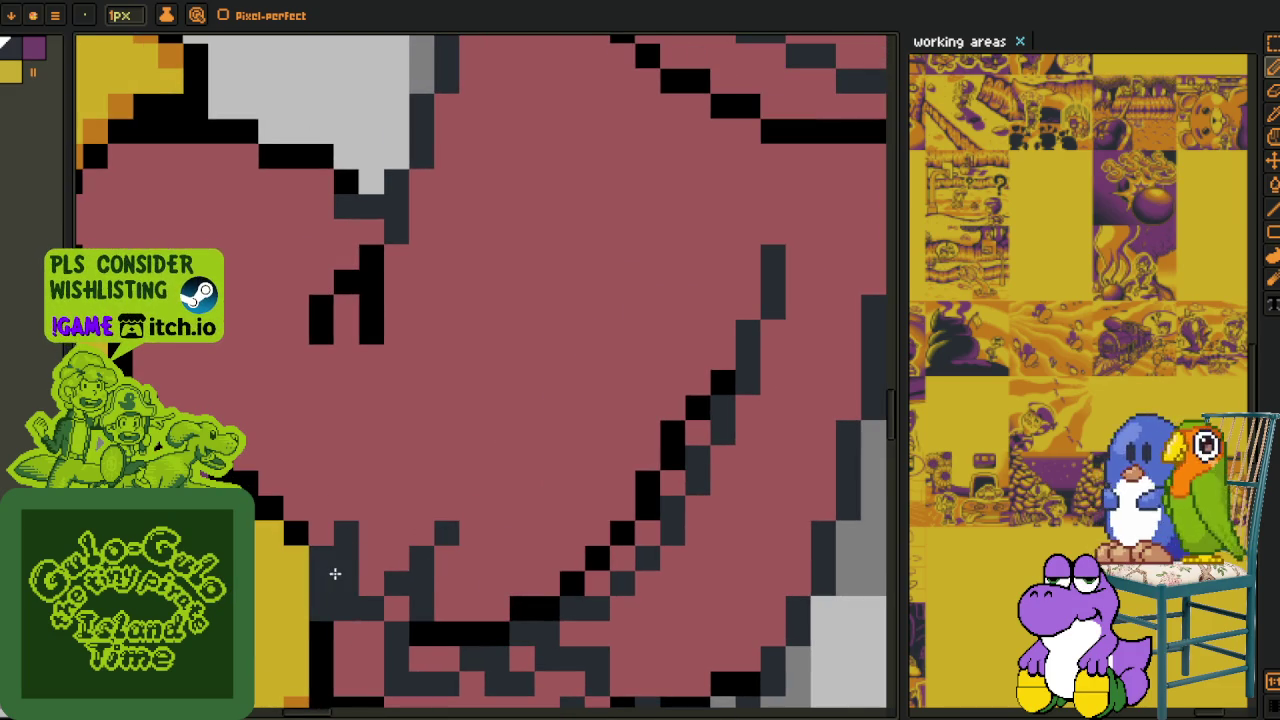
left_click(371, 483)
left_click(371, 458)
right_click(371, 508)
left_click(346, 508)
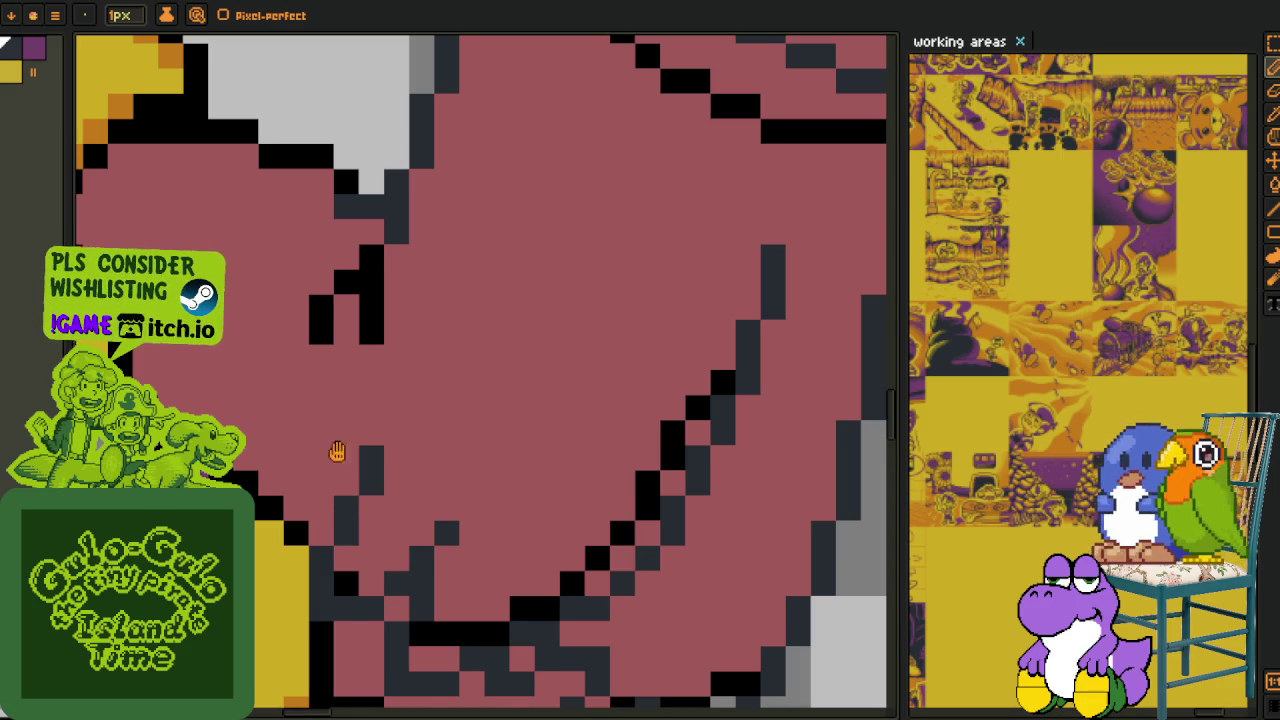
- Reshape the robe's fold line pixel by pixel, adding dark pixels and clearing strays to mauve
scroll(338, 452, "down", 1)
scroll(309, 509, "up", 1)
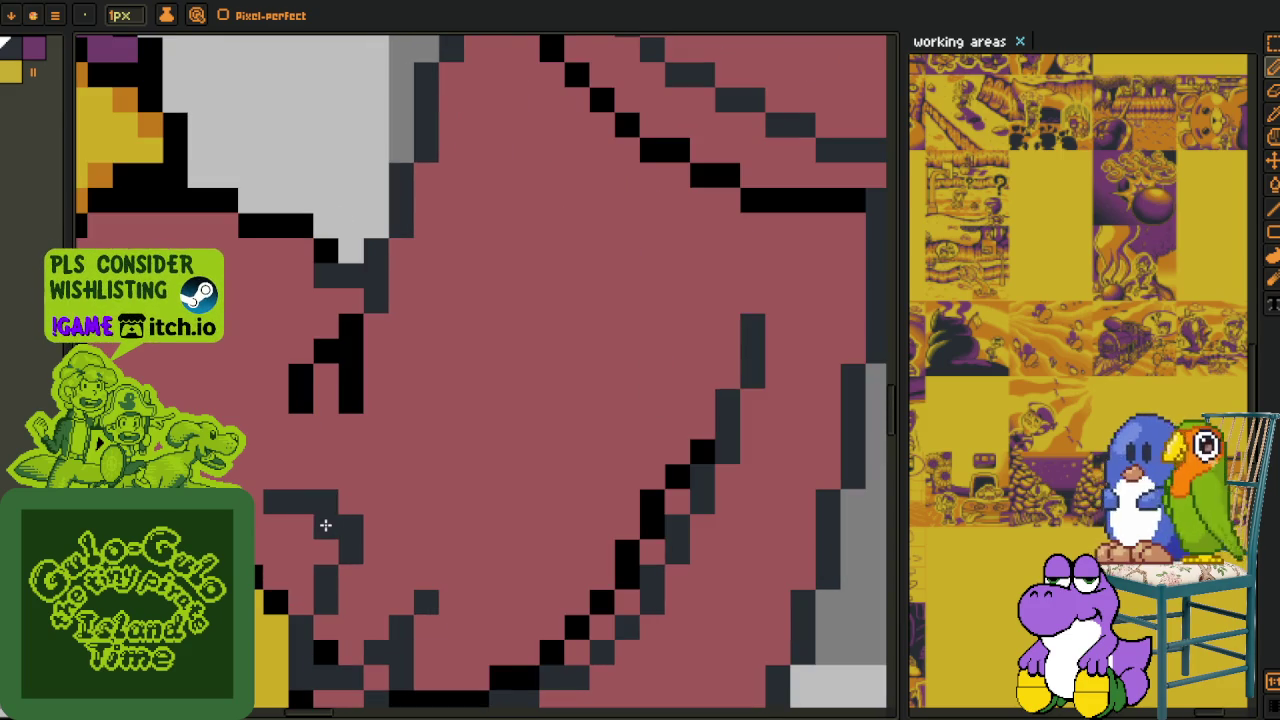
right_click(326, 502)
right_click(301, 502)
right_click(276, 502)
left_click(376, 502)
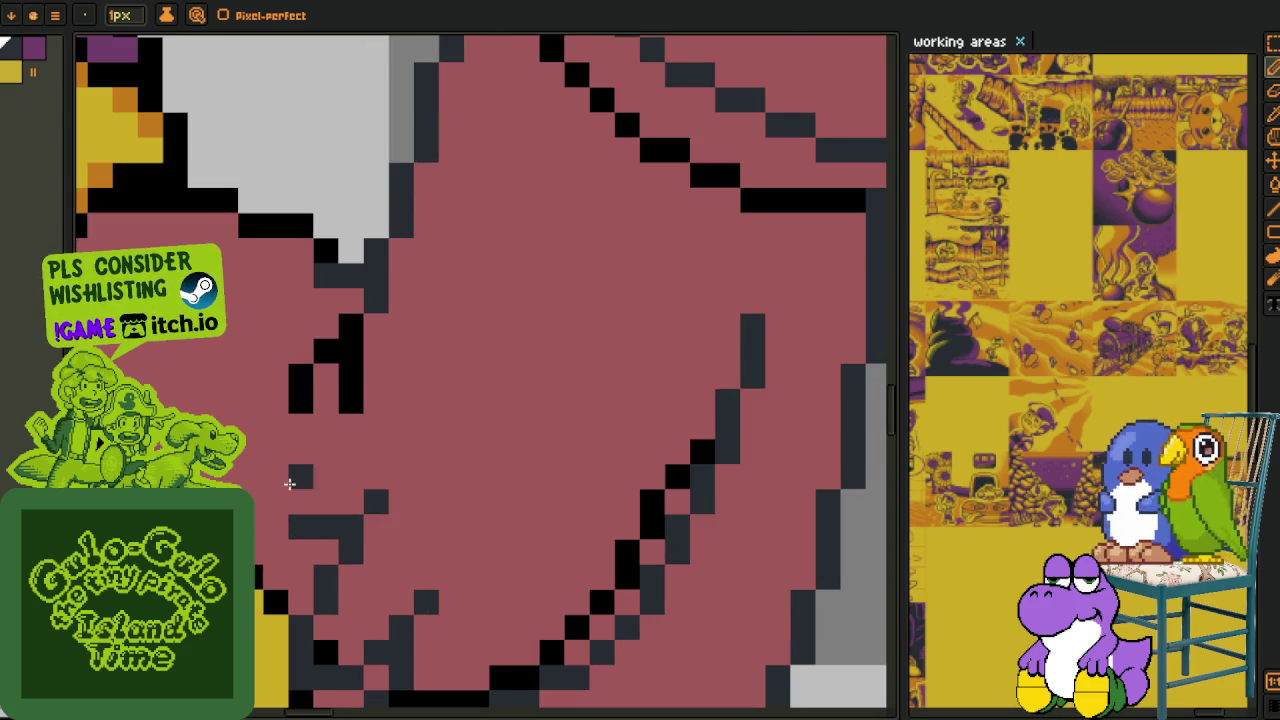
right_click(301, 502)
left_click(276, 502)
left_click(301, 477)
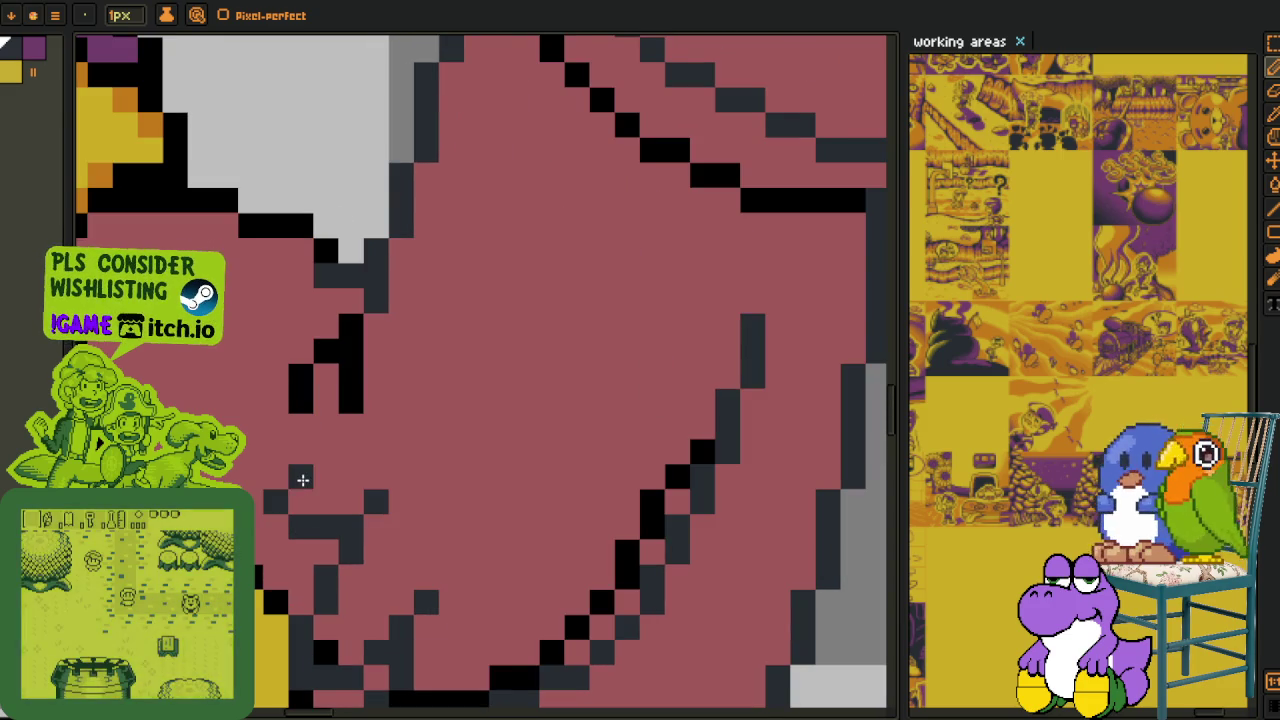
left_click(326, 477)
left_click(326, 452)
right_click(326, 477)
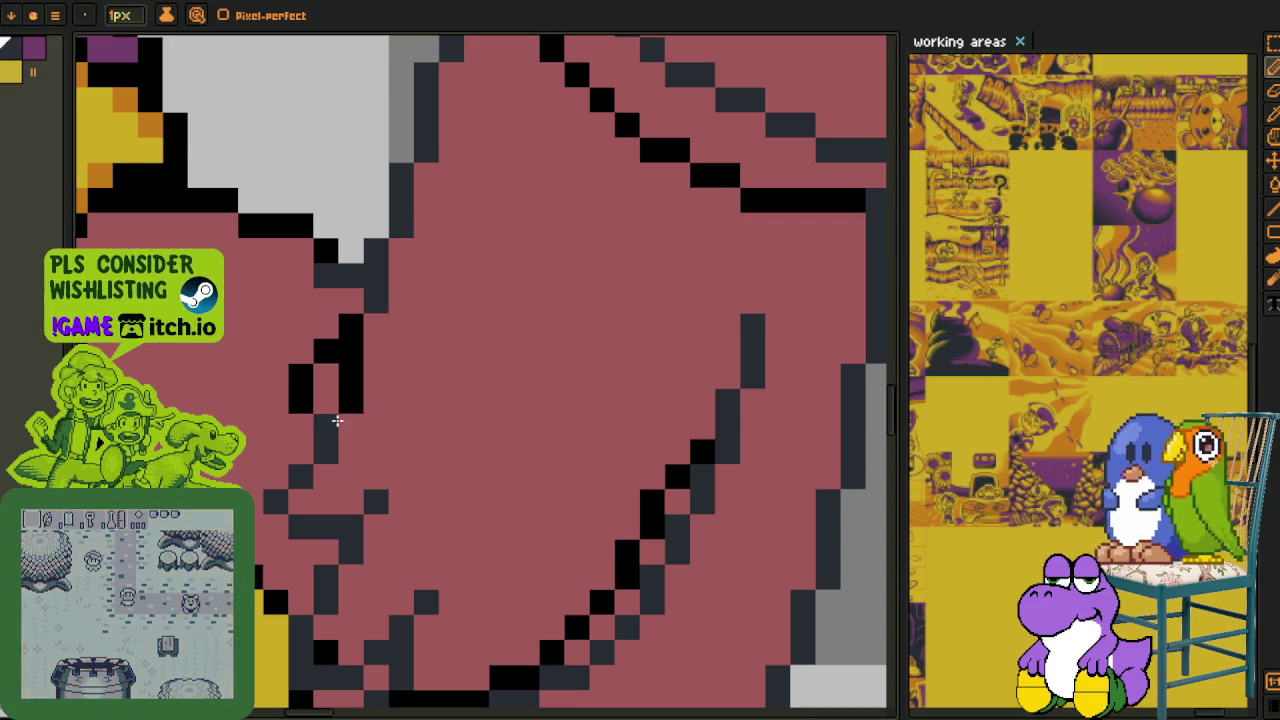
left_click(351, 452)
left_click(326, 427)
left_click(326, 402)
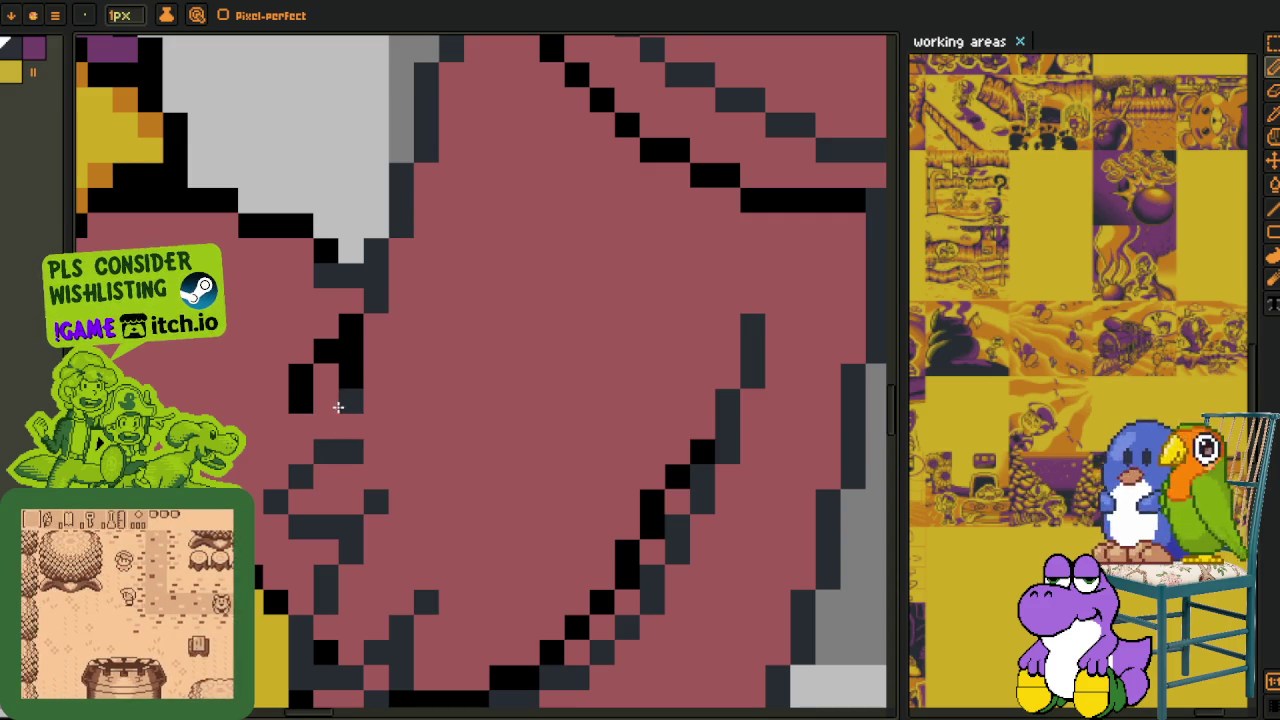
left_click(301, 427)
right_click(326, 427)
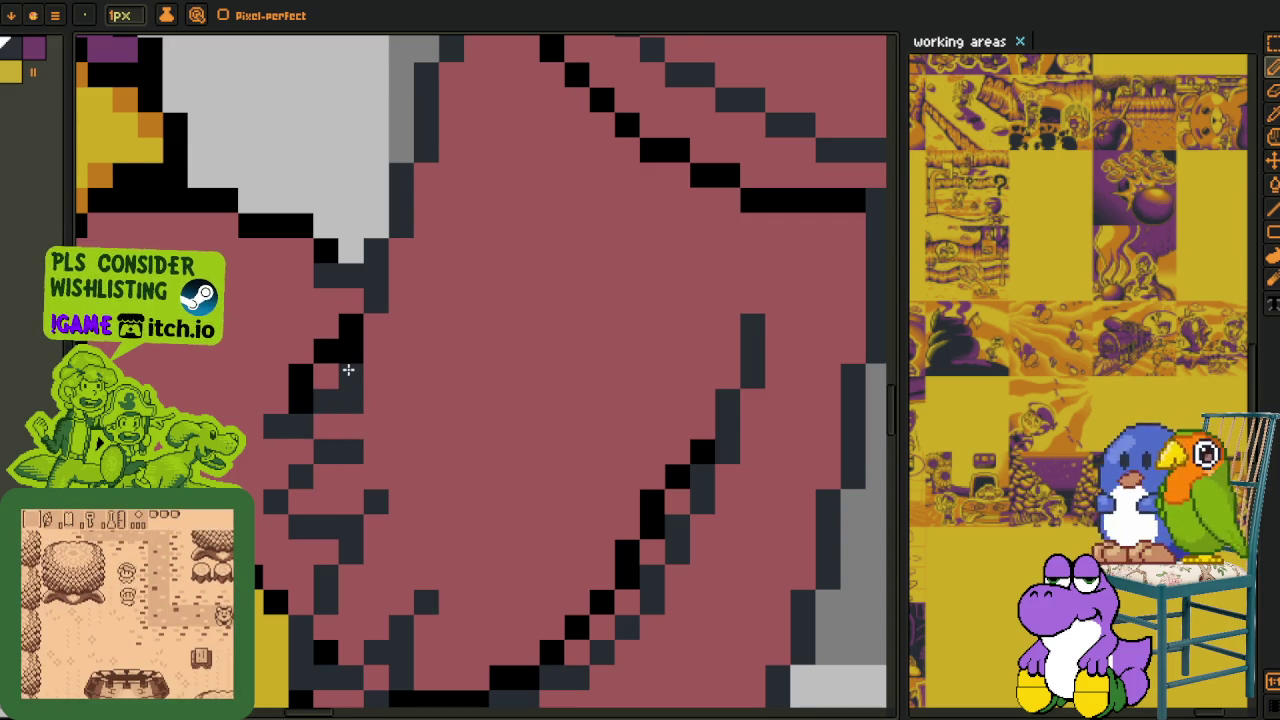
right_click(351, 327)
- Rebalance the fold pixels between black and dark grey so the line joins up
scroll(346, 328, "down", 3)
scroll(400, 370, "up", 2)
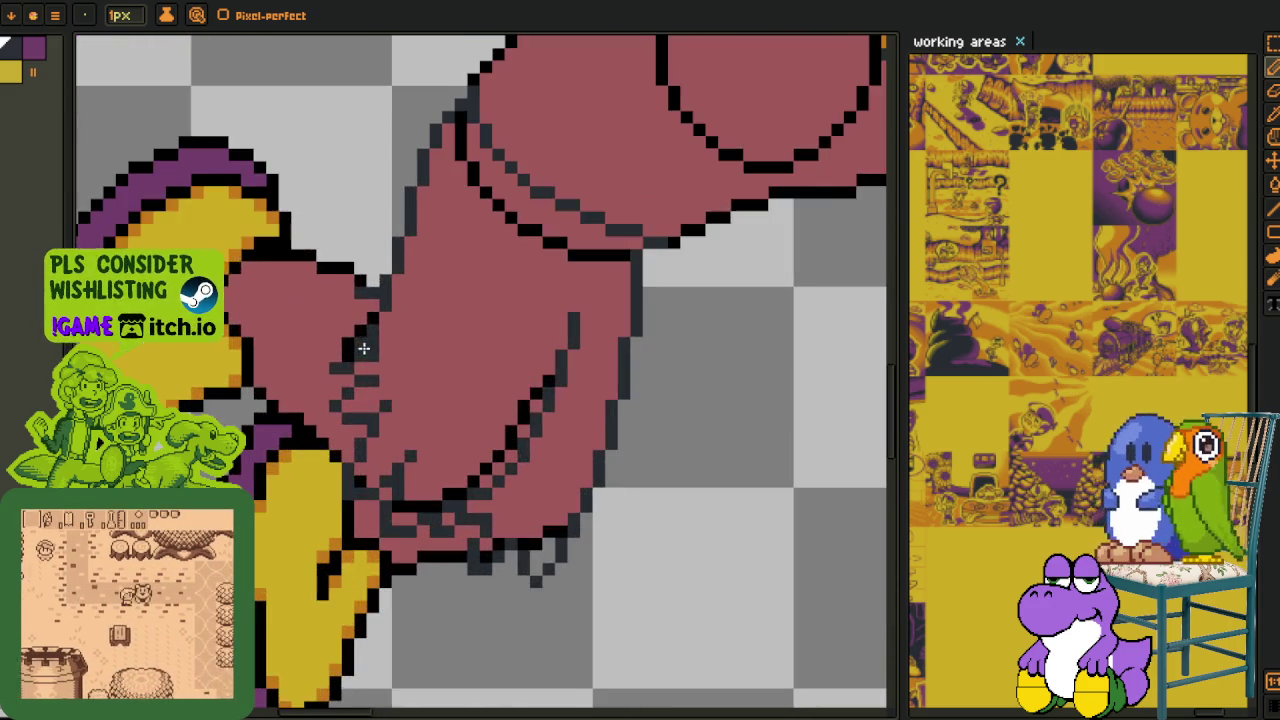
scroll(360, 340, "up", 1)
scroll(357, 400, "up", 2)
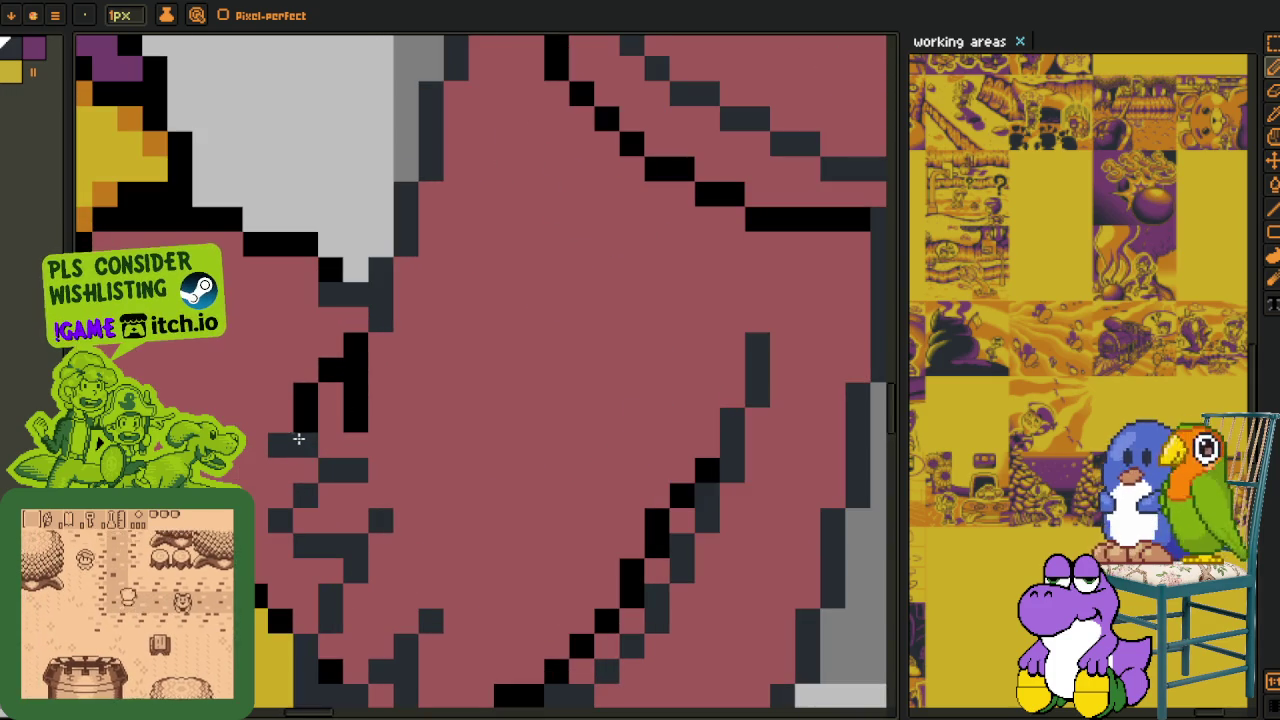
left_click(295, 428)
left_click(355, 345)
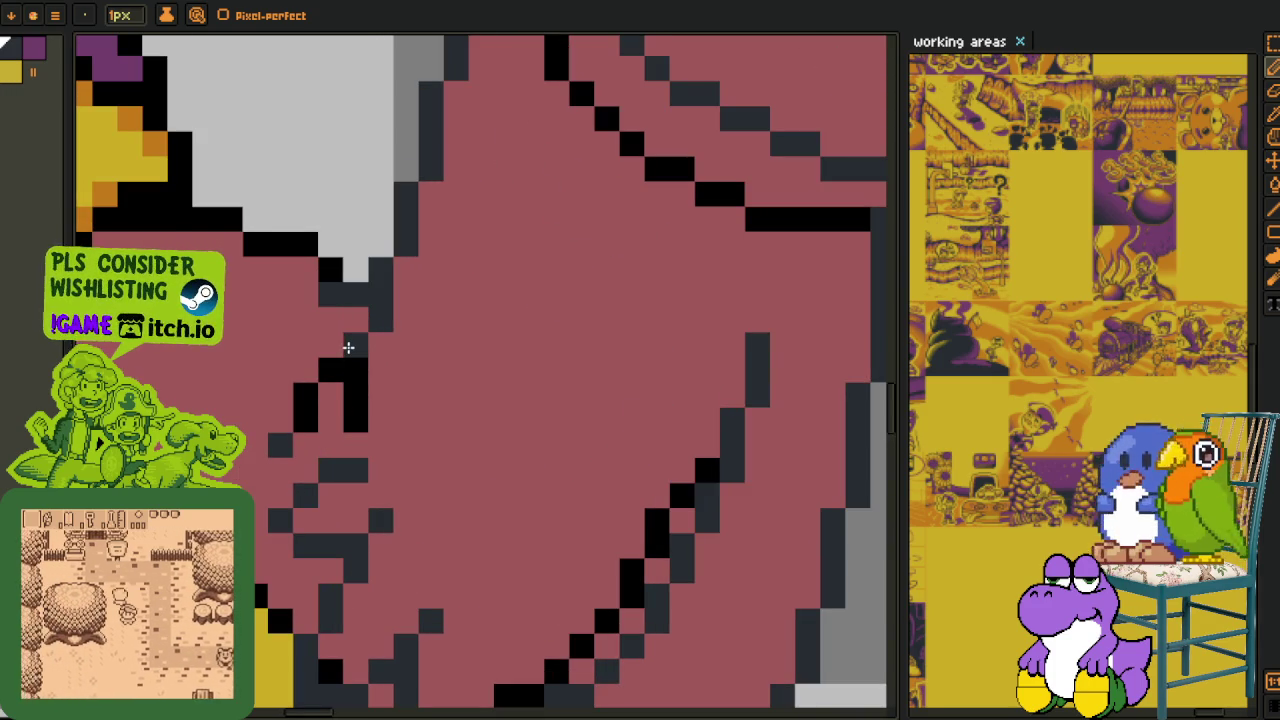
left_click(330, 345)
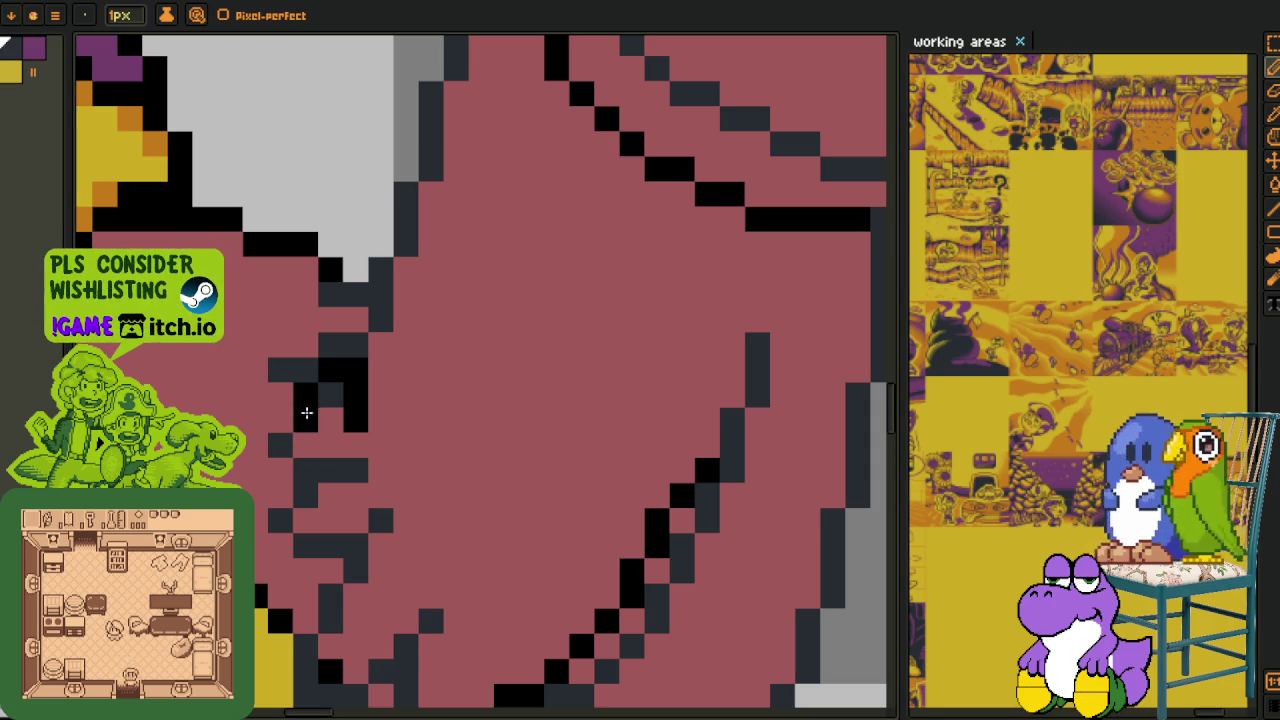
left_click(281, 420)
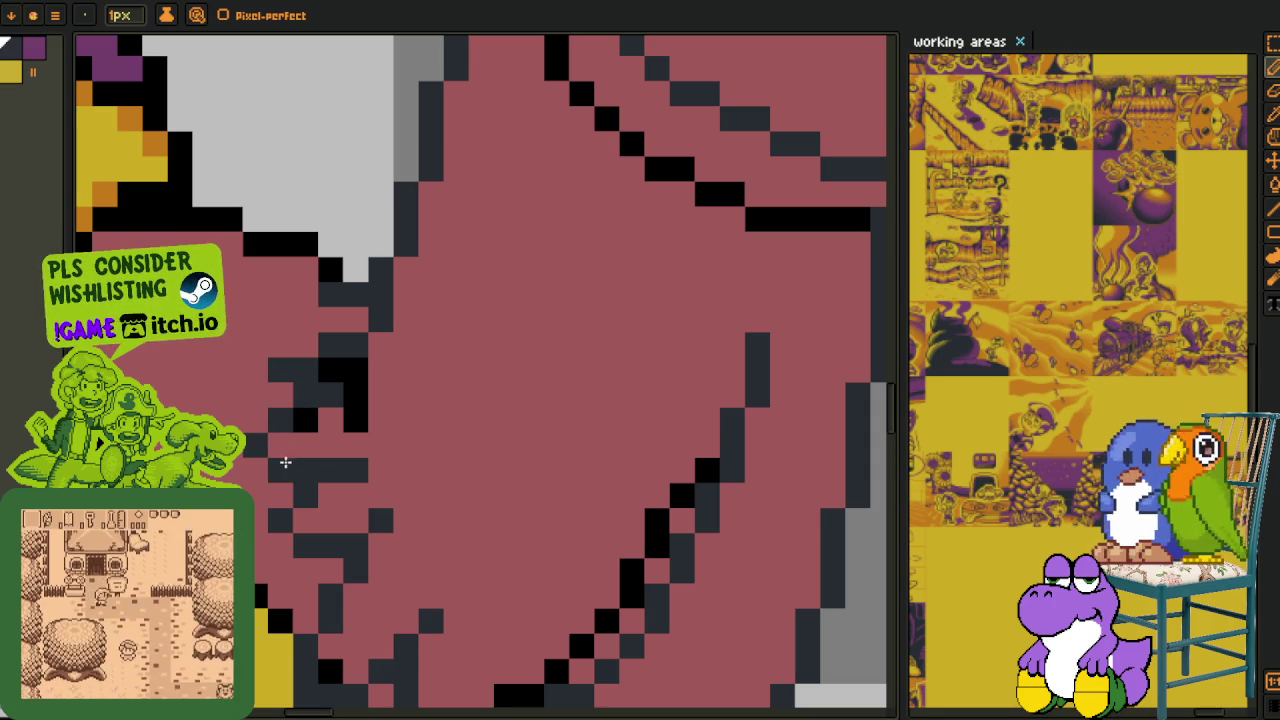
- Add dark pixels along the robe's right outer outline
scroll(331, 450, "down", 5)
scroll(371, 460, "up", 2)
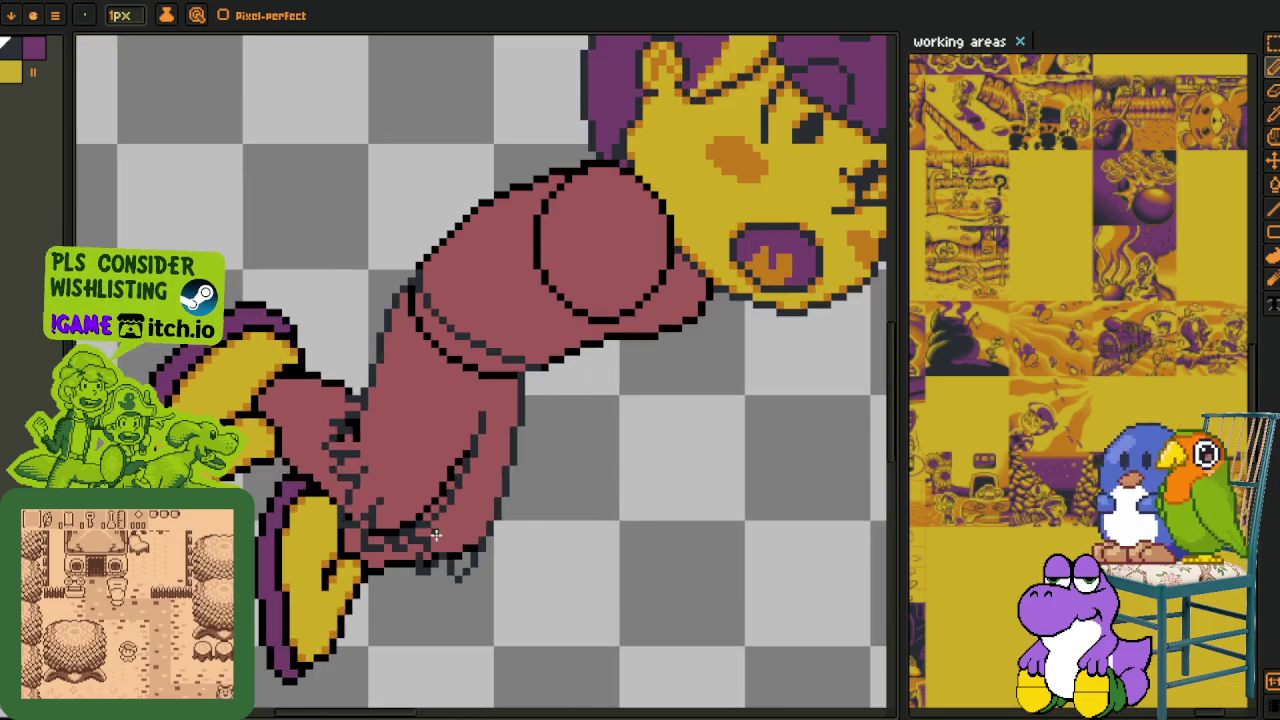
scroll(430, 530, "up", 2)
scroll(430, 530, "up", 2)
scroll(372, 587, "up", 2)
left_click(330, 598)
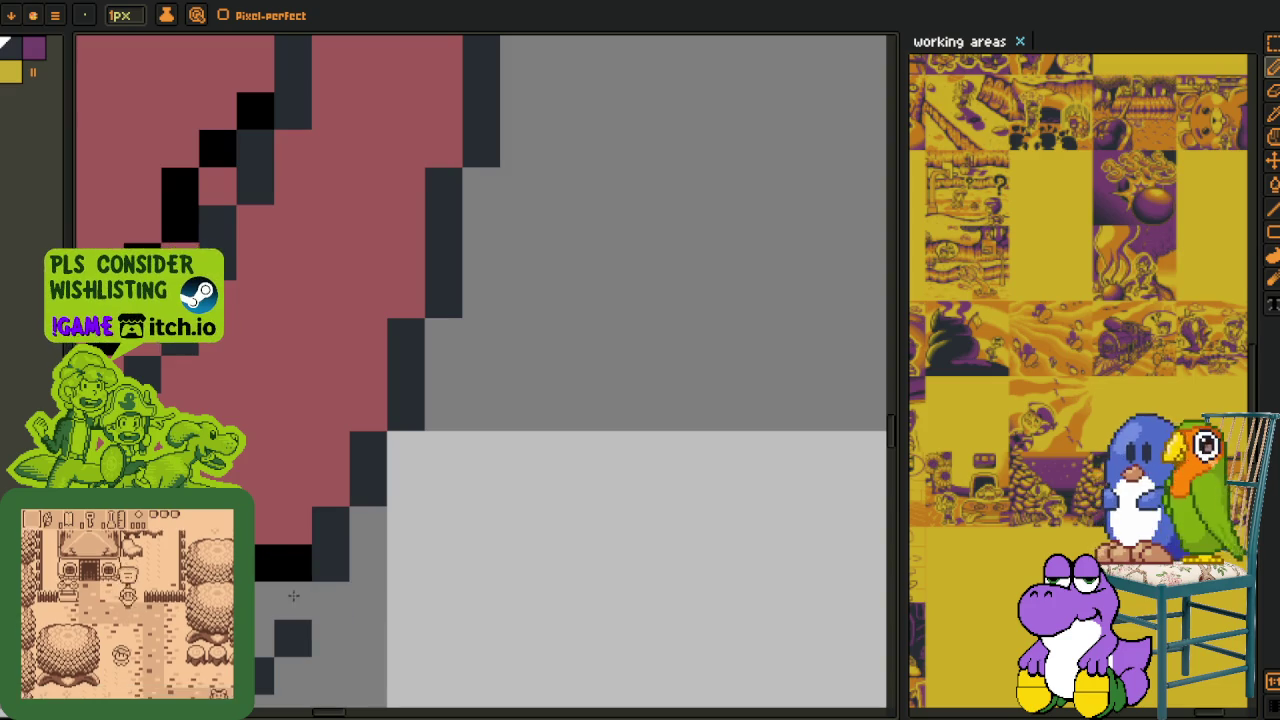
left_click_drag(325, 555, 388, 423)
left_click(433, 395)
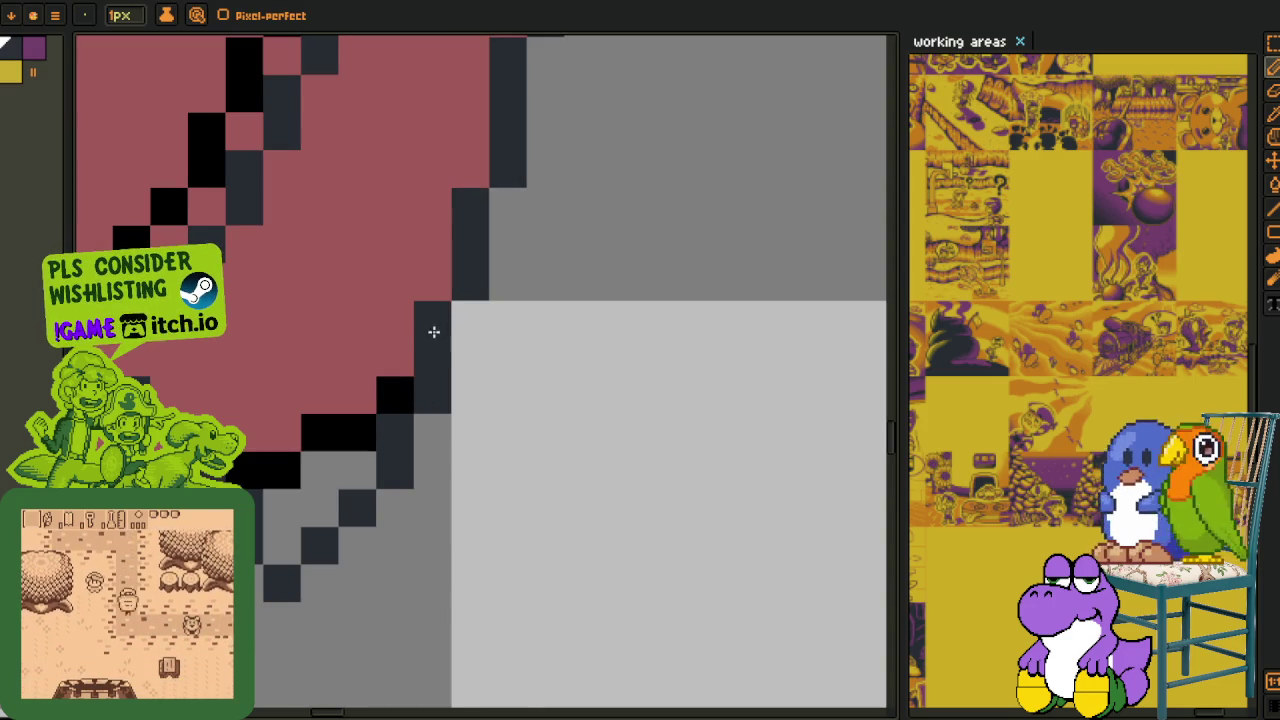
left_click(468, 318)
left_click(360, 468)
- Zoom in on the lower robe and bucket-fill it solid black
scroll(393, 485, "down", 2)
key("i")
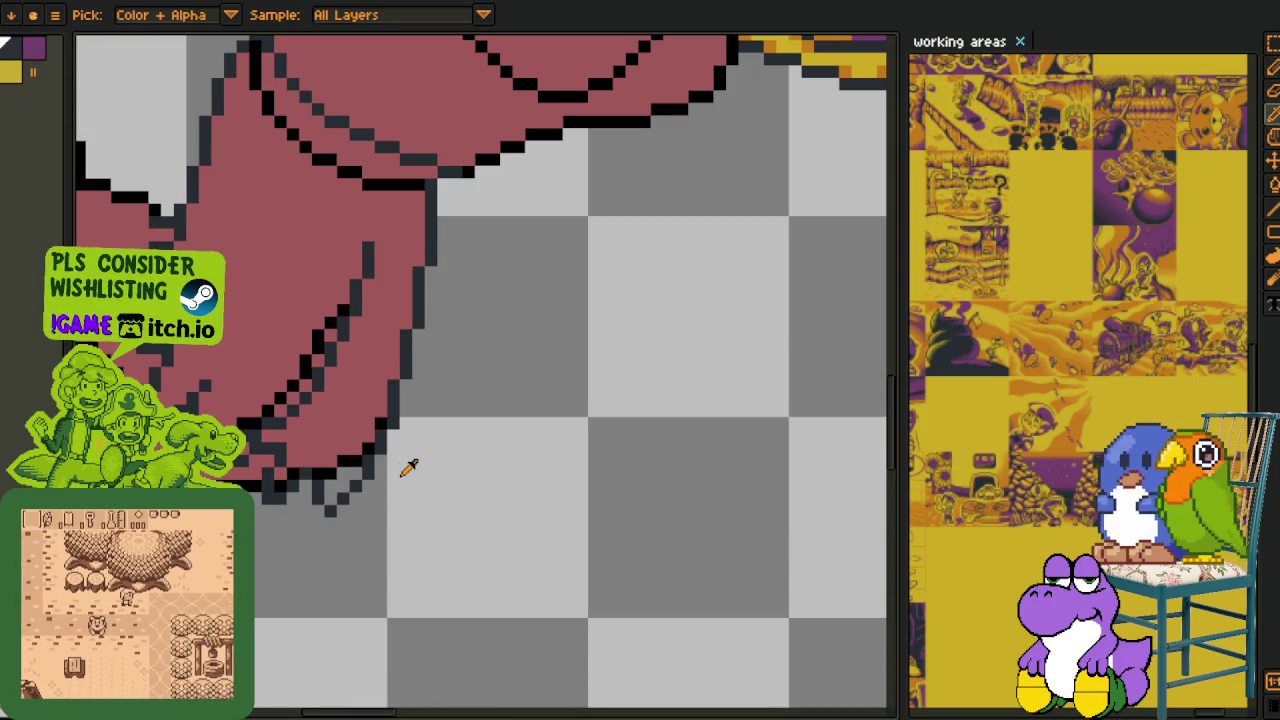
scroll(433, 440, "down", 2)
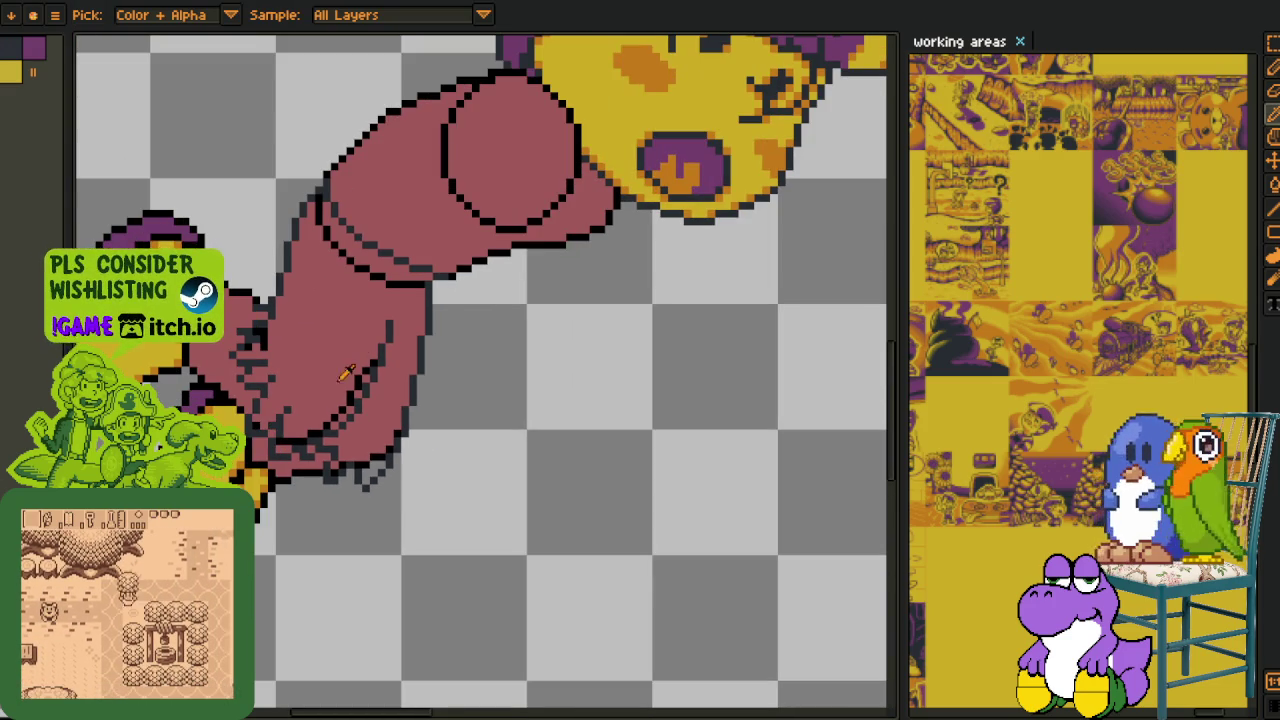
left_click_drag(260, 320, 338, 432)
scroll(440, 368, "up", 4)
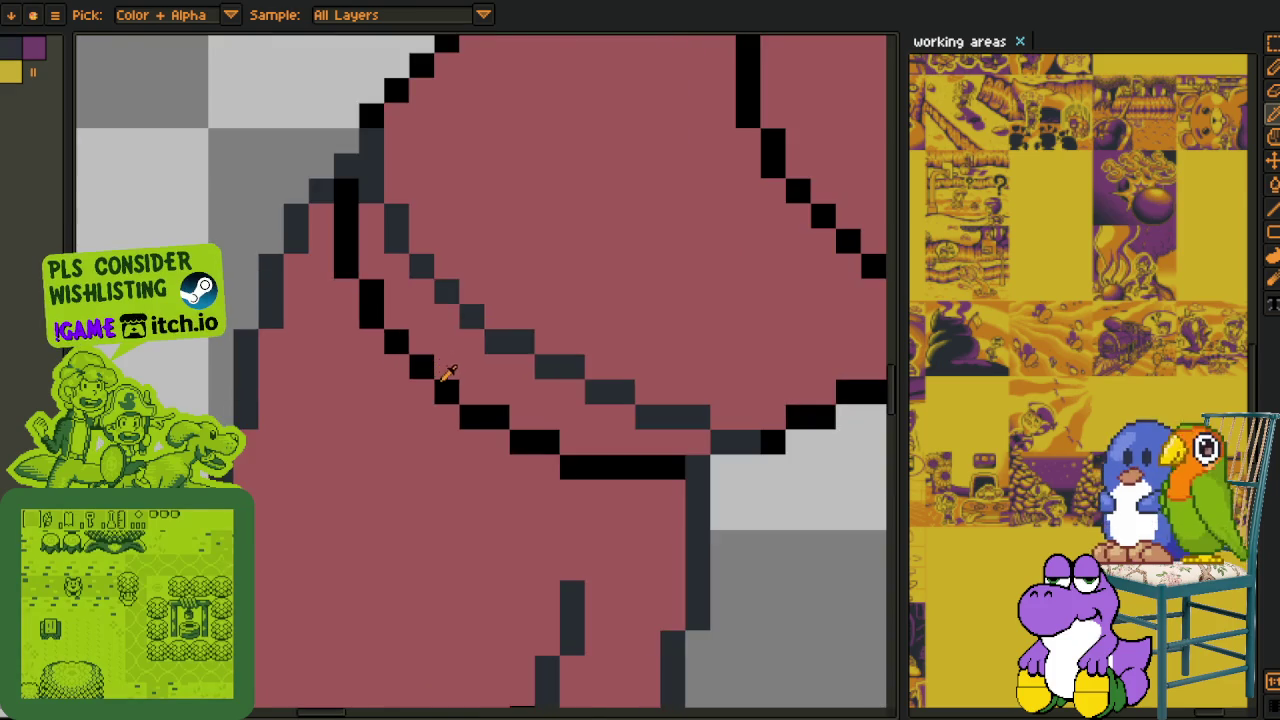
scroll(430, 400, "down", 3)
left_click(394, 474)
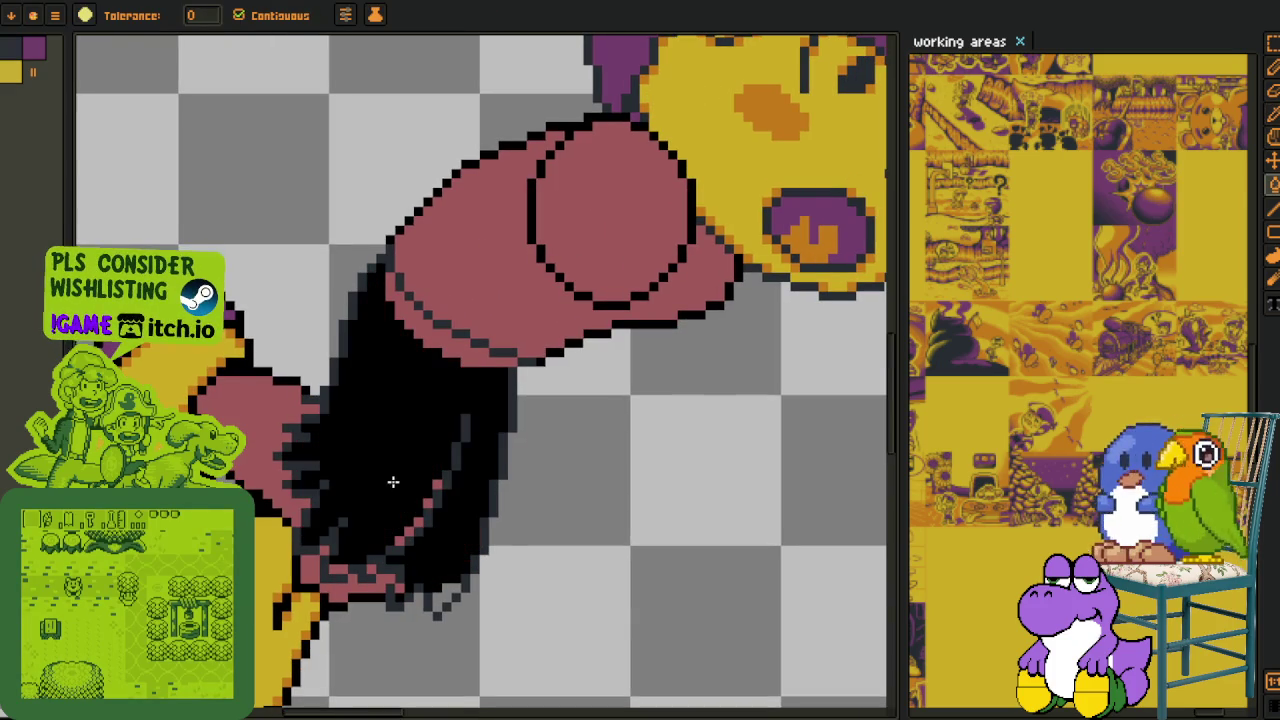
- Undo the black fill, retry the fill, undo it again, then zoom out to view the whole character
scroll(440, 353, "up", 1)
key("i")
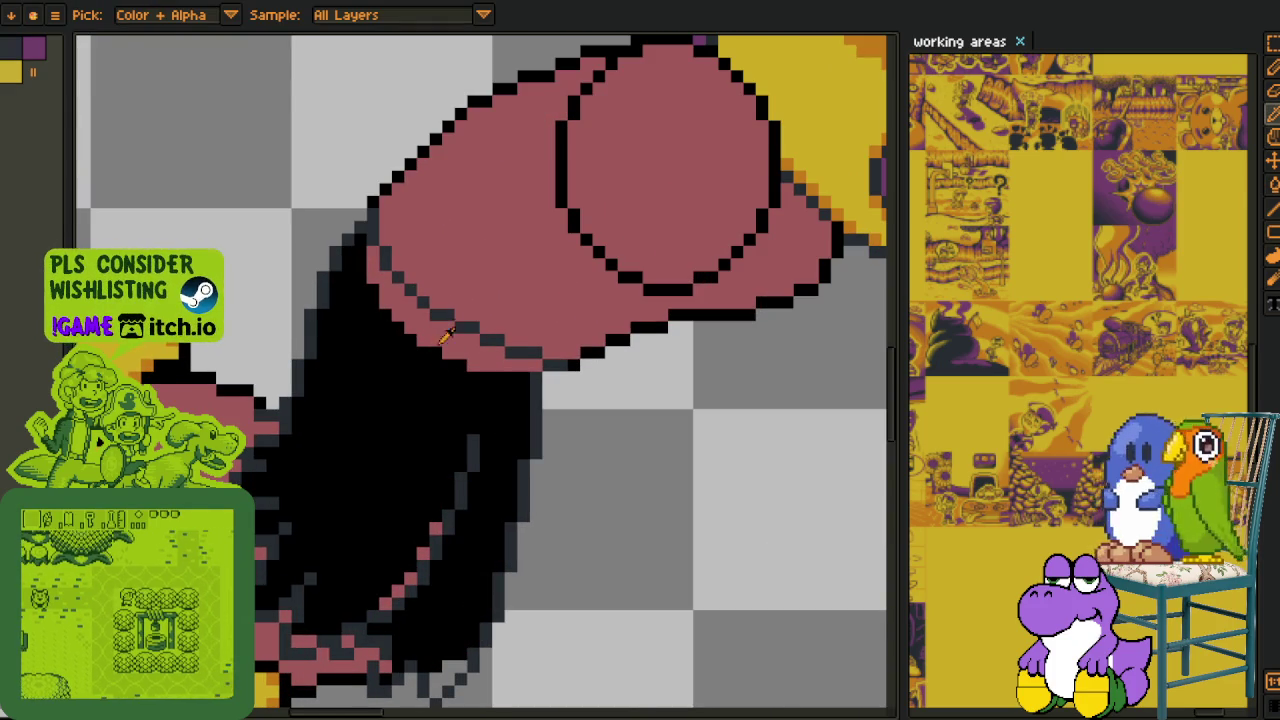
key("ctrl+z")
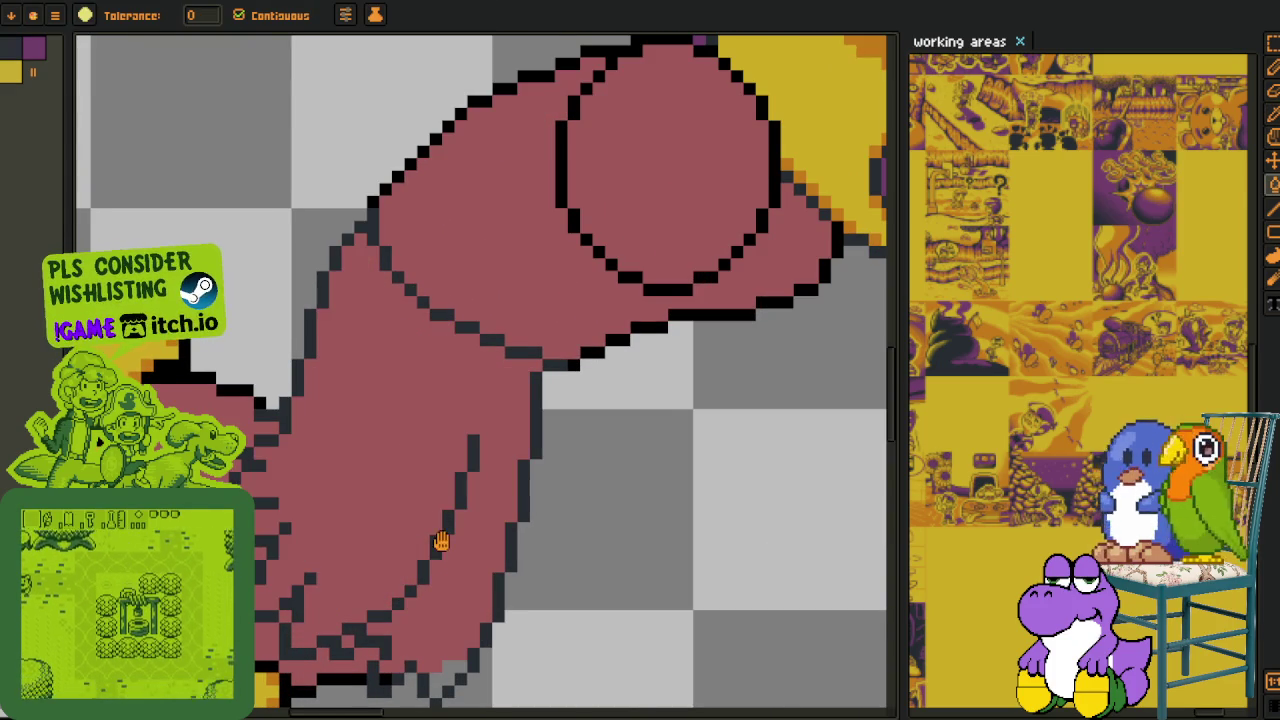
scroll(406, 570, "down", 2)
scroll(406, 570, "up", 1)
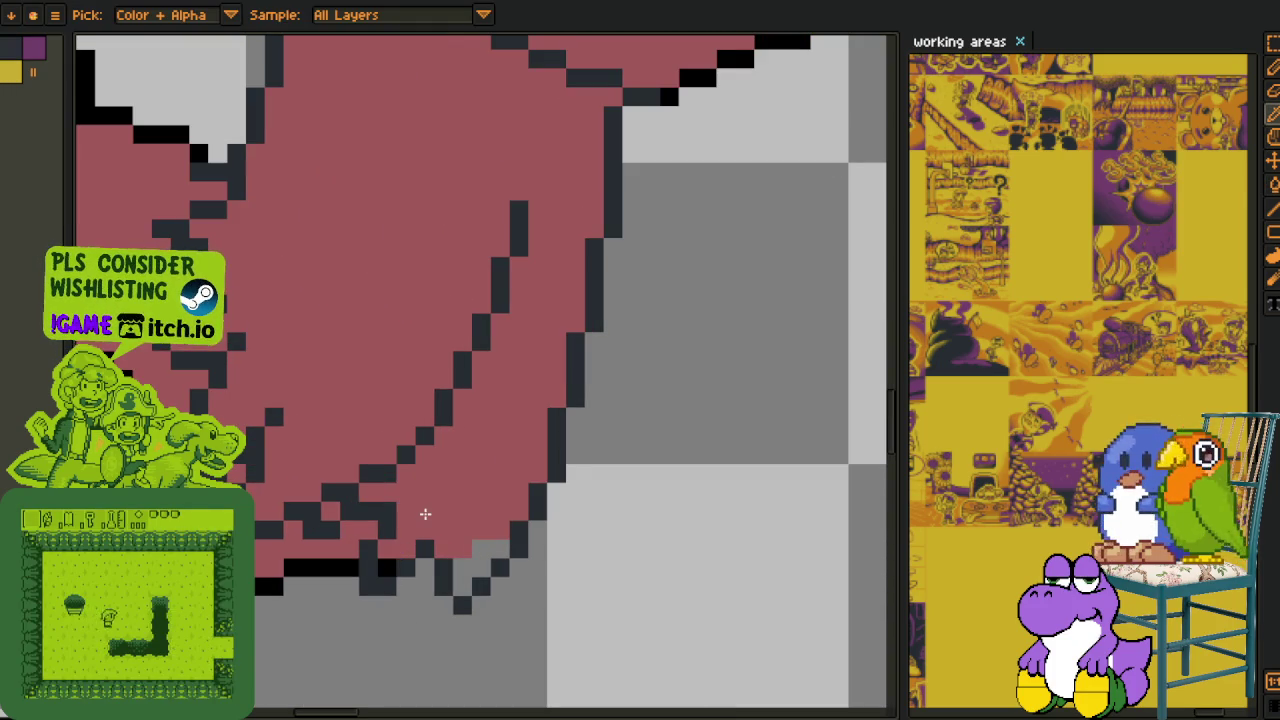
left_click(425, 513)
key("ctrl+z")
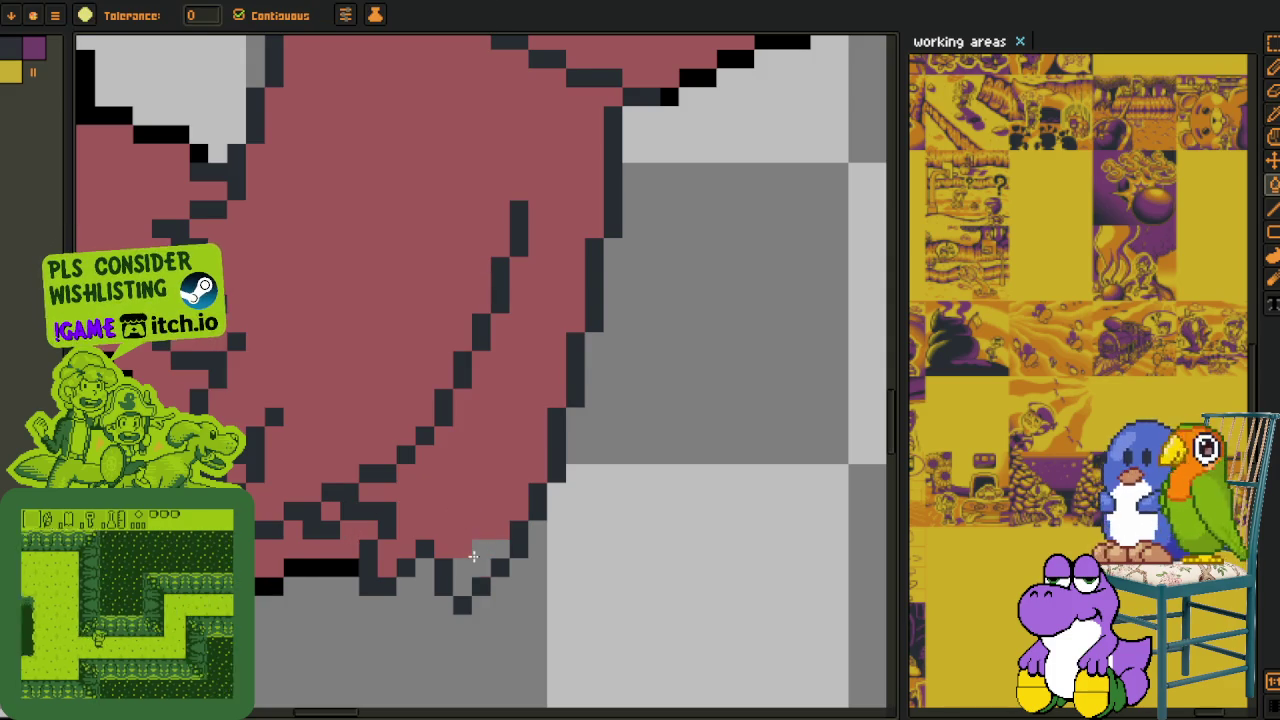
scroll(480, 545, "down", 3)
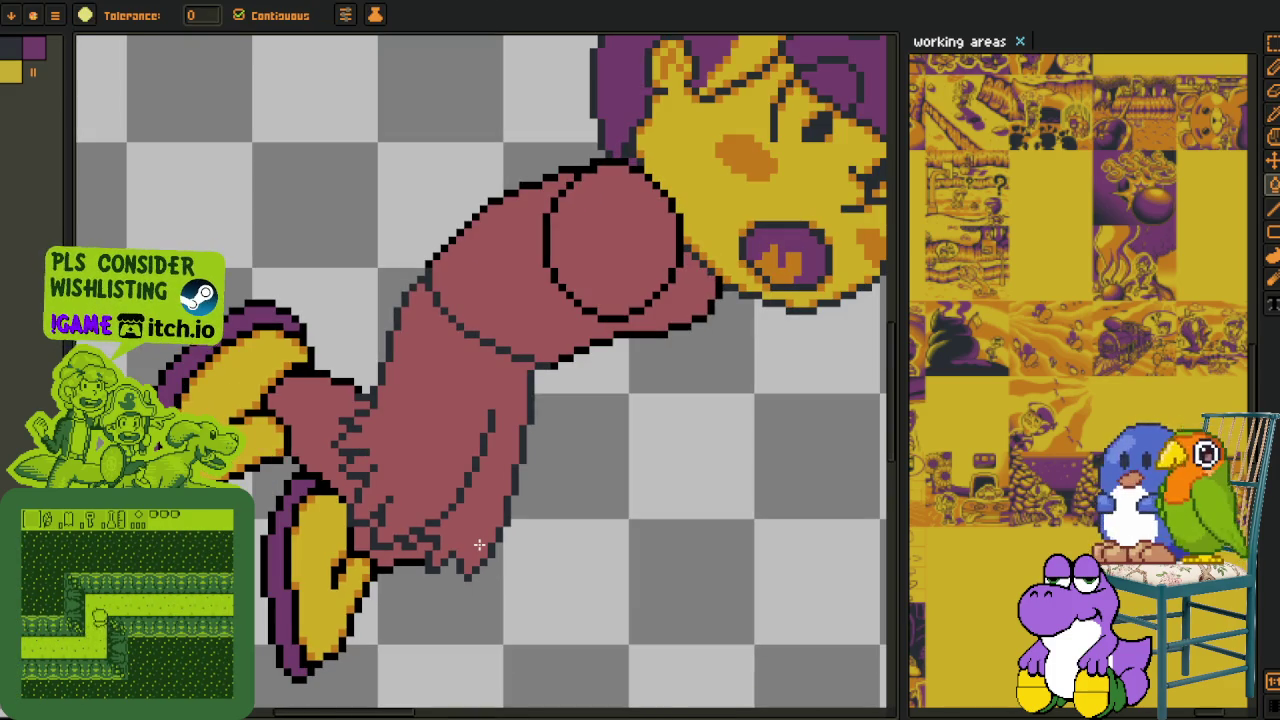
scroll(480, 545, "down", 2)
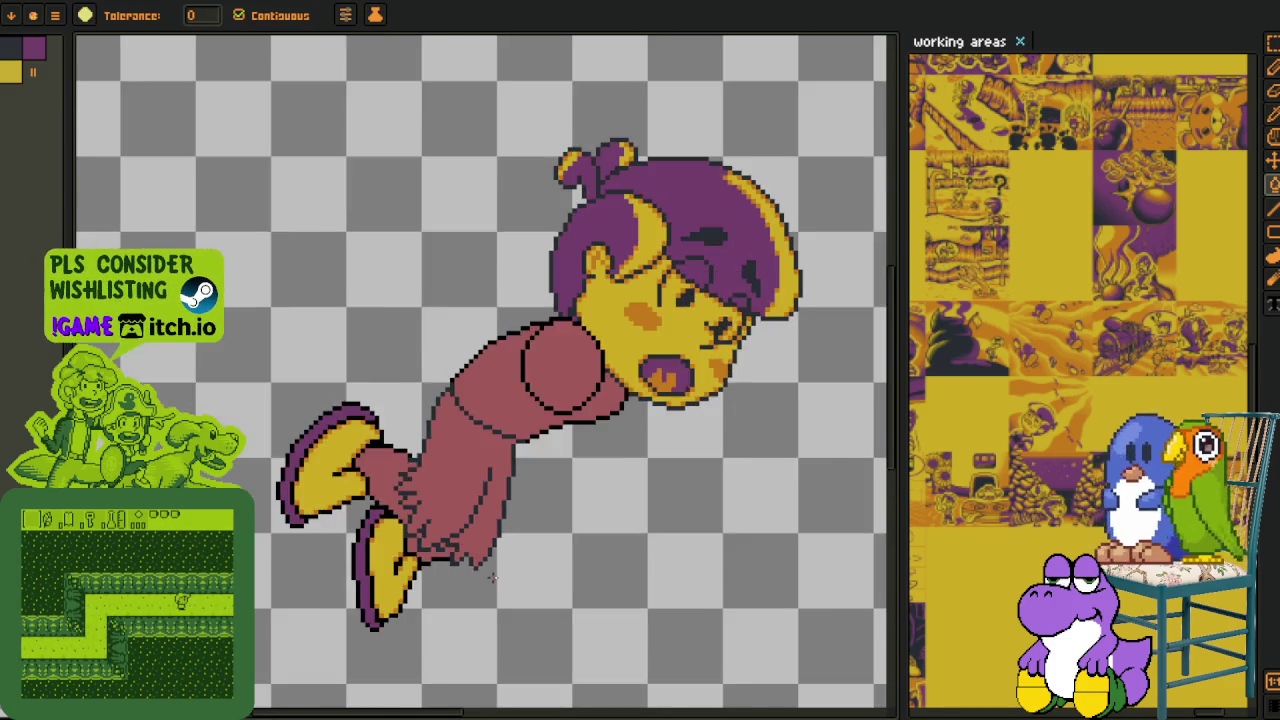
scroll(514, 586, "down", 1)
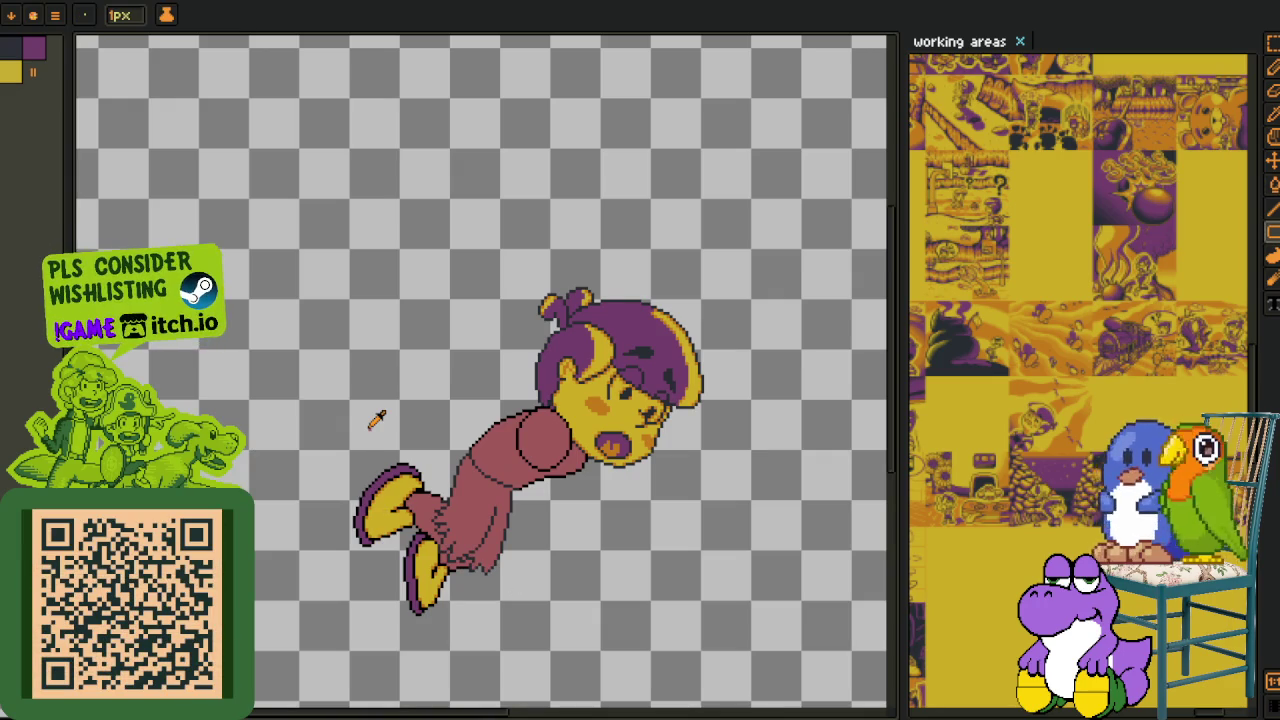
key("i")
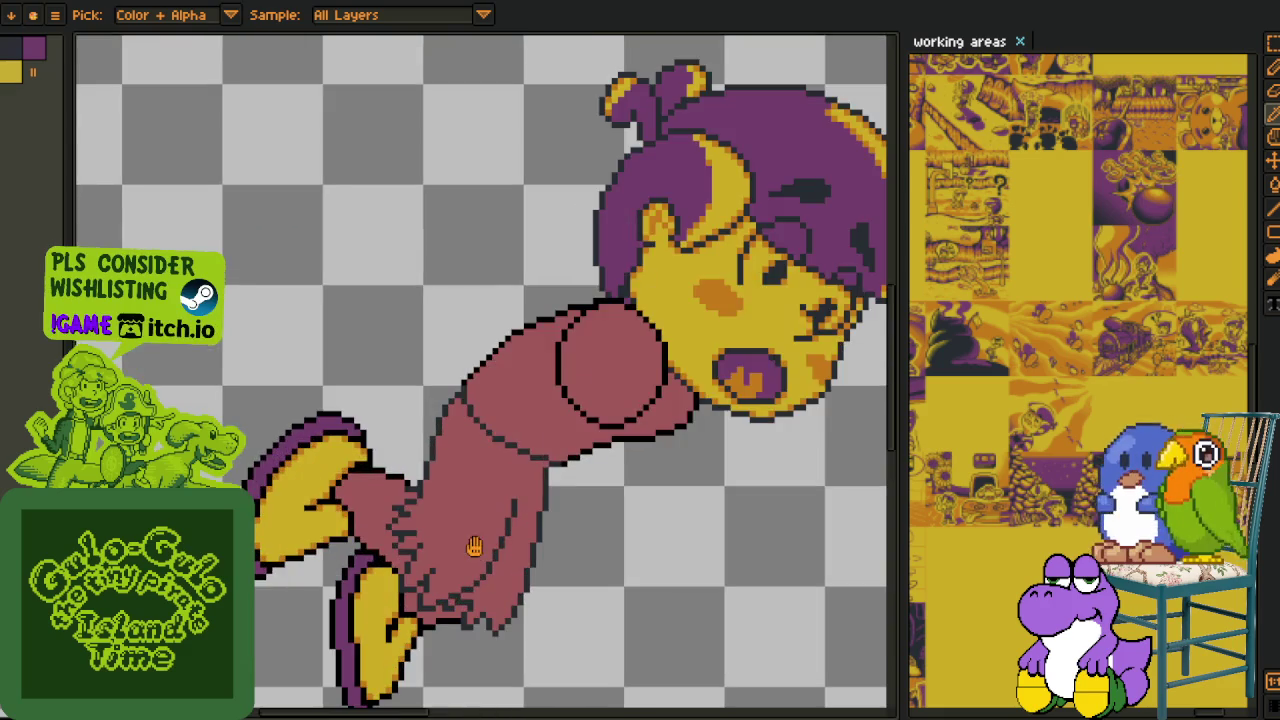
- Bucket-fill the lower robe with dark purple
scroll(486, 516, "up", 1)
scroll(466, 500, "up", 1)
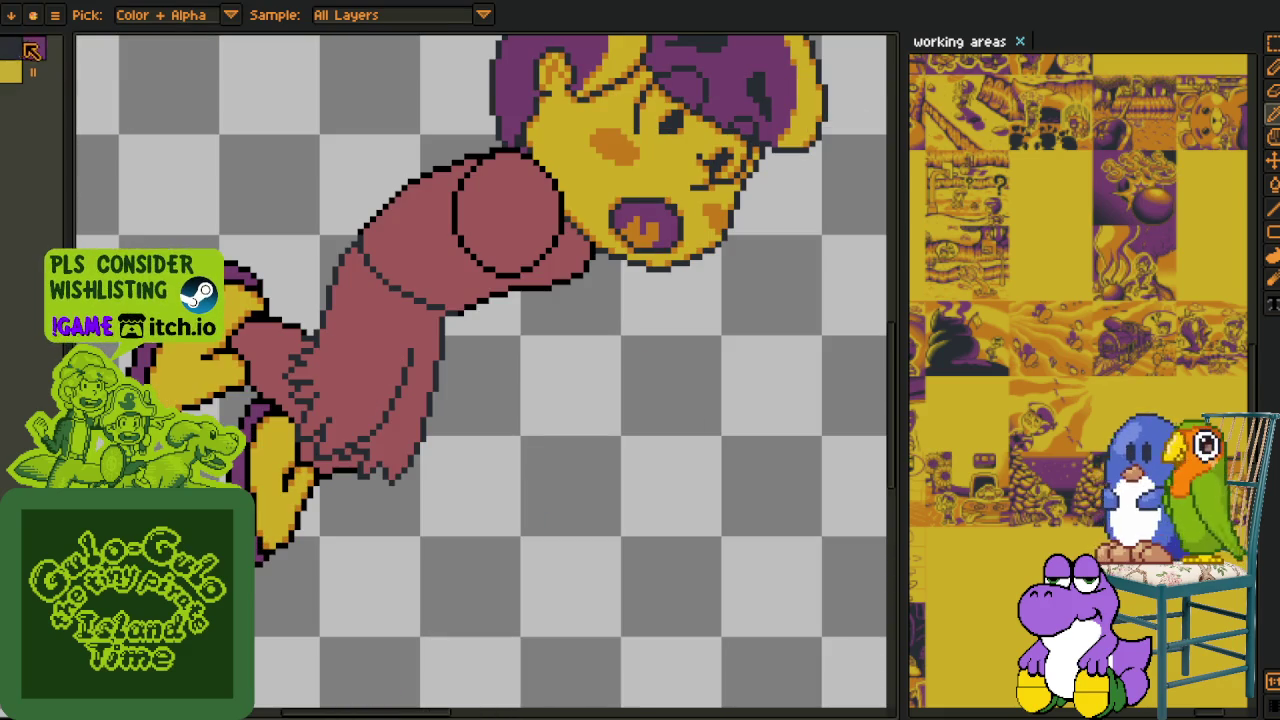
key("h")
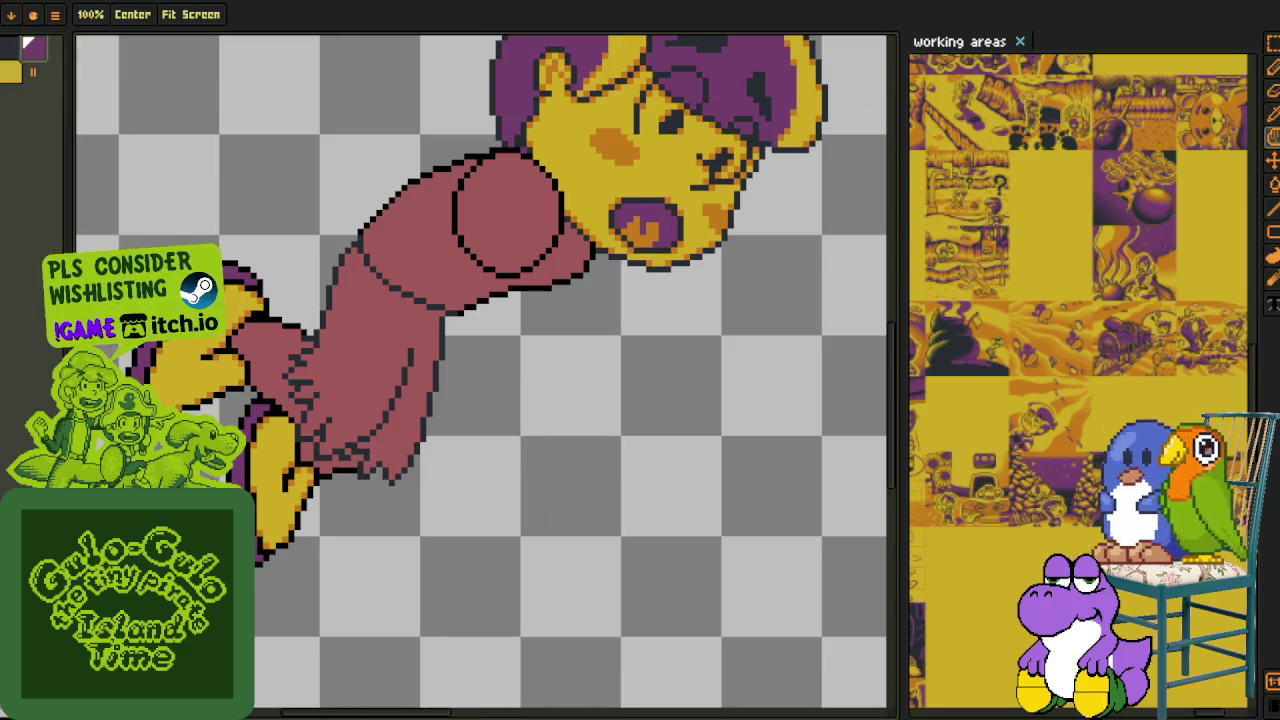
key("i")
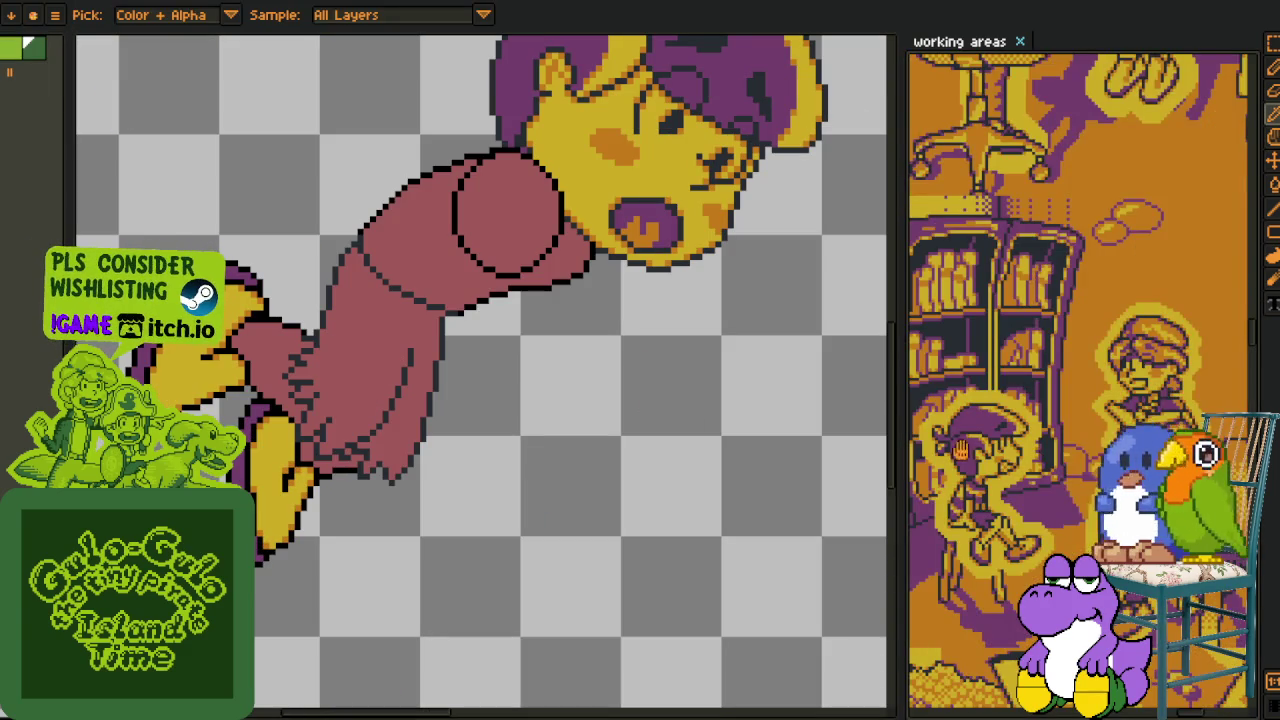
key("h")
key("i")
key("b")
left_click(330, 358)
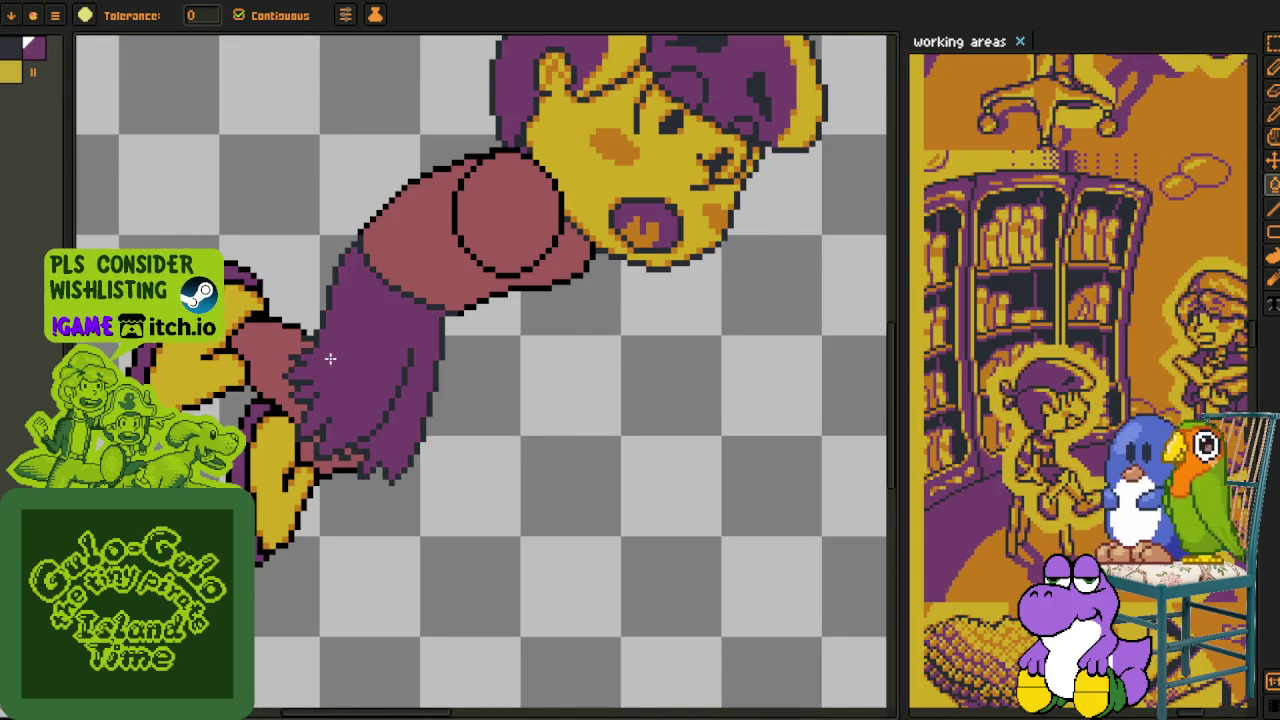
key("i")
scroll(330, 358, "down", 3)
- Merge the robe layer down into the layer beneath it
key("Tab")
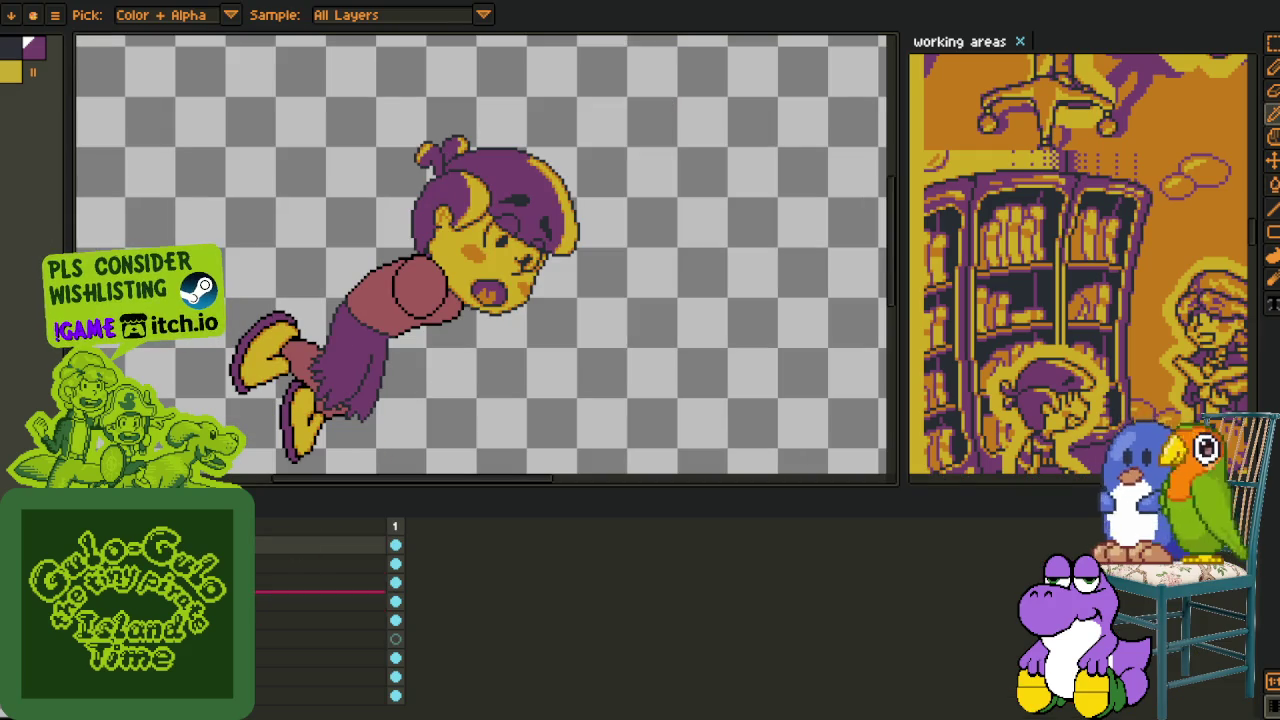
right_click(230, 546)
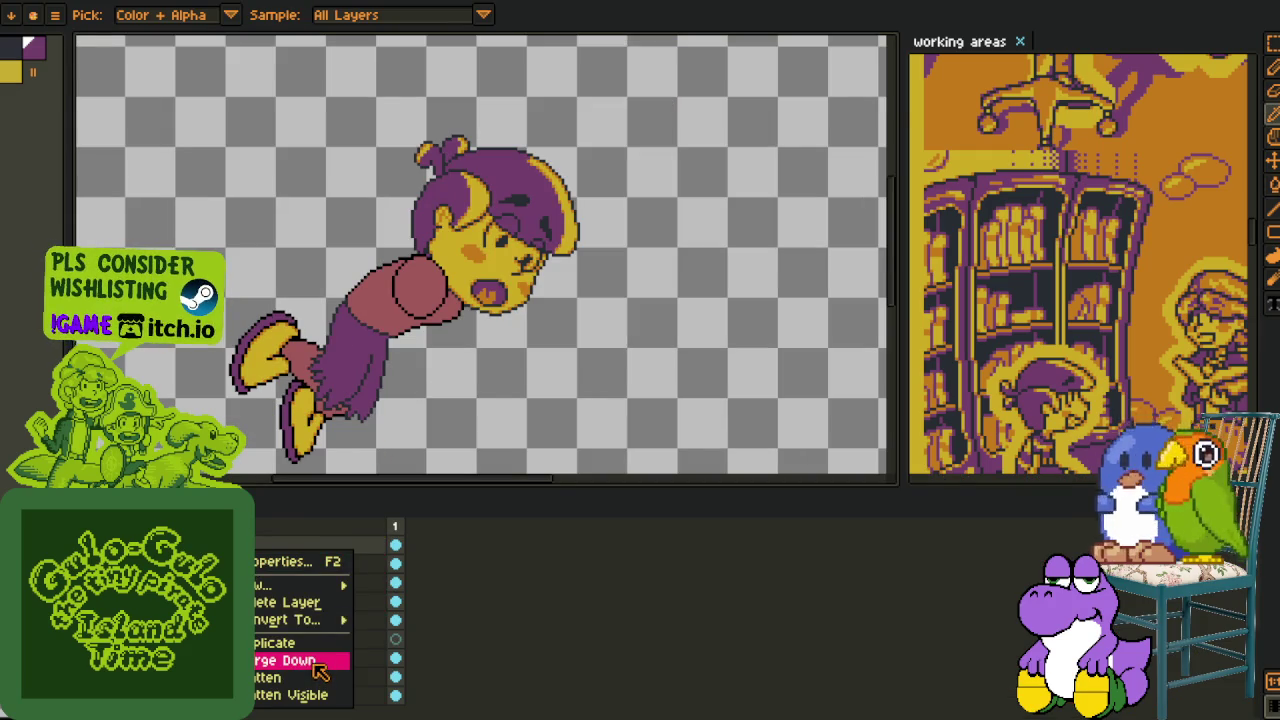
left_click(318, 661)
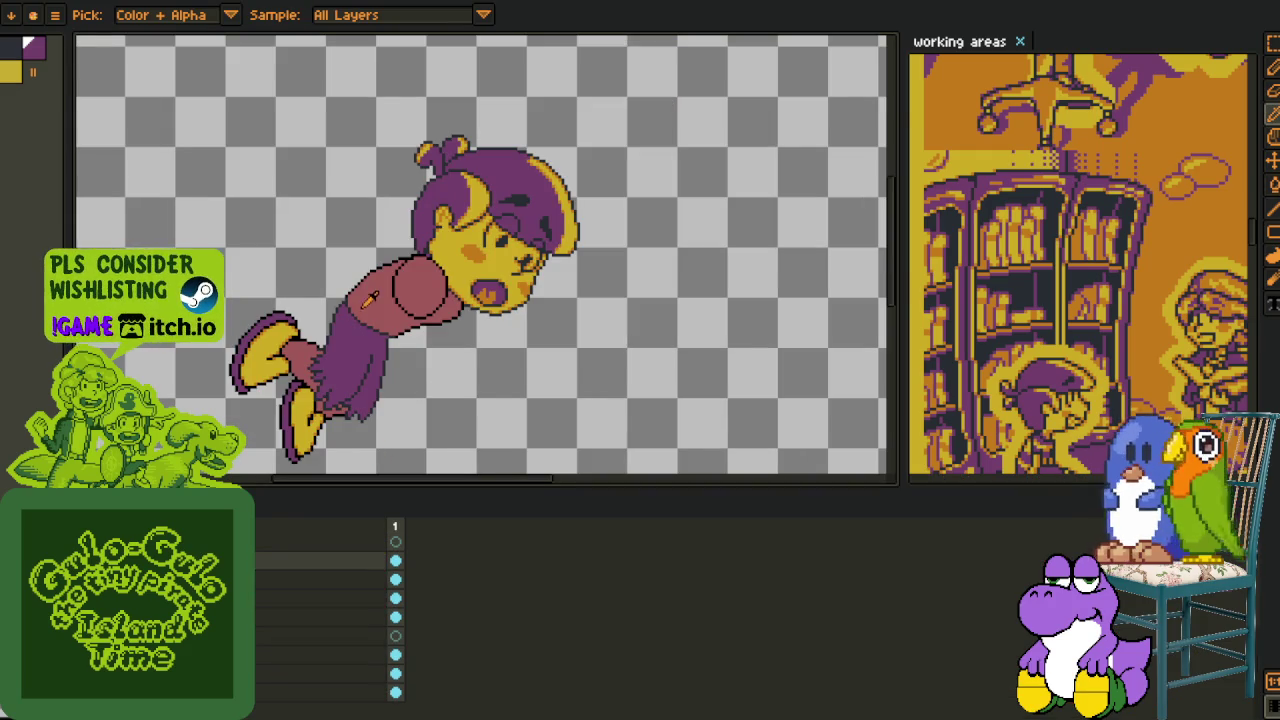
key("Tab")
scroll(370, 298, "up", 1)
- Lasso the legs and shoes and move them up toward the torso
key("m")
key("q")
left_click_drag(548, 482, 480, 540)
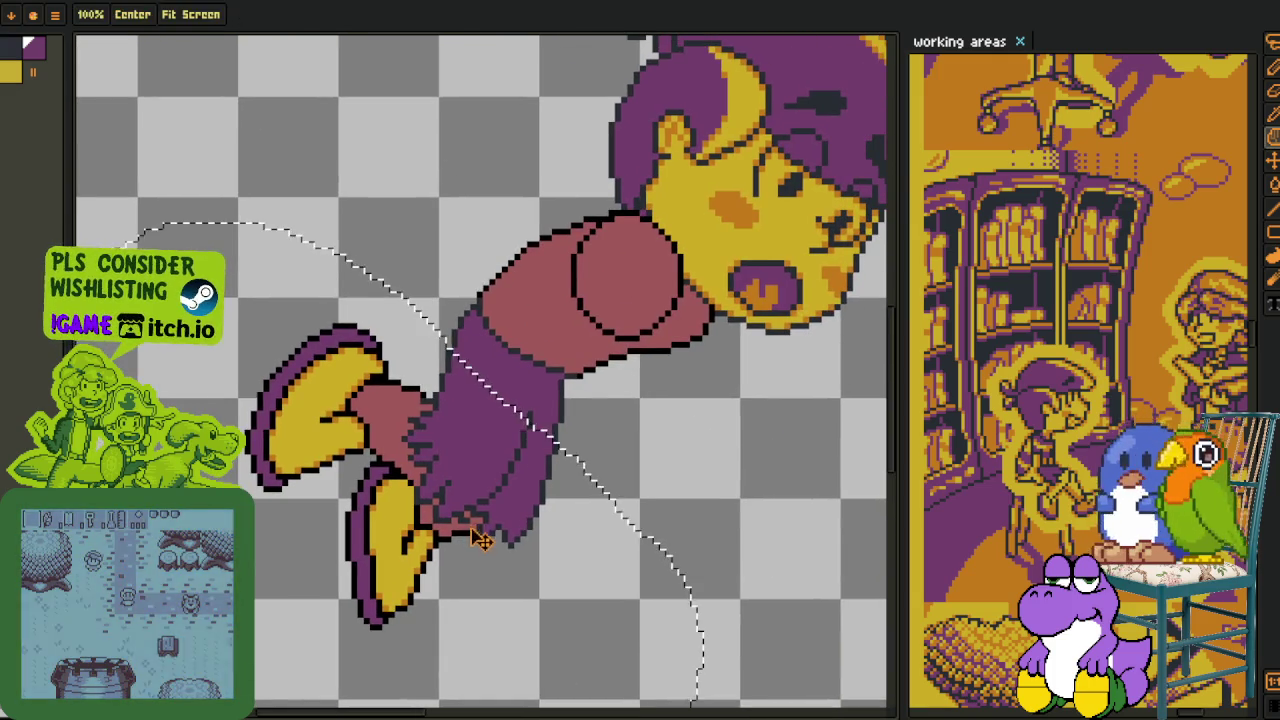
key("Tab")
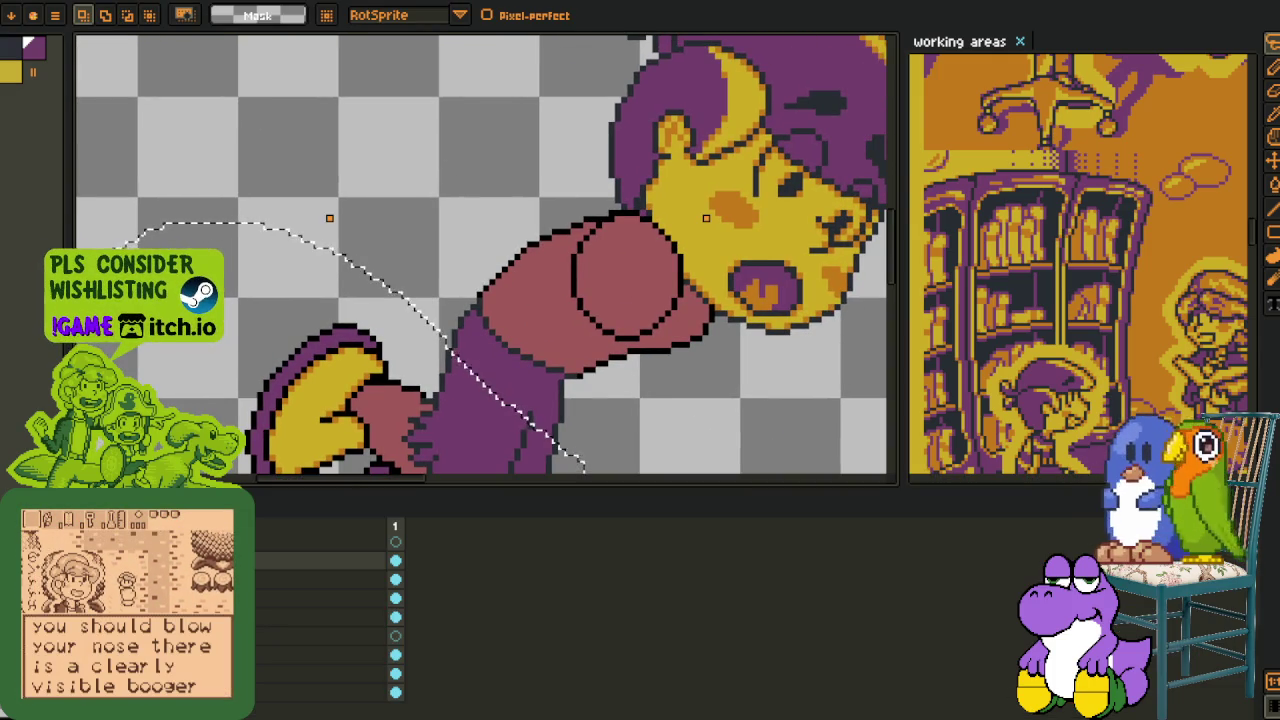
key("Tab")
left_click_drag(506, 451, 503, 435)
left_click(561, 287)
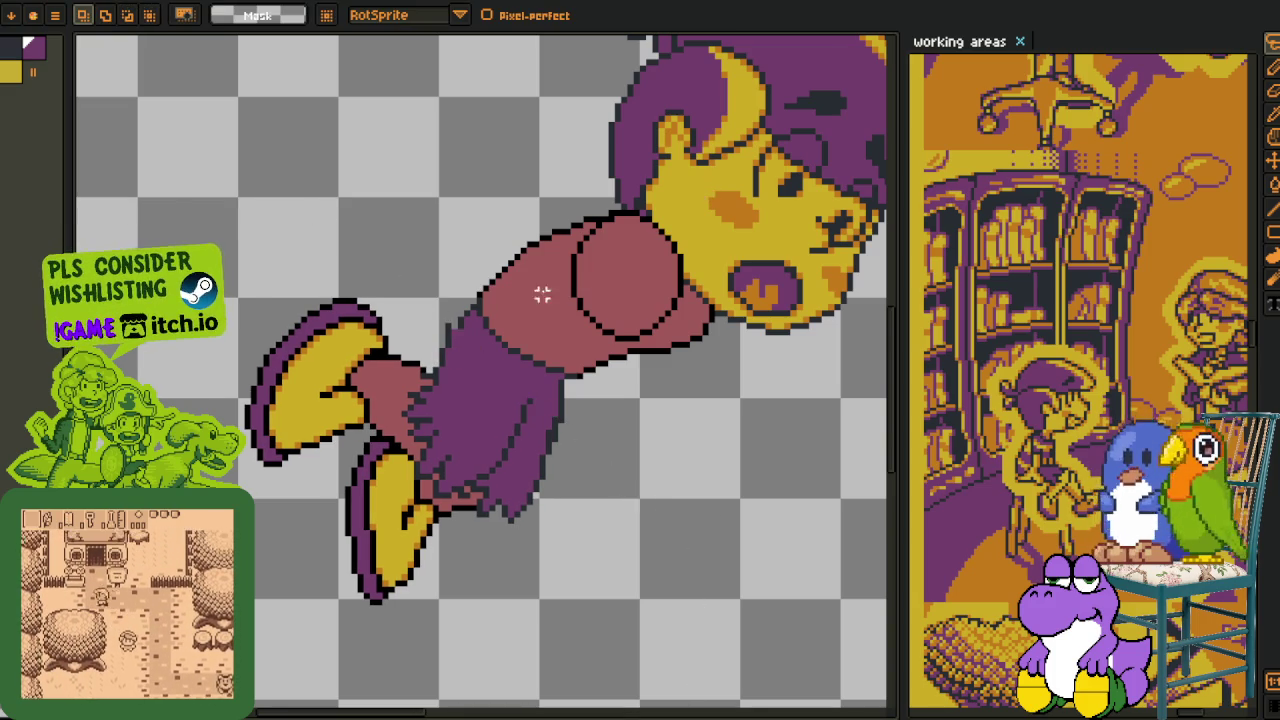
- Eyedrop the robe's purple and return to the Pencil tool
scroll(561, 287, "up", 2)
key("i")
left_click(412, 350)
key("b")
scroll(411, 348, "up", 2)
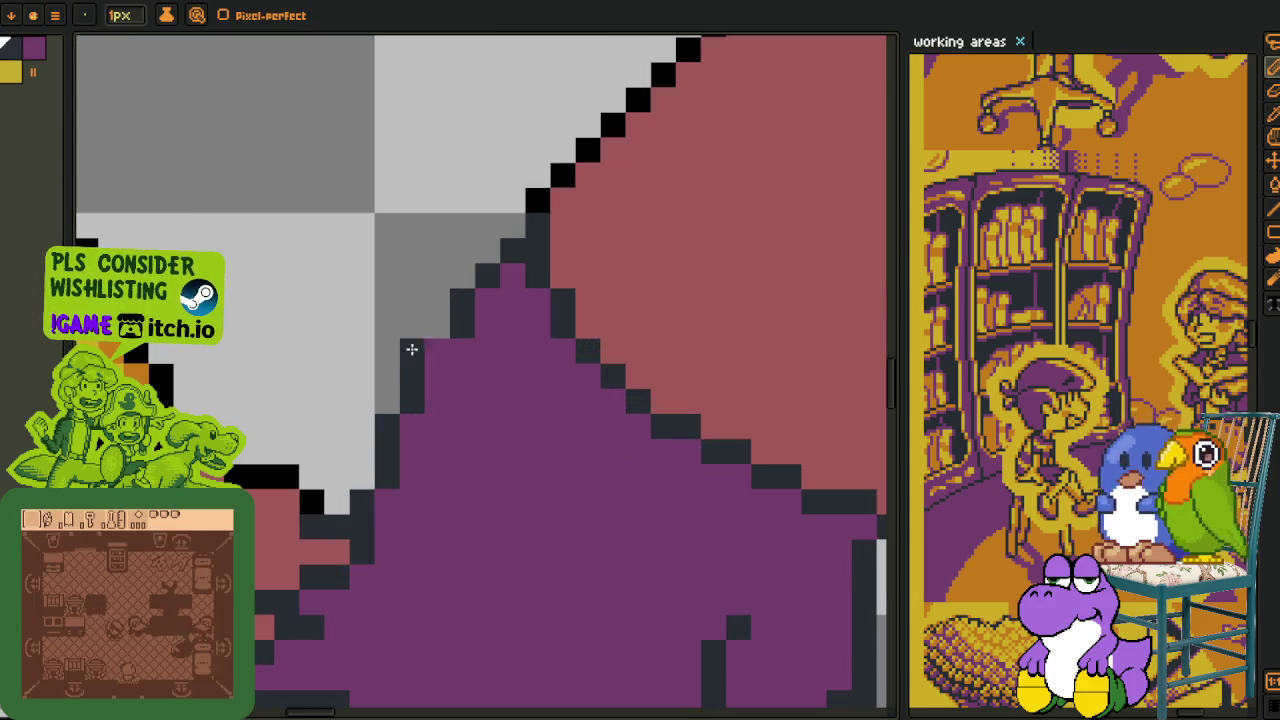
- Undo the stray outline pixels on the purple robe
scroll(540, 380, "down", 2)
scroll(523, 377, "up", 2)
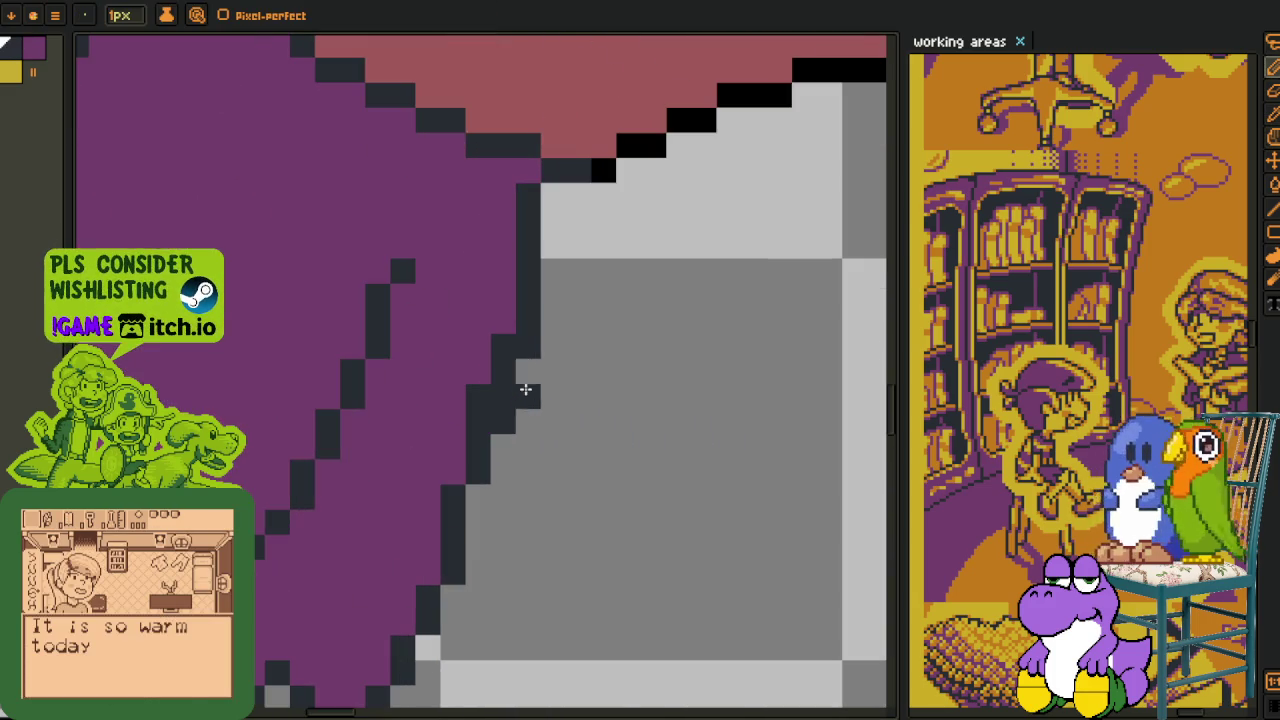
key("ctrl+z")
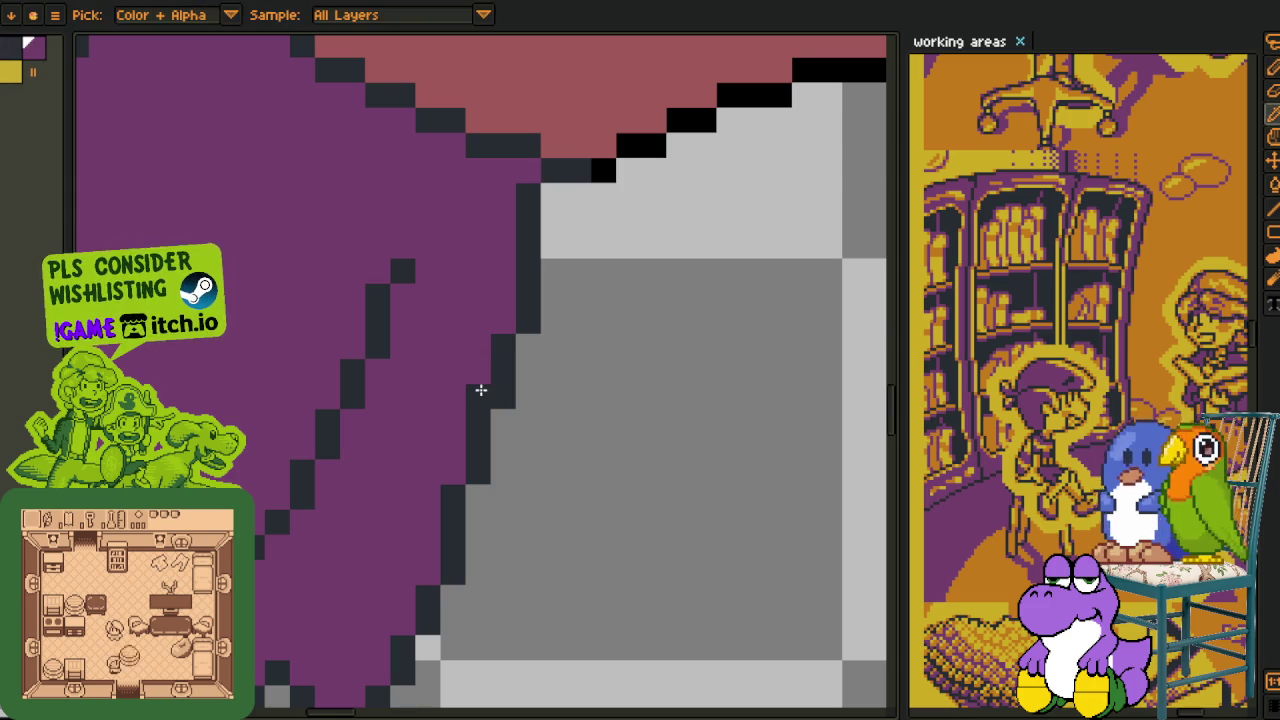
scroll(491, 380, "down", 3)
scroll(541, 378, "down", 1)
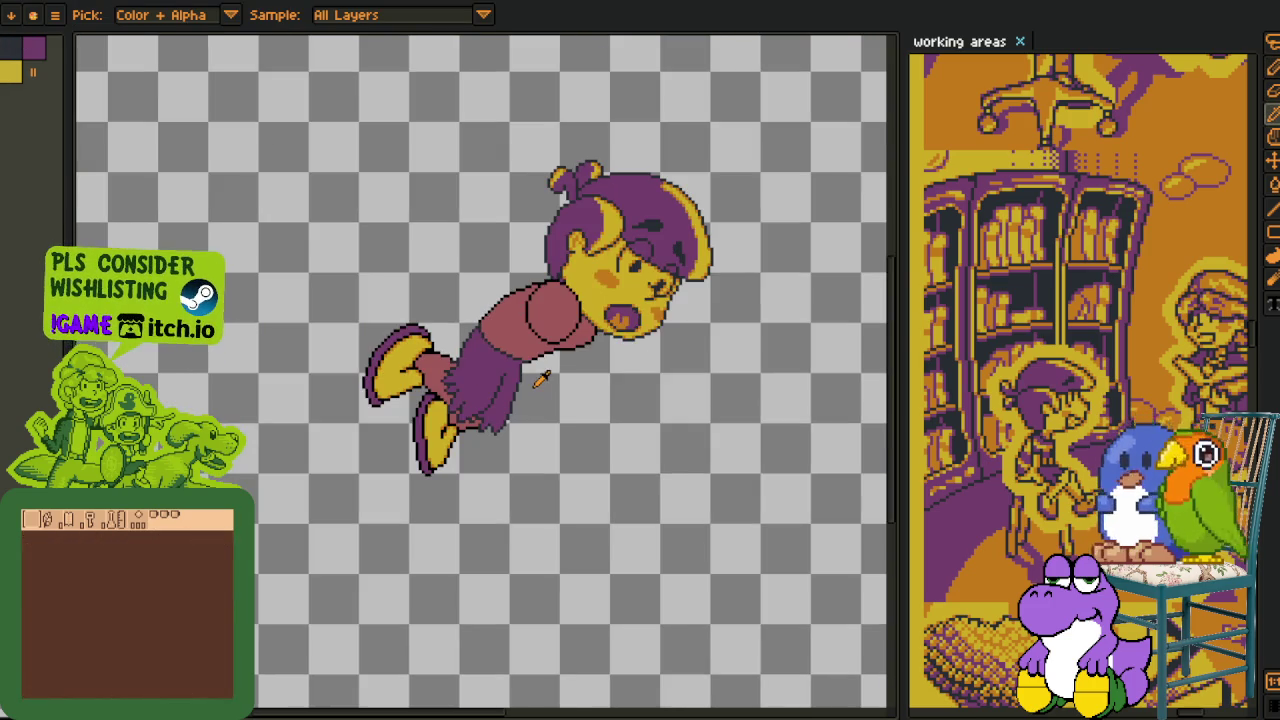
scroll(393, 343, "up", 3)
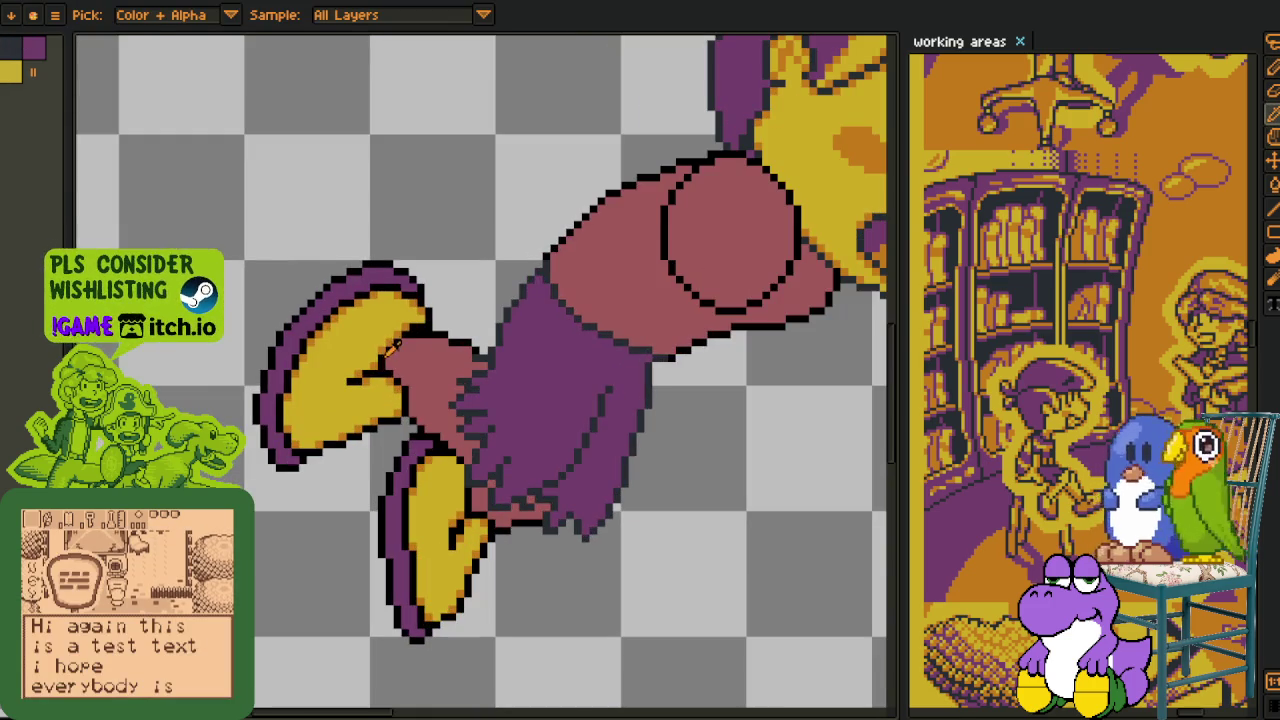
- Bucket-fill the leftover mauve gap between the boot and the robe
key("g")
left_click(403, 355)
scroll(490, 360, "up", 2)
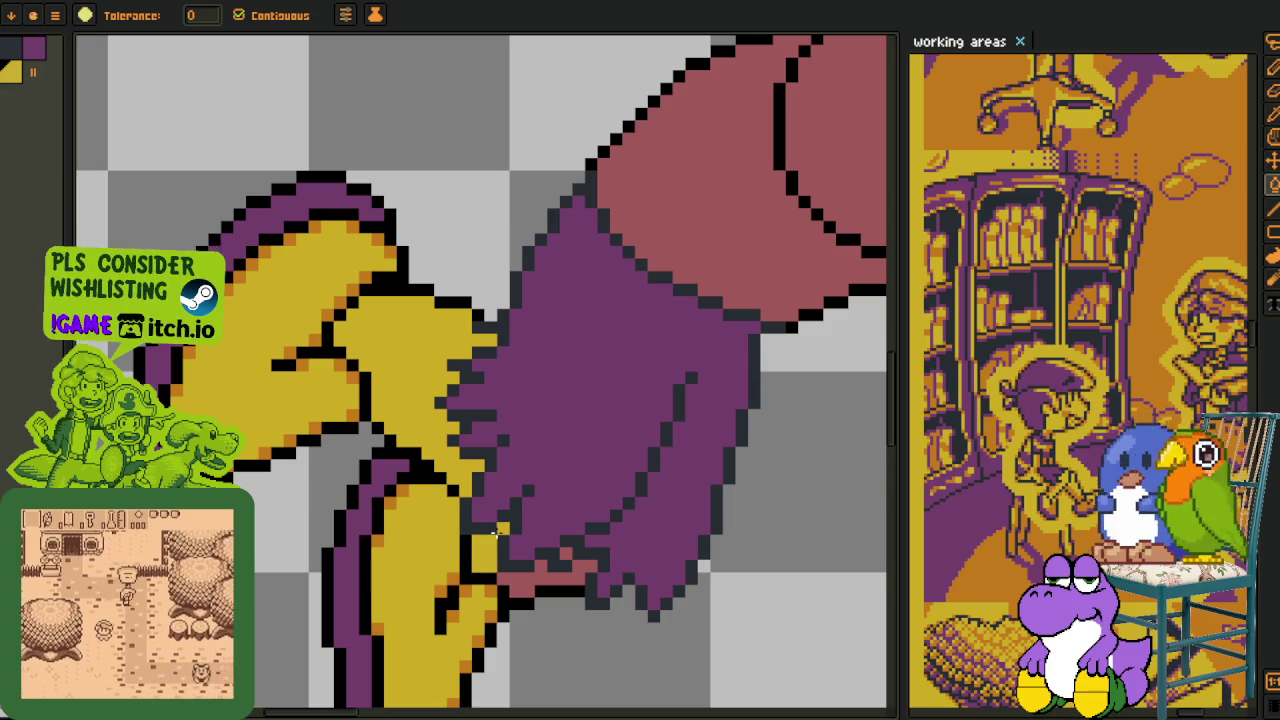
scroll(631, 539, "down", 2)
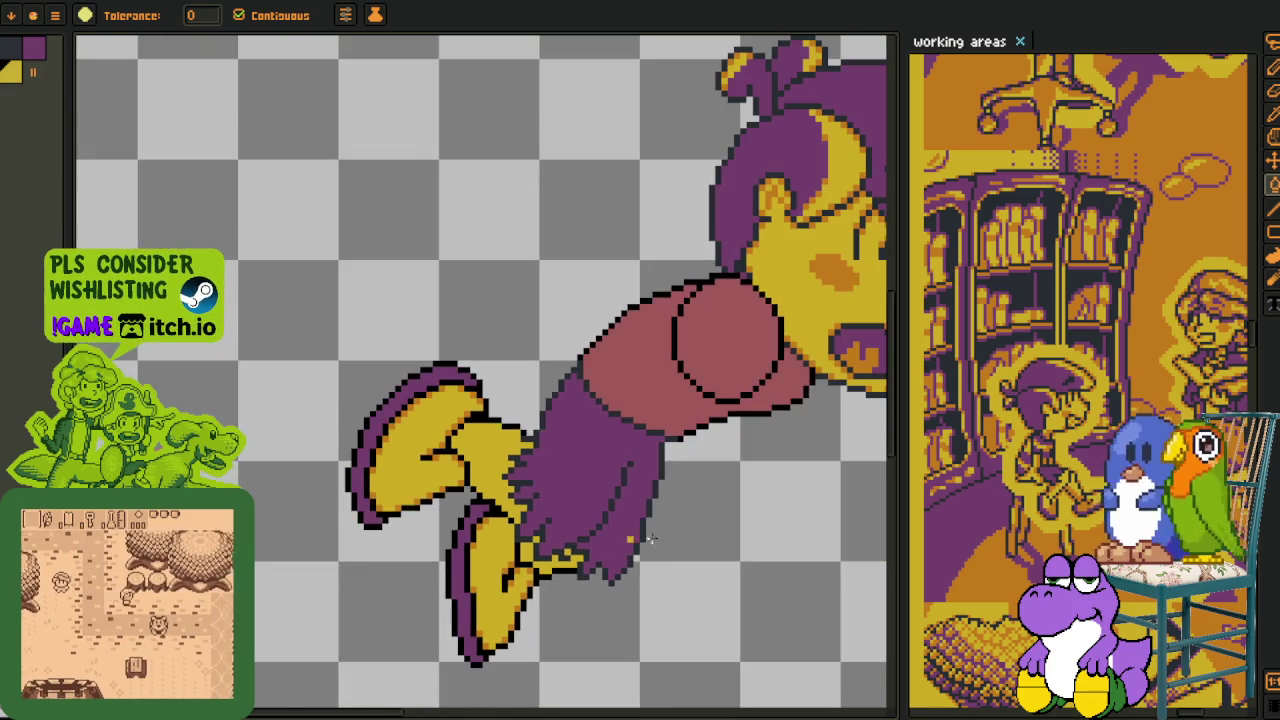
mouse_move(691, 523)
left_mouse_down()
mouse_move(427, 455)
mouse_move(560, 452)
left_mouse_up()
scroll(560, 451, "down", 1)
key("Tab")
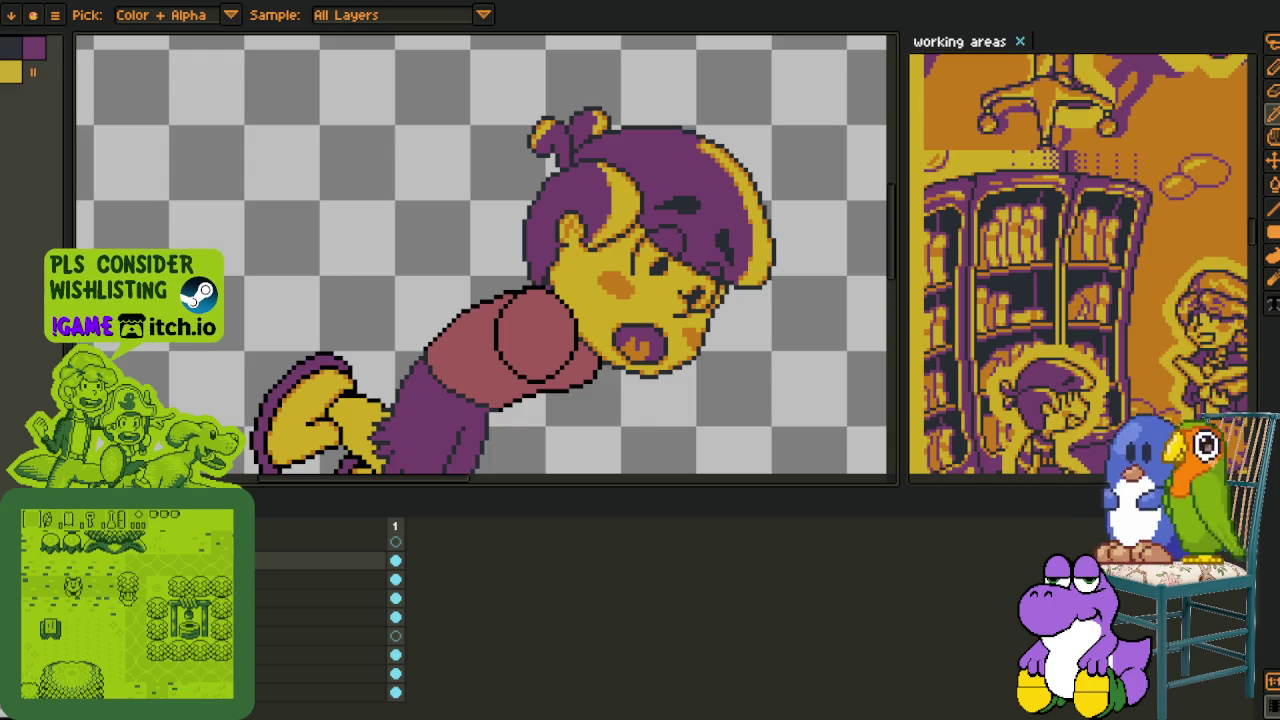
key("Tab")
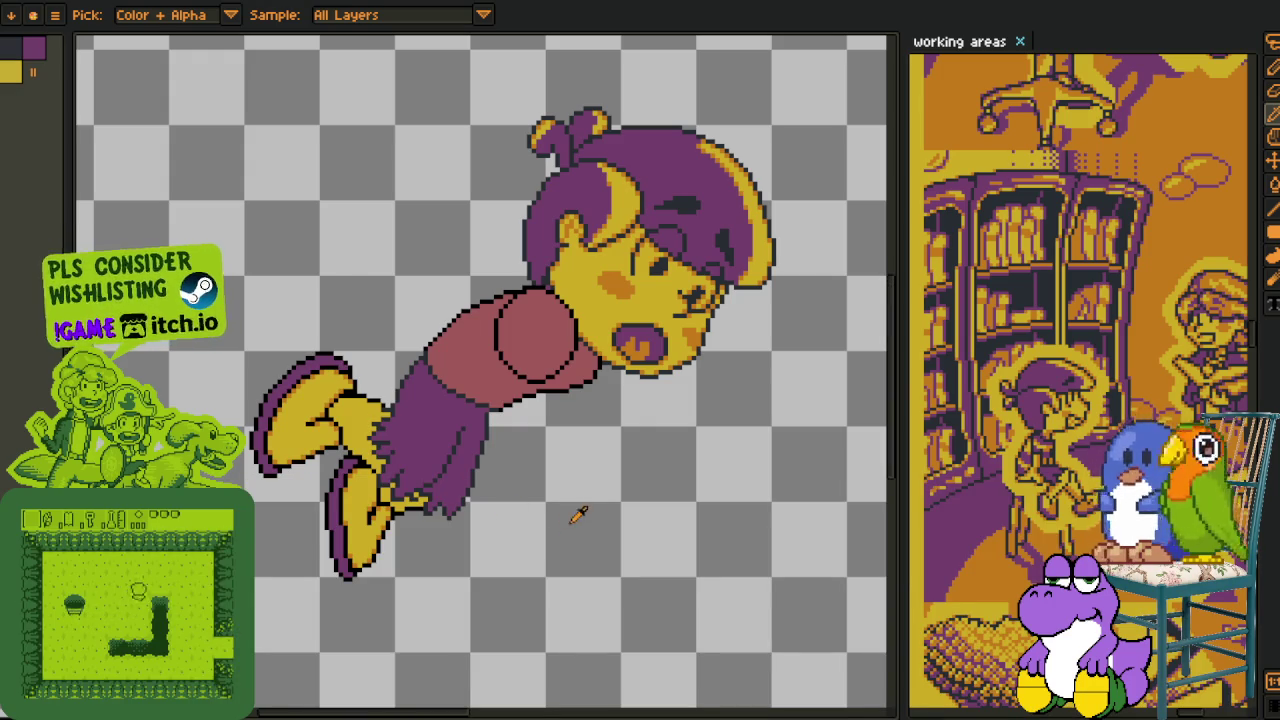
mouse_move(591, 514)
left_mouse_down()
mouse_move(500, 517)
mouse_move(451, 546)
left_mouse_up()
key("o")
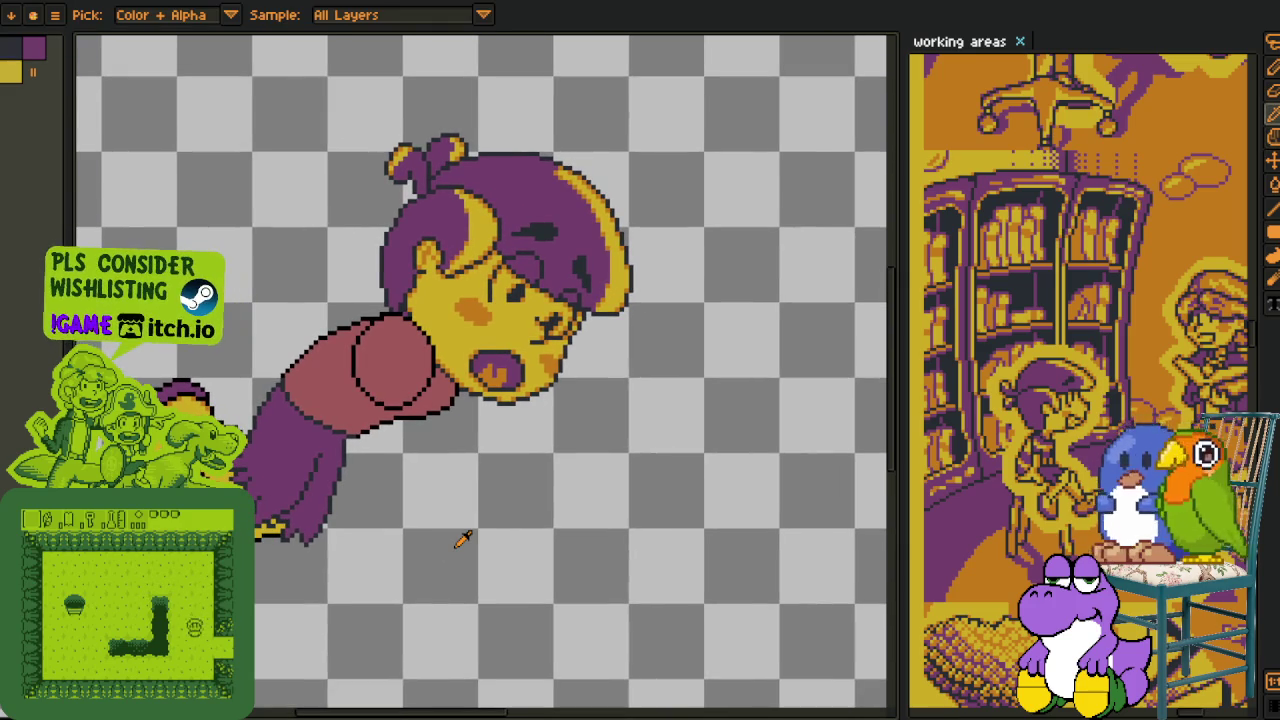
key("Tab")
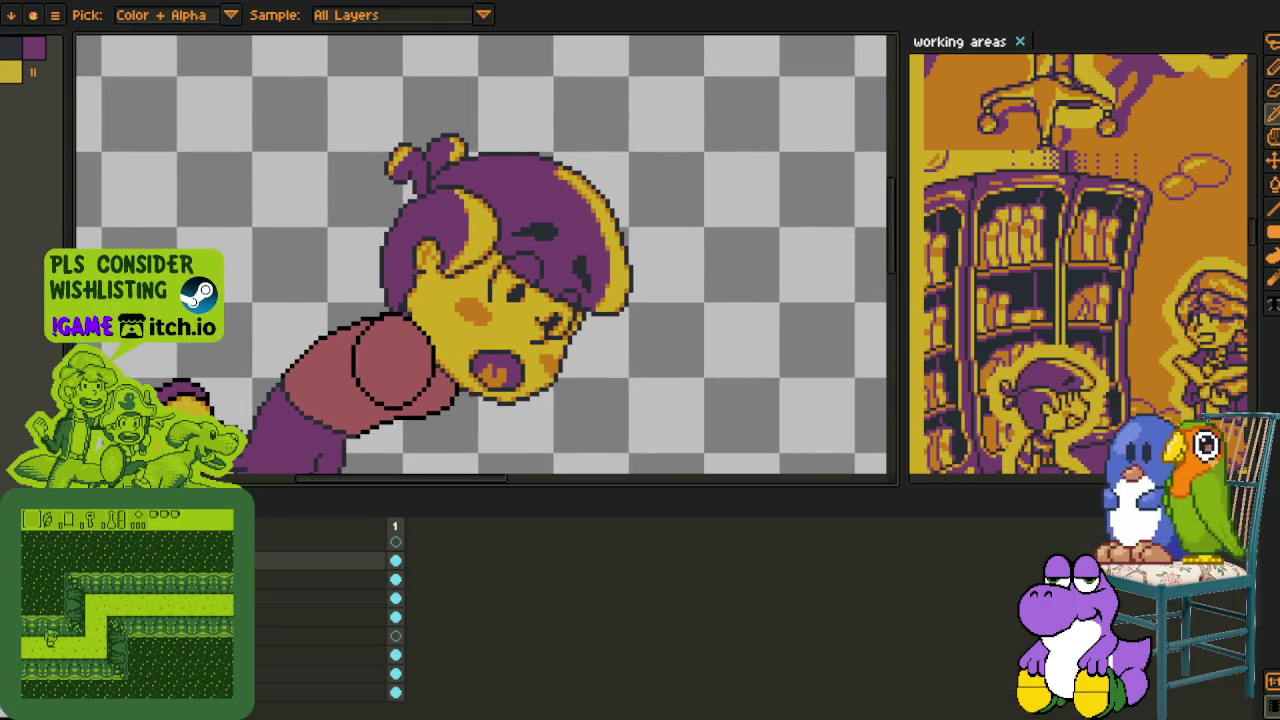
key("Tab")
scroll(394, 466, "down", 1)
key("h")
left_click_drag(394, 466, 460, 395)
key("o")
key("Tab")
scroll(365, 358, "up", 2)
scroll(365, 358, "up", 1)
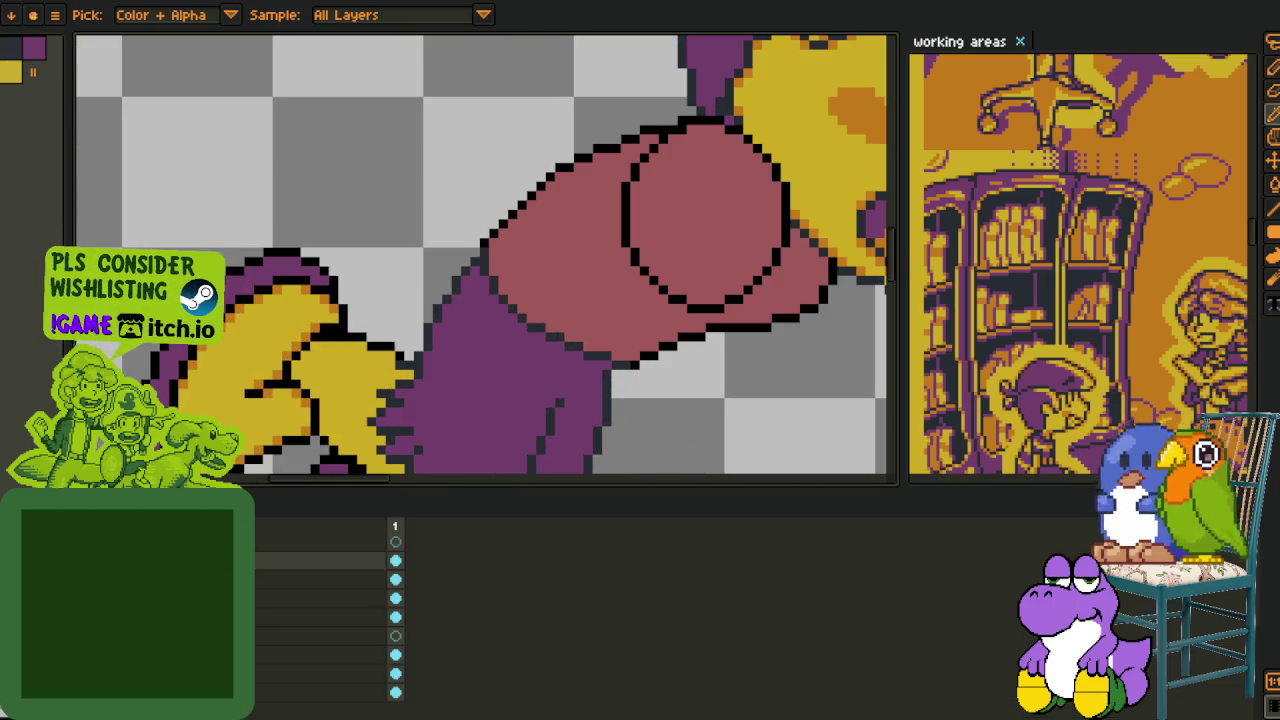
key("Tab")
scroll(398, 343, "up", 2)
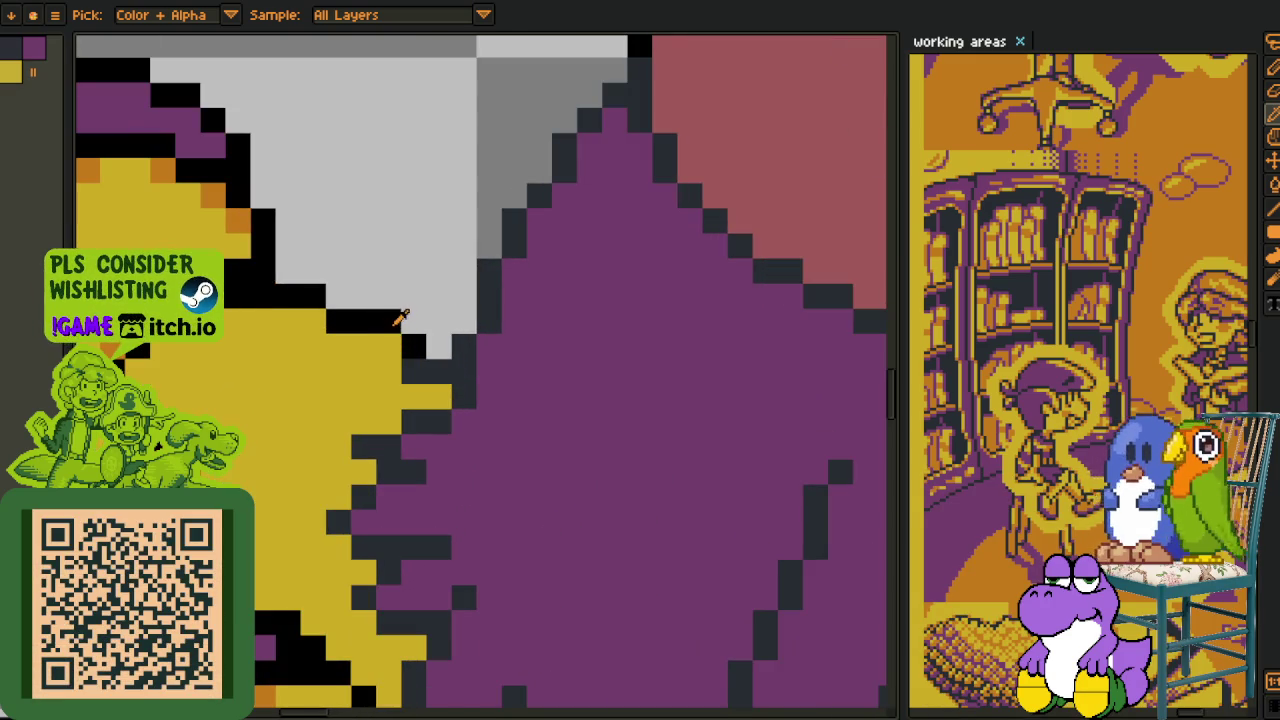
- Paint orange pixels along the yellow shoe's black outline with the 1px Pencil
key("m")
key("b")
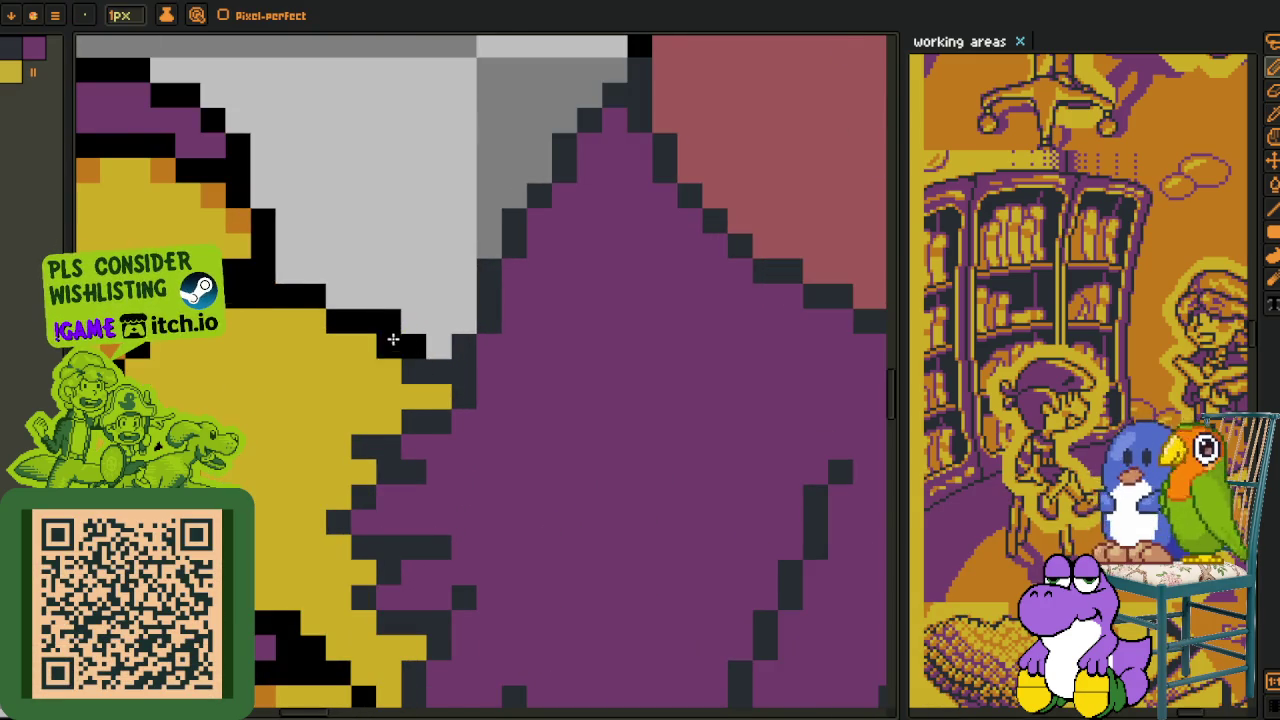
scroll(295, 330, "down", 3)
scroll(295, 330, "up", 3)
mouse_move(298, 362)
left_mouse_down()
mouse_move(323, 586)
mouse_move(240, 468)
mouse_move(398, 598)
mouse_move(425, 597)
mouse_move(398, 546)
mouse_move(398, 497)
mouse_move(361, 468)
mouse_move(401, 400)
mouse_move(373, 371)
mouse_move(473, 321)
mouse_move(448, 297)
left_mouse_up()
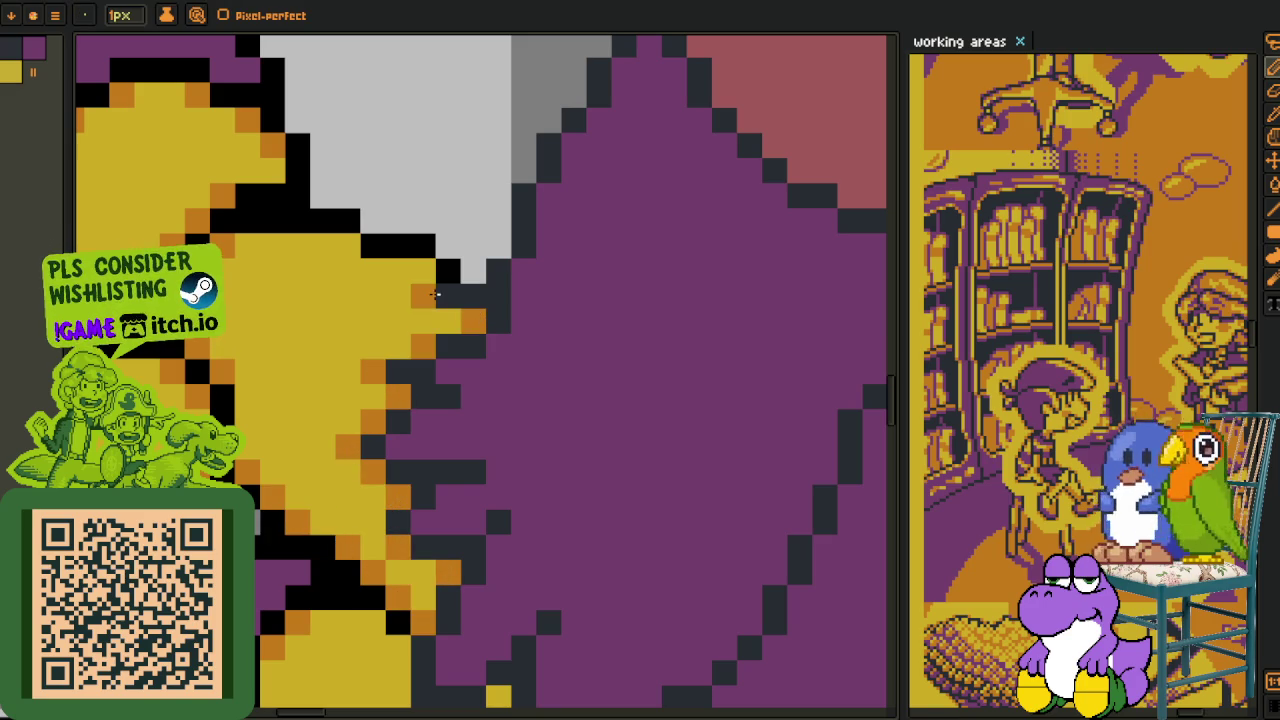
scroll(368, 209, "down", 3)
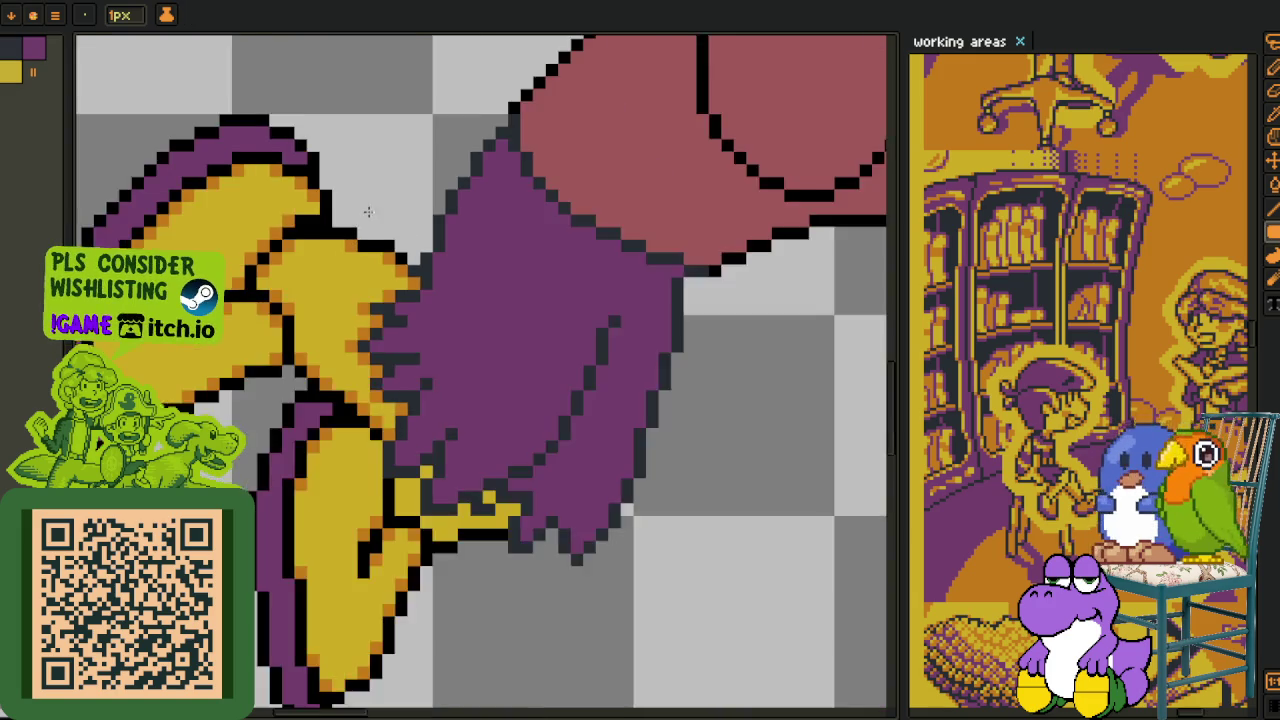
scroll(368, 209, "up", 3)
- Sample a colour from the shoe and reposition the view on the whole character
key("v")
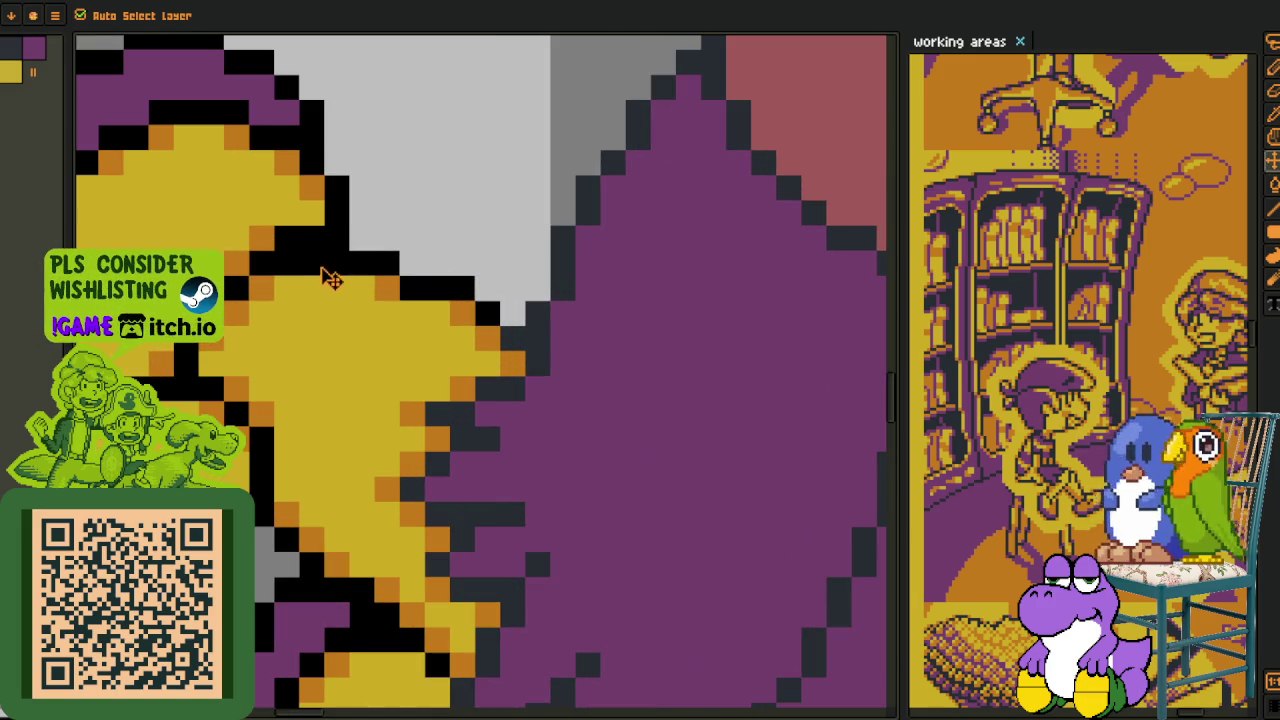
key("b")
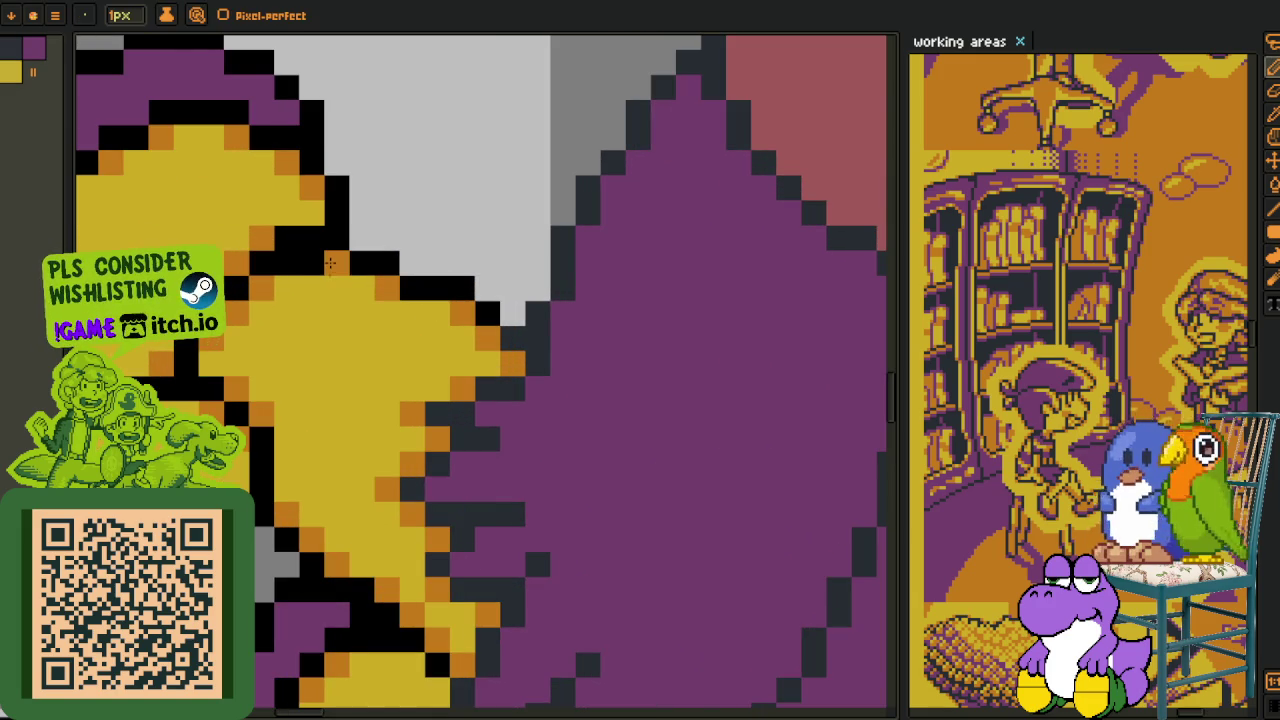
key("o")
left_click(298, 257)
key("b")
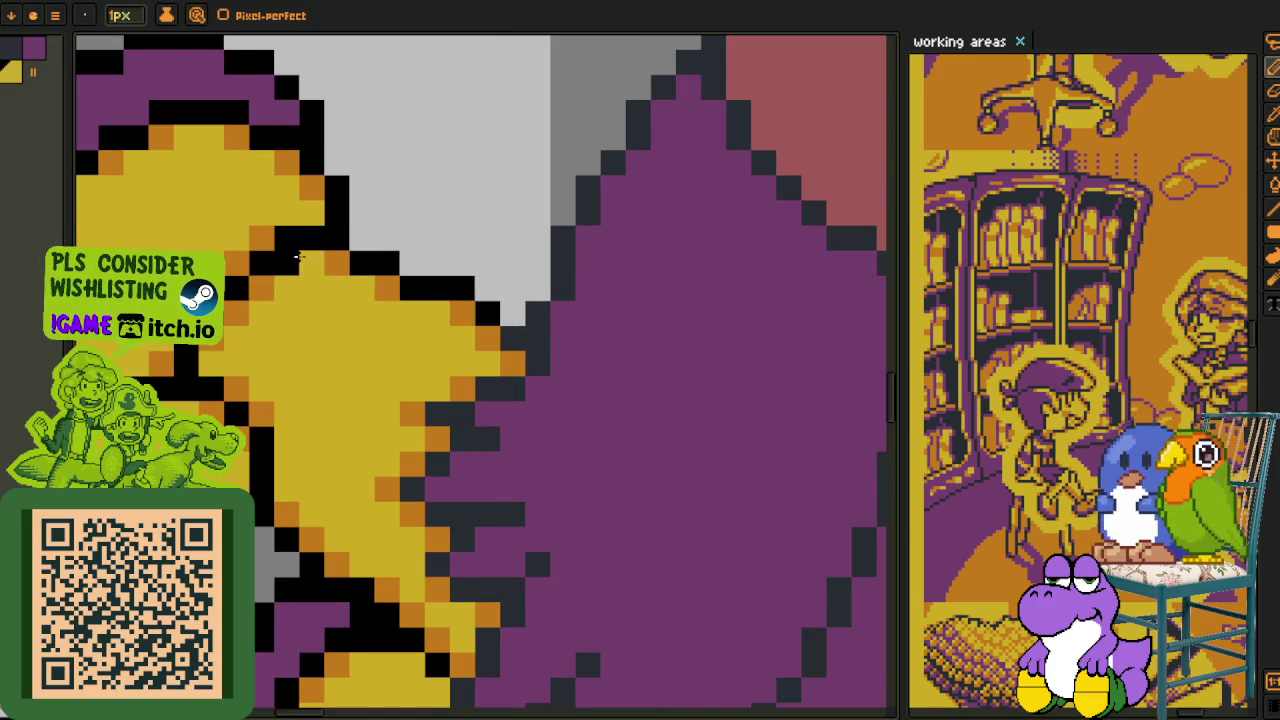
key("o")
key("v")
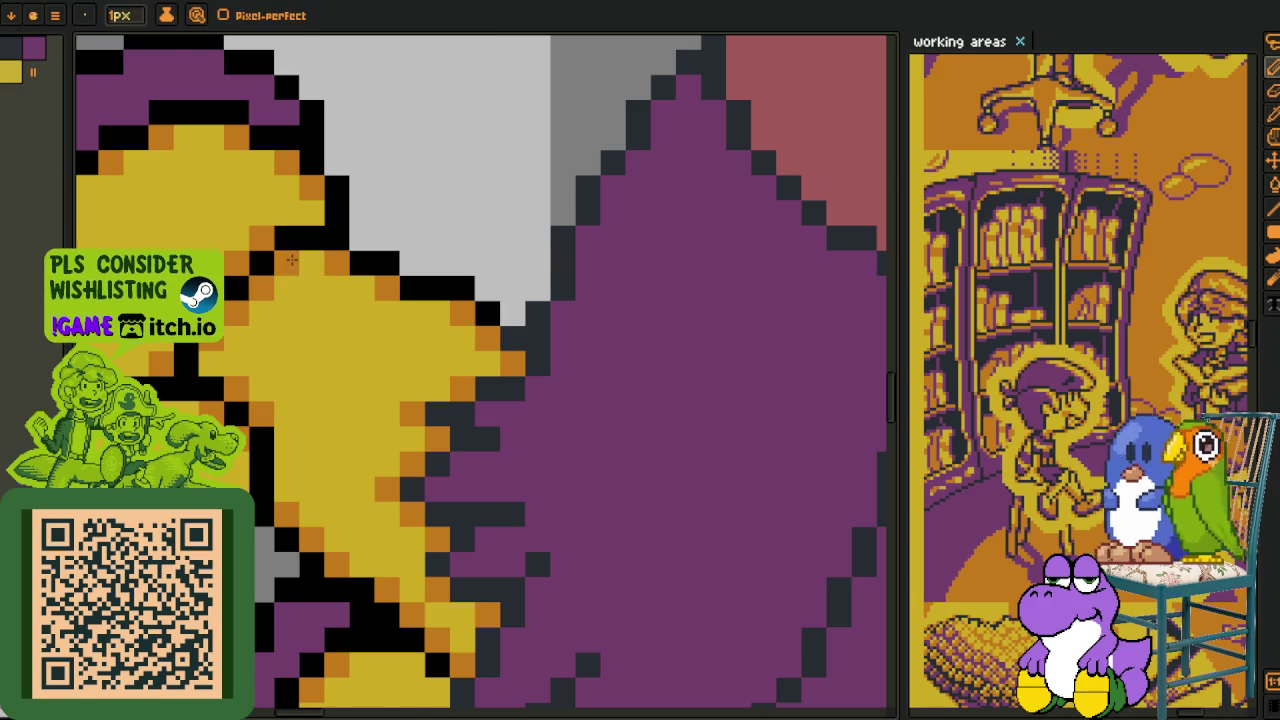
scroll(320, 245, "down", 3)
key("o")
scroll(337, 243, "down", 2)
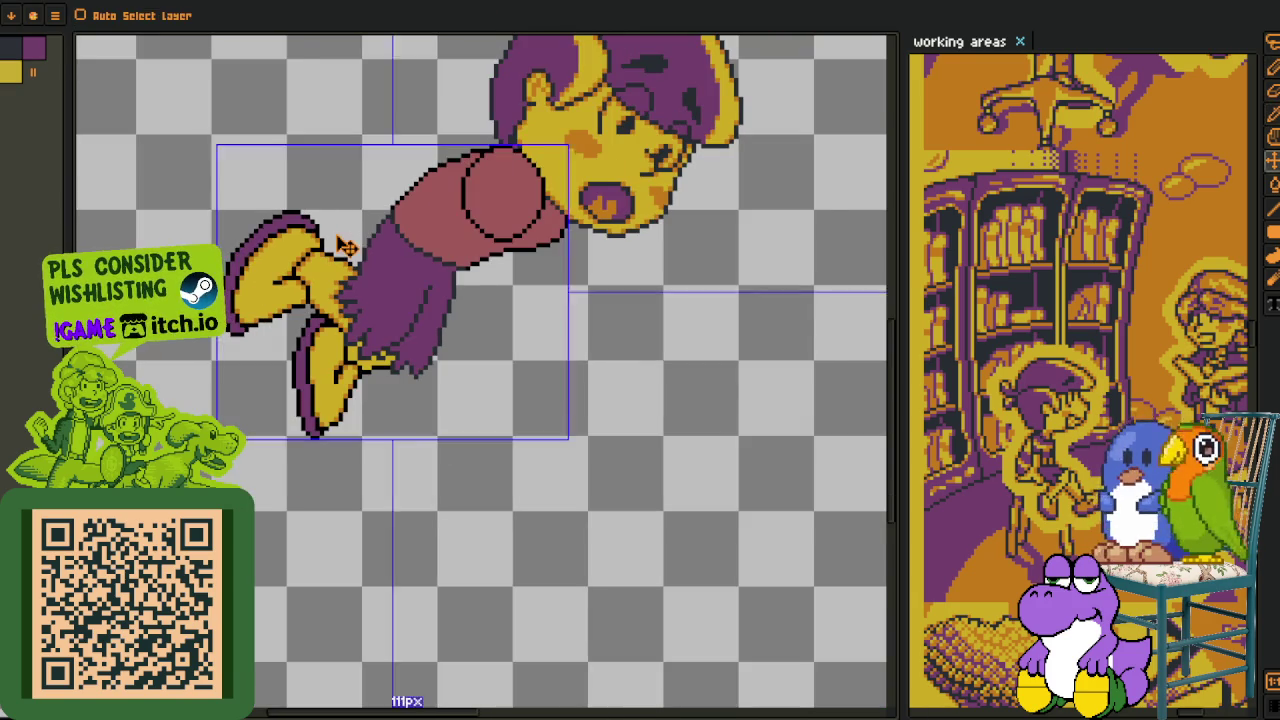
scroll(340, 250, "down", 3)
left_click_drag(349, 271, 345, 370)
- Try an orange Paint Bucket fill on a small yellow patch, then undo it
key("o")
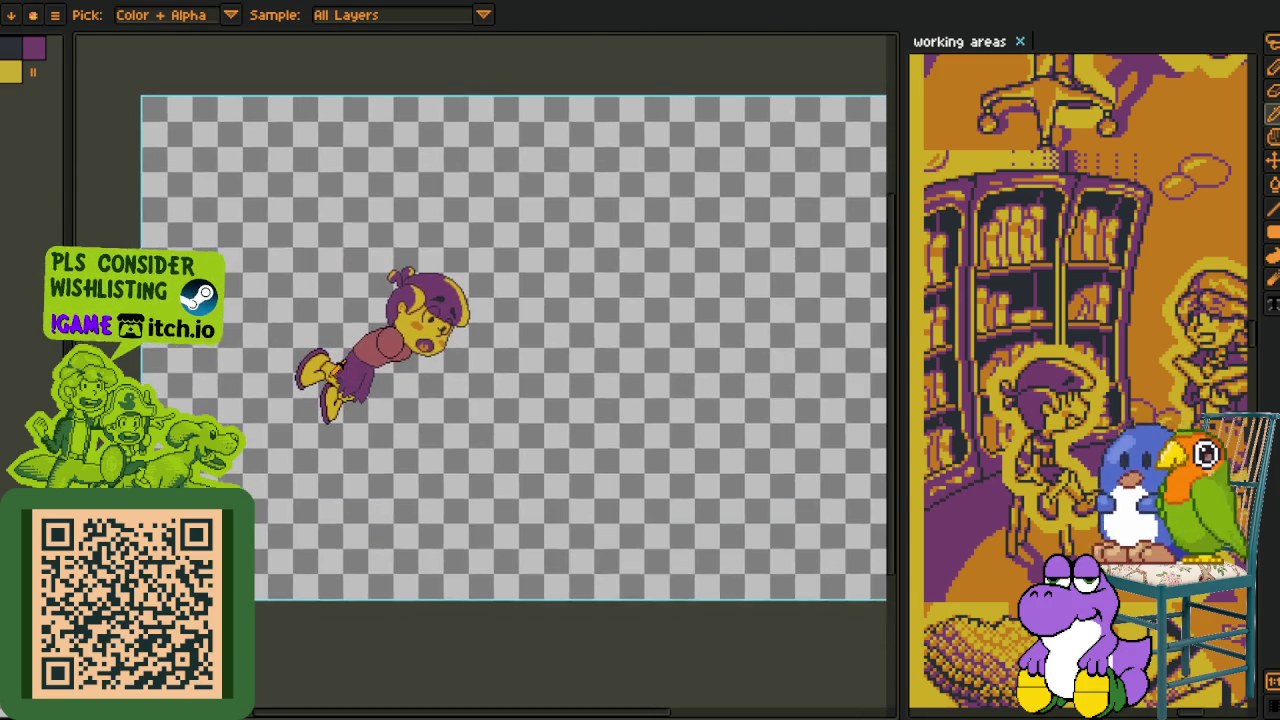
scroll(345, 372, "up", 5)
key("g")
scroll(401, 489, "up", 1)
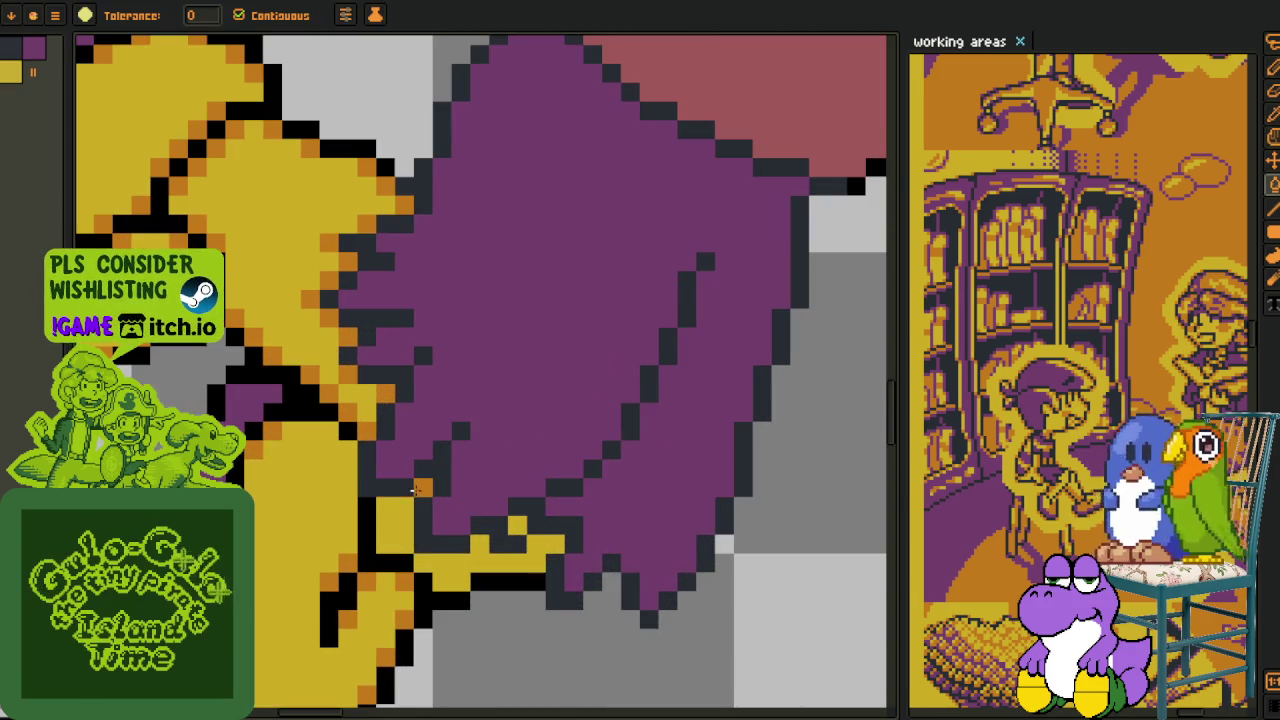
left_click(386, 511)
key("ctrl+z")
- Add a single orange pixel in the yellow shoe strip with the Pencil
key("b")
left_click(479, 545)
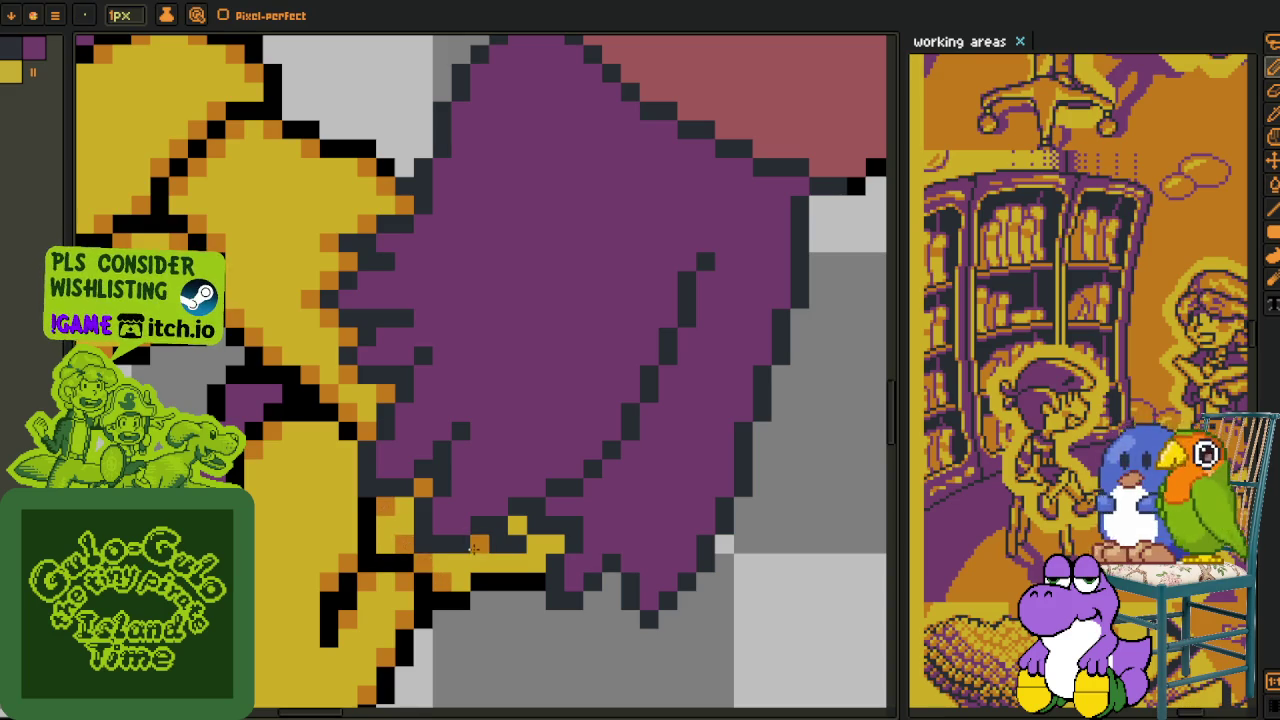
scroll(570, 540, "down", 5)
key("o")
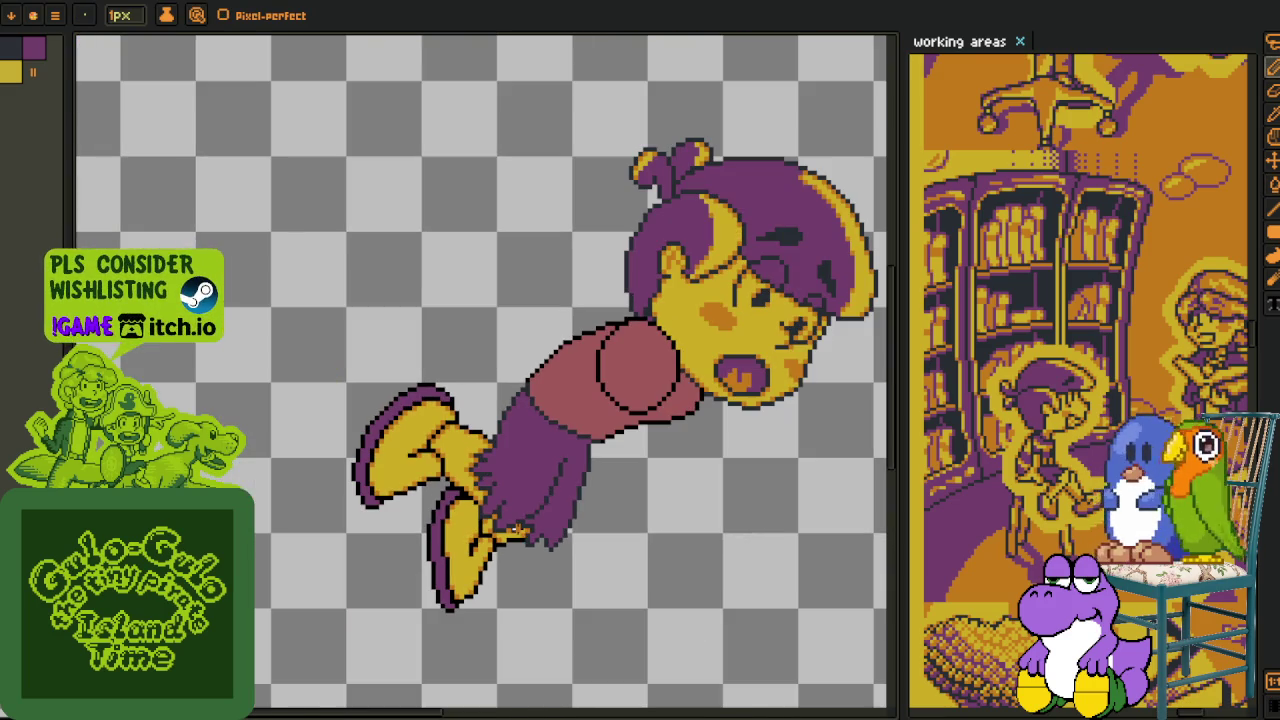
left_click_drag(636, 524, 427, 397)
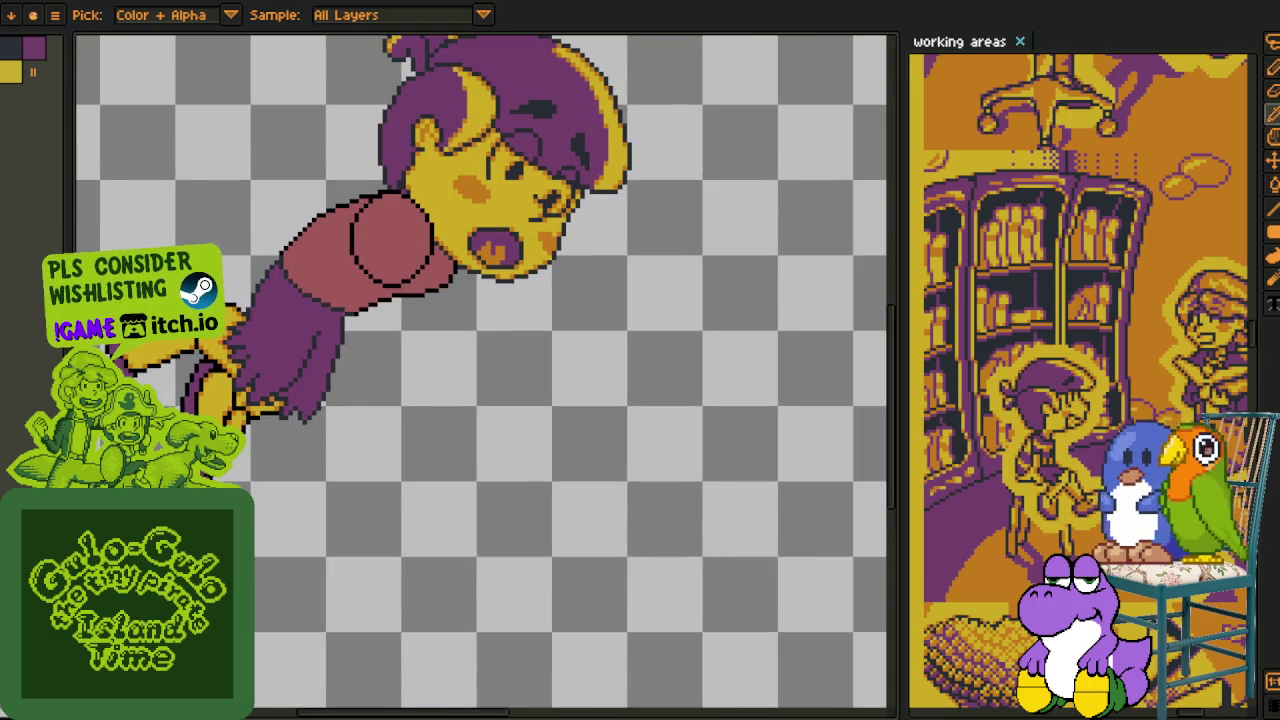
key("Tab")
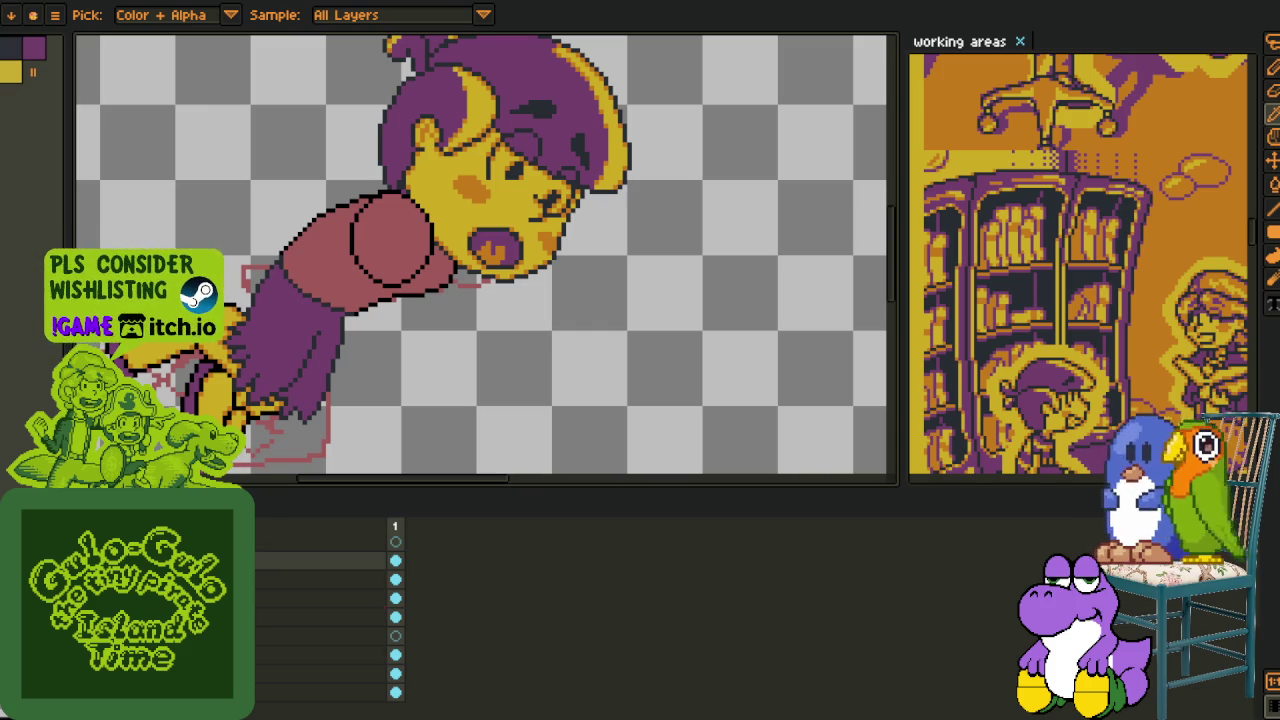
- Hide the pink body sketch layer and reveal the grey table sketch behind the character
left_click_drag(200, 589, 200, 636)
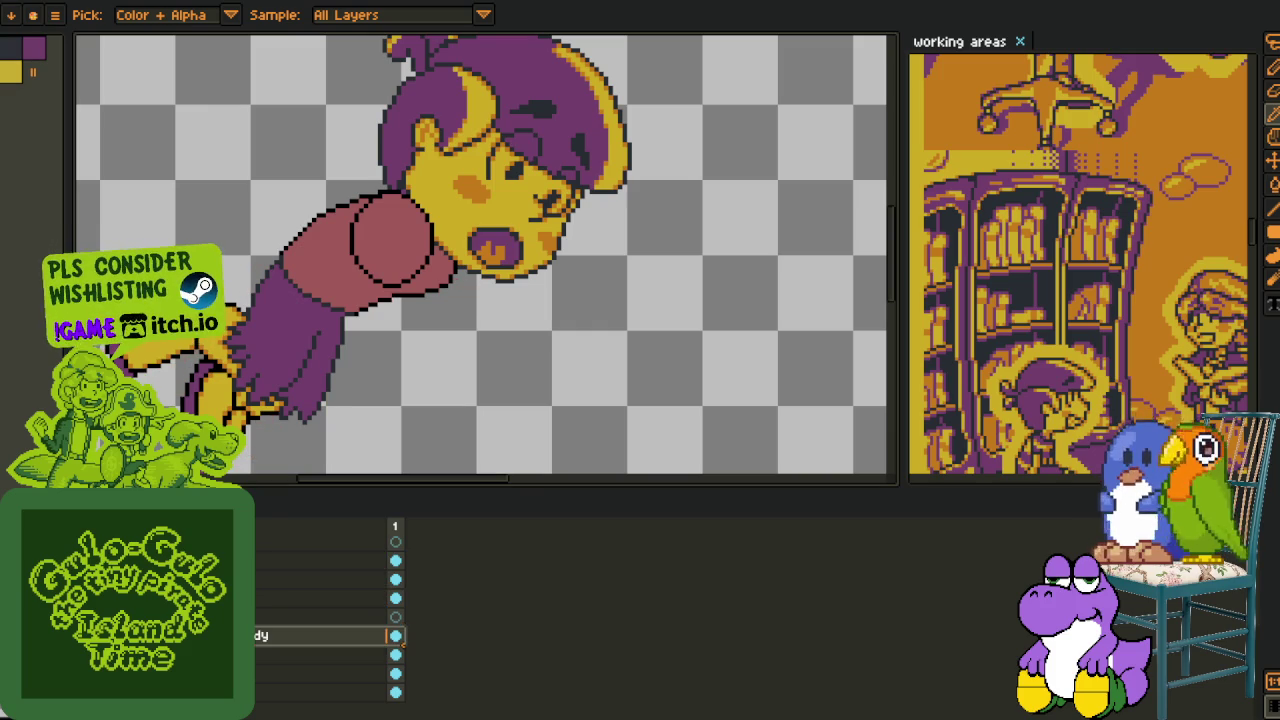
key("ctrl+z")
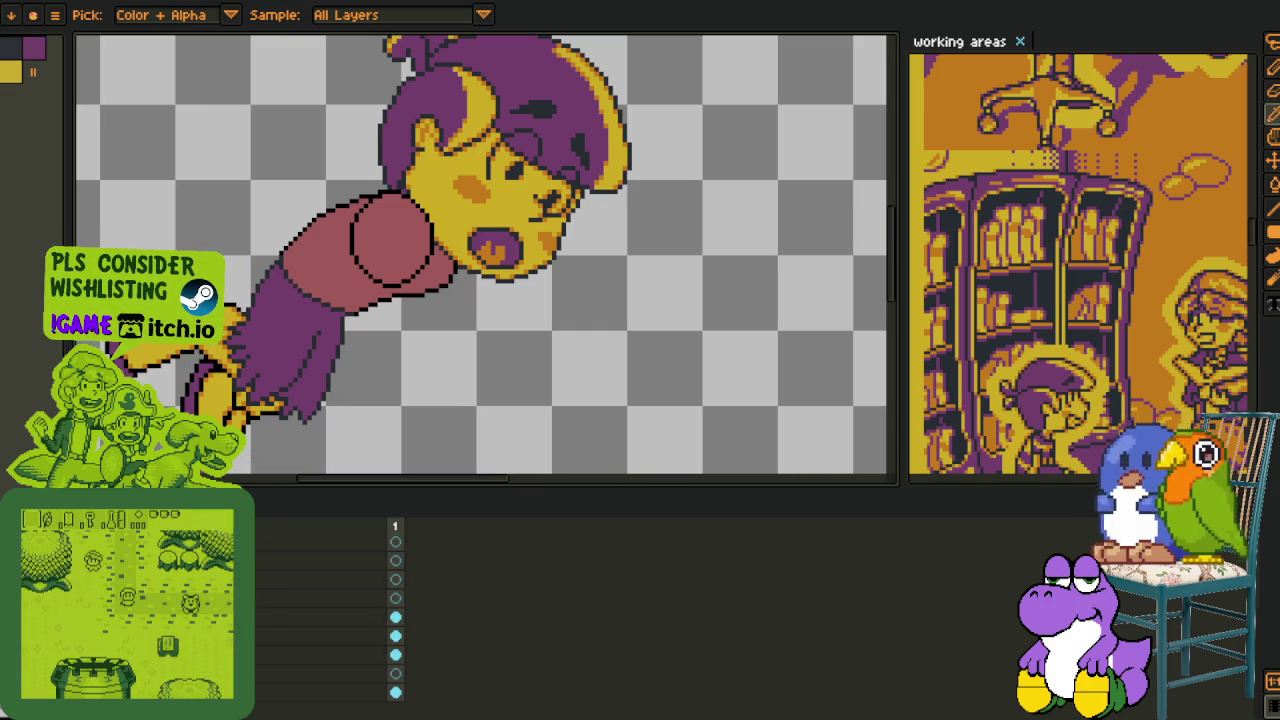
key("Down")
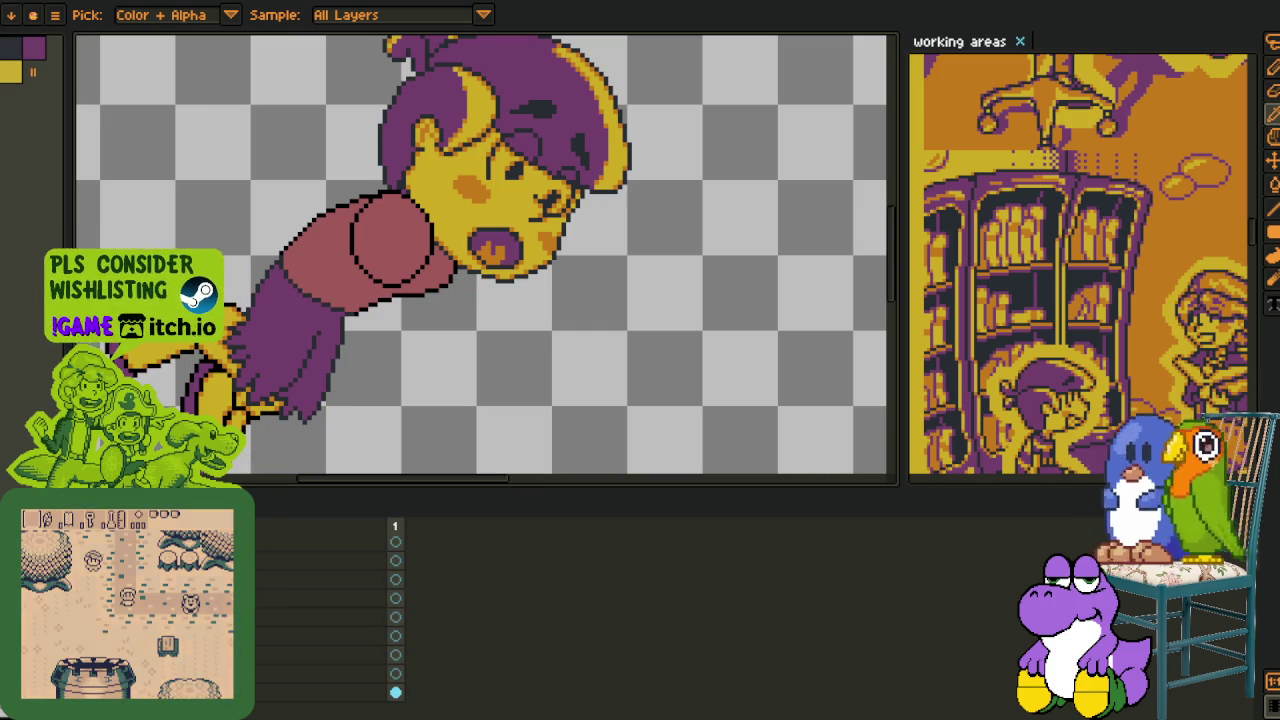
key("ctrl+z")
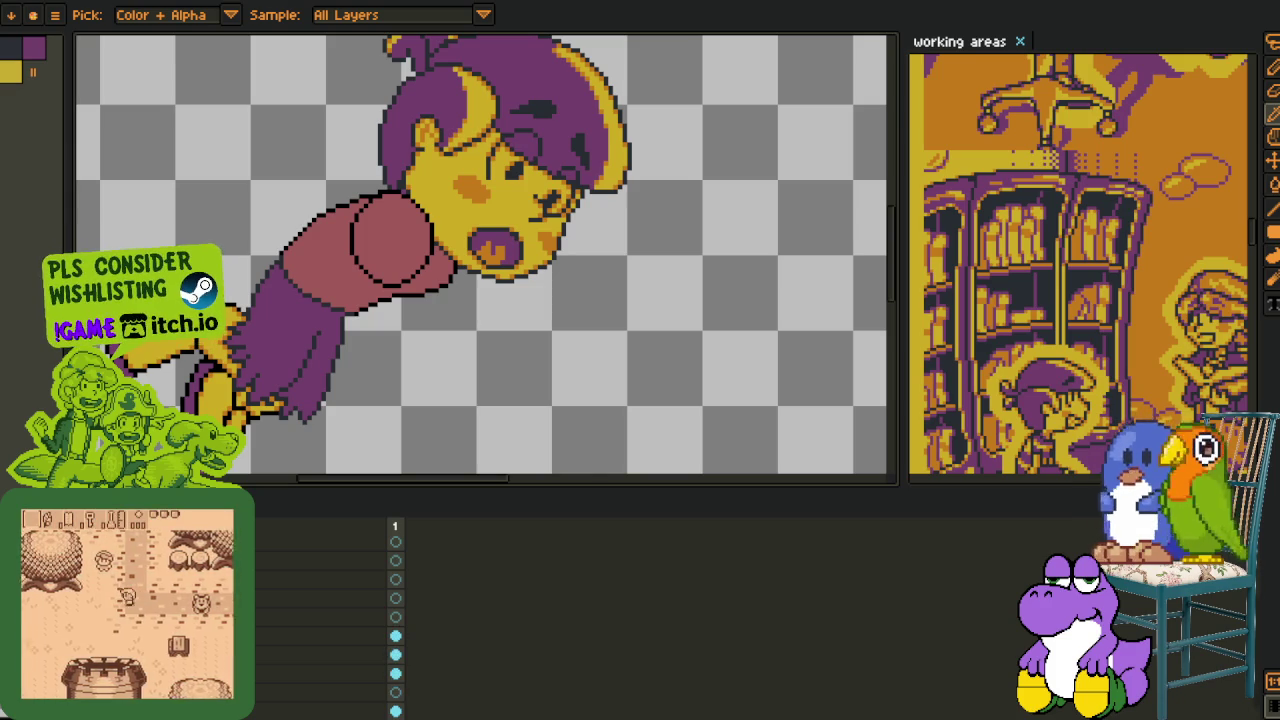
key("ctrl+z")
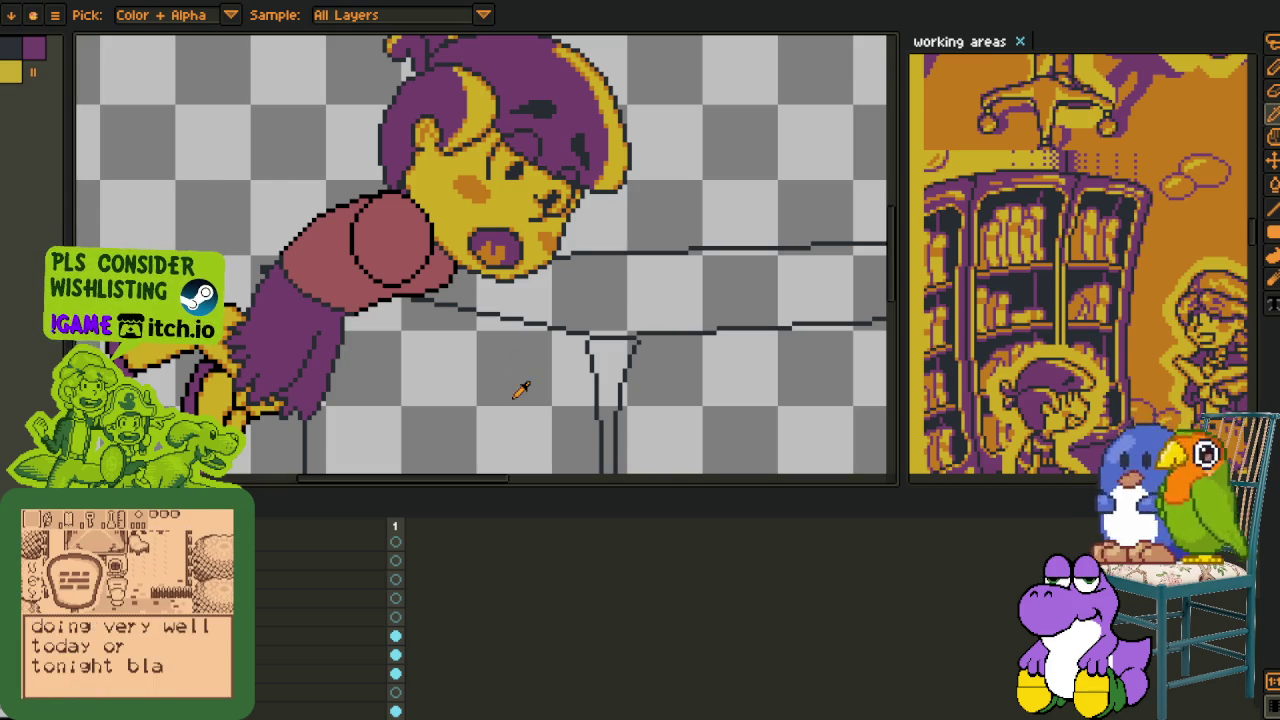
scroll(480, 375, "down", 4)
key("Tab")
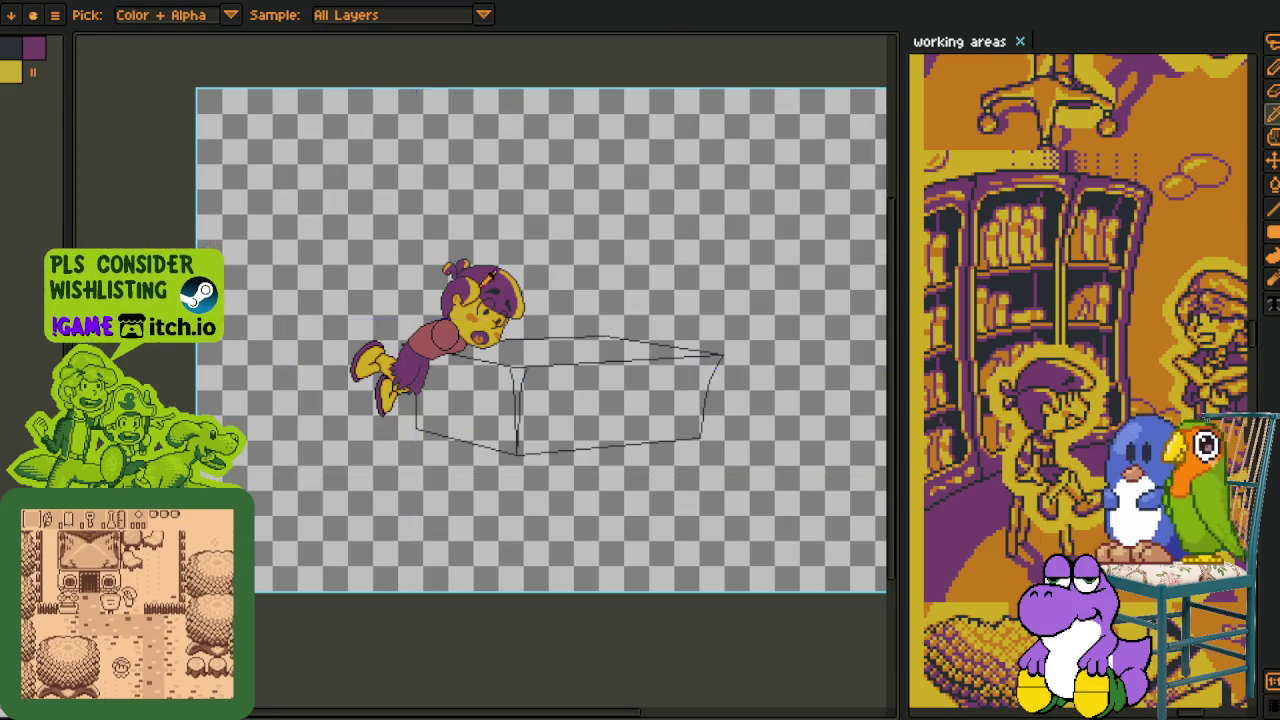
- Freehand-select the character's arm and body area
scroll(492, 356, "up", 3)
scroll(460, 380, "up", 2)
scroll(420, 410, "up", 2)
key("z")
key("o")
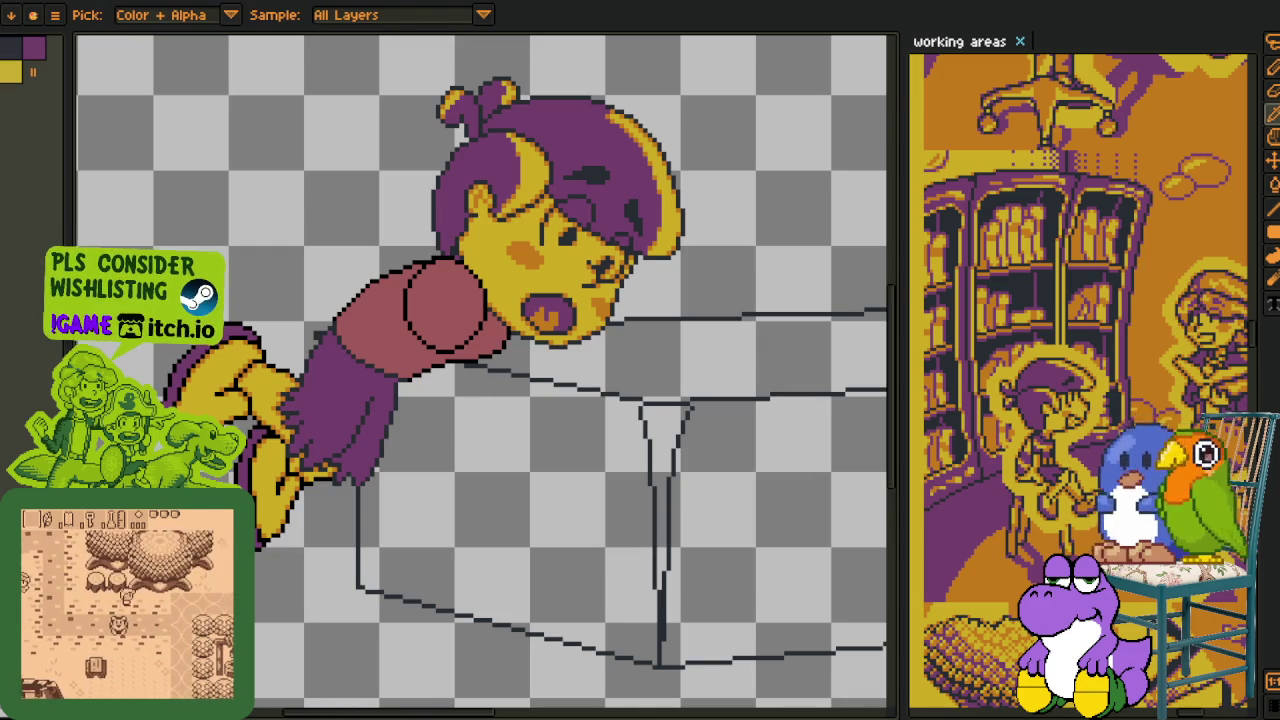
key("q")
left_click_drag(228, 300, 357, 350)
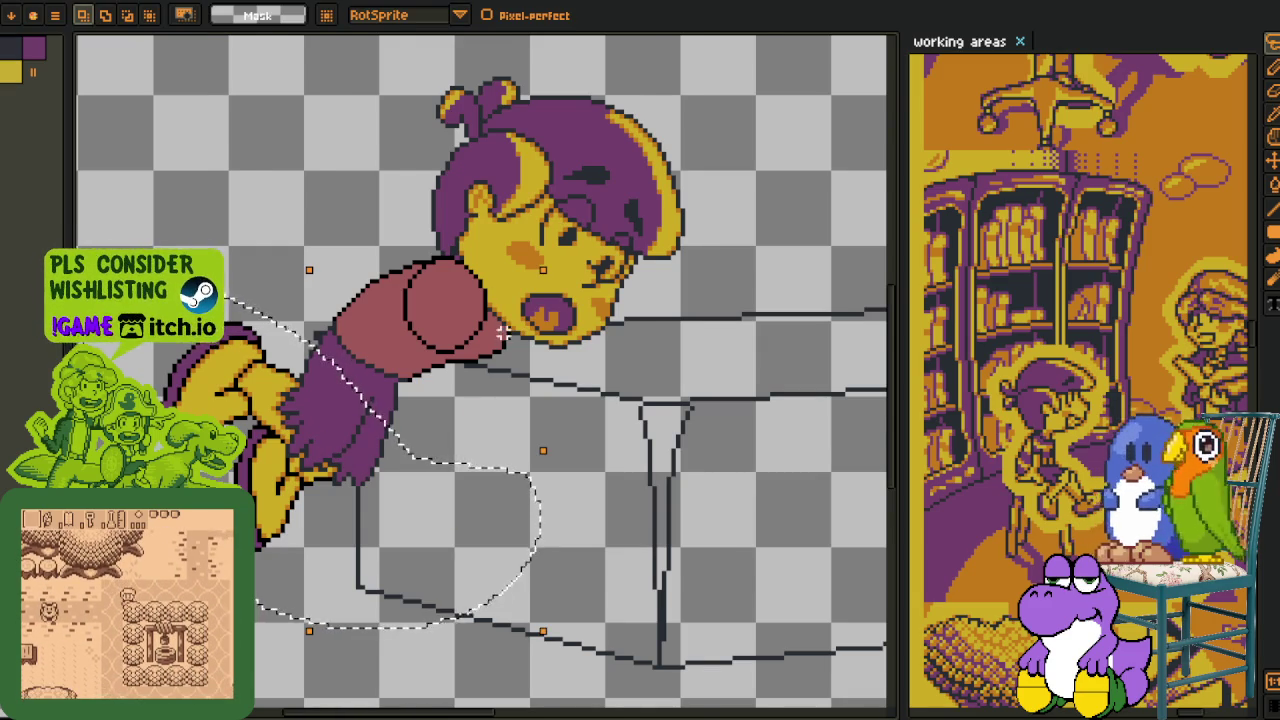
scroll(380, 370, "down", 2)
scroll(433, 421, "up", 1)
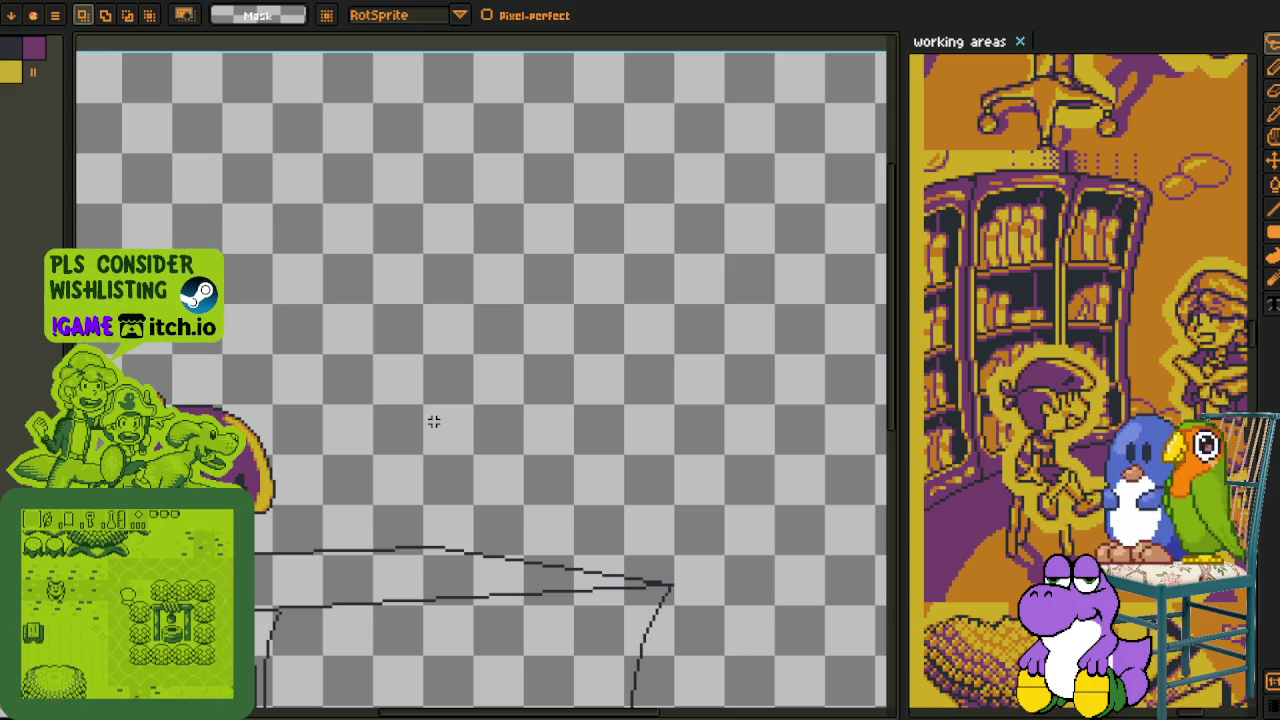
- Sample a dark colour from the canvas and return to the Pencil
key("i")
scroll(433, 421, "up", 1)
scroll(354, 525, "up", 1)
scroll(354, 525, "down", 2)
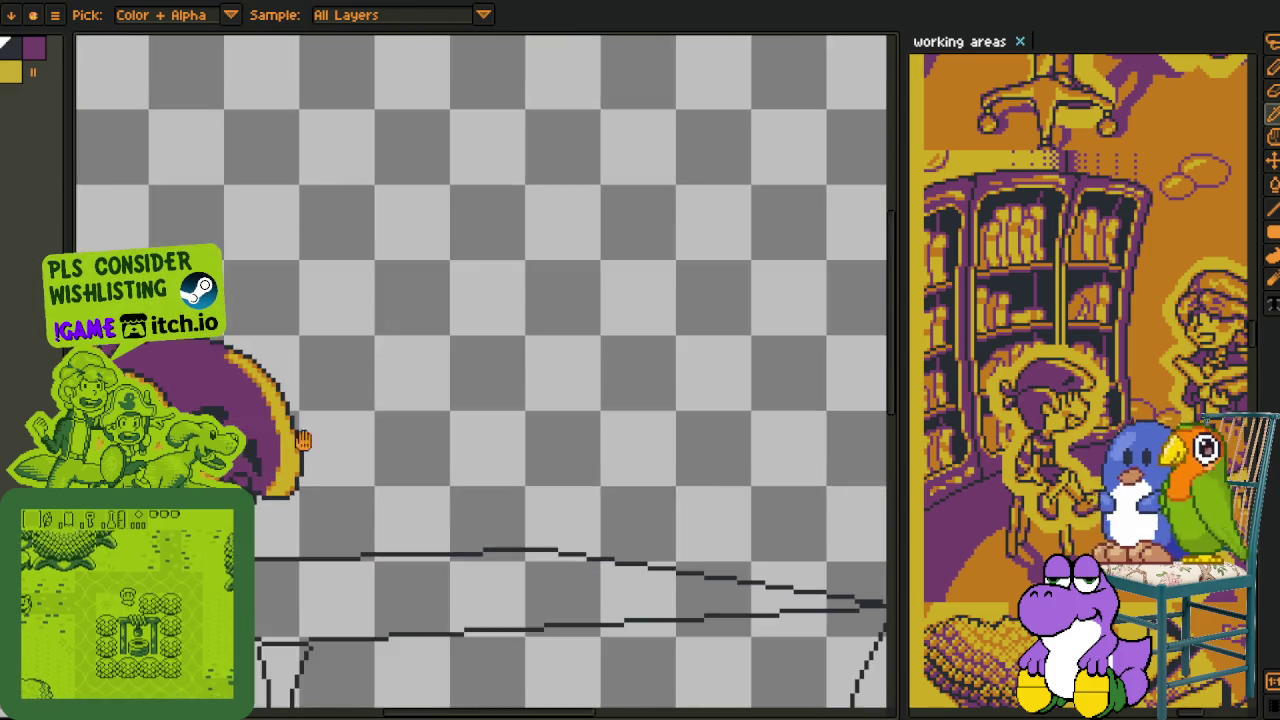
key("m")
scroll(354, 525, "up", 1)
scroll(360, 500, "down", 1)
key("i")
key("b")
scroll(271, 477, "up", 1)
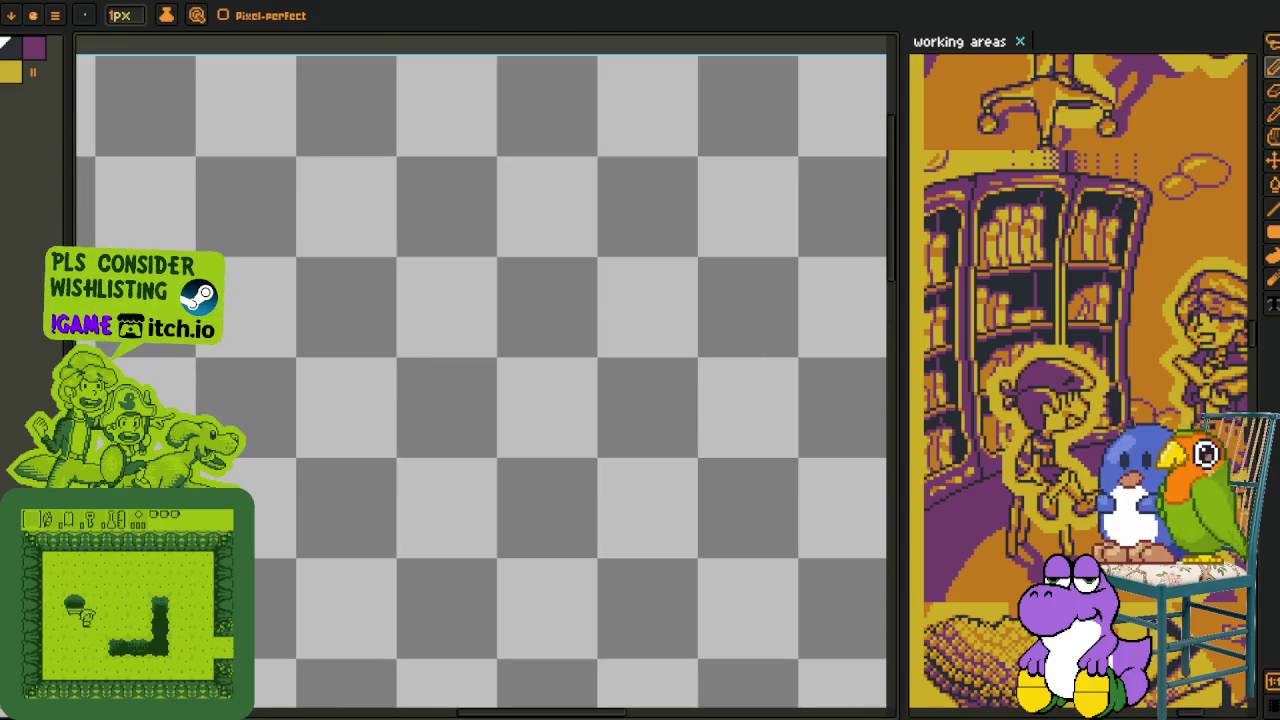
key("Tab")
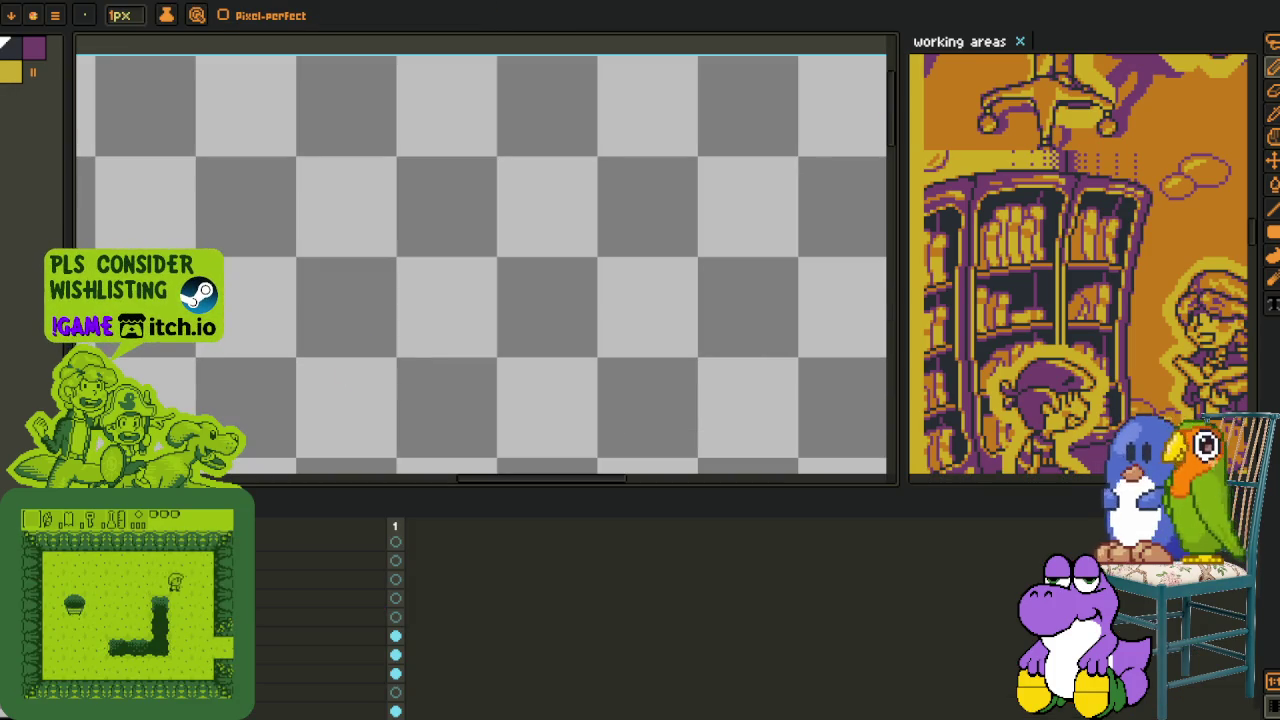
key("Tab")
scroll(418, 225, "up", 1)
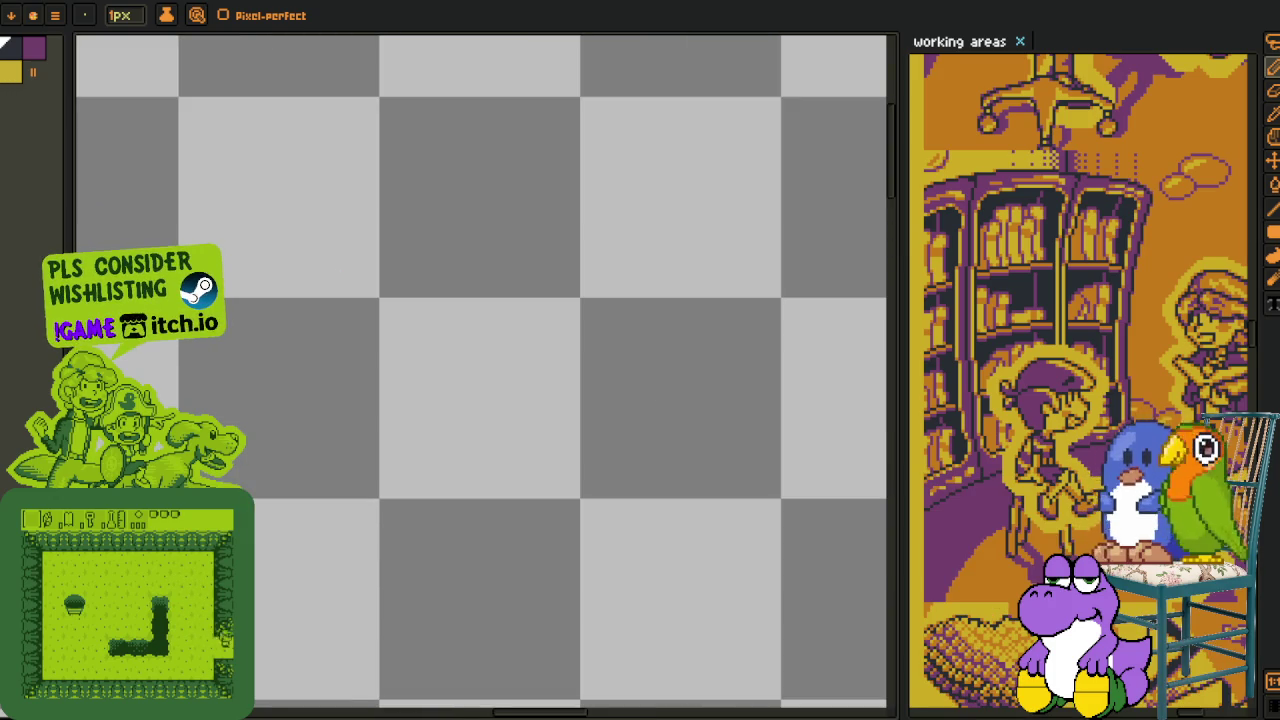
key("Tab")
key("Tab")
scroll(429, 189, "up", 1)
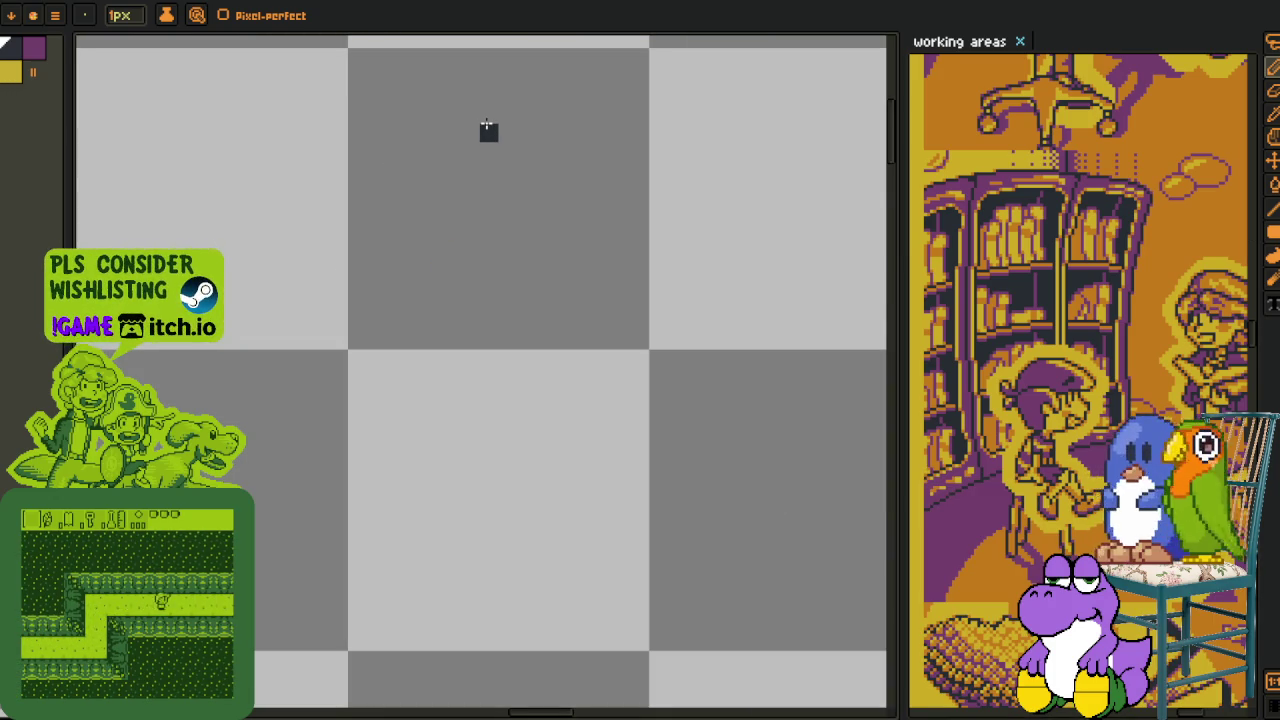
- Draw two oval eyes and a curved smiling mouth on the empty canvas
left_click_drag(543, 149, 571, 149)
scroll(709, 277, "right", 5)
left_click_drag(575, 218, 580, 205)
left_click_drag(259, 669, 409, 529)
left_click_drag(250, 316, 755, 372)
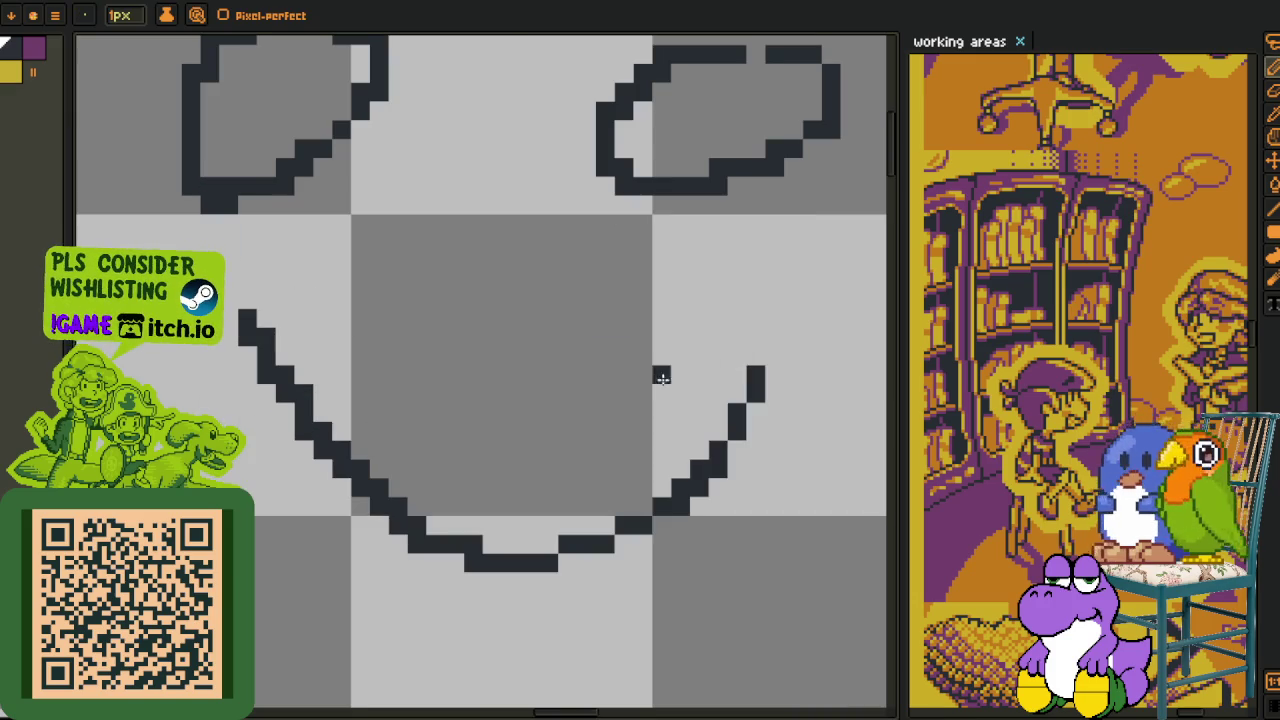
- Zoom out, marquee-select the area around the face, then deselect
scroll(679, 391, "up", 3)
scroll(526, 526, "down", 2)
scroll(471, 497, "down", 2)
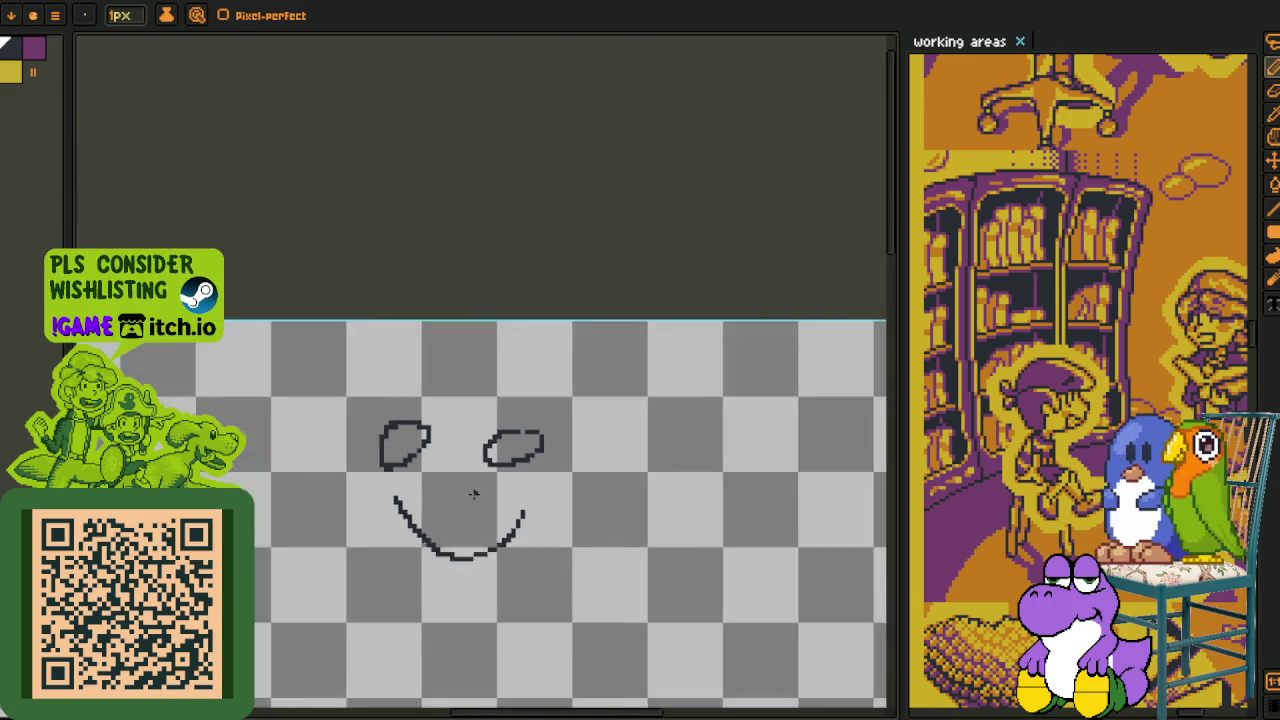
scroll(472, 515, "down", 3)
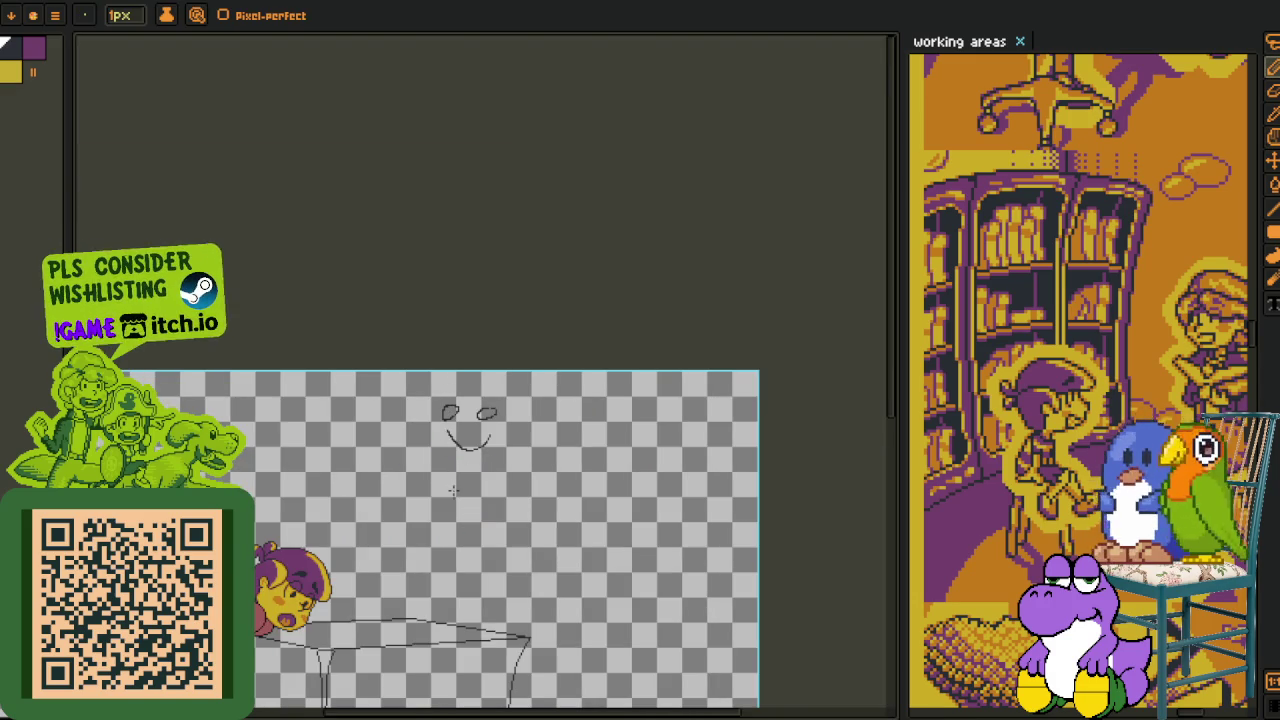
scroll(453, 492, "up", 2)
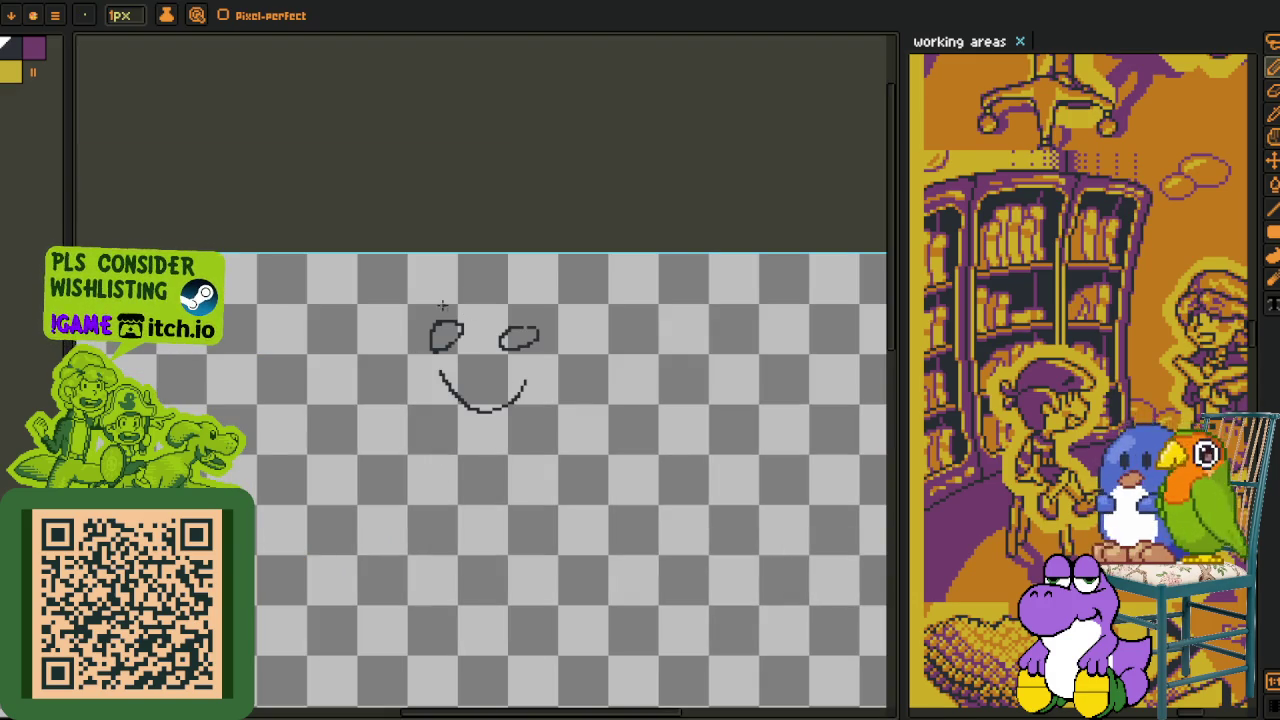
key("m")
left_click_drag(410, 277, 603, 460)
left_click(528, 528)
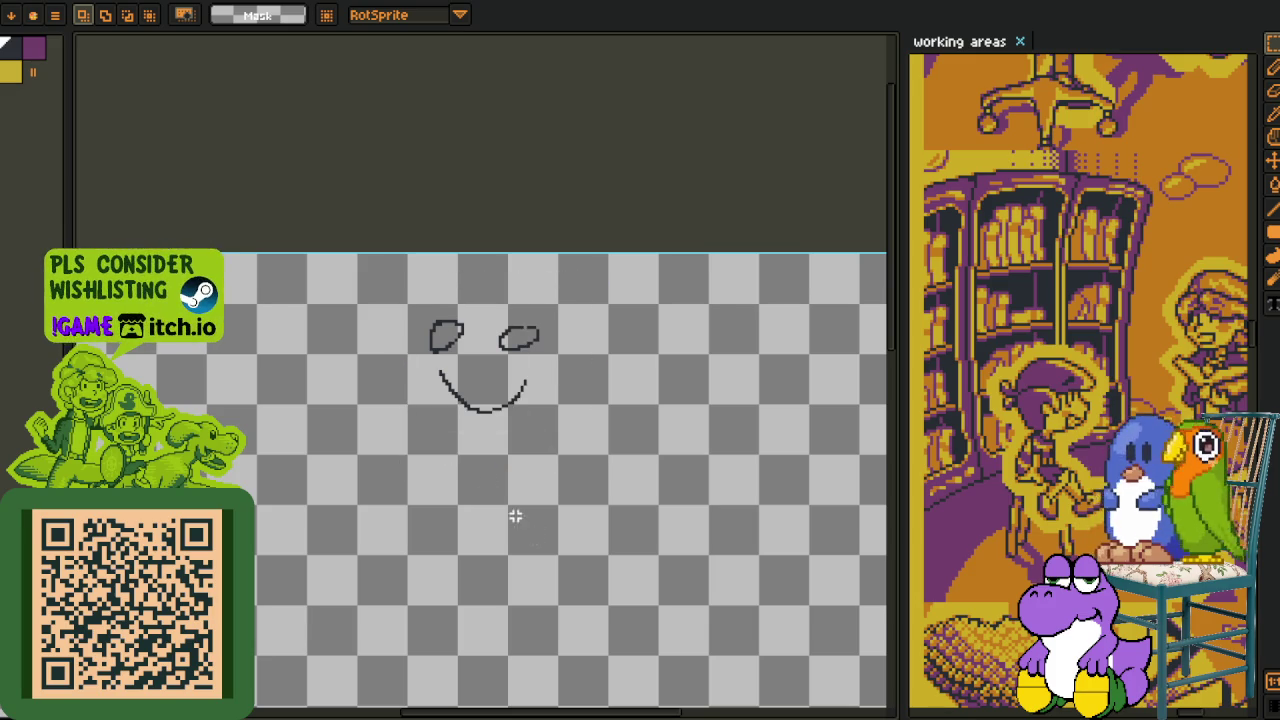
- Marquee-select the smiley face doodle and delete it
left_click_drag(372, 265, 597, 490)
key("Delete")
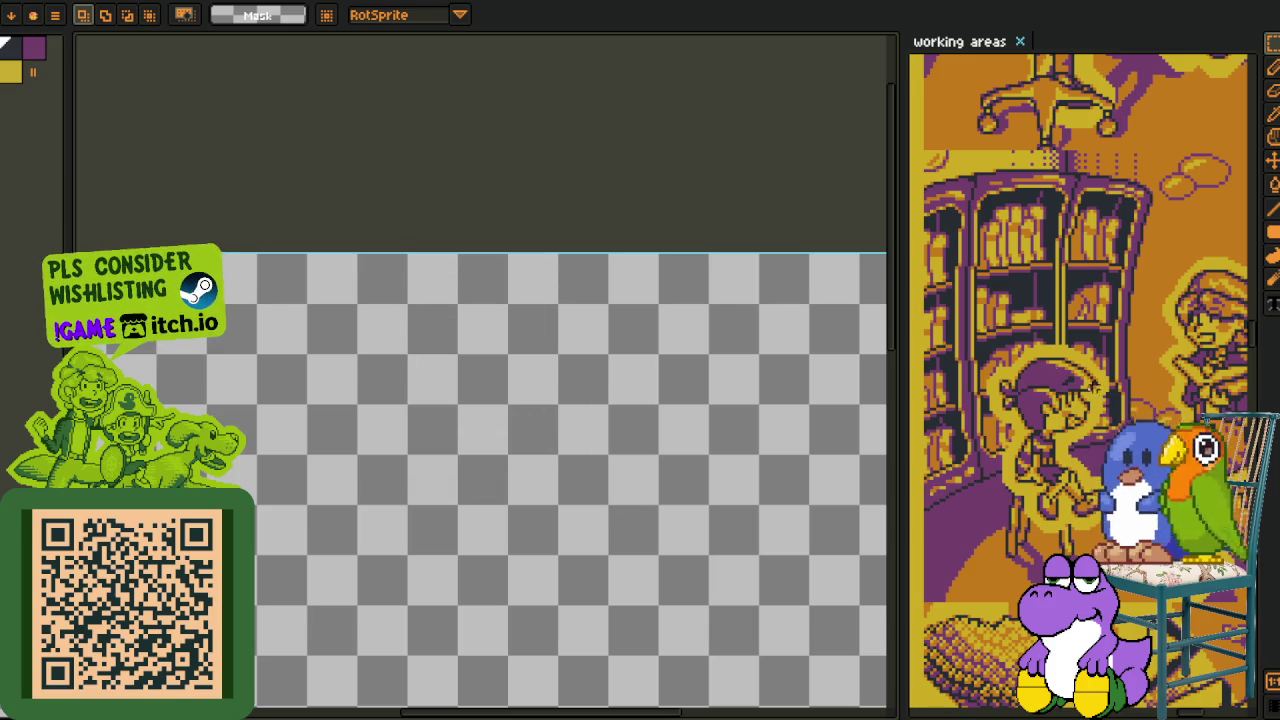
key("l")
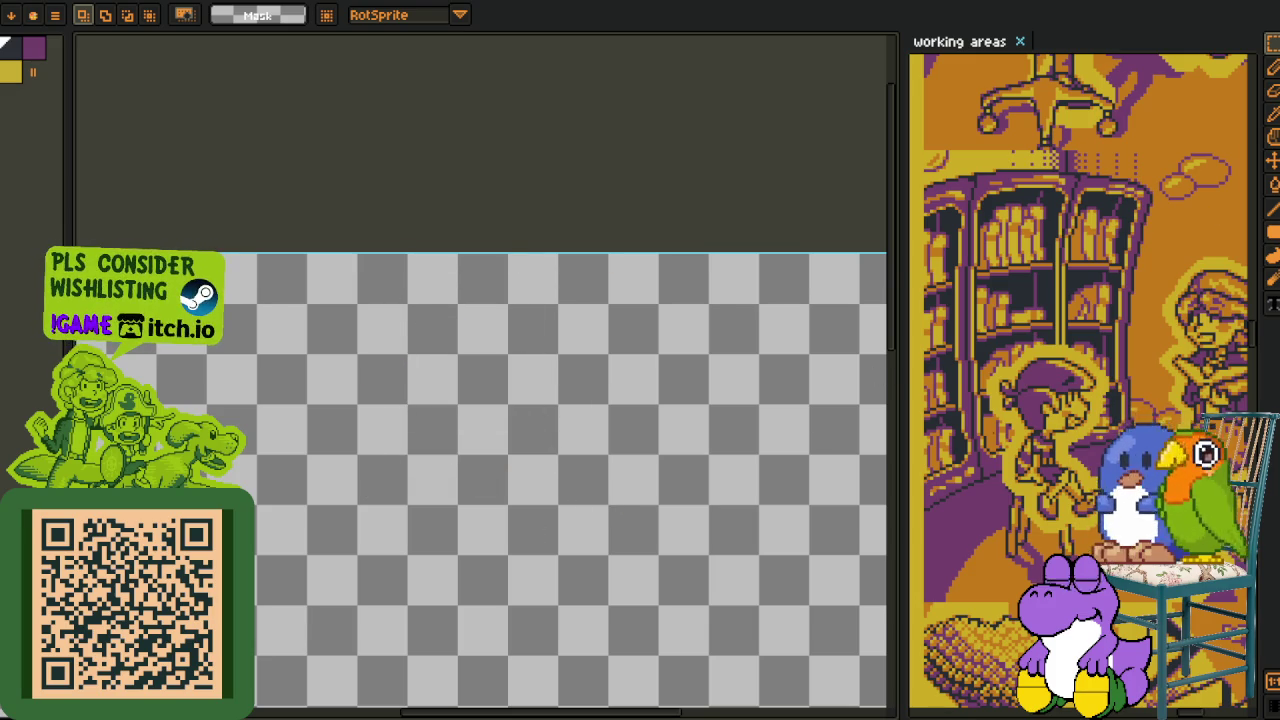
- Check the sprite in the F7 Preview window, enlarged and moved aside, then close it
key("F7")
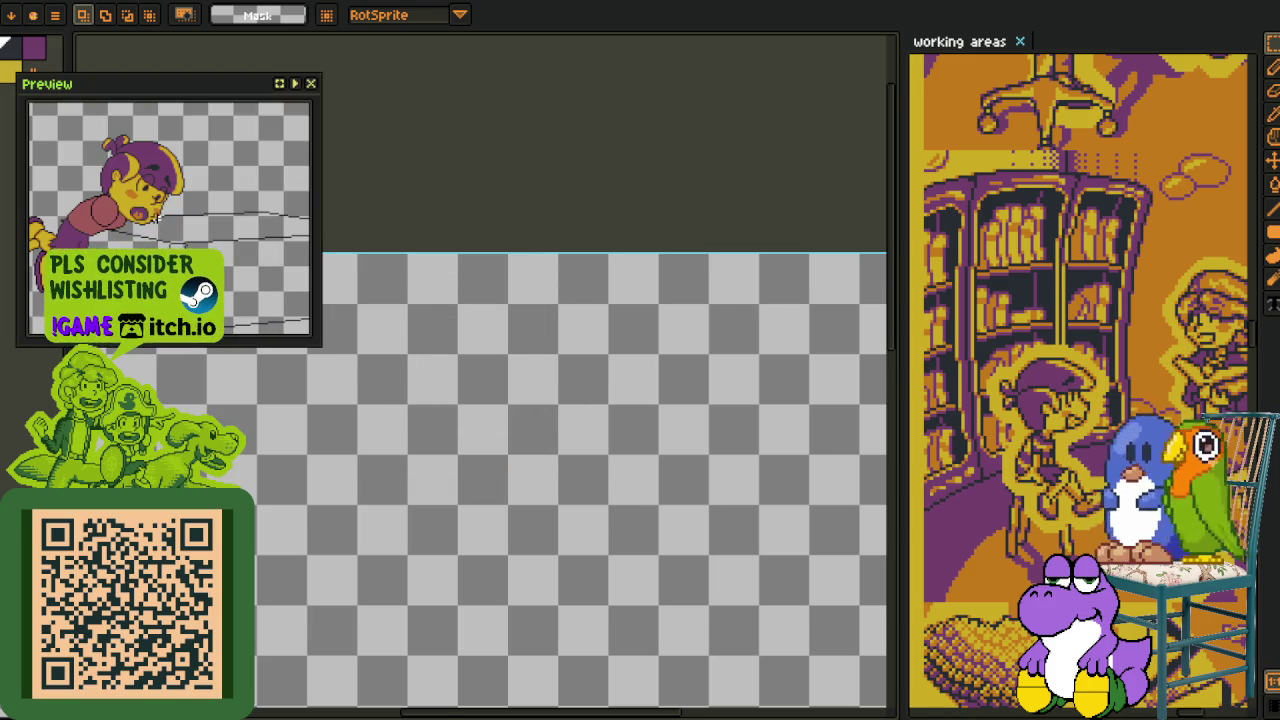
left_click_drag(316, 342, 395, 398)
mouse_move(231, 96)
left_mouse_down()
mouse_move(460, 157)
mouse_move(463, 123)
mouse_move(549, 120)
mouse_move(361, 116)
mouse_move(251, 94)
left_mouse_up()
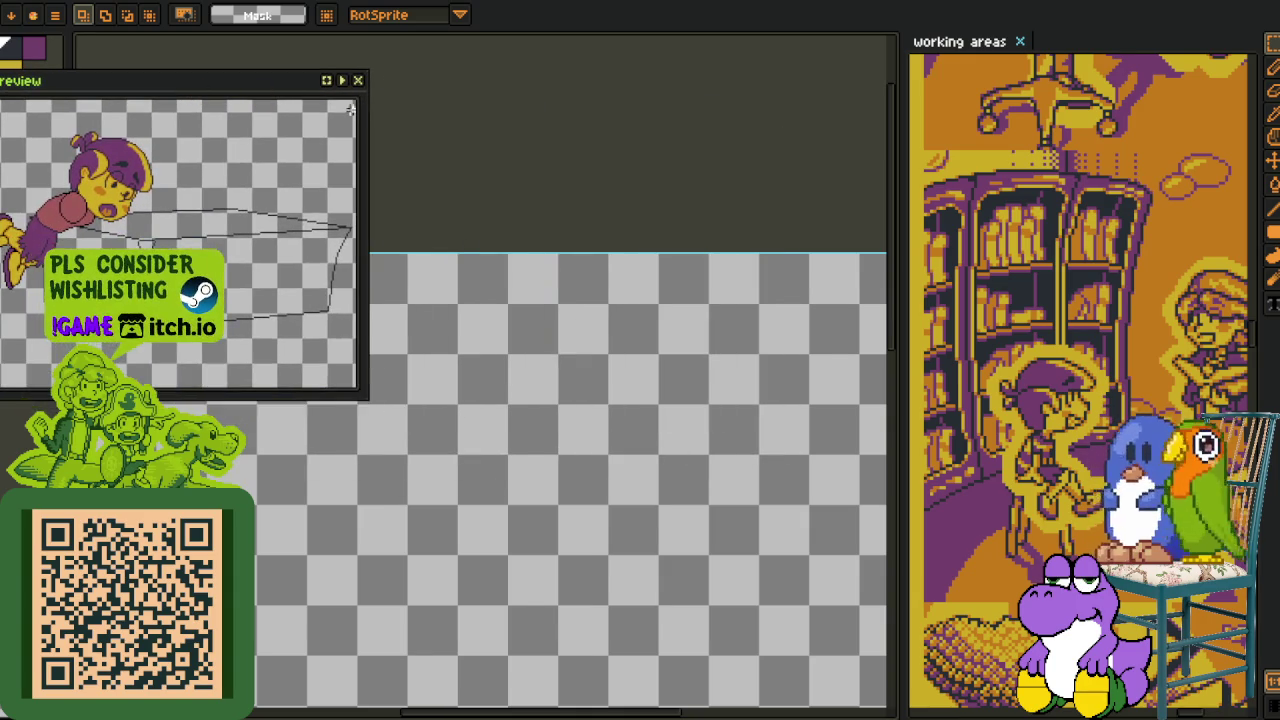
scroll(517, 160, "down", 2)
scroll(420, 360, "down", 2)
scroll(413, 388, "up", 2)
left_click_drag(565, 297, 566, 459)
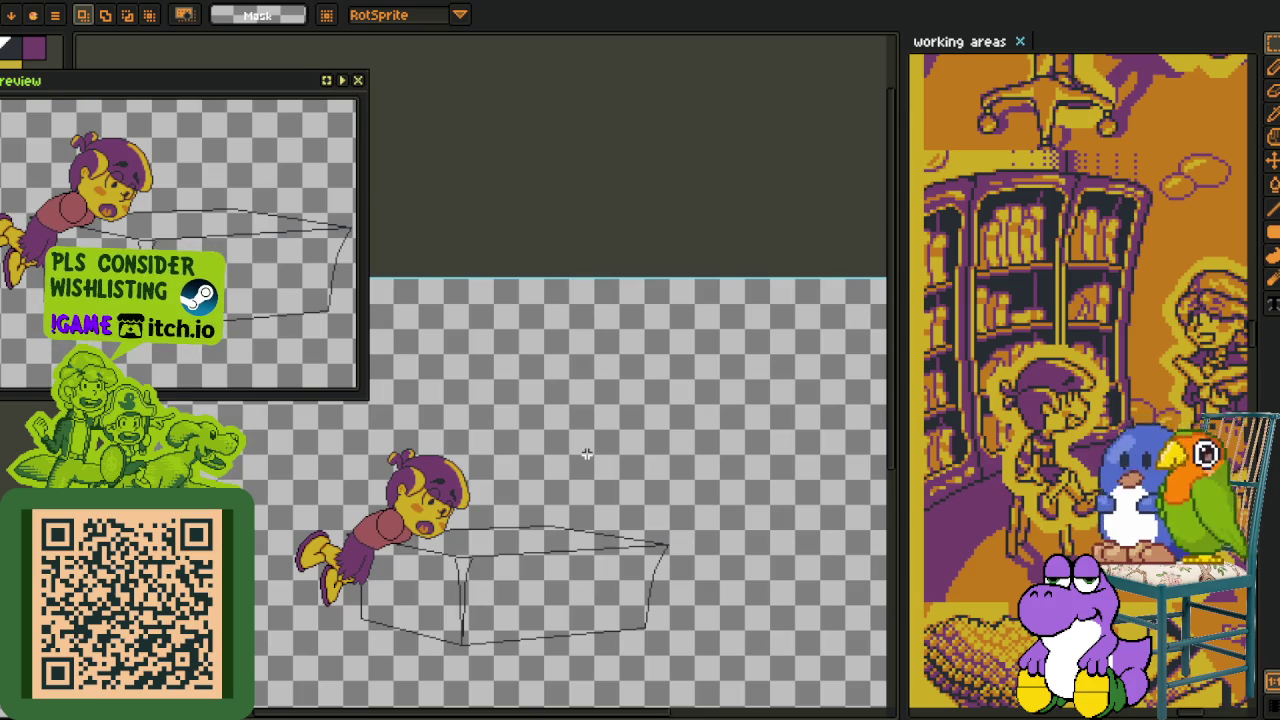
left_click(358, 80)
- Zoom and recentre the view on the character leaning over the table
scroll(391, 410, "down", 3)
scroll(391, 410, "down", 1)
scroll(405, 425, "up", 1)
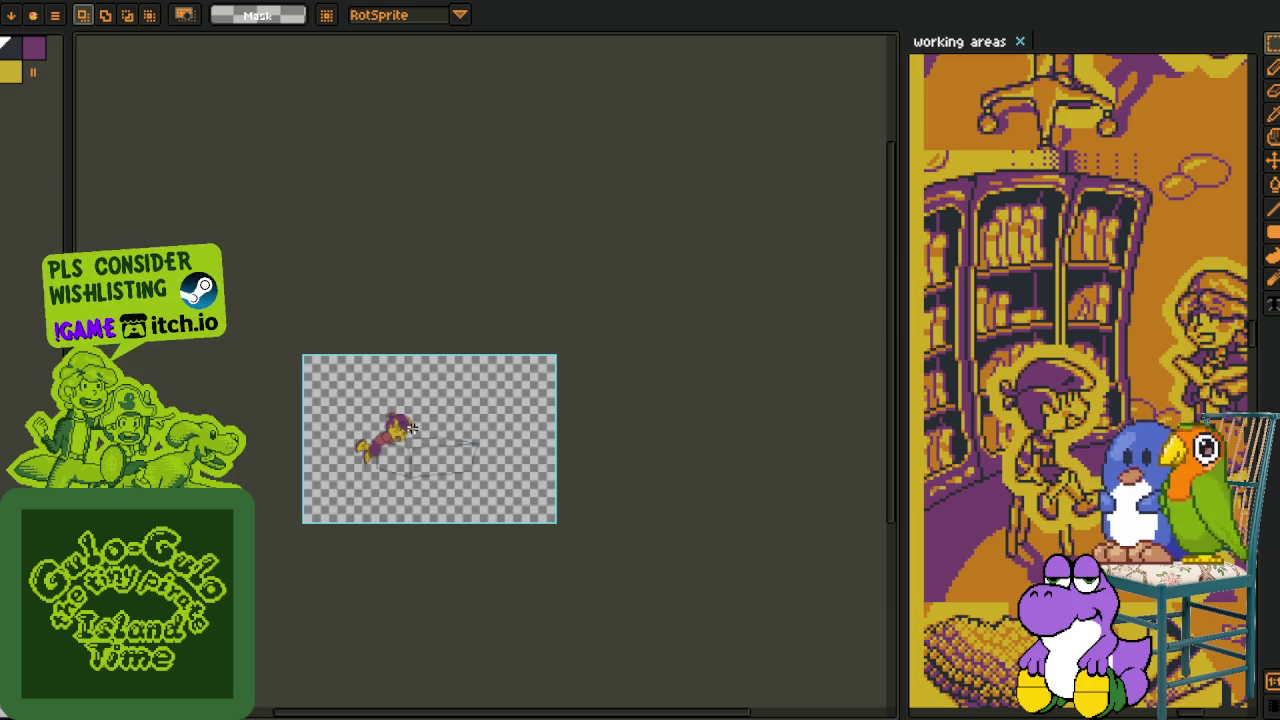
scroll(409, 417, "up", 1)
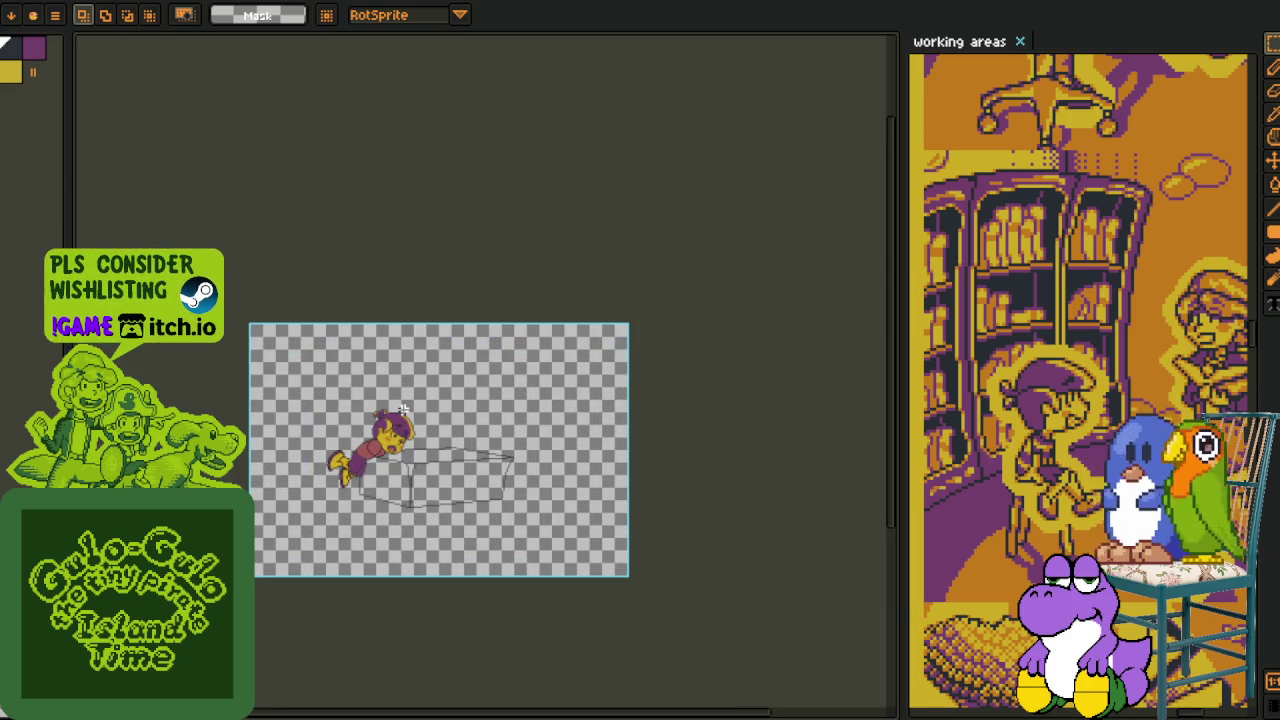
scroll(315, 522, "up", 1)
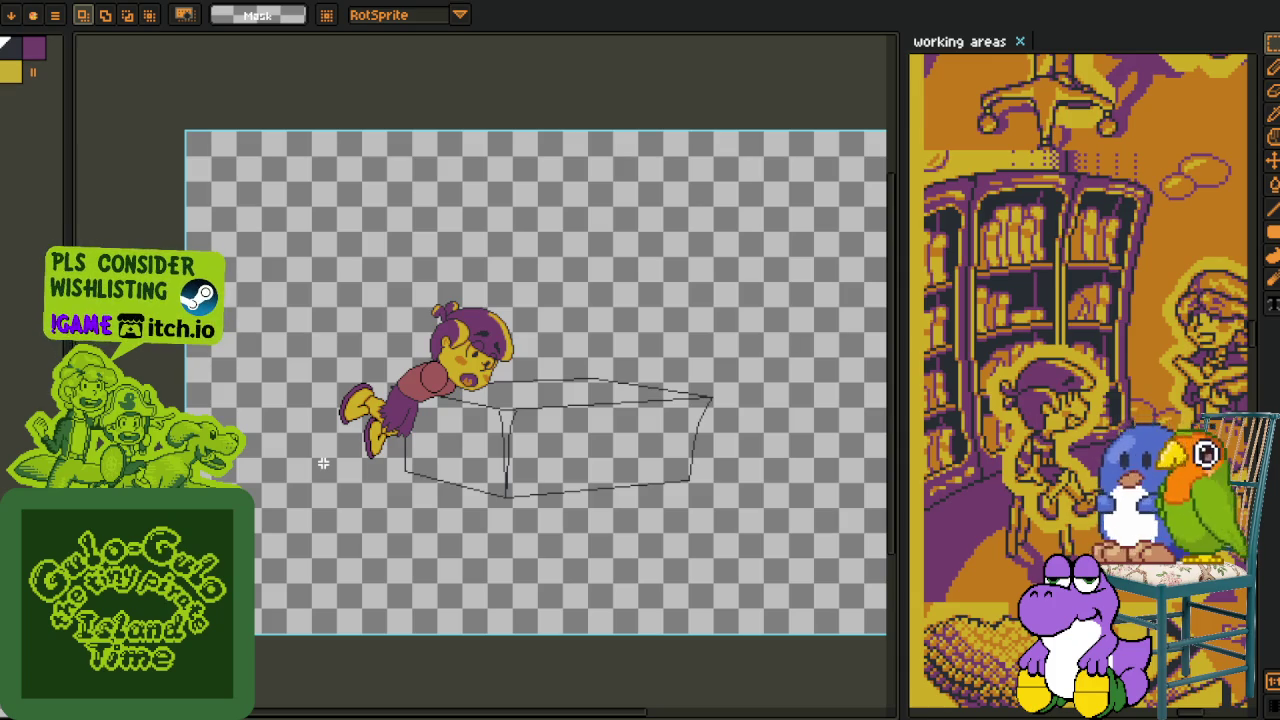
scroll(364, 466, "up", 2)
mouse_move(554, 277)
left_mouse_down()
mouse_move(457, 400)
mouse_move(388, 444)
left_mouse_up()
- Marquee-select the character's legs, then drop the selection
key("m")
left_click_drag(133, 240, 450, 588)
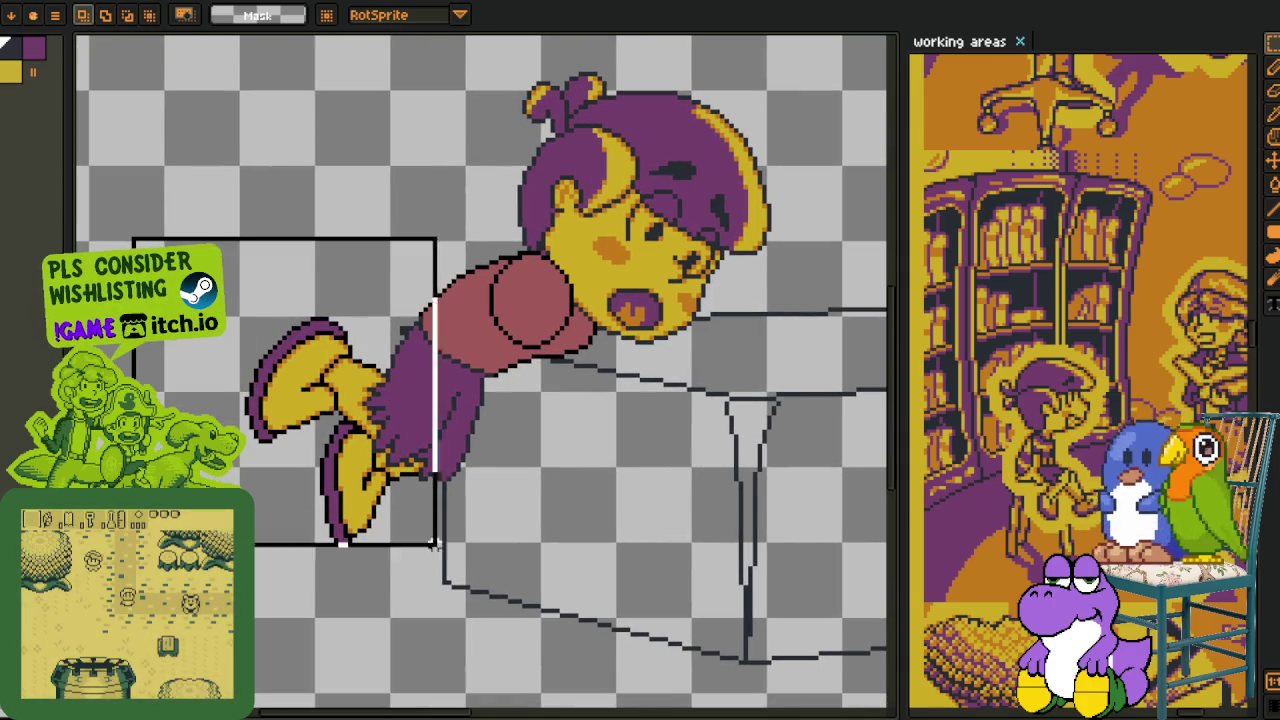
key("ctrl+d")
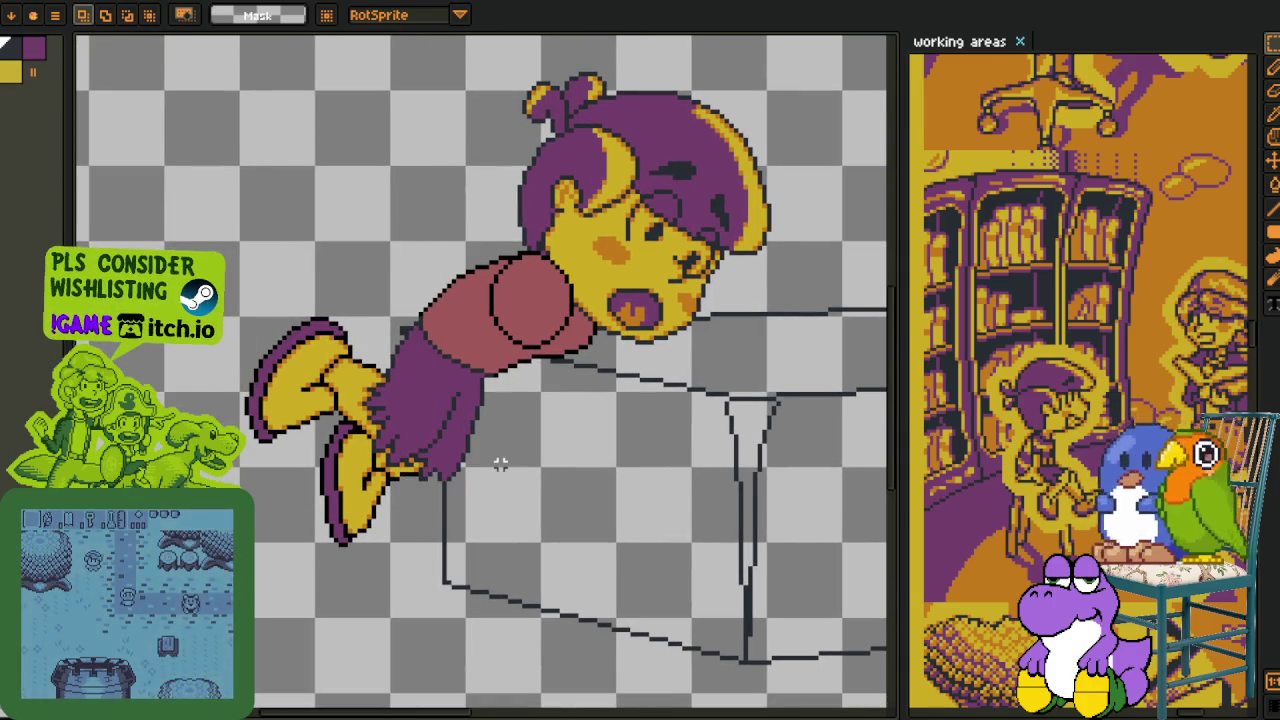
key("Tab")
key("Tab")
key("b")
- Lasso-select the legs and apply Replace Color to them
left_click_drag(365, 305, 700, 660)
scroll(413, 374, "up", 5)
key("alt")
key("shift+r")
key("Return")
scroll(470, 511, "down", 5)
- Transform and commit the selected legs, then save the sprite with Ctrl+S
key("ctrl+t")
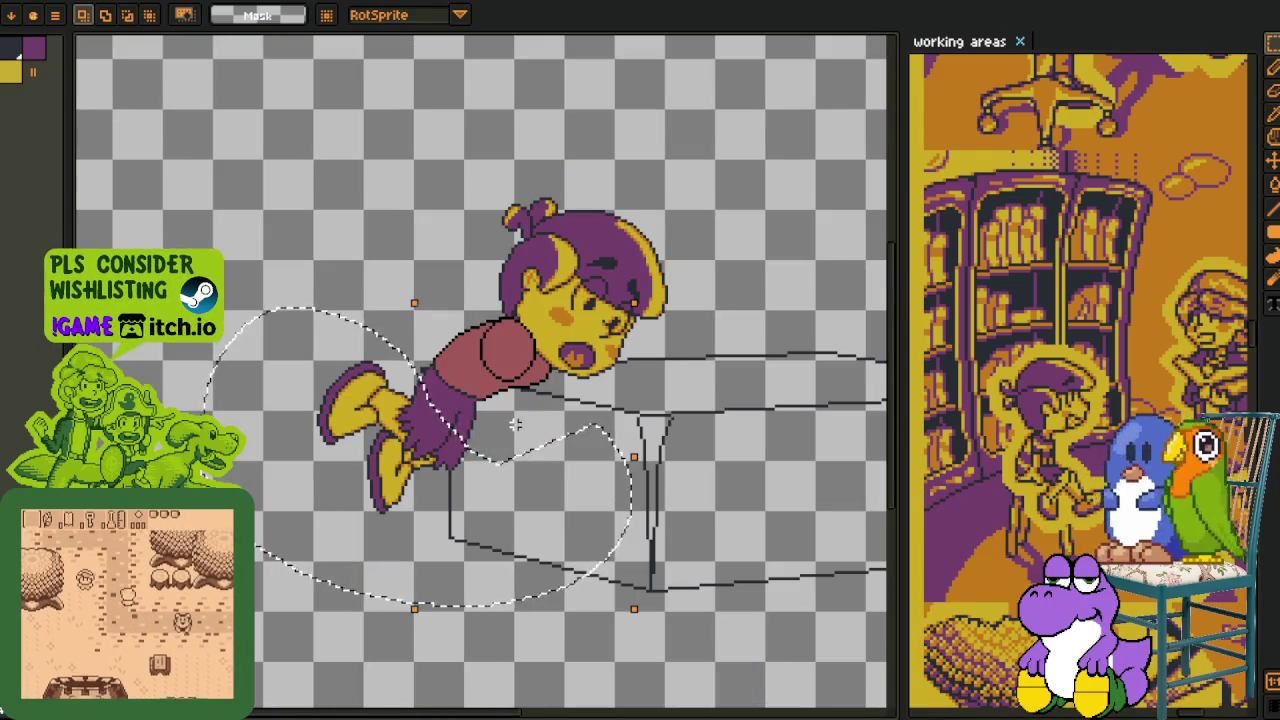
key("Return")
scroll(531, 434, "up", 2)
key("ctrl+s")
left_click_drag(537, 434, 337, 503)
key("Tab")
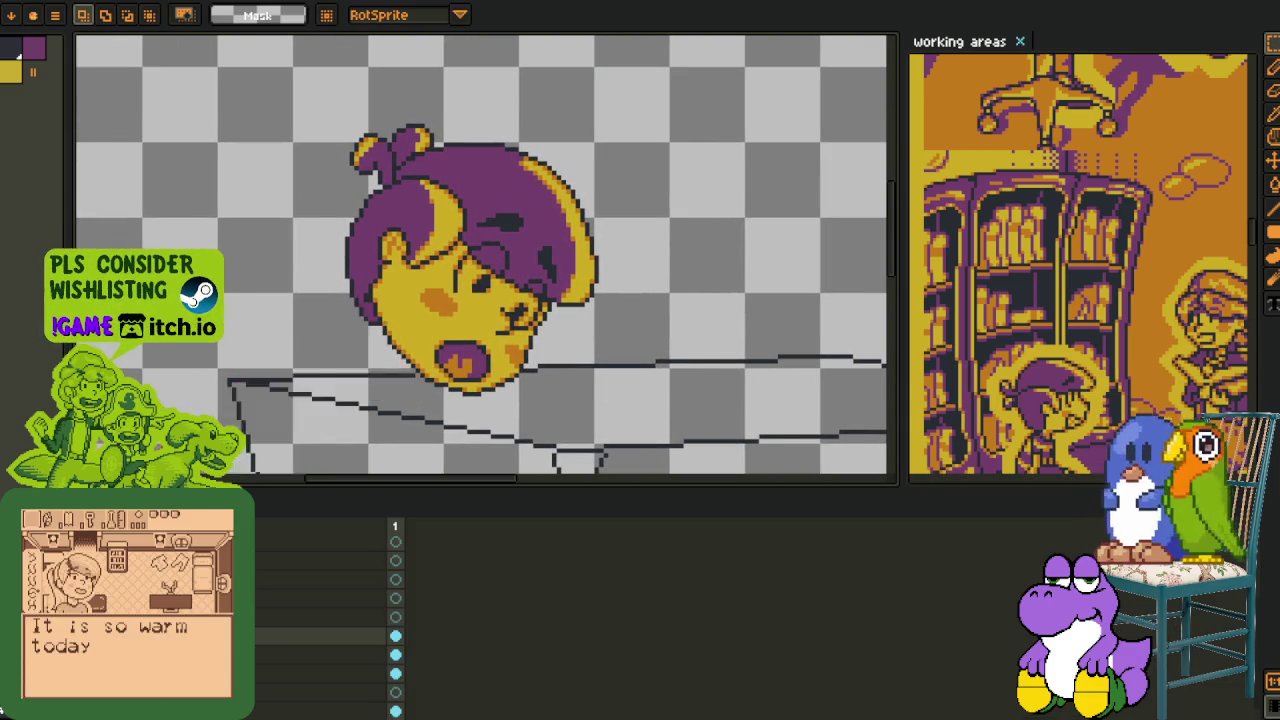
key("Tab")
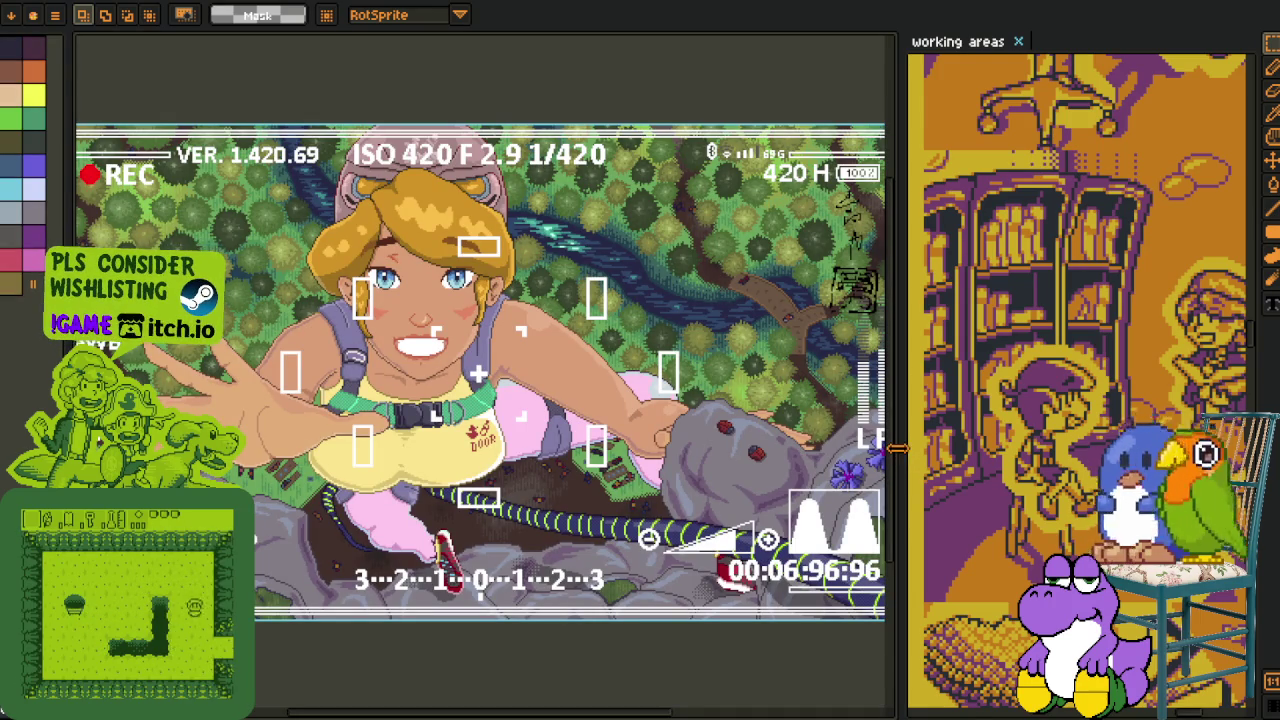
- Narrow the working-areas panel to widen the canvas and select the climber's red shoe
left_click_drag(896, 449, 1188, 449)
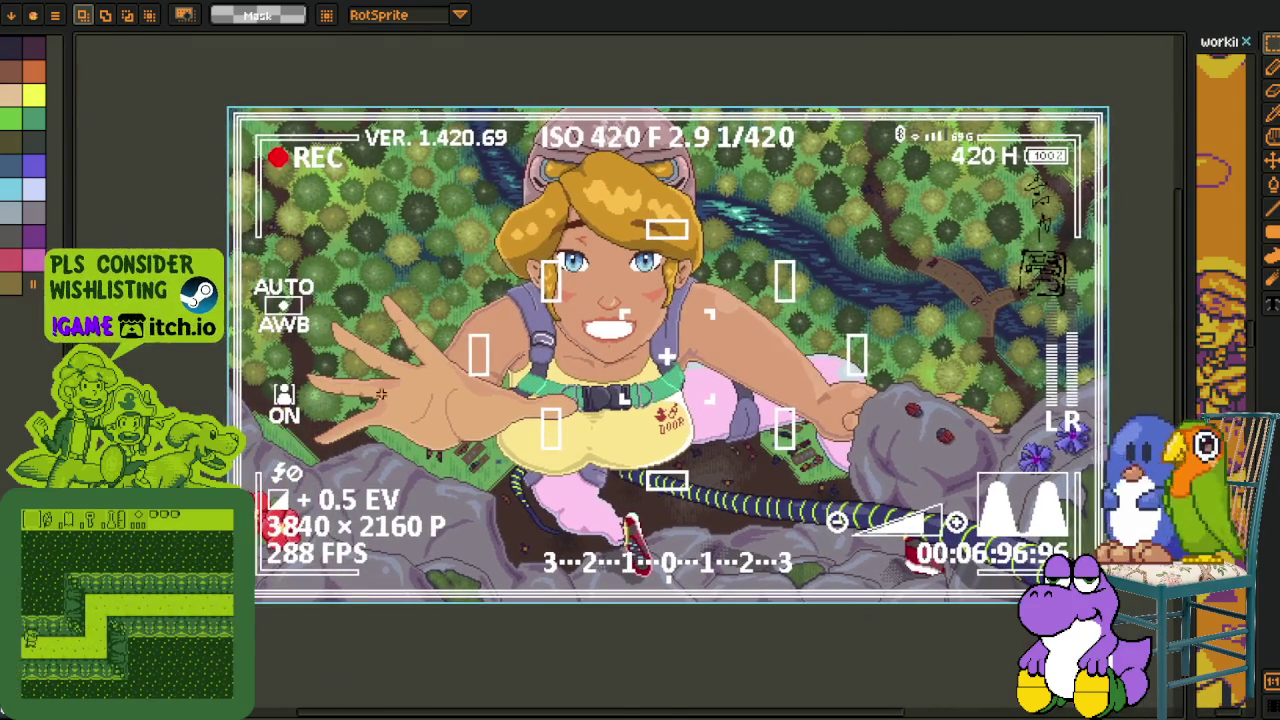
scroll(384, 397, "up", 2)
mouse_move(294, 187)
left_mouse_down()
mouse_move(714, 602)
mouse_move(766, 606)
mouse_move(592, 408)
mouse_move(762, 582)
mouse_move(962, 697)
left_mouse_up()
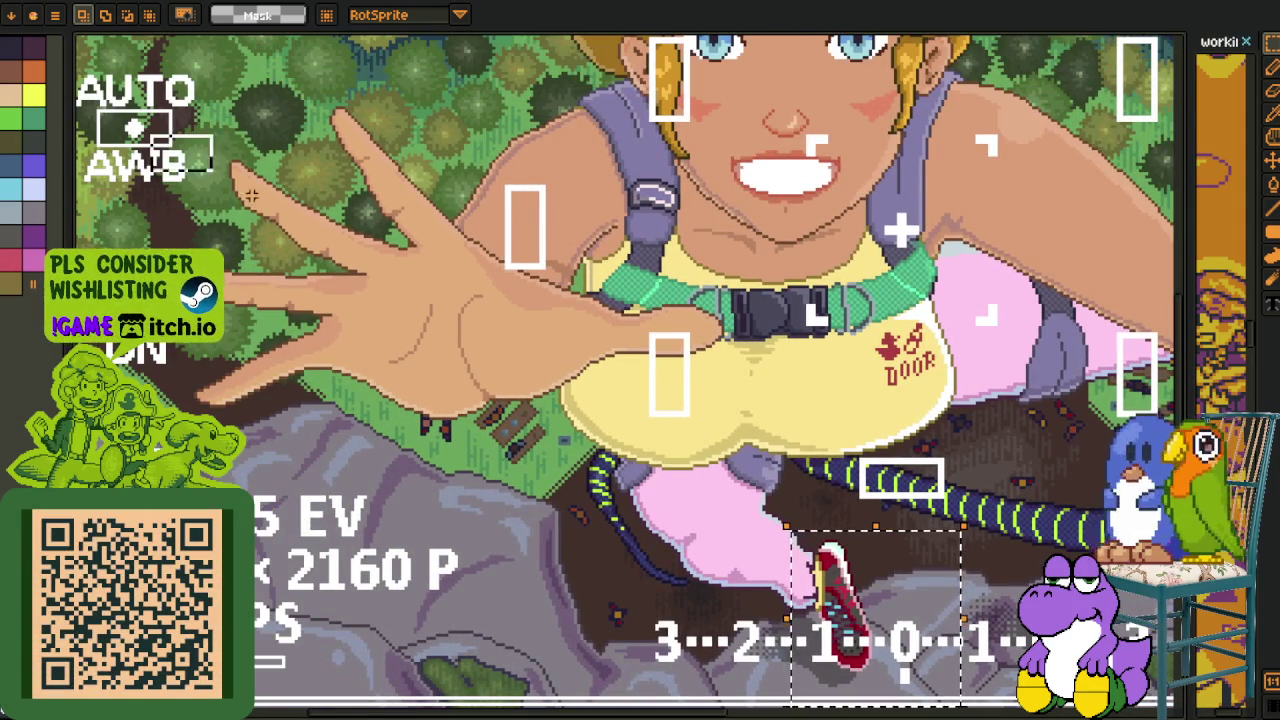
scroll(966, 605, "up", 2)
key("Return")
scroll(780, 395, "down", 4)
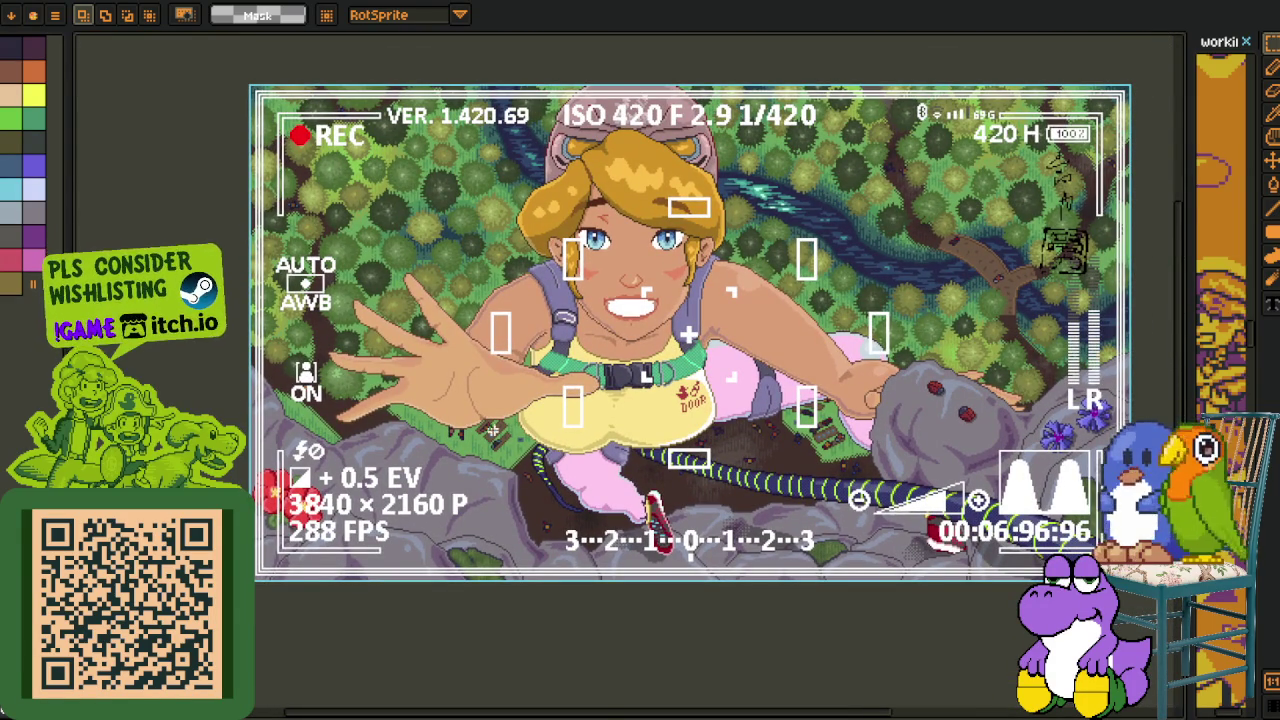
- Marquee-select the skydiver's outstretched palm, reframing the view around the hand
scroll(458, 385, "up", 2)
scroll(458, 385, "up", 2)
left_click_drag(362, 240, 660, 500)
key("ctrl+d")
left_click_drag(688, 346, 656, 430)
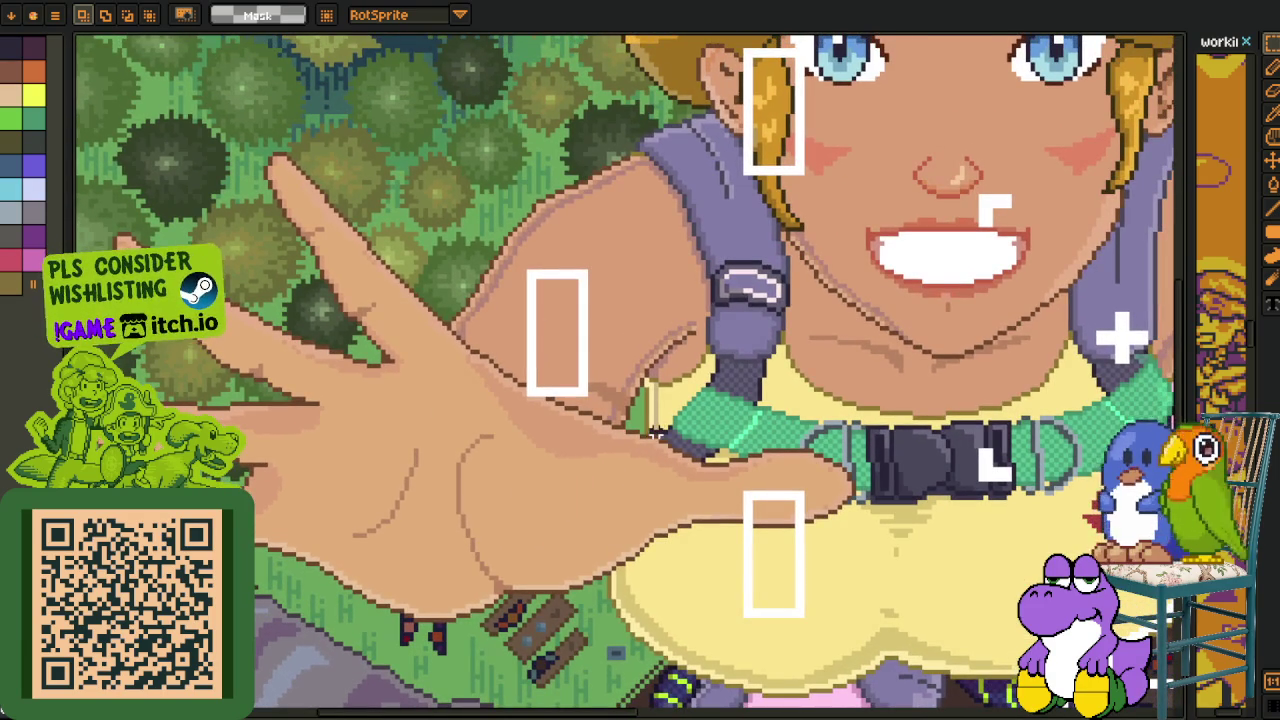
mouse_move(428, 206)
left_mouse_down()
mouse_move(666, 428)
mouse_move(548, 388)
left_mouse_up()
scroll(666, 428, "down", 3)
scroll(666, 428, "down", 1)
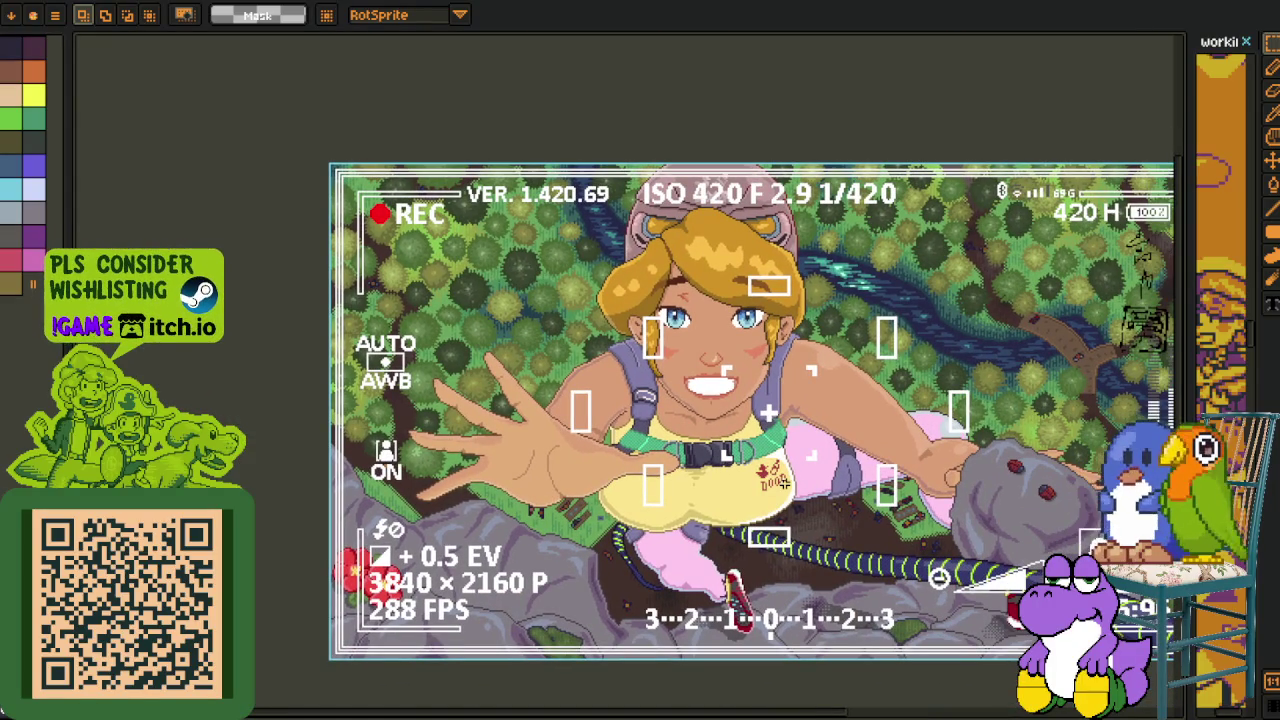
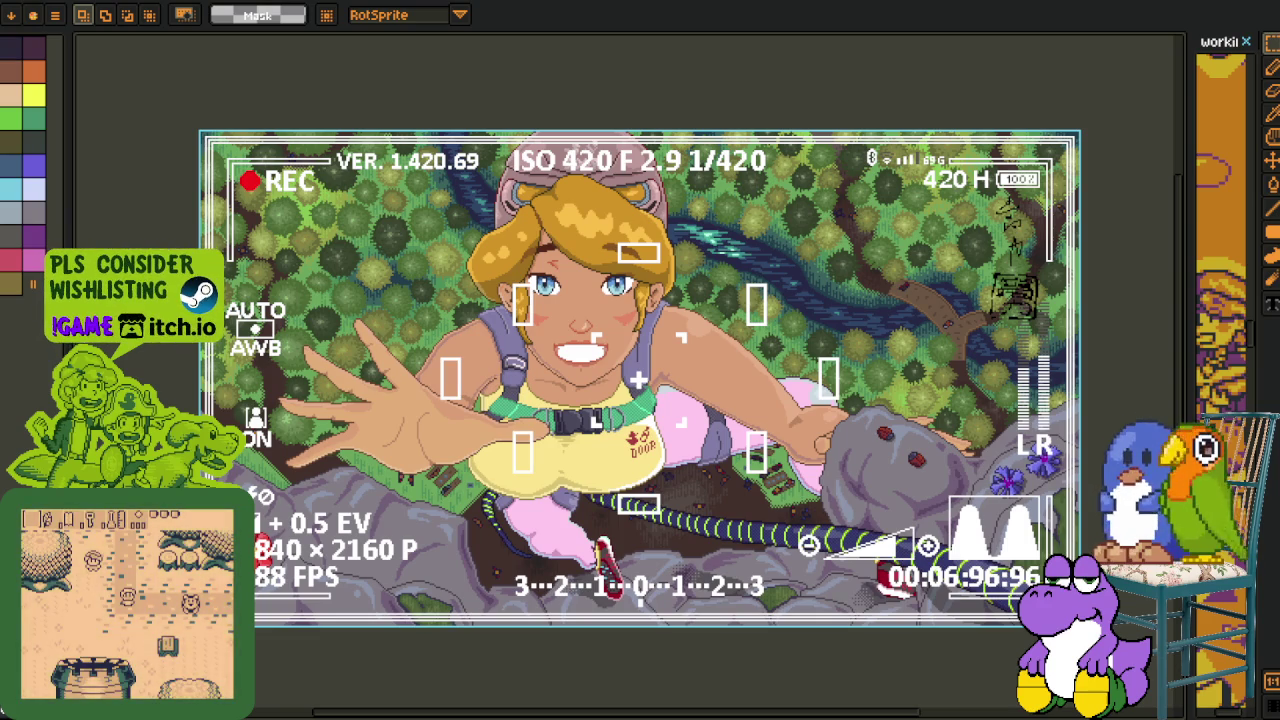
- Draw and refine a rectangle selection tightly around the small dark doodle sprite
scroll(702, 518, "up", 5)
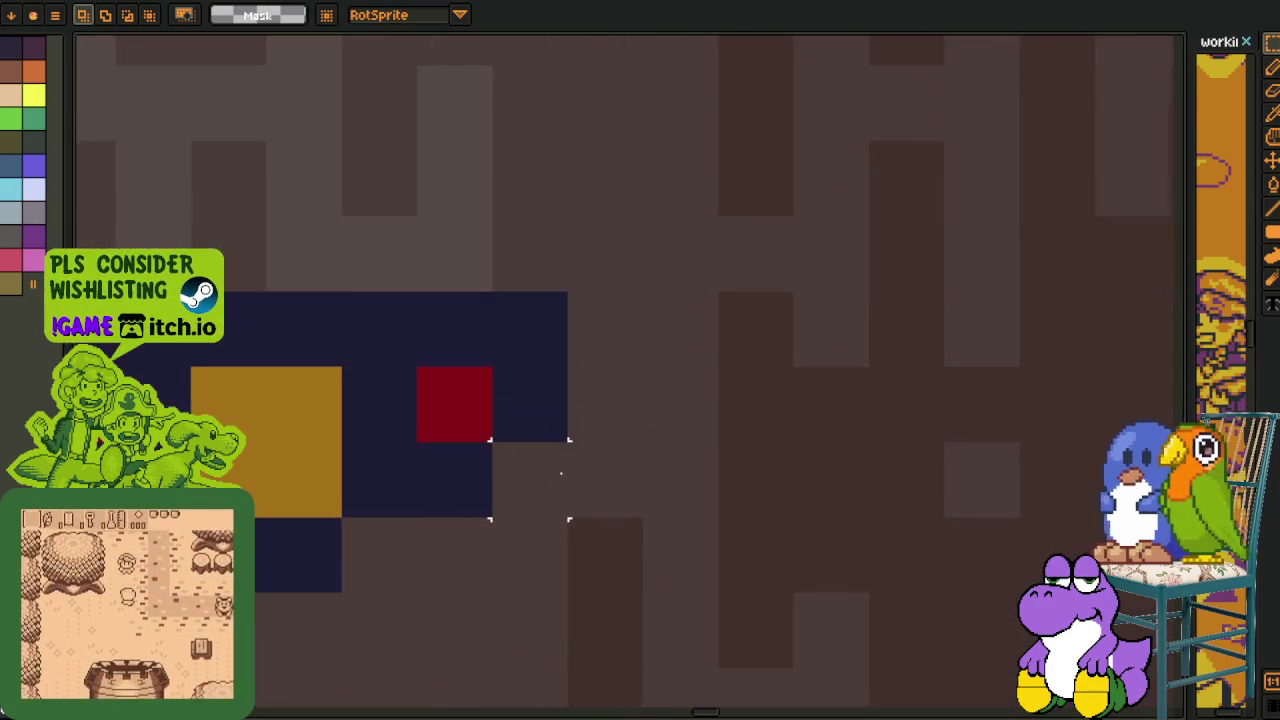
left_click_drag(561, 474, 858, 404)
left_click_drag(260, 143, 943, 600)
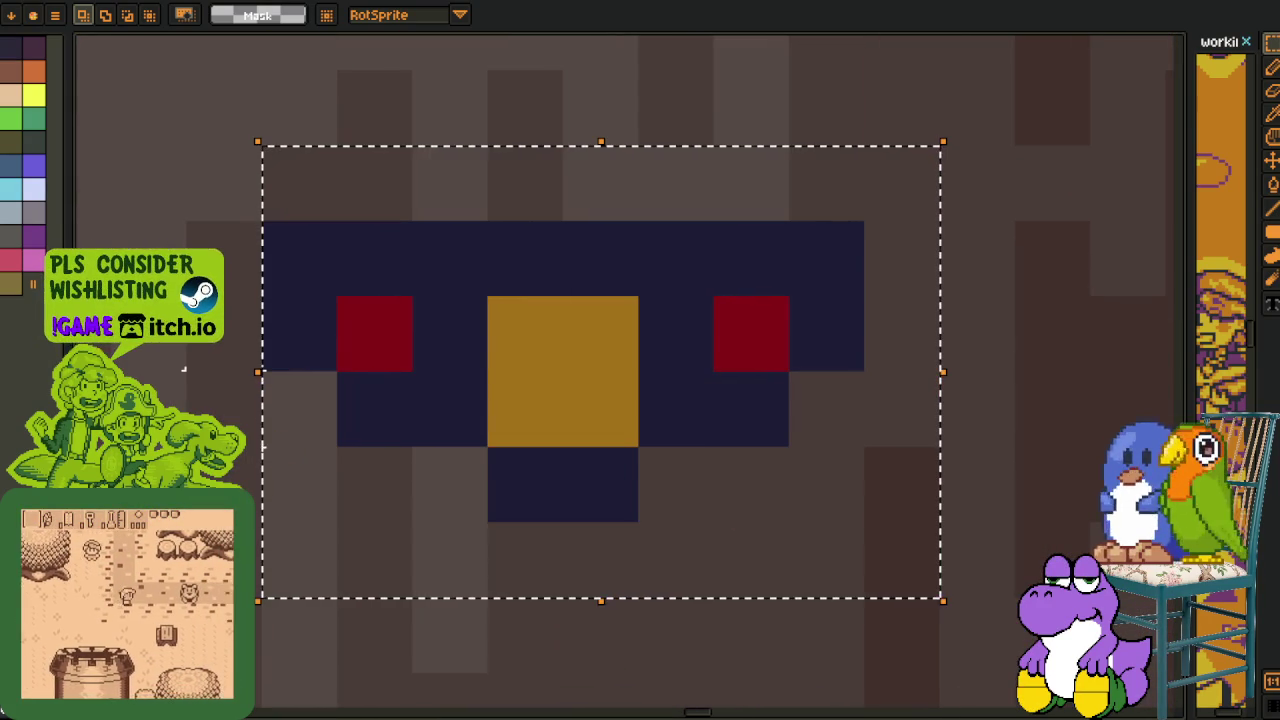
left_click_drag(262, 221, 866, 522)
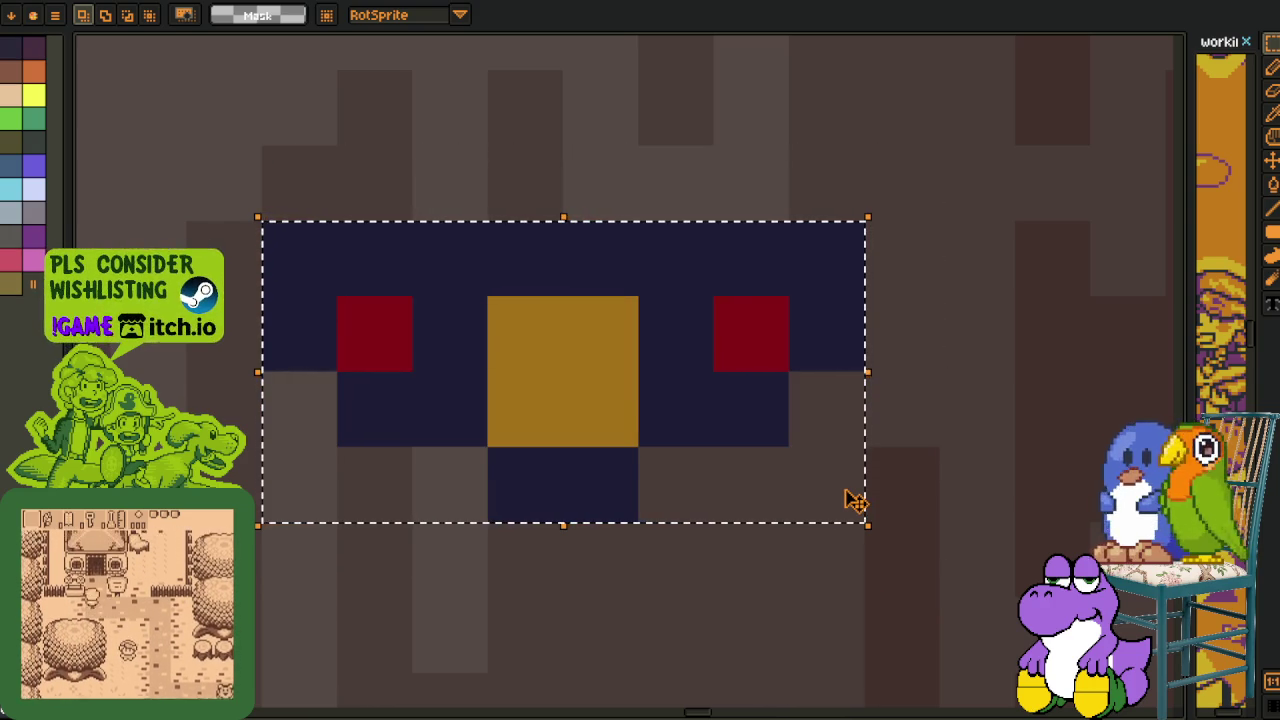
mouse_move(864, 220)
left_mouse_down()
mouse_move(336, 522)
mouse_move(323, 491)
left_mouse_up()
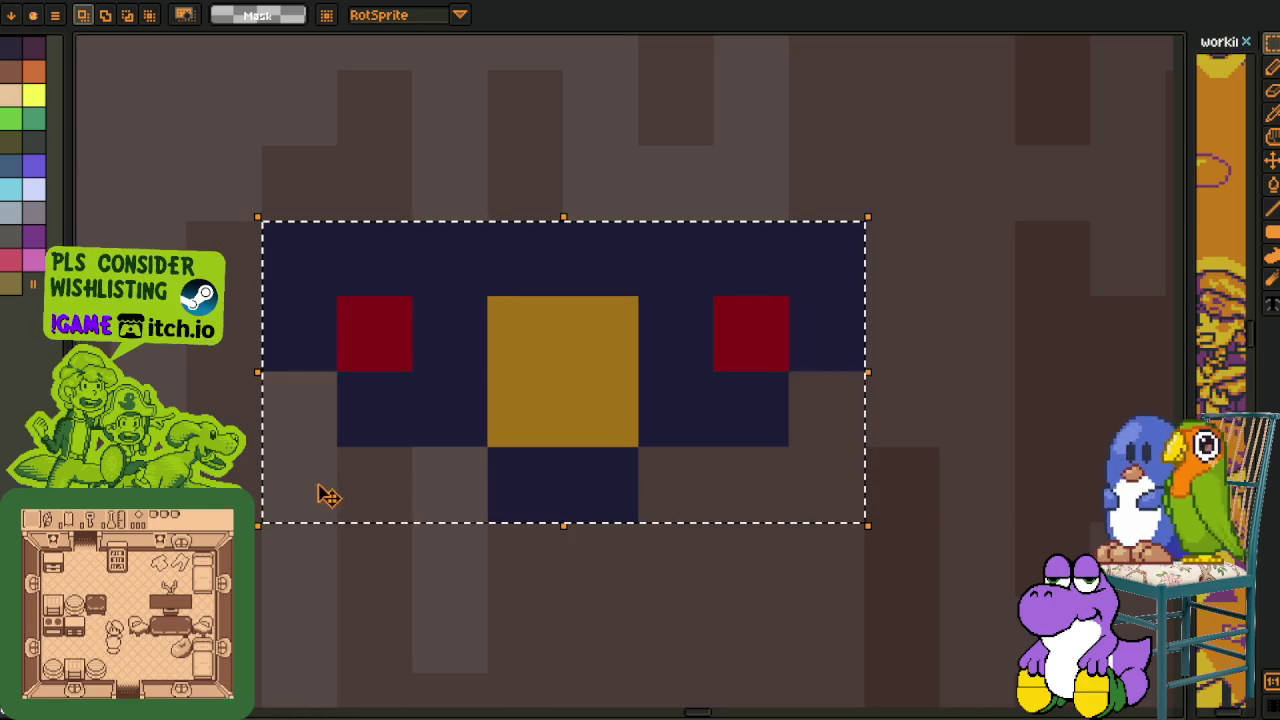
scroll(436, 527, "down", 1)
scroll(436, 527, "down", 2)
scroll(460, 532, "down", 1)
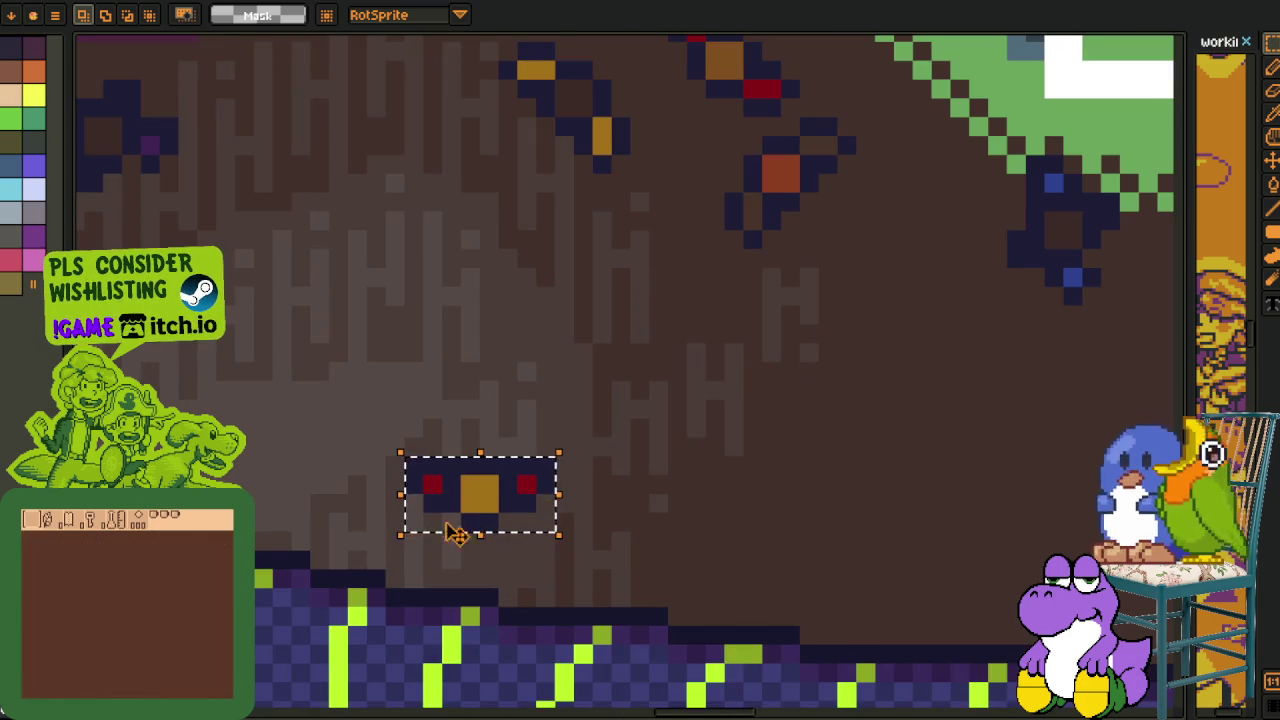
scroll(611, 466, "down", 1)
scroll(640, 477, "down", 1)
scroll(642, 481, "down", 1)
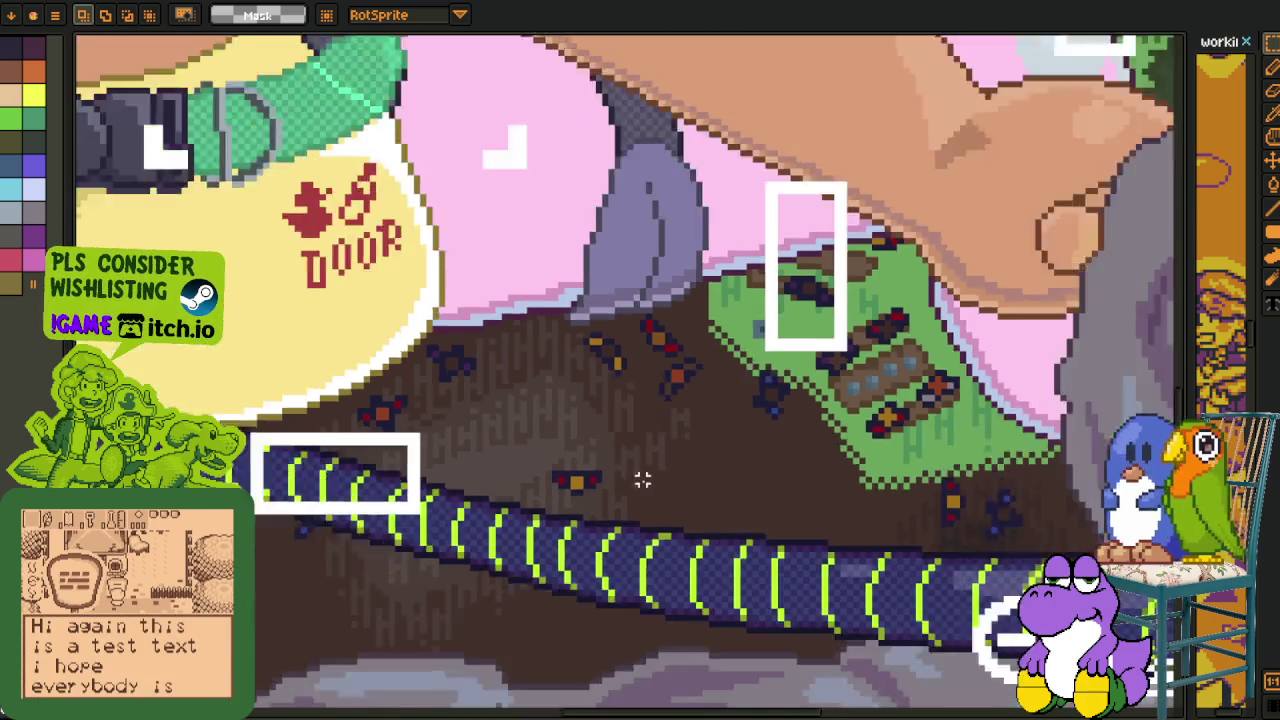
scroll(642, 481, "down", 2)
scroll(641, 485, "up", 1)
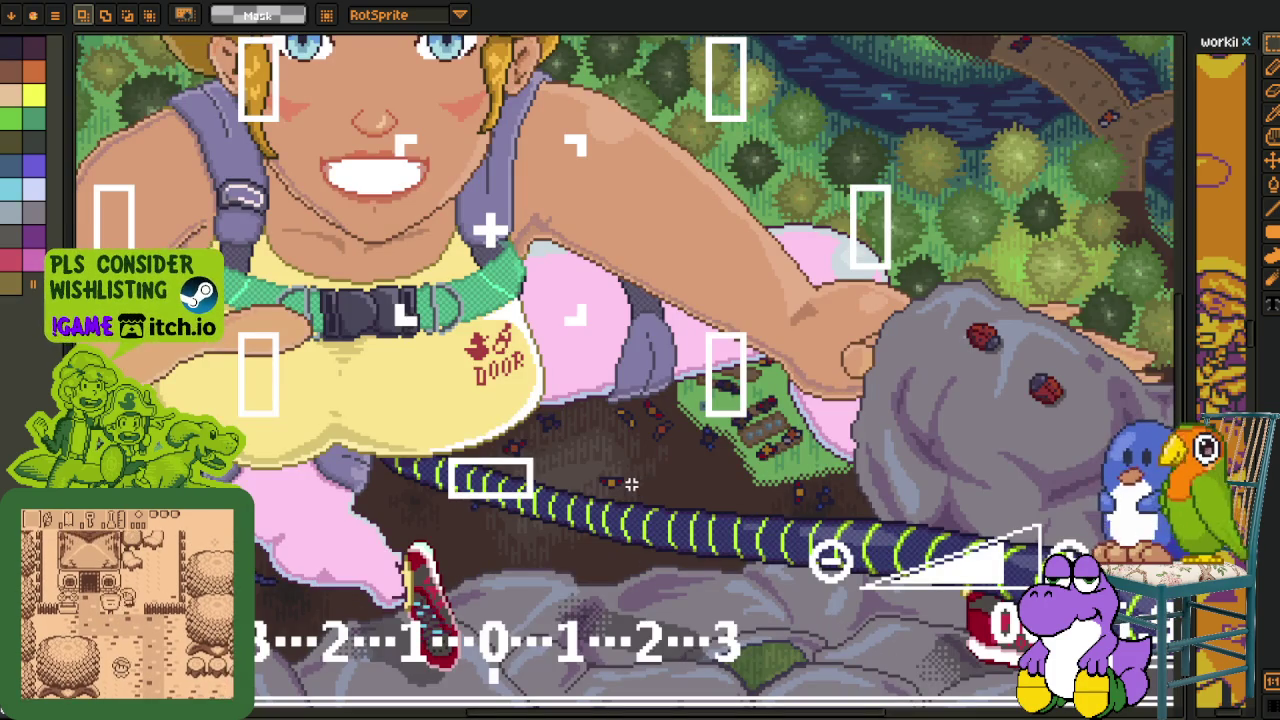
scroll(675, 497, "up", 1)
scroll(654, 503, "up", 2)
scroll(551, 457, "up", 1)
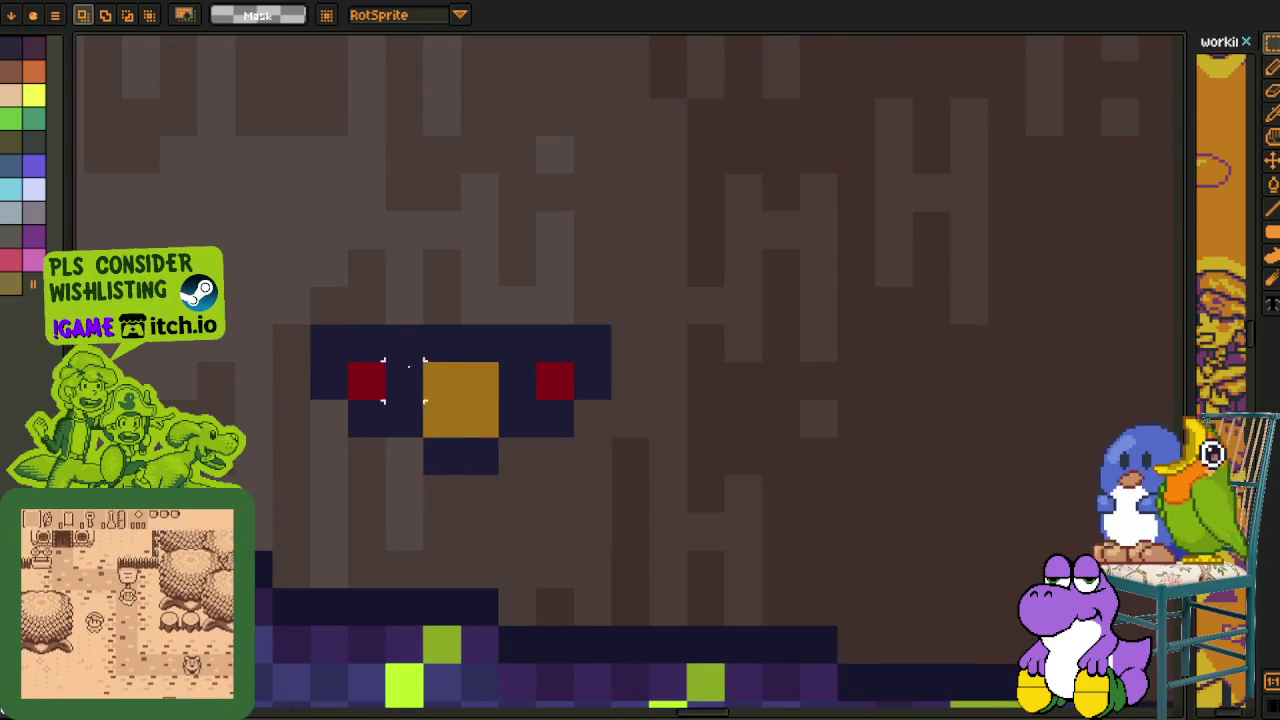
- Select the orange doodle sprite, then drop the selection
mouse_move(310, 325)
left_mouse_down()
mouse_move(611, 470)
mouse_move(494, 681)
left_mouse_up()
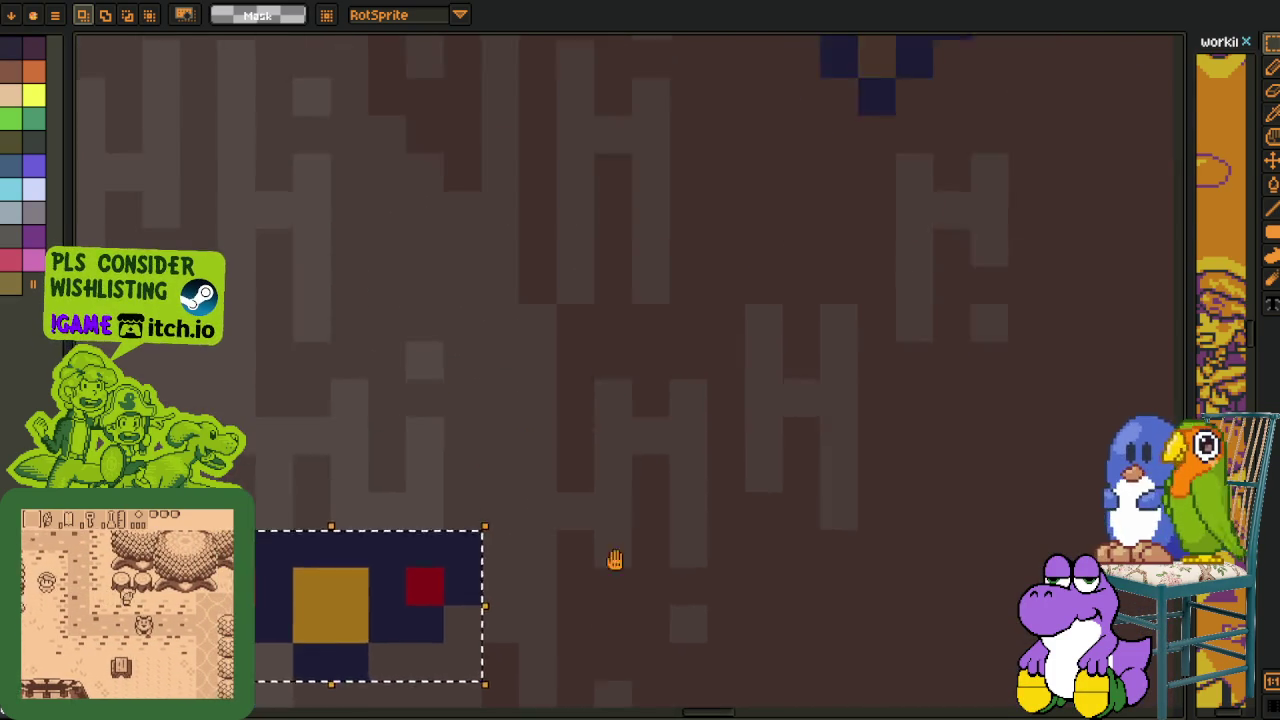
left_click_drag(704, 374, 600, 520)
mouse_move(530, 343)
left_mouse_down()
mouse_move(771, 543)
mouse_move(777, 588)
left_mouse_up()
left_click(908, 400)
- Select a patch of the tree canopy, deselect, and switch to the leaning-character sprite with Ctrl+Tab
scroll(594, 412, "down", 3)
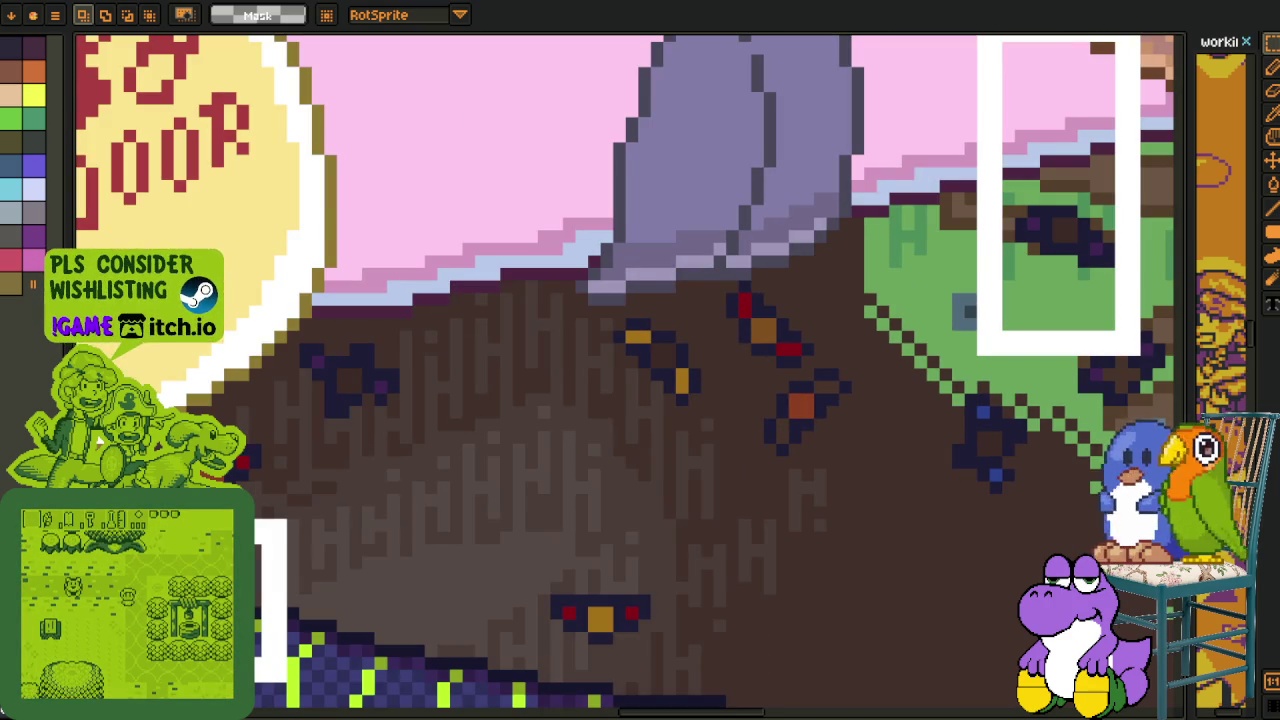
scroll(629, 486, "down", 3)
scroll(647, 507, "down", 2)
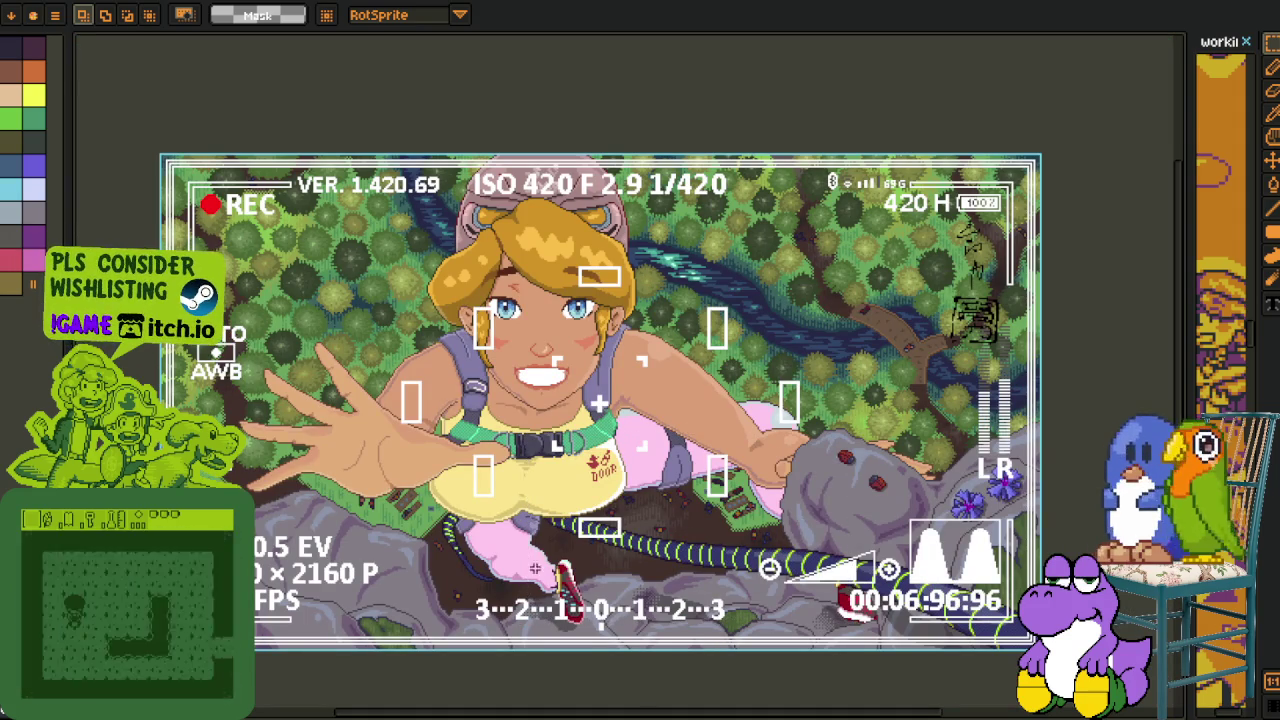
scroll(255, 324, "up", 1)
left_click_drag(255, 229, 686, 537)
left_click_drag(812, 112, 1060, 280)
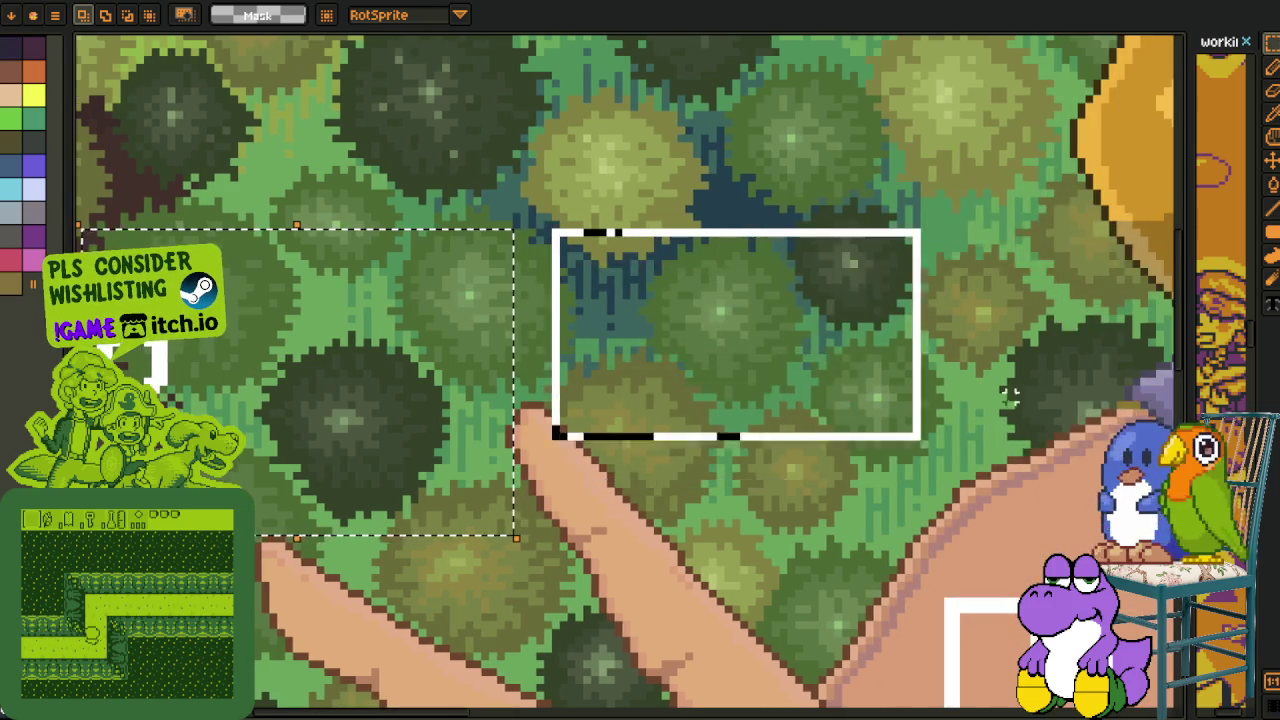
left_click_drag(1060, 280, 918, 530)
key("Return")
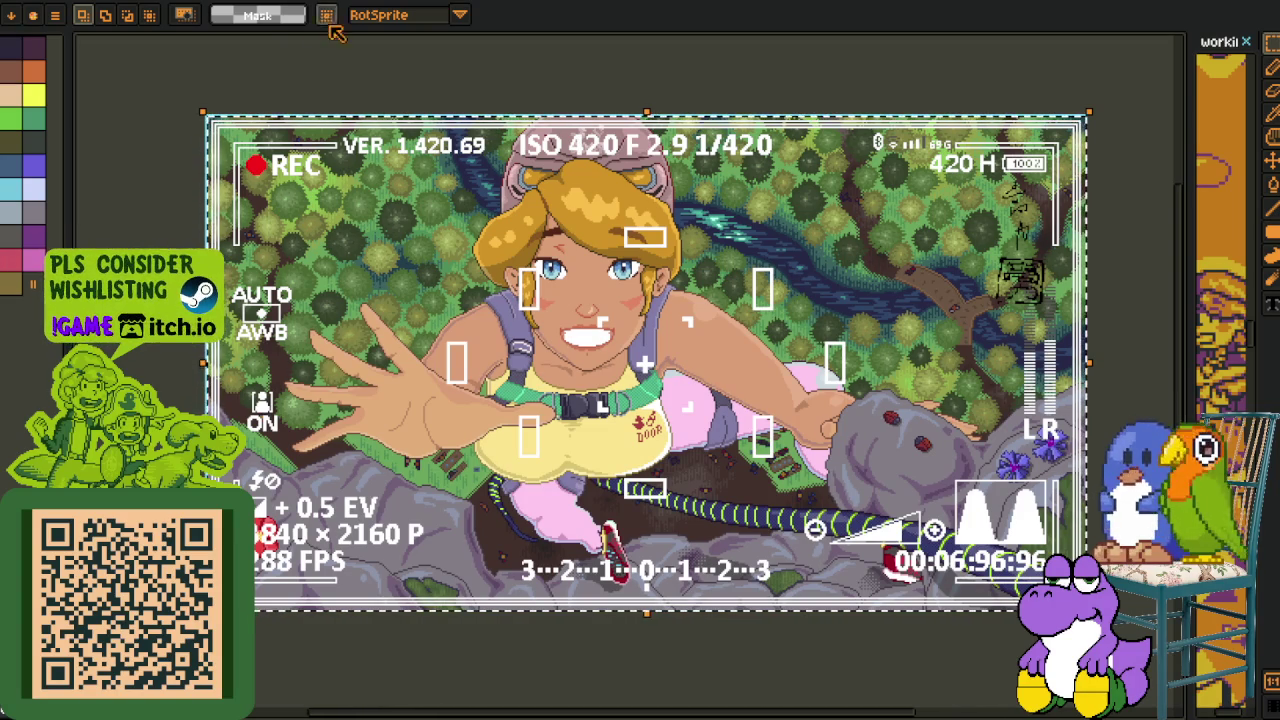
key("ctrl+Tab")
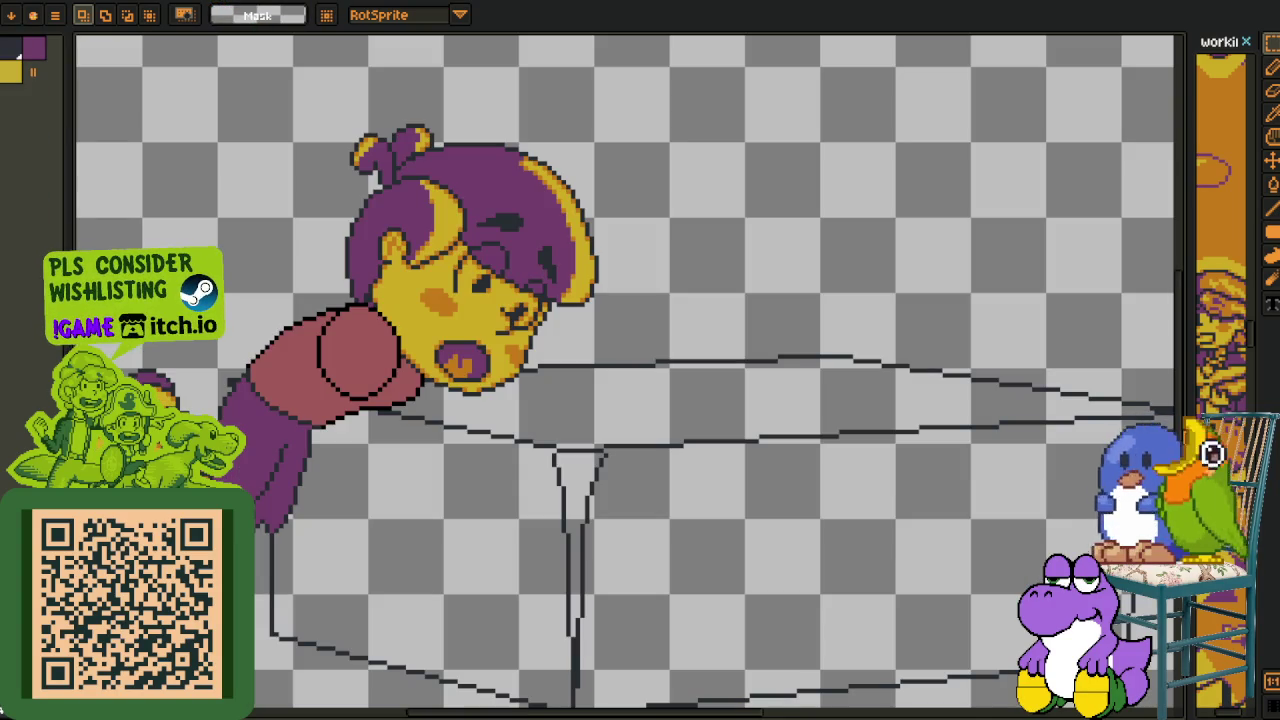
- Widen the working areas reference view and bring the character's legs into view, hiding the timeline
left_click_drag(1056, 422, 786, 422)
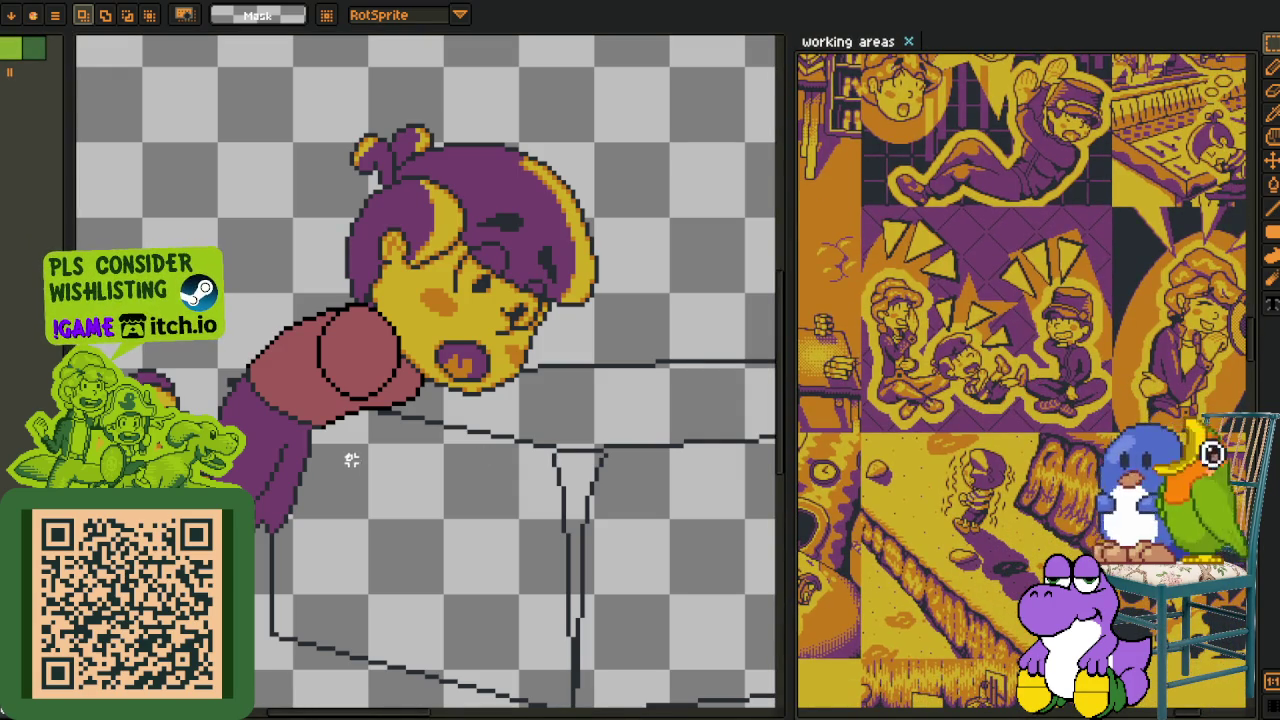
mouse_move(333, 460)
left_mouse_down()
mouse_move(401, 377)
mouse_move(391, 542)
left_mouse_up()
key("Tab")
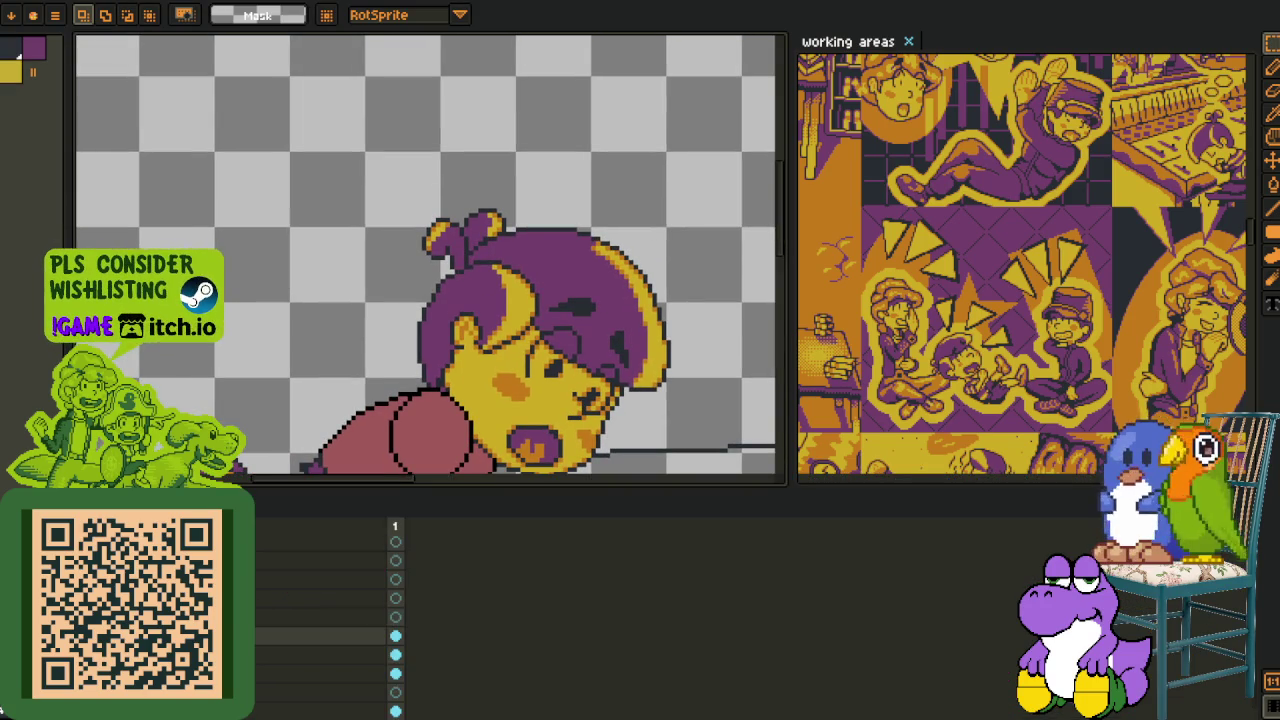
key("Tab")
scroll(337, 491, "down", 1)
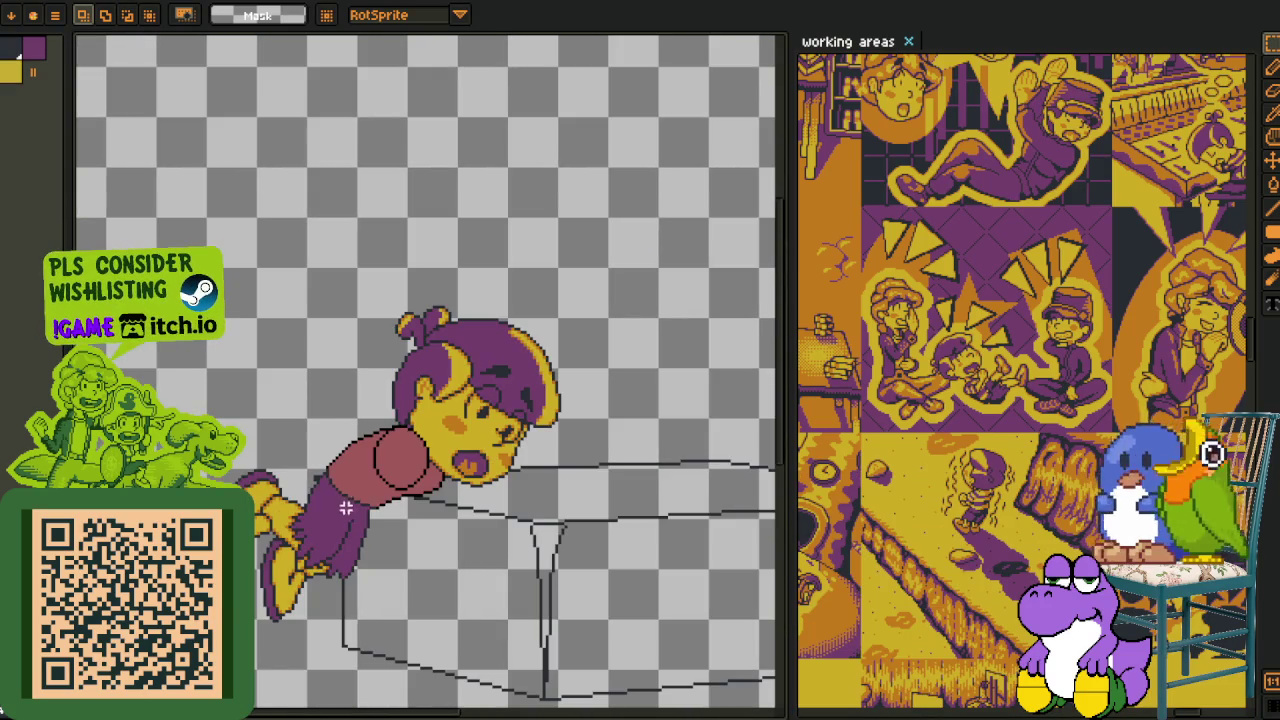
key("i")
scroll(327, 505, "up", 1)
scroll(327, 505, "up", 1)
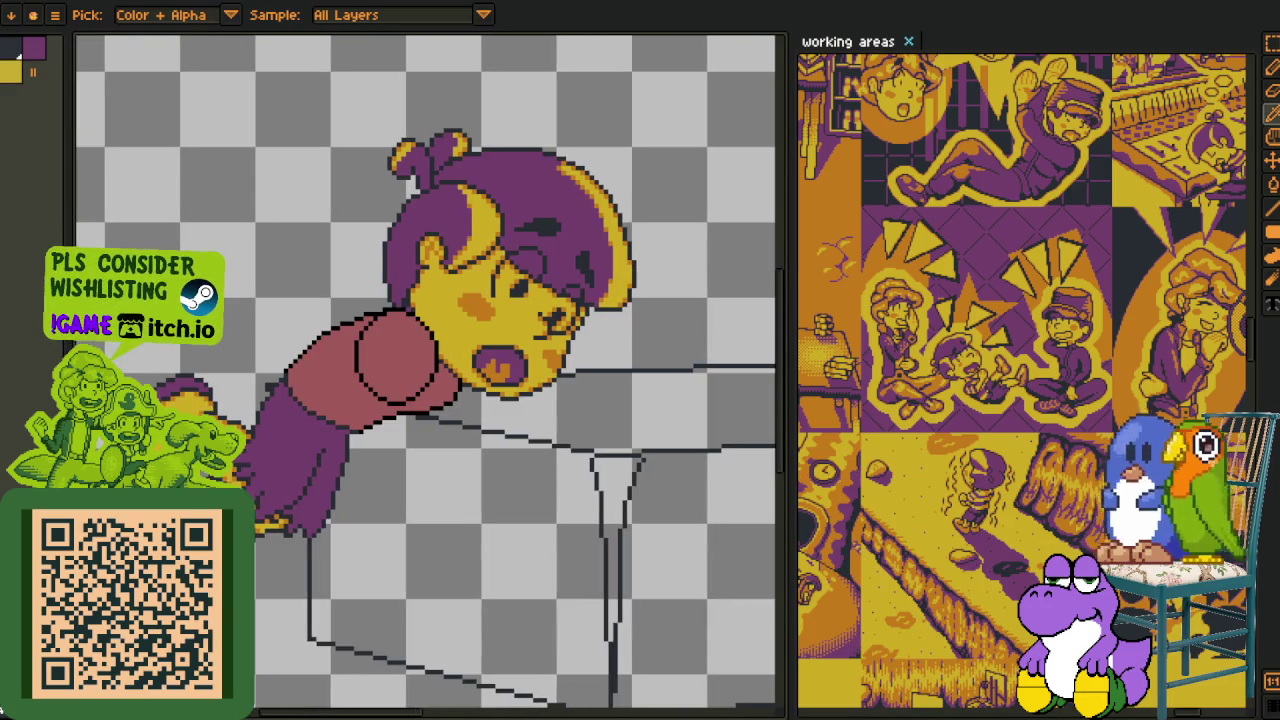
key("Tab")
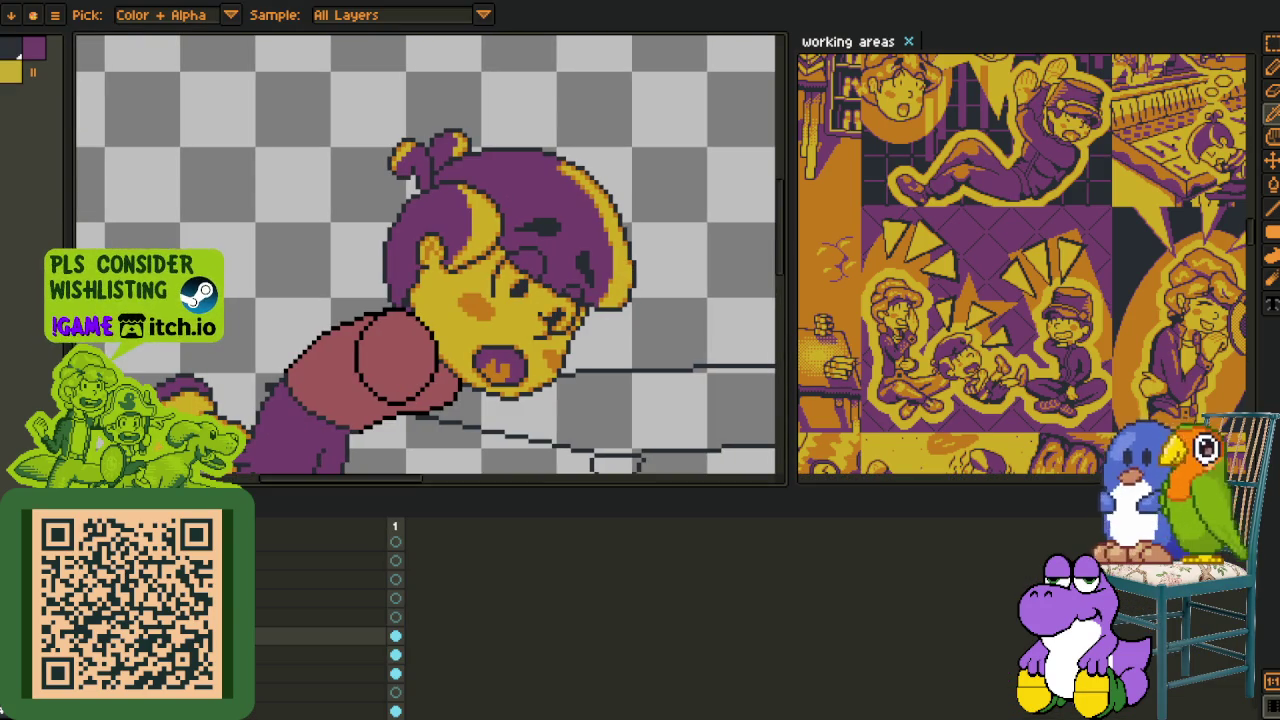
key("Tab")
scroll(324, 312, "up", 1)
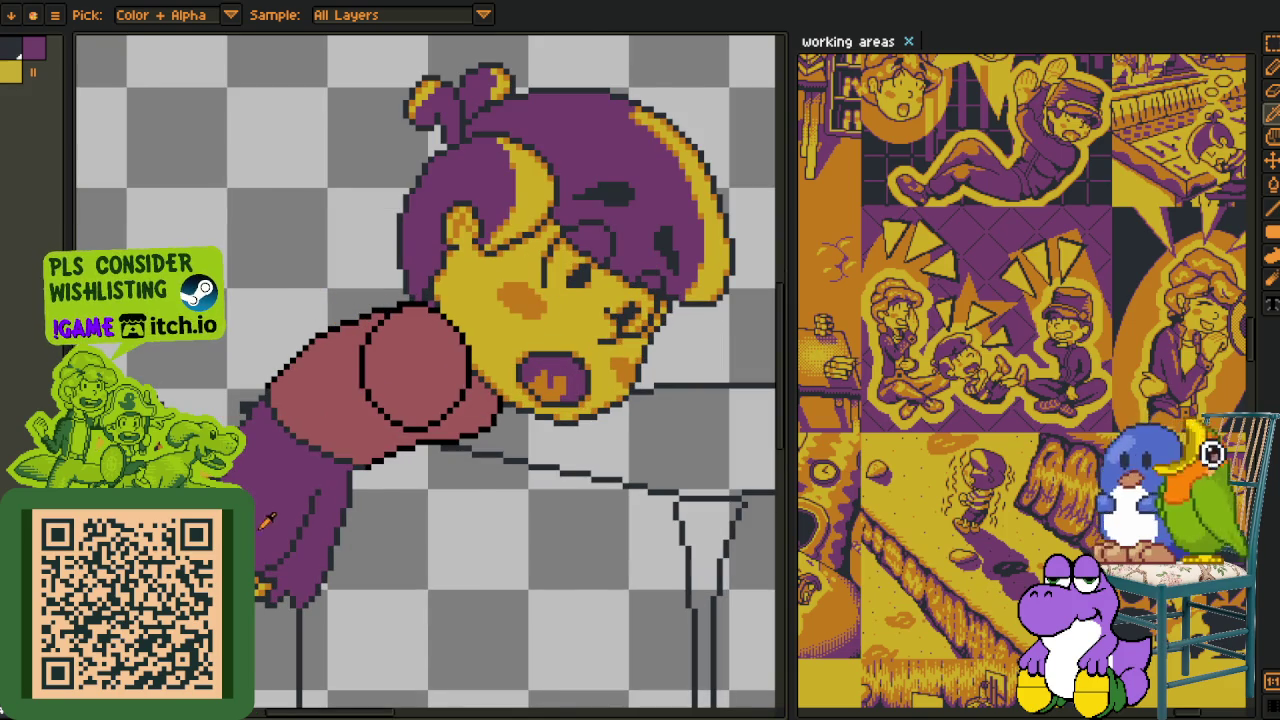
scroll(288, 518, "down", 1)
key("Tab")
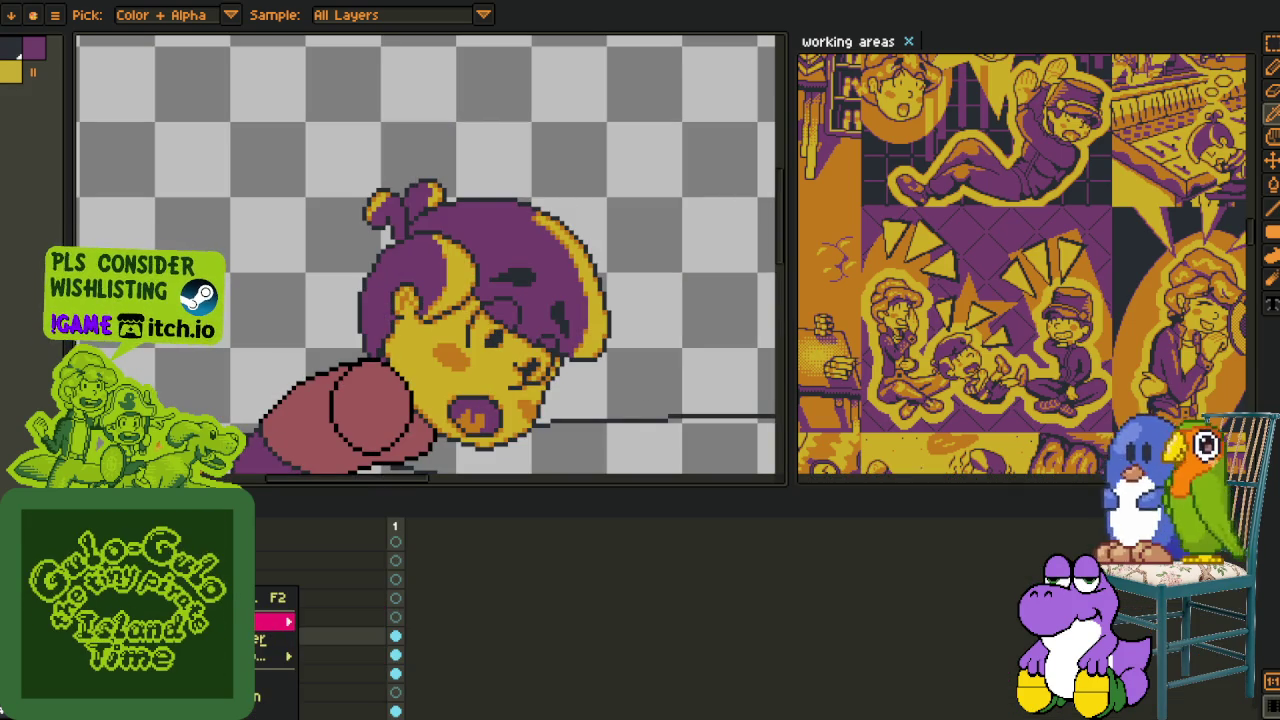
key("Escape")
key("Tab")
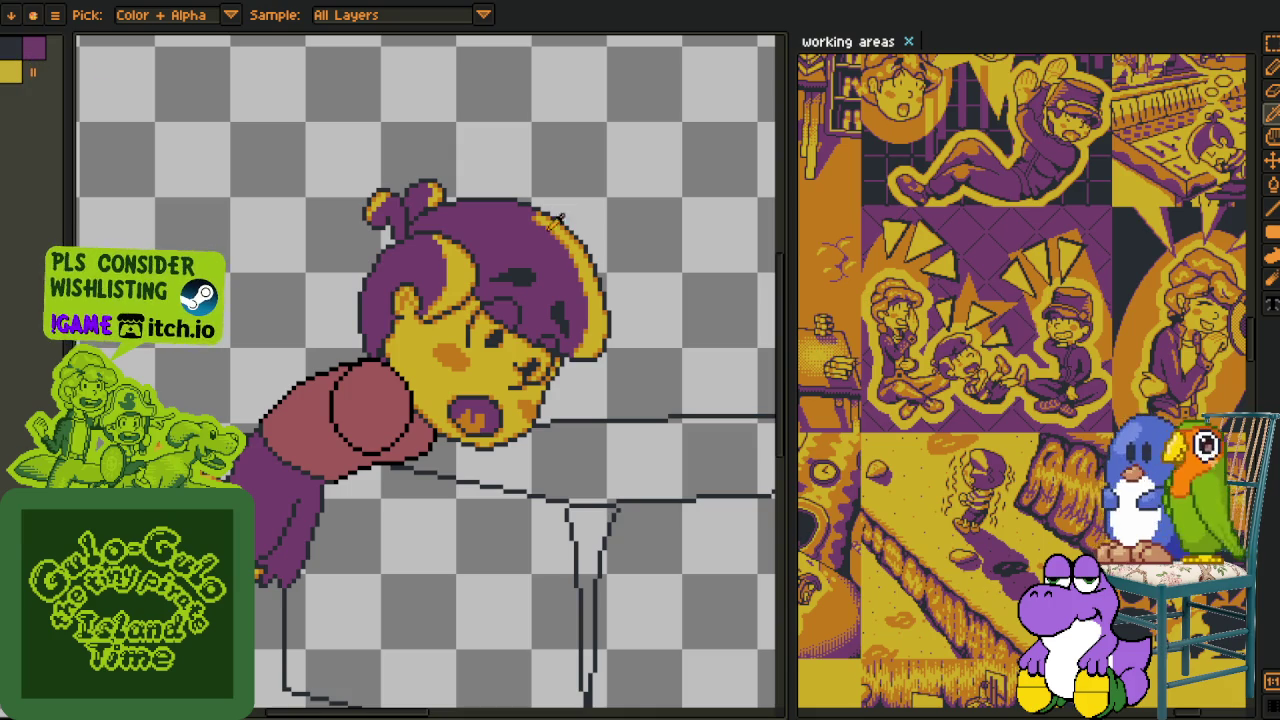
- Frame the striped-shirt boy reference and zoom the canvas in on the arm's lower edge and ball
mouse_move(1140, 400)
left_mouse_down()
mouse_move(1058, 494)
mouse_move(956, 440)
left_mouse_up()
scroll(1058, 494, "down", 2)
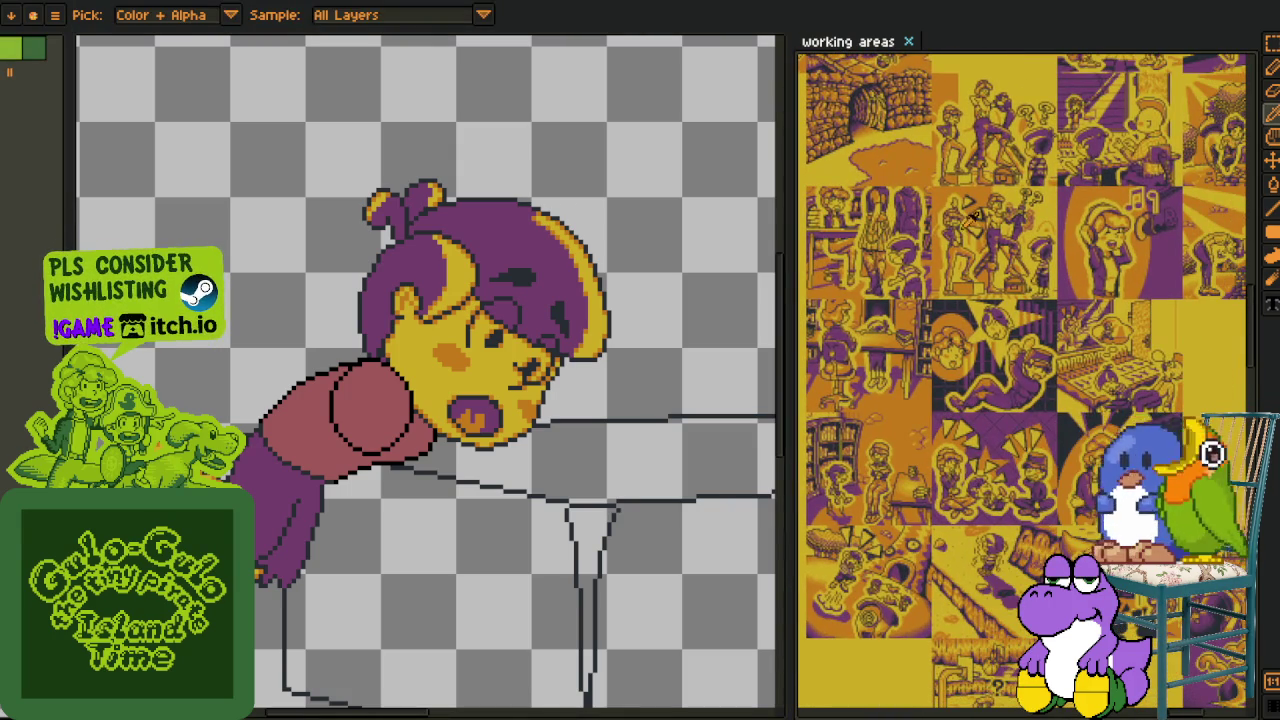
scroll(938, 455, "up", 2)
scroll(938, 455, "up", 3)
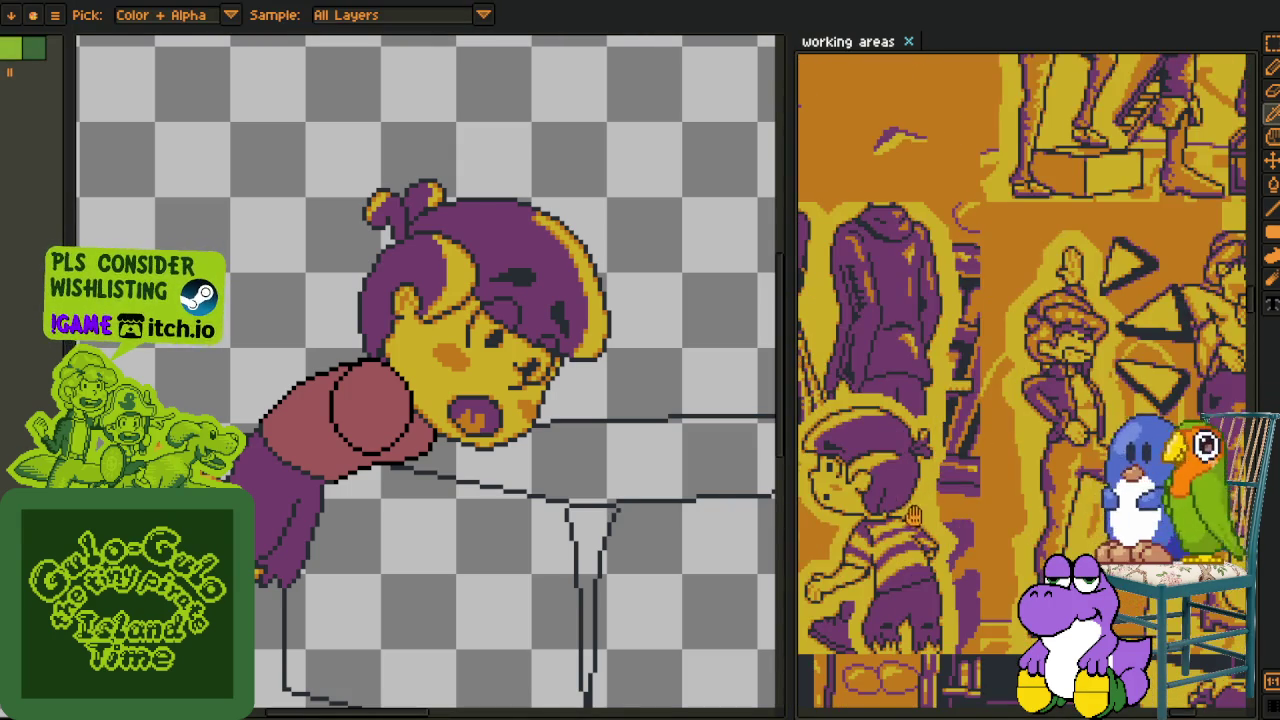
left_click_drag(913, 515, 1030, 365)
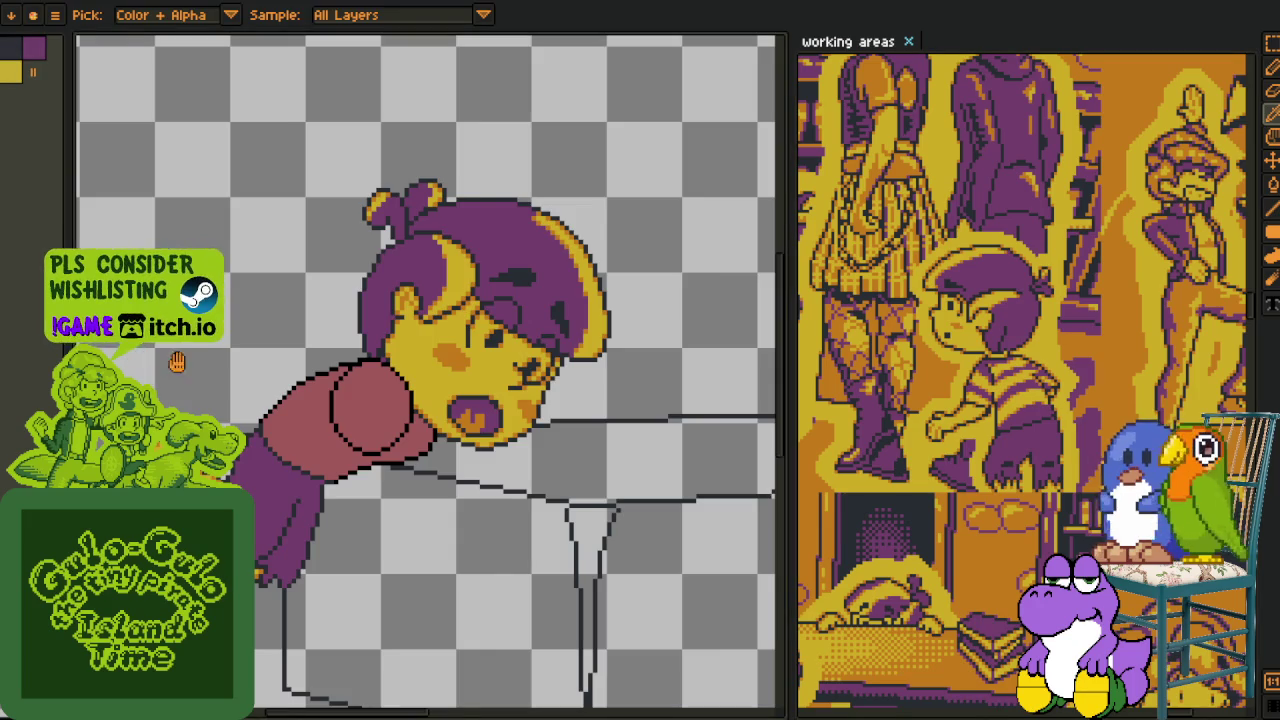
left_click_drag(163, 371, 200, 270)
scroll(510, 385, "up", 2)
key("Tab")
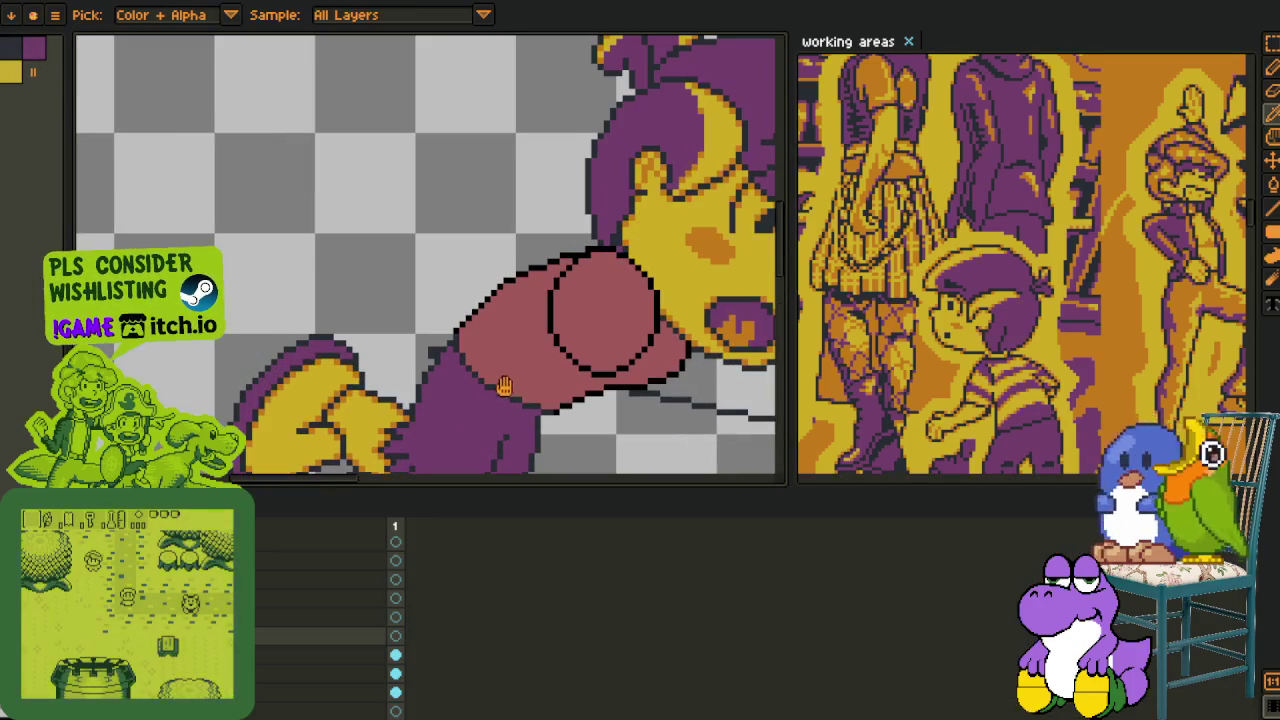
left_click_drag(510, 385, 323, 285)
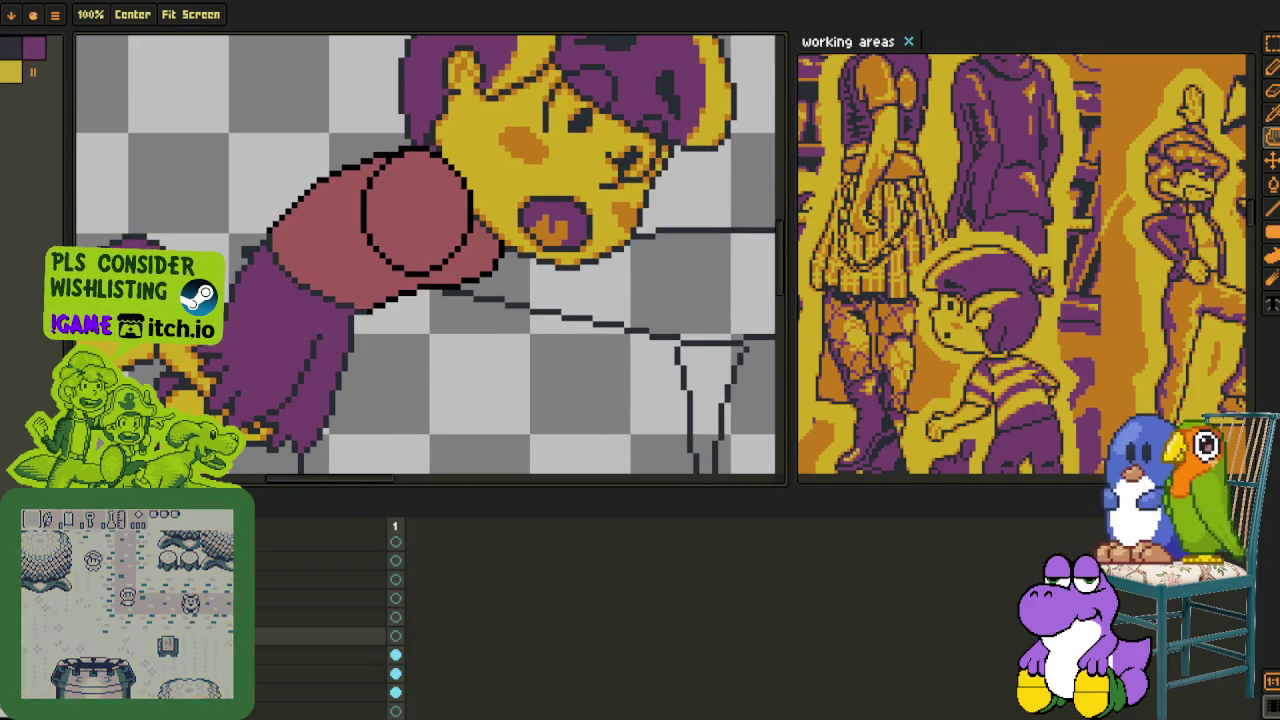
key("Tab")
scroll(297, 242, "up", 1)
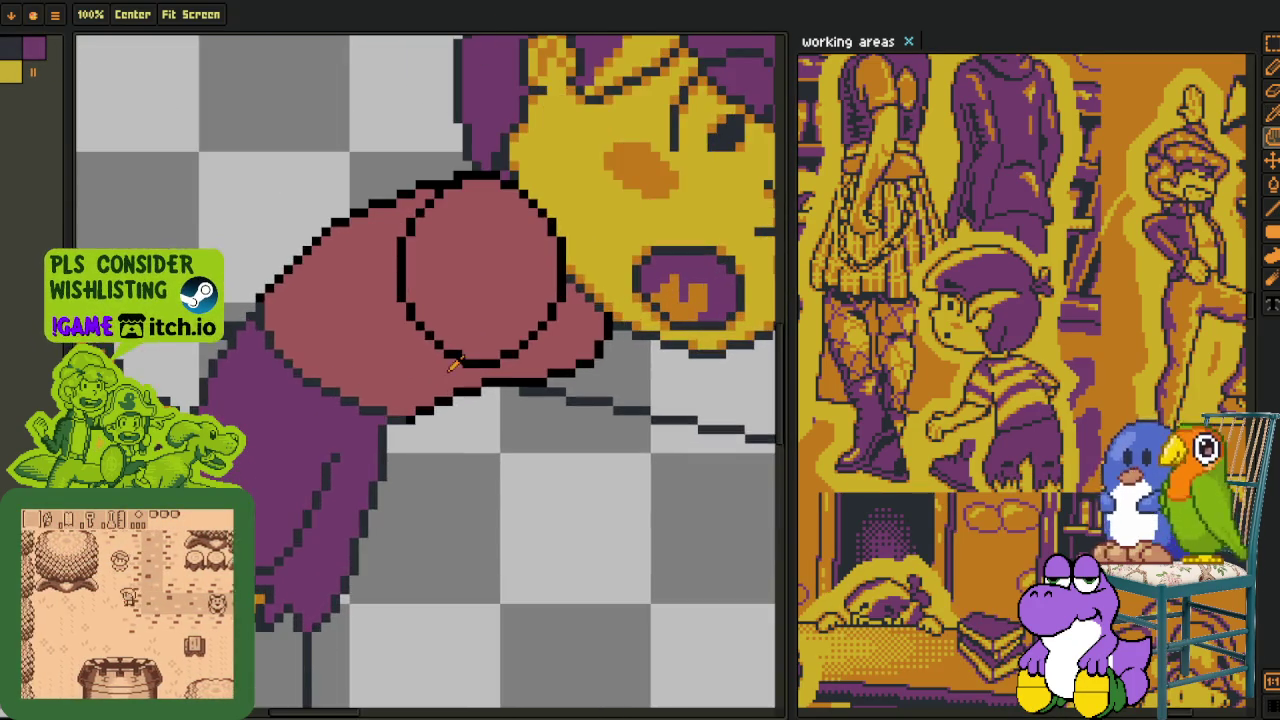
scroll(422, 299, "up", 3)
left_click_drag(139, 286, 315, 386)
key("b")
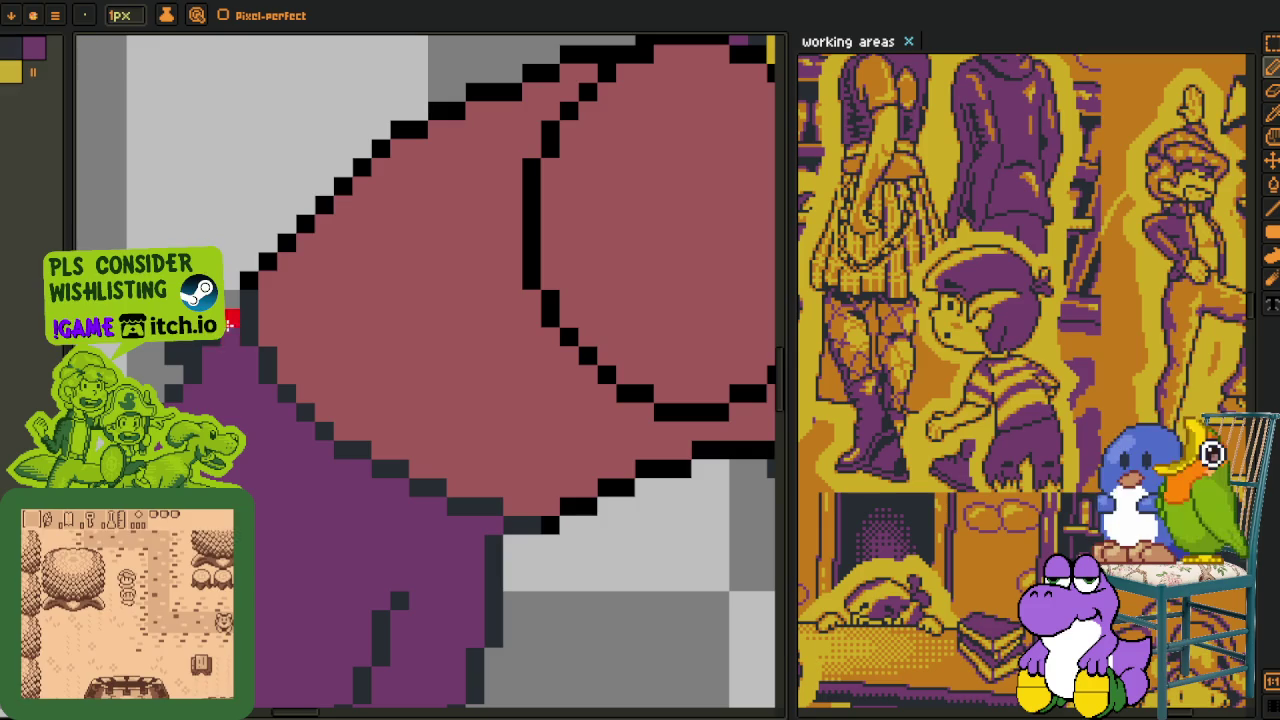
- Draw red pixels along the arm's left edge and lower outline
mouse_move(231, 340)
left_mouse_down()
mouse_move(231, 314)
mouse_move(341, 480)
left_mouse_up()
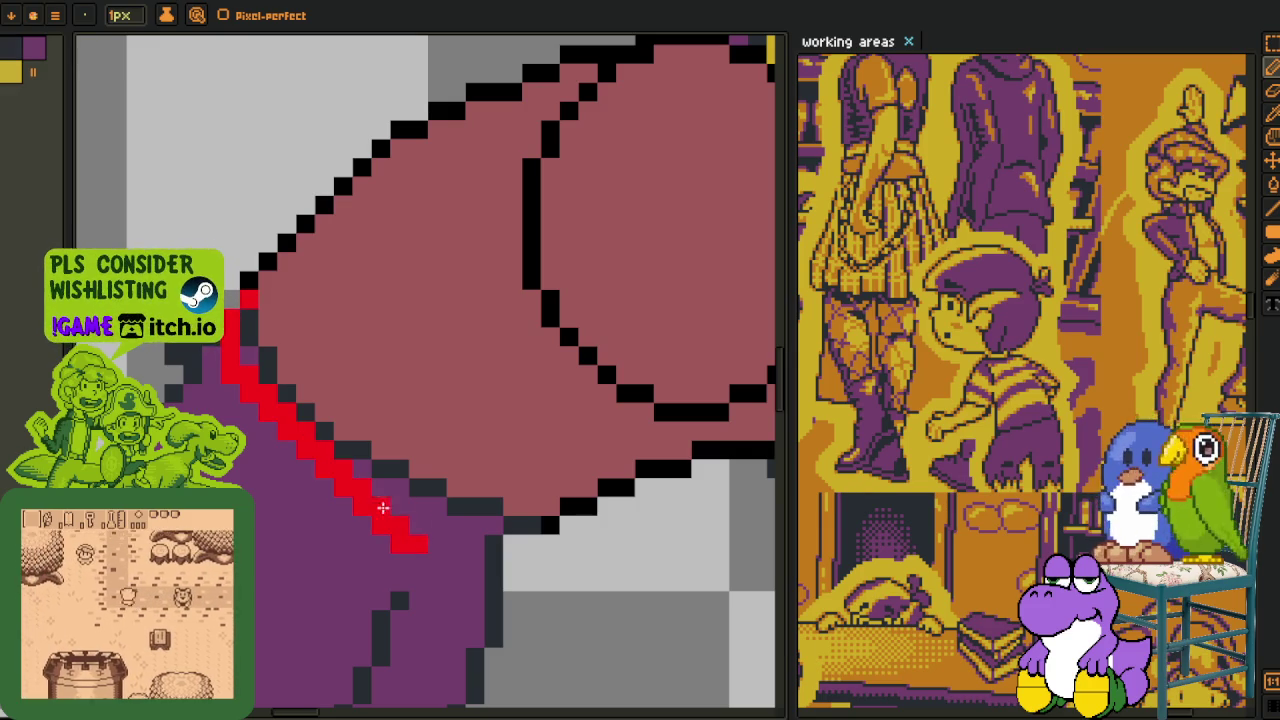
mouse_move(537, 531)
left_mouse_down()
mouse_move(549, 528)
mouse_move(457, 536)
left_mouse_up()
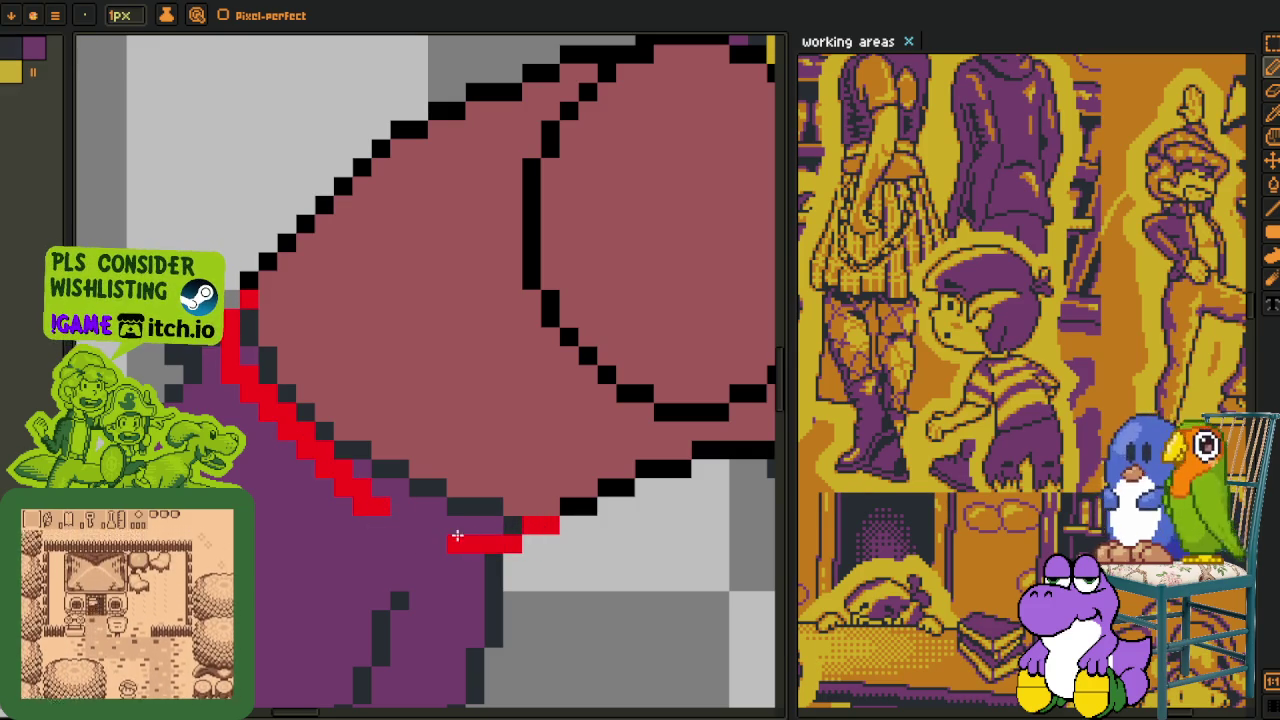
scroll(410, 526, "up", 1)
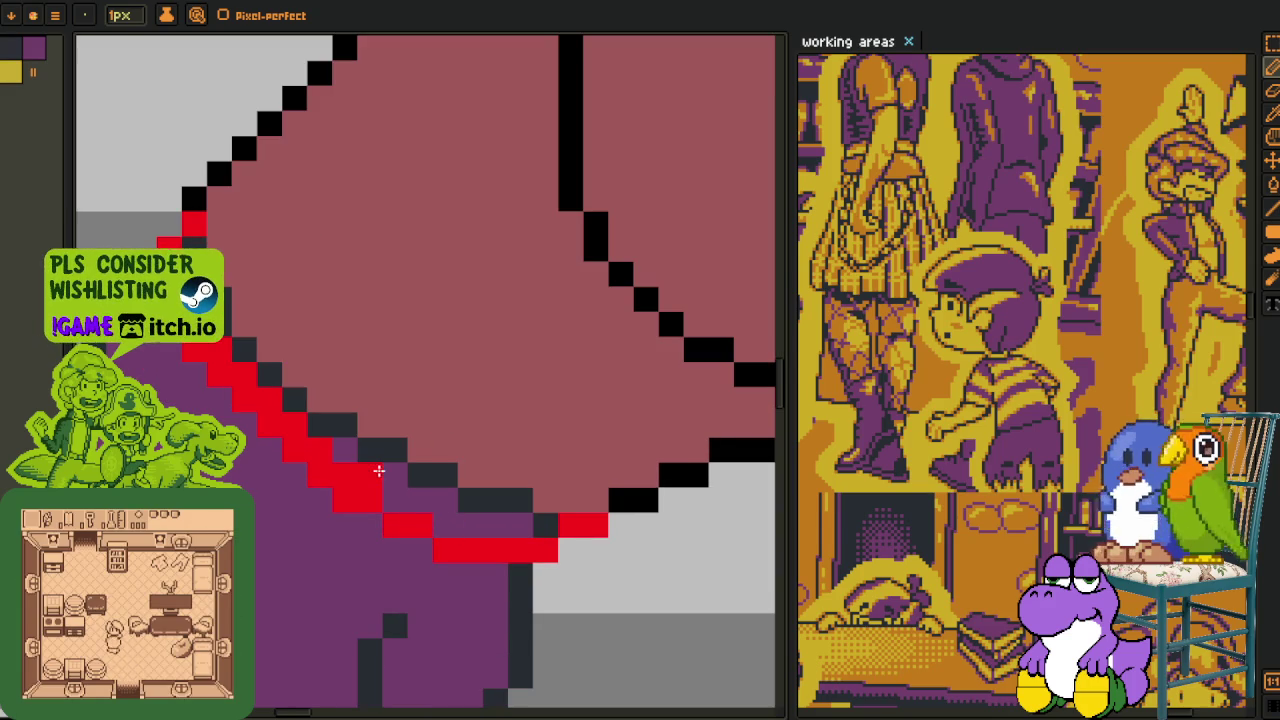
left_click(289, 403)
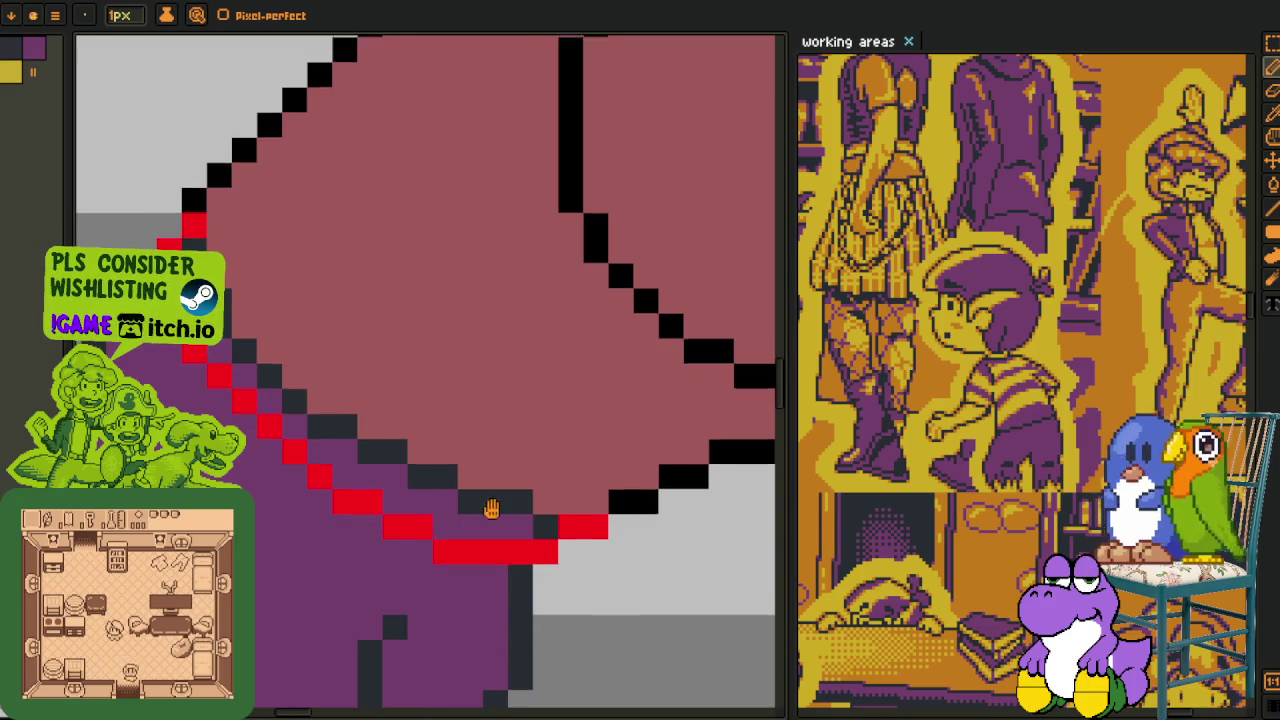
left_click_drag(500, 506, 323, 546)
mouse_move(468, 540)
left_mouse_down()
mouse_move(443, 540)
mouse_move(543, 489)
mouse_move(588, 489)
left_mouse_up()
scroll(588, 489, "down", 3)
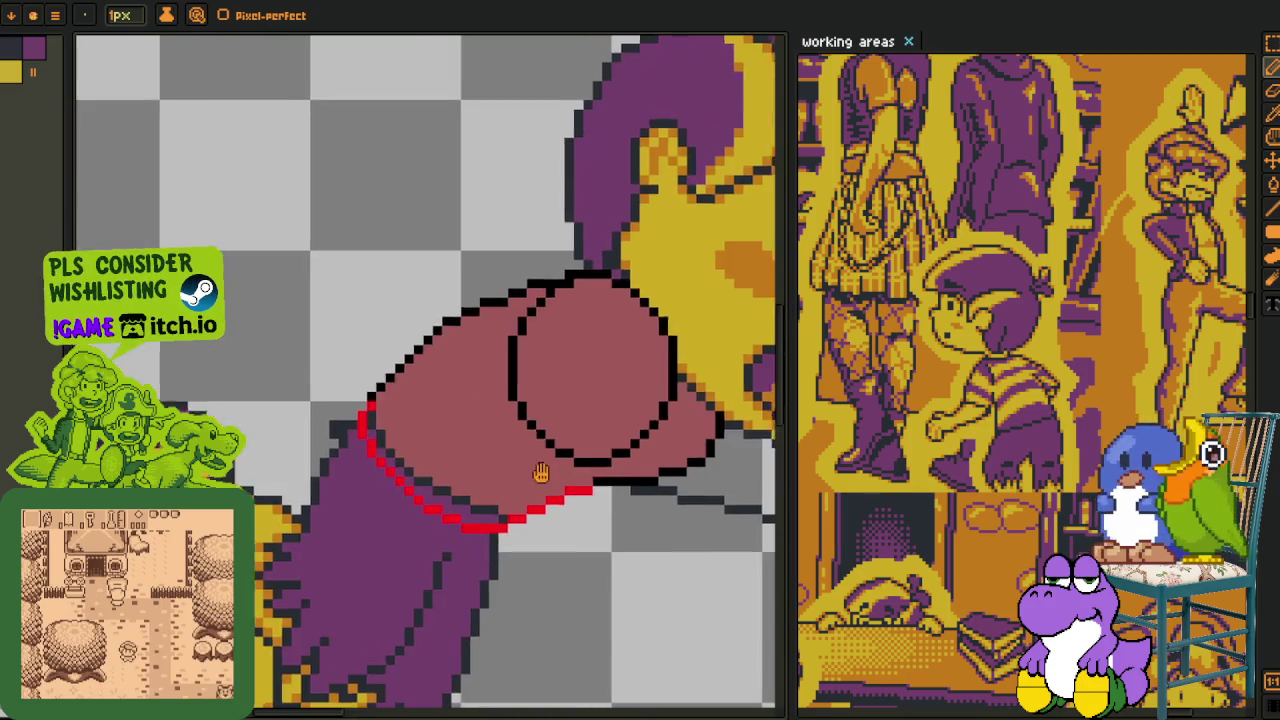
scroll(311, 461, "up", 3)
- Extend the red outline up-right and under the ball, turning a stray pixel back to black
mouse_move(272, 421)
left_mouse_down()
mouse_move(383, 306)
mouse_move(451, 270)
left_mouse_up()
scroll(455, 268, "down", 3)
scroll(429, 484, "up", 3)
scroll(540, 470, "up", 2)
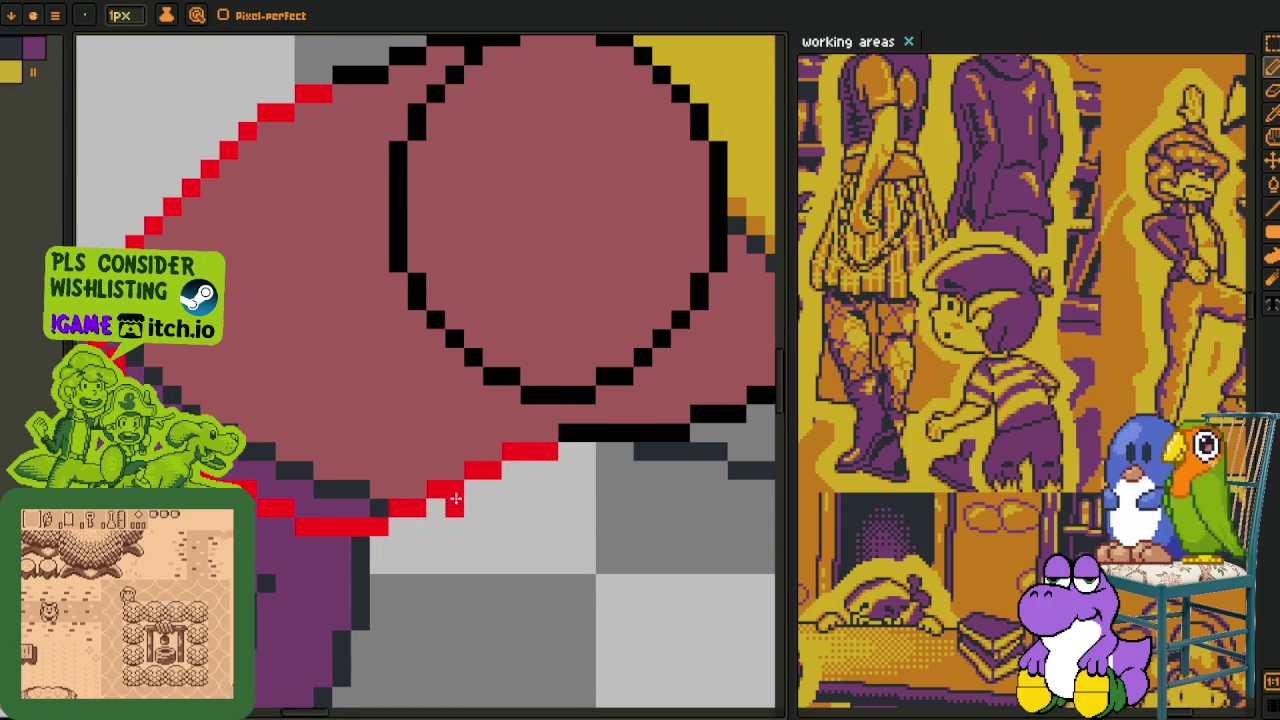
right_click(436, 490)
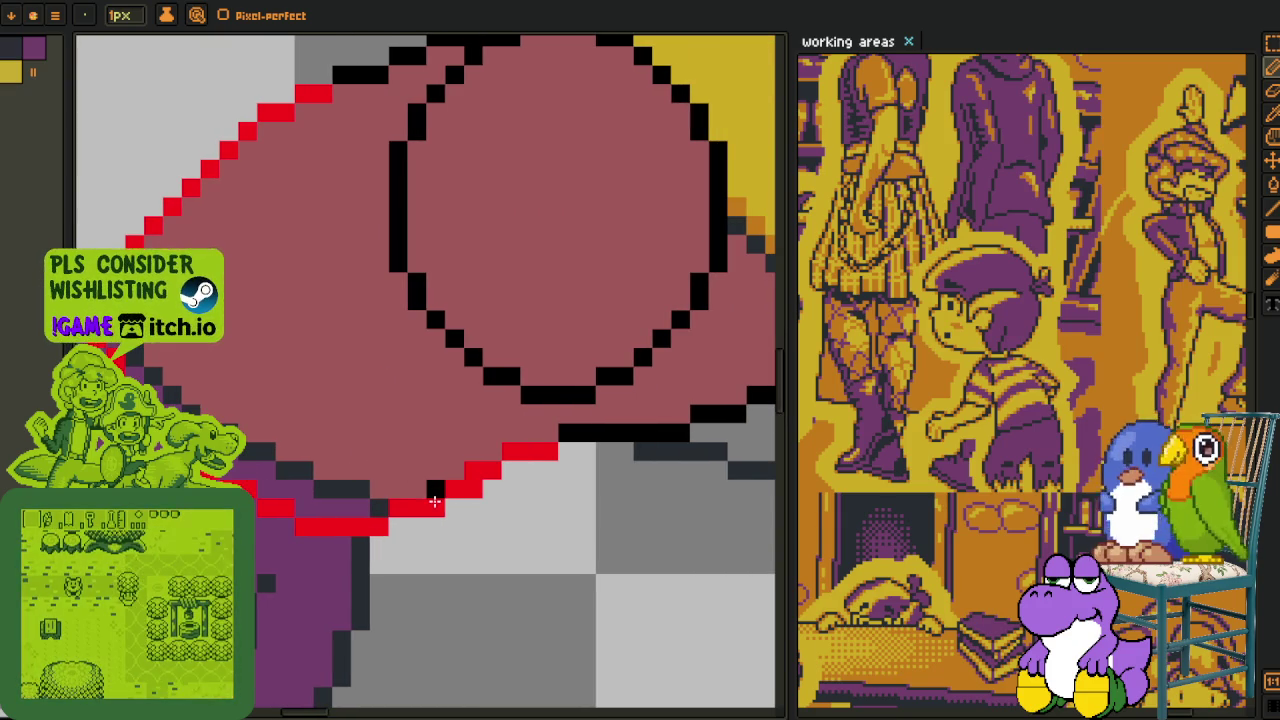
left_click_drag(469, 470, 396, 453)
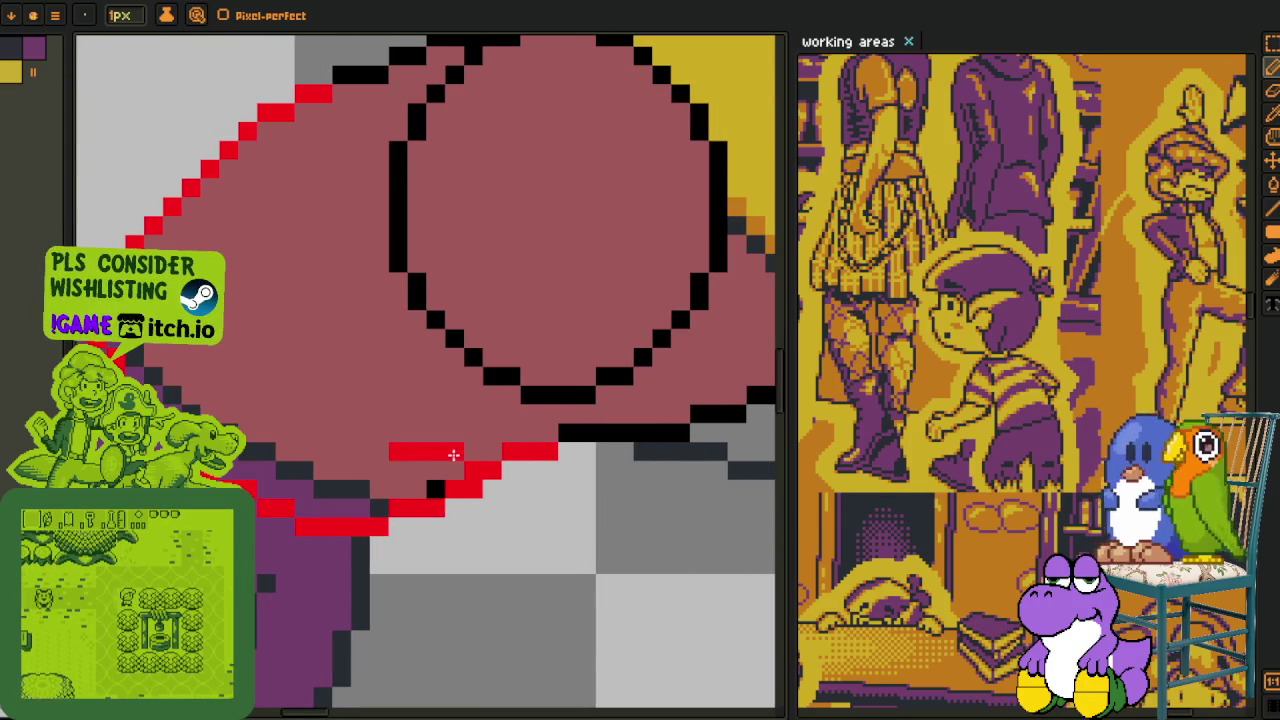
scroll(433, 480, "down", 3)
scroll(433, 483, "up", 2)
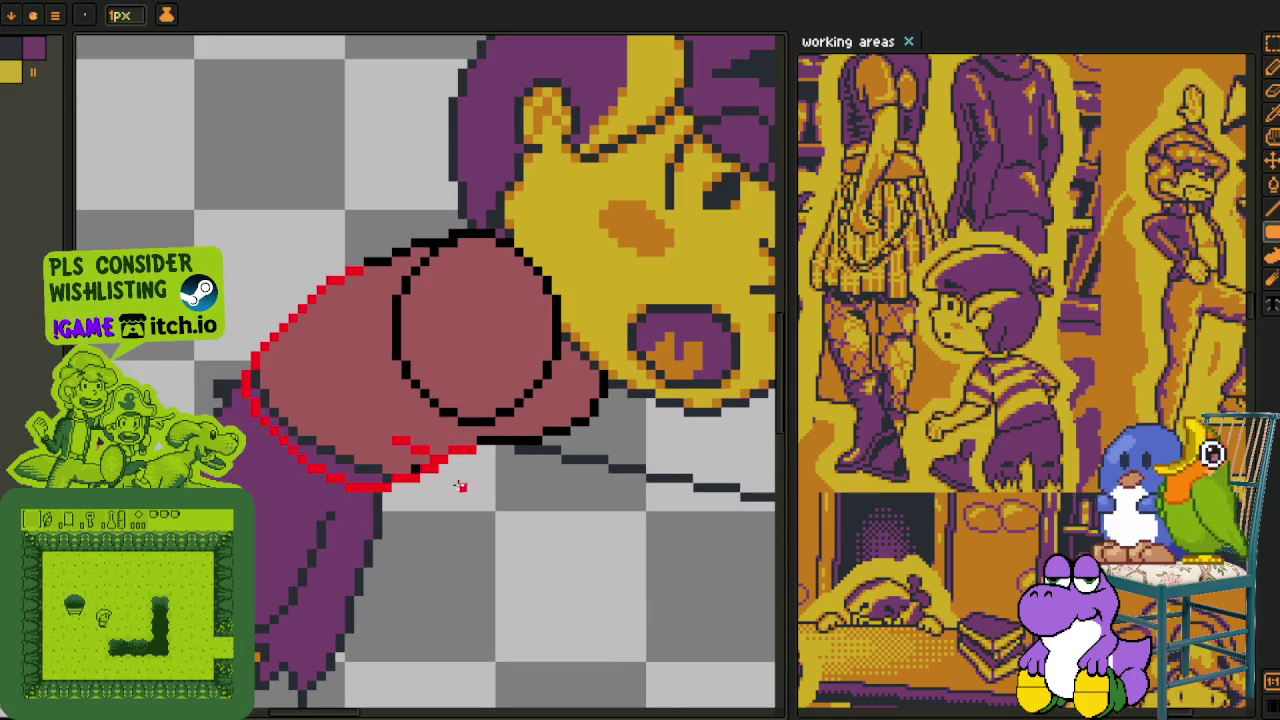
- Sample dark grey from the drawing and fill the purple area inside the red line with it
key("i")
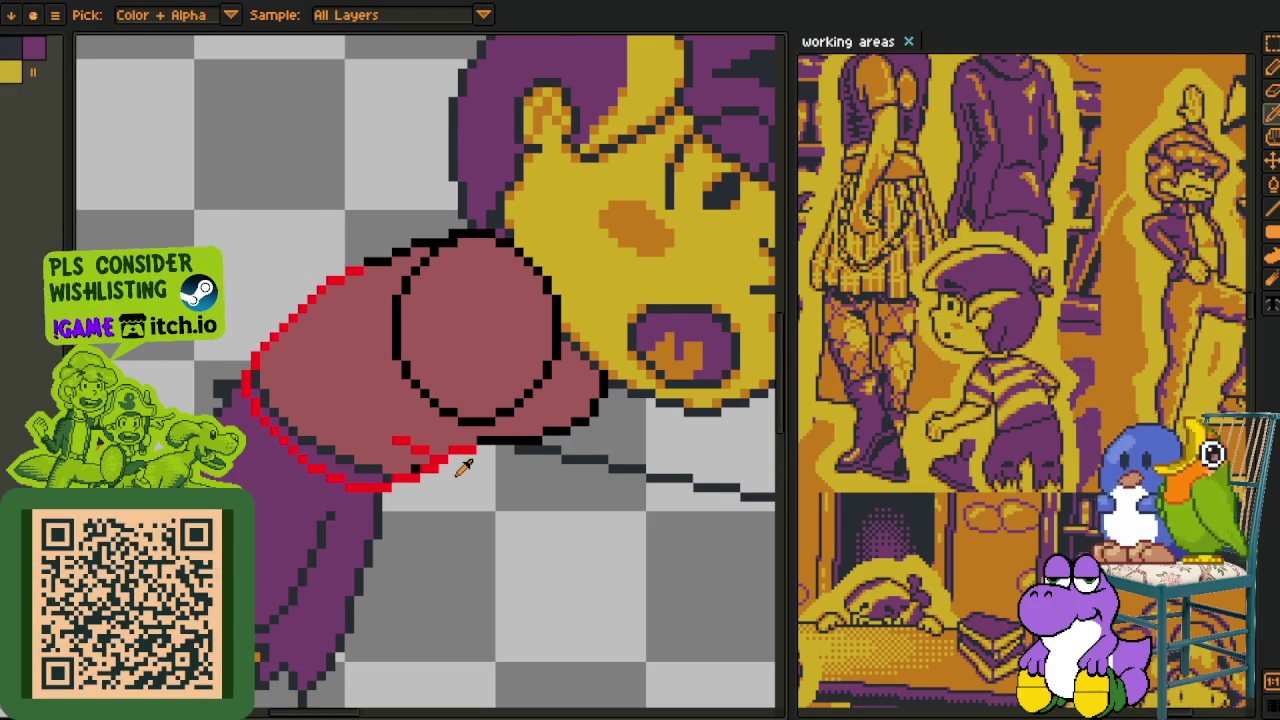
scroll(463, 468, "down", 2)
scroll(490, 450, "up", 1)
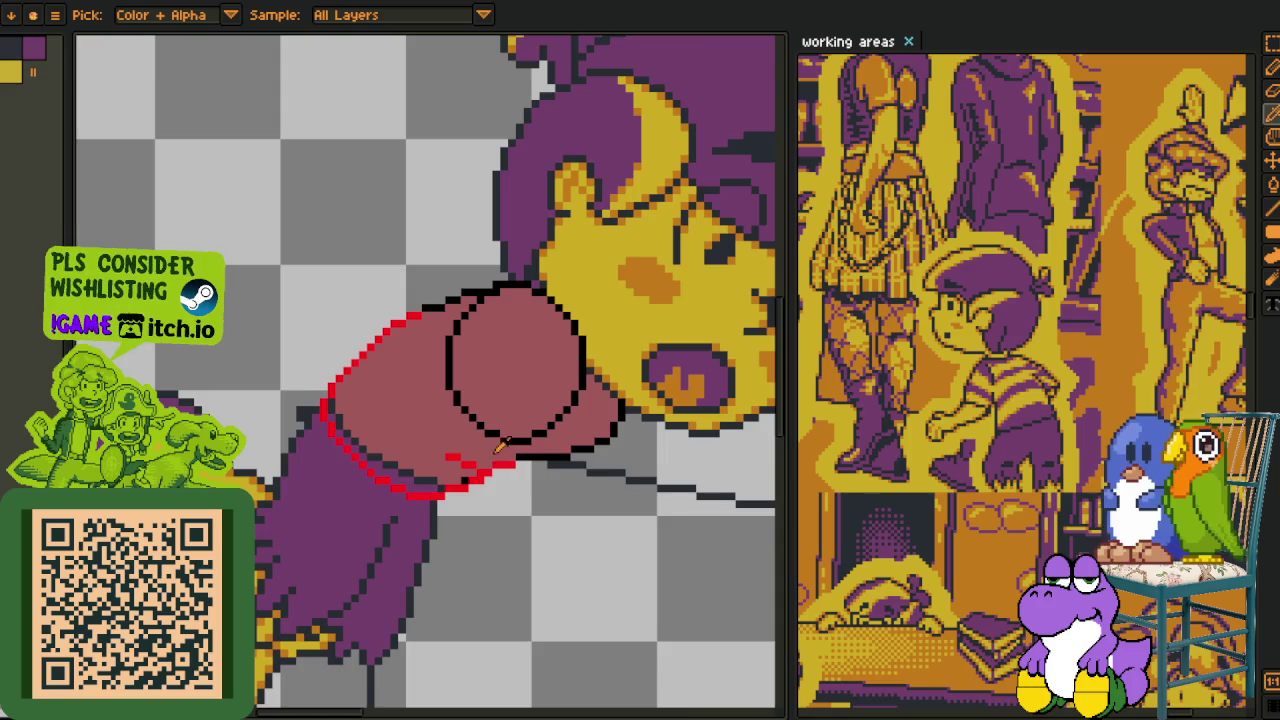
scroll(490, 455, "up", 1)
scroll(490, 485, "down", 1)
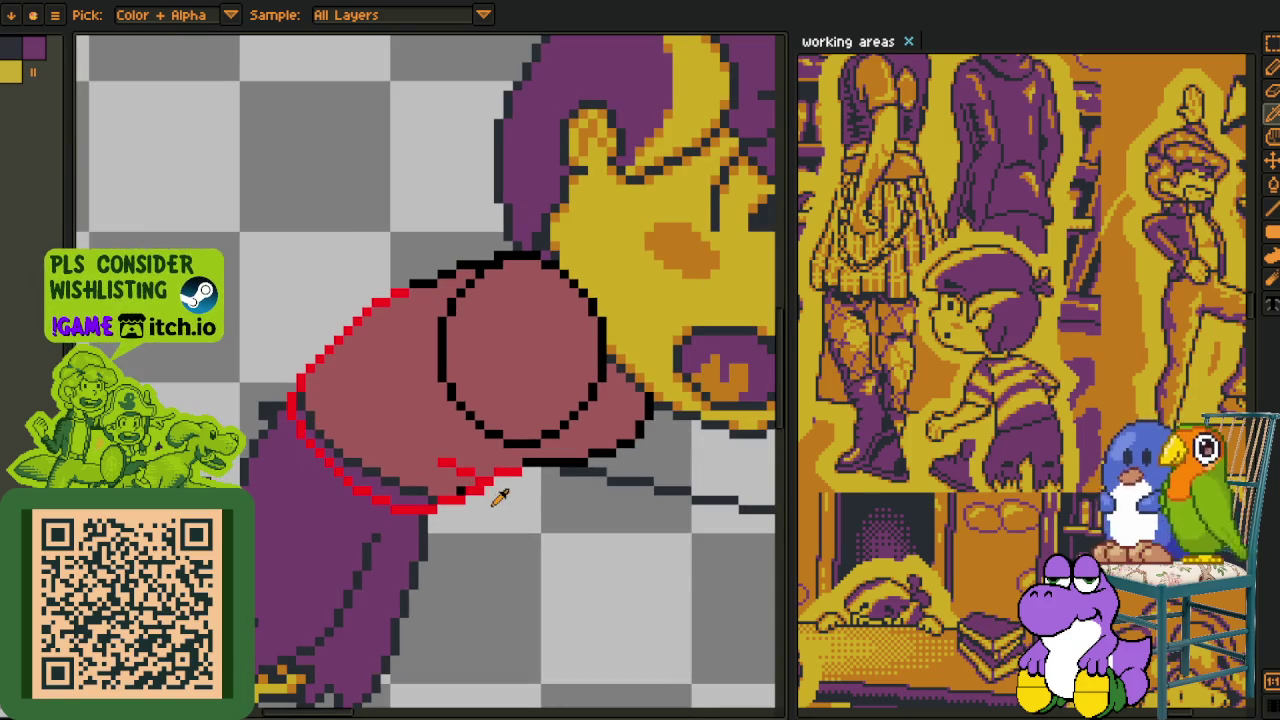
scroll(422, 470, "up", 2)
left_click(374, 536)
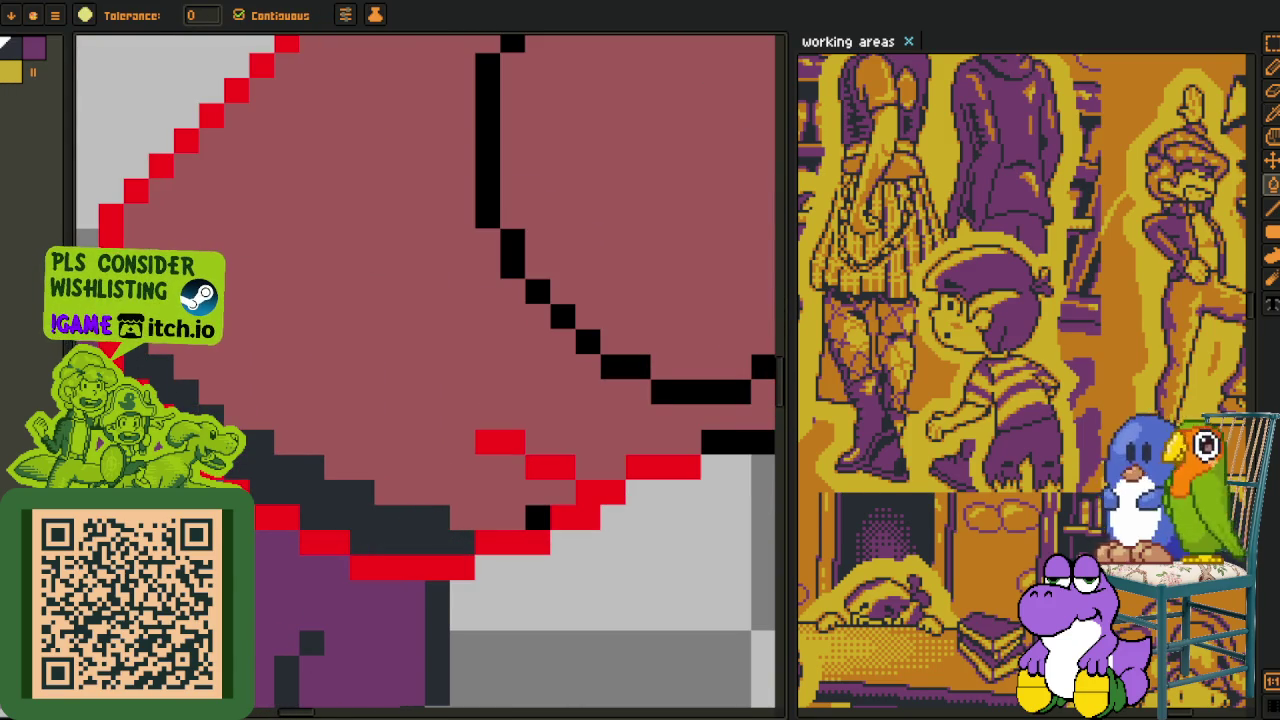
scroll(250, 420, "down", 2)
scroll(250, 420, "down", 1)
scroll(250, 420, "up", 1)
scroll(248, 404, "up", 2)
key("i")
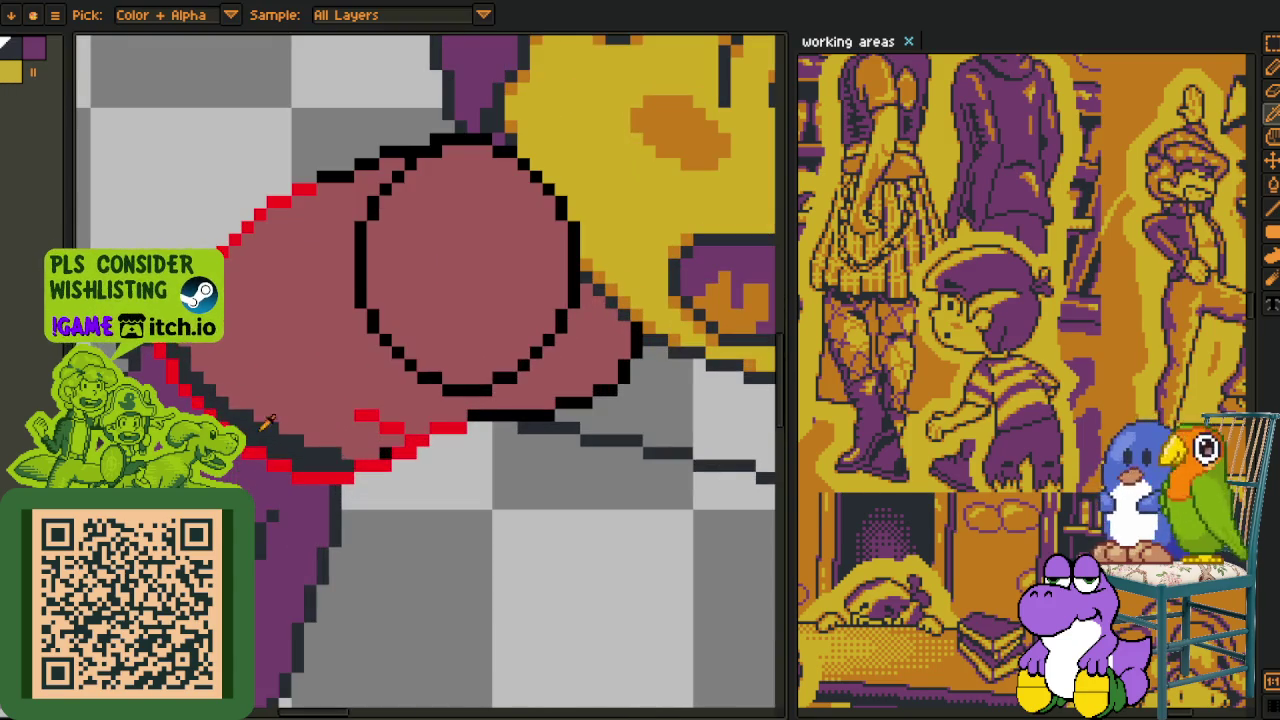
key("g")
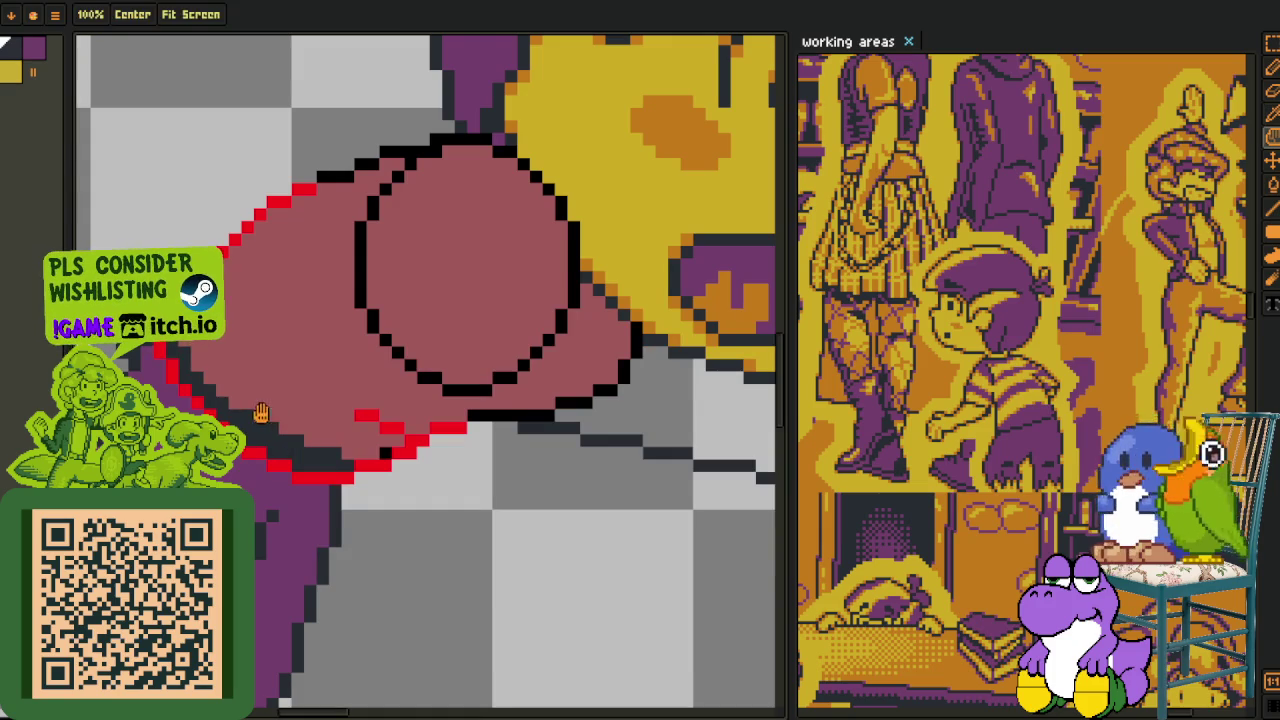
left_click_drag(262, 413, 297, 465)
scroll(228, 398, "up", 2)
key("b")
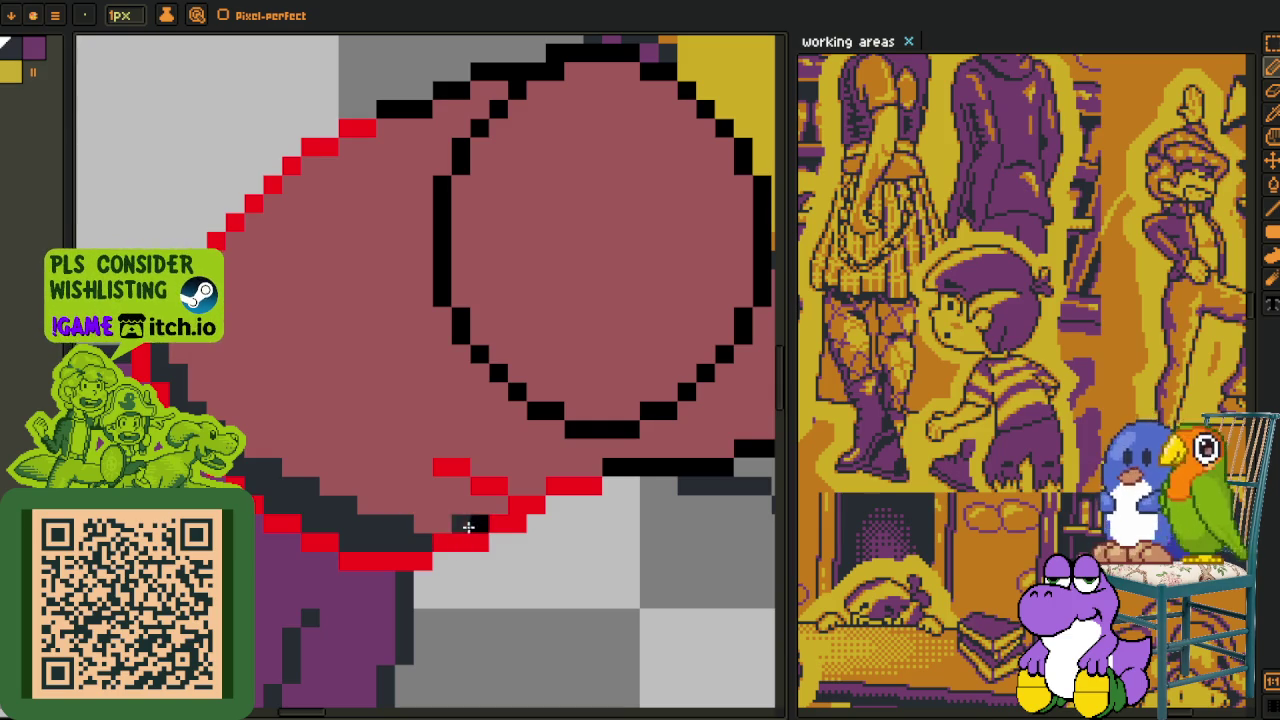
key("v")
key("b")
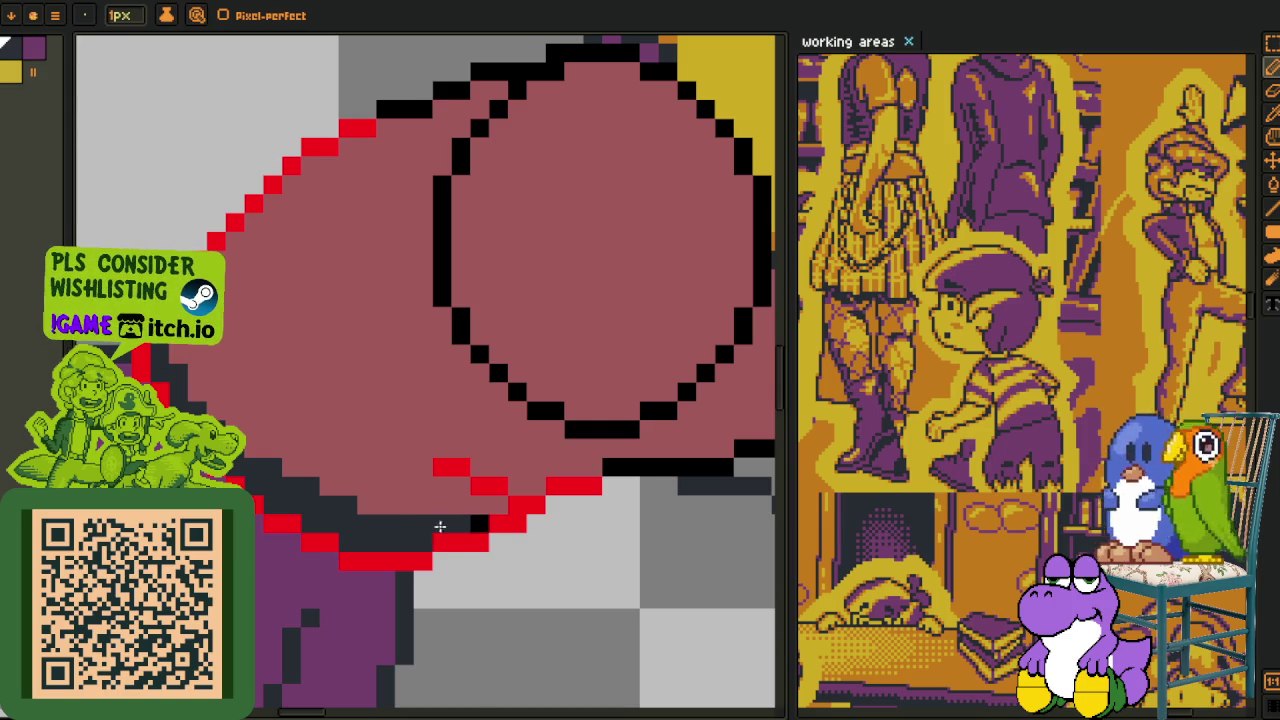
- Draw a dark stroke along the arm's lower-left edge using the sampled colour
left_click_drag(373, 499, 243, 410)
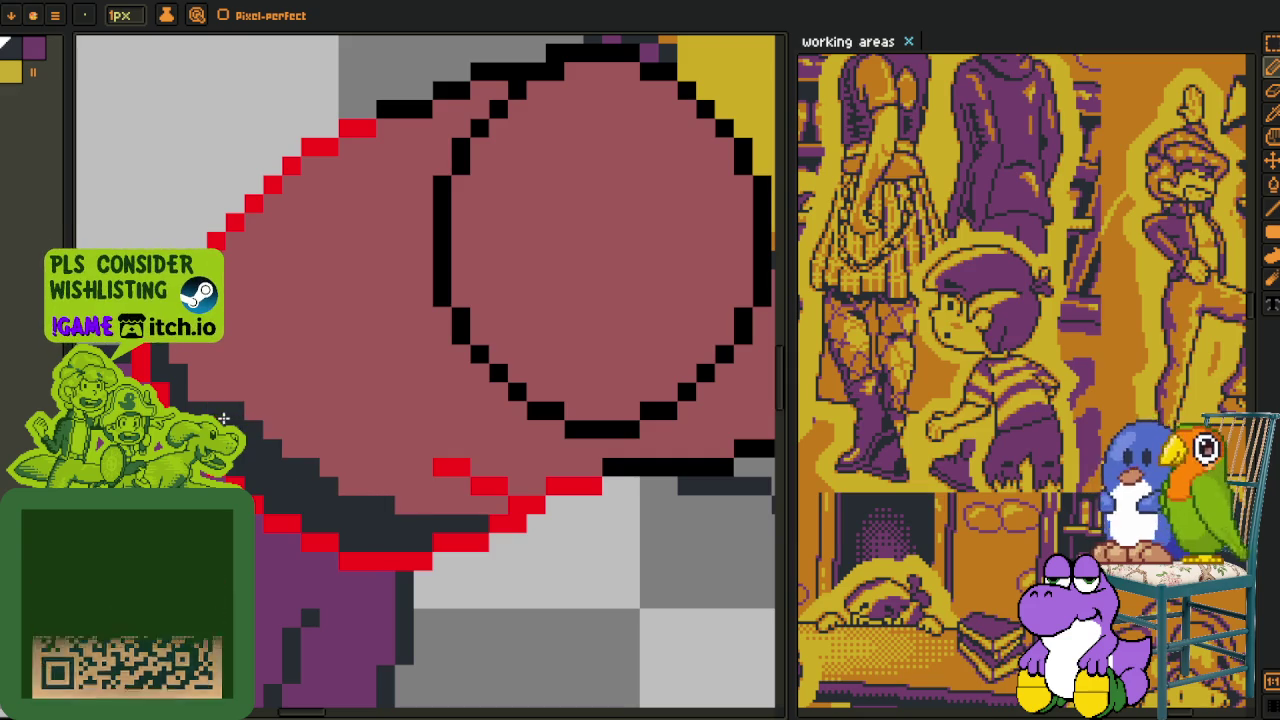
key("i")
key("b")
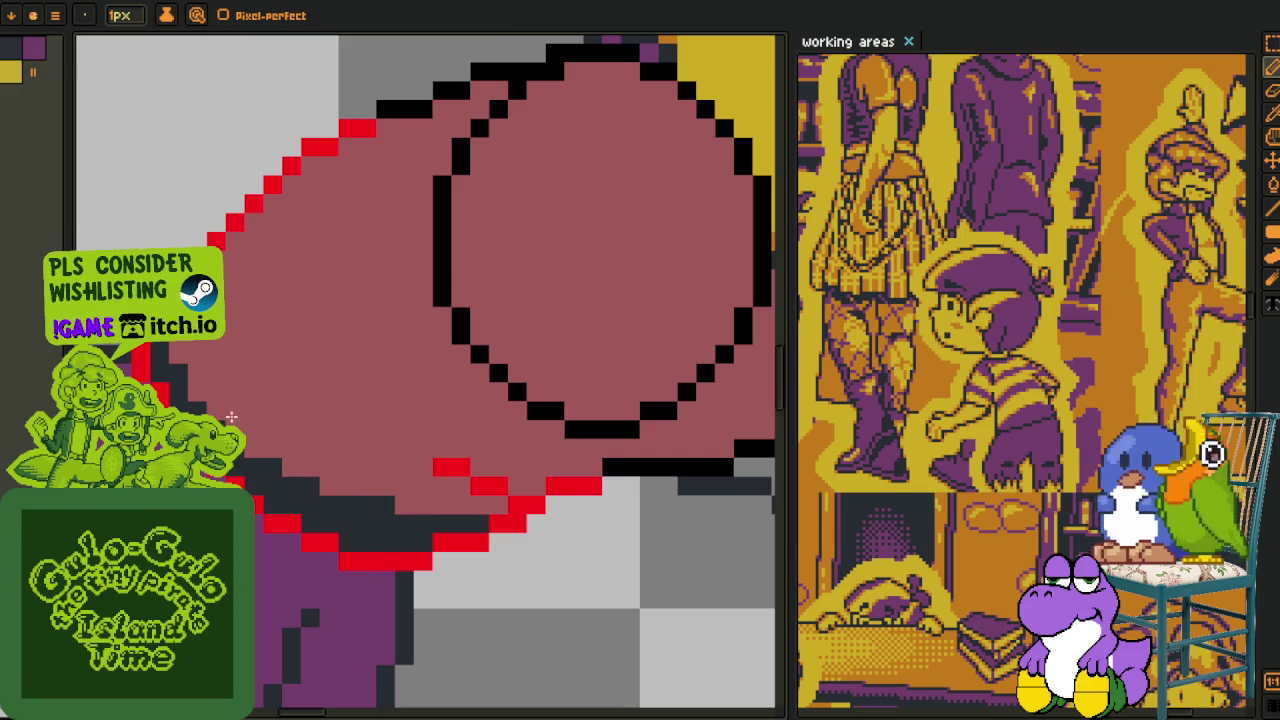
scroll(201, 381, "down", 3)
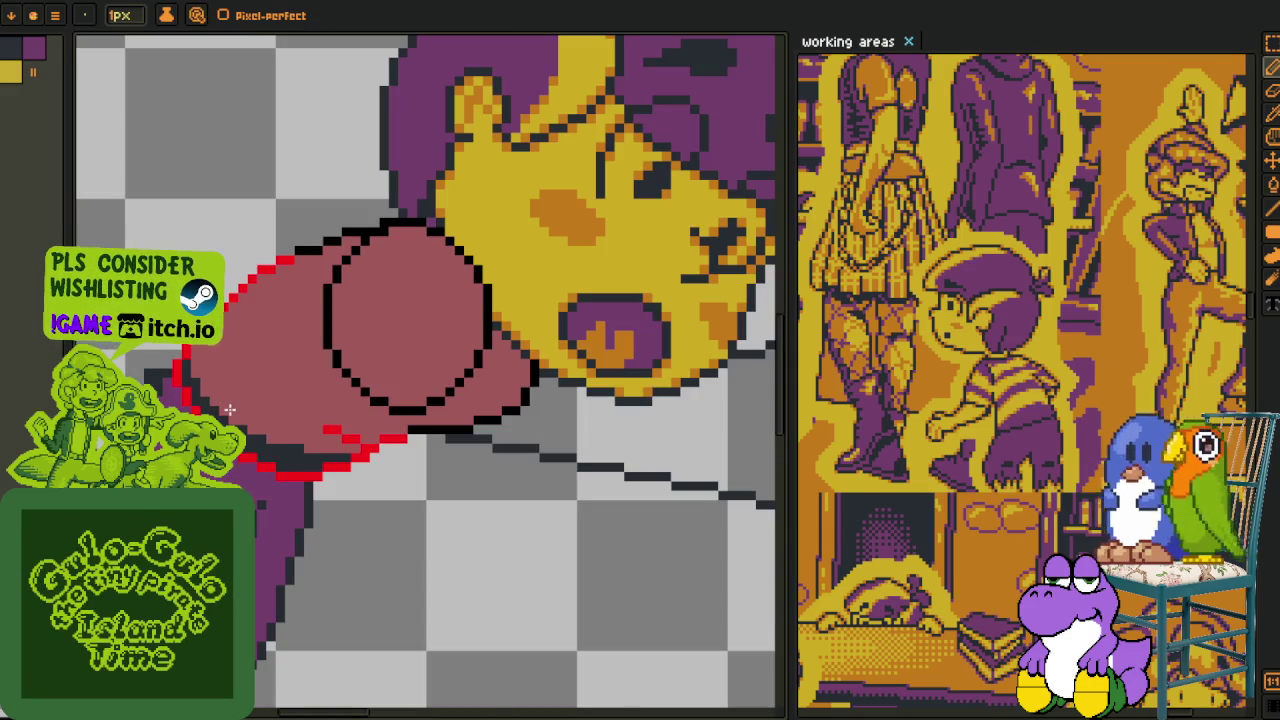
scroll(240, 418, "up", 2)
- Add further dark shading along the arm's lower-left edge, then reframe the view toward the face
key("i")
key("b")
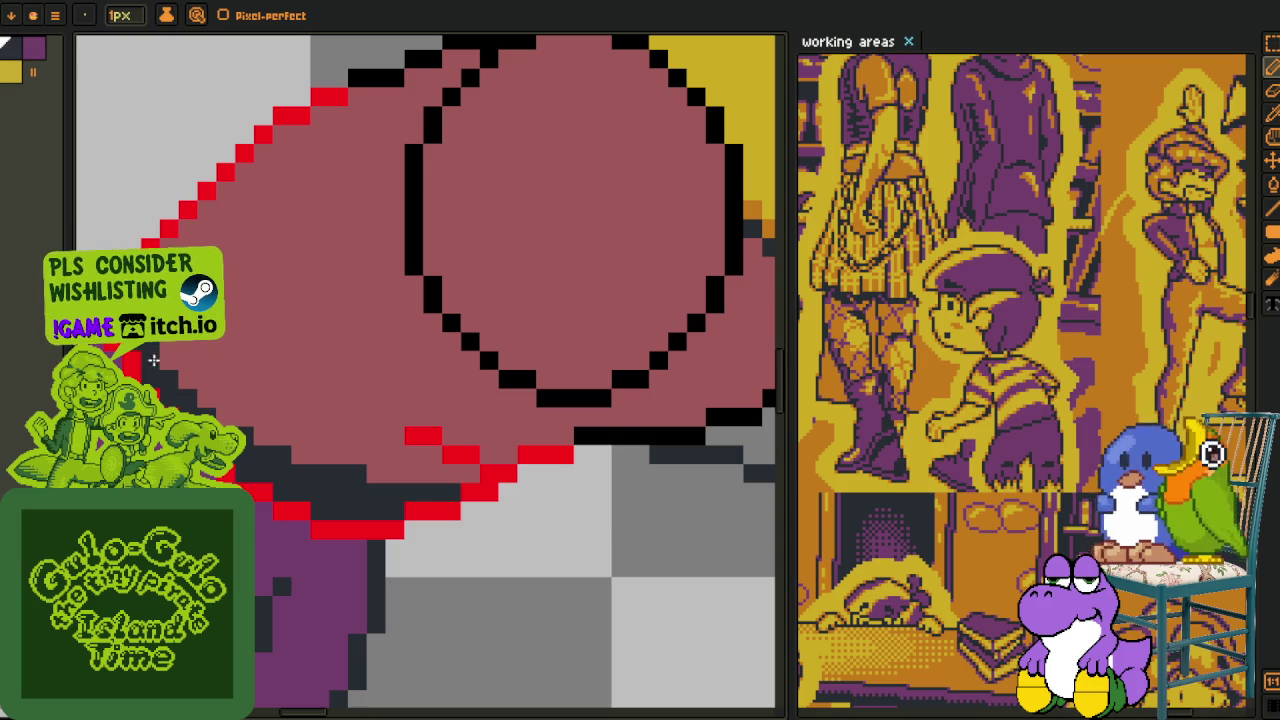
mouse_move(180, 380)
left_mouse_down()
mouse_move(331, 463)
mouse_move(406, 486)
mouse_move(471, 482)
left_mouse_up()
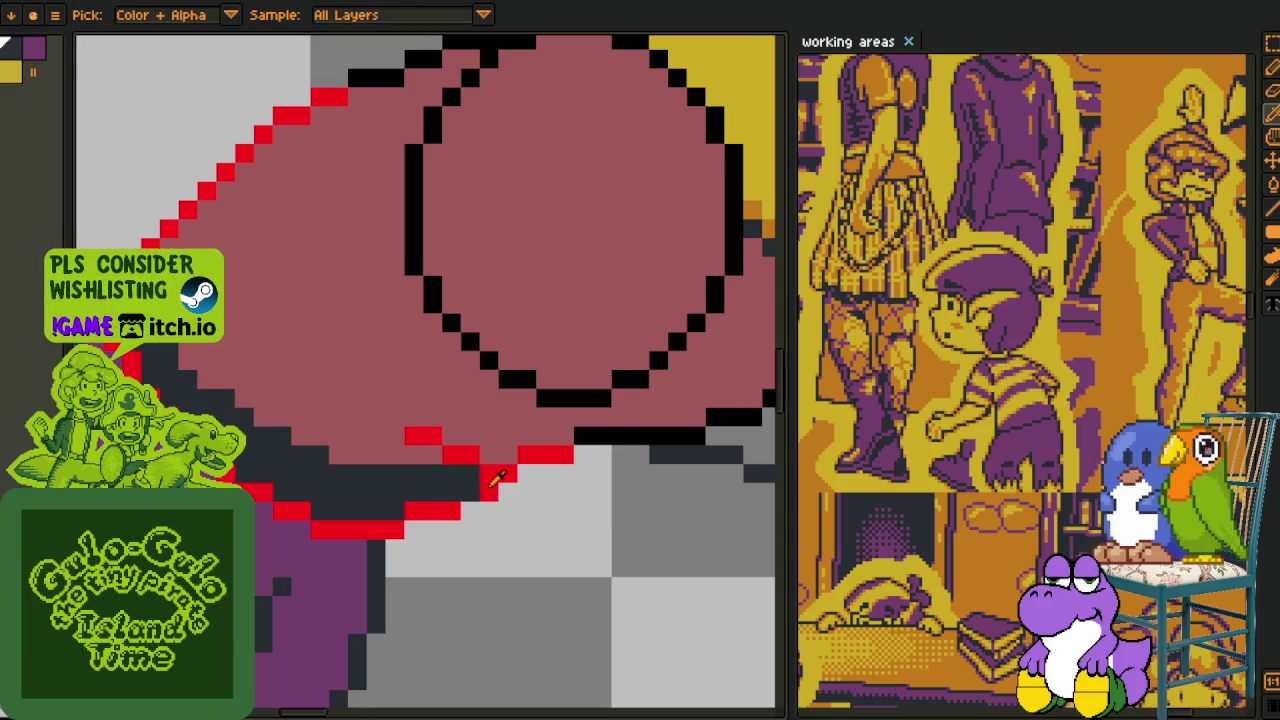
scroll(495, 475, "down", 2)
key("i")
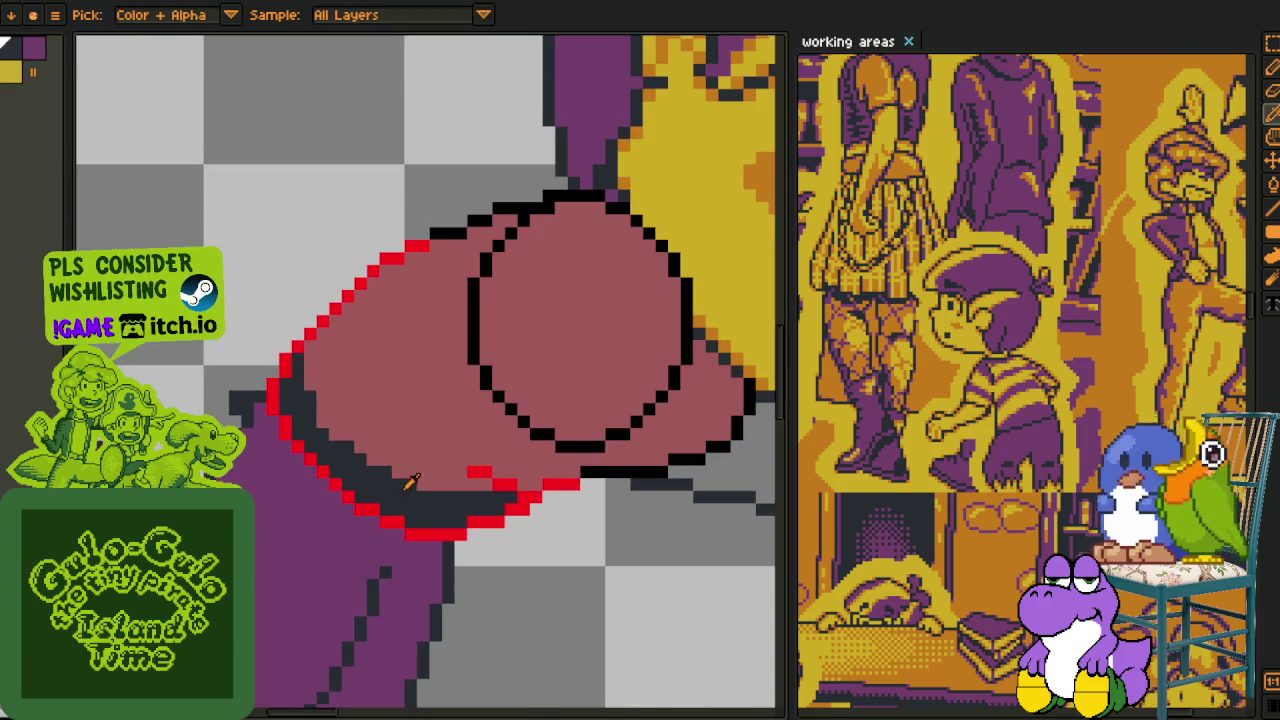
key("b")
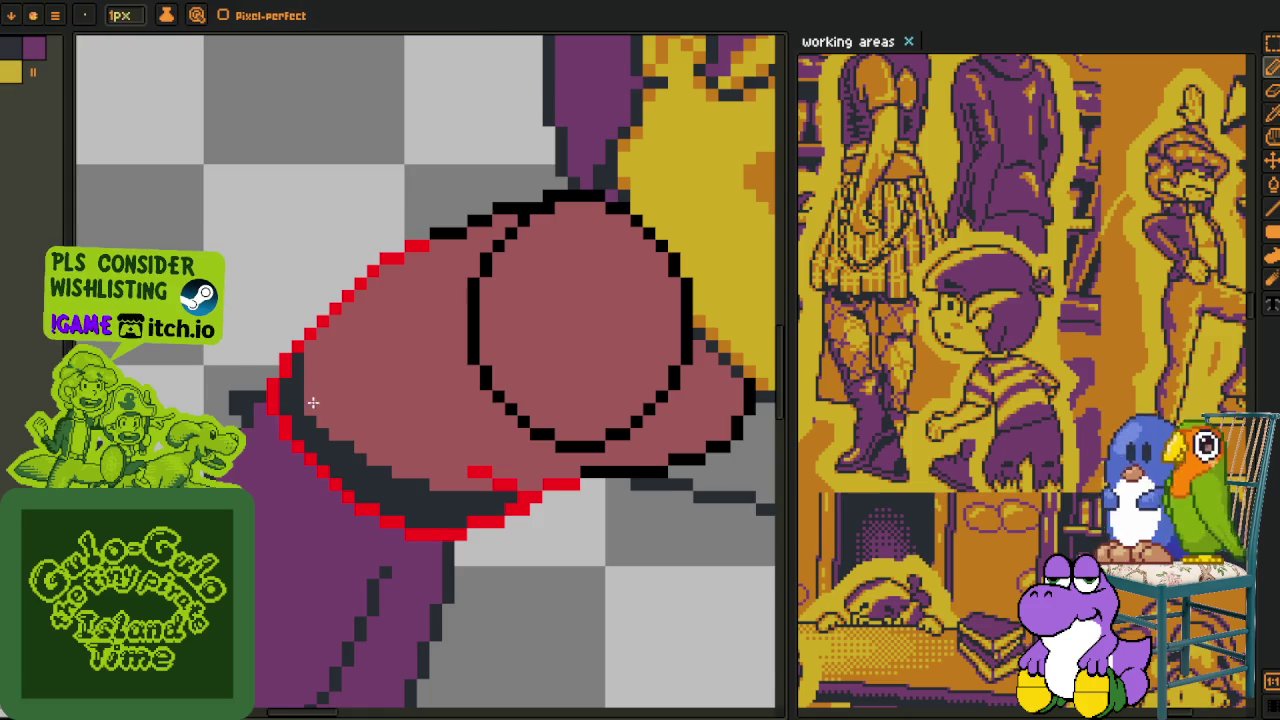
scroll(365, 428, "down", 1)
mouse_move(371, 434)
left_mouse_down()
mouse_move(285, 454)
mouse_move(294, 519)
mouse_move(351, 503)
left_mouse_up()
scroll(285, 454, "up", 1)
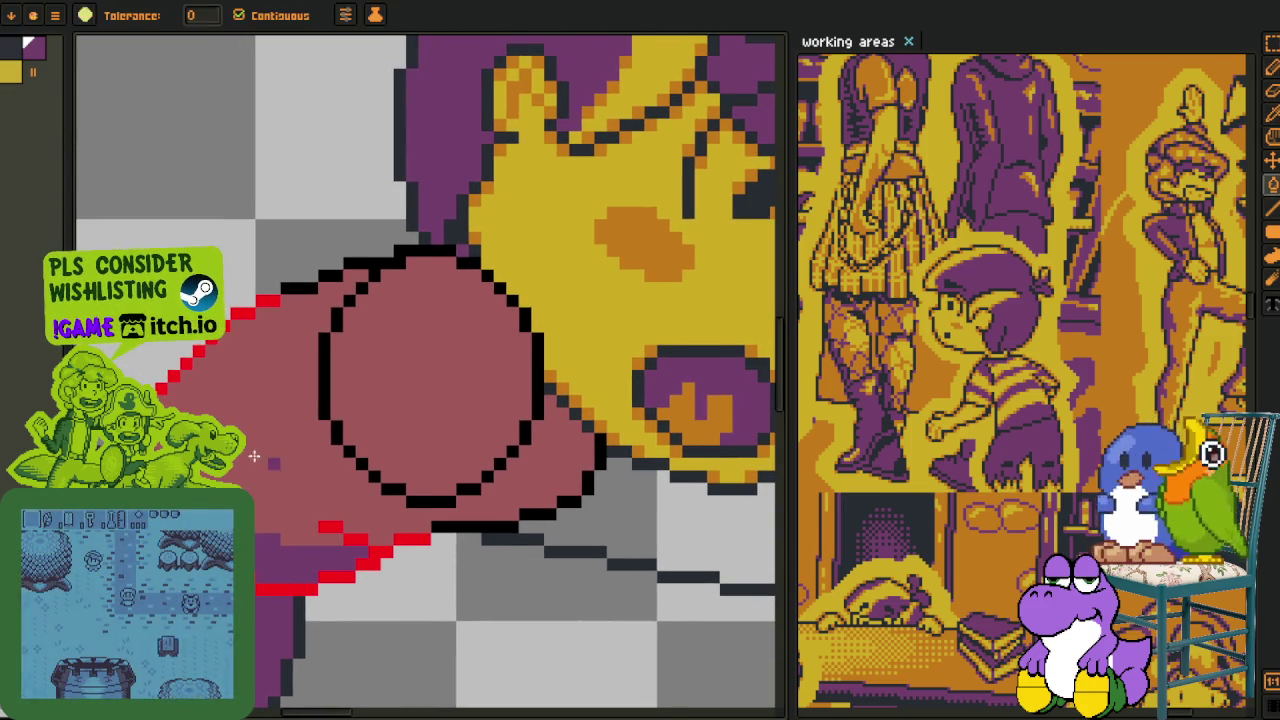
key("b")
mouse_move(260, 443)
left_mouse_down()
mouse_move(231, 385)
mouse_move(285, 449)
left_mouse_up()
- Draw a purple diagonal line down the arm and sample the strip's purple colour
scroll(231, 385, "up", 1)
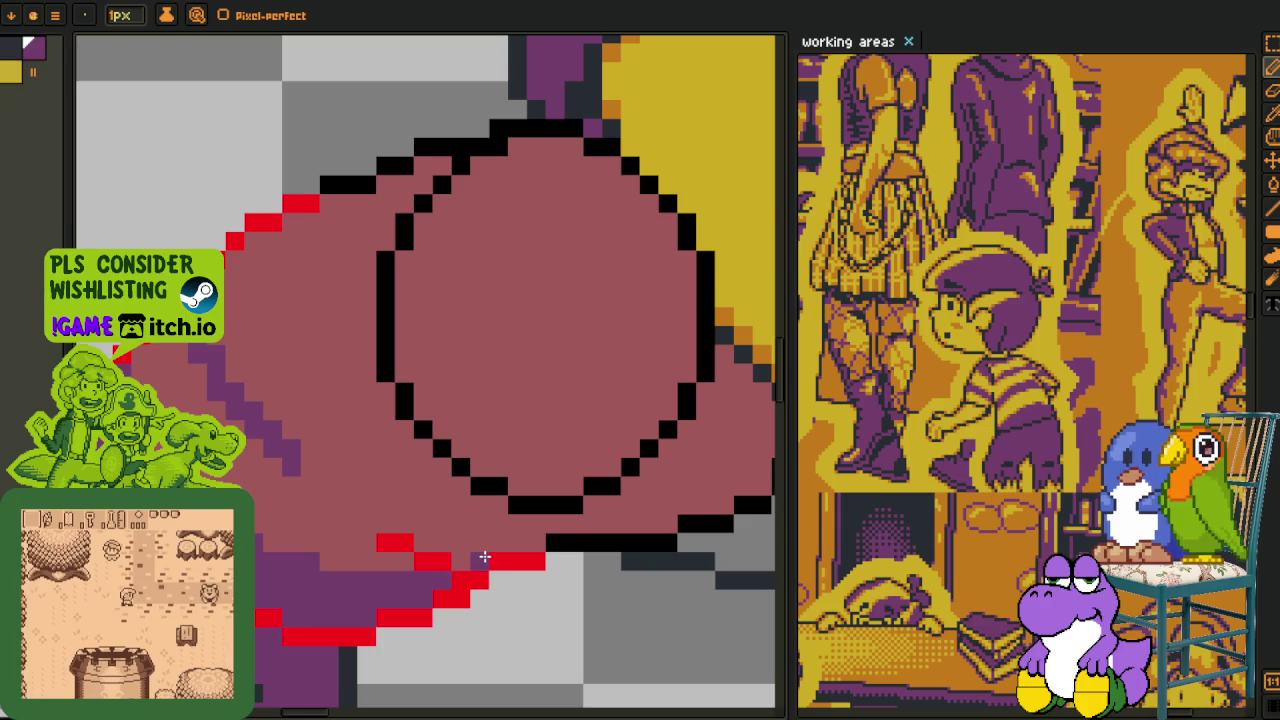
left_click_drag(390, 524, 294, 452)
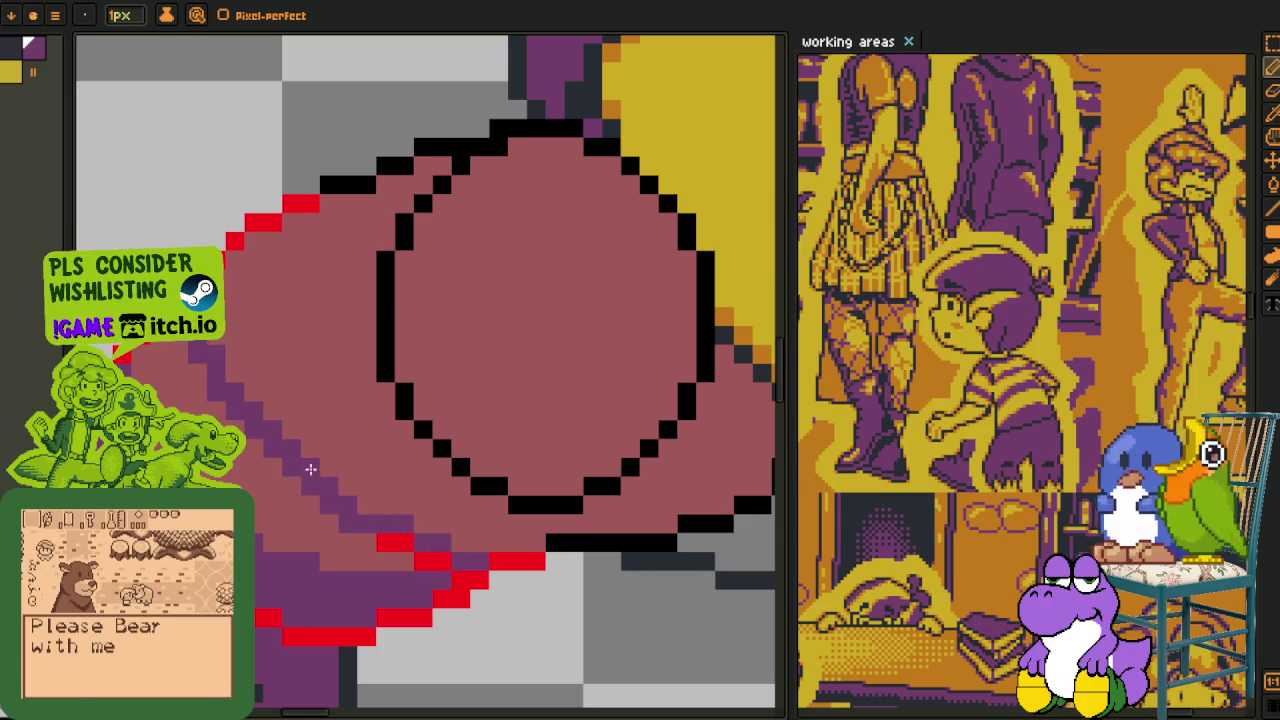
key("i")
key("b")
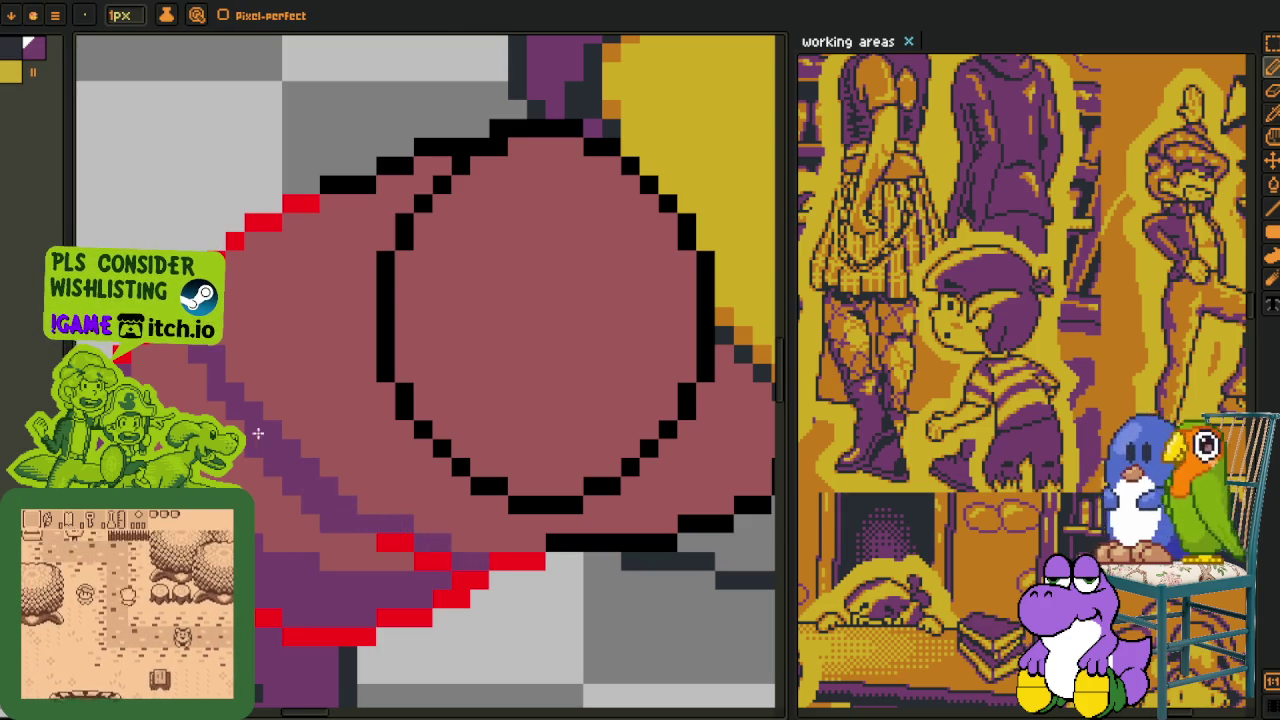
left_click(291, 511, "alt")
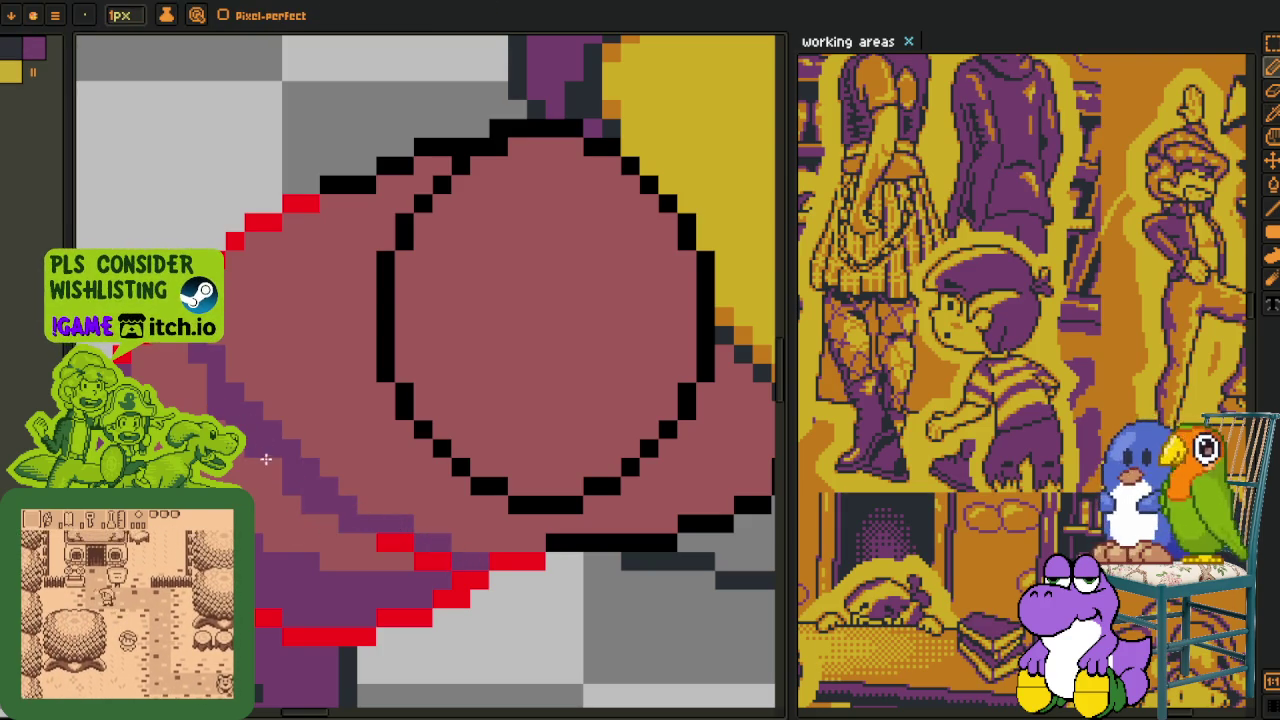
left_click(297, 457, "alt")
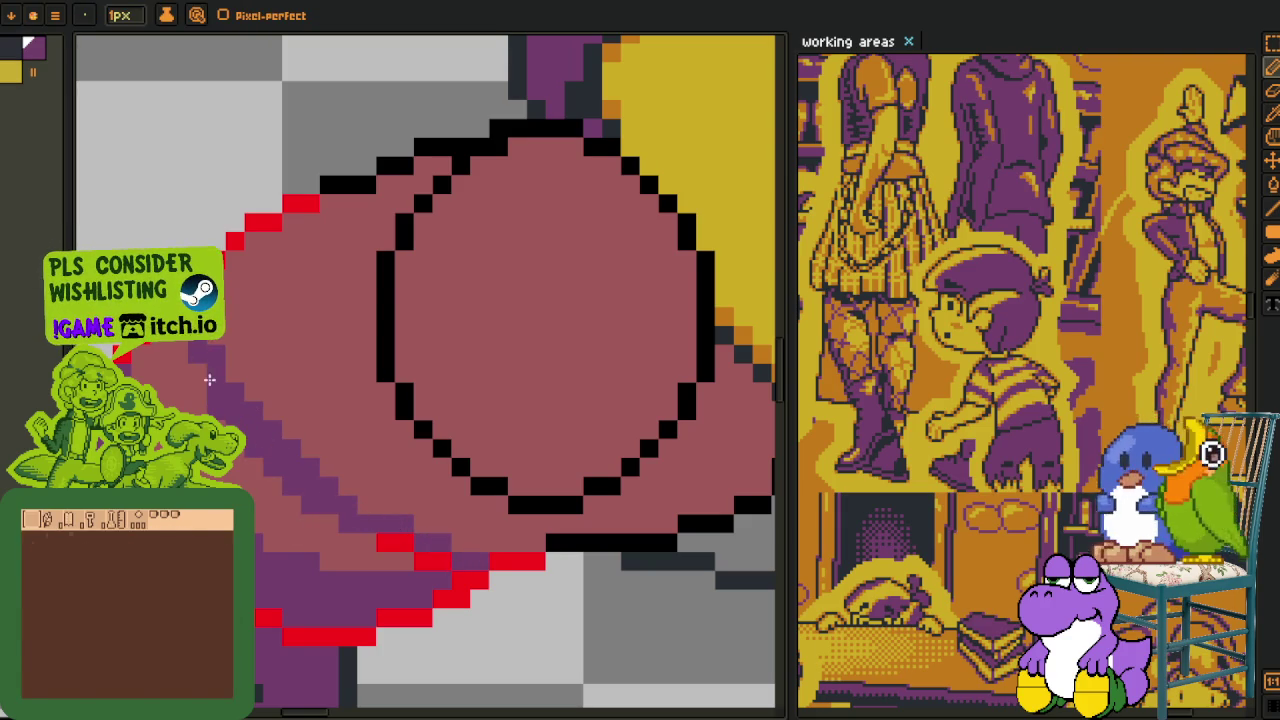
left_click(199, 412, "alt")
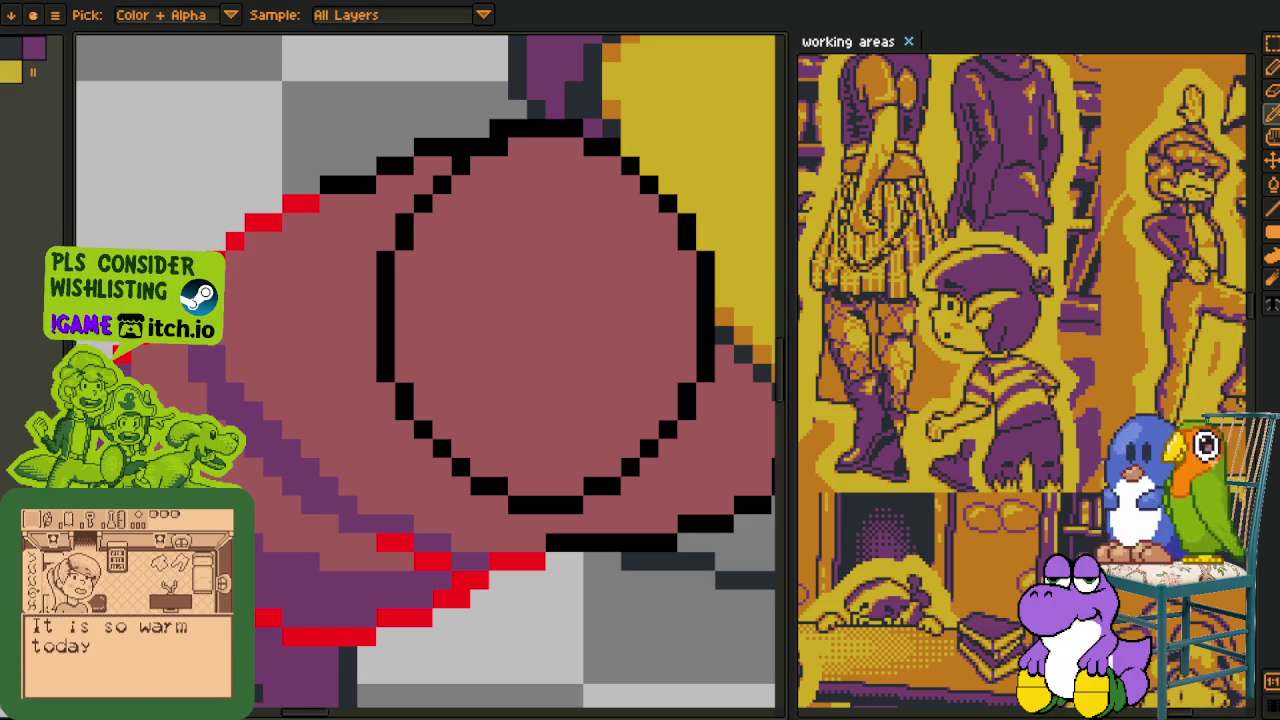
- Pencil darker purple pixels along the strip below the ball, then save the file
left_click(208, 360, "alt")
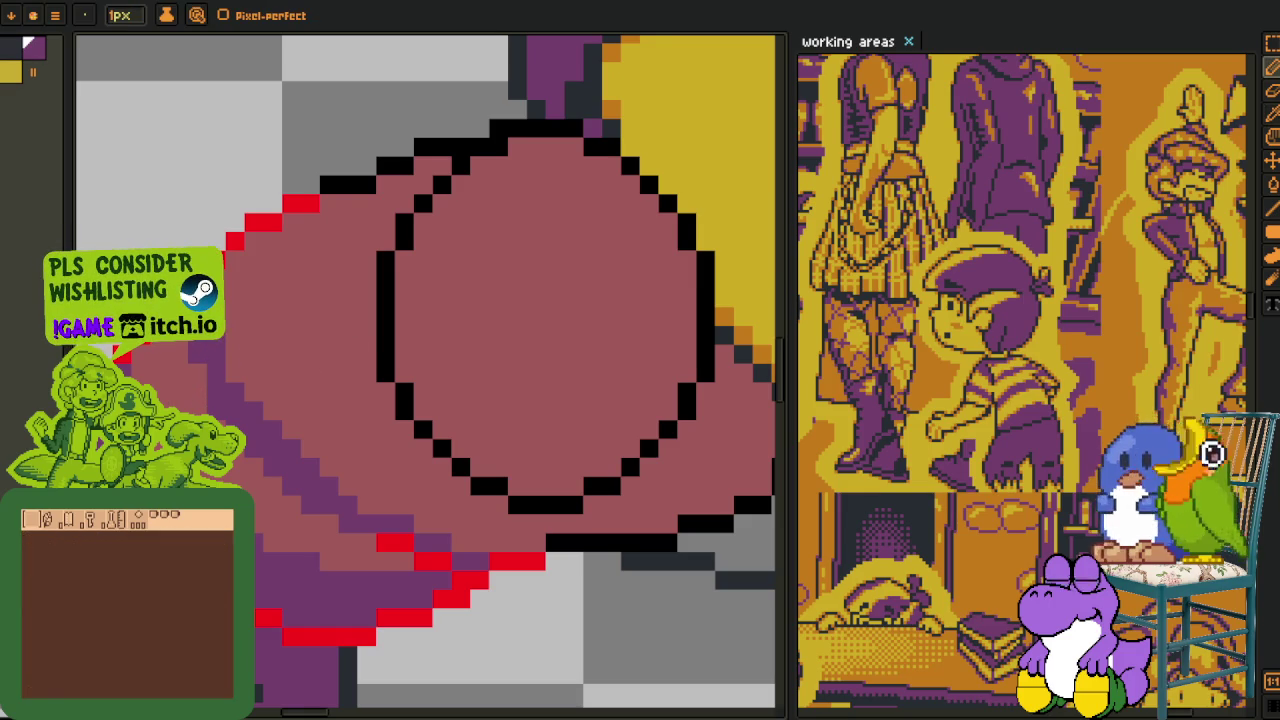
left_click_drag(212, 358, 310, 461)
left_click_drag(234, 362, 380, 500)
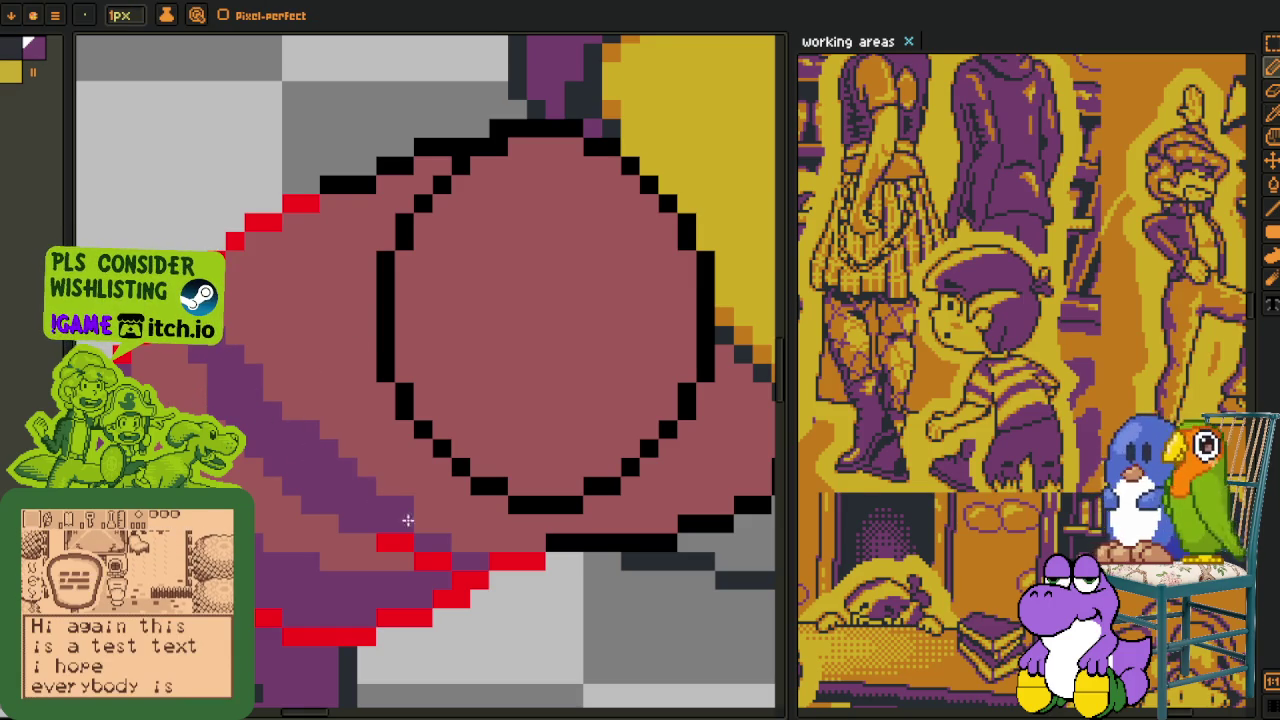
mouse_move(459, 544)
left_mouse_down()
mouse_move(494, 543)
mouse_move(469, 532)
left_mouse_up()
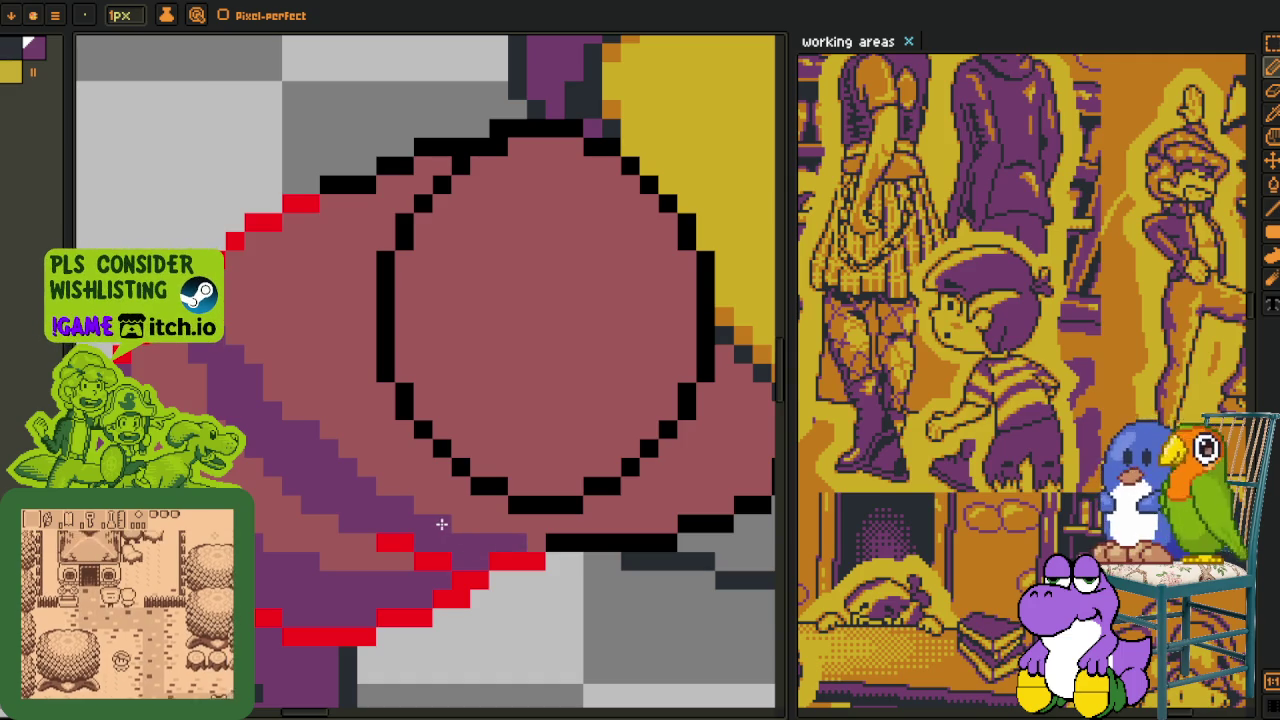
key("alt")
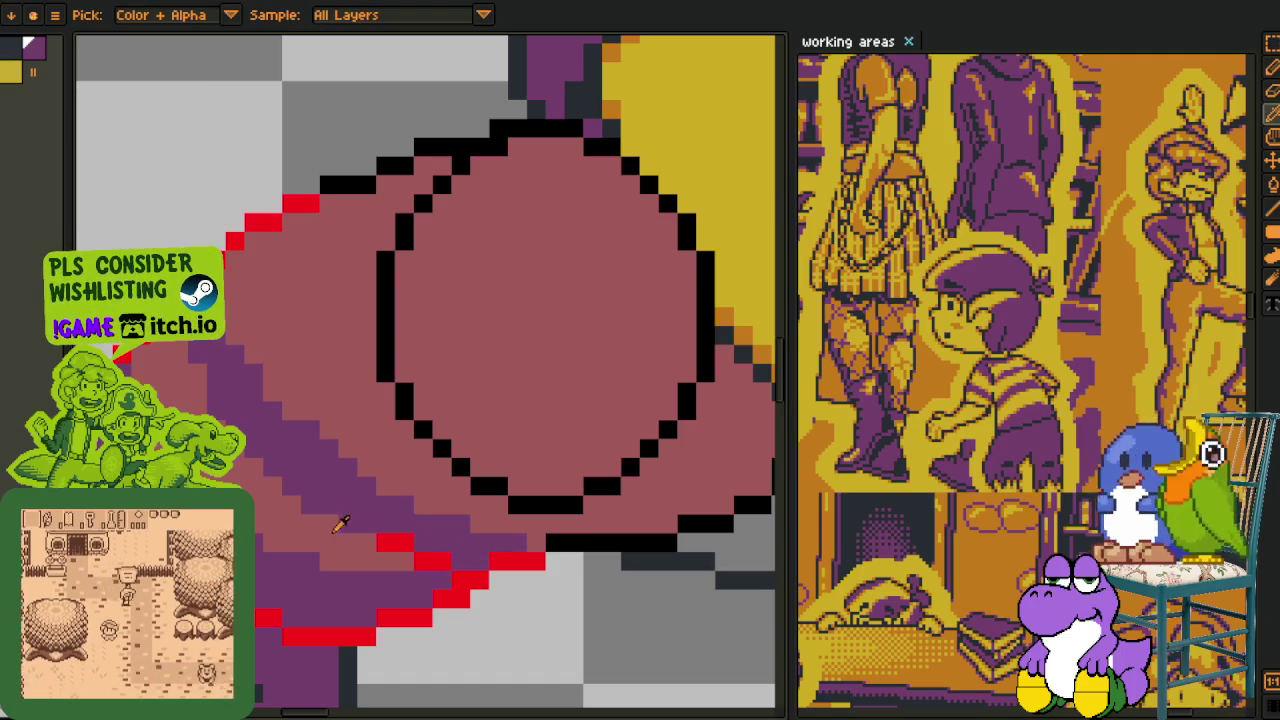
left_click(318, 514, "alt")
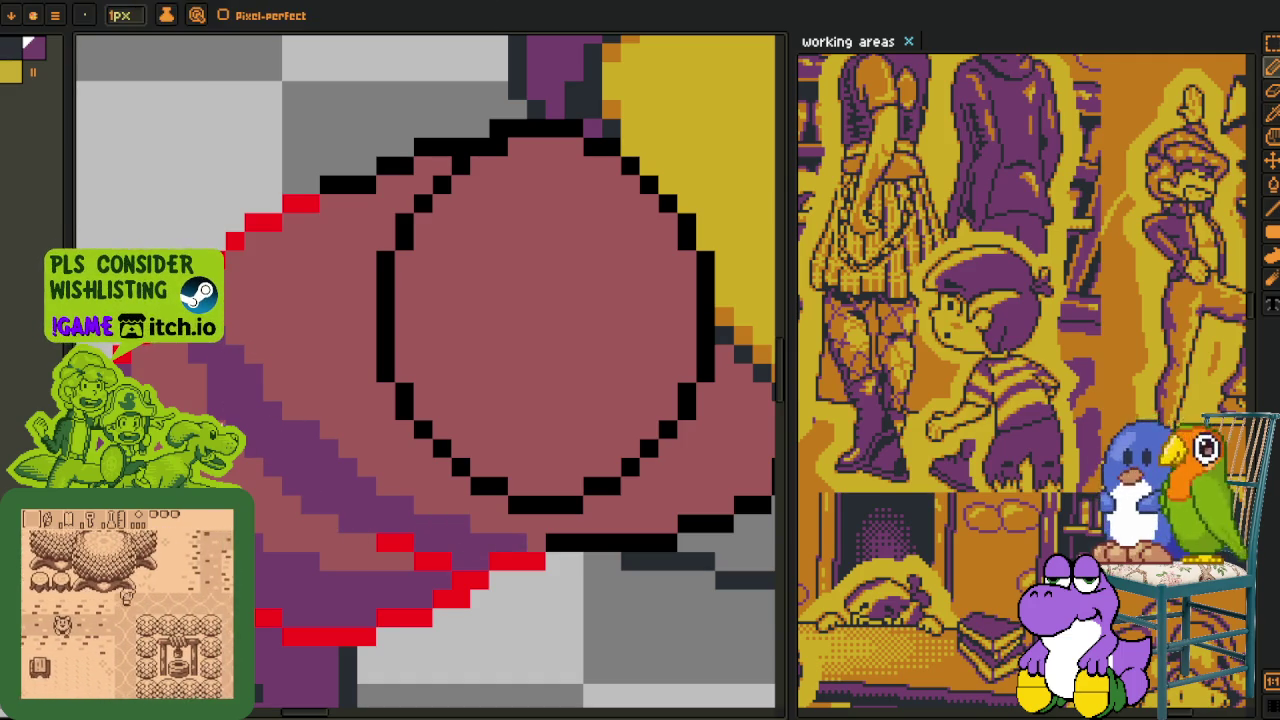
key("alt")
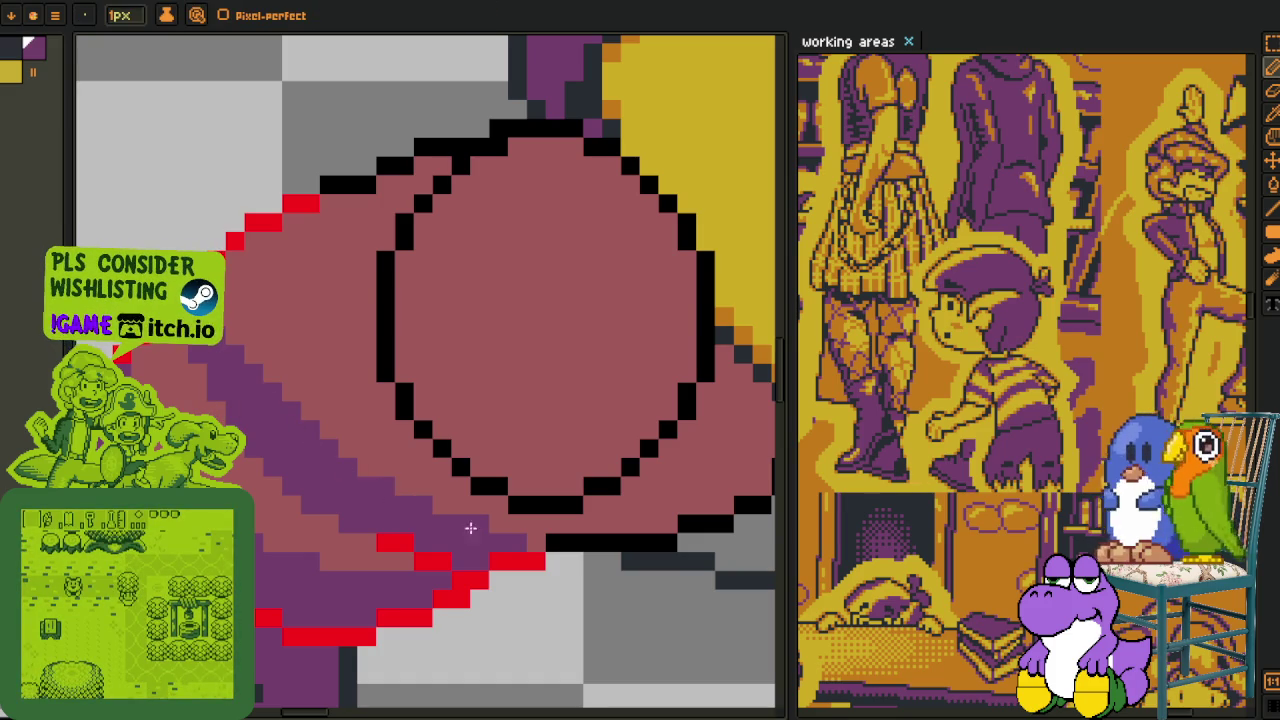
scroll(430, 518, "down", 1)
scroll(390, 508, "down", 1)
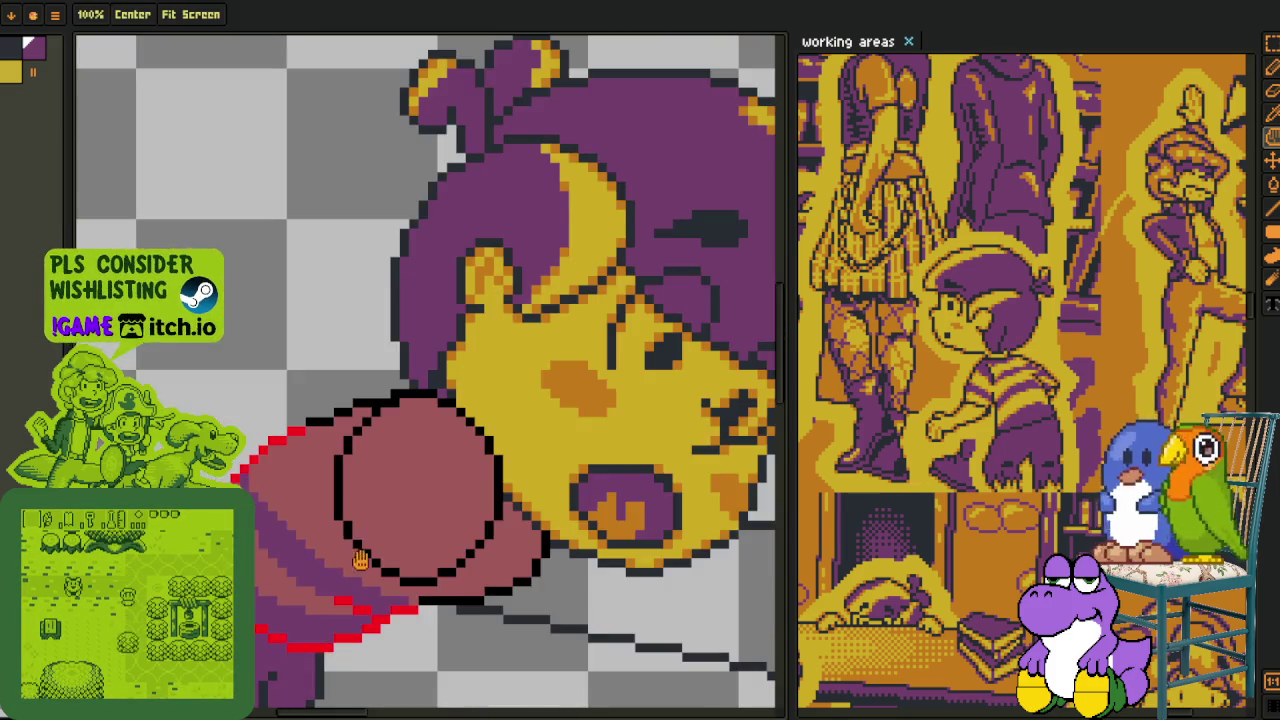
scroll(344, 495, "down", 1)
key("ctrl+s")
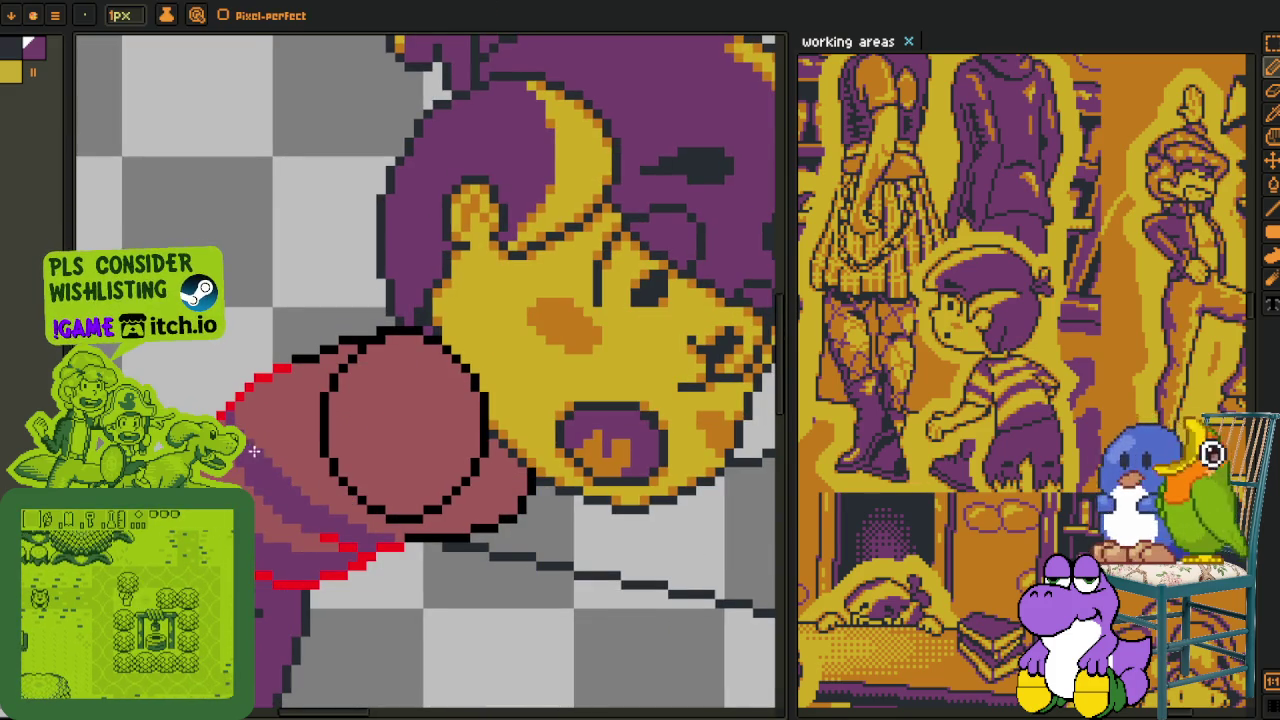
scroll(269, 449, "up", 2)
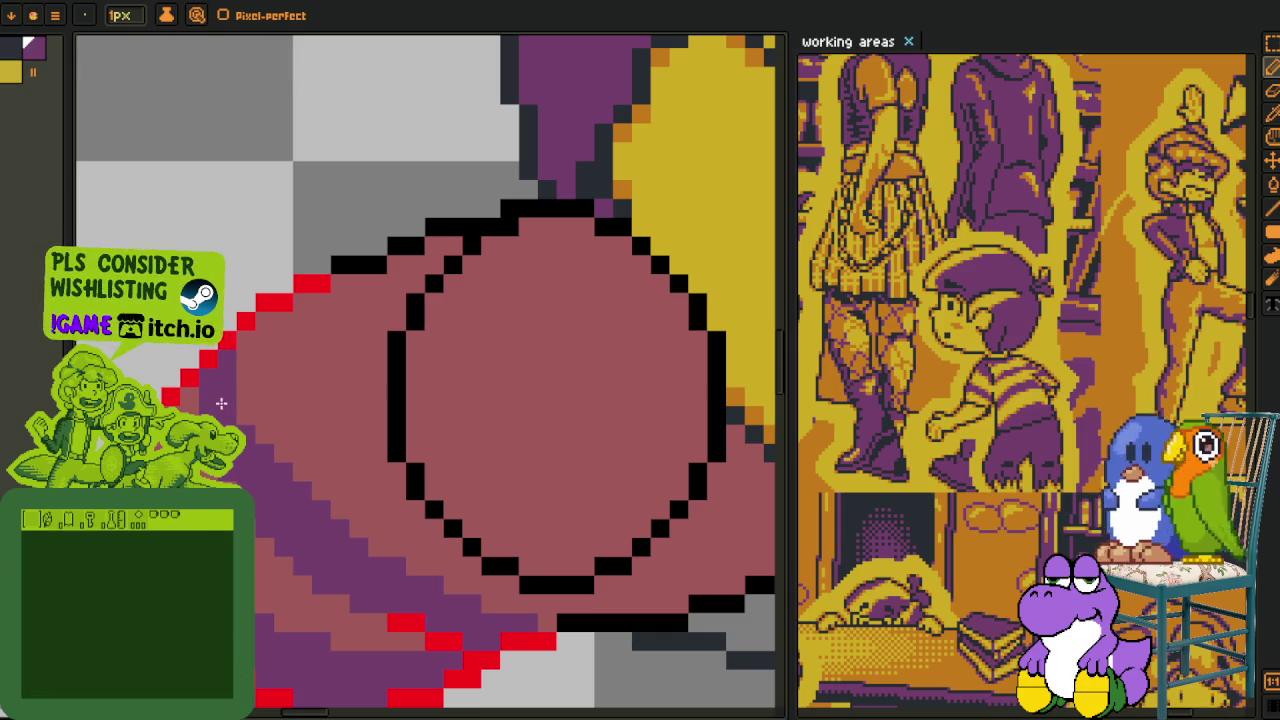
- Undo the last pencil stroke, then paint purple down the mauve left of the ball outline
scroll(333, 500, "down", 1)
left_click_drag(300, 520, 230, 520)
scroll(366, 537, "down", 1)
scroll(219, 398, "up", 1)
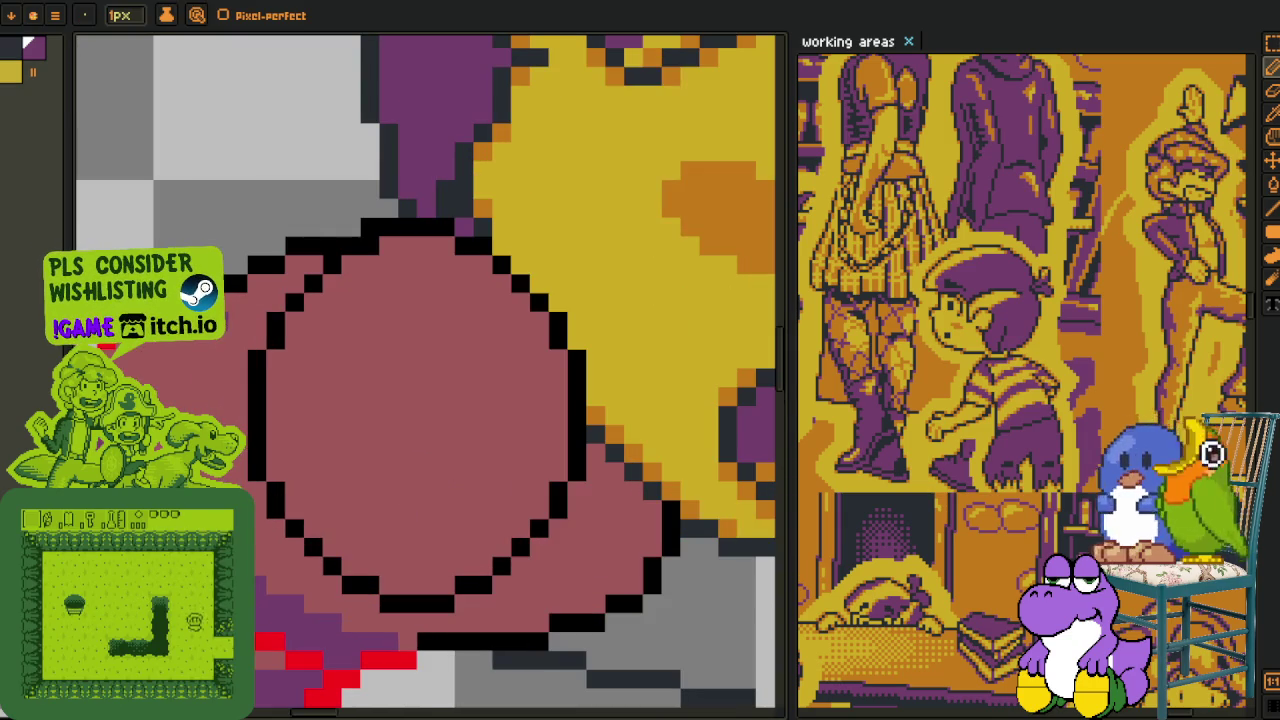
key("ctrl")
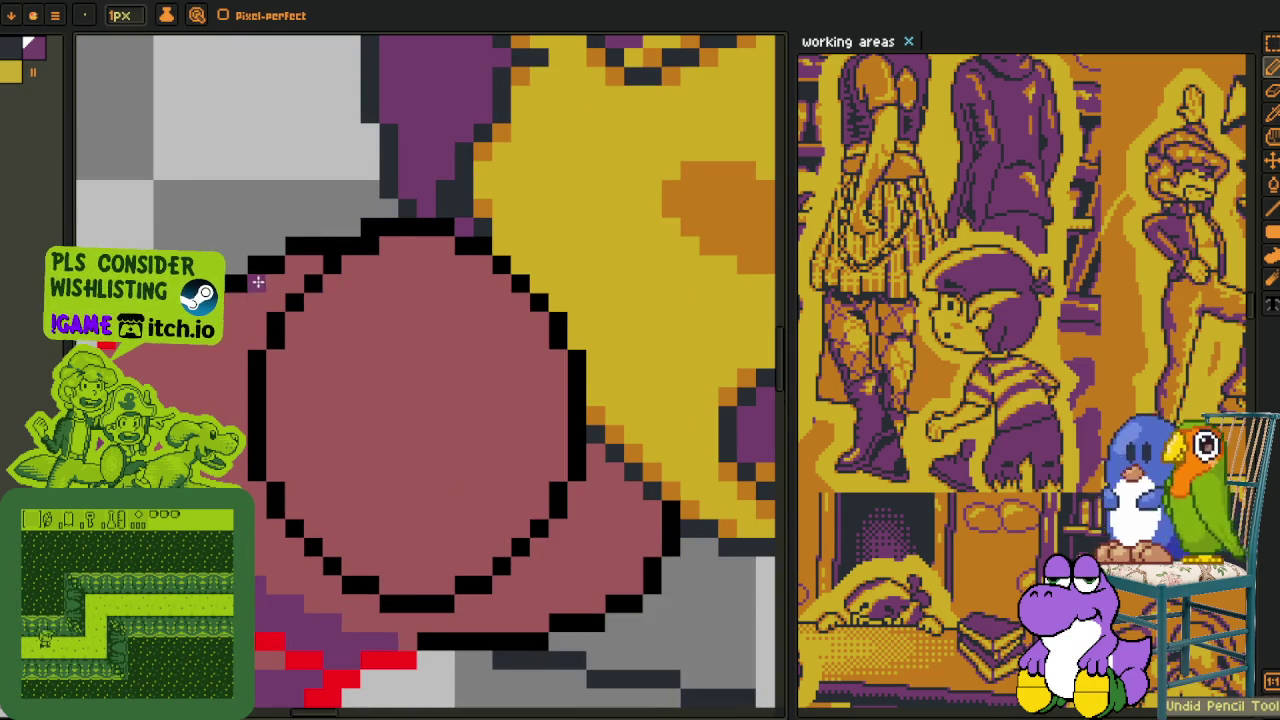
left_click_drag(215, 356, 217, 405)
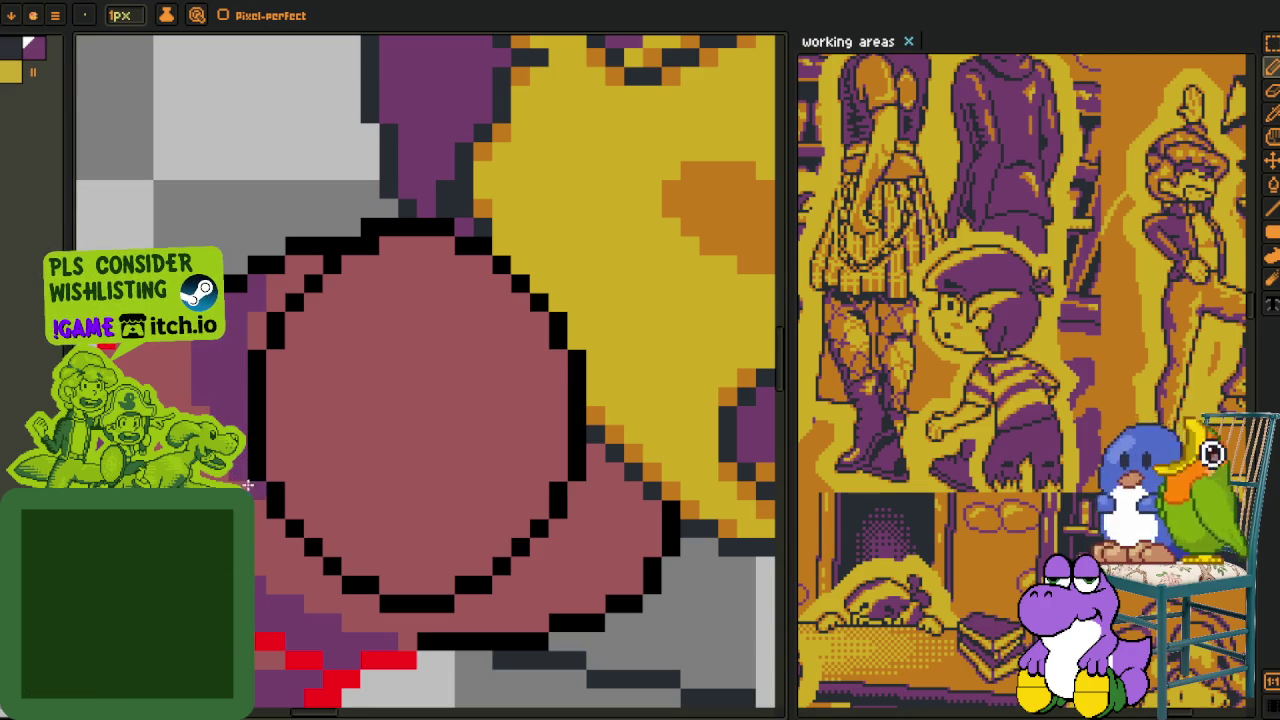
- Paint purple pixels along the inside of the ball's bottom outline and next to it
left_click(484, 638)
mouse_move(487, 627)
left_mouse_down()
mouse_move(494, 607)
mouse_move(466, 603)
mouse_move(457, 617)
left_mouse_up()
left_click(240, 420, "alt")
scroll(214, 362, "down", 2)
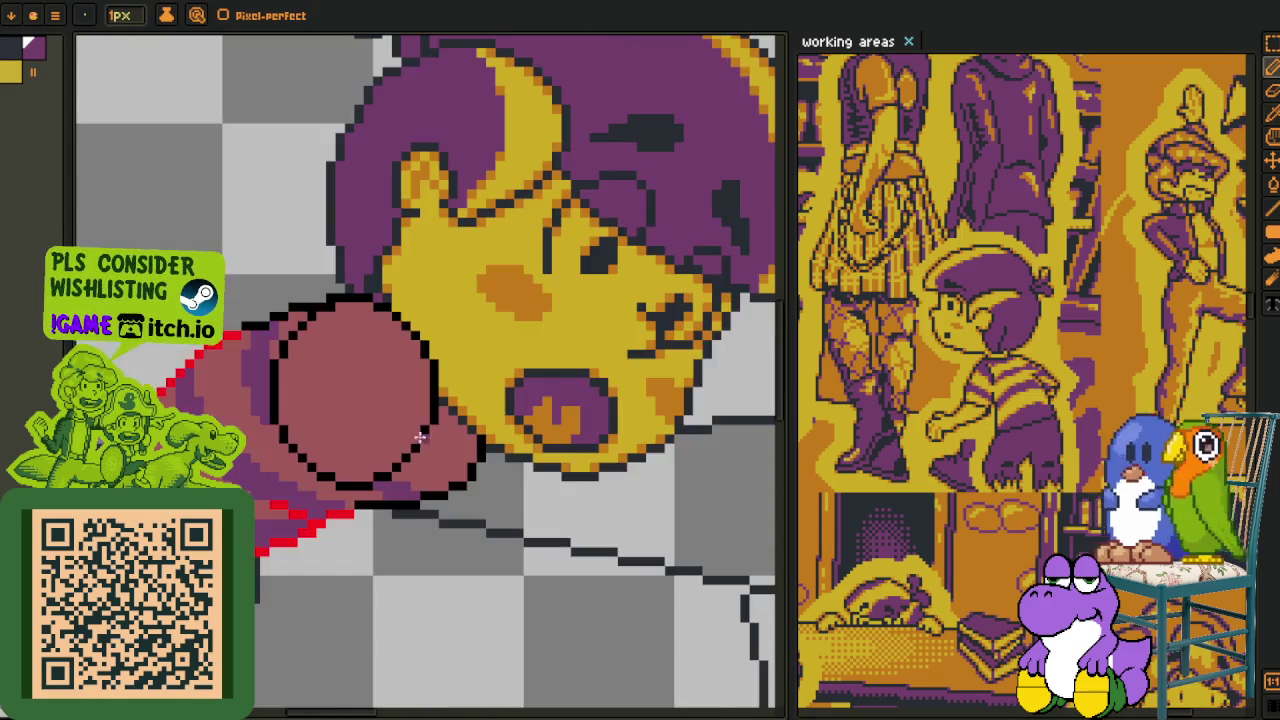
scroll(476, 378, "up", 2)
scroll(476, 378, "up", 1)
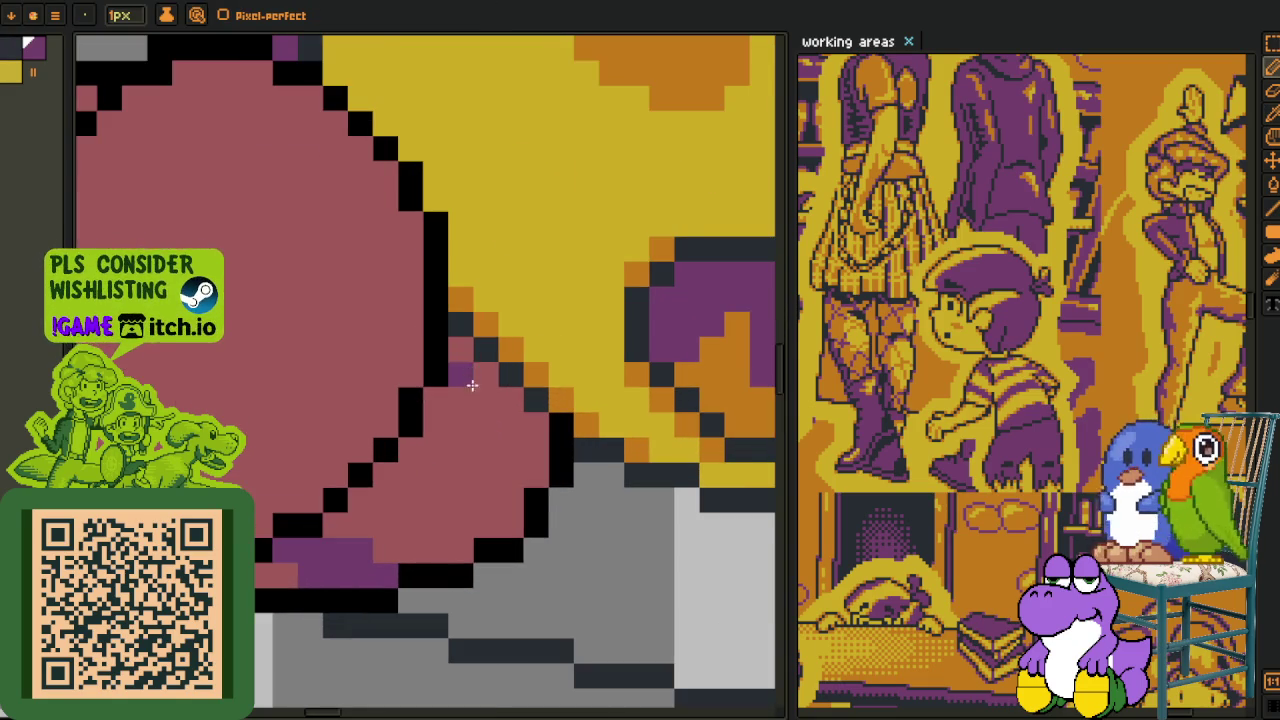
left_click(457, 369)
left_click(457, 398)
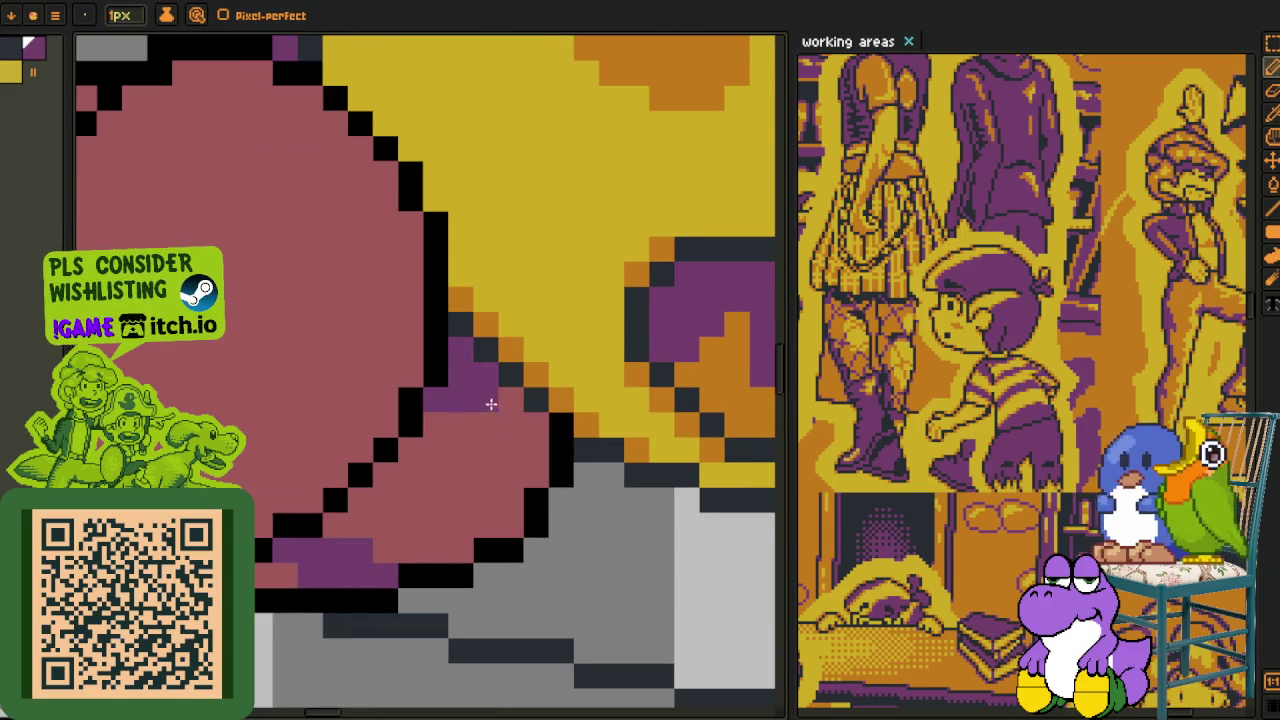
scroll(424, 467, "down", 2)
scroll(424, 467, "down", 1)
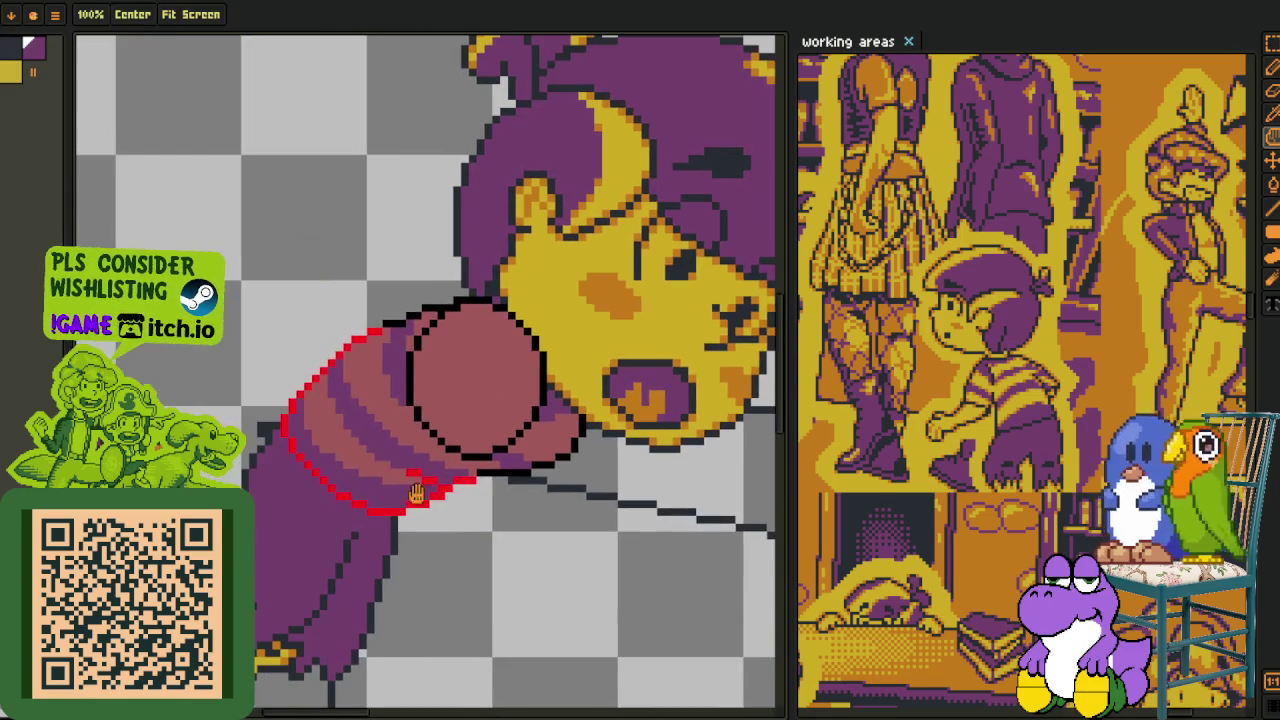
scroll(309, 531, "up", 2)
- Fill the brown stripes and patch on the hand with yellow
left_click_drag(330, 452, 500, 494)
left_click(508, 470)
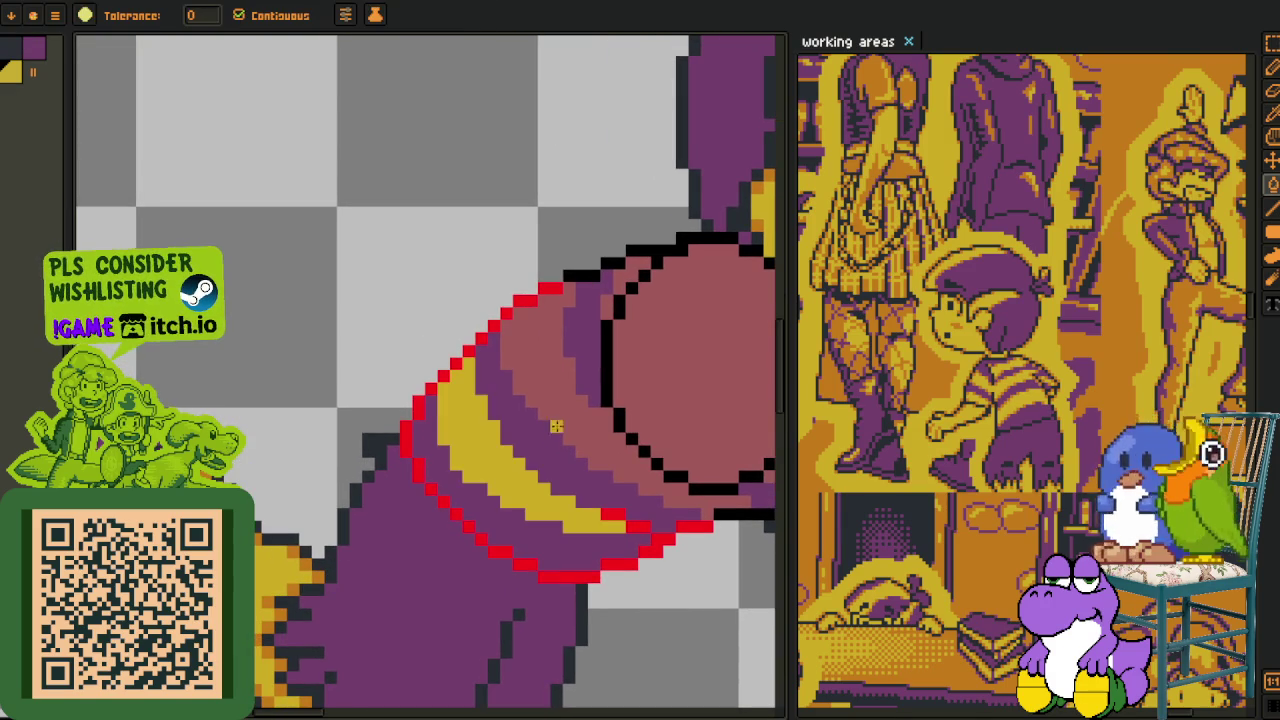
left_click(565, 408)
left_click_drag(775, 475, 508, 505)
left_click(508, 505)
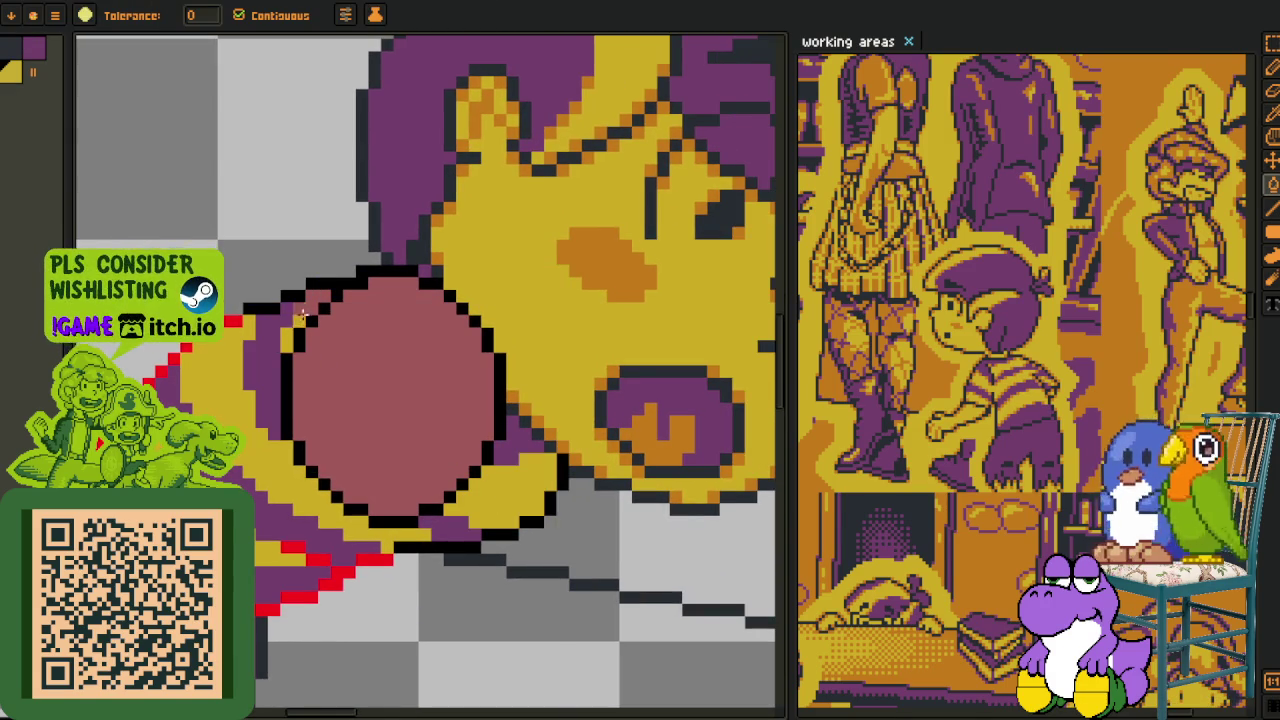
- Add orange pixels along the hand's edge and the lower yellow outline
scroll(312, 306, "down", 2)
key("o")
scroll(451, 345, "up", 3)
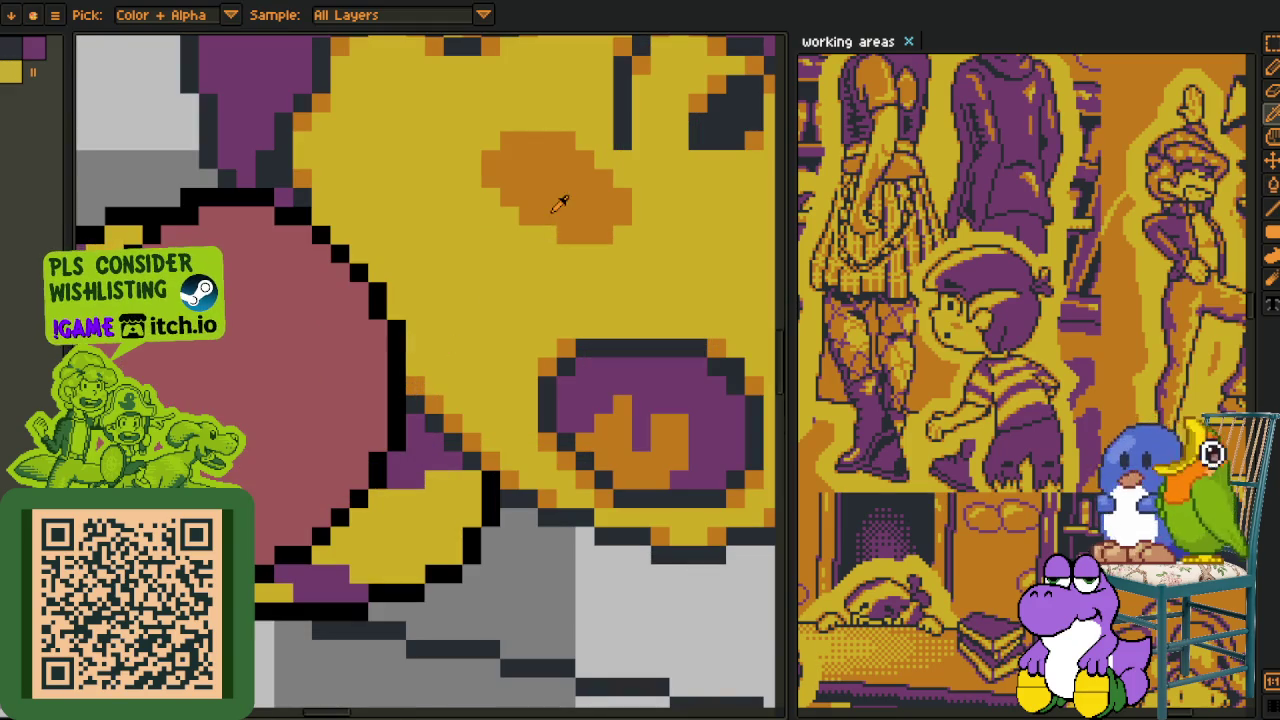
key("p")
key("b")
scroll(462, 455, "up", 1)
left_click(478, 484)
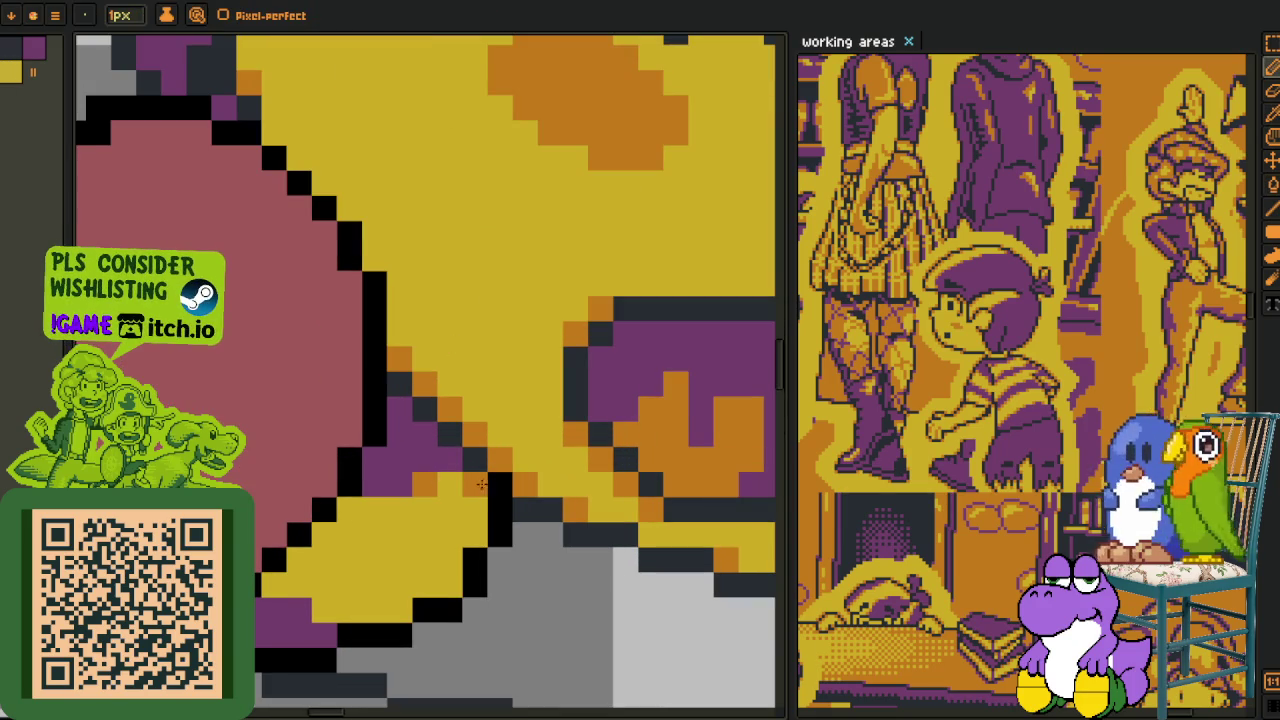
left_click(449, 586)
left_click(400, 610)
left_click(316, 609)
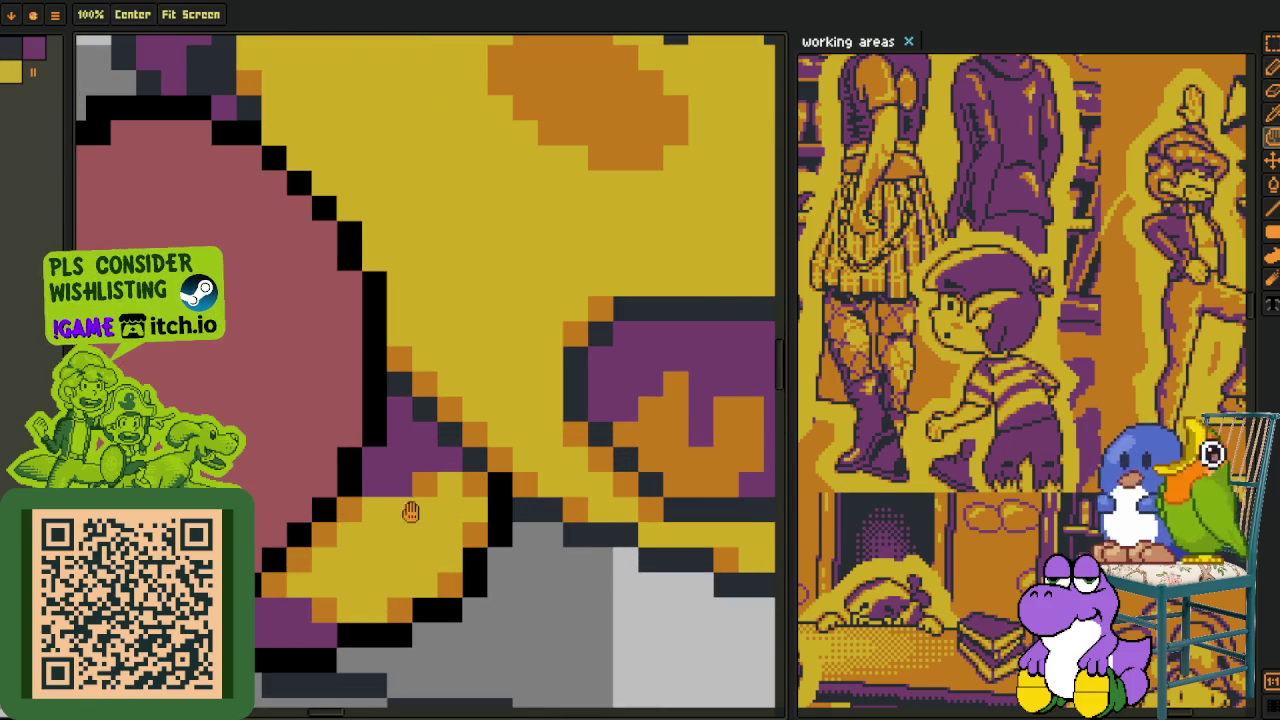
left_click_drag(366, 523, 556, 463)
left_click(290, 553)
left_click(270, 575)
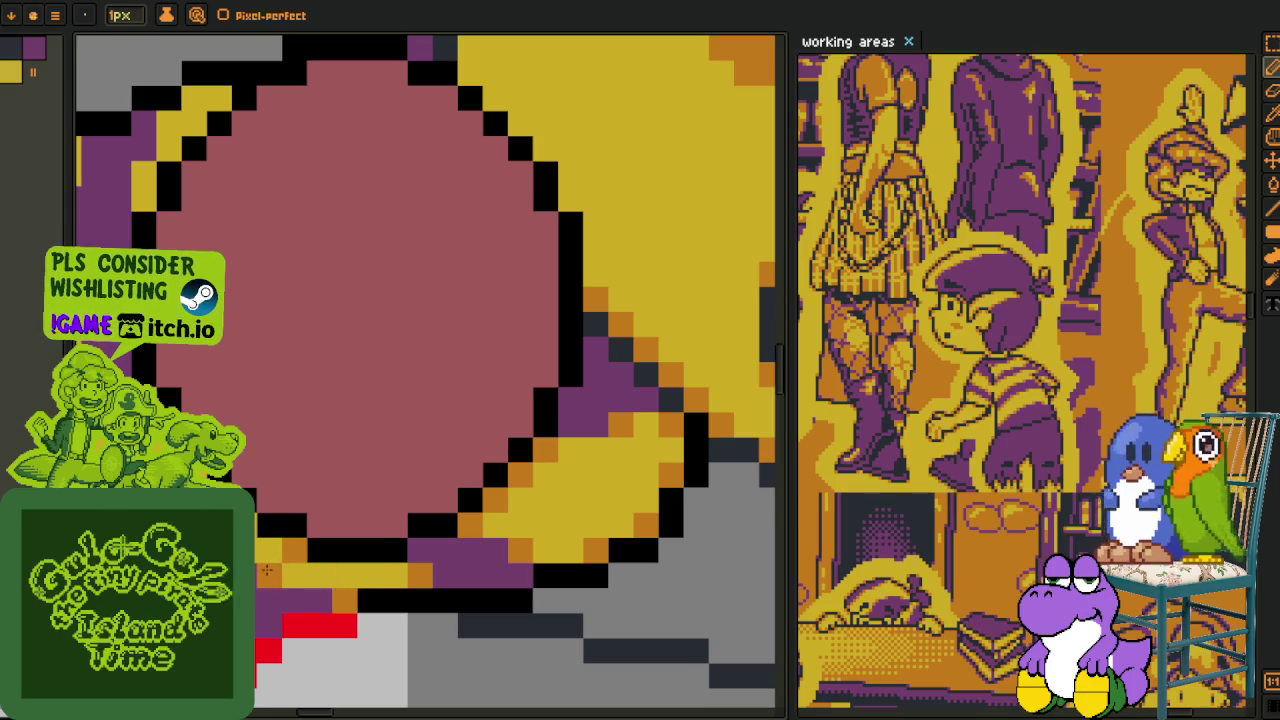
- Shade the yellow diagonal edge and stripe on the hand's left side with orange pixels
scroll(300, 560, "down", 1)
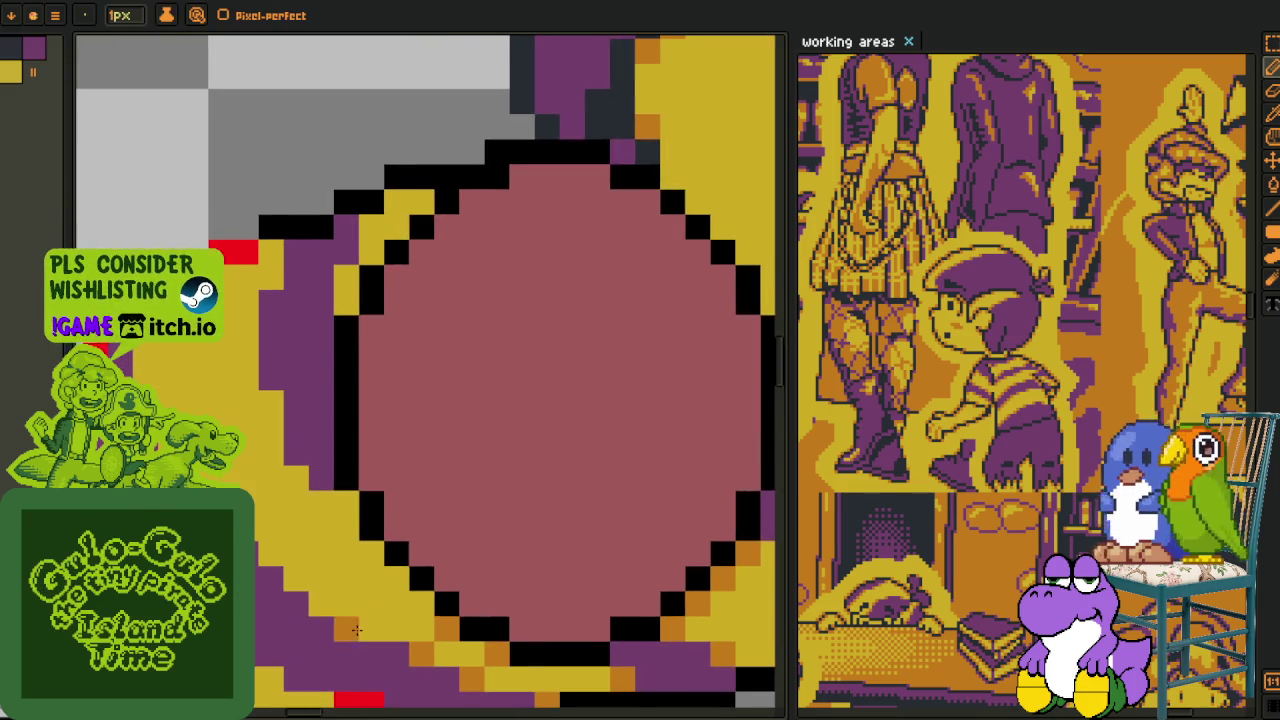
scroll(300, 560, "down", 1)
scroll(300, 560, "down", 1)
scroll(328, 557, "up", 2)
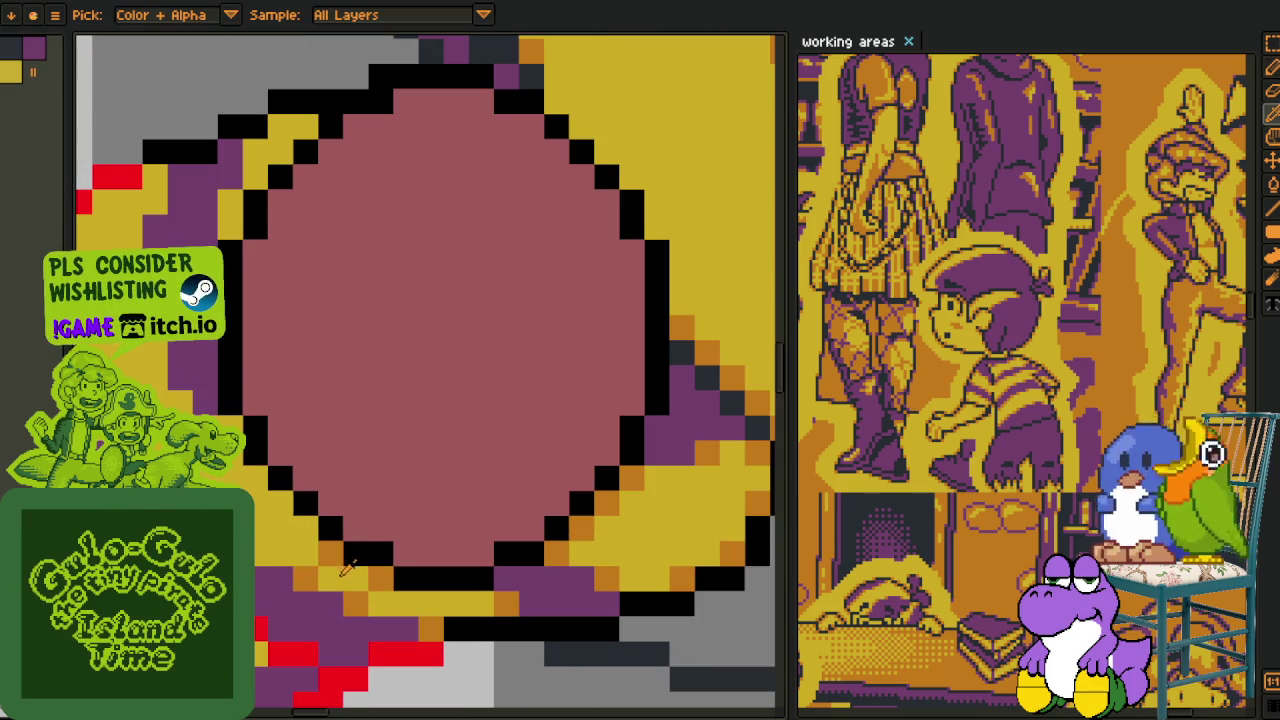
left_click(373, 574, "alt")
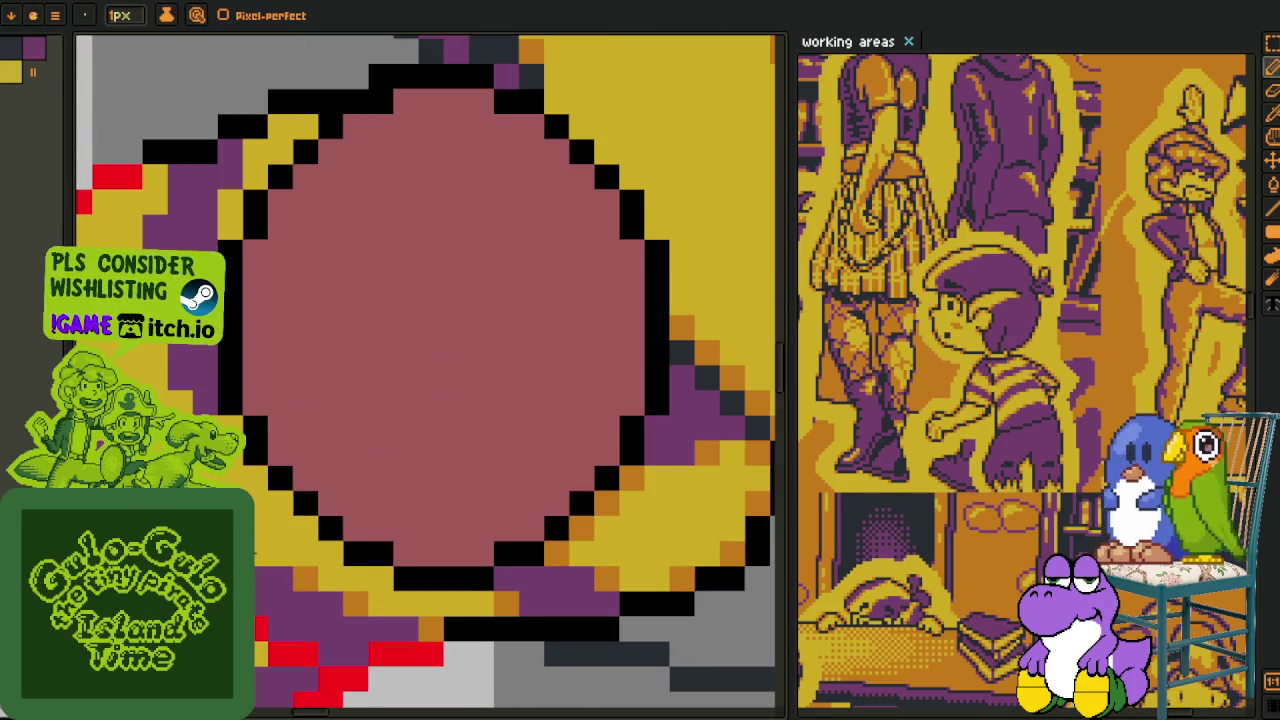
left_click_drag(373, 574, 533, 664)
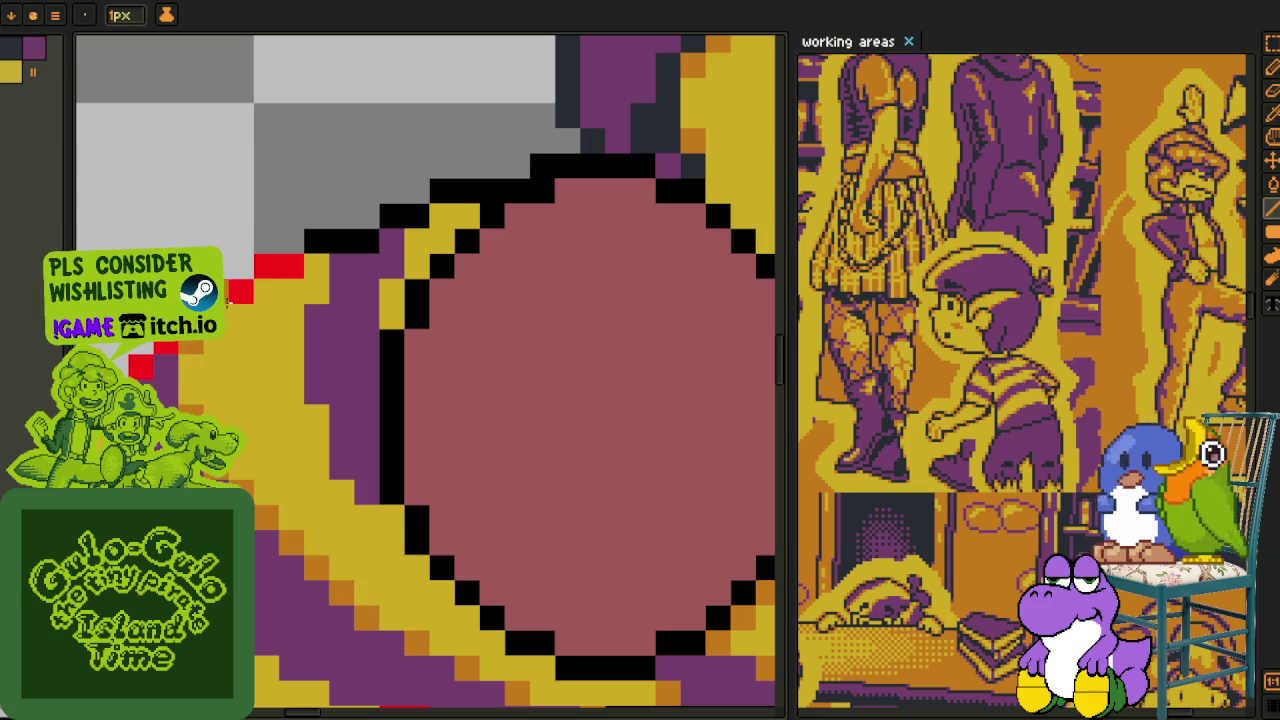
left_click(266, 290)
left_click(316, 265)
left_click(316, 415)
left_click(341, 490)
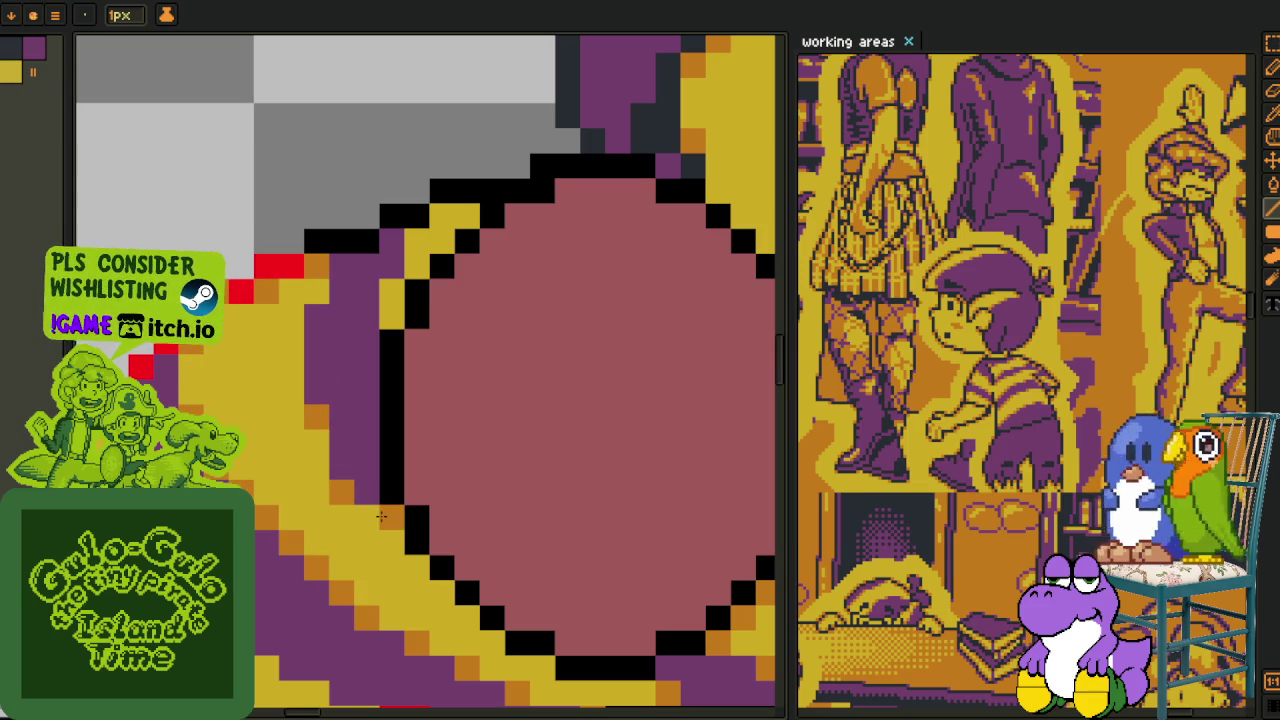
- Draw an orange shading diagonal up-left along the yellow sleeve strips
left_click_drag(381, 515, 501, 265)
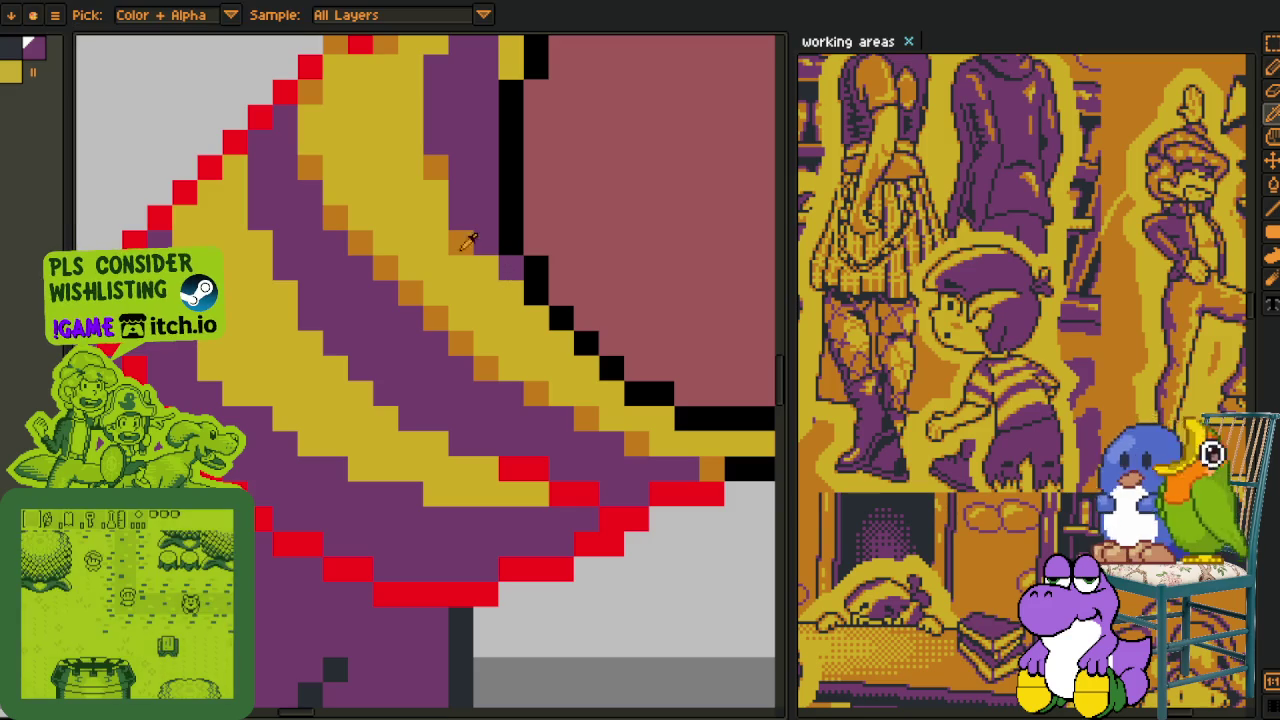
left_click(535, 493)
left_click(487, 468)
left_click(437, 443)
left_click(387, 418)
left_click(285, 293)
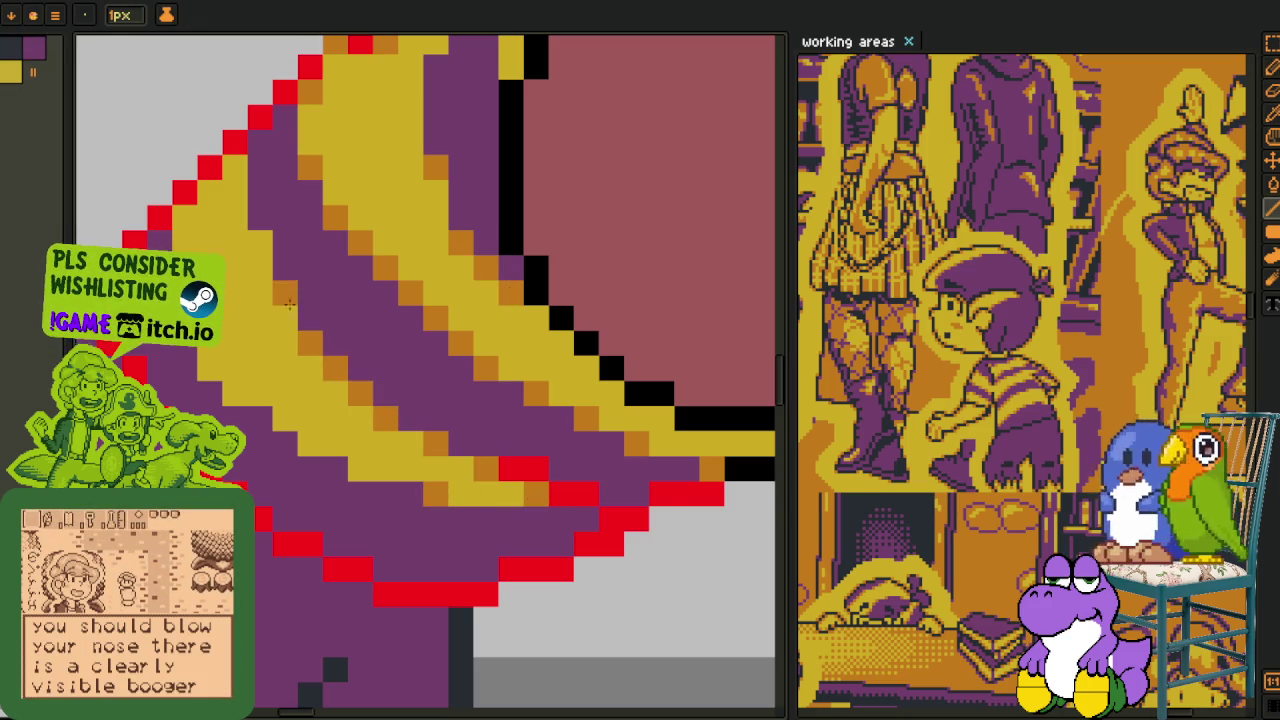
left_click(260, 243)
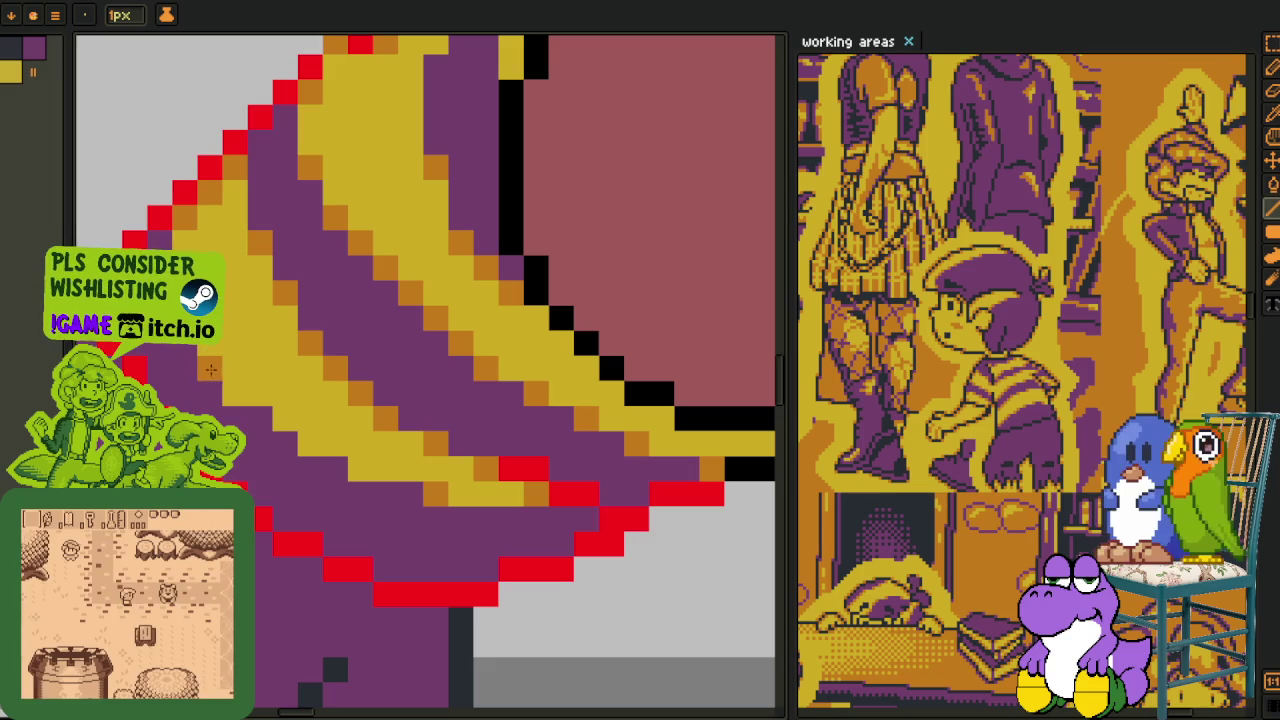
left_click(285, 420)
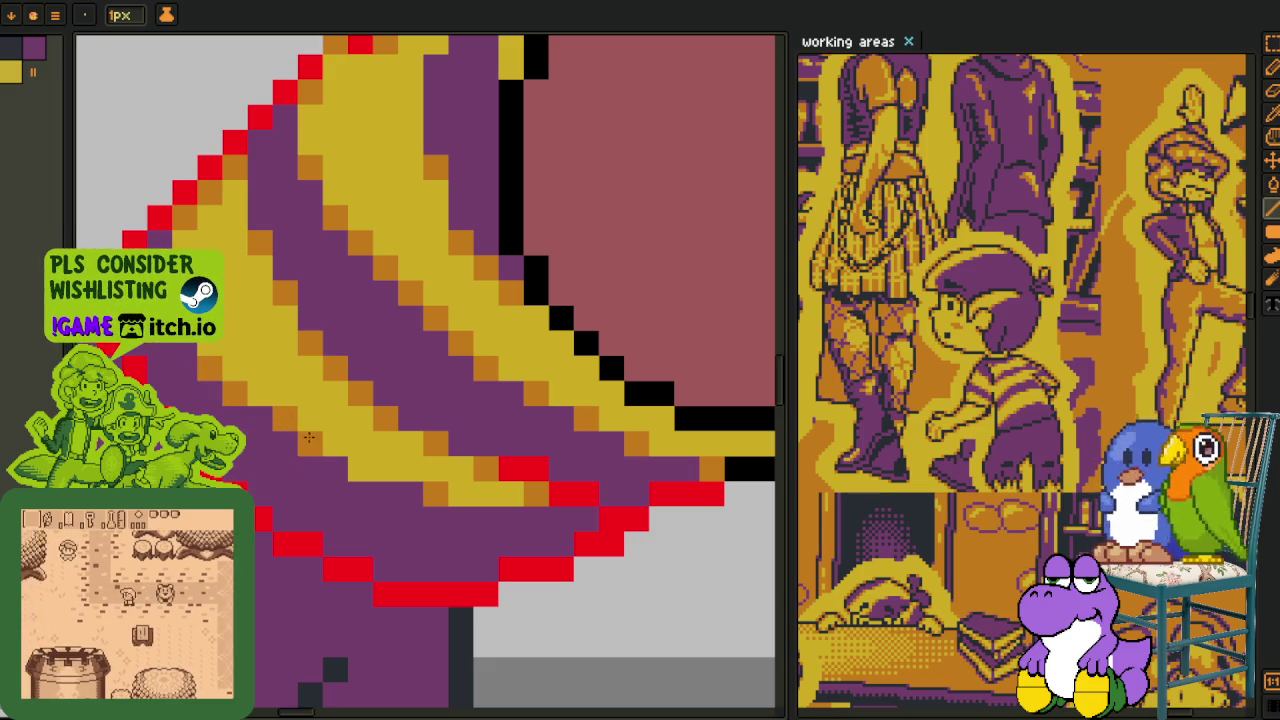
- Fill the gap in the red sleeve outline and turn two more yellow stripe pixels orange
scroll(398, 507, "down", 5)
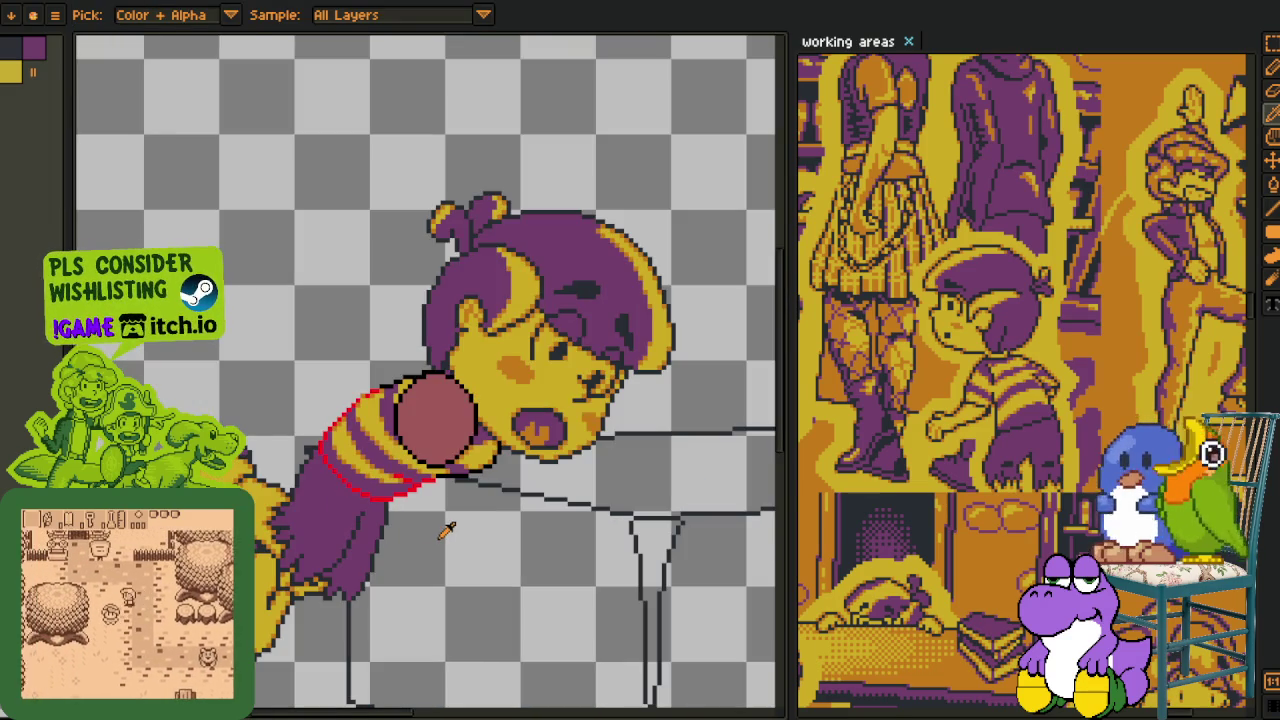
scroll(397, 500, "up", 2)
scroll(340, 305, "up", 1)
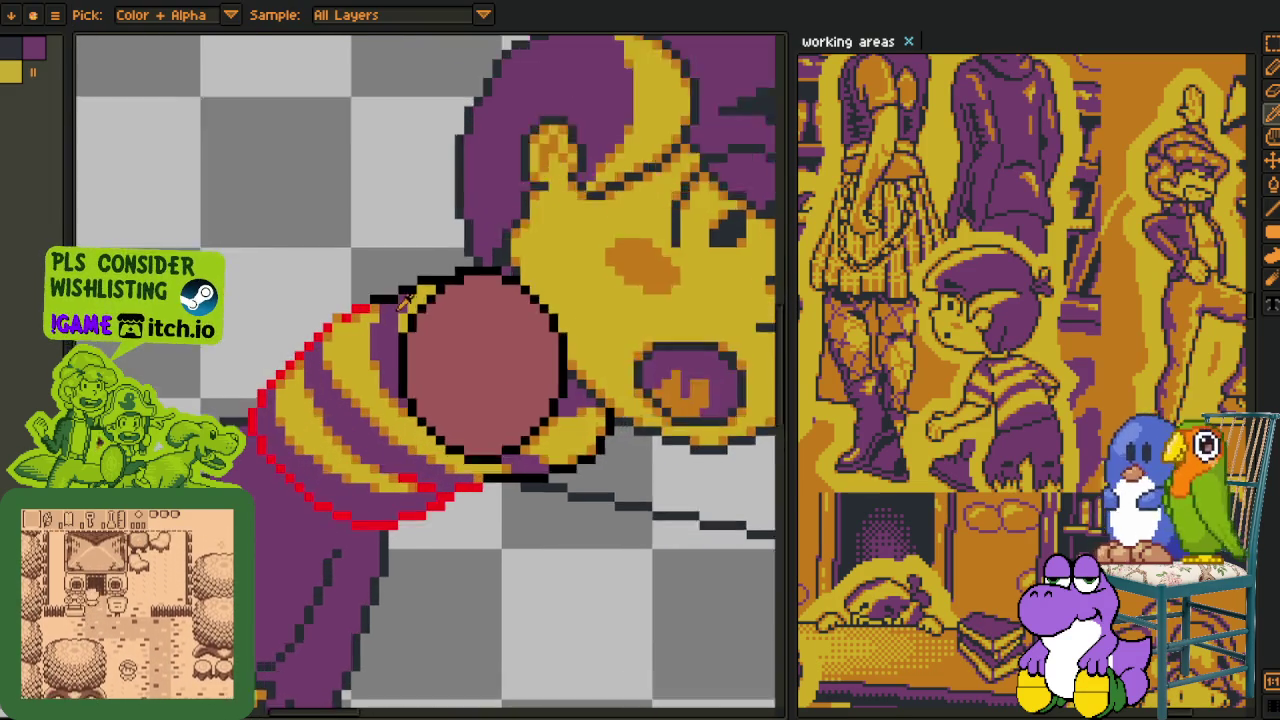
scroll(340, 305, "up", 1)
left_click(307, 320)
scroll(312, 330, "down", 2)
key("i")
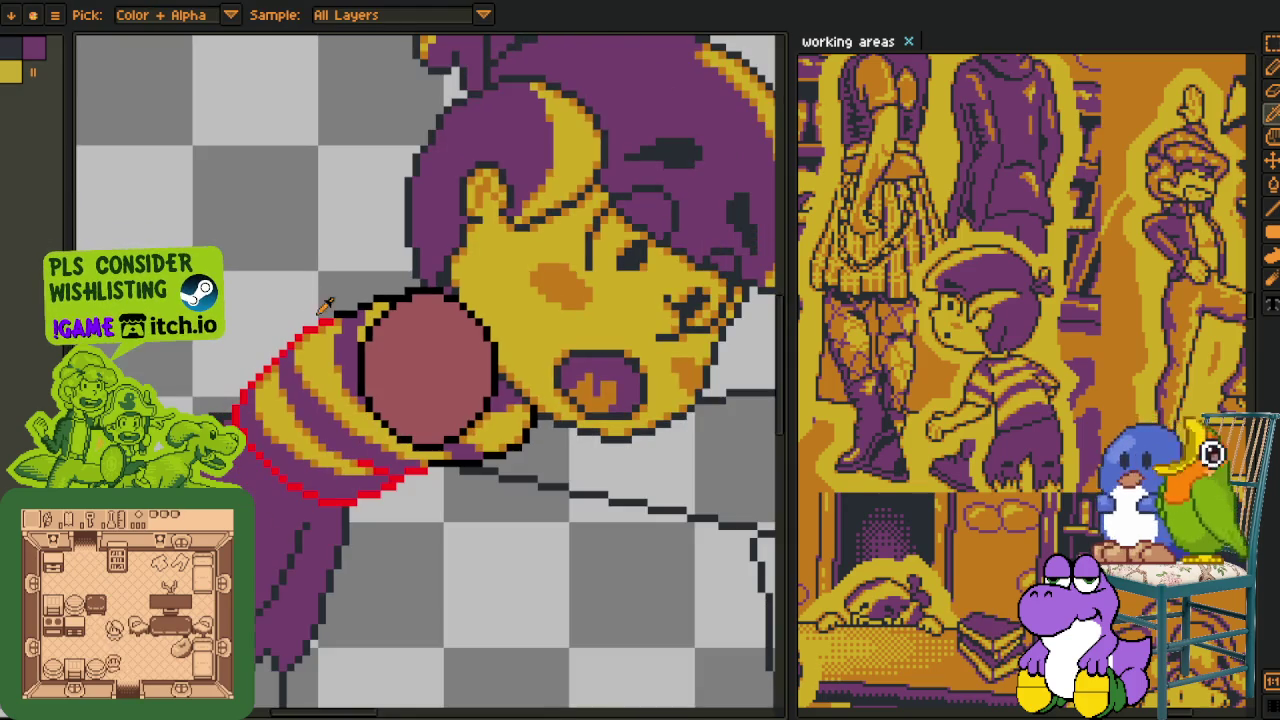
scroll(336, 334, "up", 2)
key("b")
left_click(412, 370)
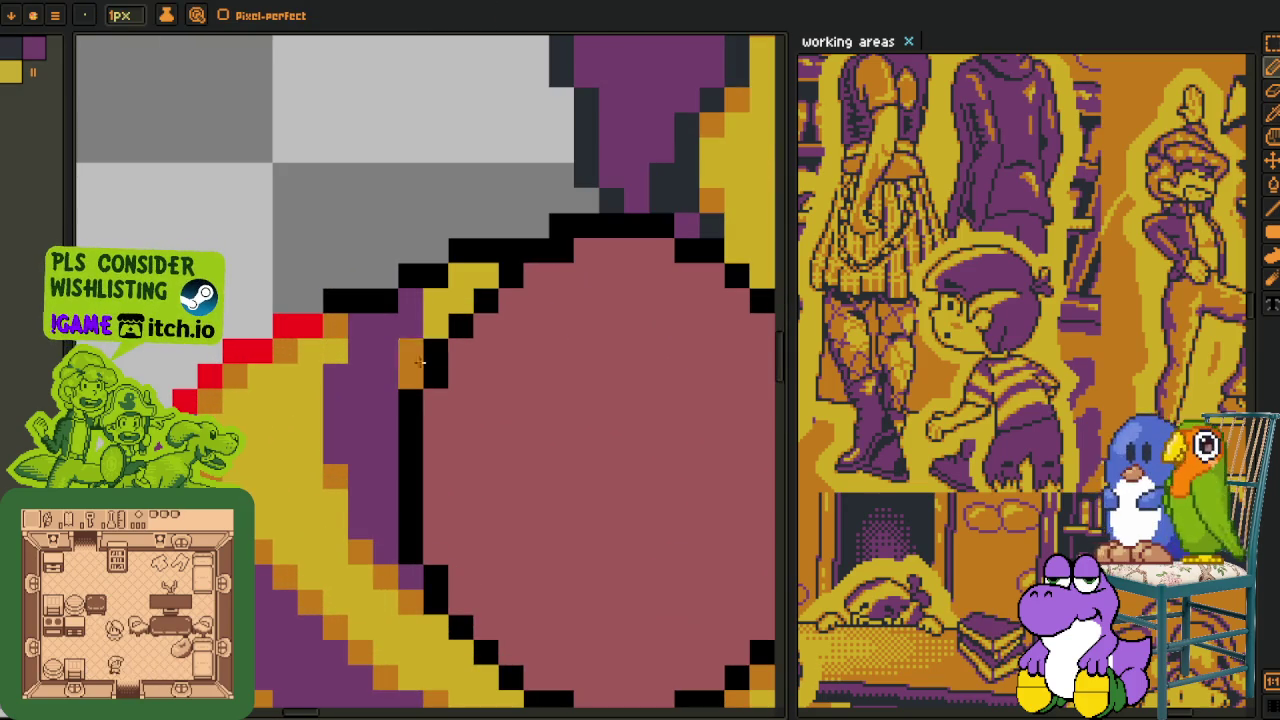
left_click(485, 275)
- Open Replace Color set to swap #FF0000 for #20282F
scroll(470, 280, "down", 2)
key("i")
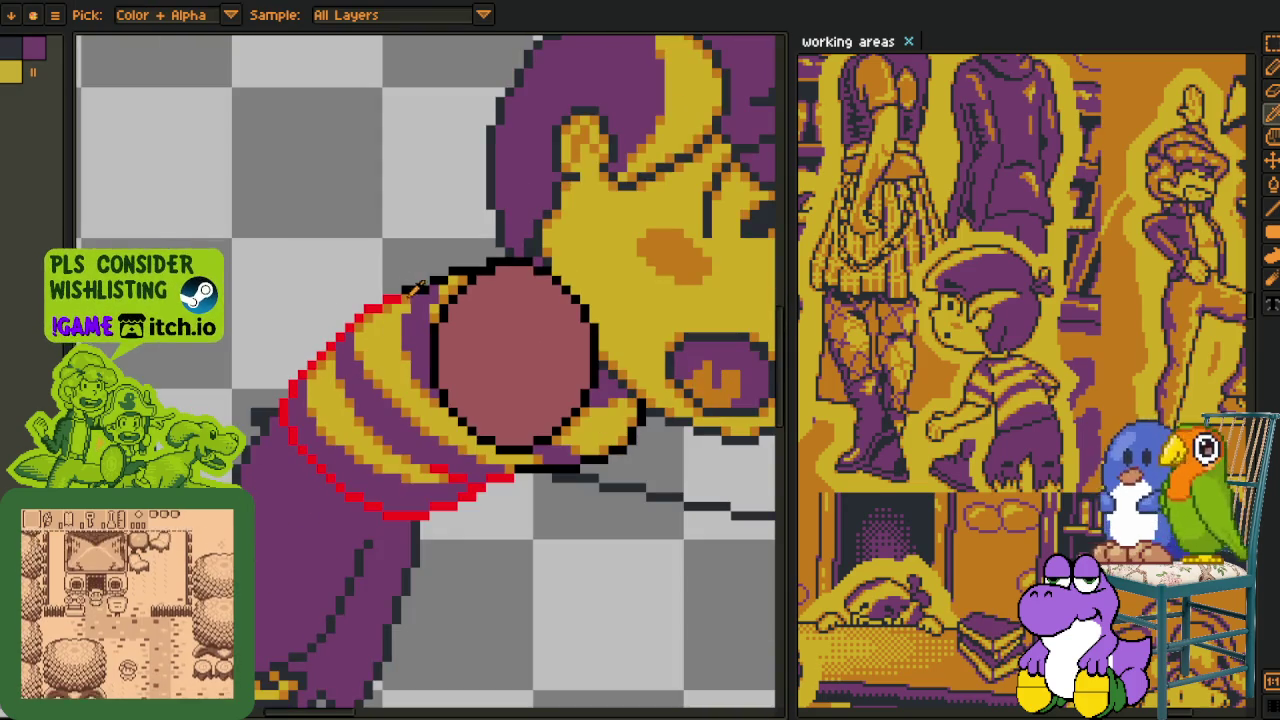
scroll(432, 263, "up", 2)
scroll(432, 263, "down", 2)
scroll(450, 302, "up", 2)
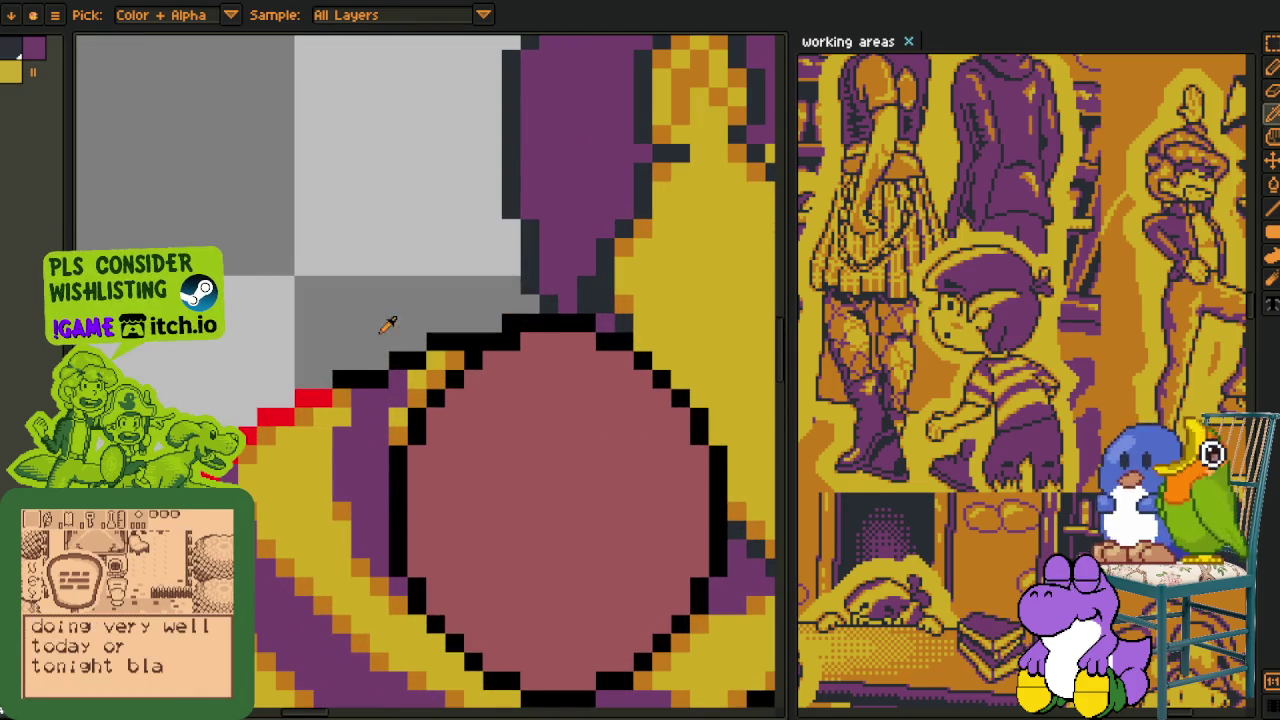
key("shift+r")
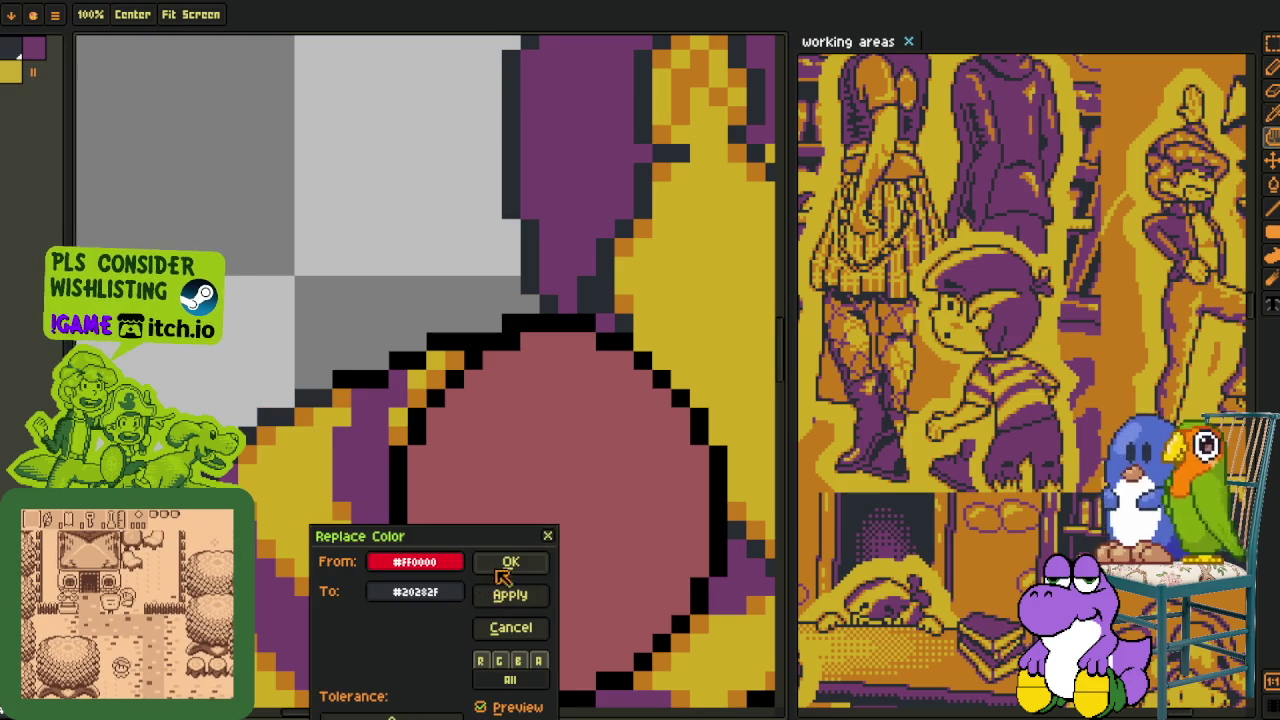
- Apply the #FF0000 to #20282F swap on the sleeve outline and save the file
left_click(498, 569)
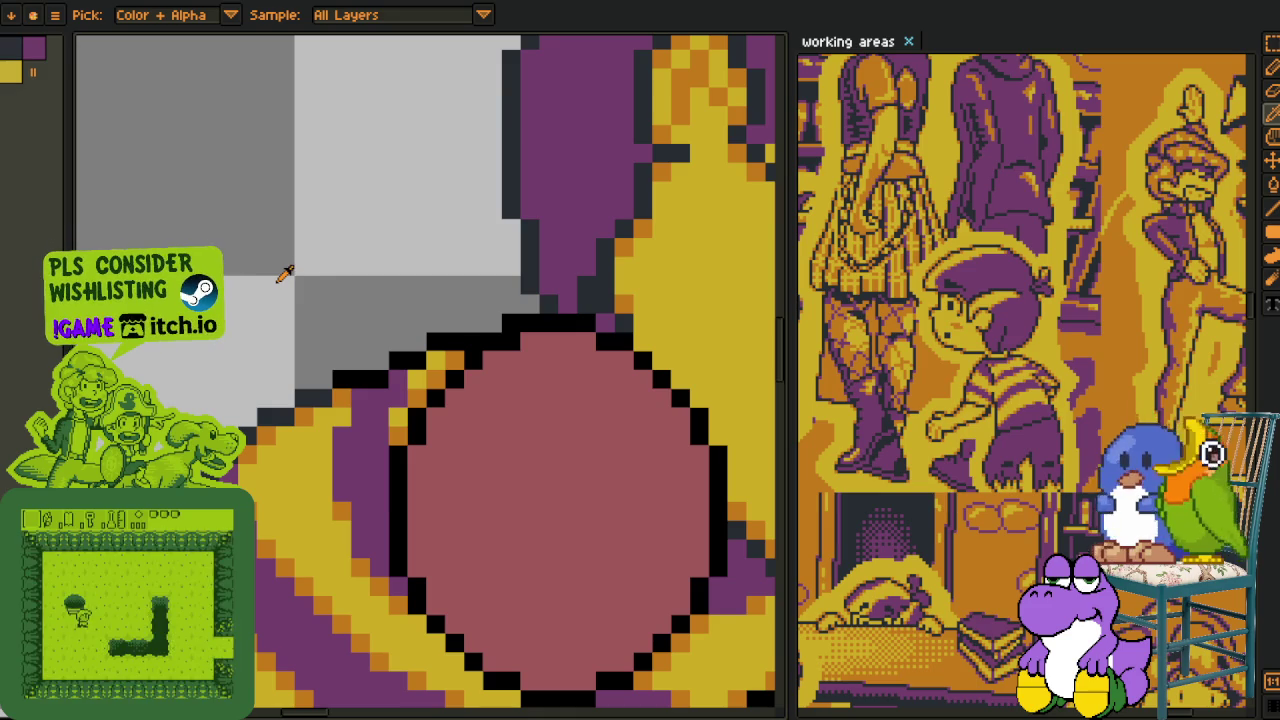
scroll(307, 256, "down", 3)
key("ctrl+s")
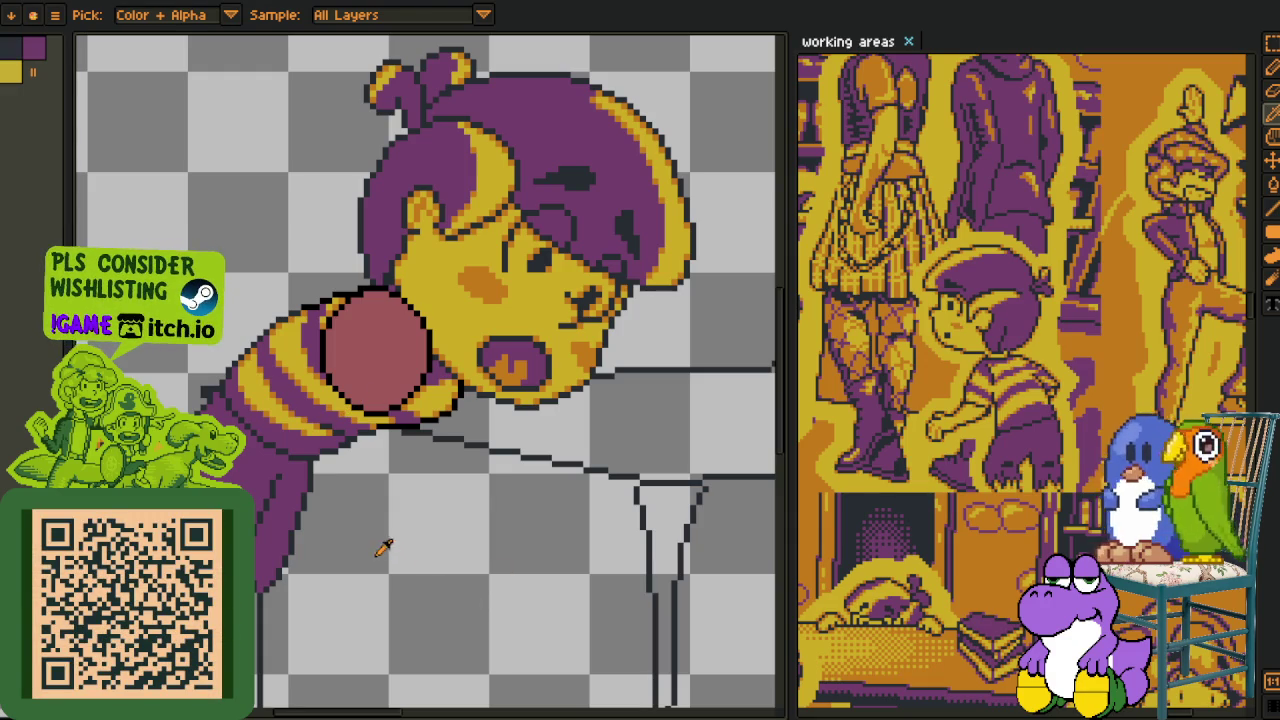
- Create Layer 3 from the timeline's layer context menu
left_click_drag(398, 598, 403, 474)
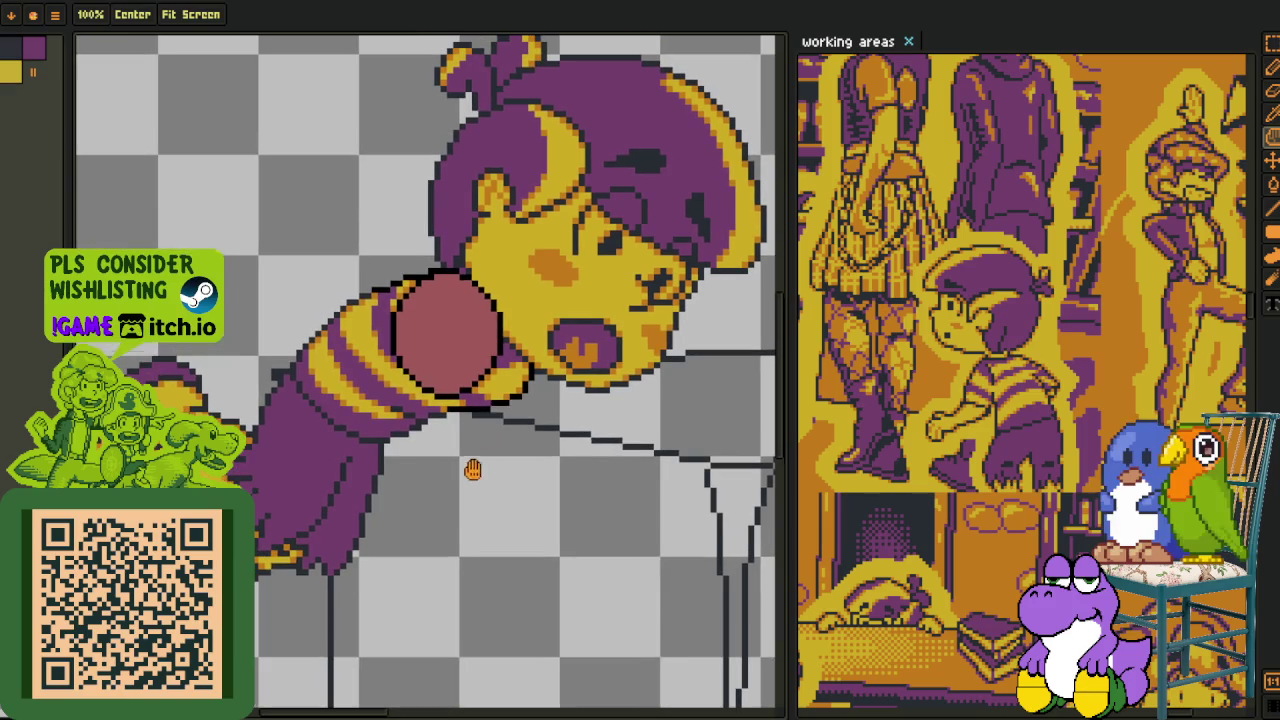
key("Tab")
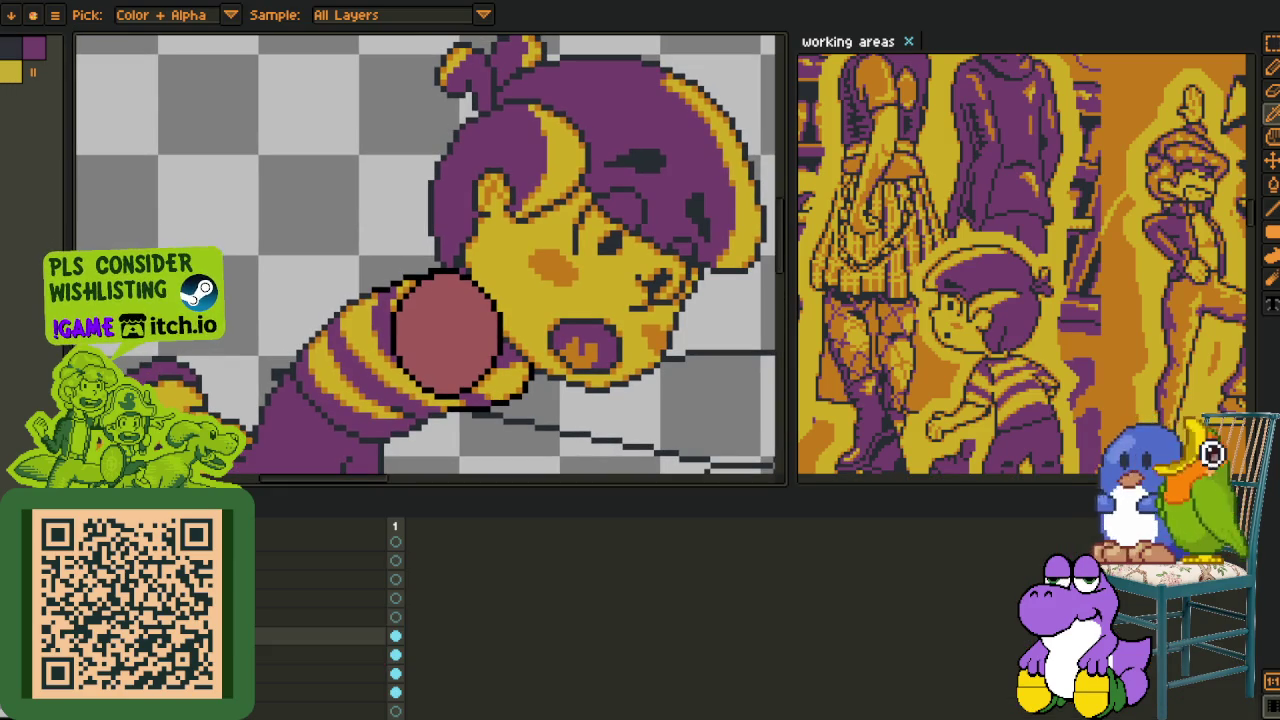
right_click(262, 600)
right_click(262, 600)
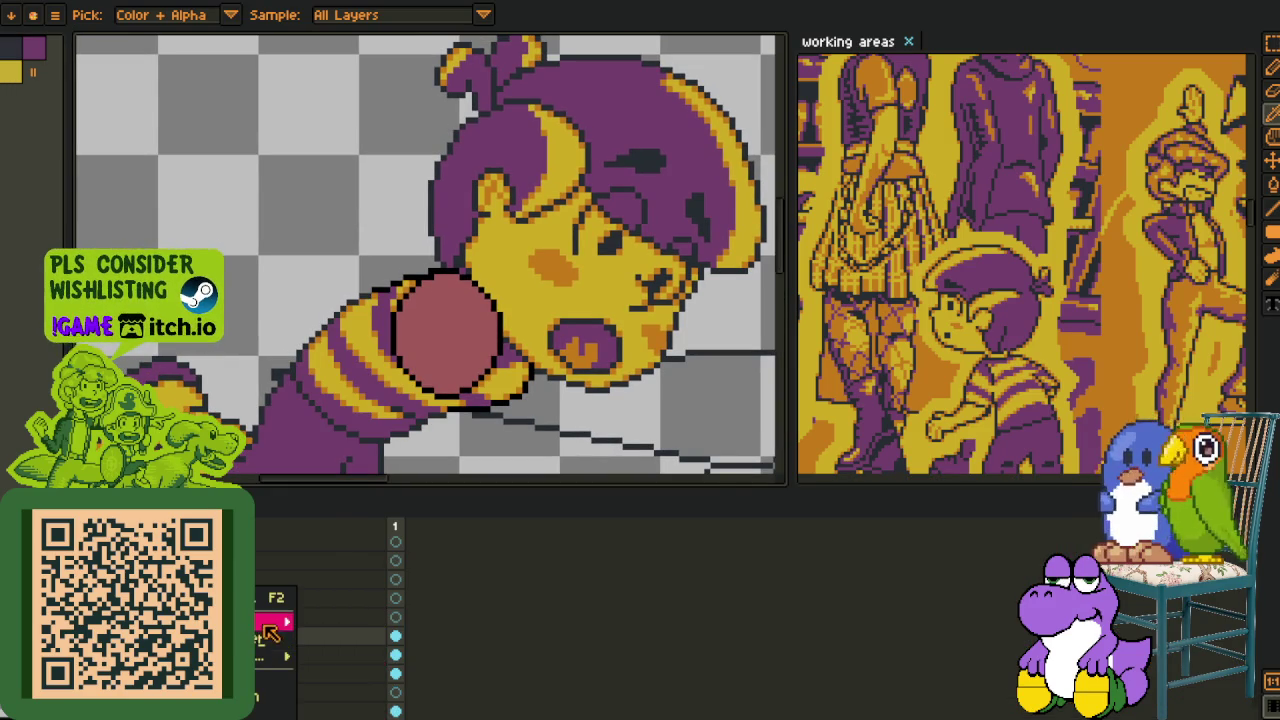
left_click(325, 617)
key("Tab")
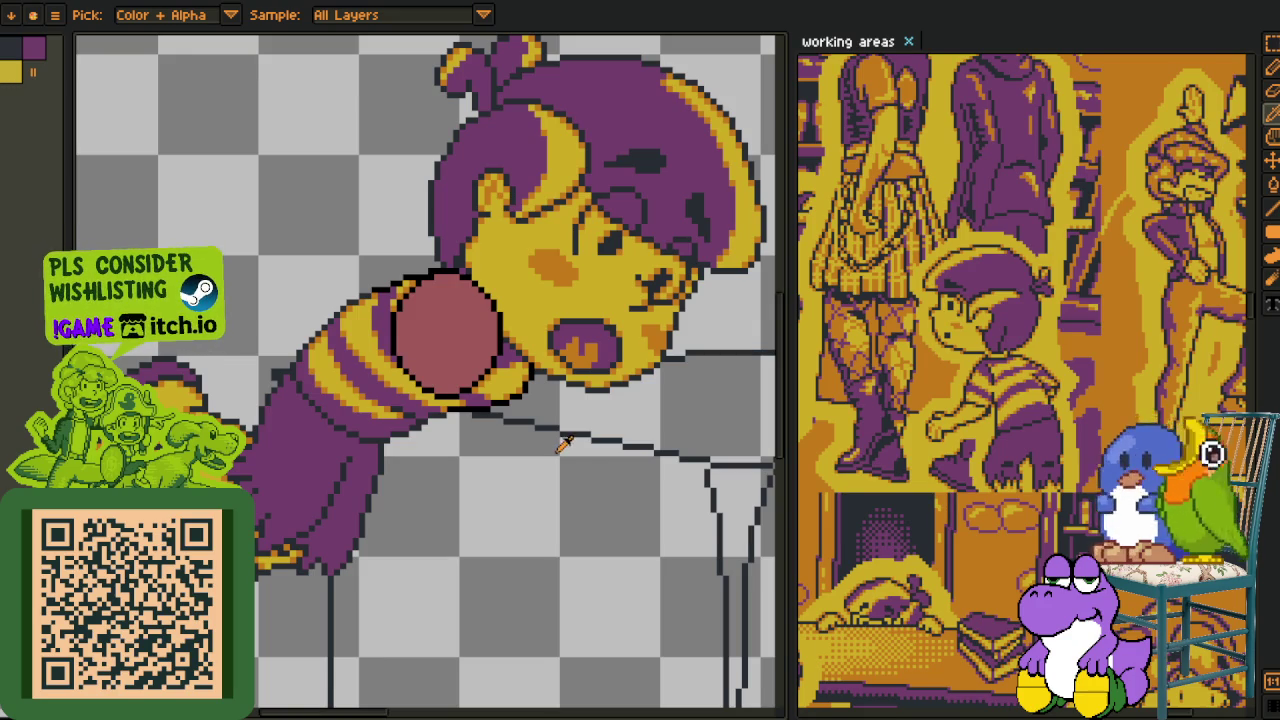
- Switch to the pencil at 1px and centre the view on the ball and face
left_click_drag(563, 444, 518, 279)
key("Tab")
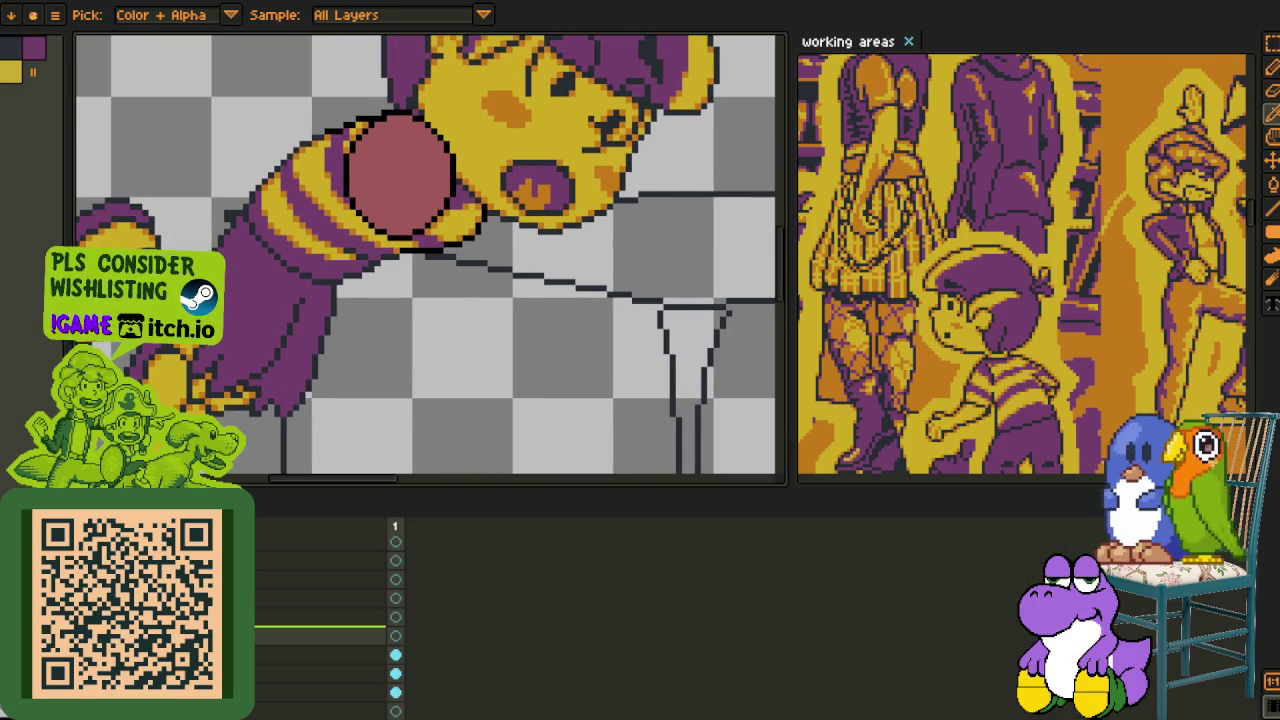
key("Tab")
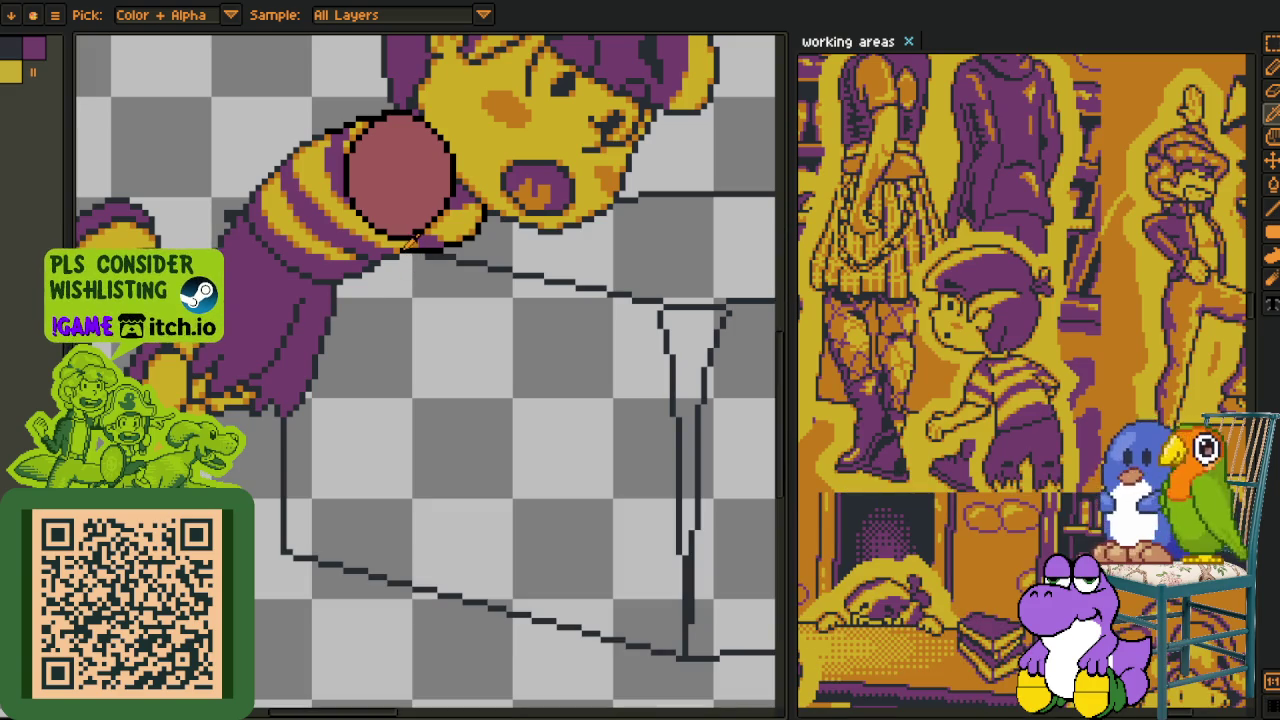
key("b")
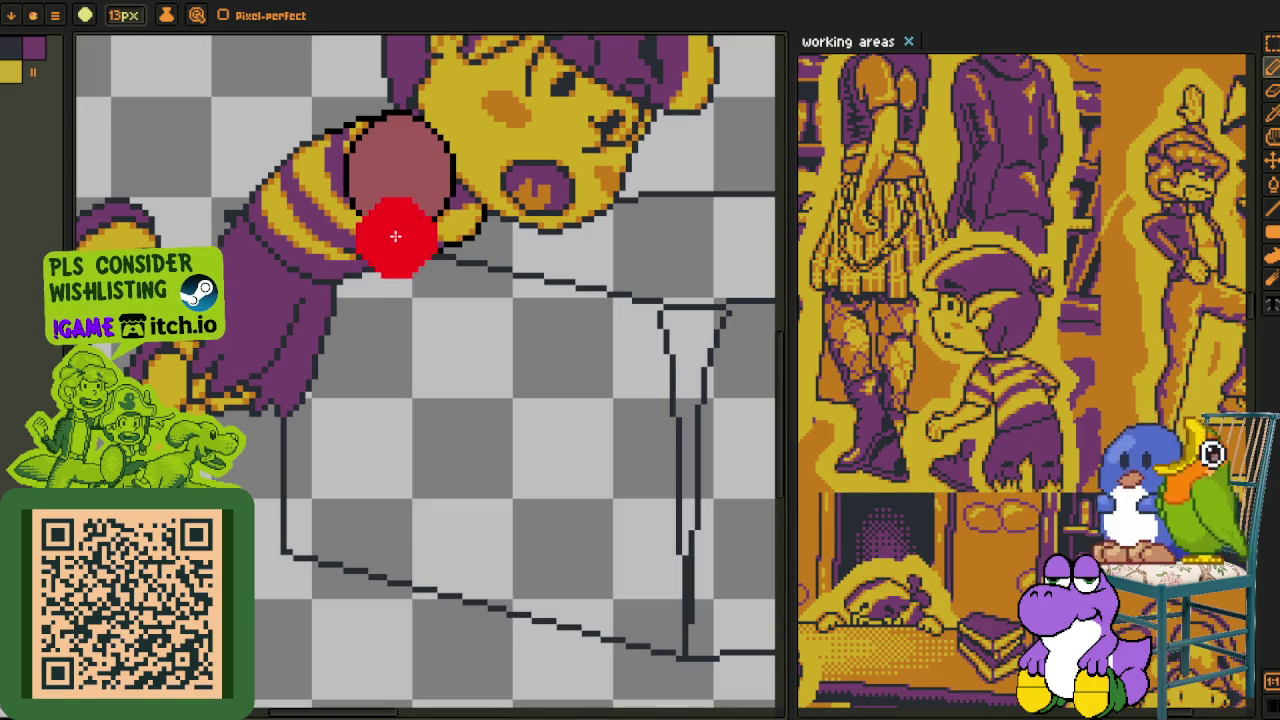
scroll(395, 235, "up", 1)
key("plus")
key("plus")
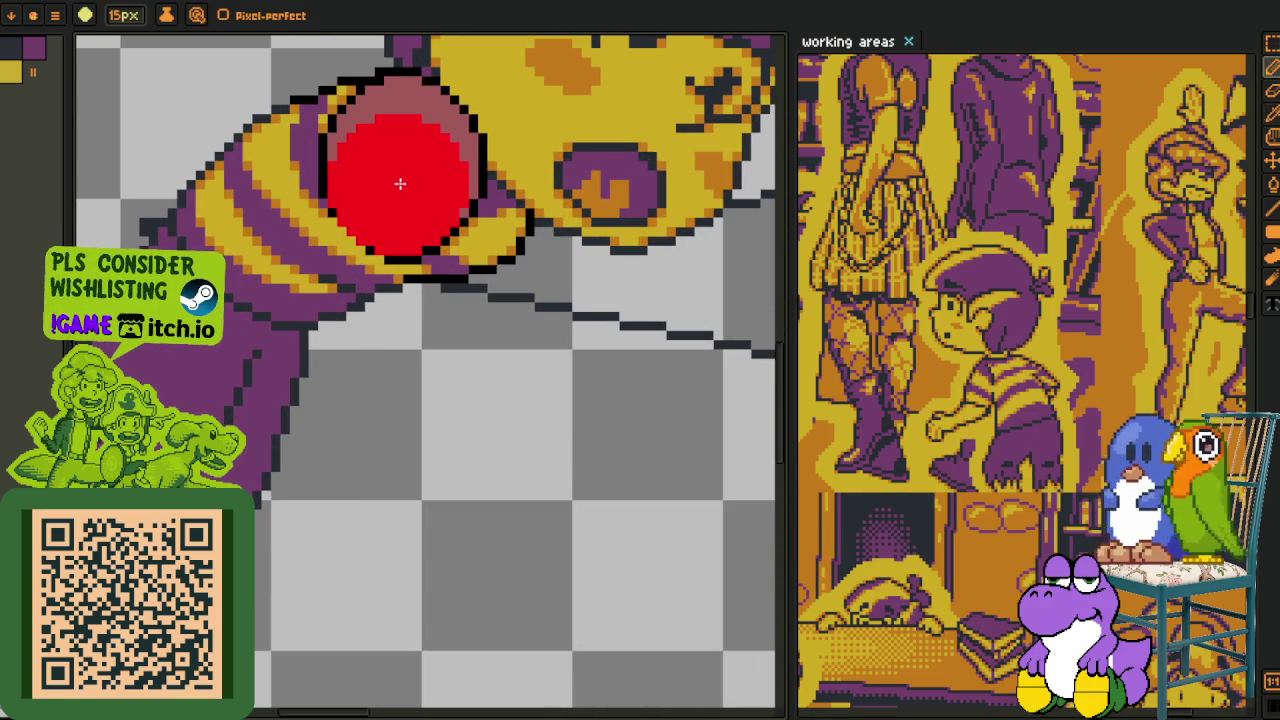
left_click_drag(400, 170, 365, 340)
key("minus")
key("minus")
key("minus")
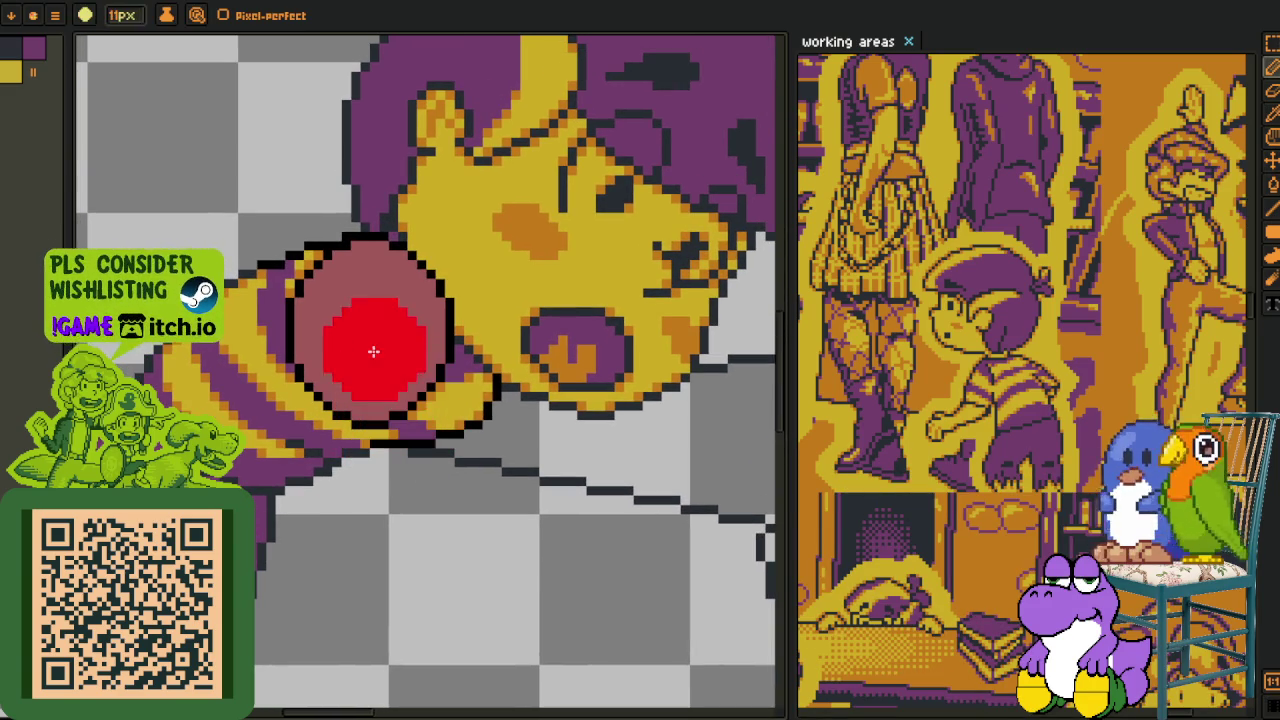
key("minus")
key("minus")
key("minus")
key("minus")
key("minus")
key("minus")
key("minus")
key("minus")
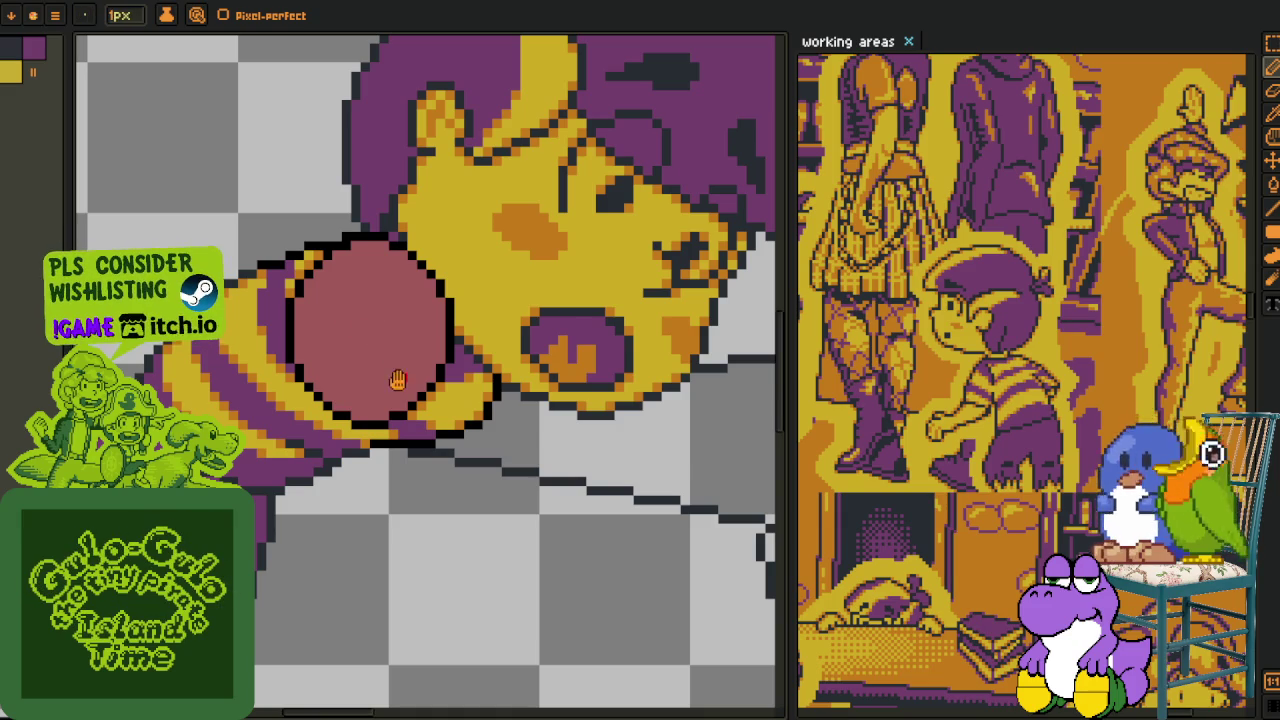
left_click_drag(399, 378, 408, 294)
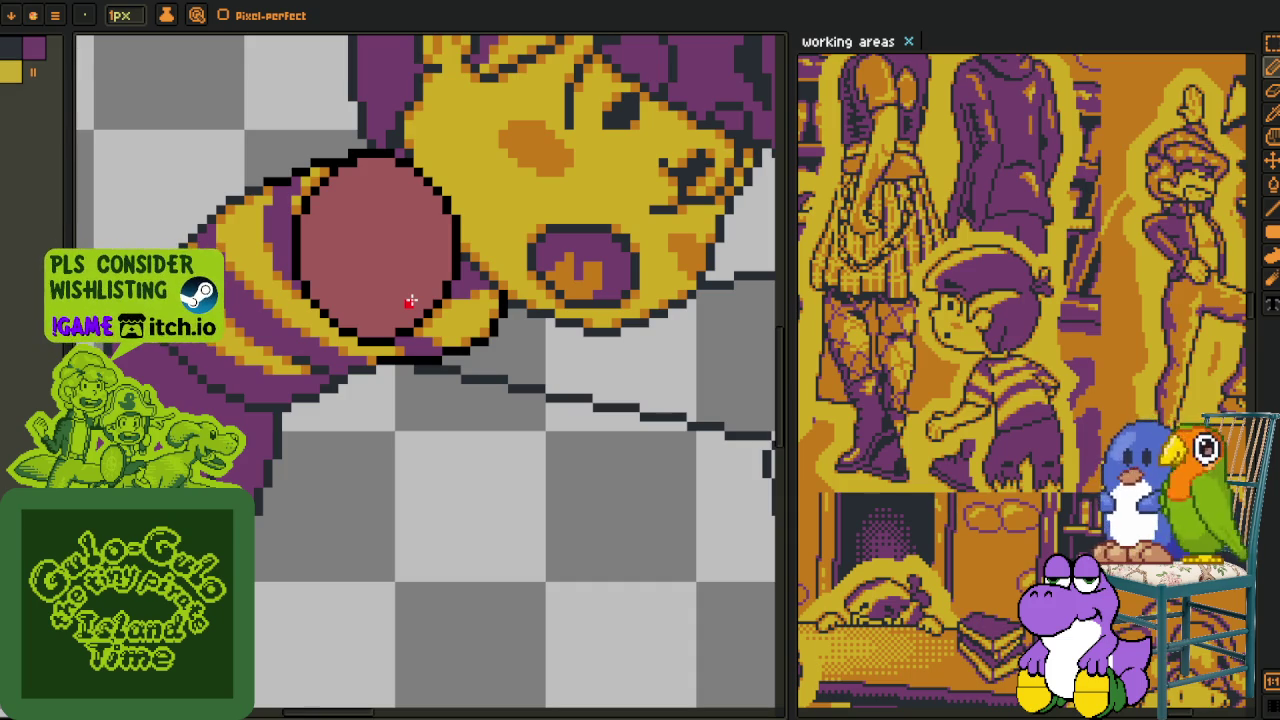
- Sketch a red stroke on the tabletop below the chin, undoing its top part
key("v")
scroll(545, 388, "up", 2)
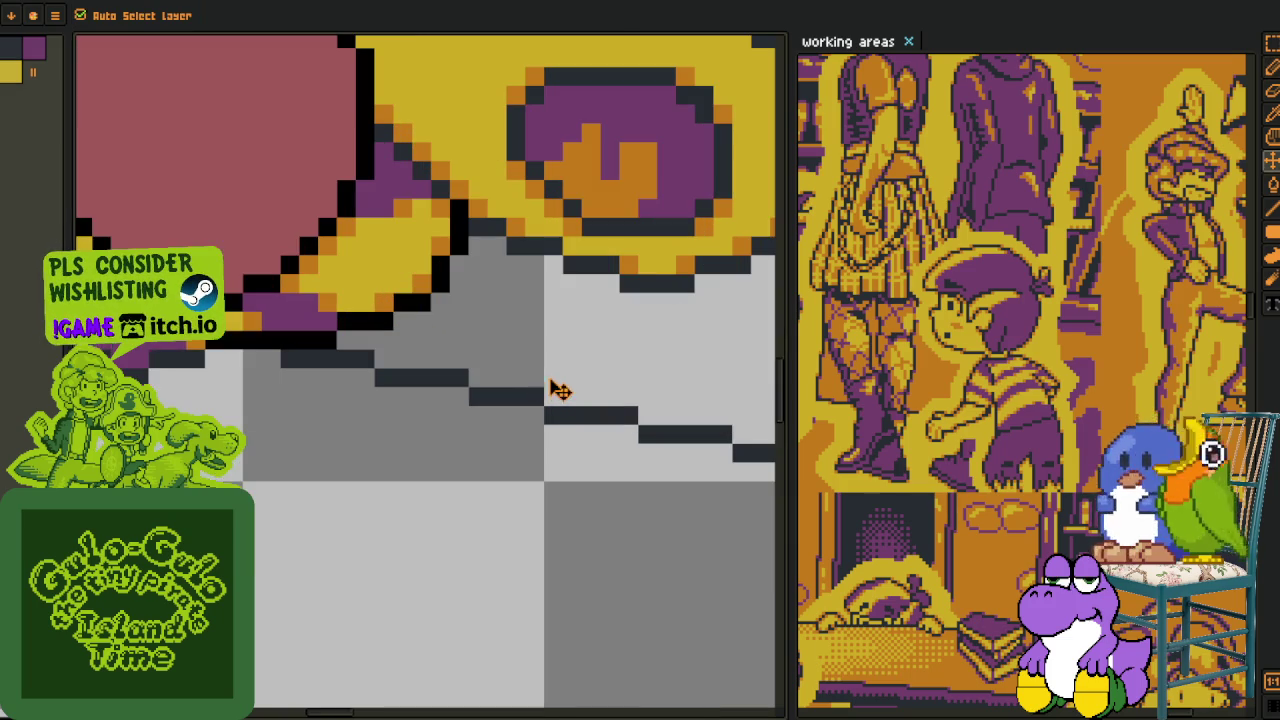
scroll(608, 357, "down", 2)
scroll(650, 388, "up", 1)
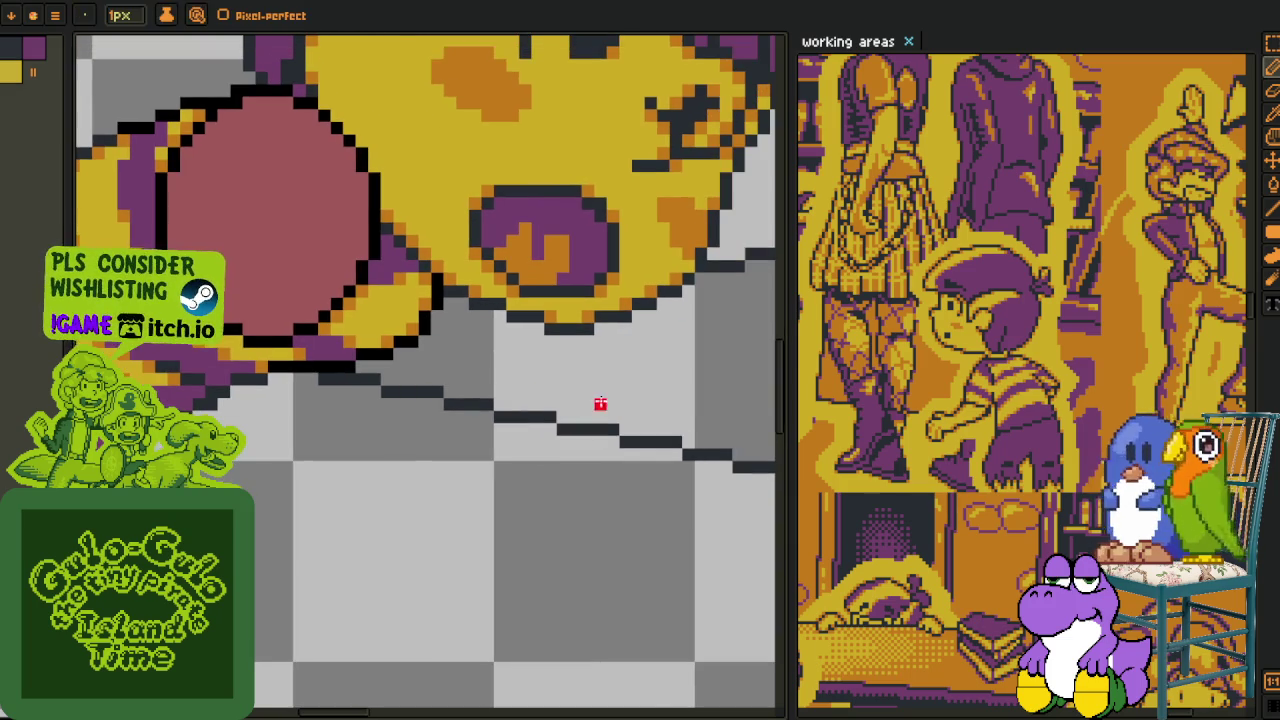
key("b")
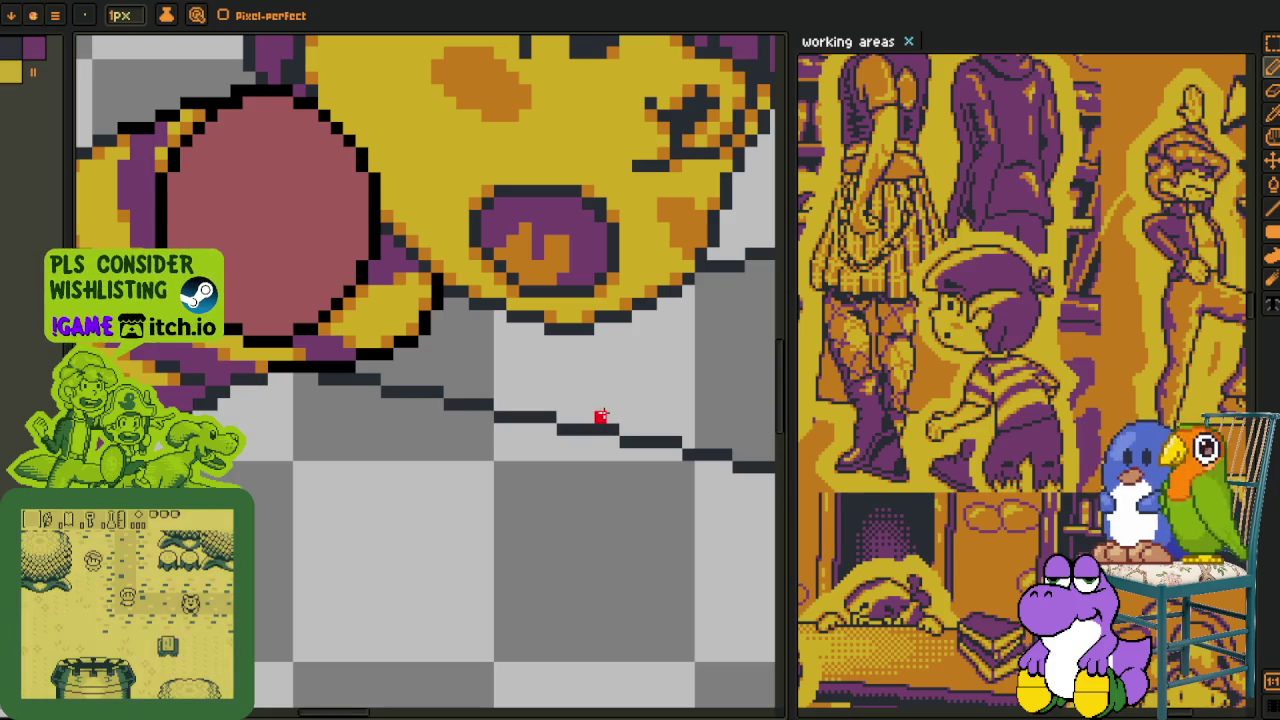
left_click_drag(600, 419, 535, 357)
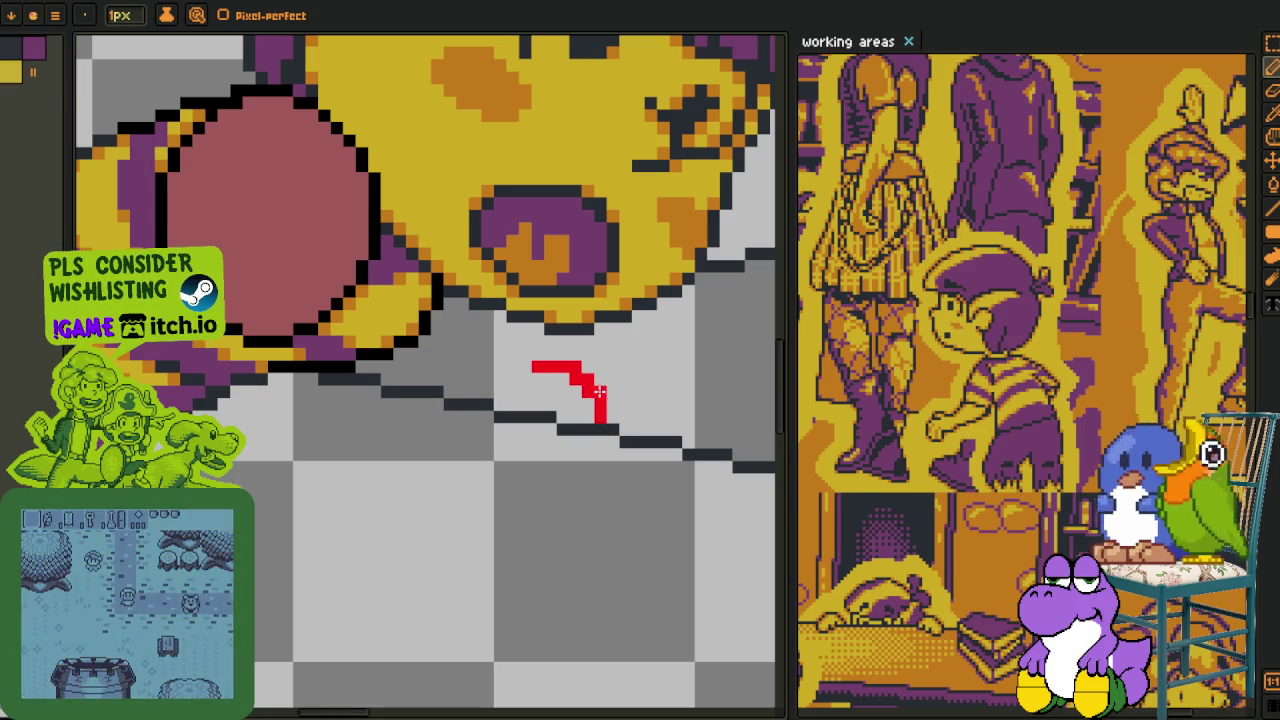
mouse_move(590, 389)
left_mouse_down()
mouse_move(590, 374)
mouse_move(487, 366)
mouse_move(487, 378)
left_mouse_up()
key("ctrl+z")
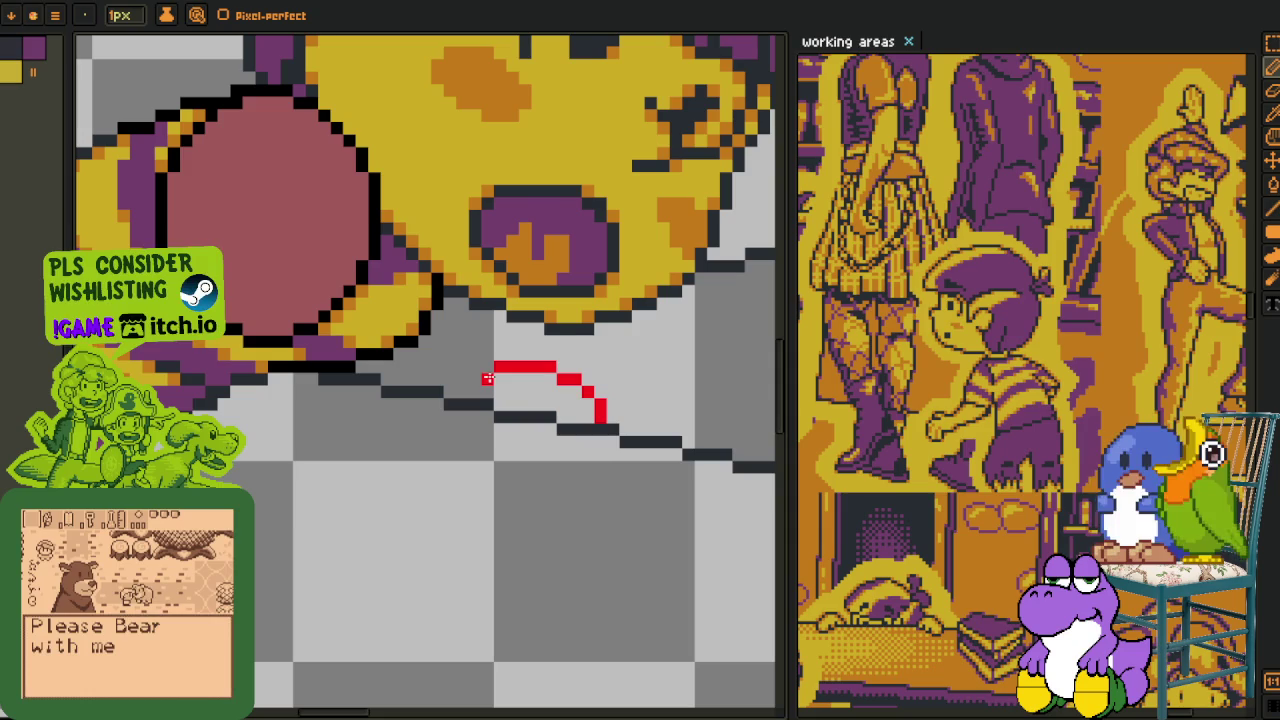
- Draw, redraw and thin a red diagonal guide line below the ball
left_click_drag(257, 429, 440, 467)
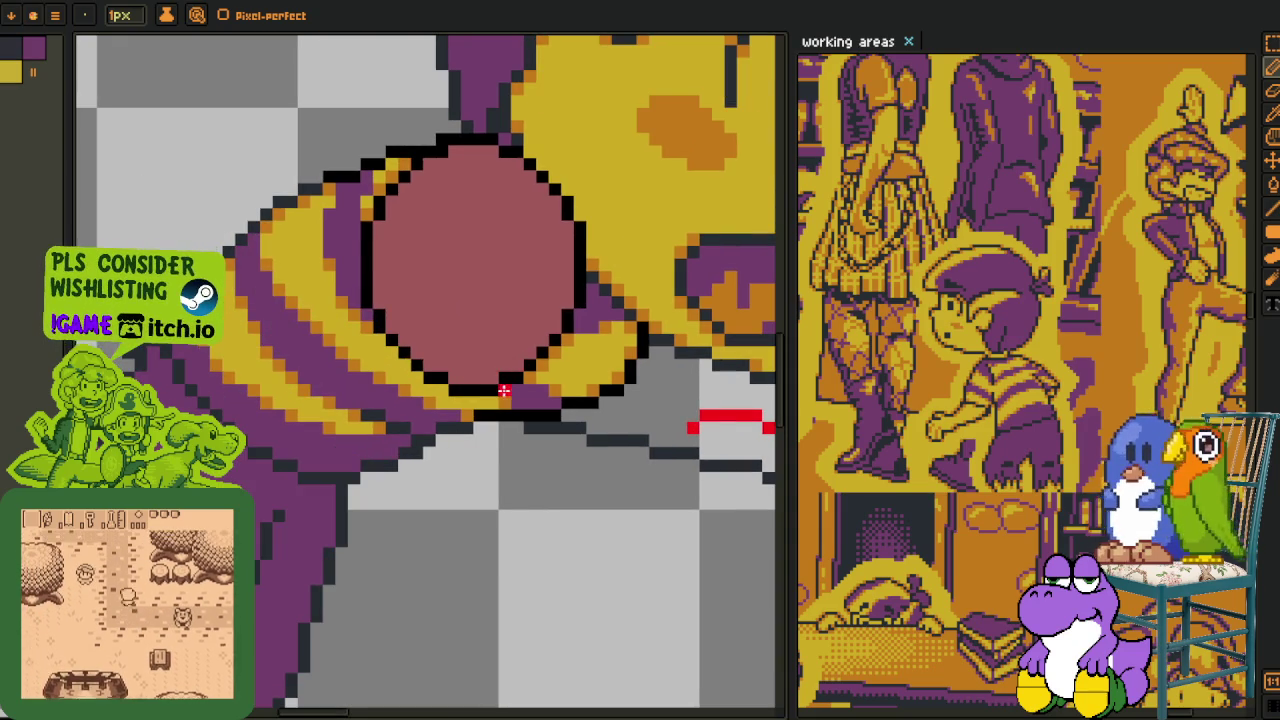
left_click_drag(483, 421, 350, 380)
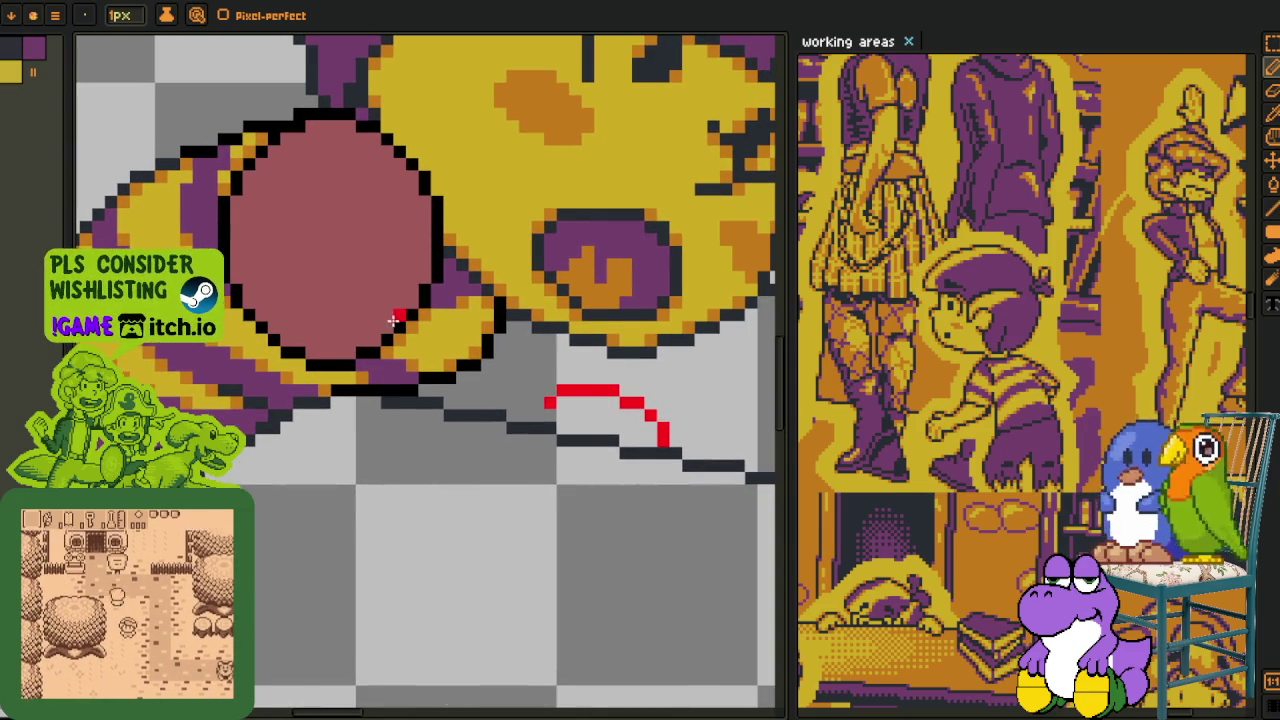
left_click_drag(396, 318, 297, 428)
scroll(392, 340, "up", 1)
left_click_drag(392, 335, 258, 462)
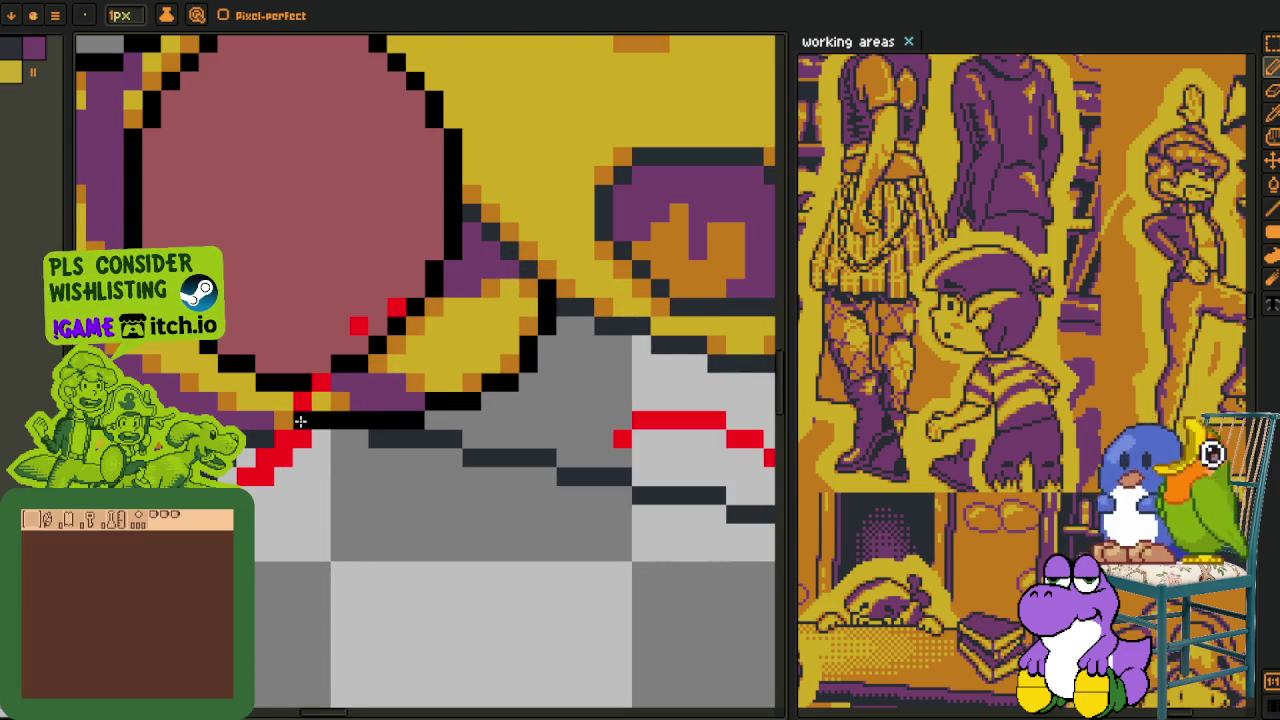
left_click_drag(381, 318, 273, 433)
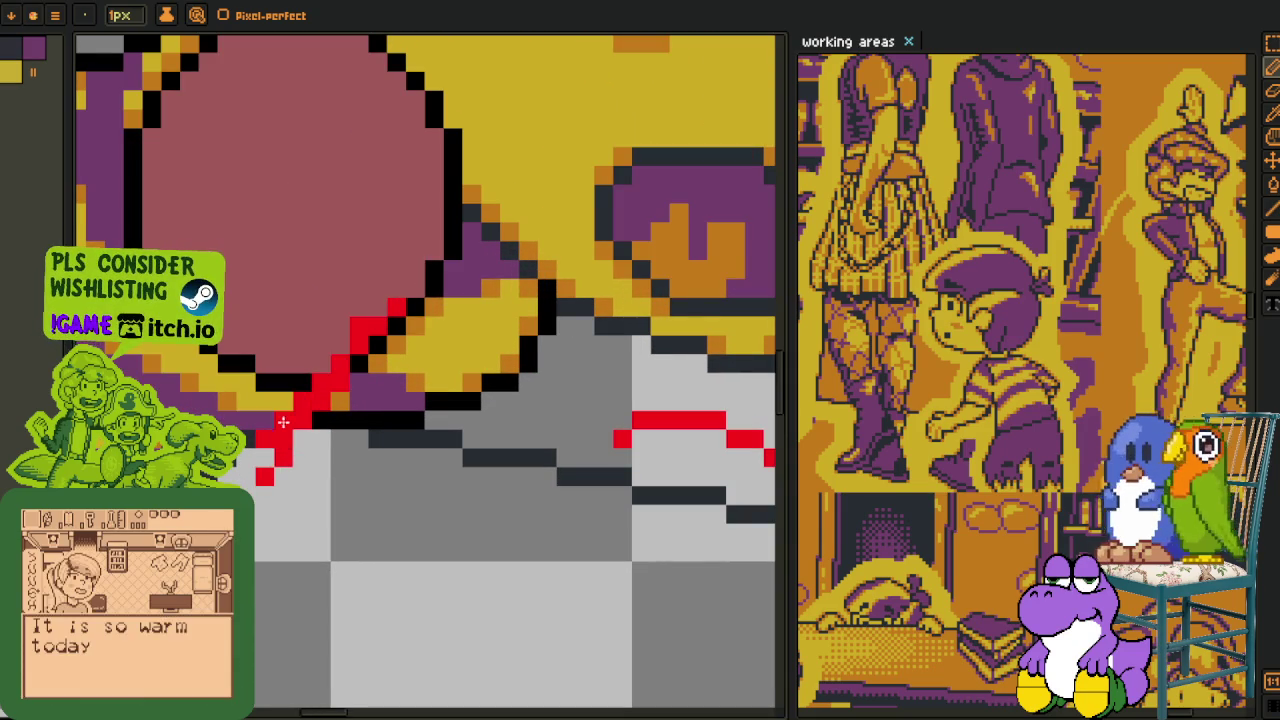
left_click_drag(355, 322, 240, 456)
scroll(381, 505, "right", 2)
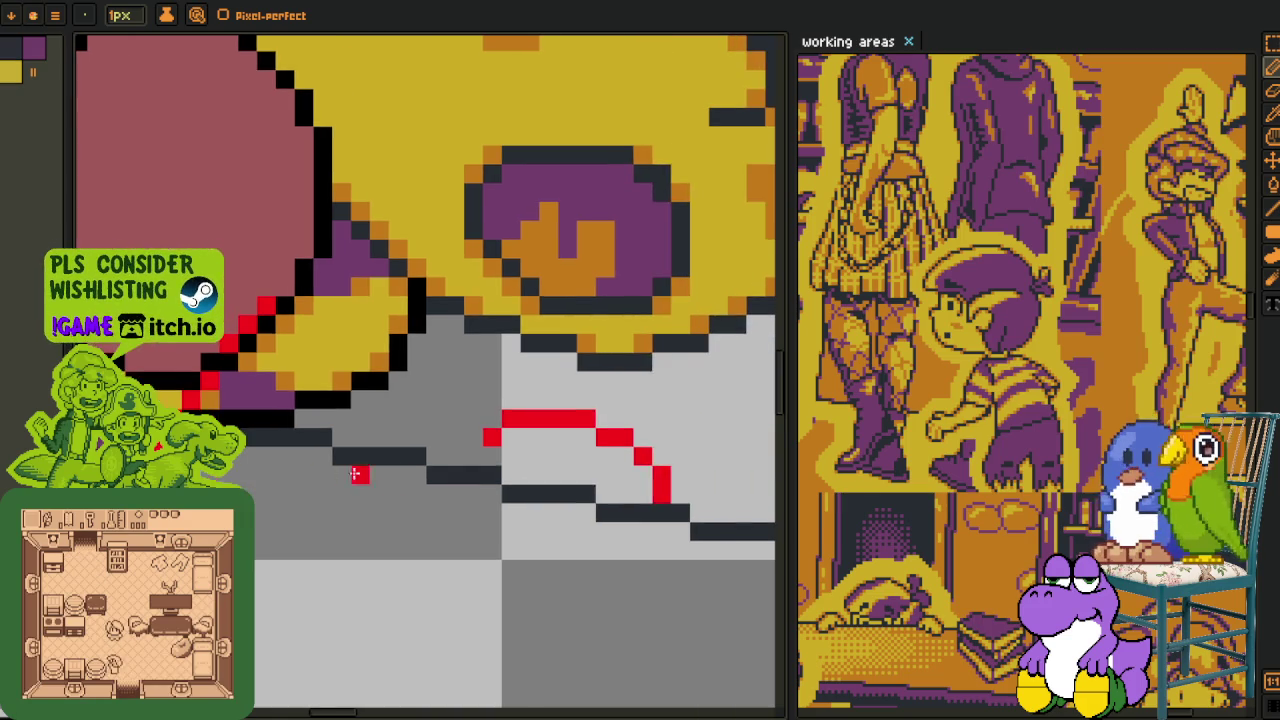
right_click(536, 401)
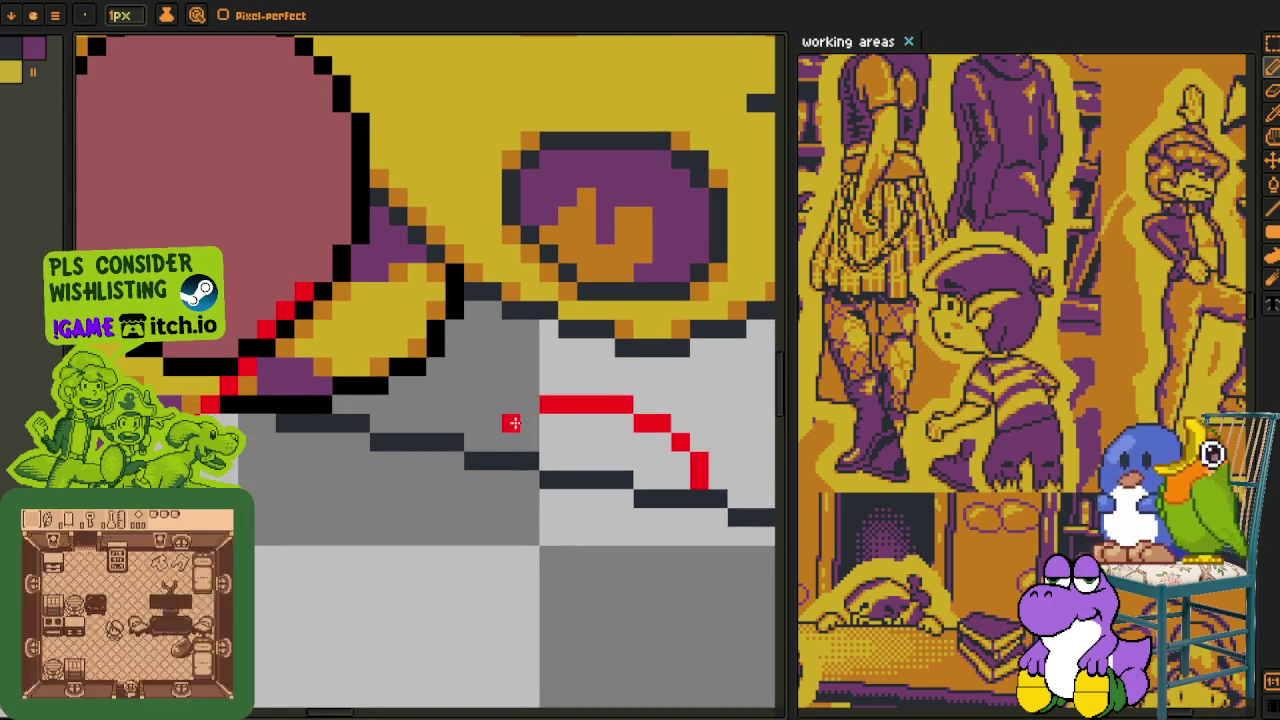
- Draw red forearm-edge and finger lines past the sleeve, cleaning up stray pixels
left_click_drag(506, 424, 295, 500)
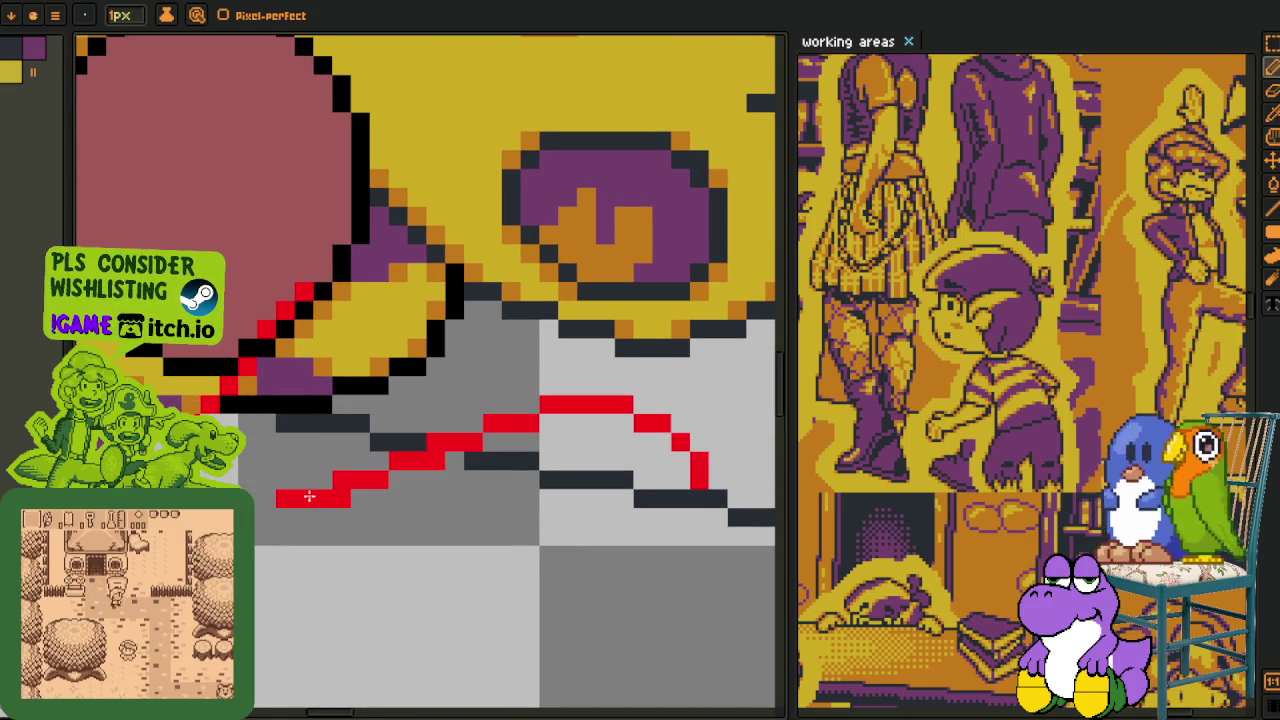
scroll(347, 497, "left", 3)
left_click(380, 408)
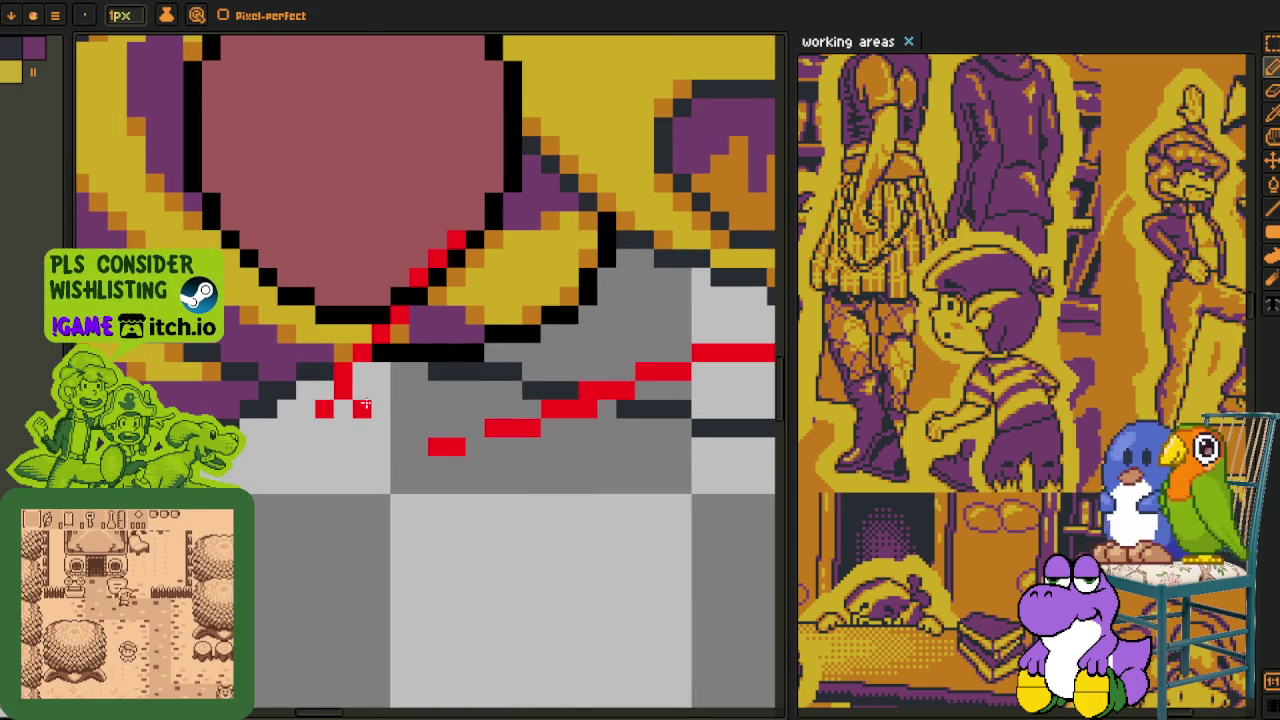
scroll(362, 349, "up", 2)
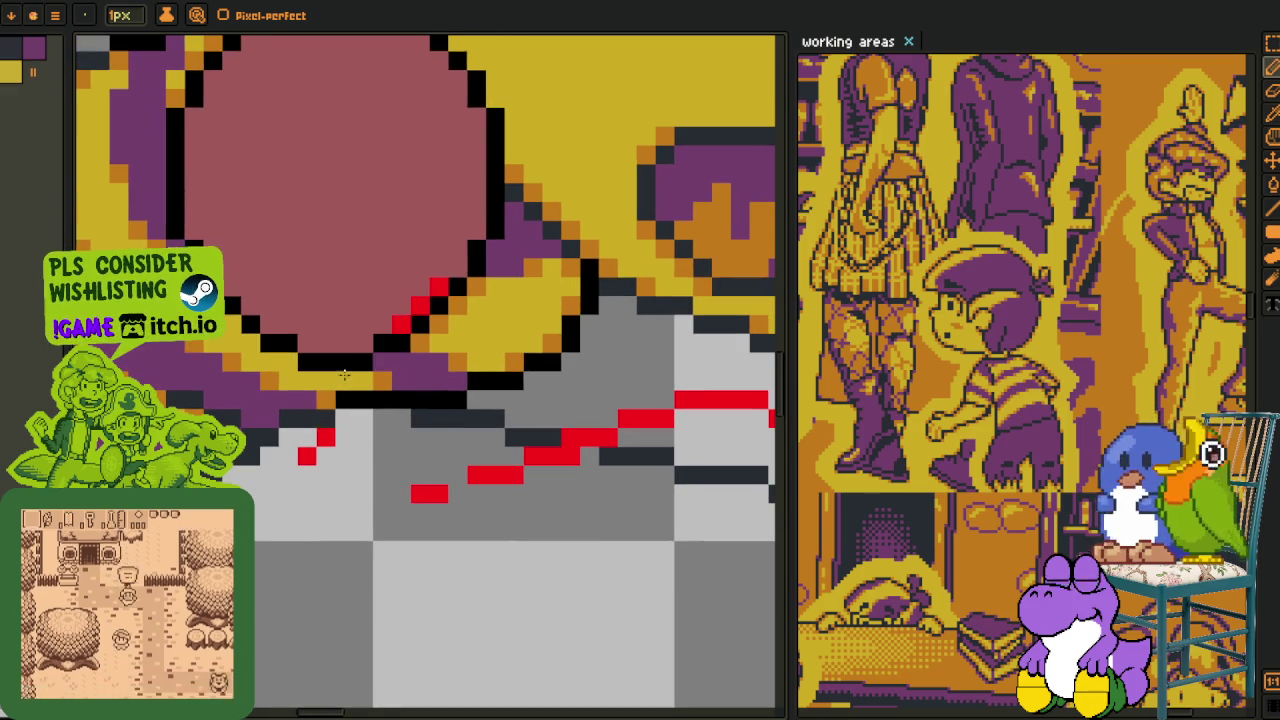
right_click(316, 448)
left_click(377, 420)
left_click_drag(418, 302, 457, 479)
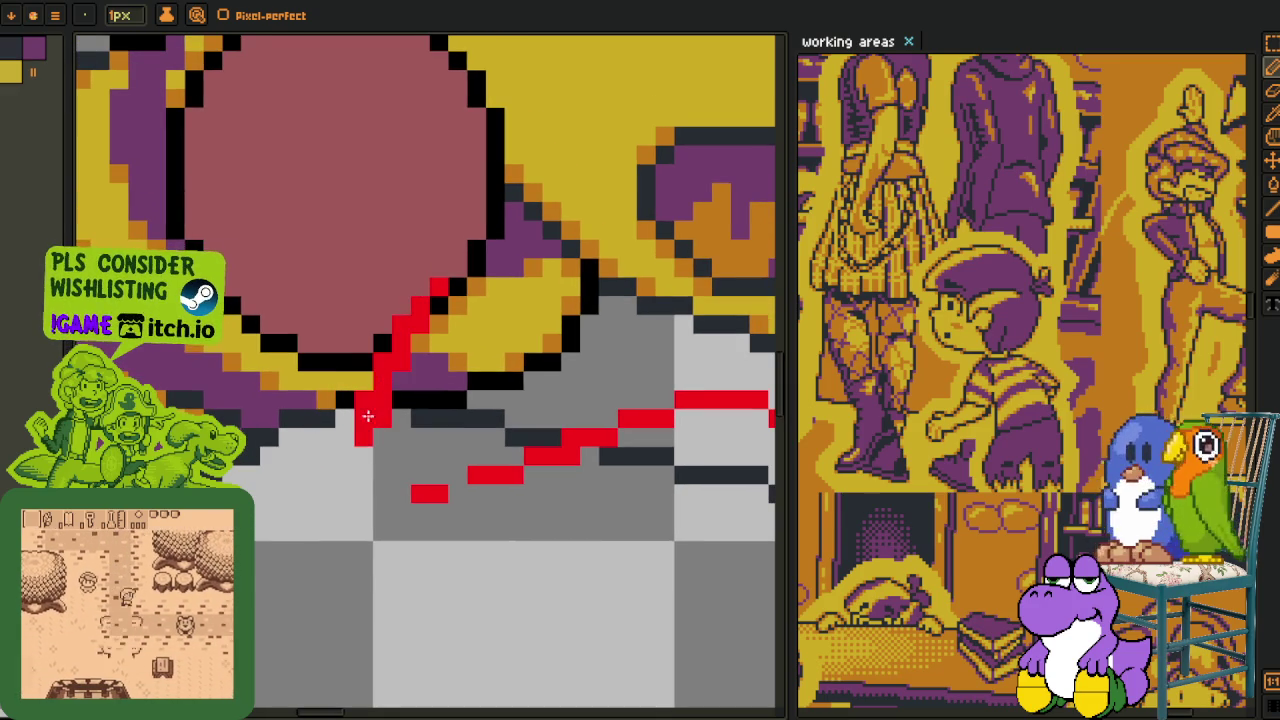
scroll(457, 479, "down", 2)
scroll(410, 437, "up", 2)
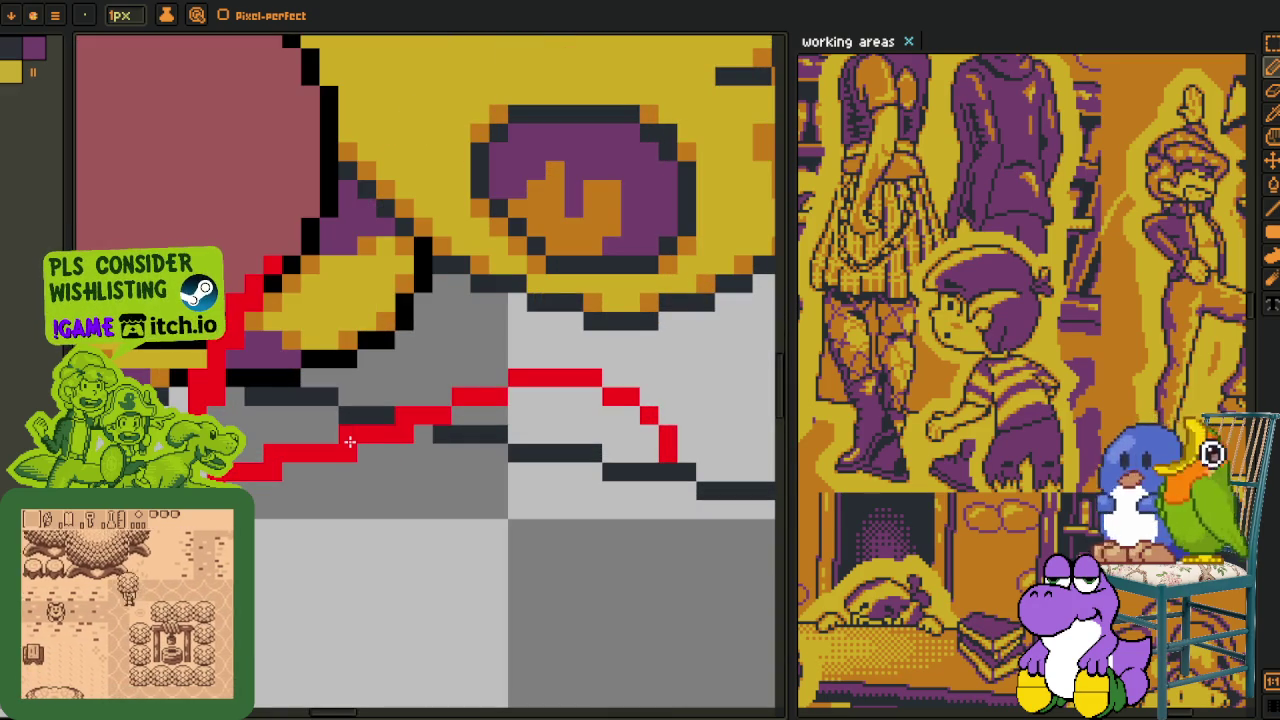
right_click(386, 434)
left_click(388, 436)
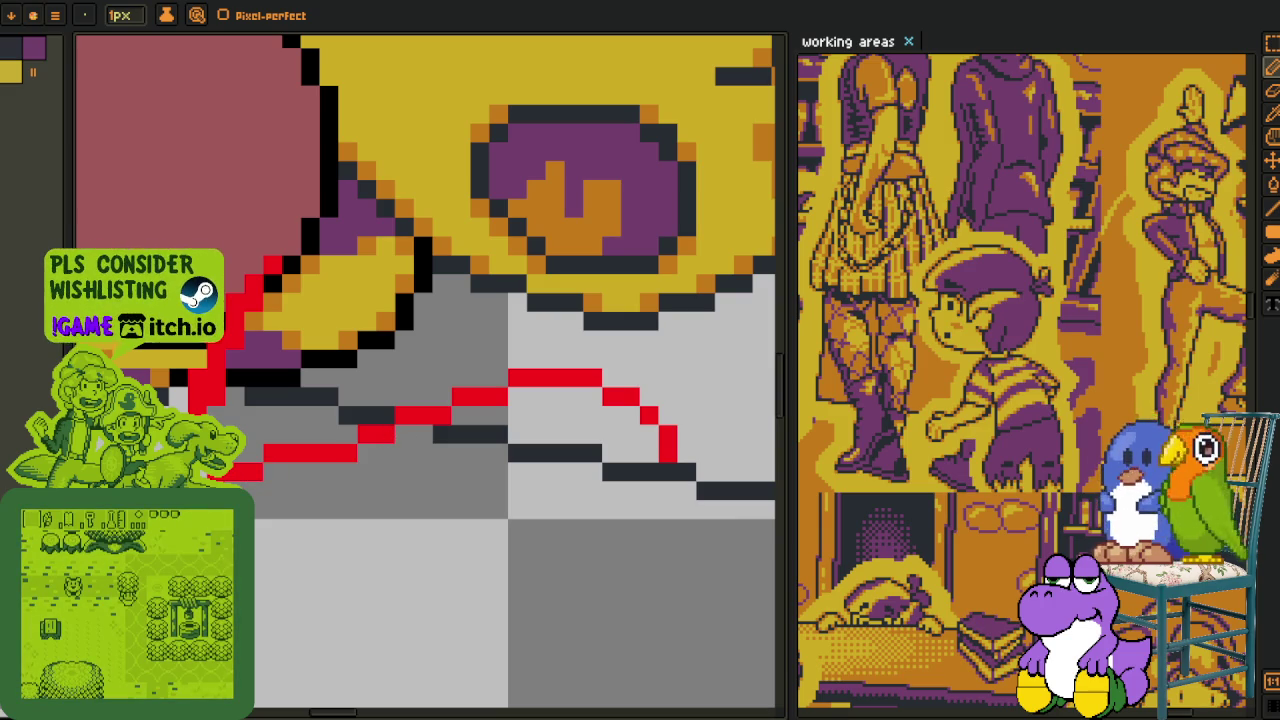
right_click(190, 396)
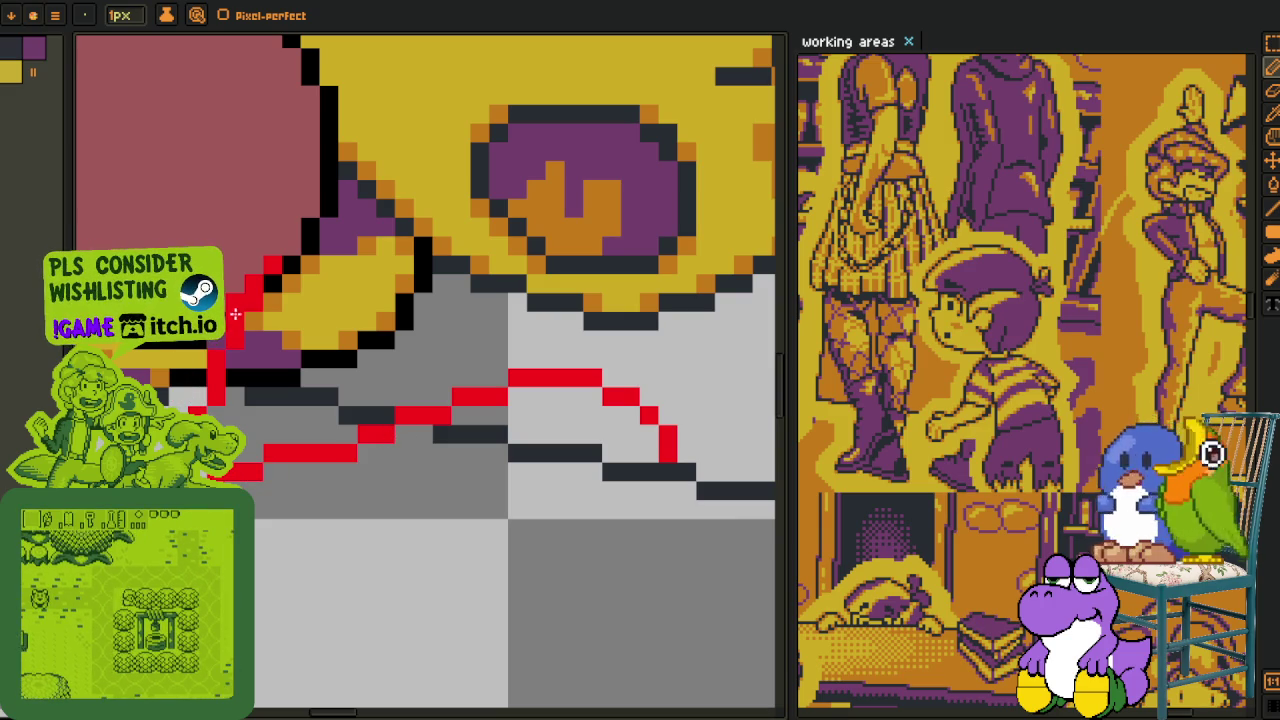
- Sketch a red line down the ball's left side, then erase its misplaced parts
scroll(259, 283, "down", 4)
scroll(405, 360, "up", 2)
scroll(391, 328, "up", 2)
left_click_drag(390, 328, 272, 205)
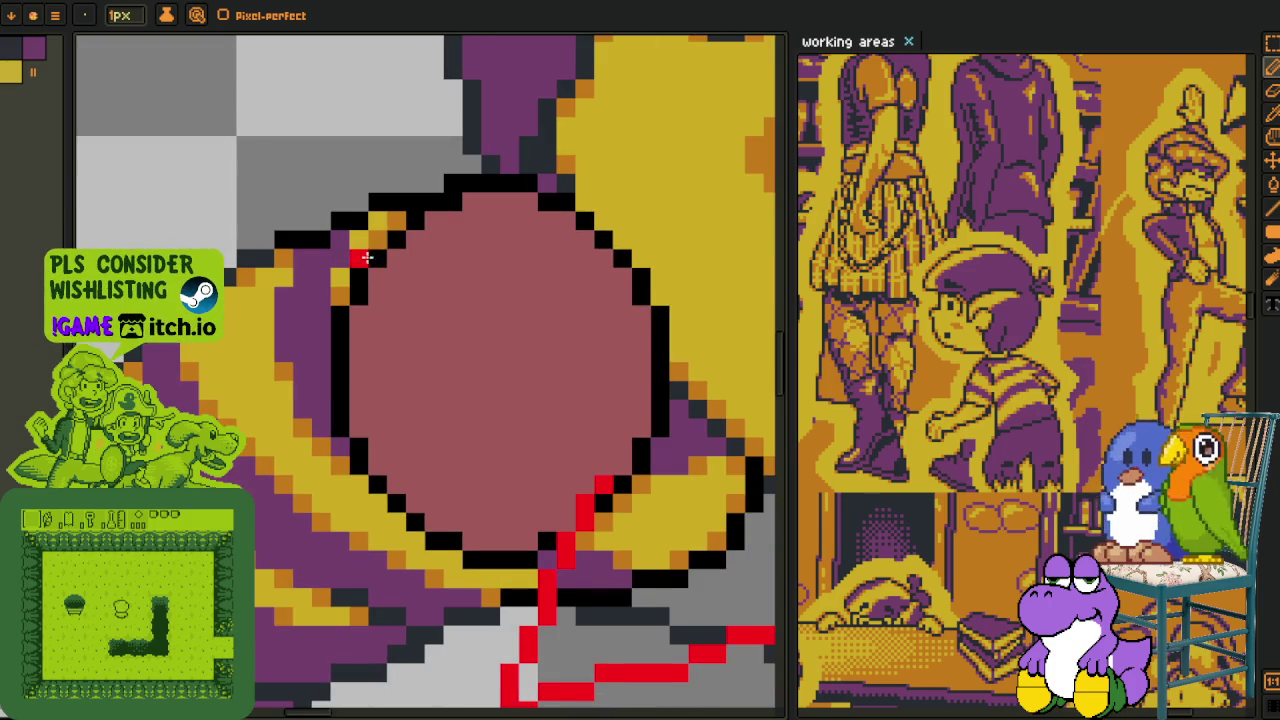
scroll(272, 205, "down", 1)
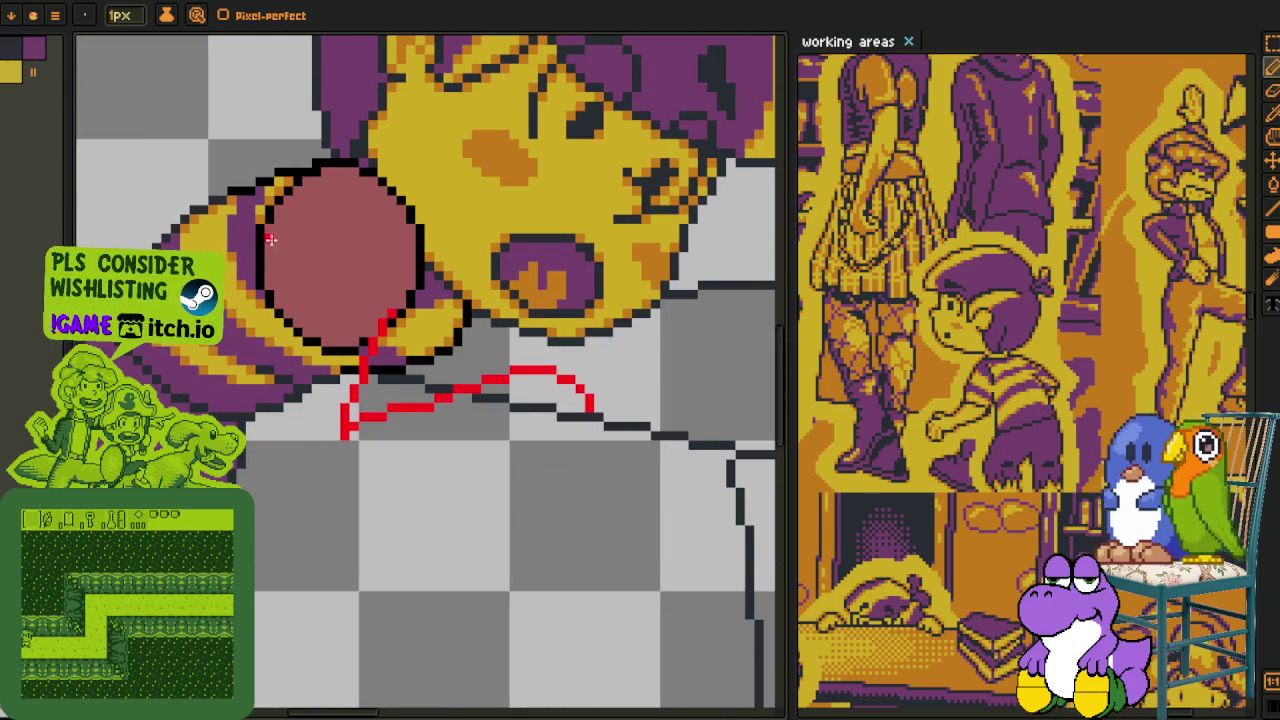
left_click_drag(260, 228, 297, 458)
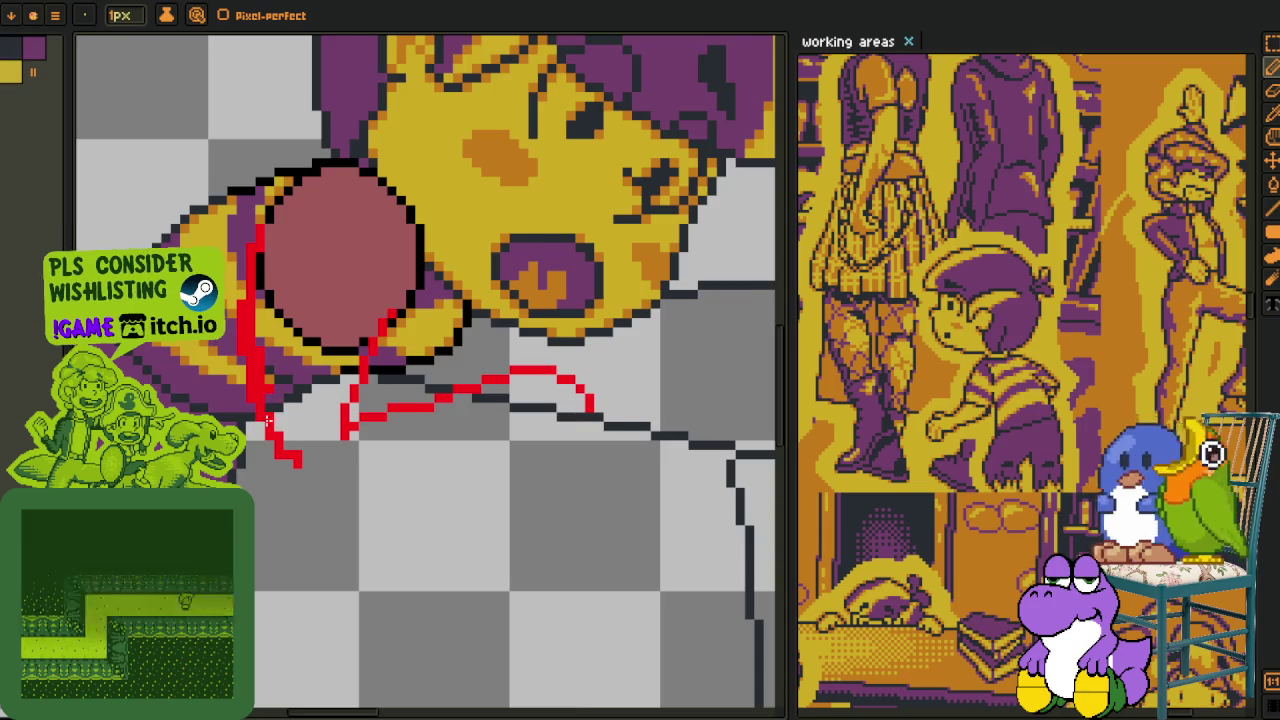
scroll(273, 380, "up", 1)
mouse_move(262, 265)
left_mouse_down()
mouse_move(246, 232)
mouse_move(246, 280)
mouse_move(258, 180)
mouse_move(255, 244)
left_mouse_up()
left_click_drag(262, 400, 300, 476)
left_click_drag(258, 368, 323, 499)
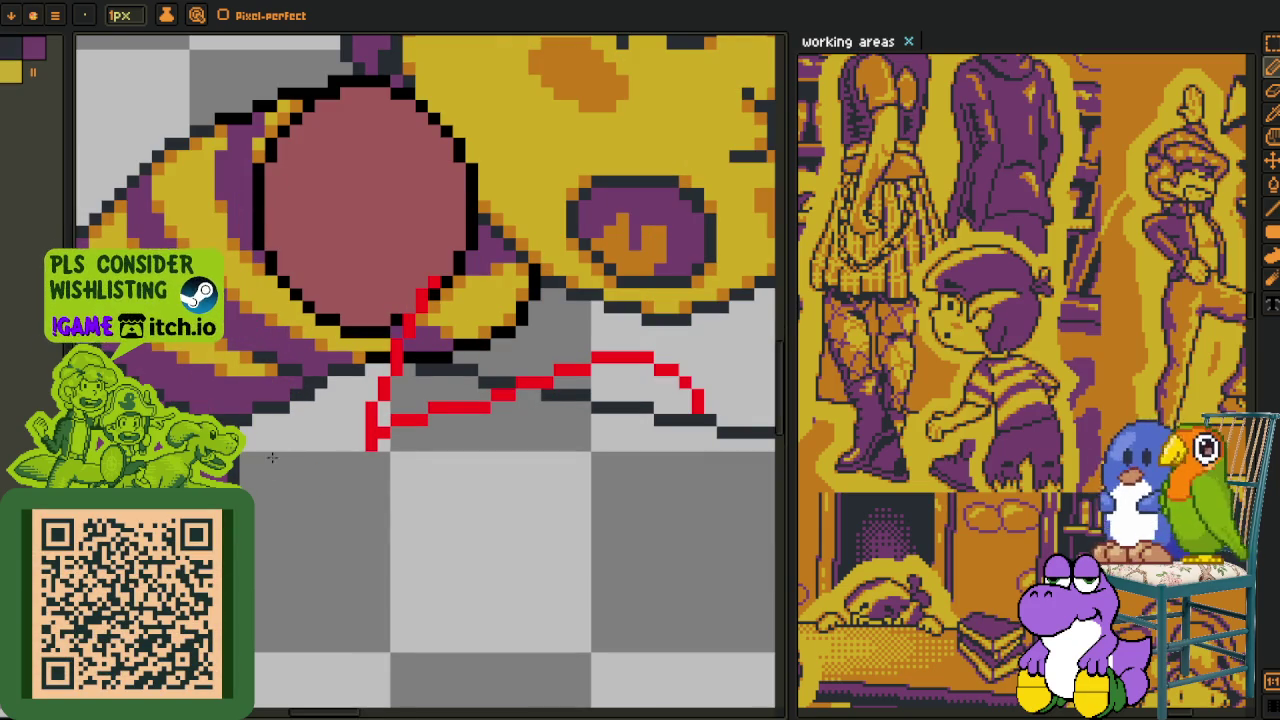
- Sketch a red finger curve inside the ball, its left edge and the forearm line
left_click_drag(320, 156, 283, 310)
mouse_move(270, 156)
left_mouse_down()
mouse_move(262, 375)
mouse_move(287, 447)
left_mouse_up()
left_click_drag(253, 390, 410, 507)
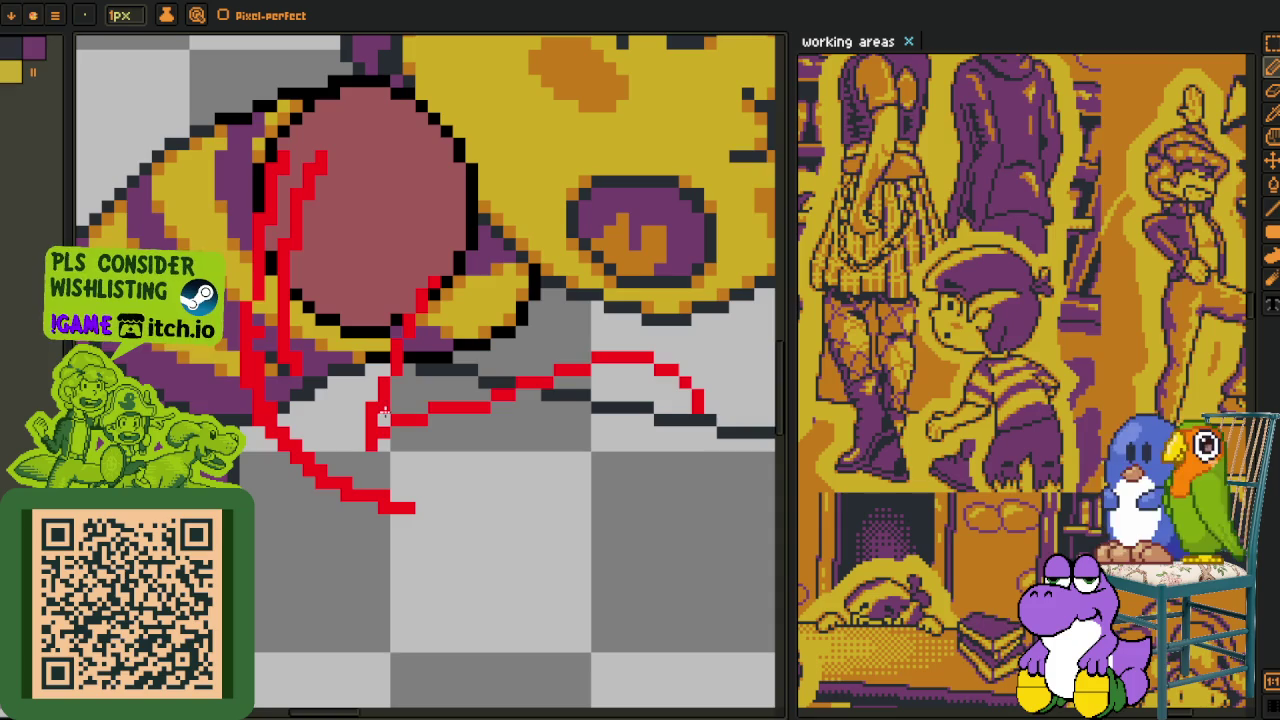
left_click_drag(395, 398, 537, 373)
scroll(537, 373, "down", 3)
scroll(360, 413, "up", 2)
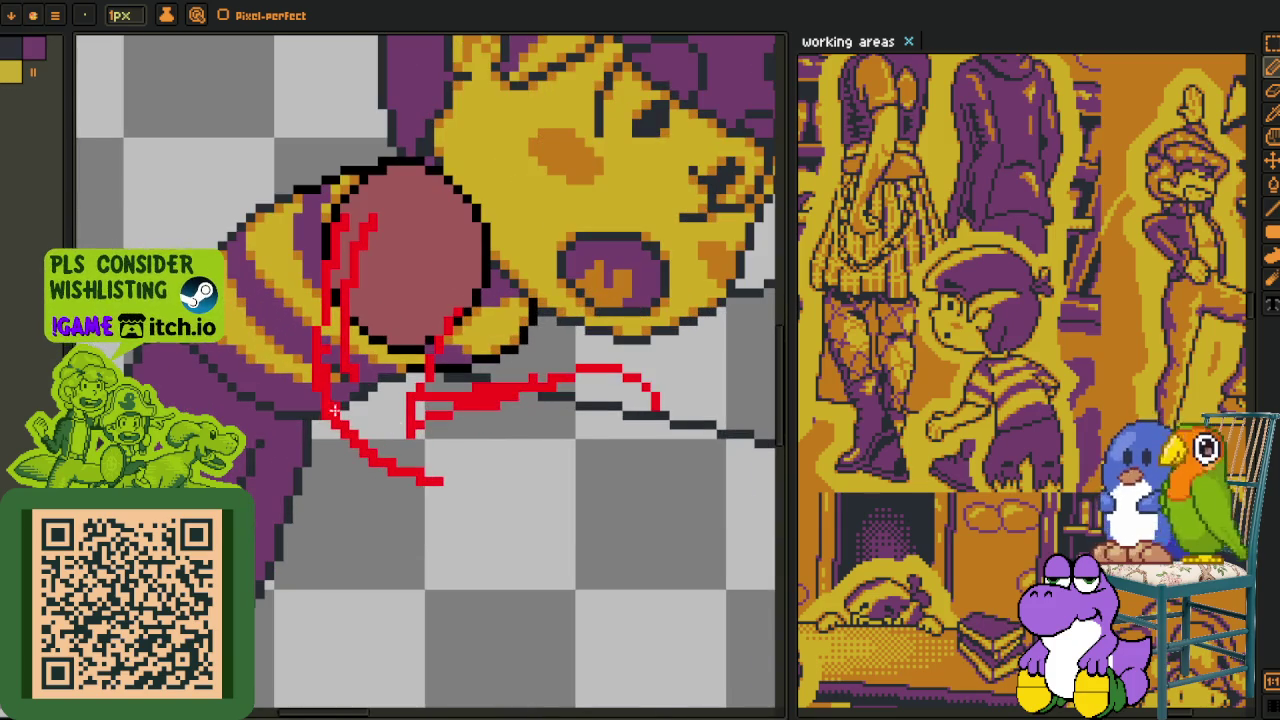
- Sketch the arm's red underside, extend it rightward, and lasso the arm sketch
left_click_drag(364, 480, 584, 413)
scroll(584, 413, "down", 2)
scroll(584, 413, "down", 1)
scroll(500, 476, "up", 3)
left_click_drag(500, 476, 622, 443)
scroll(478, 466, "down", 3)
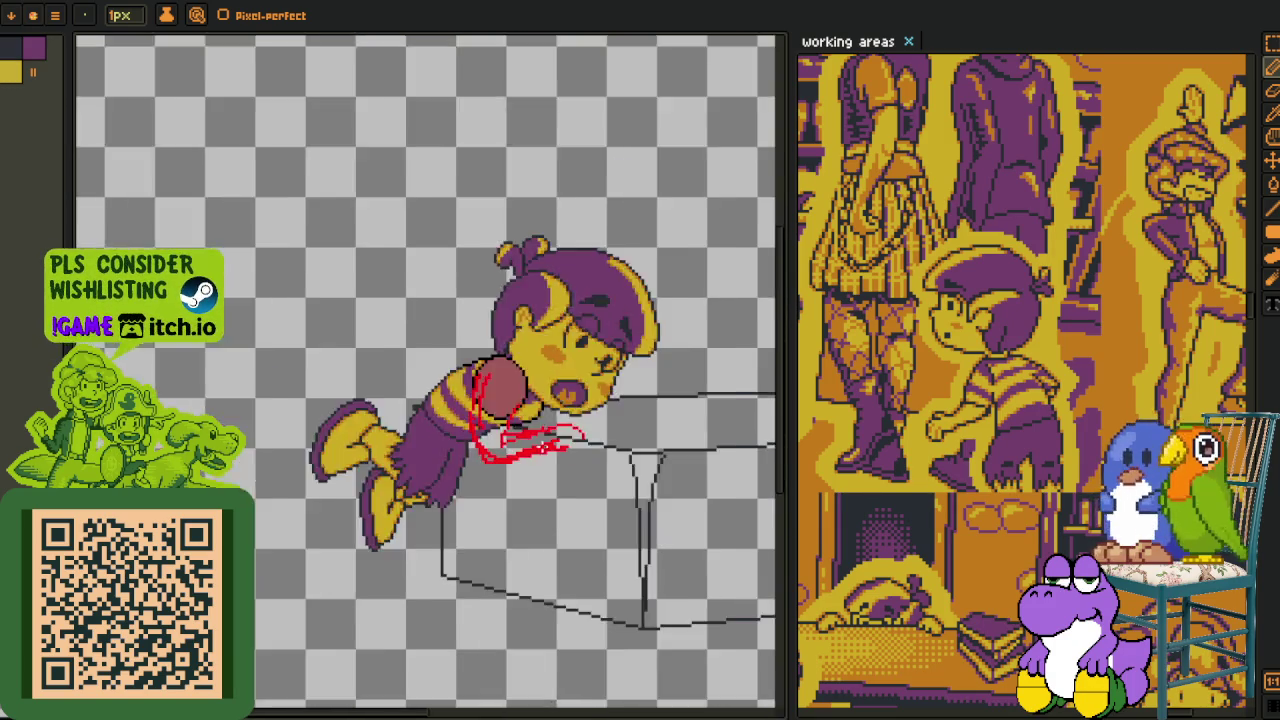
scroll(478, 466, "down", 1)
scroll(534, 421, "up", 3)
mouse_move(515, 466)
left_mouse_down()
mouse_move(463, 426)
mouse_move(490, 435)
mouse_move(487, 459)
left_mouse_up()
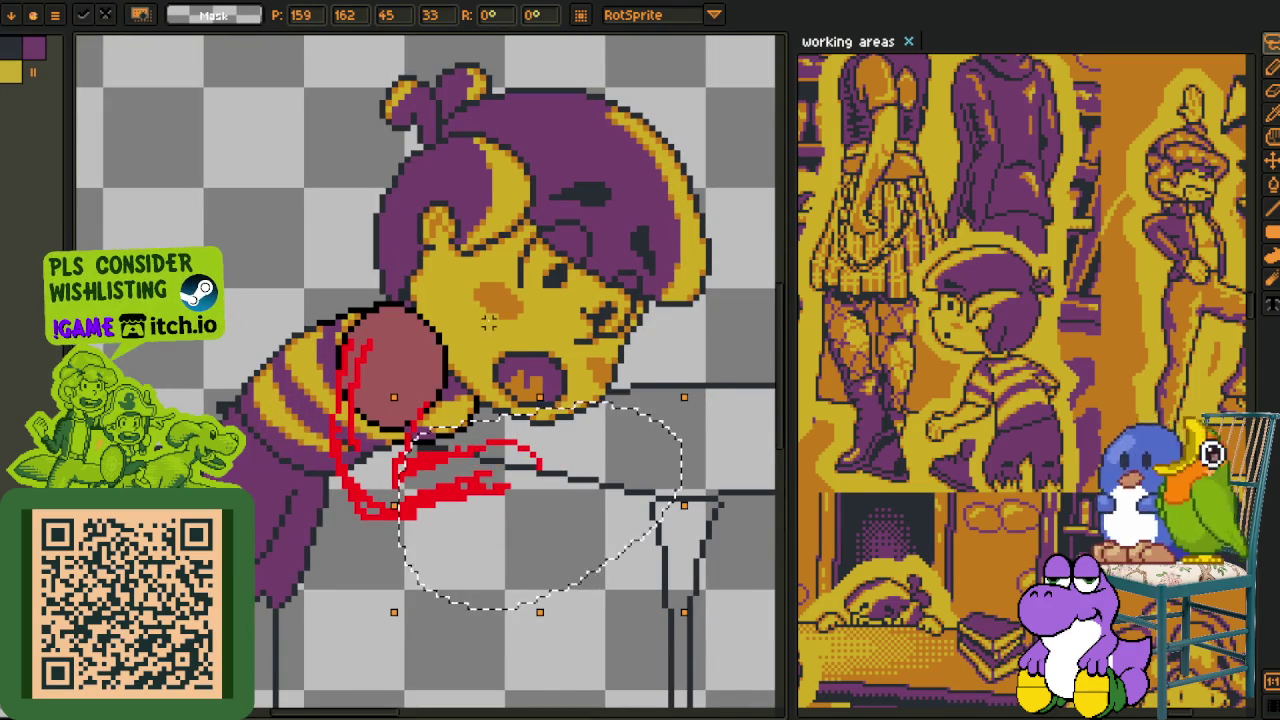
- Commit the transform on the red arm sketch, then undo to restore its selection
key("b")
scroll(355, 424, "up", 2)
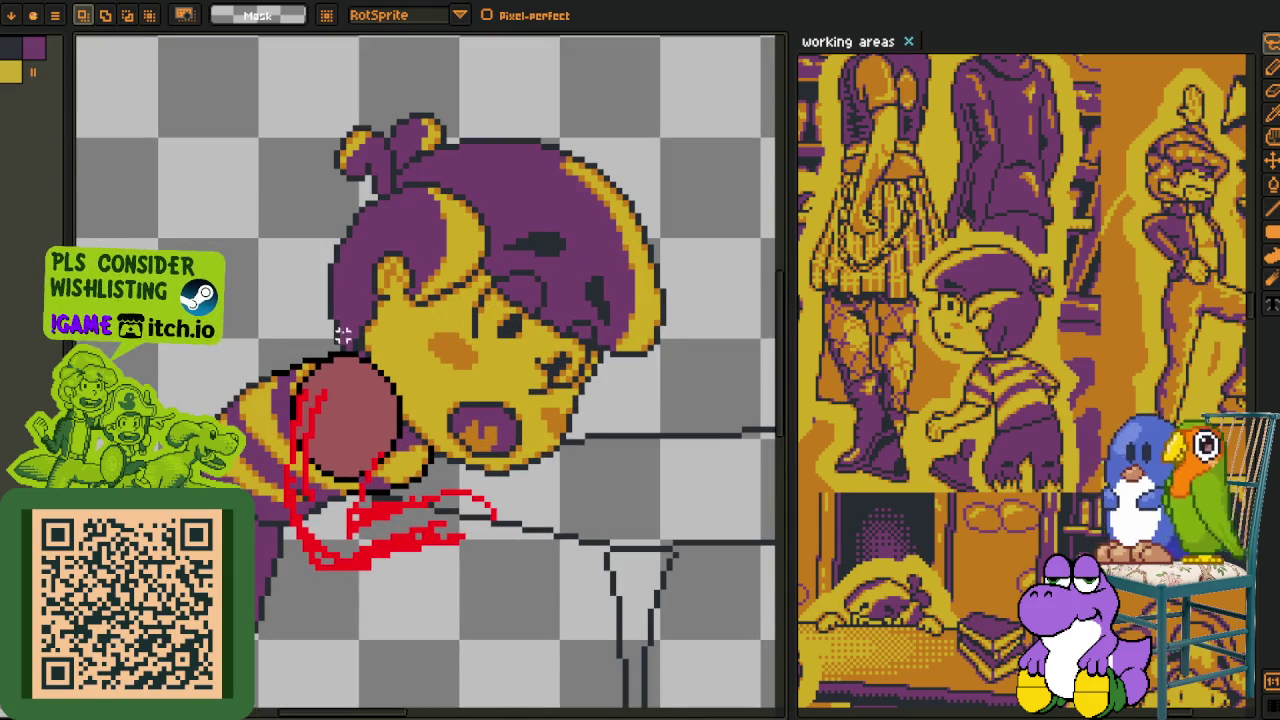
key("ctrl+z")
key("ctrl+z")
key("ctrl+z")
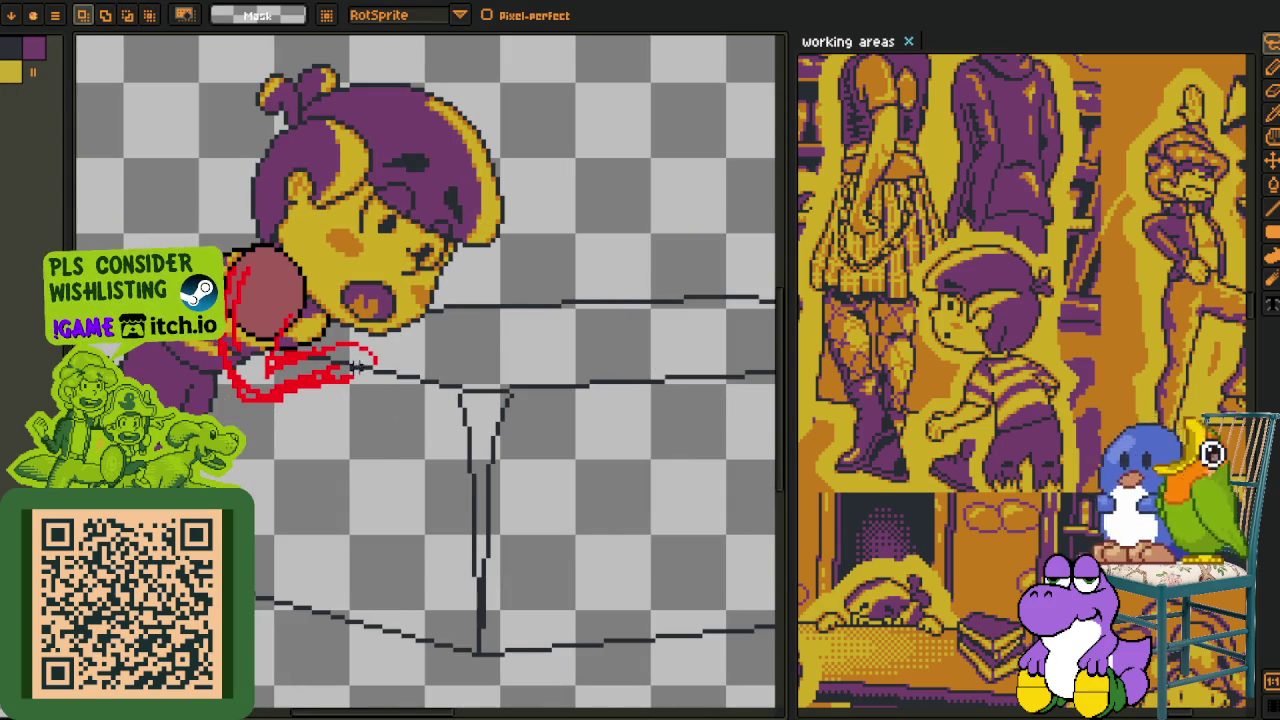
scroll(365, 375, "up", 1)
scroll(365, 375, "up", 1)
- Return to the pencil and show the layer timeline to select another layer
key("i")
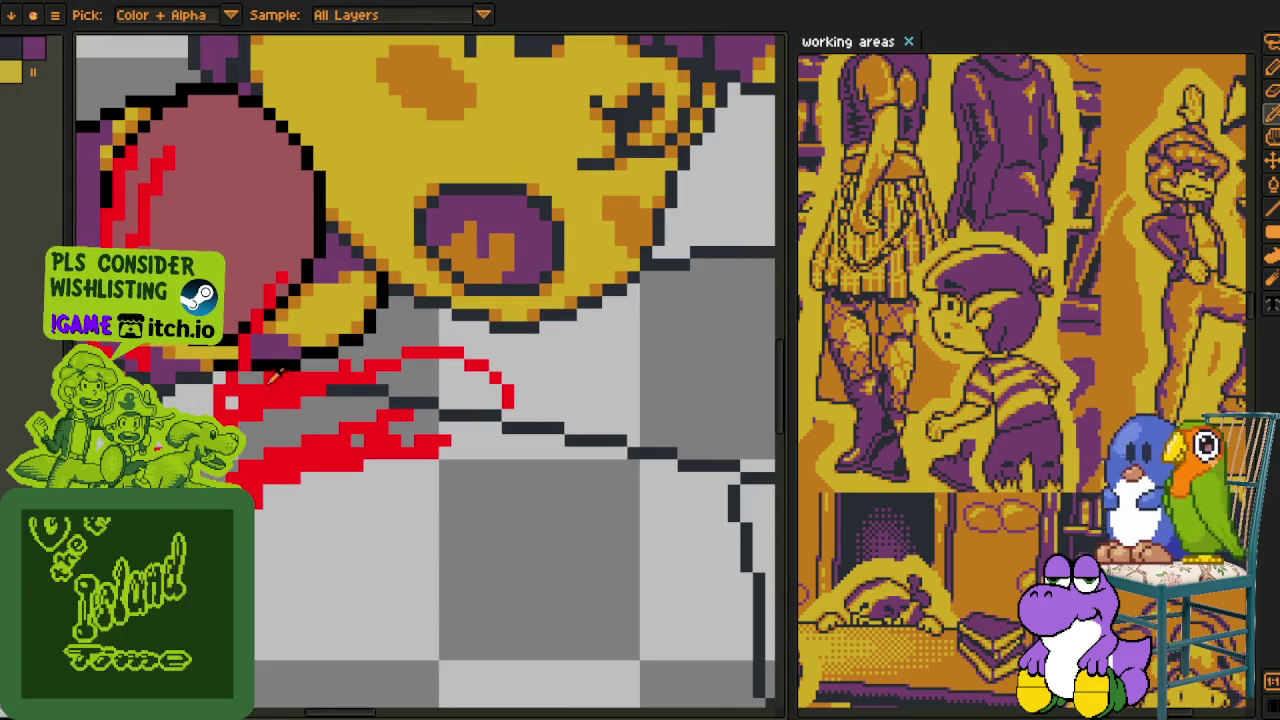
key("b")
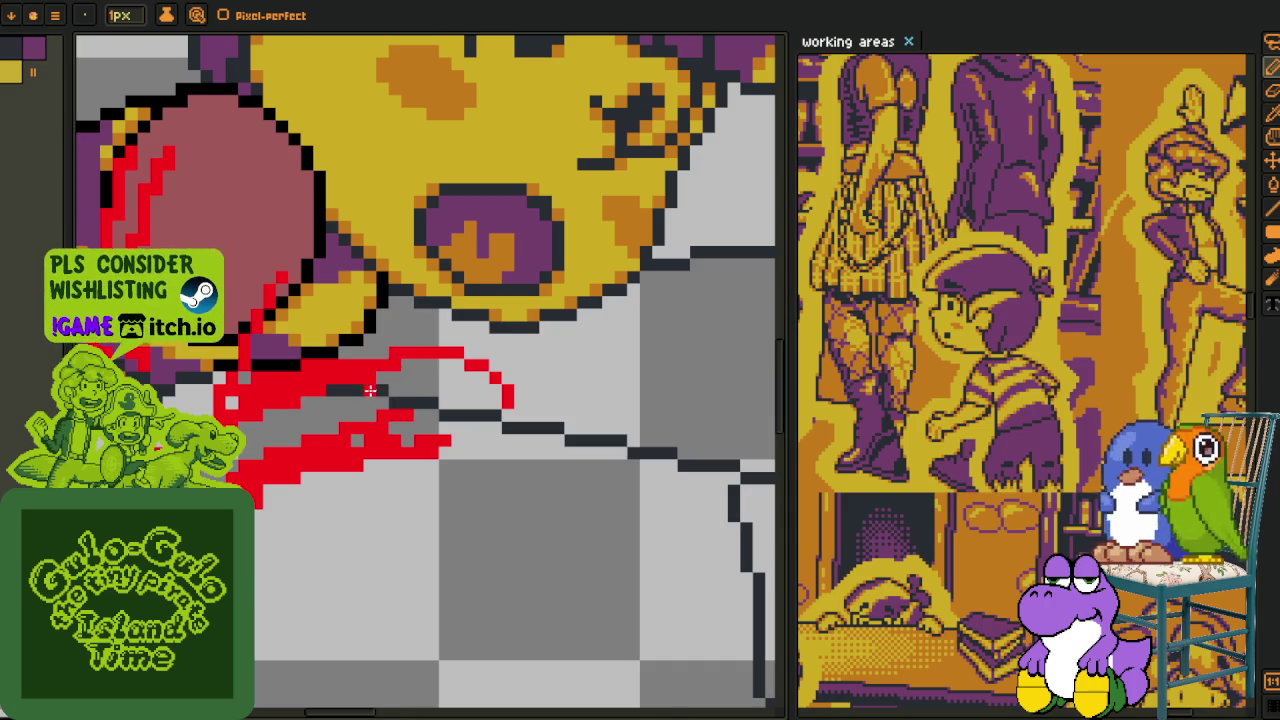
scroll(371, 389, "down", 3)
scroll(483, 479, "up", 3)
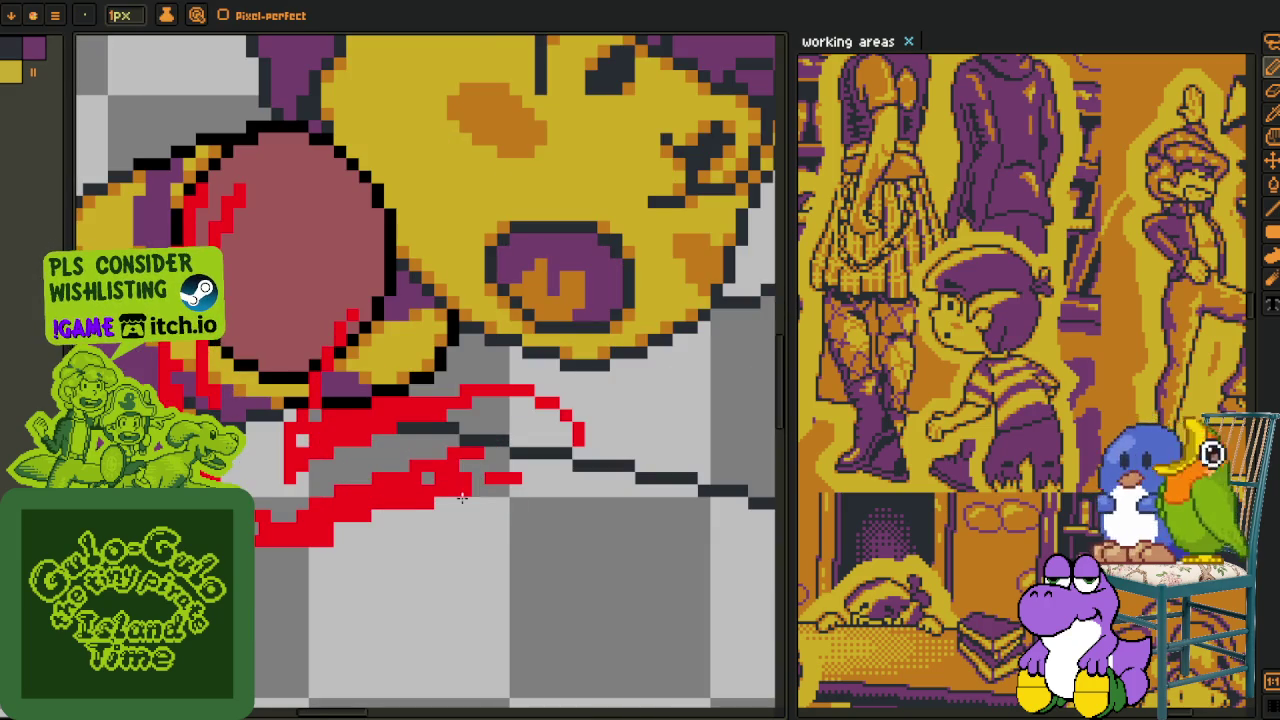
scroll(460, 492, "down", 2)
scroll(460, 492, "down", 1)
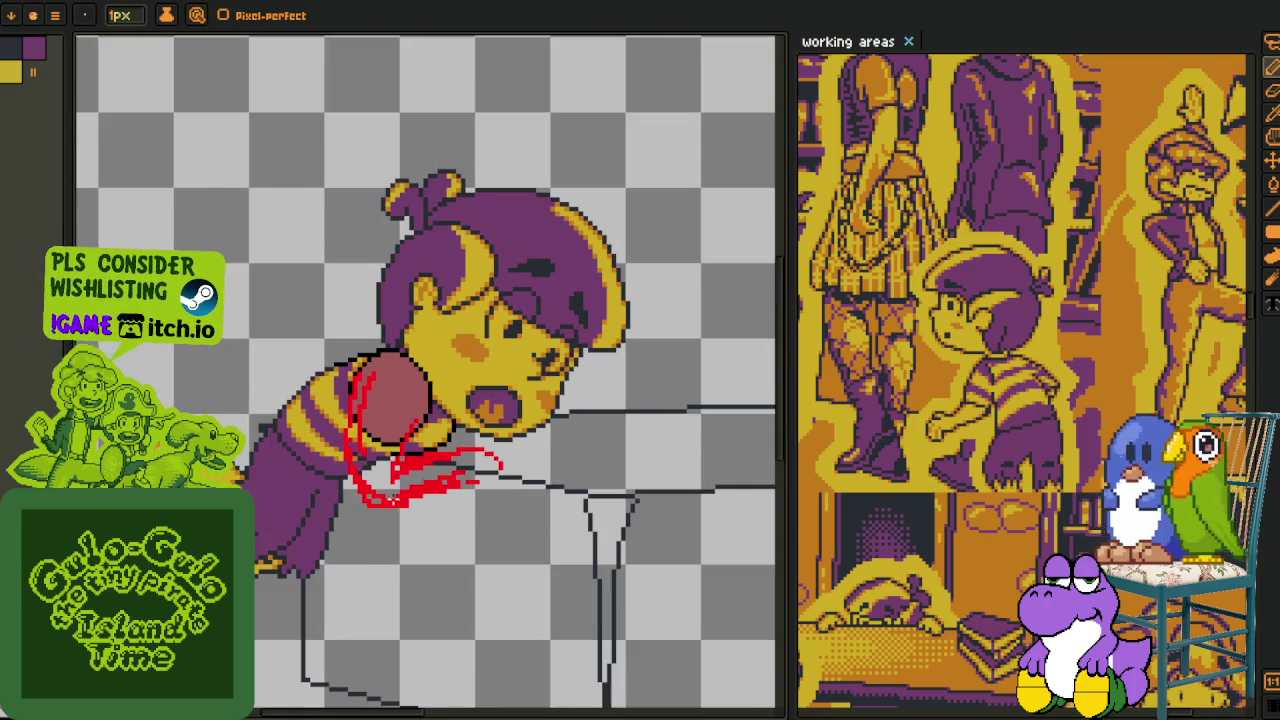
key("Tab")
left_click_drag(320, 644, 441, 585)
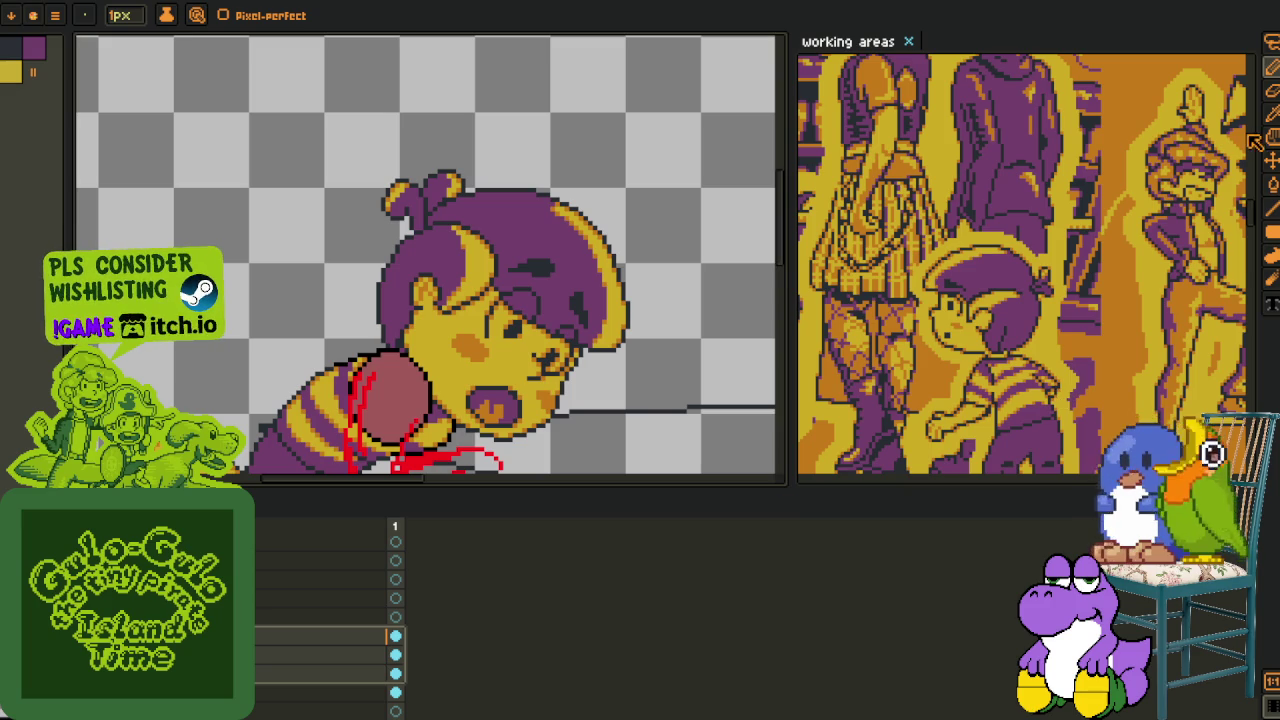
- Nudge the character artwork slightly to the right with the Move tool
left_click(1270, 160)
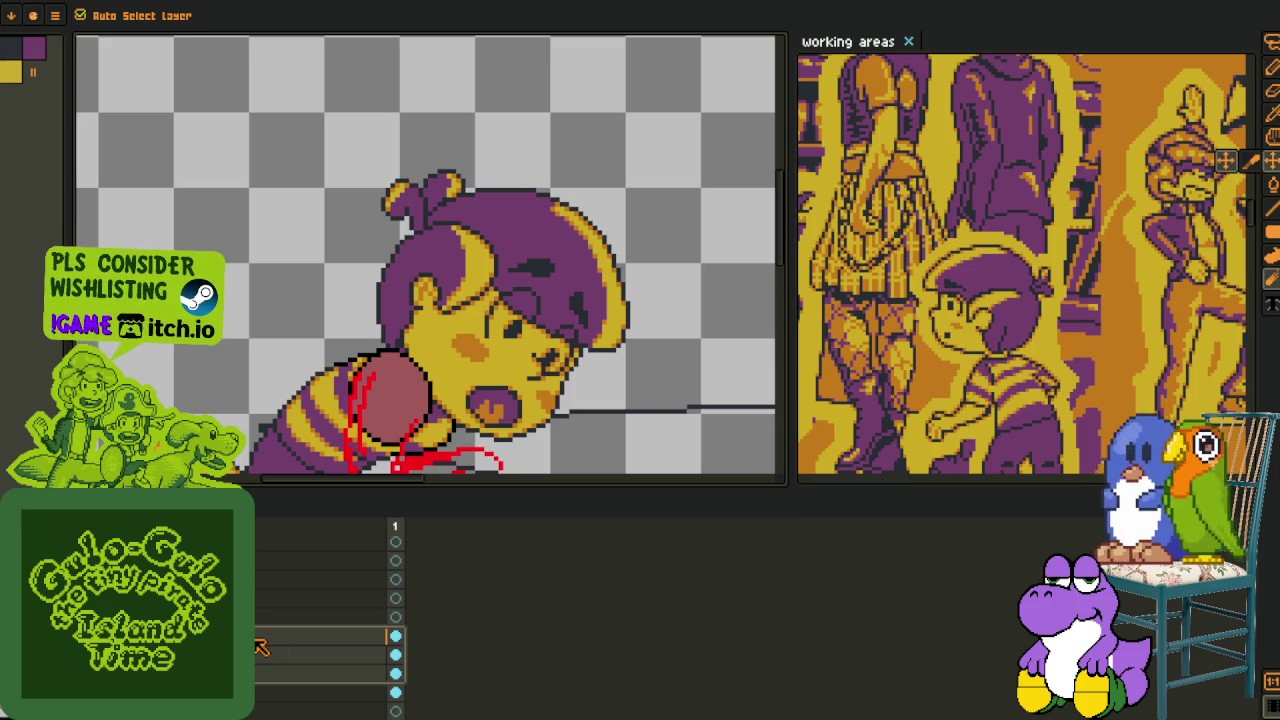
left_click_drag(412, 452, 427, 450)
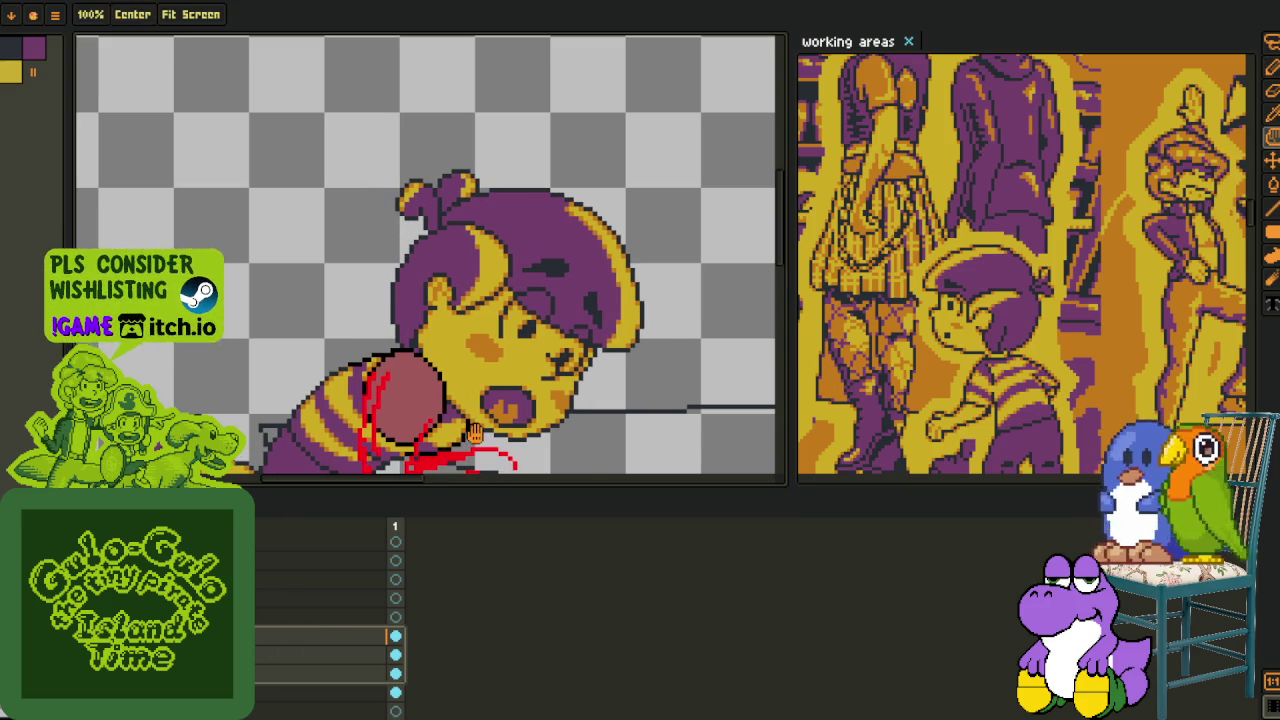
scroll(450, 400, "down", 2)
left_click_drag(420, 372, 427, 372)
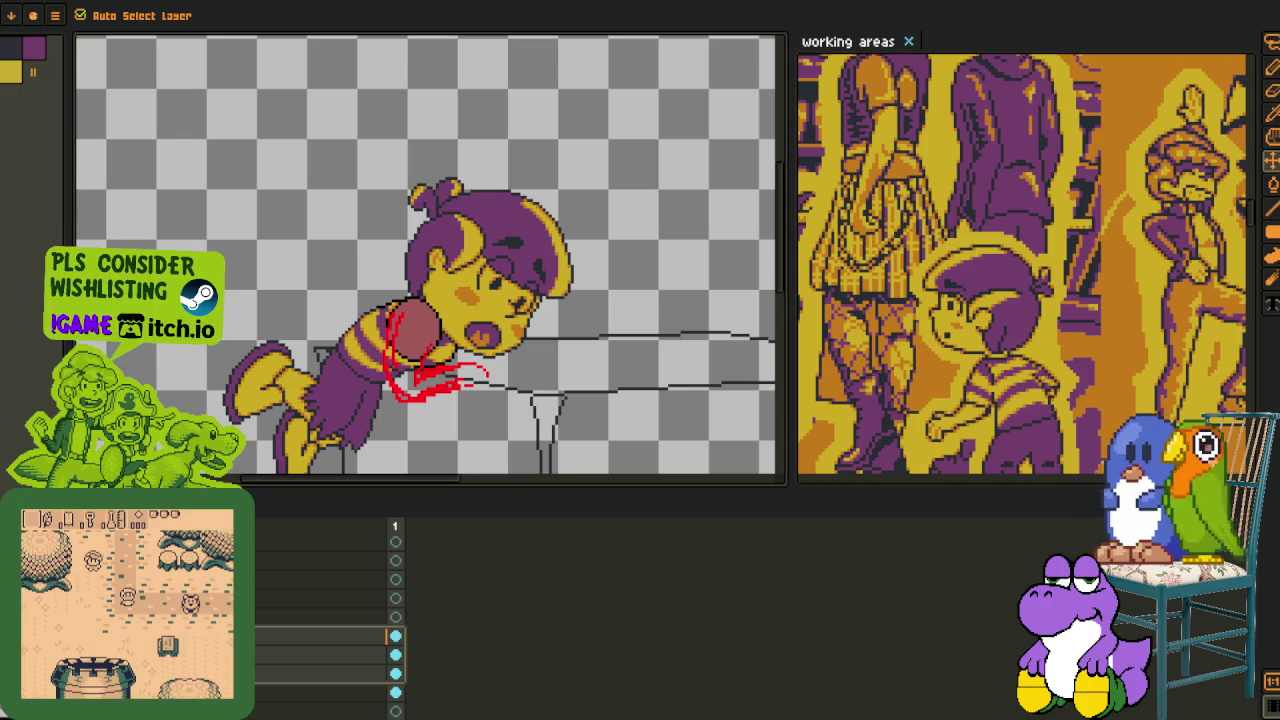
- Move a layer to a new place in the stack, rename it 'b', and save
left_click_drag(320, 636, 320, 654)
double_click(320, 654)
type("b")
key("Return")
key("ctrl+s")
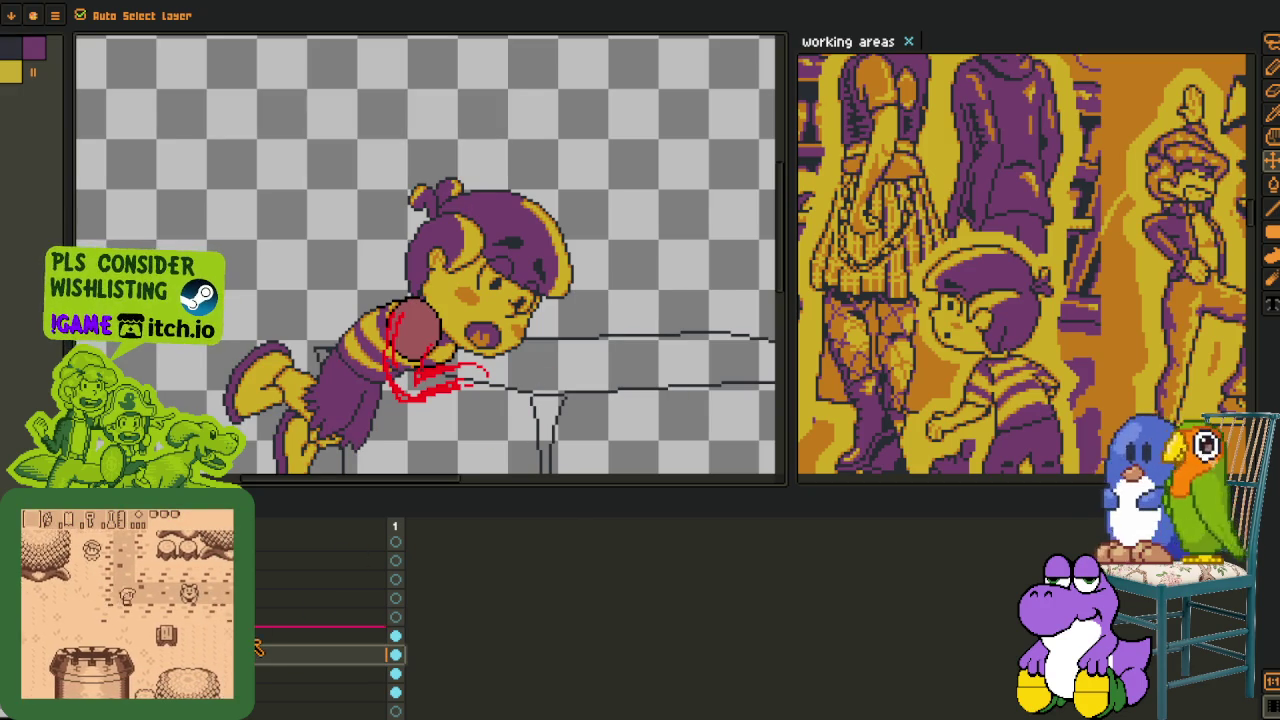
- Rename another layer 'ar' and hide the timeline
double_click(256, 638)
type("ar")
key("Return")
key("Tab")
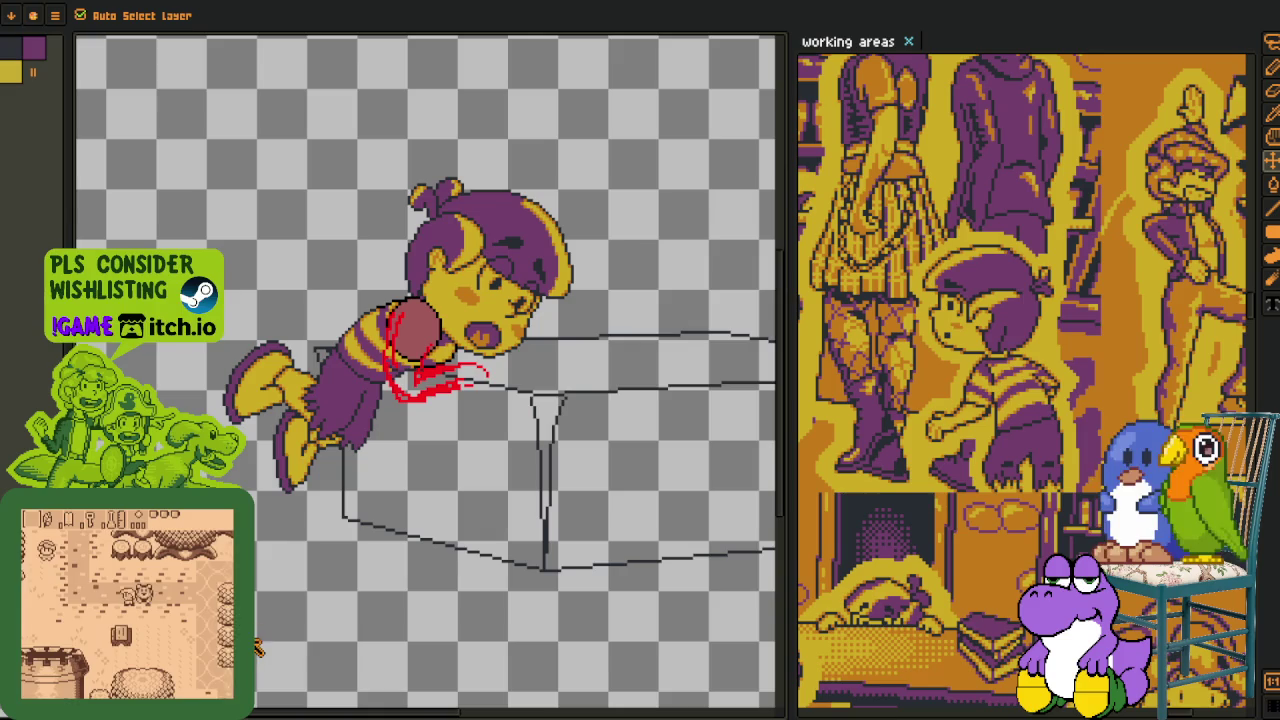
scroll(440, 400, "up", 1)
scroll(381, 321, "up", 1)
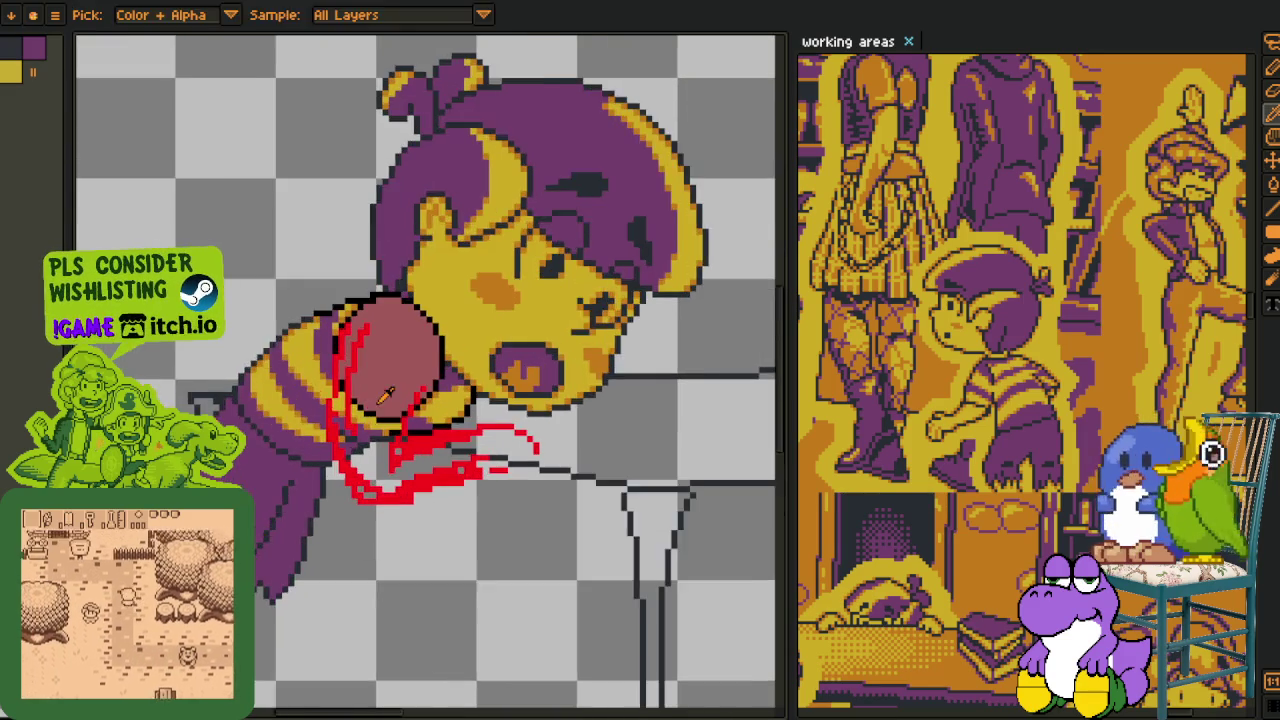
scroll(340, 350, "up", 2)
scroll(270, 403, "up", 2)
scroll(270, 403, "down", 3)
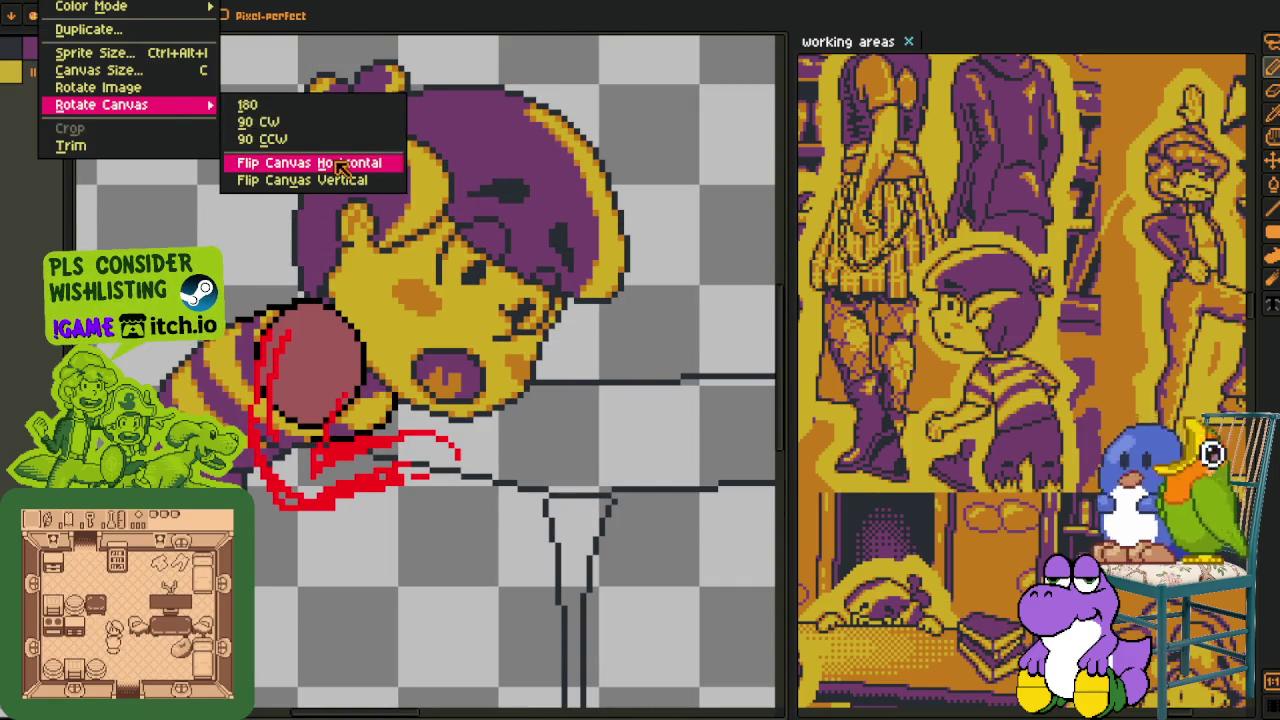
- Flip the whole canvas horizontally
mouse_move(101, 105)
left_click(351, 163)
scroll(351, 163, "down", 3)
scroll(428, 171, "down", 1)
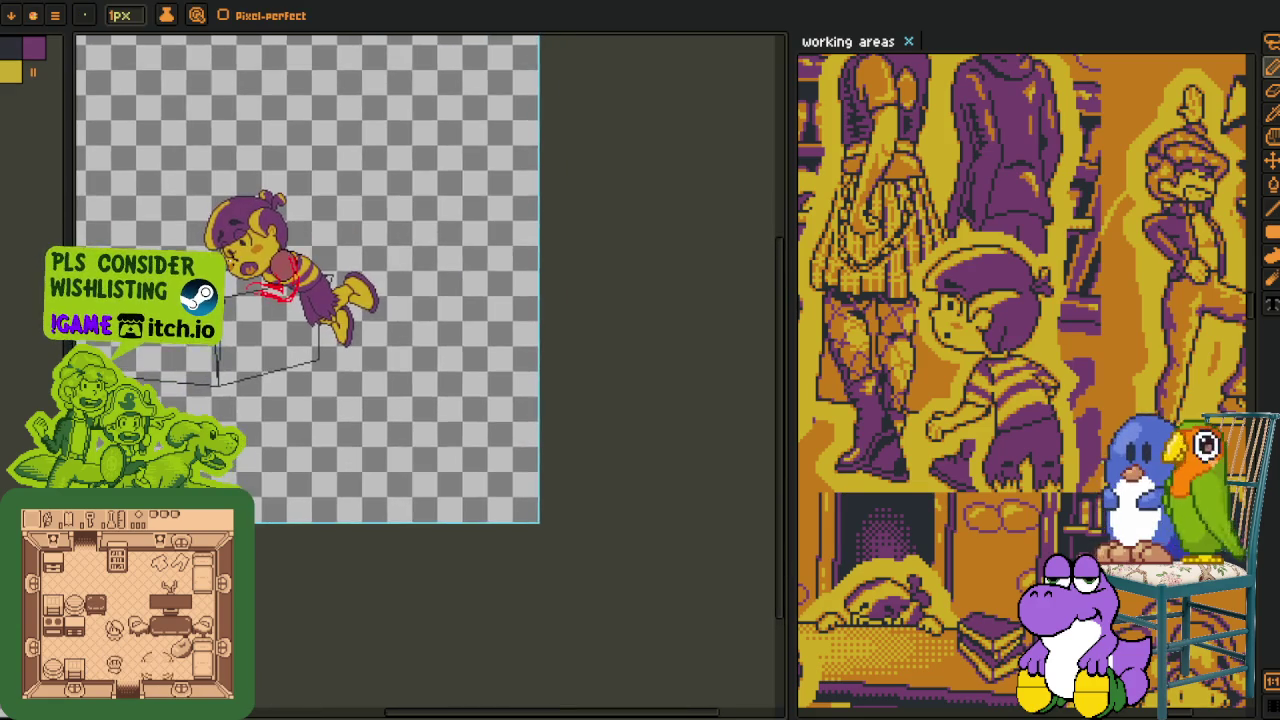
scroll(276, 263, "up", 3)
scroll(277, 262, "up", 1)
scroll(300, 280, "up", 2)
scroll(370, 320, "up", 1)
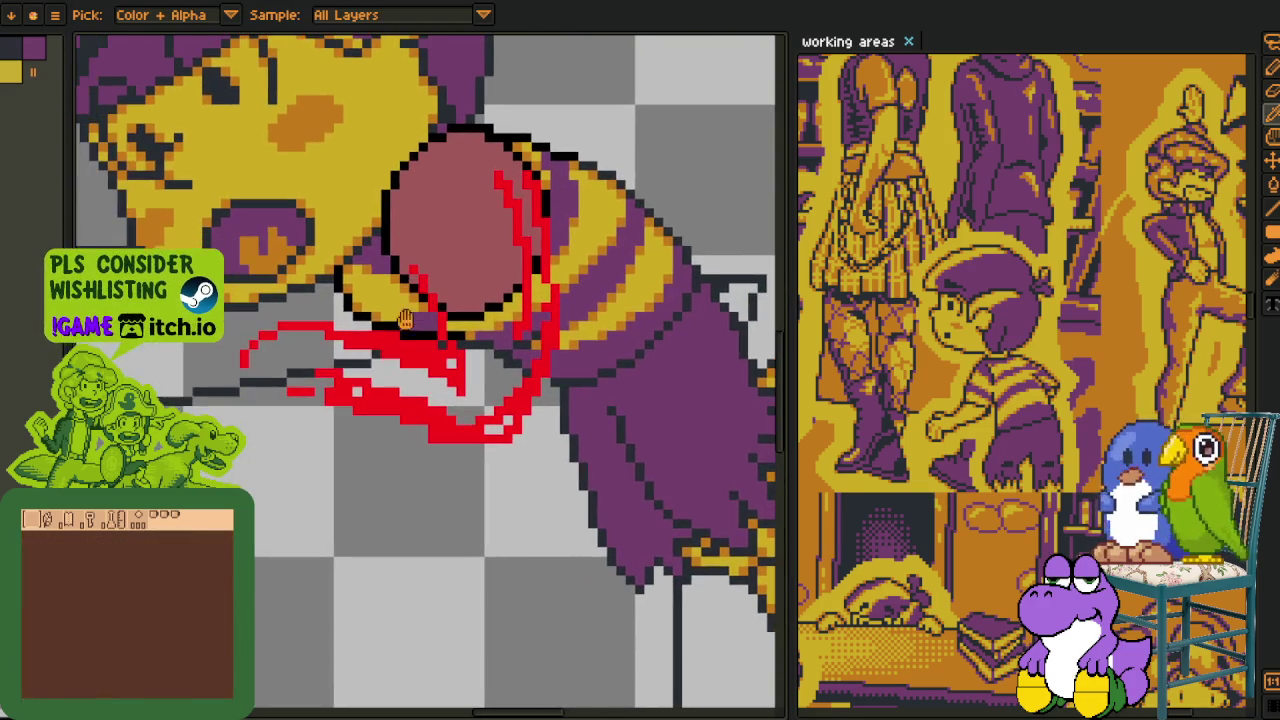
scroll(409, 350, "up", 1)
- Redraw the red stroke below the ball and erase the red line inside its right edge
key("b")
mouse_move(468, 335)
left_mouse_down()
mouse_move(492, 317)
mouse_move(430, 337)
left_mouse_up()
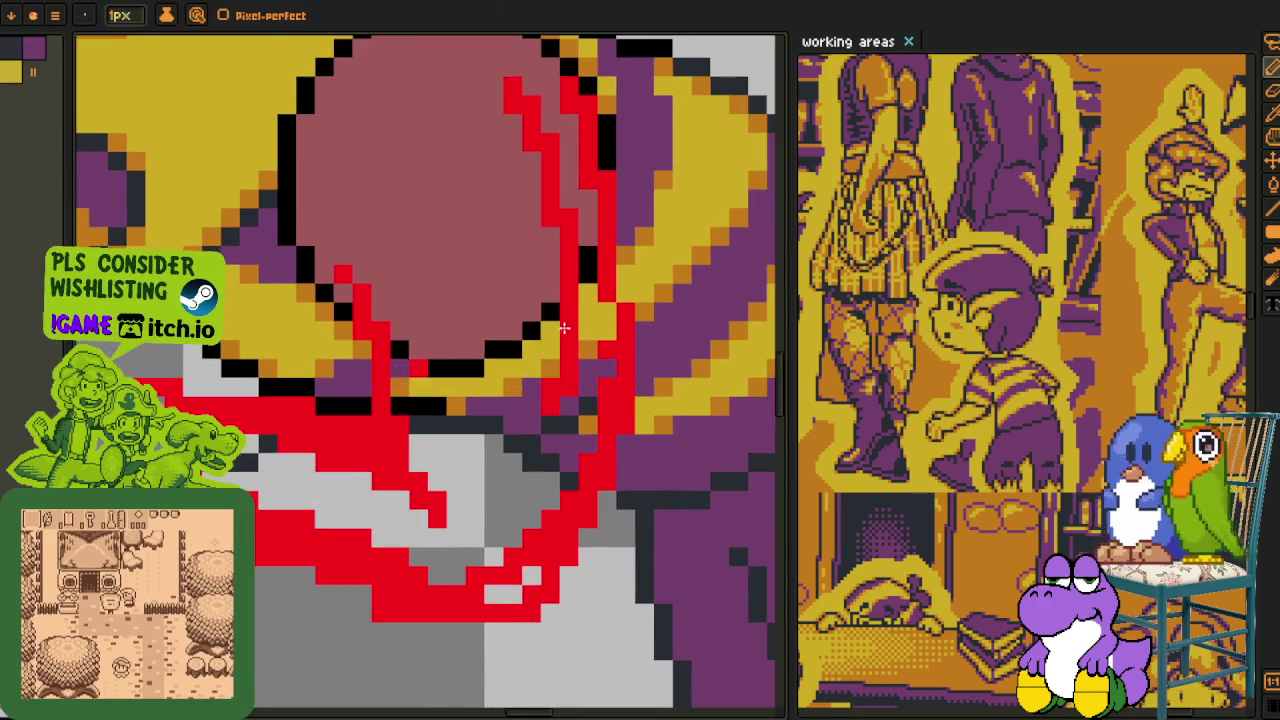
scroll(450, 300, "down", 1)
scroll(470, 250, "up", 1)
key("w")
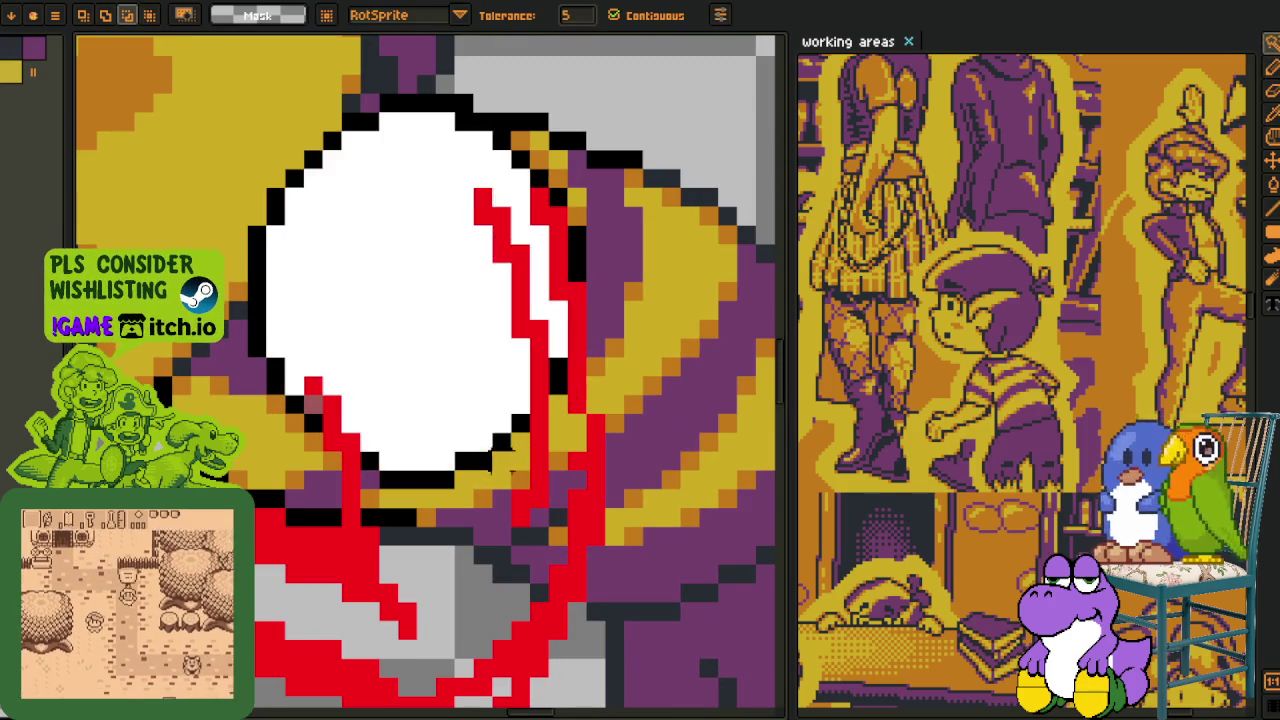
scroll(514, 360, "down", 2)
scroll(515, 390, "up", 1)
key("e")
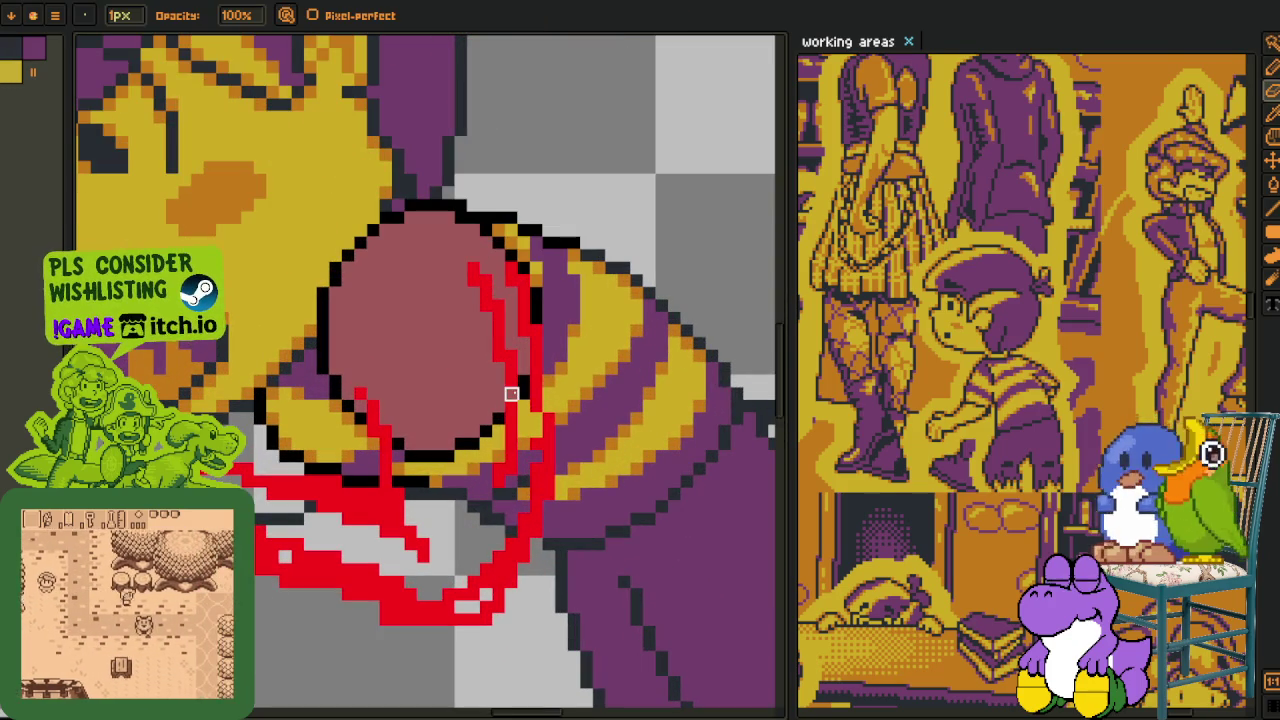
mouse_move(486, 280)
left_mouse_down()
mouse_move(509, 357)
mouse_move(499, 482)
left_mouse_up()
scroll(499, 482, "down", 1)
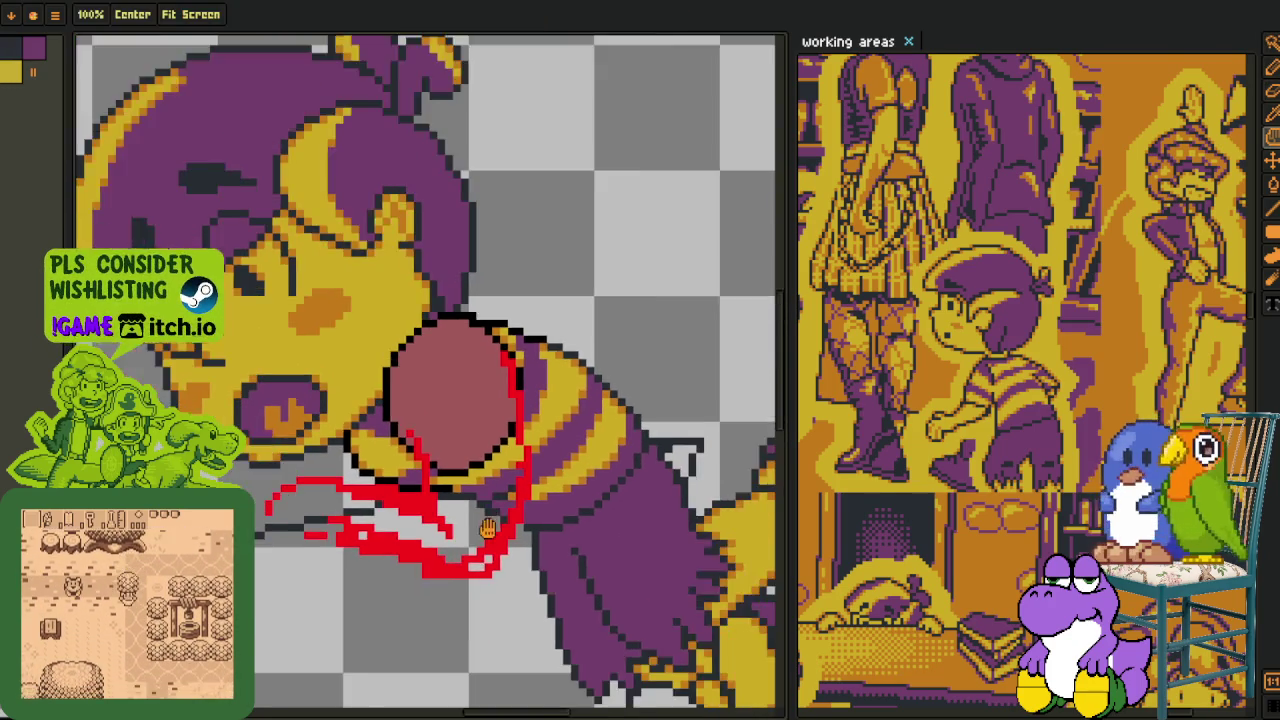
scroll(505, 505, "down", 1)
scroll(511, 535, "up", 2)
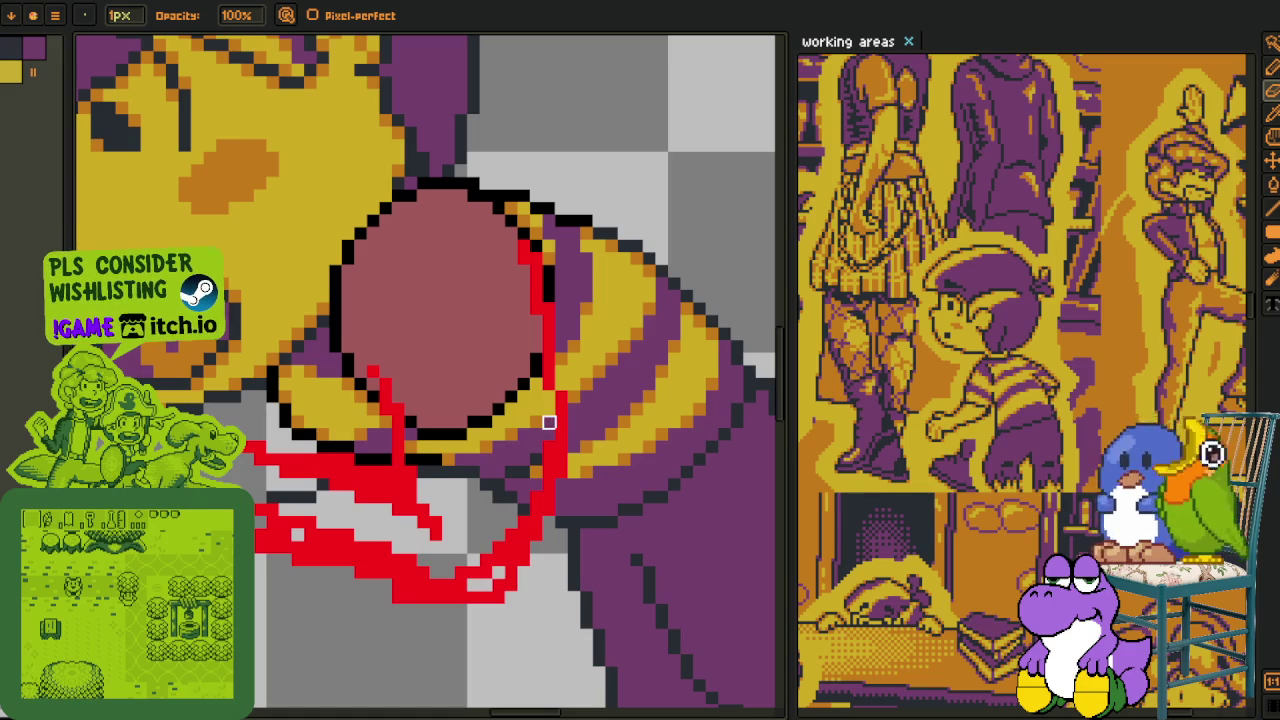
- Select the red stroke beside the ball and shift it up slightly
key("r")
left_click_drag(414, 414, 614, 657)
mouse_move(563, 508)
left_mouse_down()
mouse_move(563, 484)
mouse_move(563, 497)
left_mouse_up()
key("b")
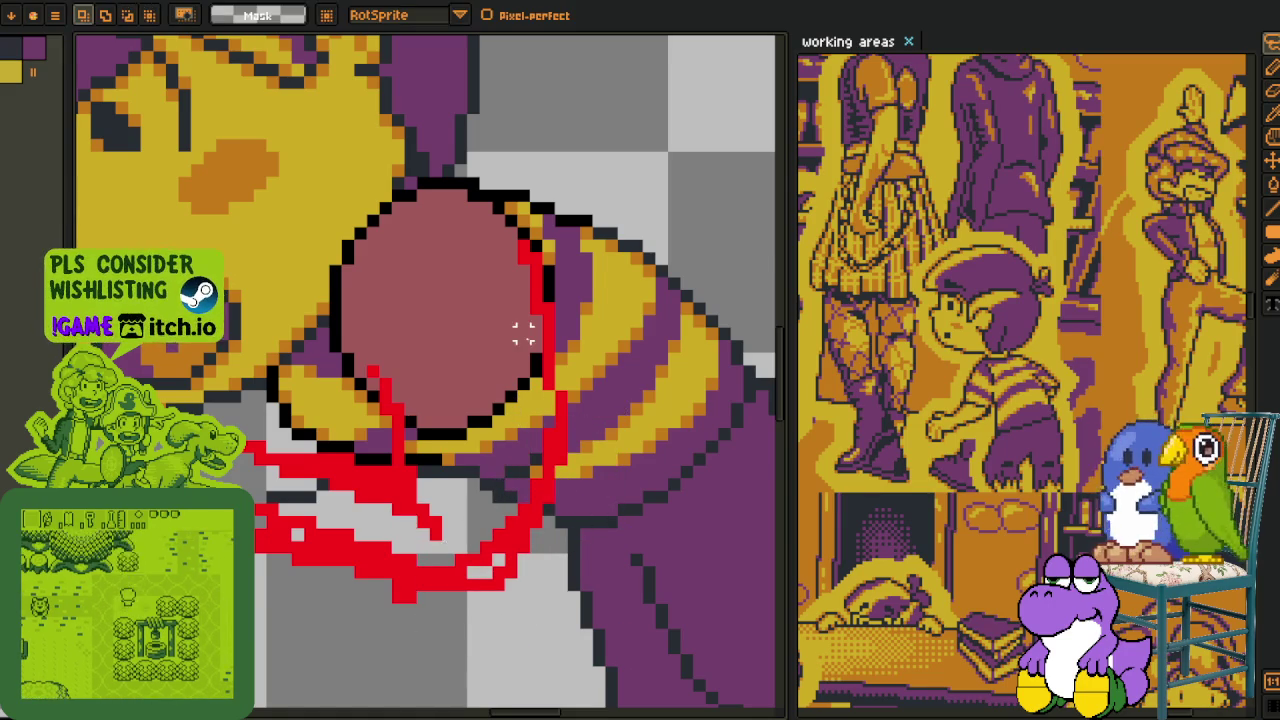
scroll(540, 372, "up", 1)
key("b")
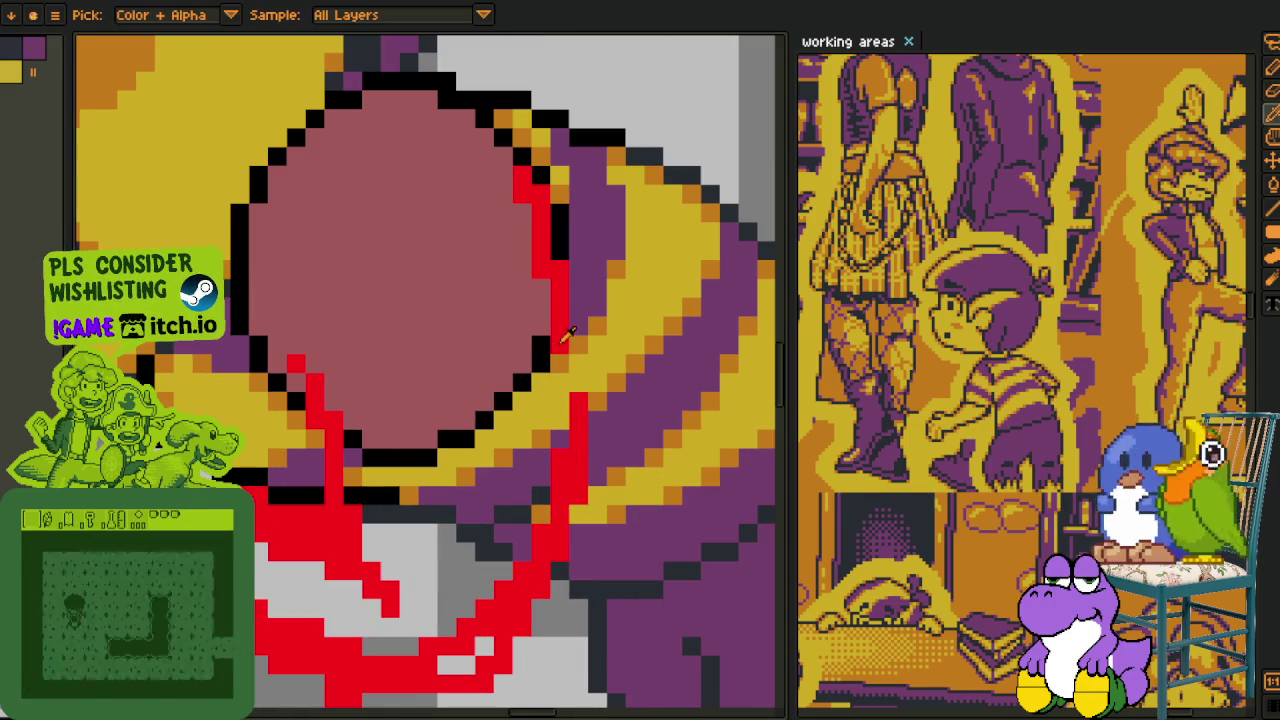
- Join the red outline segments, recolour a few pixels, and redraw the lower outline
left_click_drag(576, 342, 572, 390)
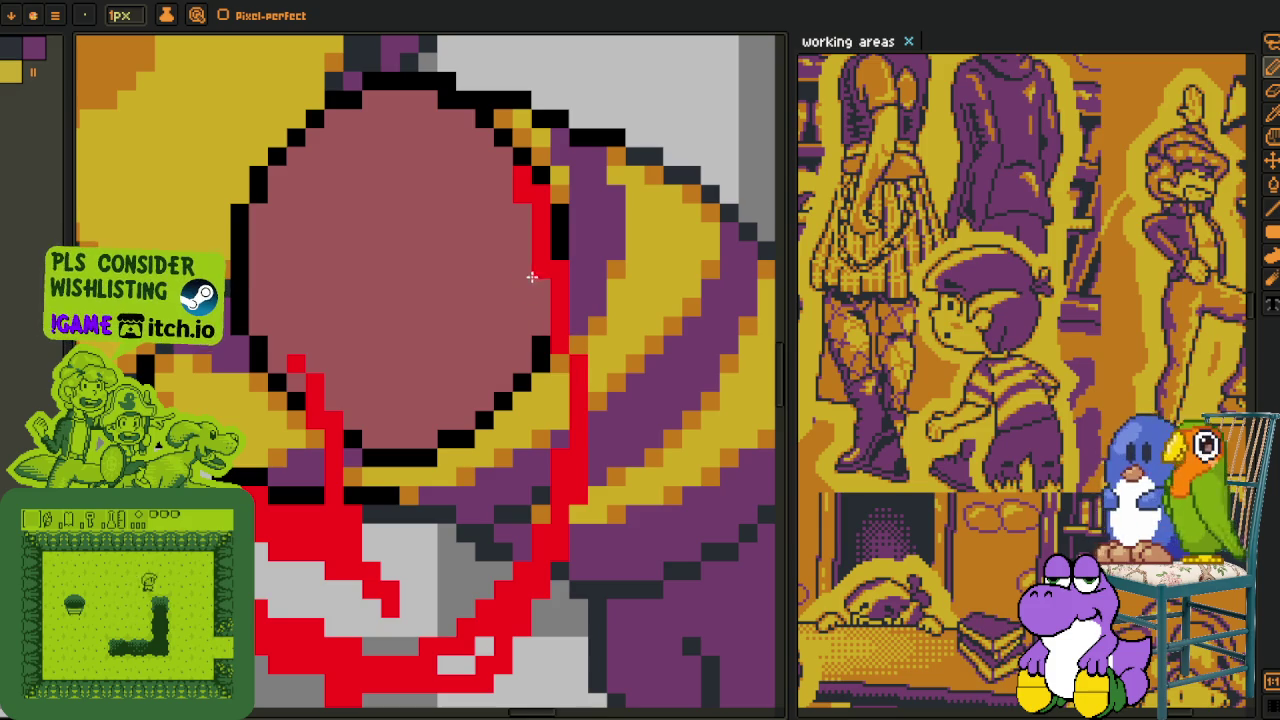
scroll(554, 352, "down", 3)
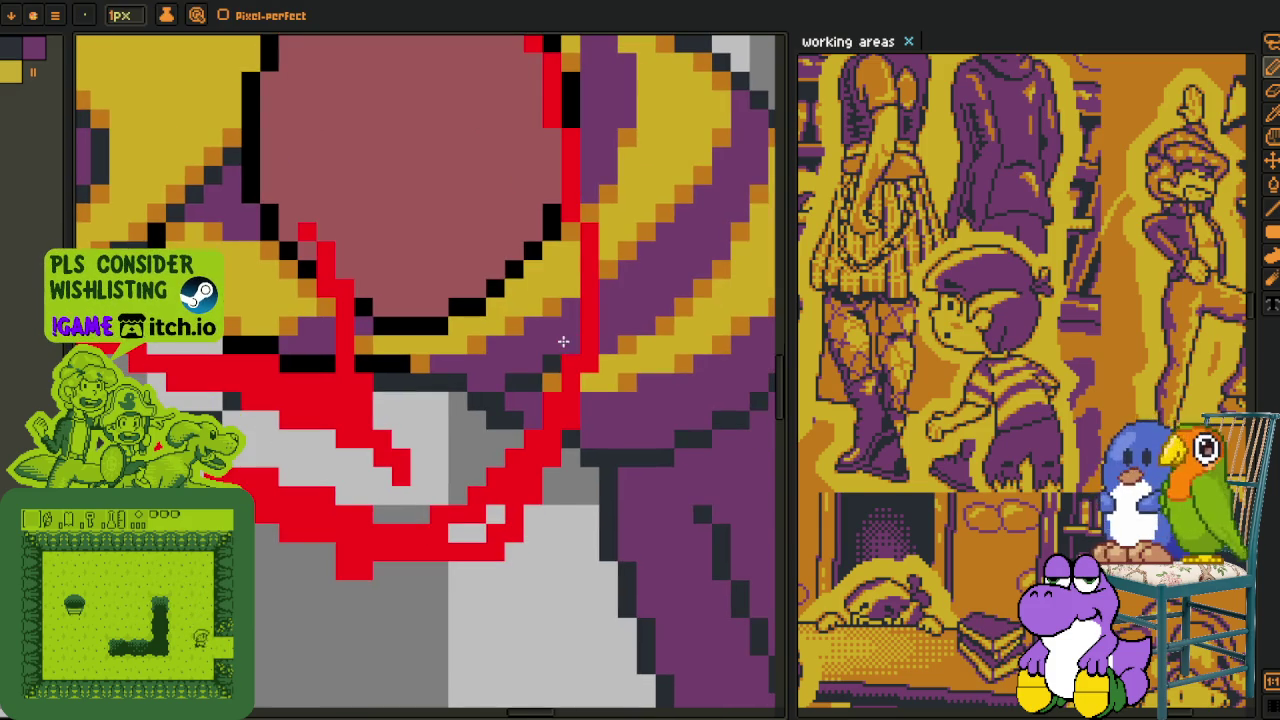
left_click(550, 380)
mouse_move(525, 445)
left_mouse_down()
mouse_move(502, 491)
mouse_move(513, 540)
mouse_move(478, 552)
mouse_move(386, 516)
mouse_move(326, 555)
mouse_move(292, 509)
mouse_move(512, 538)
mouse_move(440, 505)
mouse_move(374, 507)
mouse_move(351, 483)
mouse_move(381, 475)
left_mouse_up()
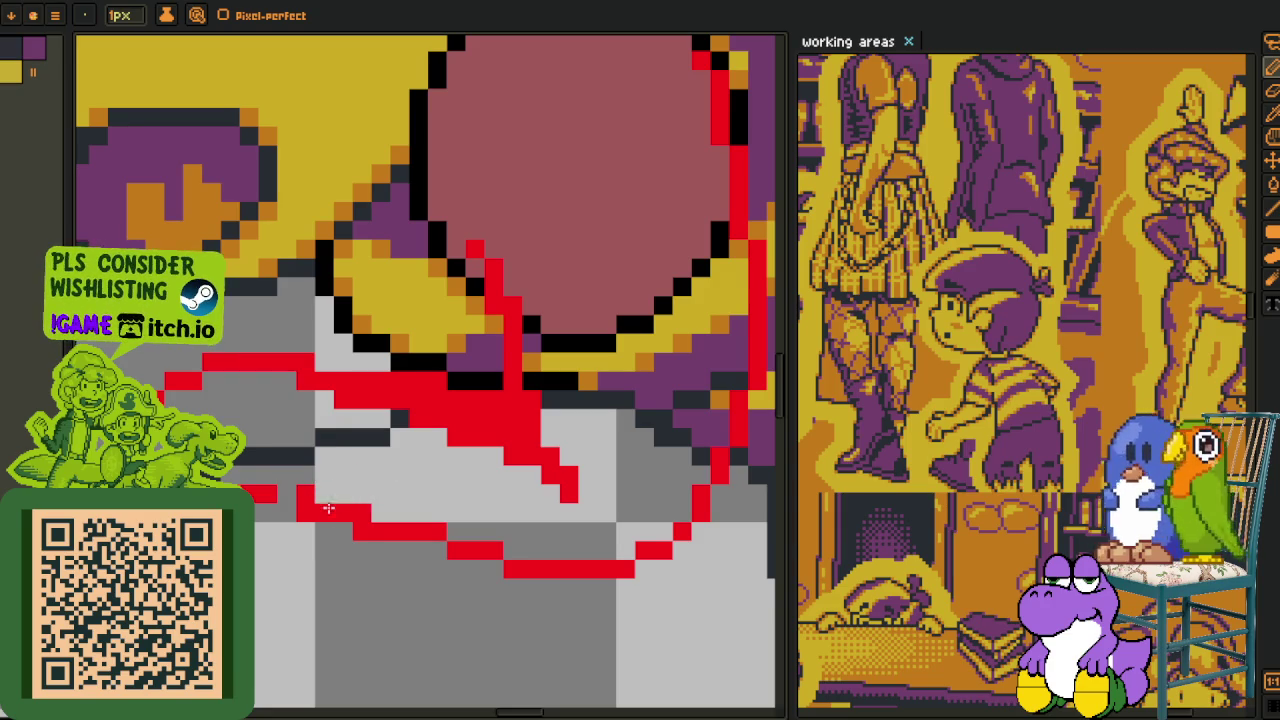
- Extend the red finger stroke, erase stray red beside the ball, and recolour a pink pixel red
left_click(294, 489)
scroll(308, 476, "down", 5)
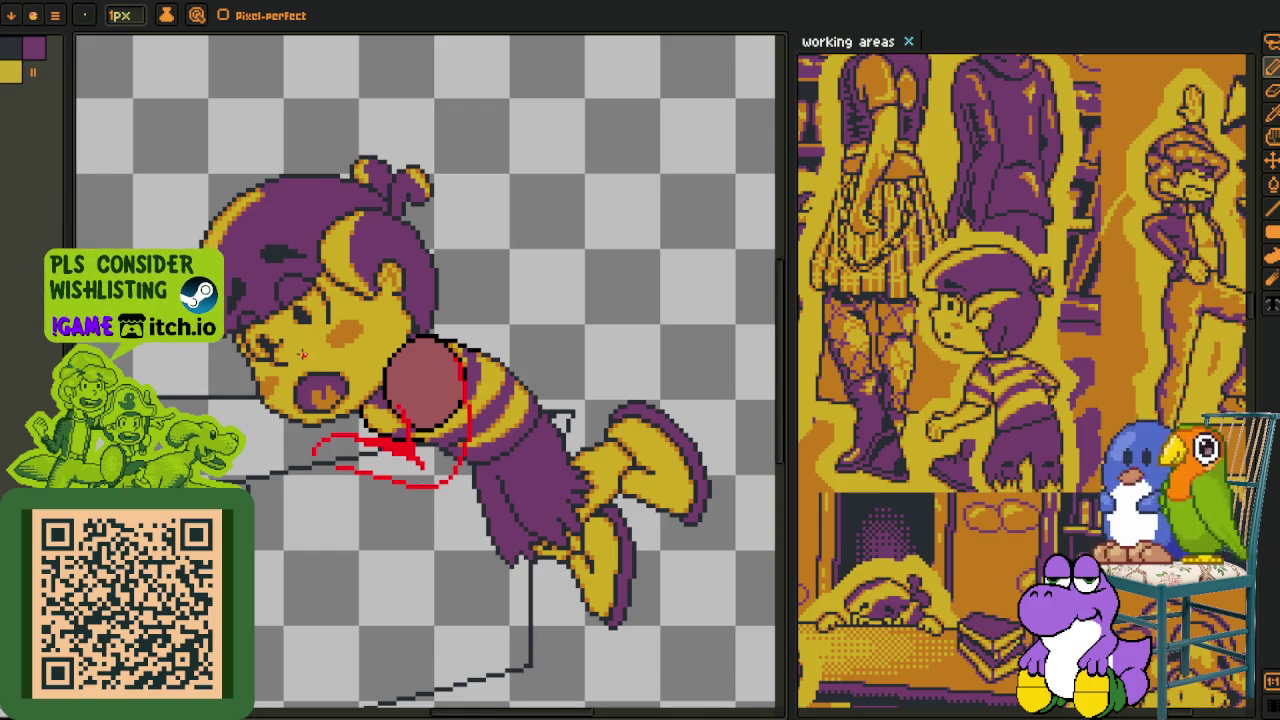
scroll(302, 353, "up", 2)
scroll(305, 420, "up", 1)
scroll(308, 487, "up", 2)
mouse_move(308, 487)
left_mouse_down()
mouse_move(262, 466)
mouse_move(400, 470)
mouse_move(576, 561)
left_mouse_up()
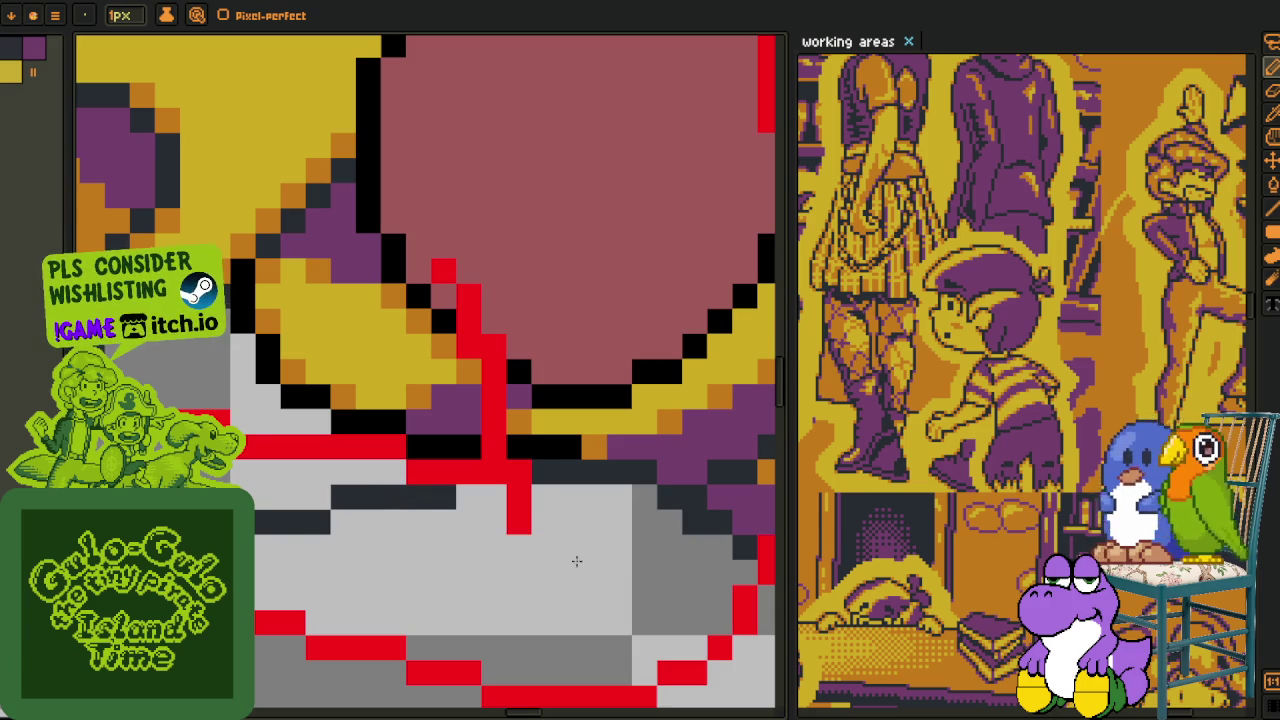
left_click(494, 496)
left_click_drag(485, 377, 471, 497)
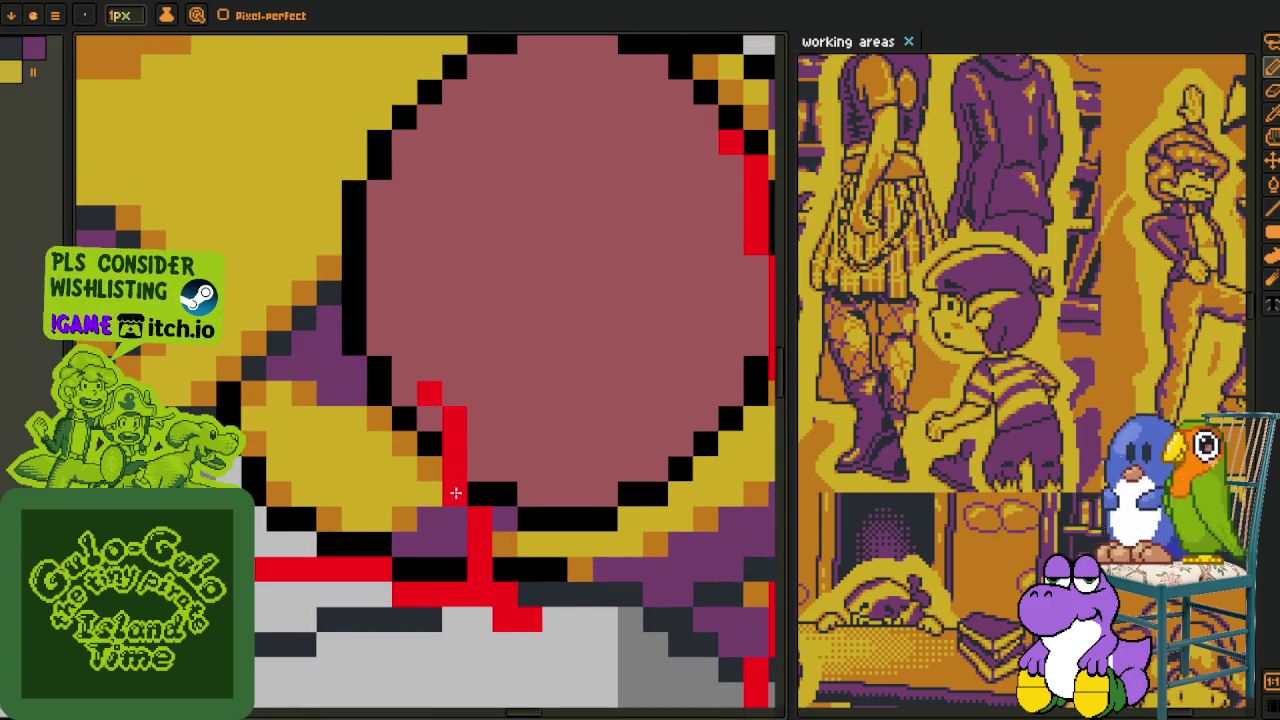
left_click(429, 418)
- Marquee-select a block of the table edge near the hand, drop it, and sample canvas colours
scroll(437, 428, "down", 2)
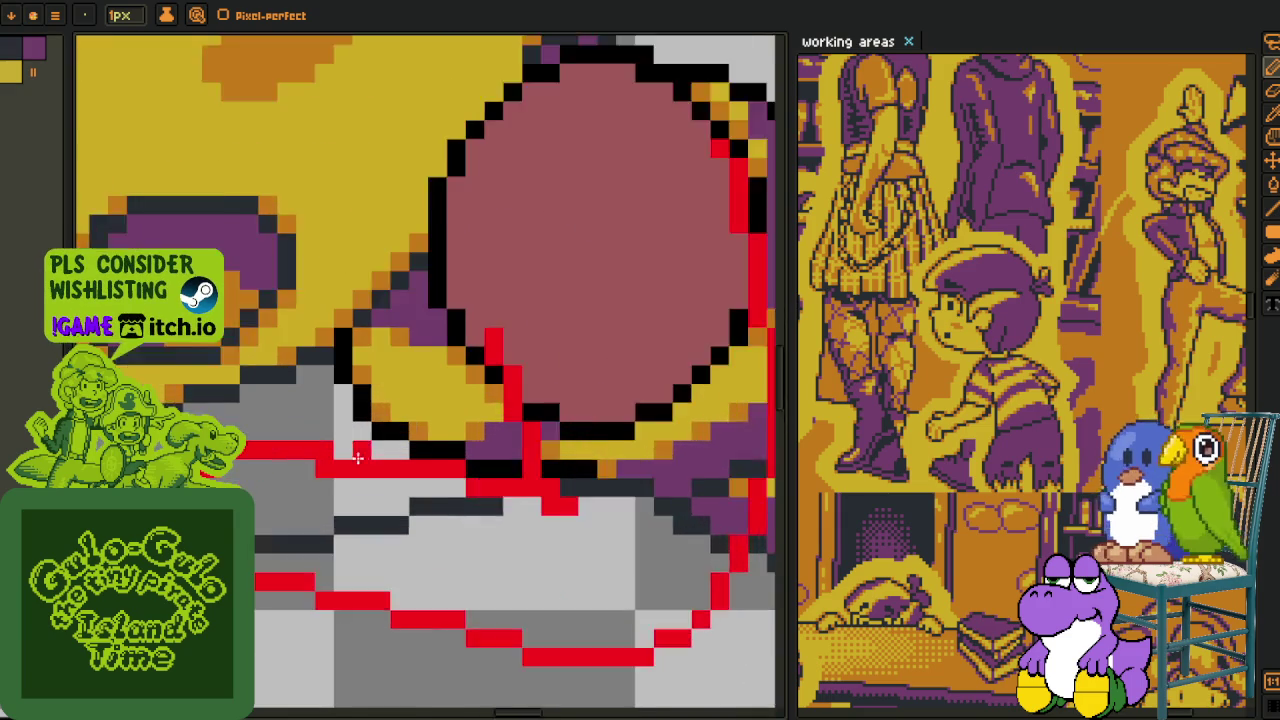
scroll(440, 440, "up", 2)
scroll(308, 464, "down", 1)
scroll(318, 500, "down", 1)
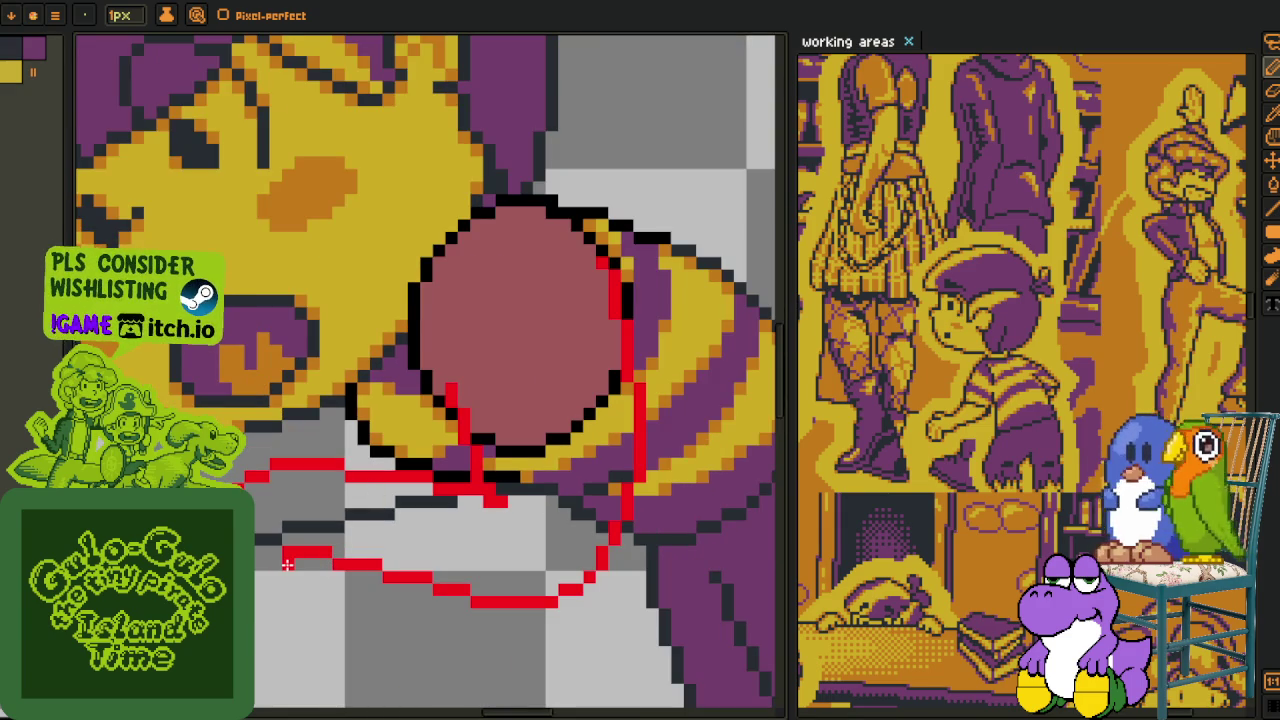
scroll(290, 560, "down", 1)
scroll(290, 560, "up", 1)
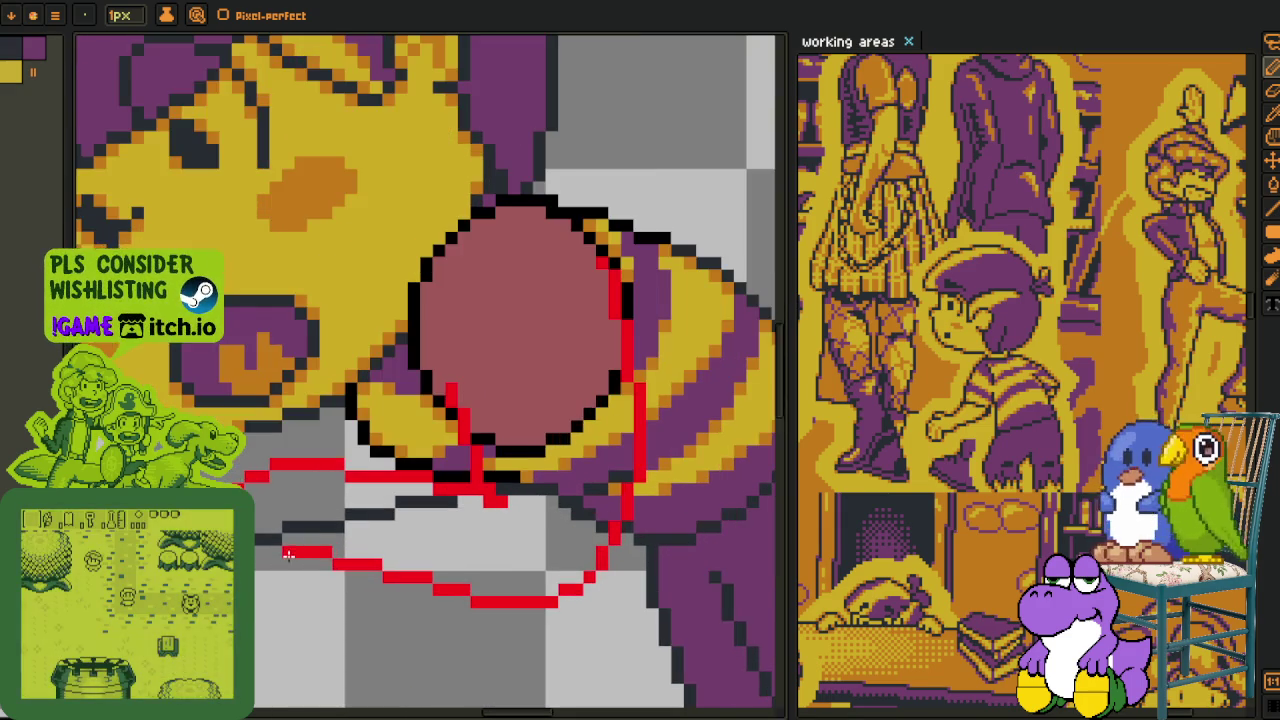
scroll(375, 527, "down", 1)
scroll(330, 510, "up", 2)
key("m")
scroll(300, 510, "up", 1)
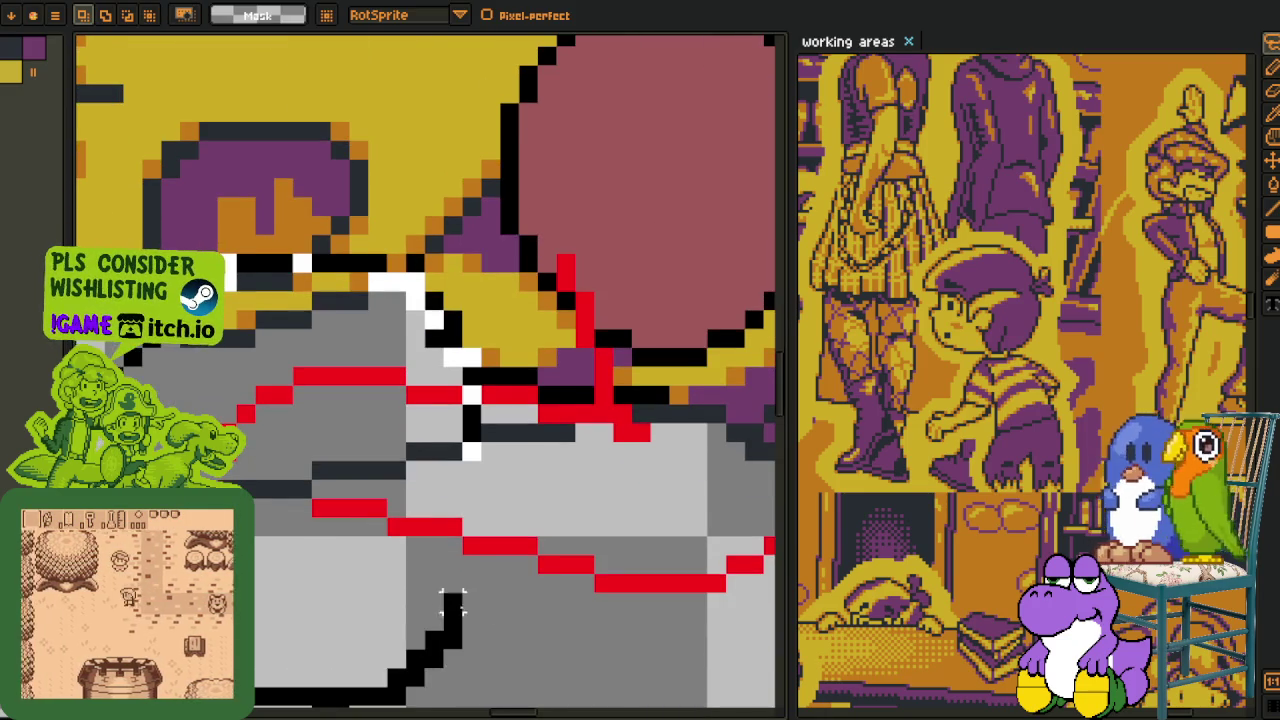
left_click_drag(82, 250, 504, 708)
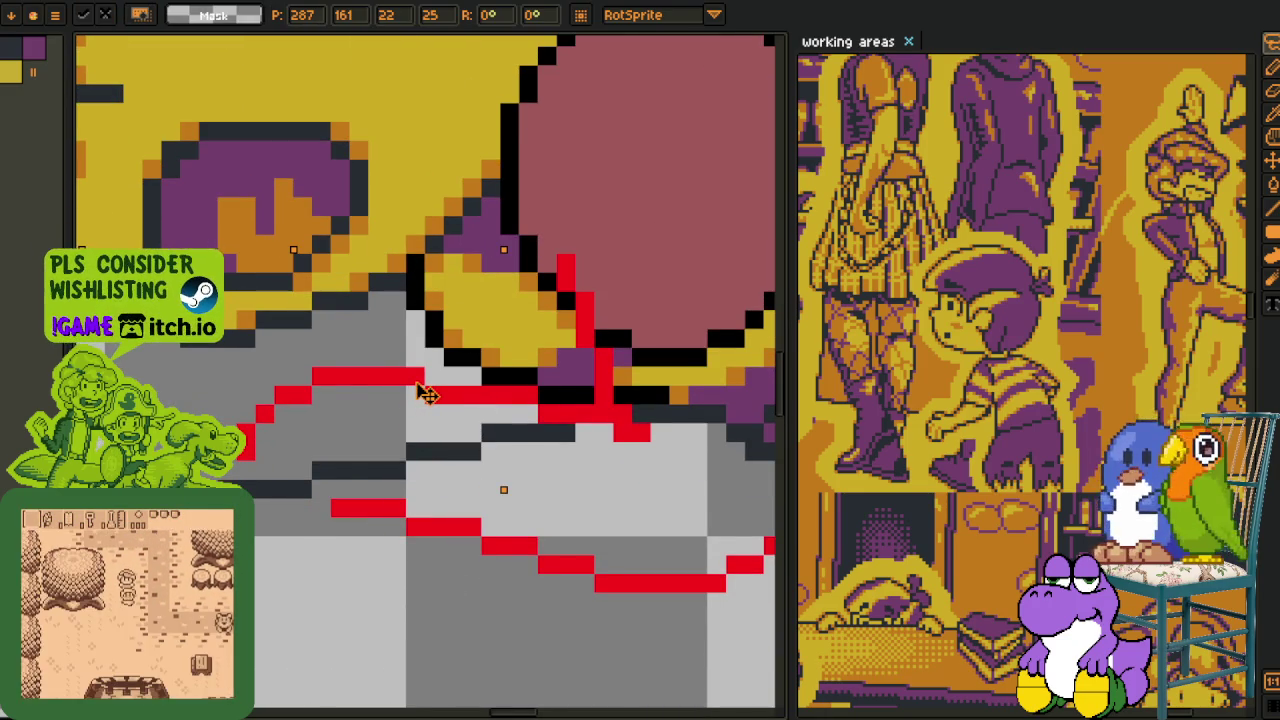
key("ctrl+d")
key("b")
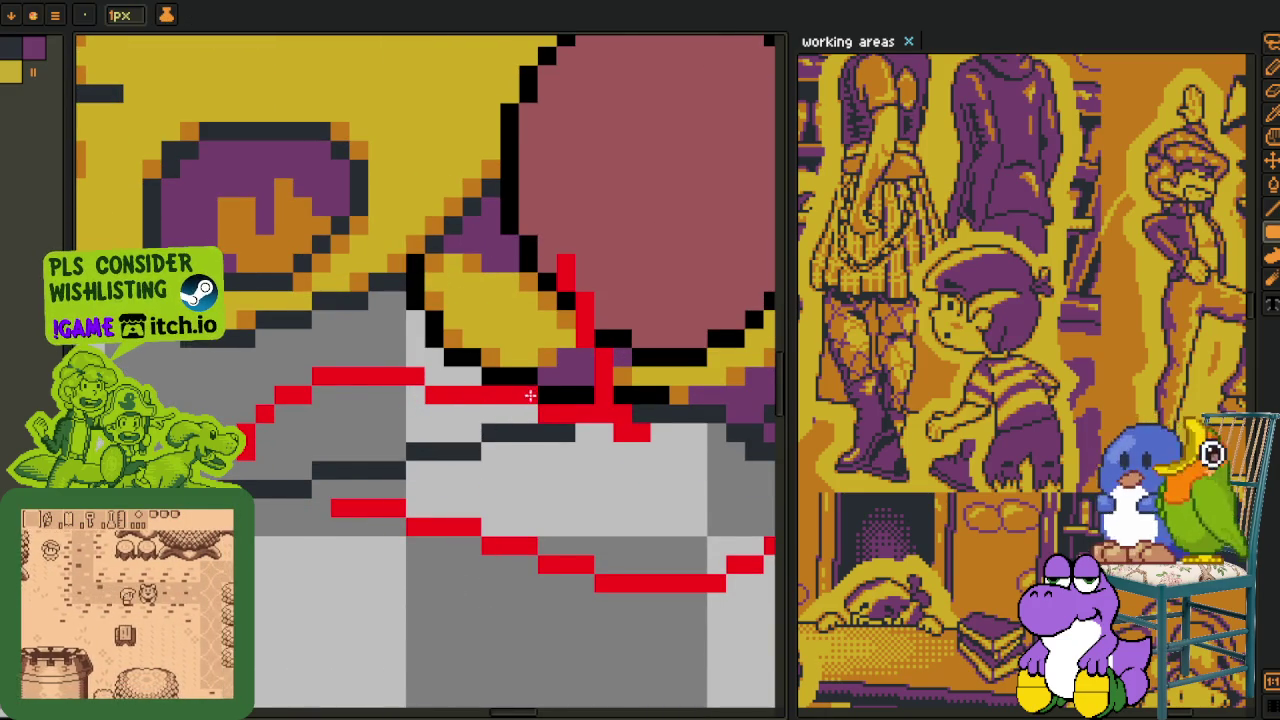
key("i")
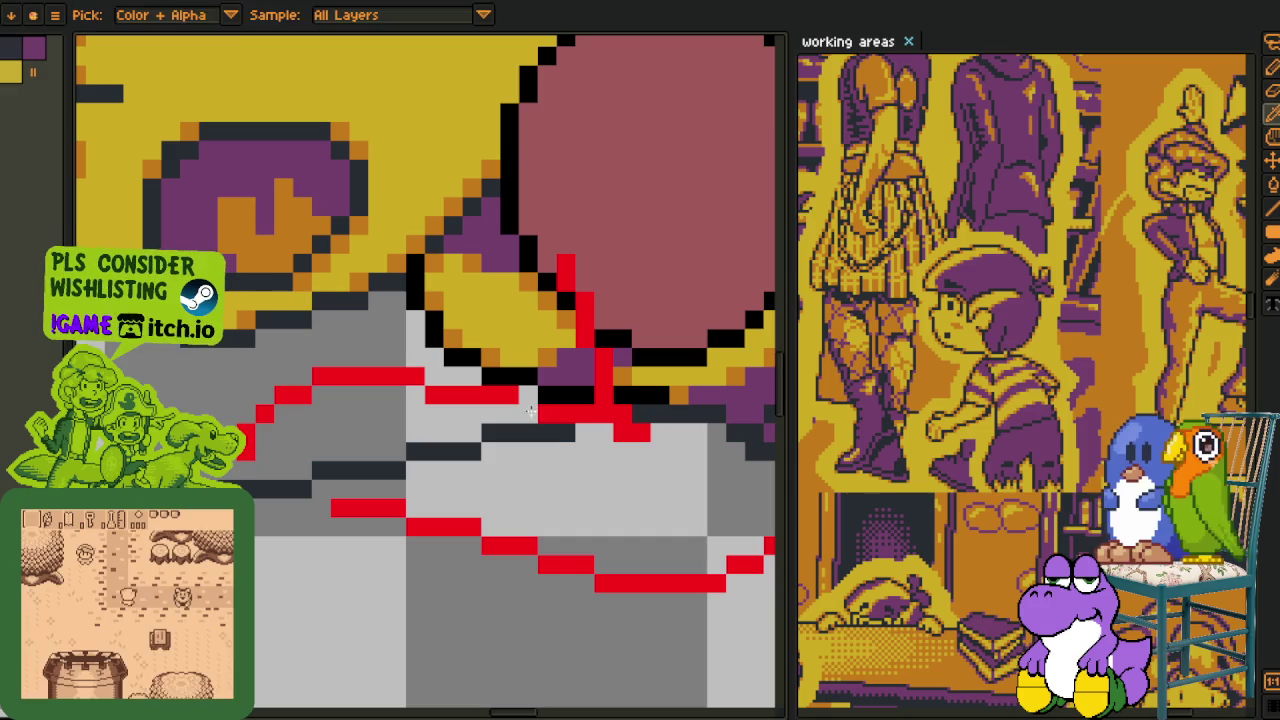
key("b")
scroll(502, 395, "down", 3)
key("i")
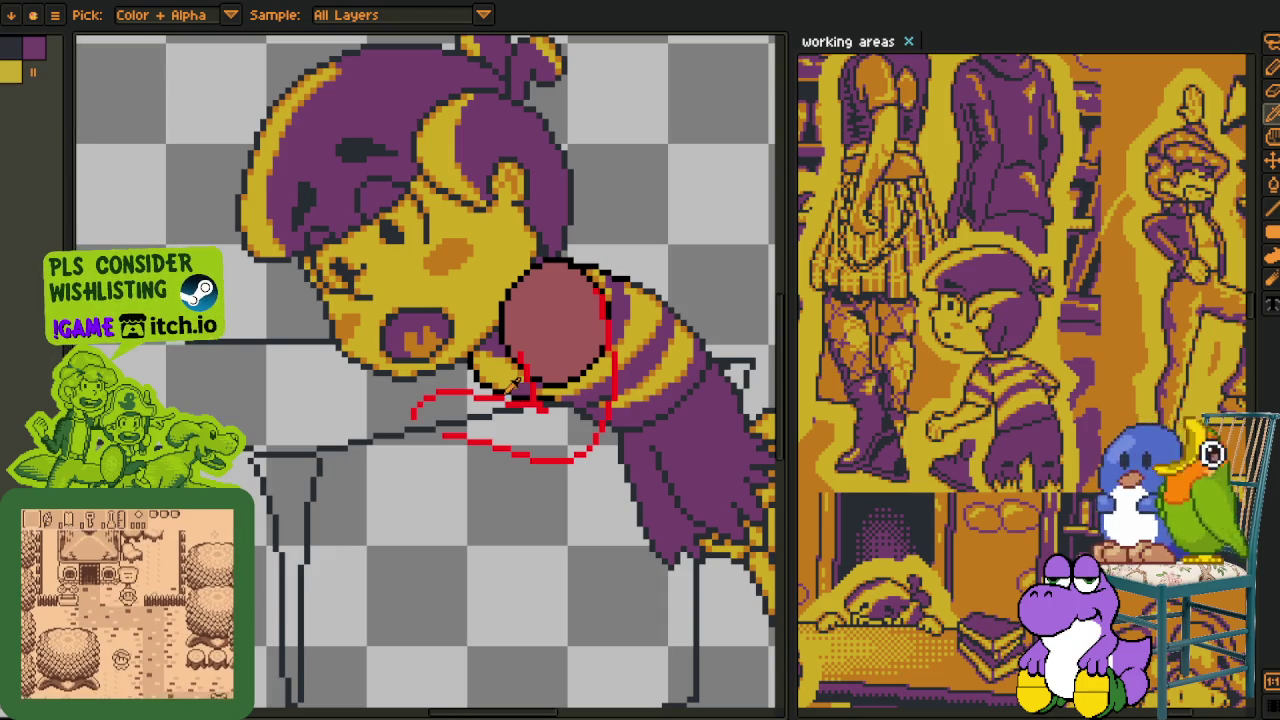
scroll(520, 405, "up", 1)
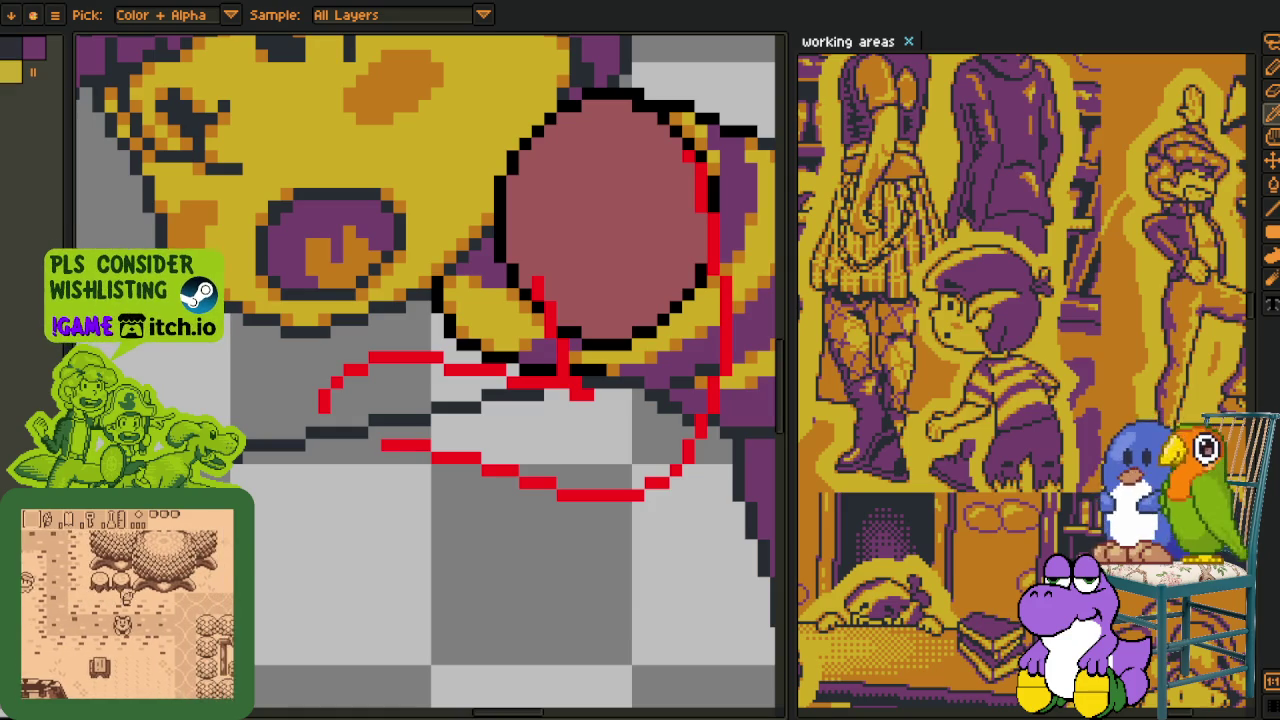
- Zoom out, pan back to the red hand sketch, zoom in, and switch to the 1px Pencil
scroll(540, 580, "down", 2)
scroll(530, 600, "down", 1)
scroll(520, 570, "down", 2)
scroll(510, 530, "up", 3)
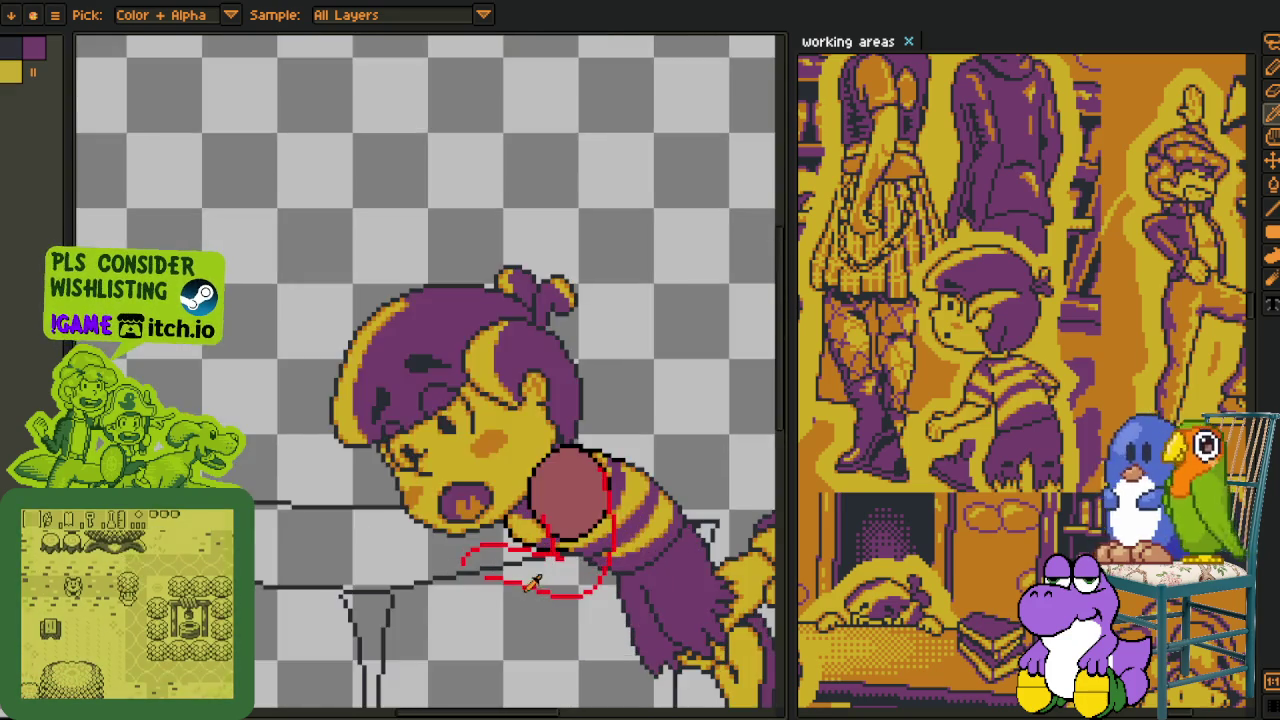
scroll(502, 494, "down", 1)
left_click_drag(502, 494, 382, 404)
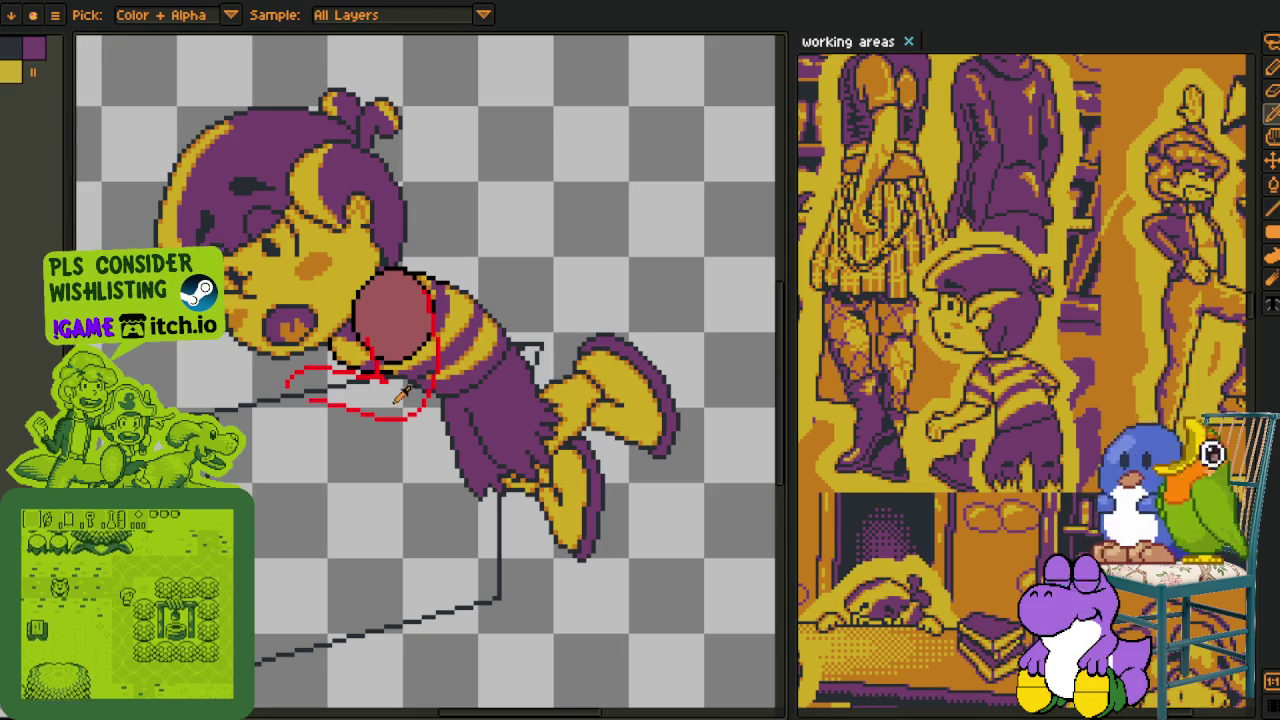
scroll(362, 385, "up", 1)
scroll(360, 370, "up", 1)
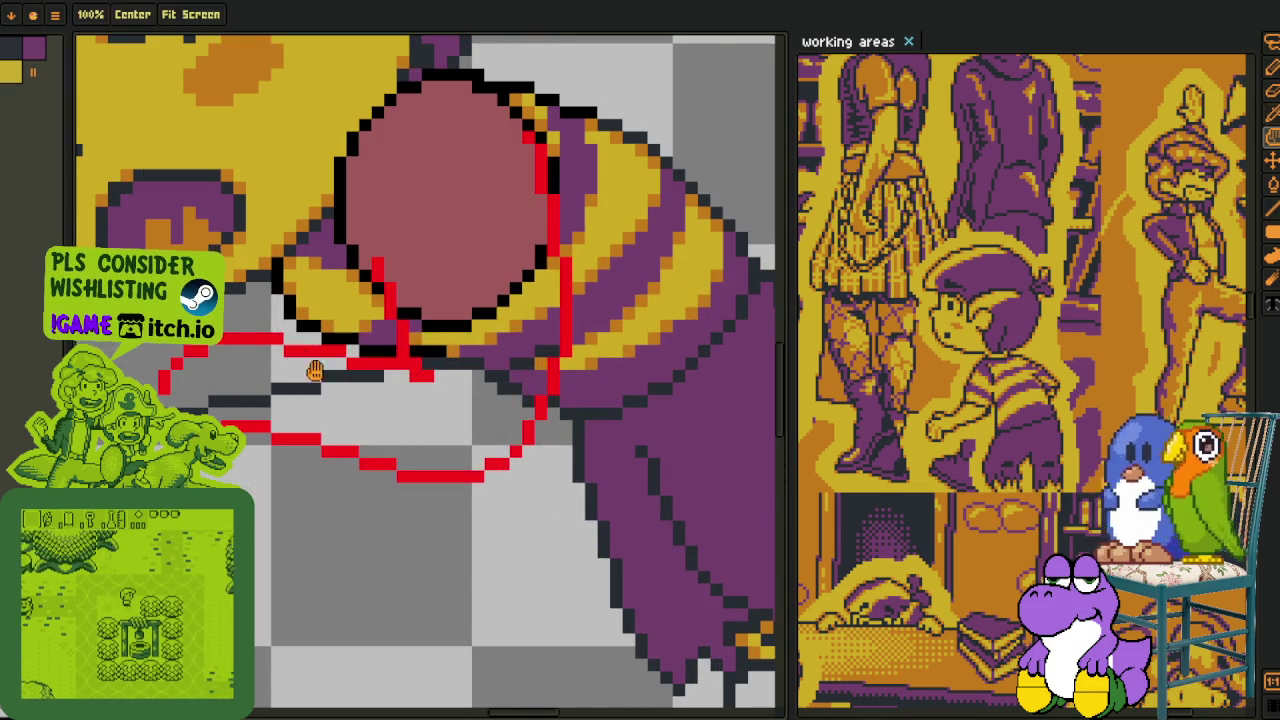
left_click_drag(311, 340, 368, 410)
scroll(368, 410, "up", 1)
key("b")
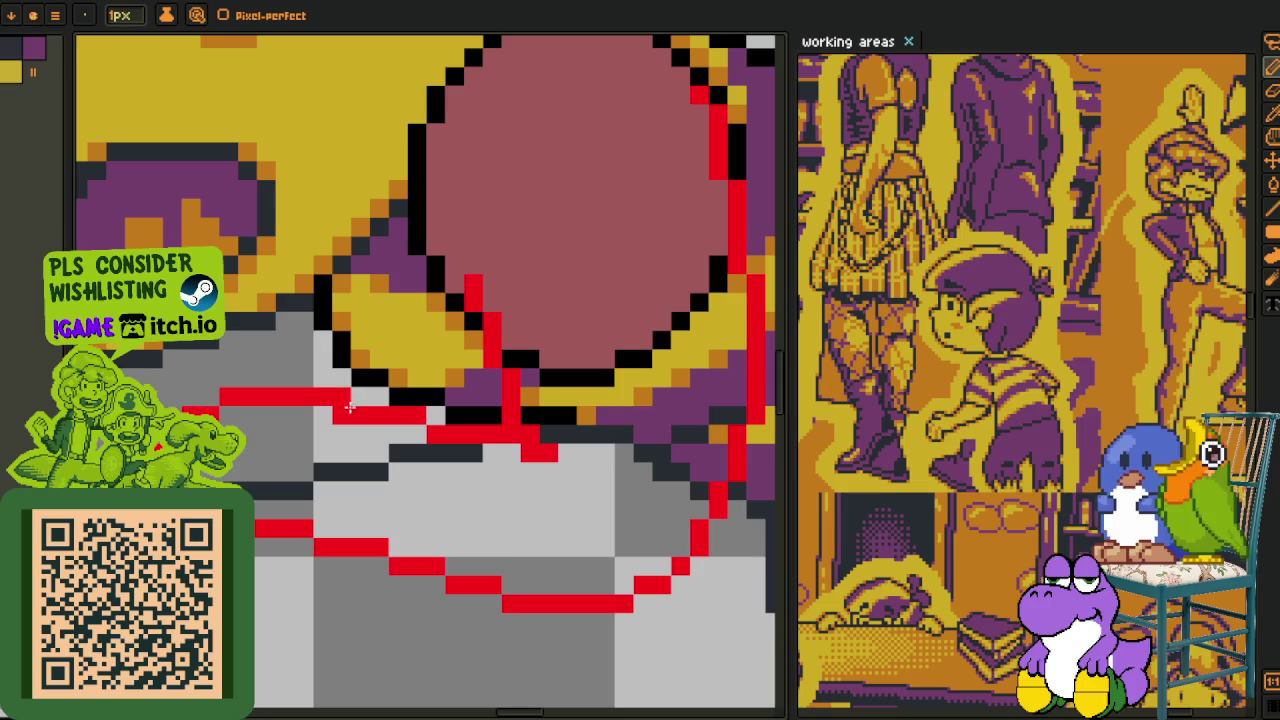
- Repaint the stepped red pixels under the ball, extend the finger line right, and join both strokes
left_click(436, 413)
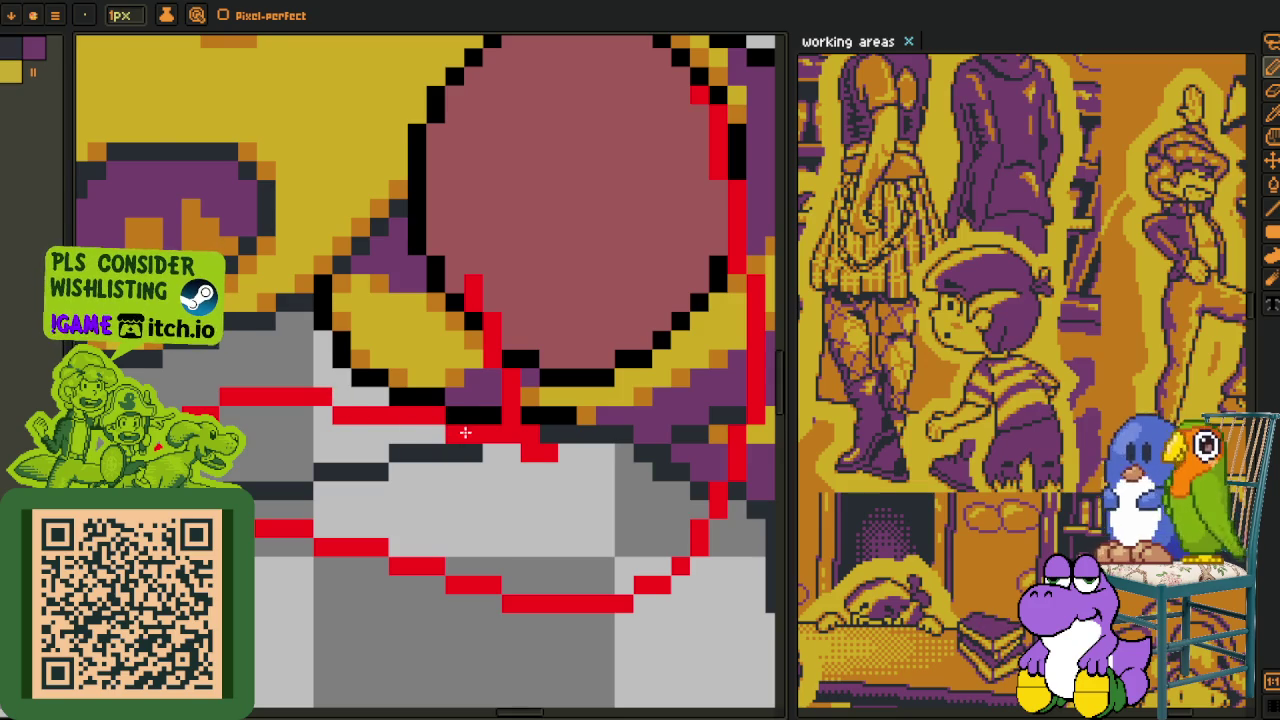
left_click(465, 432)
left_click(520, 433)
left_click(549, 453)
left_click(470, 416)
left_click_drag(462, 416, 508, 414)
left_click(341, 398)
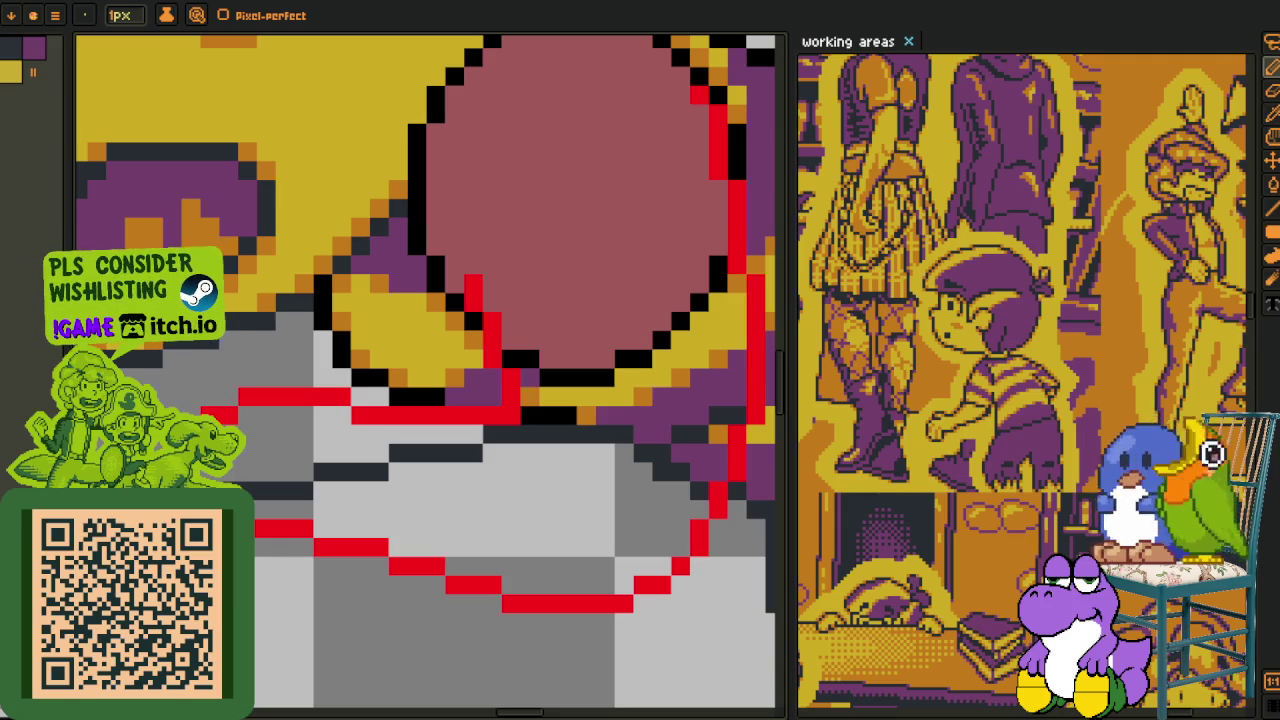
scroll(235, 450, "down", 2)
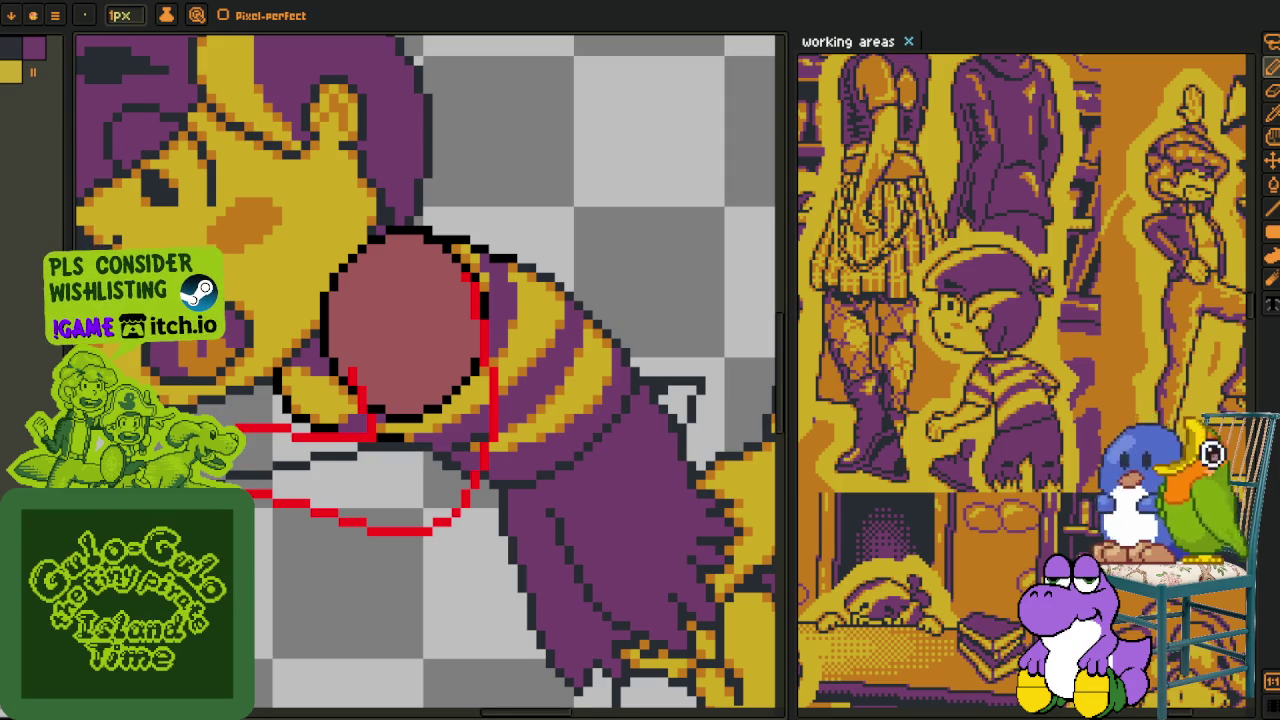
scroll(363, 448, "up", 2)
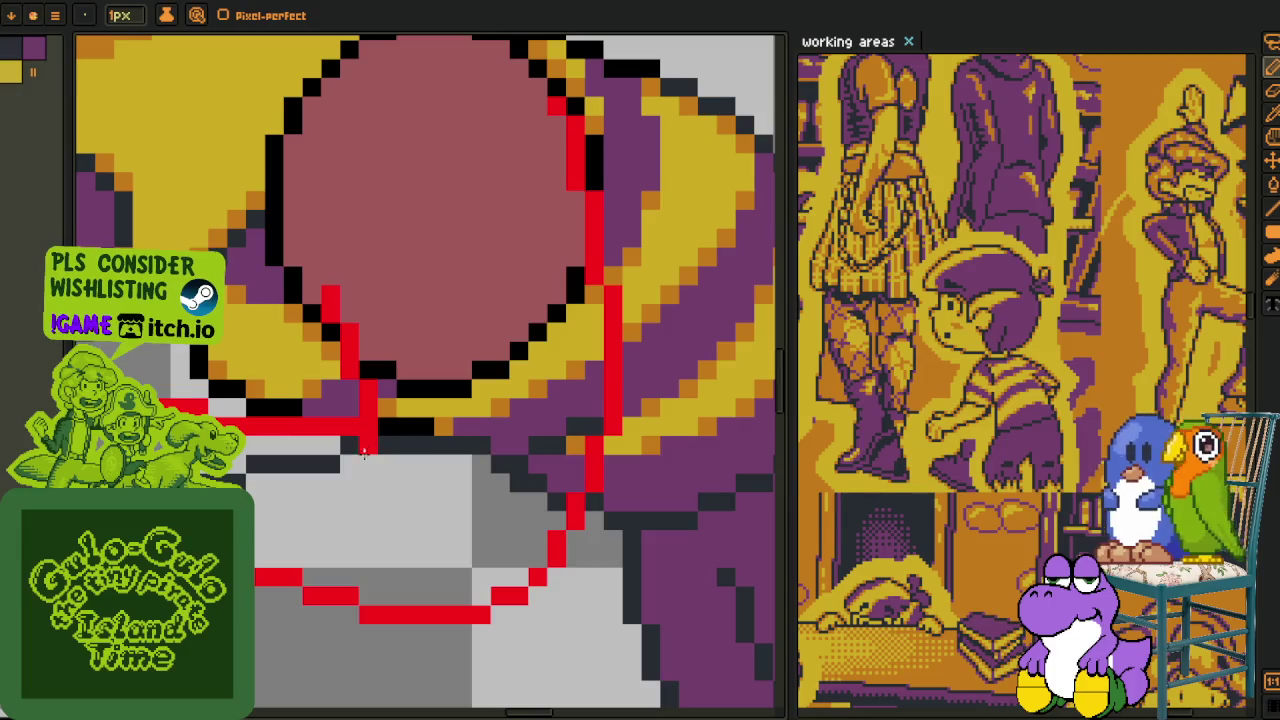
scroll(384, 429, "down", 3)
scroll(384, 429, "down", 1)
scroll(395, 452, "up", 1)
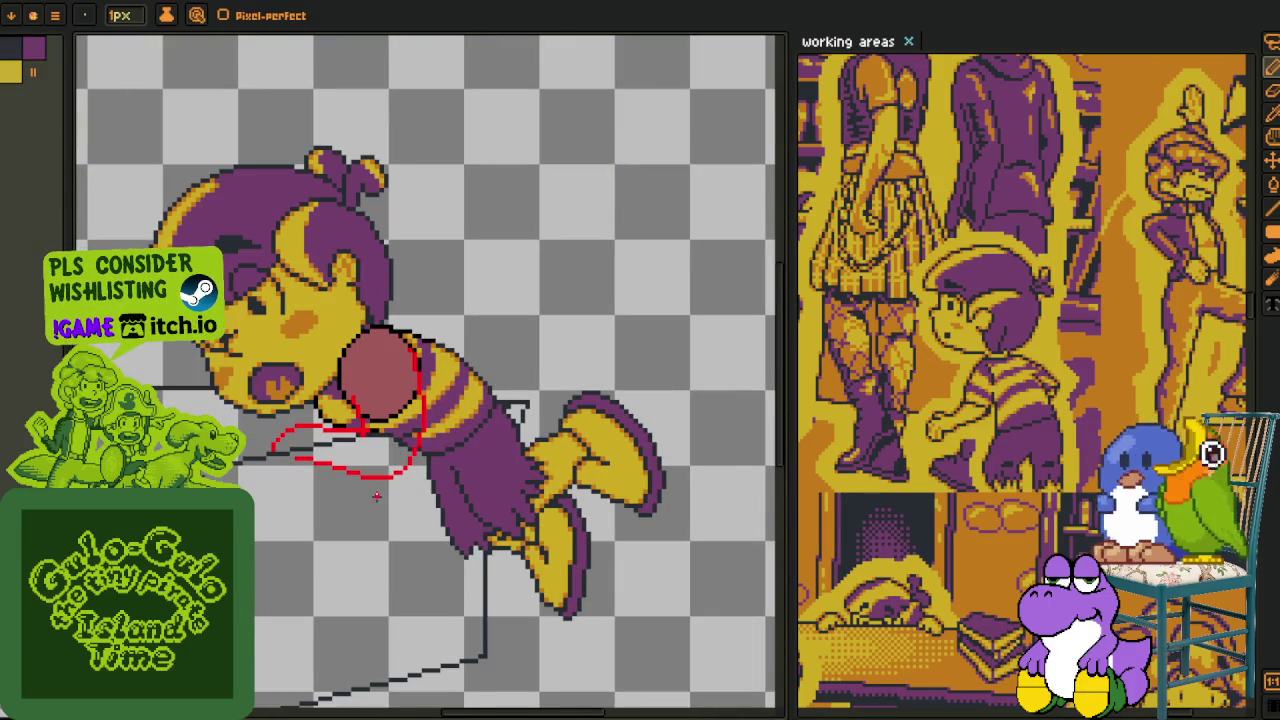
scroll(378, 470, "up", 1)
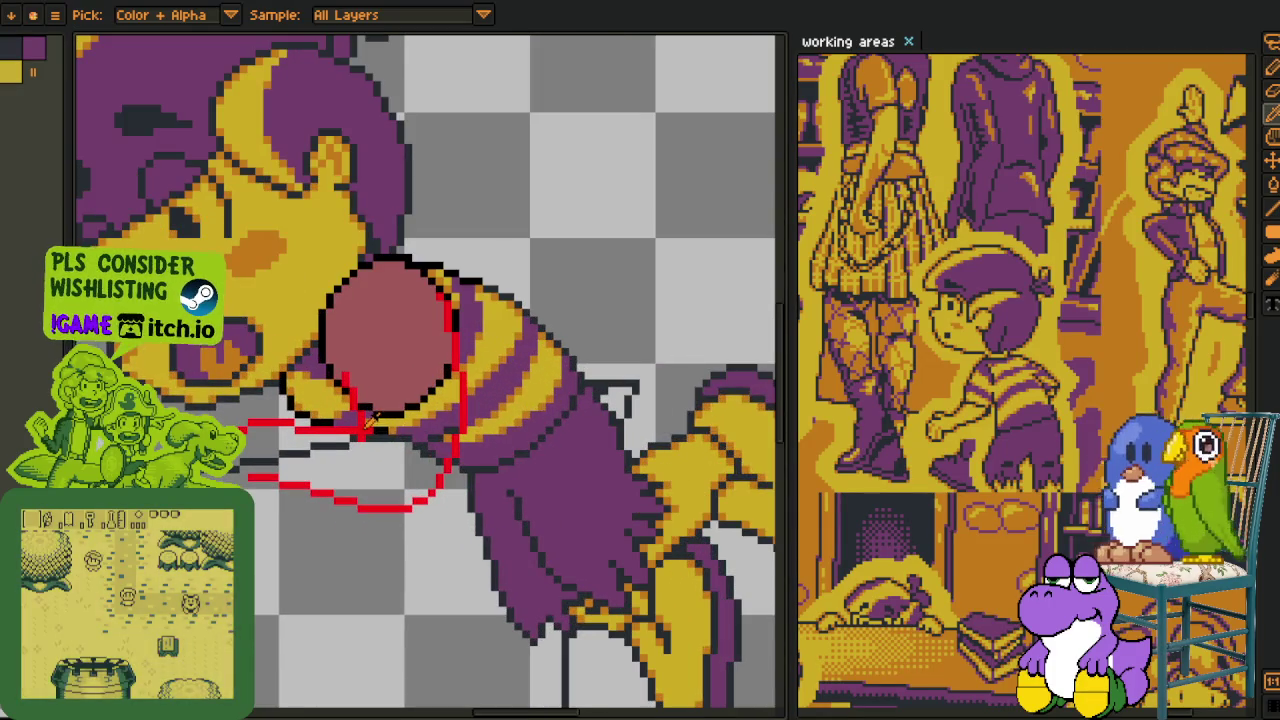
- Lasso the red lines around the neck and move them left
left_click_drag(383, 427, 425, 443)
scroll(425, 443, "down", 1)
scroll(490, 340, "up", 1)
key("m")
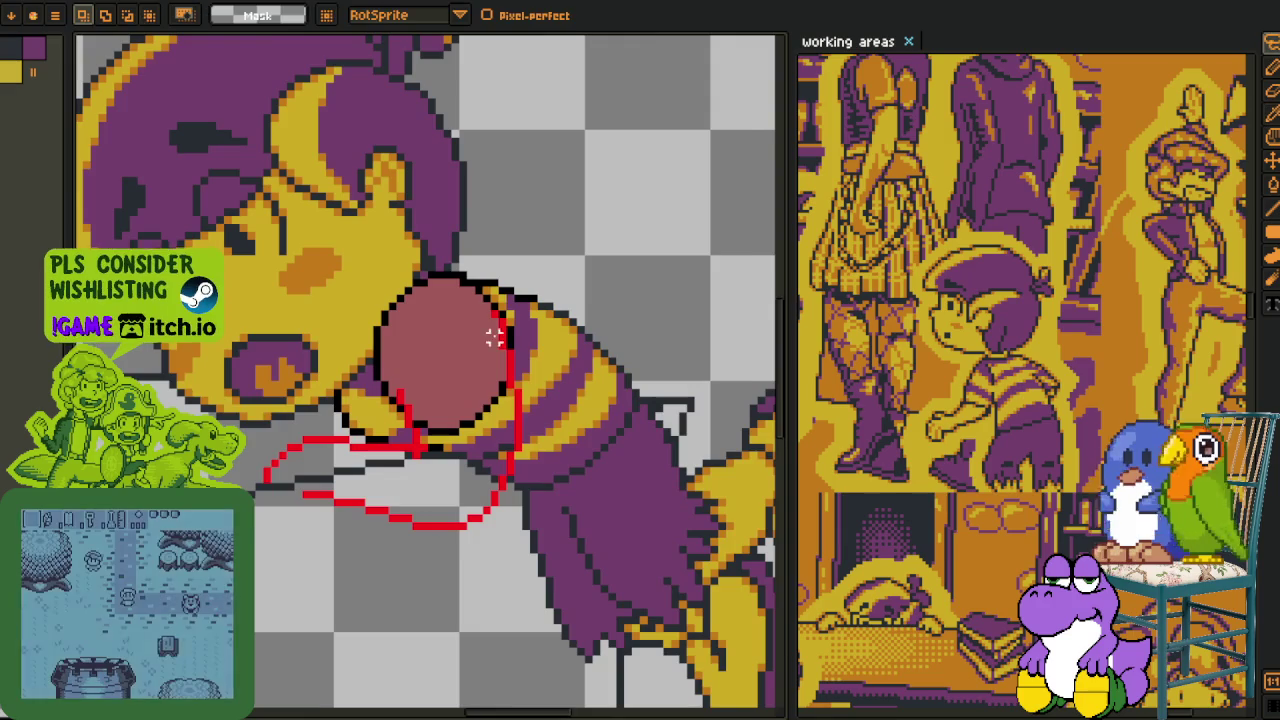
scroll(503, 300, "up", 1)
left_click_drag(498, 302, 560, 272)
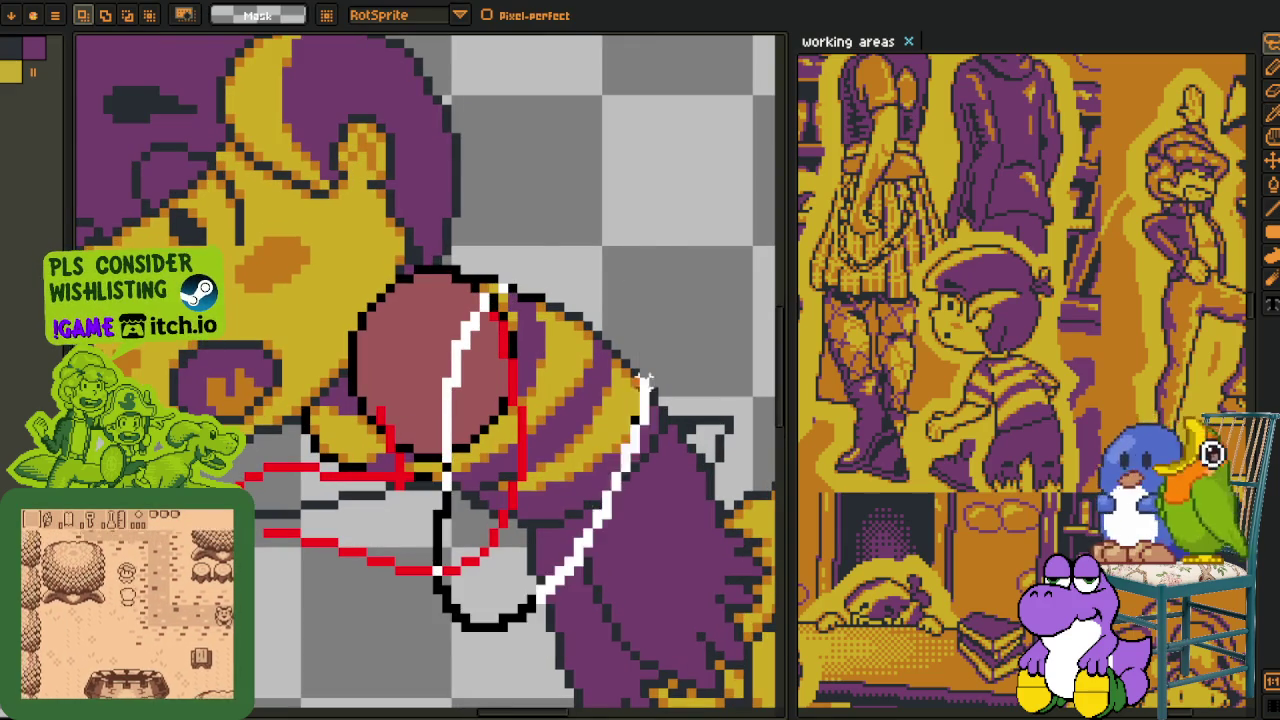
left_click_drag(545, 366, 523, 368)
key("Return")
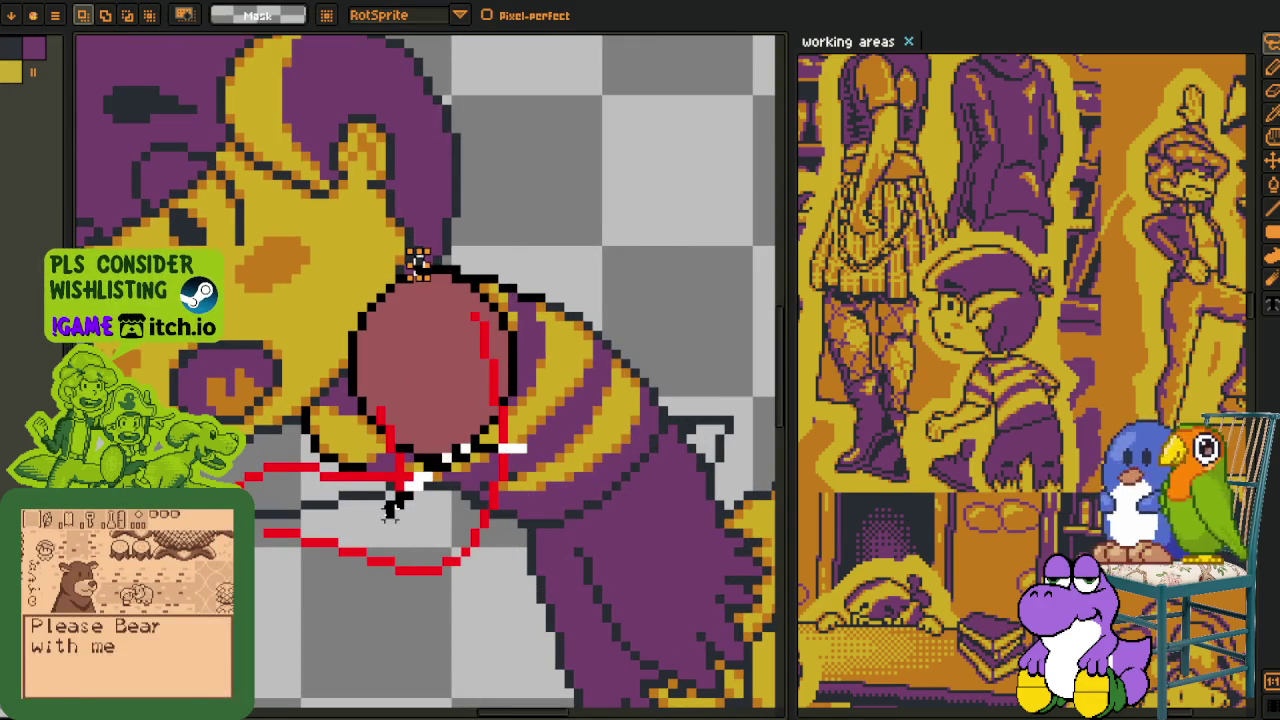
- Nudge the lower neck lines up and right, then shift the lower hand lines upward
left_click_drag(502, 446, 510, 468)
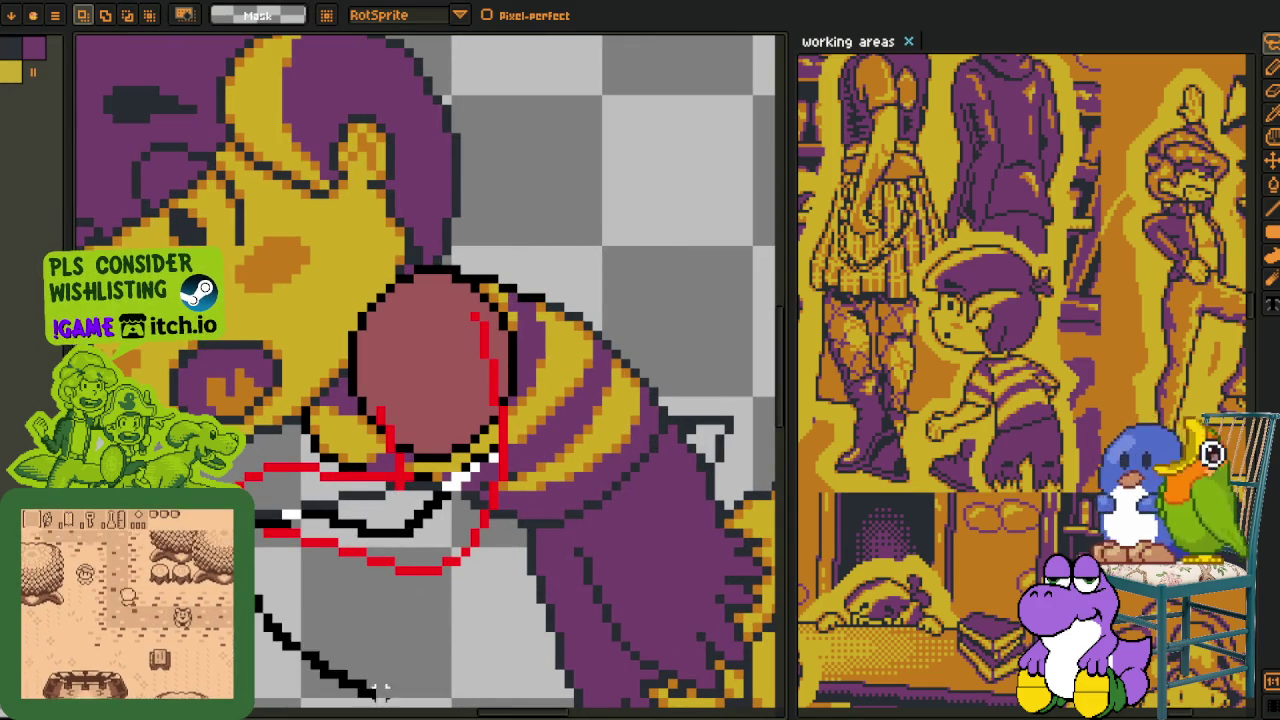
key("Up")
key("Up")
key("Up")
key("Right")
mouse_move(490, 480)
left_mouse_down()
mouse_move(645, 400)
mouse_move(510, 462)
mouse_move(422, 456)
left_mouse_up()
key("Return")
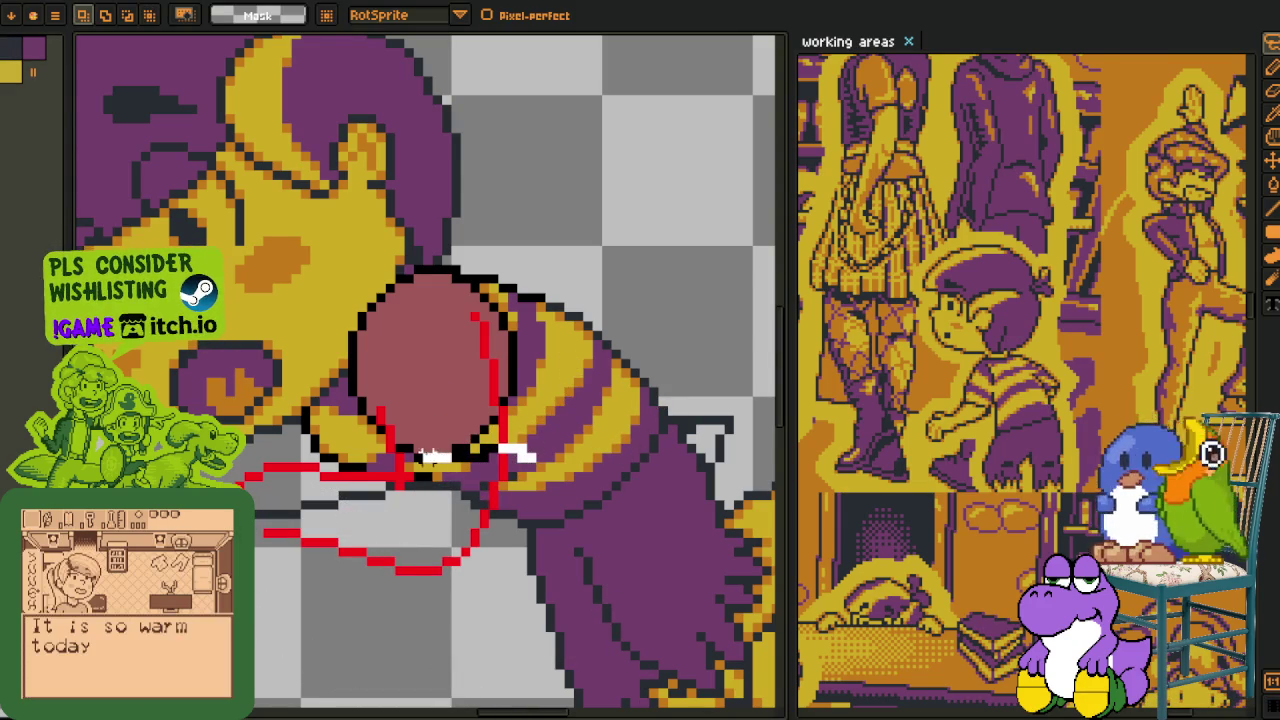
key("ctrl+z")
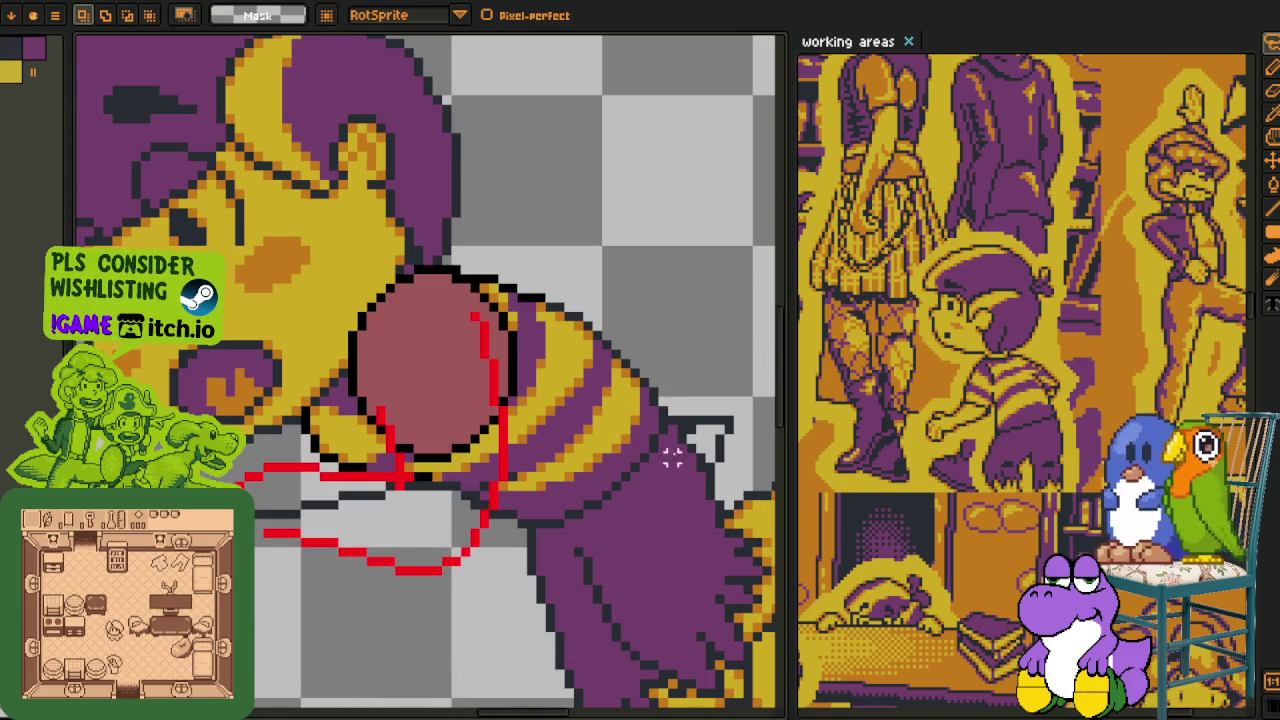
left_click_drag(540, 430, 520, 440)
left_click_drag(475, 511, 475, 481)
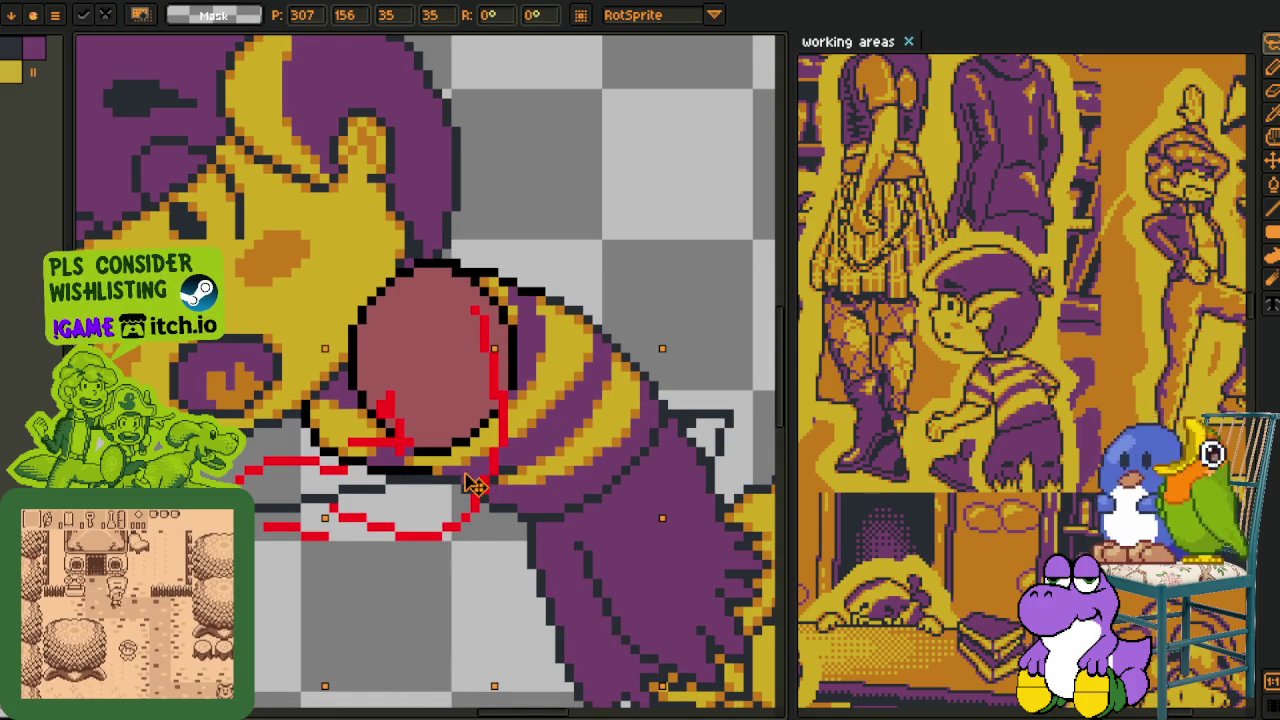
key("ctrl+d")
- Redraw the lower red finger line under the fingers with a step, erasing stray red pixels
key("i")
scroll(370, 487, "up", 2)
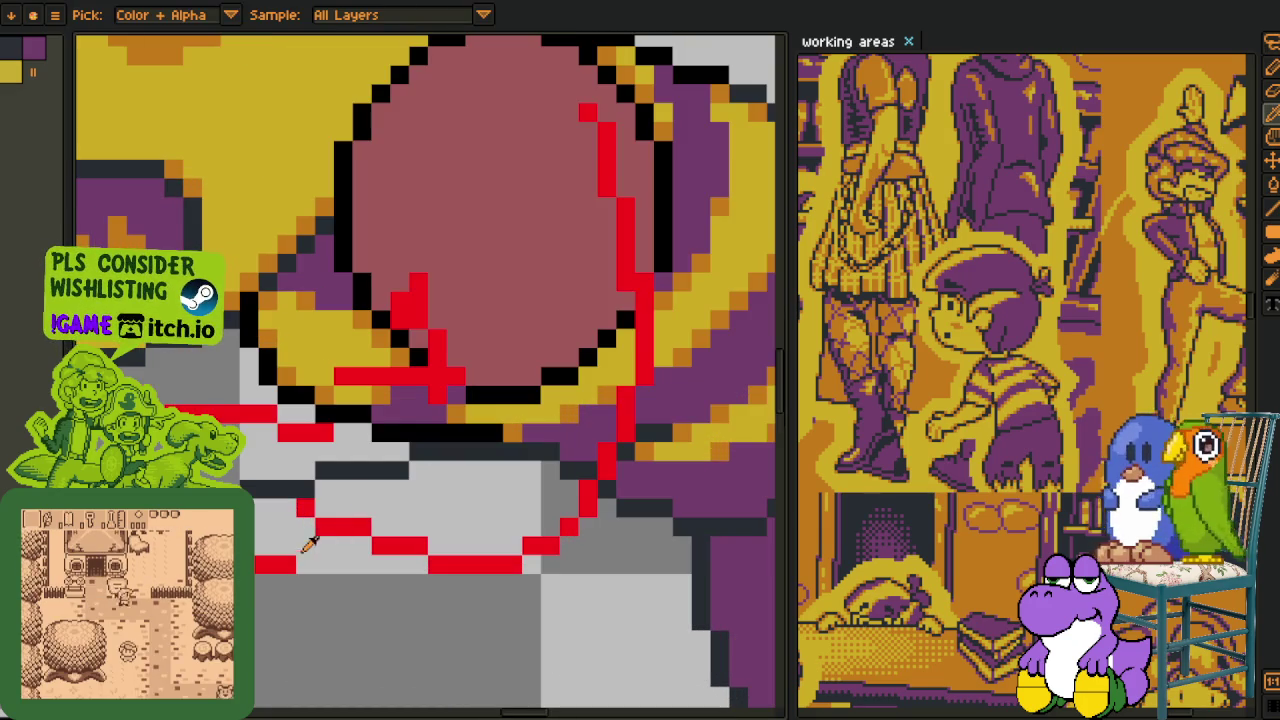
key("b")
left_click_drag(262, 548, 422, 548)
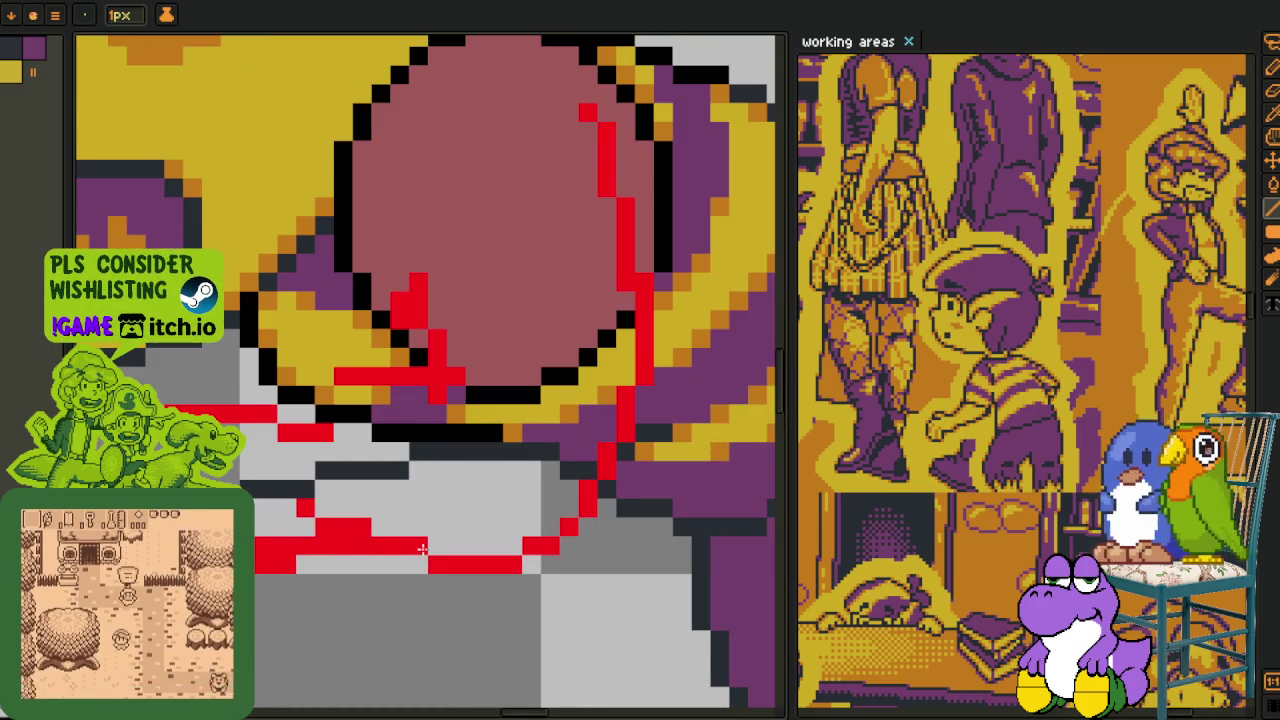
key("ctrl+z")
right_click(418, 541)
left_click_drag(362, 565, 517, 546)
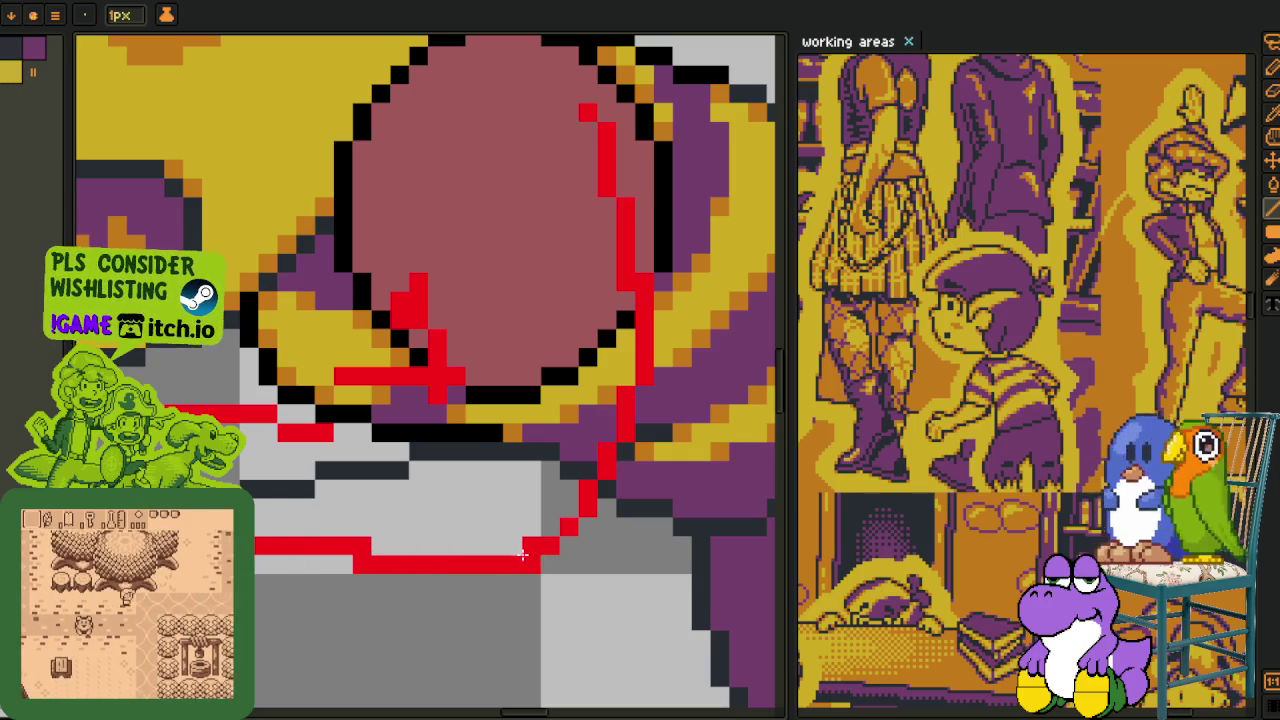
right_click(361, 546)
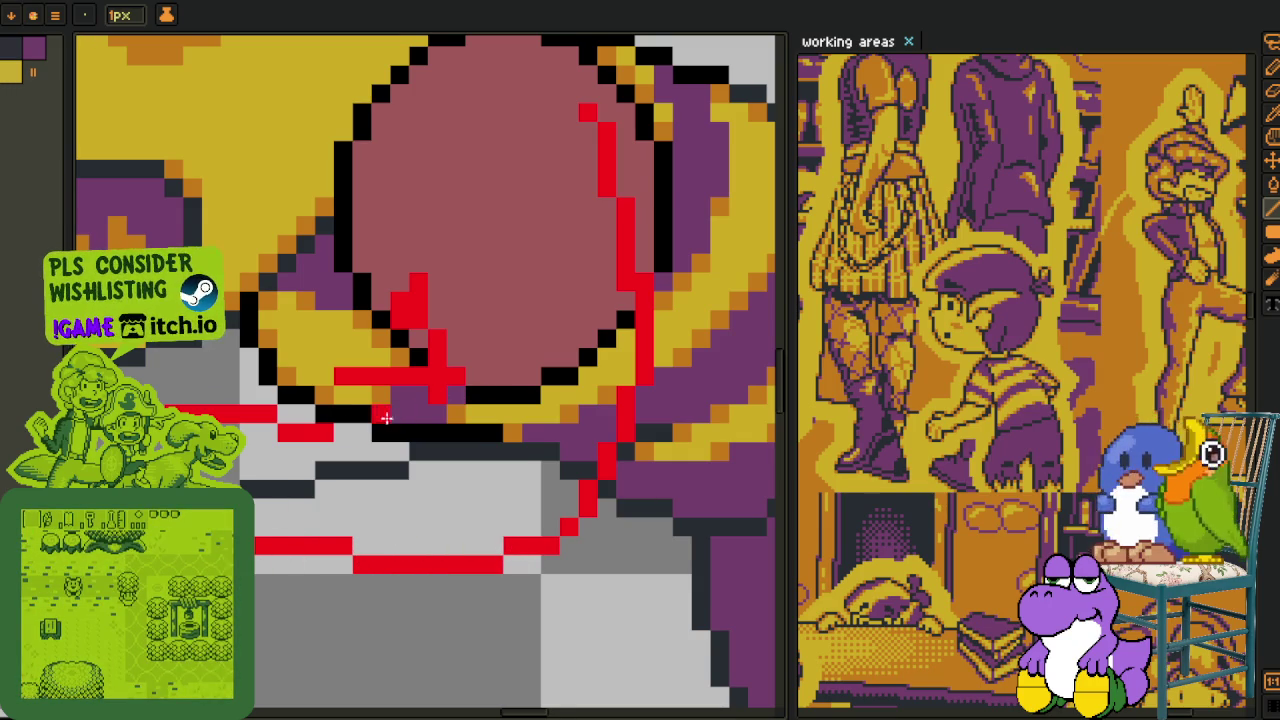
- Redraw the red finger segment and thumb staircase, then save the file
left_click_drag(350, 403, 381, 390)
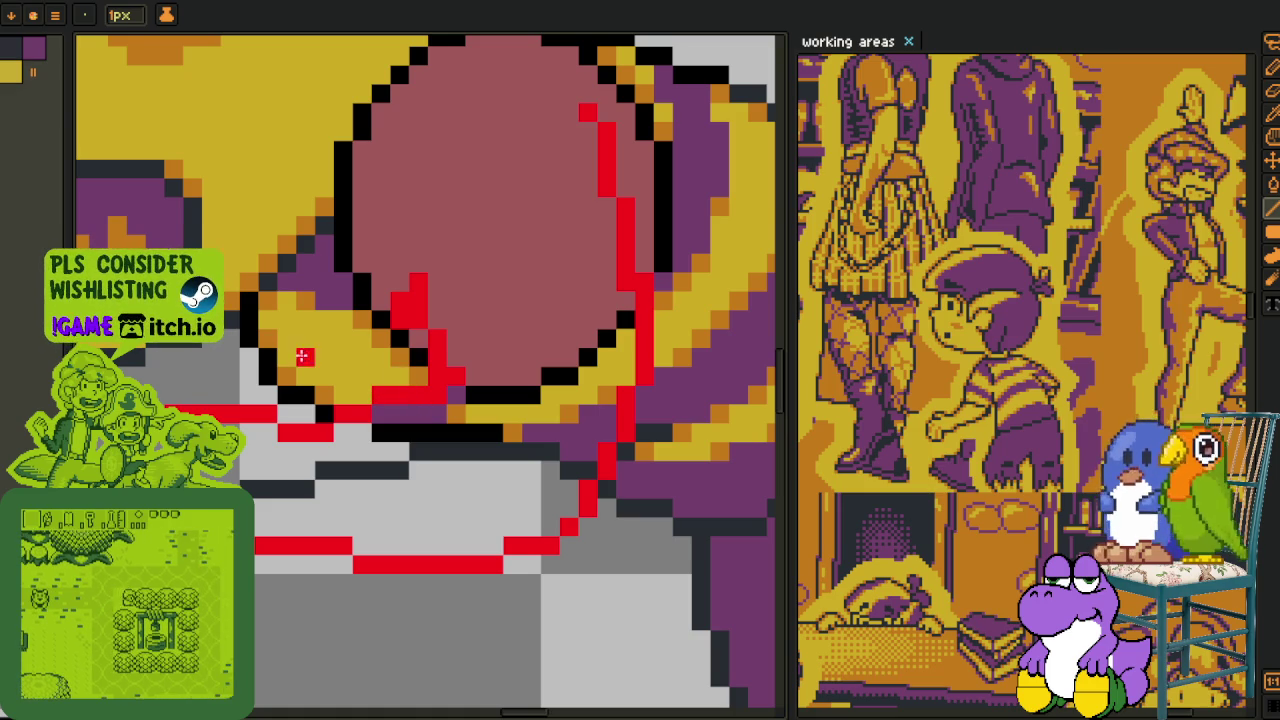
scroll(403, 397, "down", 2)
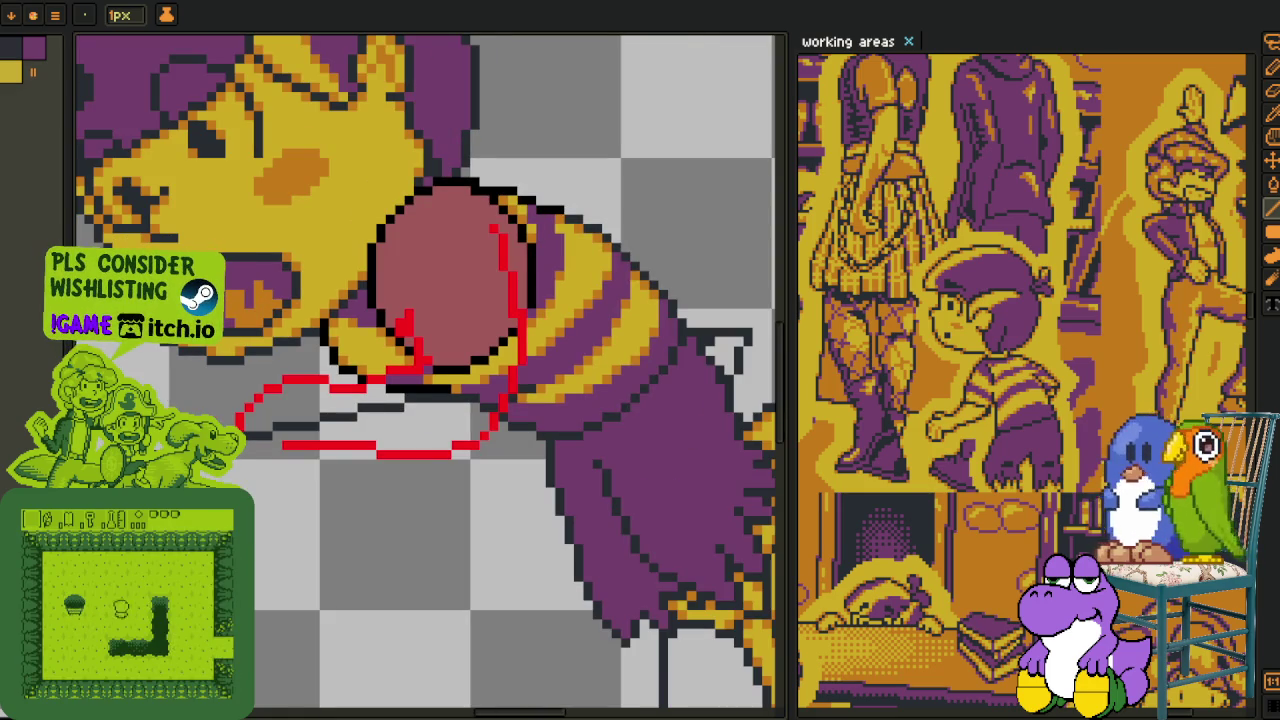
scroll(443, 309, "up", 2)
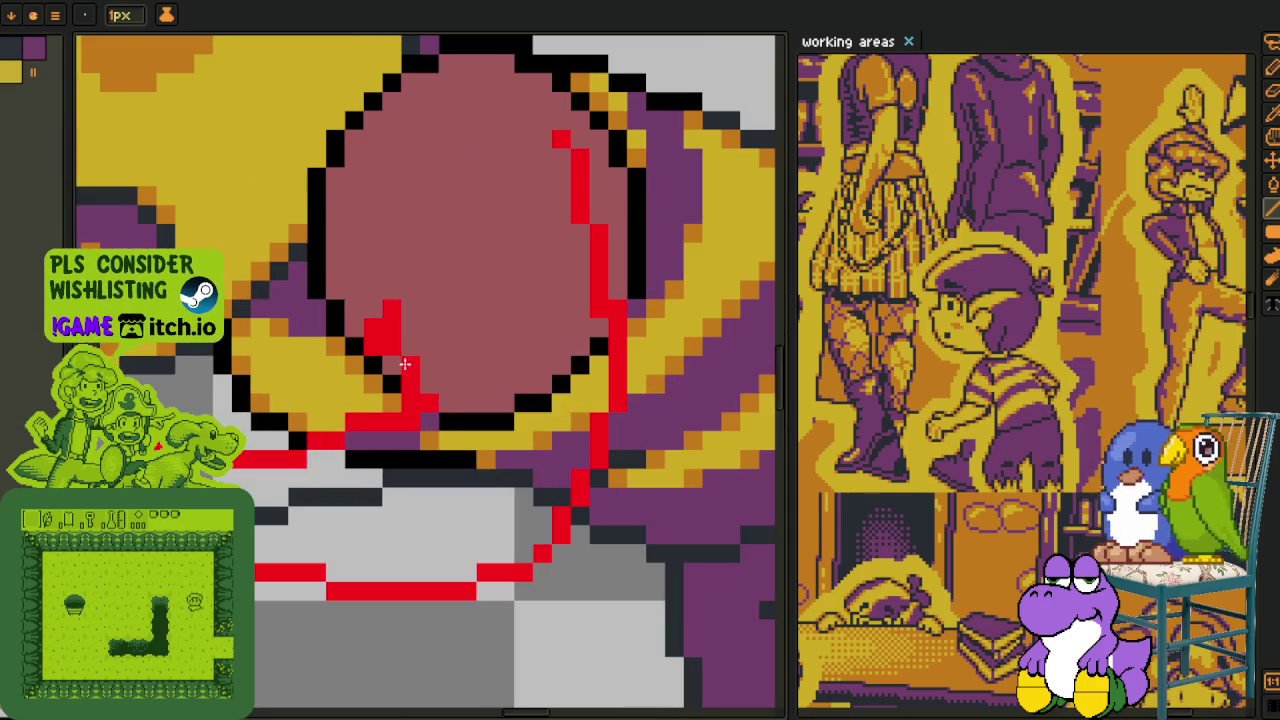
mouse_move(403, 361)
left_mouse_down()
mouse_move(392, 345)
mouse_move(415, 383)
left_mouse_up()
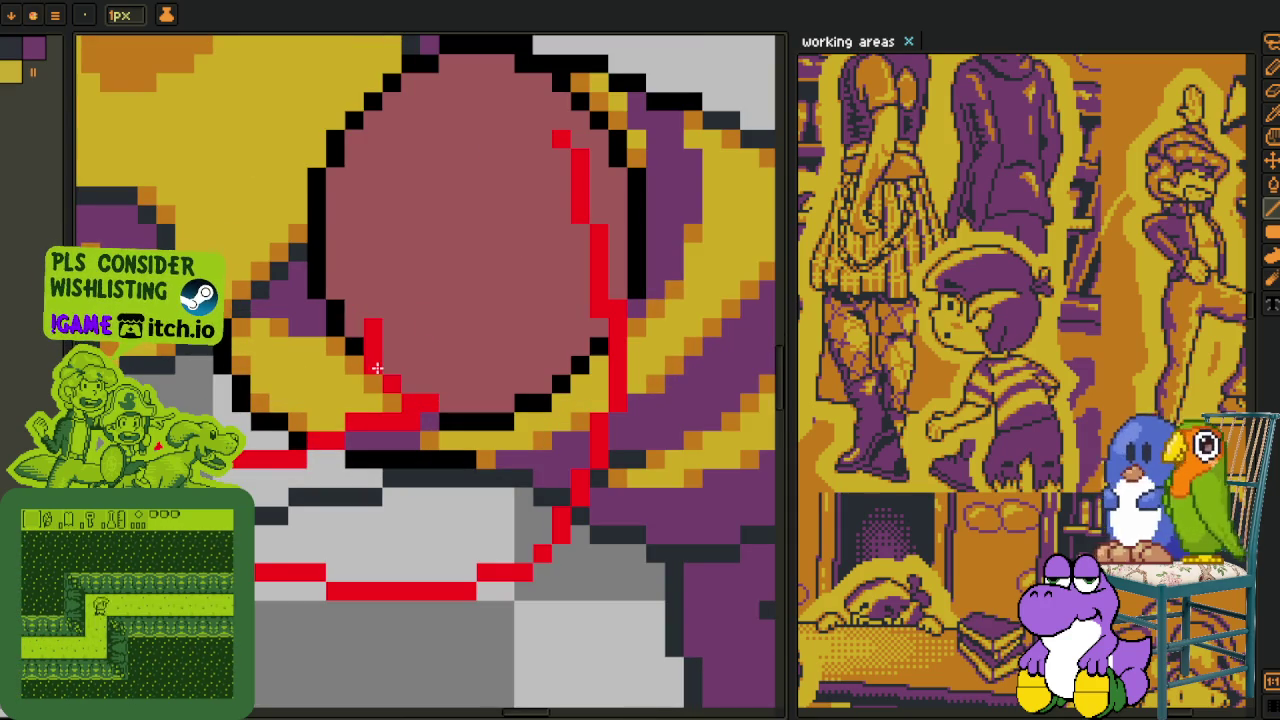
scroll(386, 366, "down", 3)
key("ctrl+s")
scroll(432, 308, "up", 1)
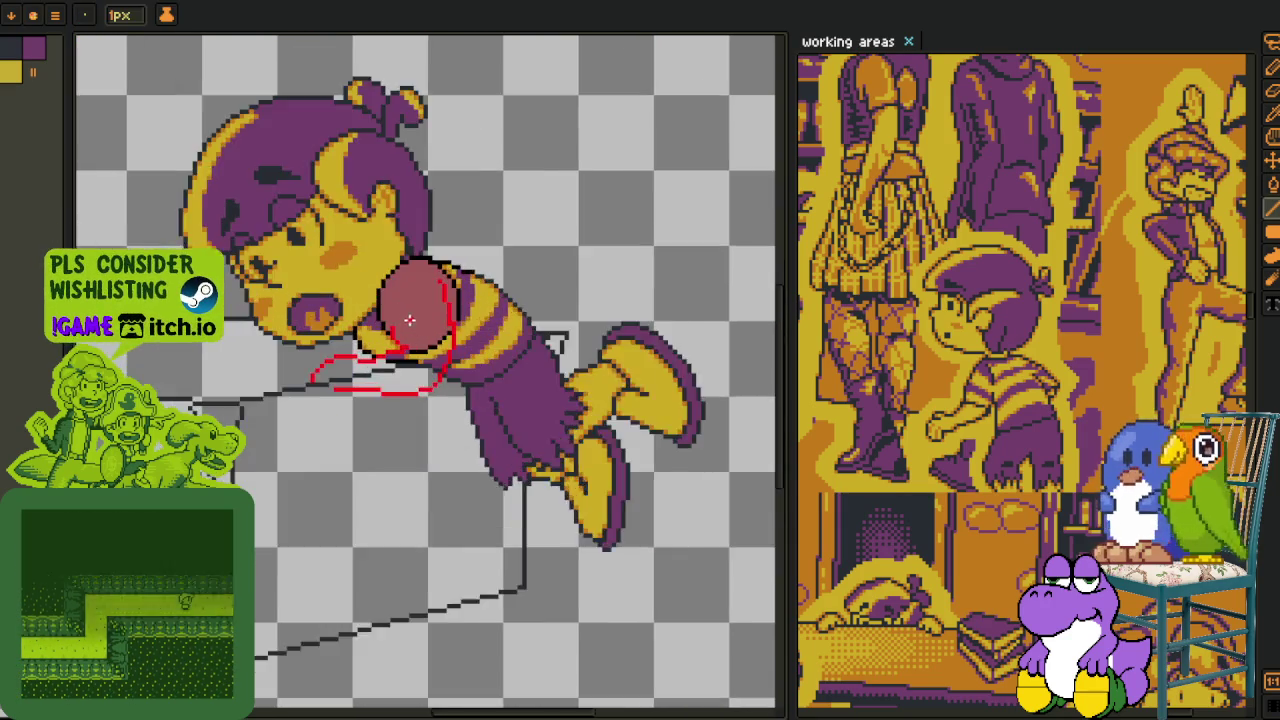
scroll(435, 310, "up", 2)
scroll(443, 314, "up", 1)
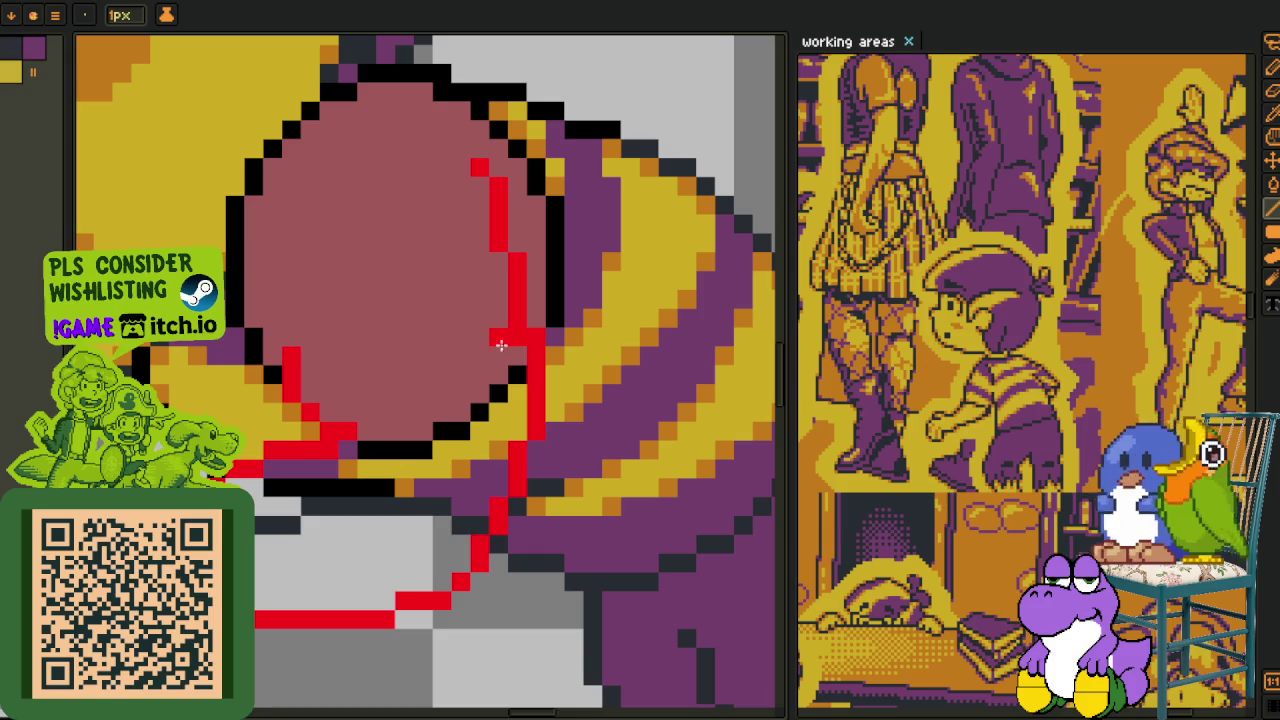
scroll(518, 250, "down", 3)
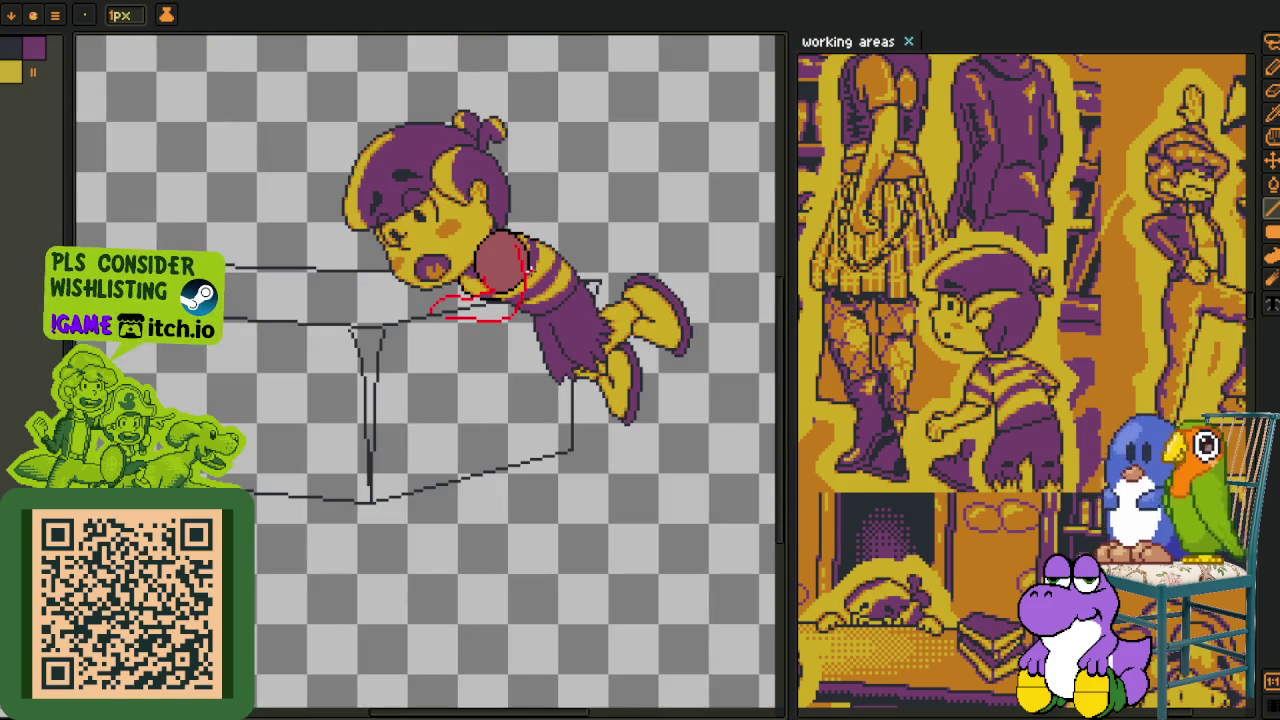
scroll(515, 266, "up", 2)
scroll(455, 258, "up", 1)
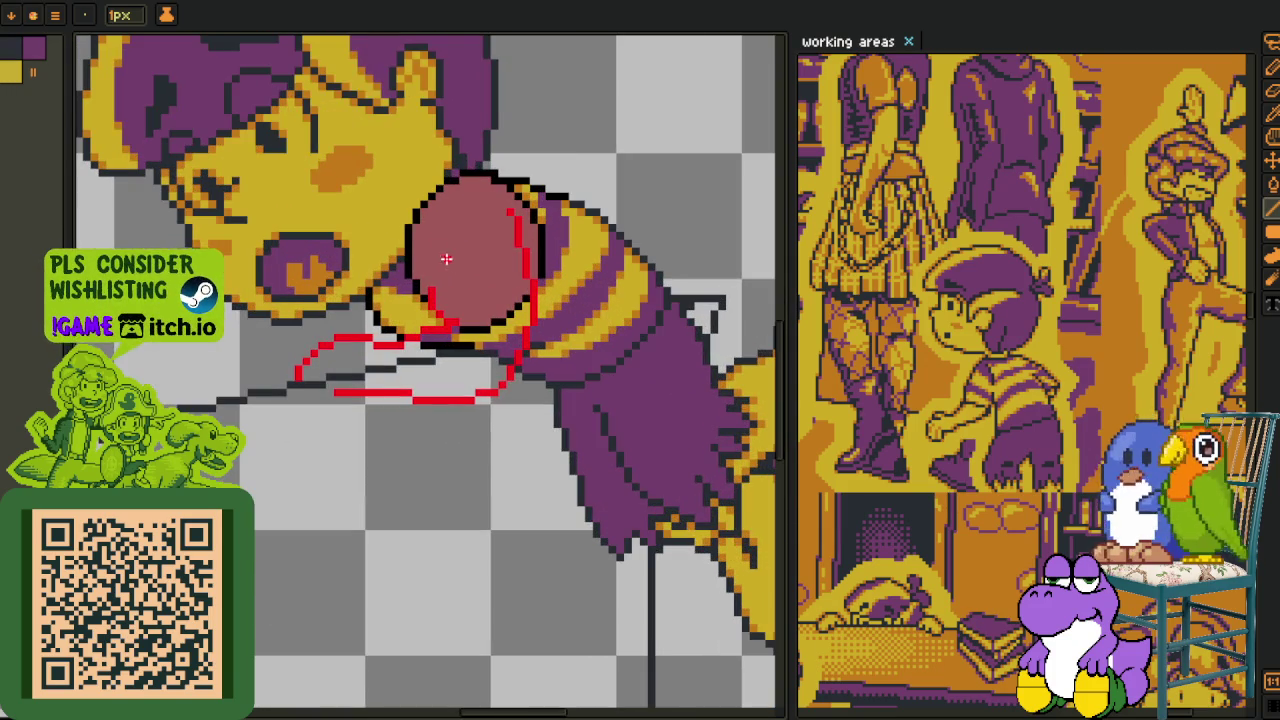
- Recolour the ball's black outline pixels red along its left, top and right edges
scroll(410, 250, "up", 3)
left_click(367, 290)
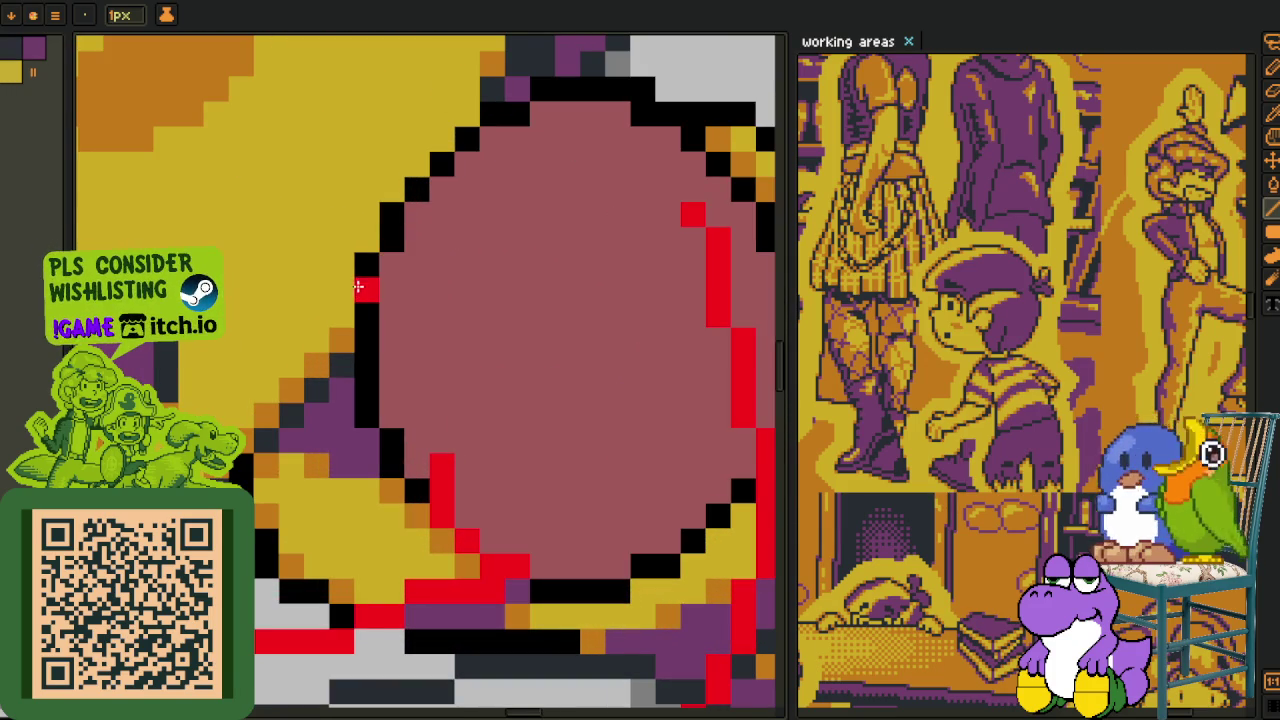
left_click(367, 265)
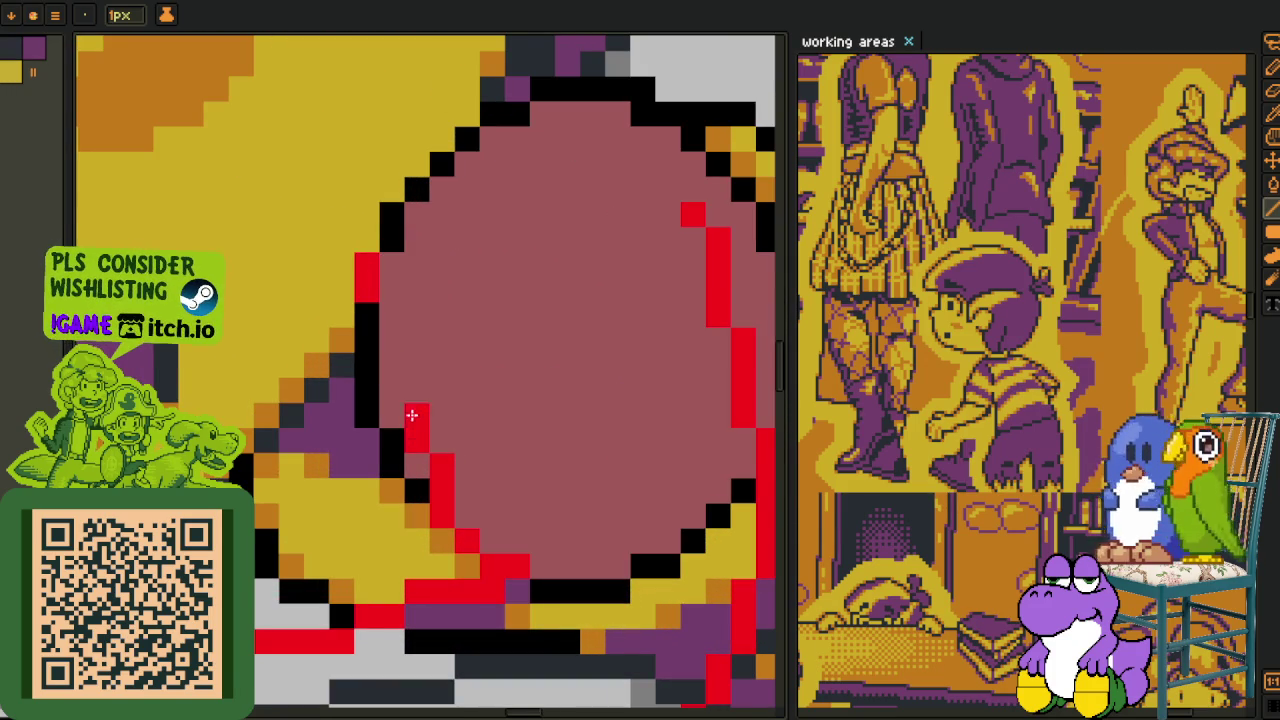
left_click(367, 315)
left_click(367, 340)
left_click_drag(417, 239, 338, 391)
left_click(316, 370)
left_click(340, 346)
left_click(390, 291)
left_click(492, 243)
left_click(467, 243)
left_click(517, 243)
left_click(542, 243)
left_click(617, 342)
left_click(617, 318)
left_click(593, 293)
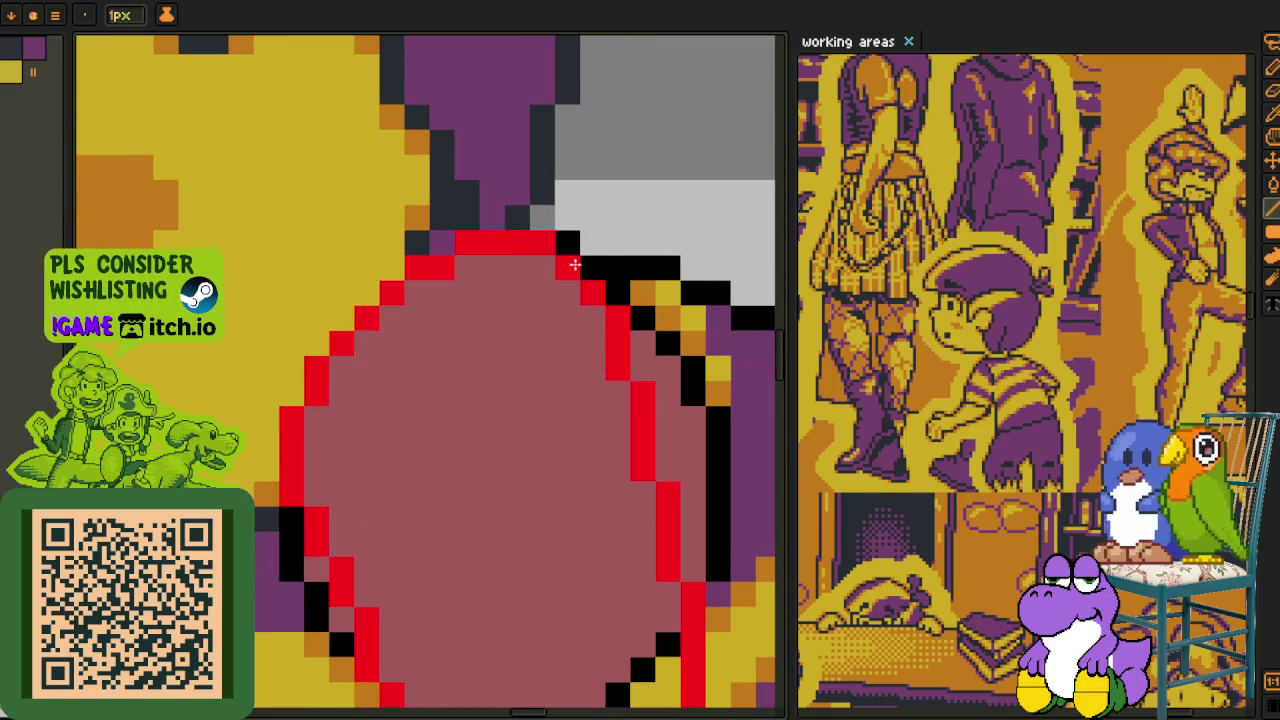
- Lasso the ball and shift it slightly up and to the right
scroll(573, 263, "down", 3)
scroll(610, 320, "up", 1)
scroll(490, 278, "up", 2)
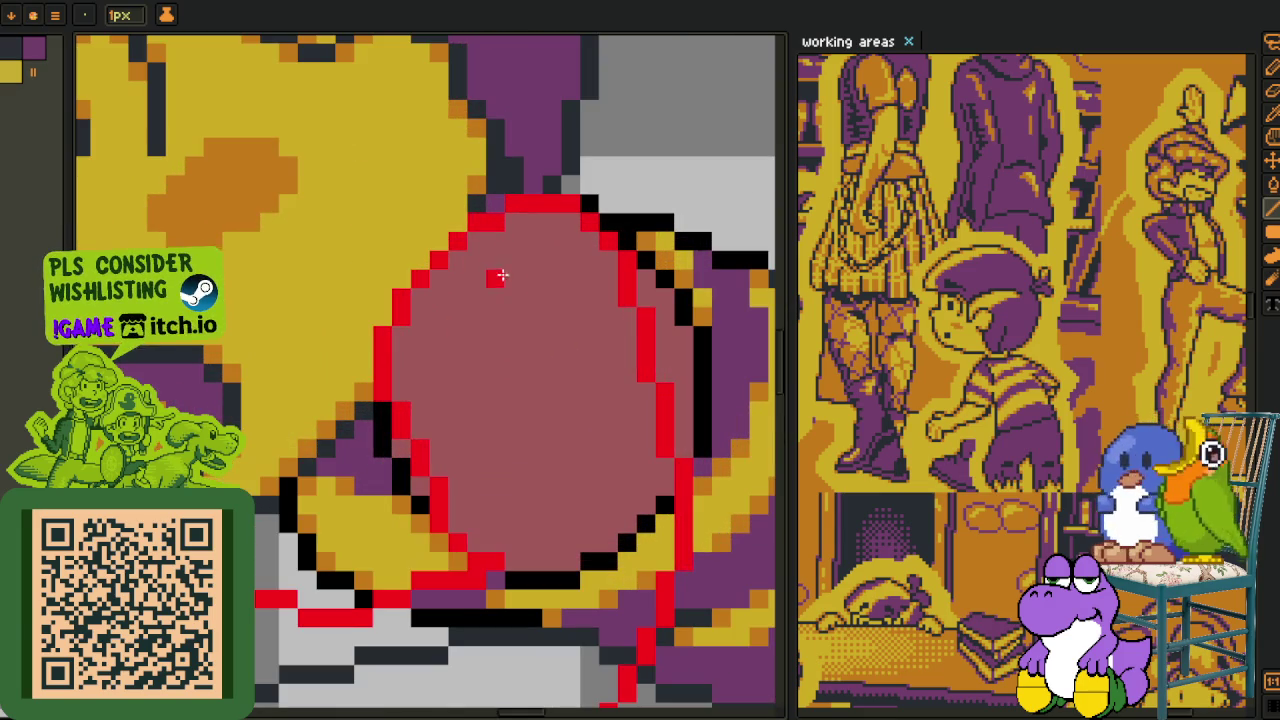
left_click_drag(590, 281, 416, 278)
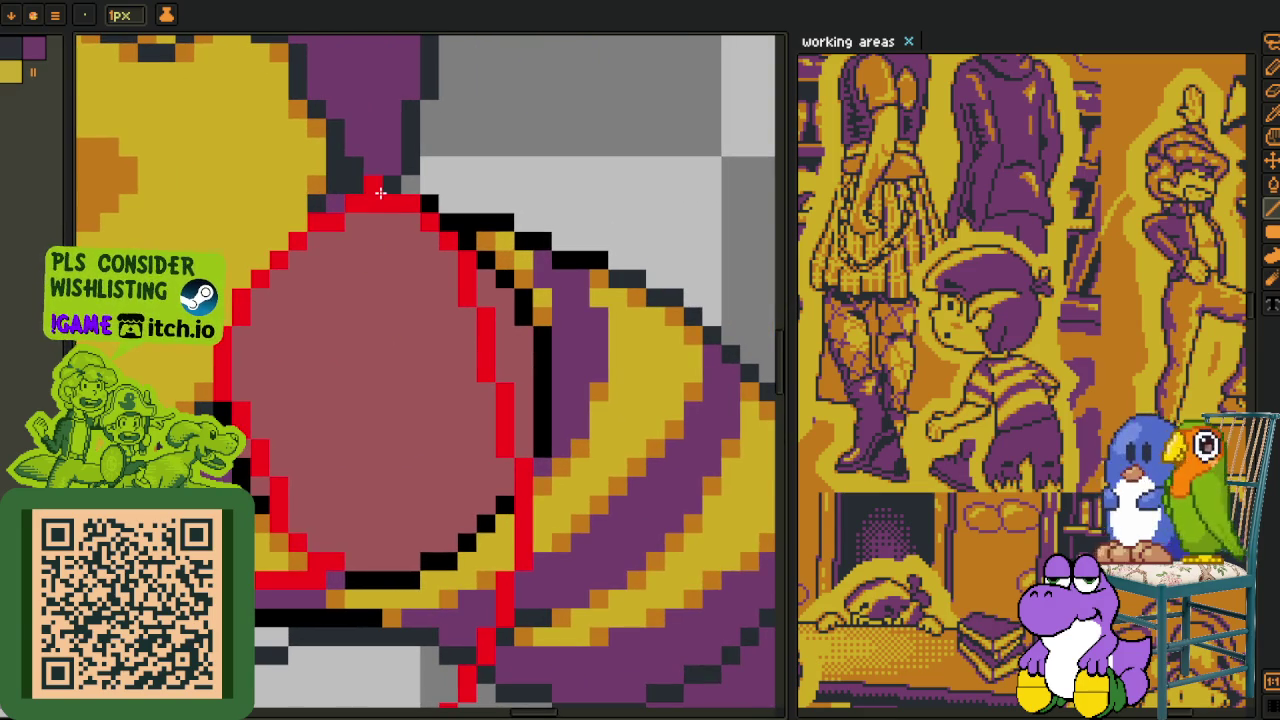
key("q")
mouse_move(378, 190)
left_mouse_down()
mouse_move(391, 356)
mouse_move(540, 215)
left_mouse_up()
left_click_drag(461, 283, 484, 255)
key("b")
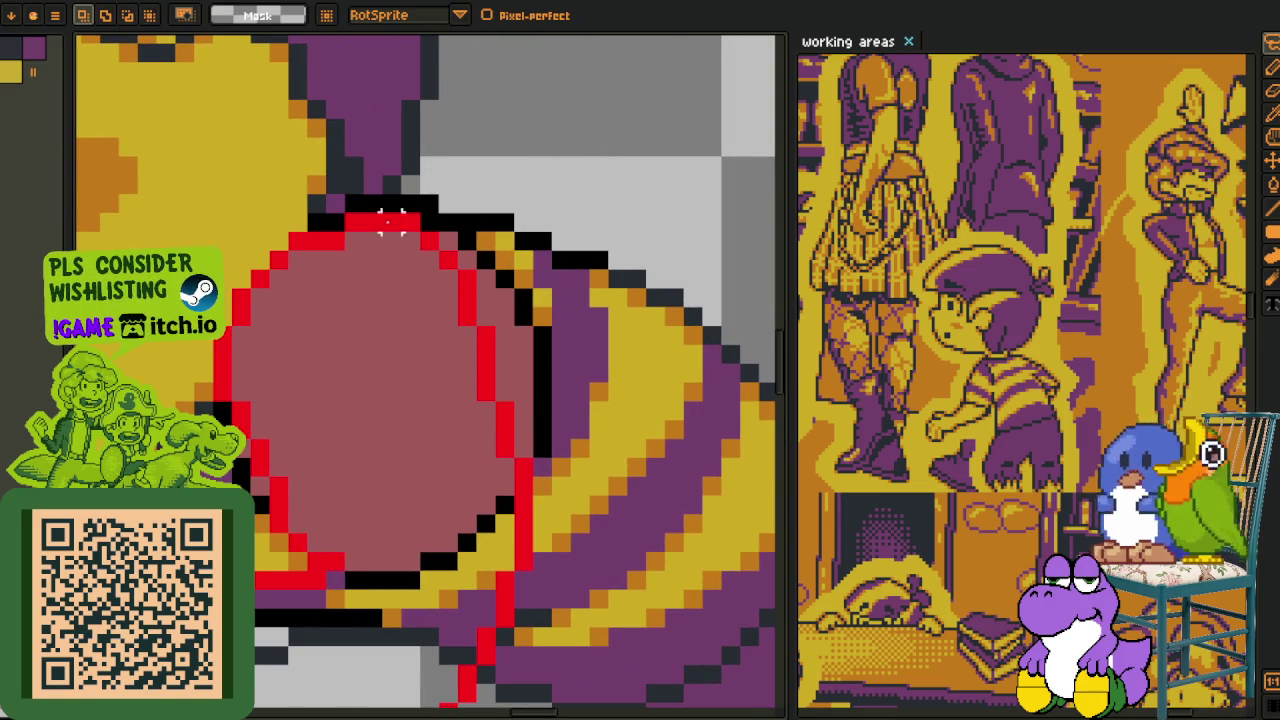
left_click(395, 222, "alt")
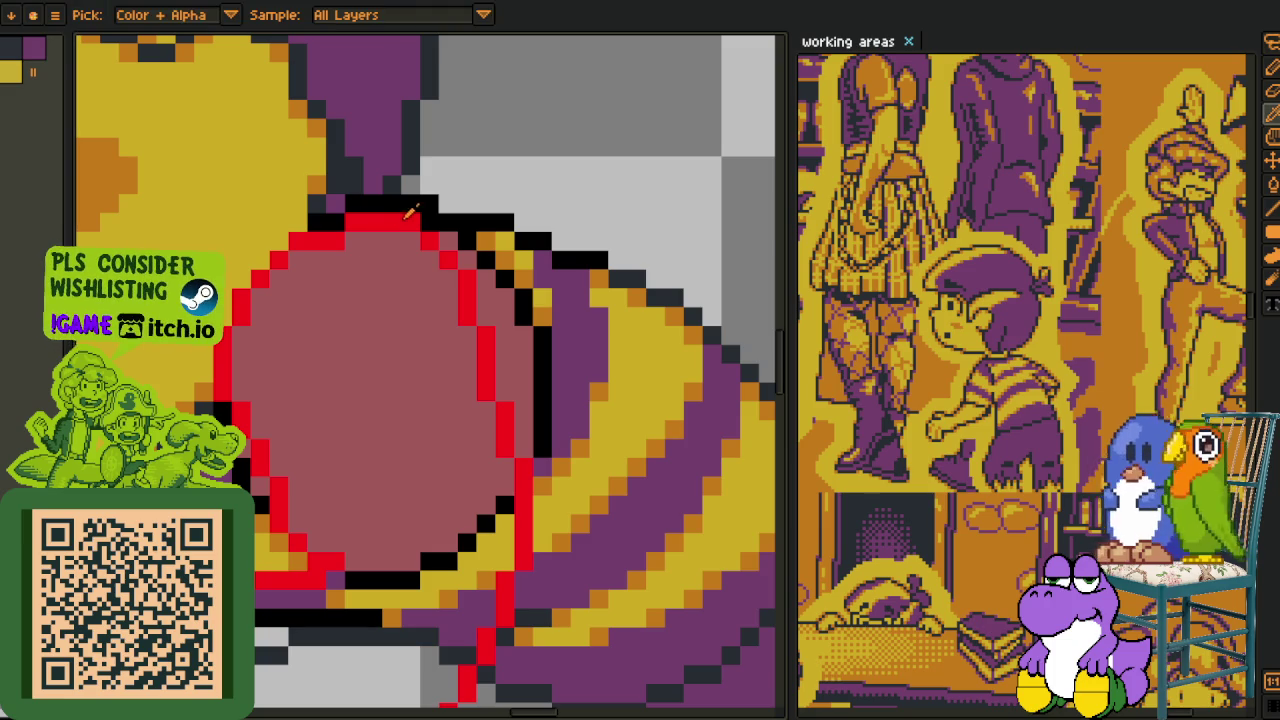
scroll(404, 220, "down", 4)
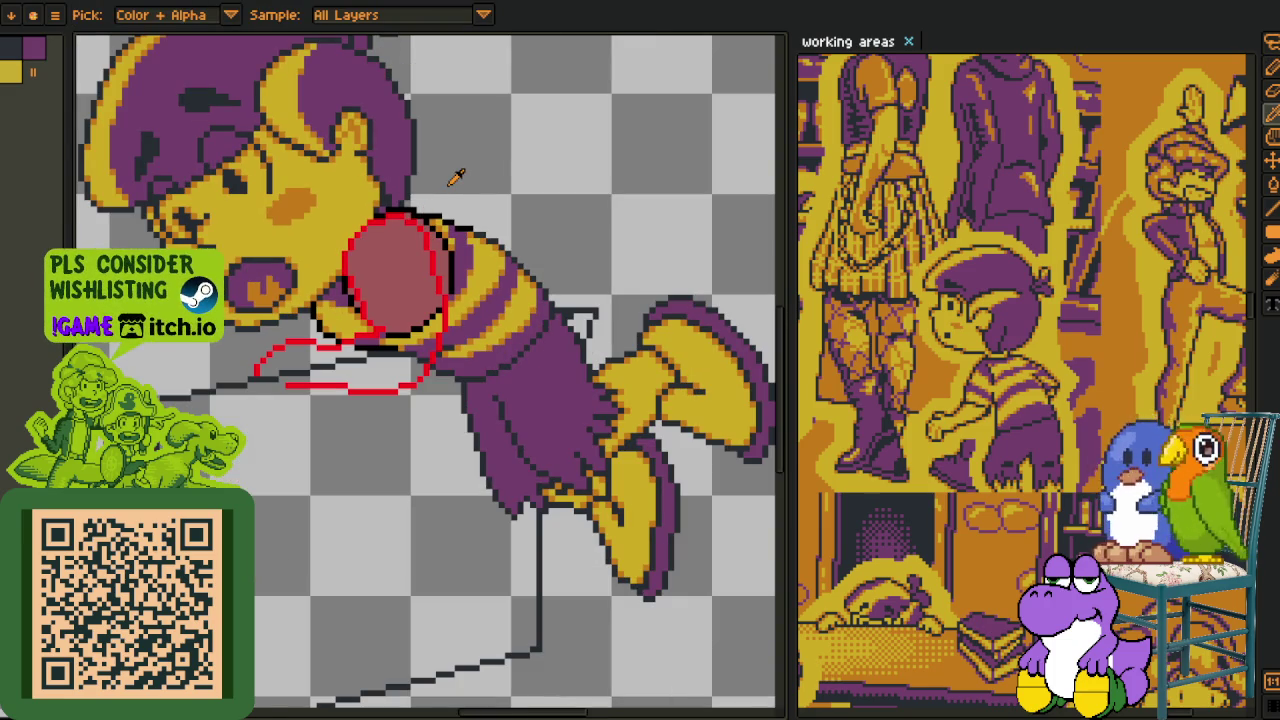
scroll(426, 223, "up", 1)
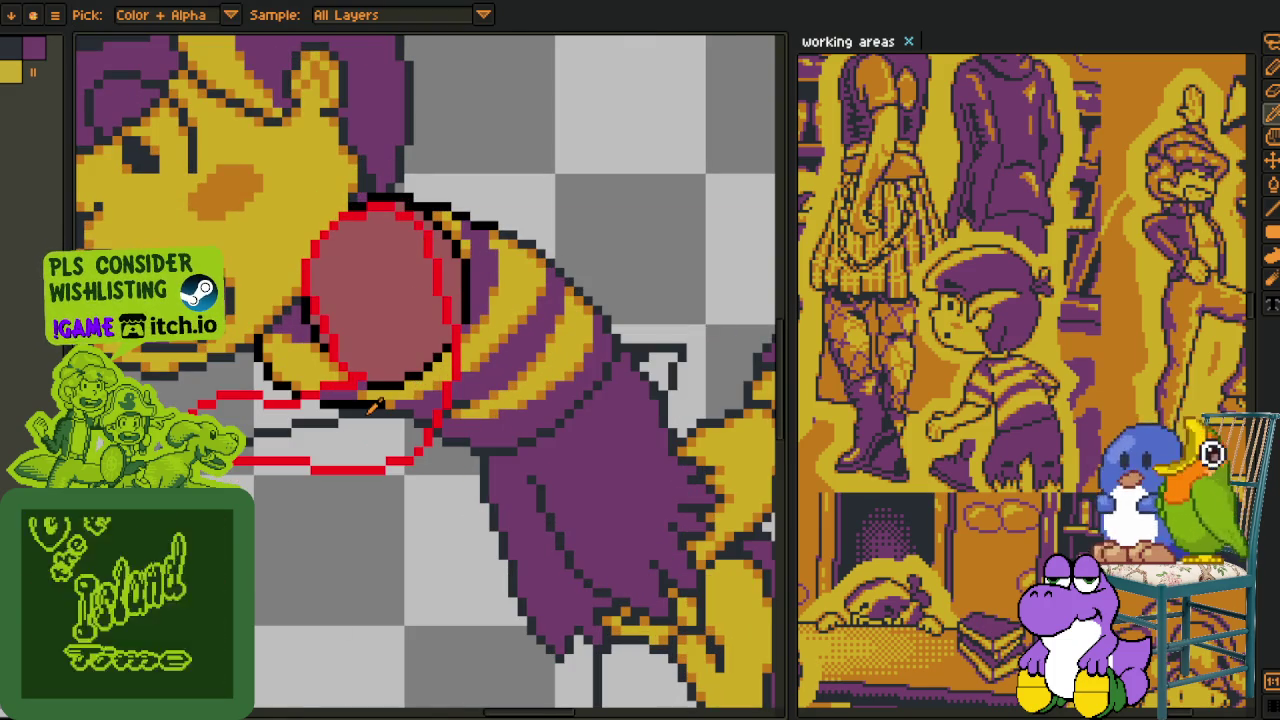
scroll(268, 418, "up", 1)
key("b")
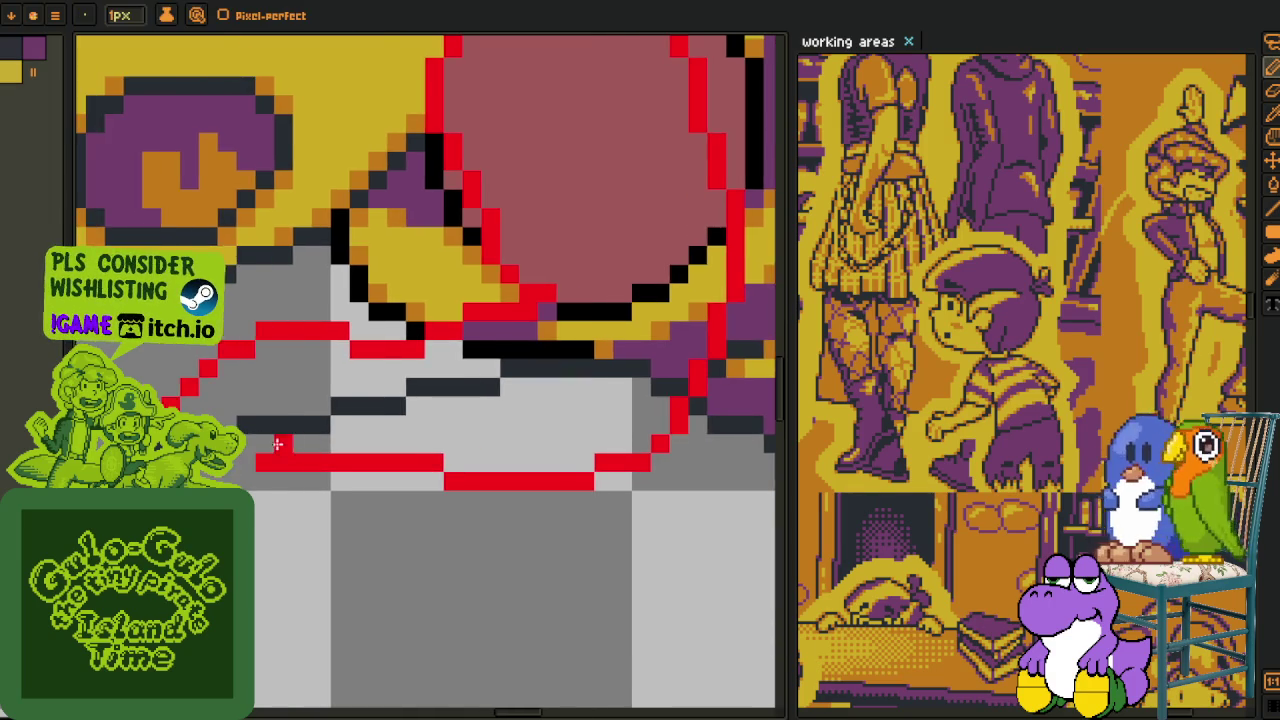
- Draw red lines along the table edge beneath the ball
scroll(260, 457, "down", 2)
scroll(300, 460, "up", 3)
left_click(302, 460)
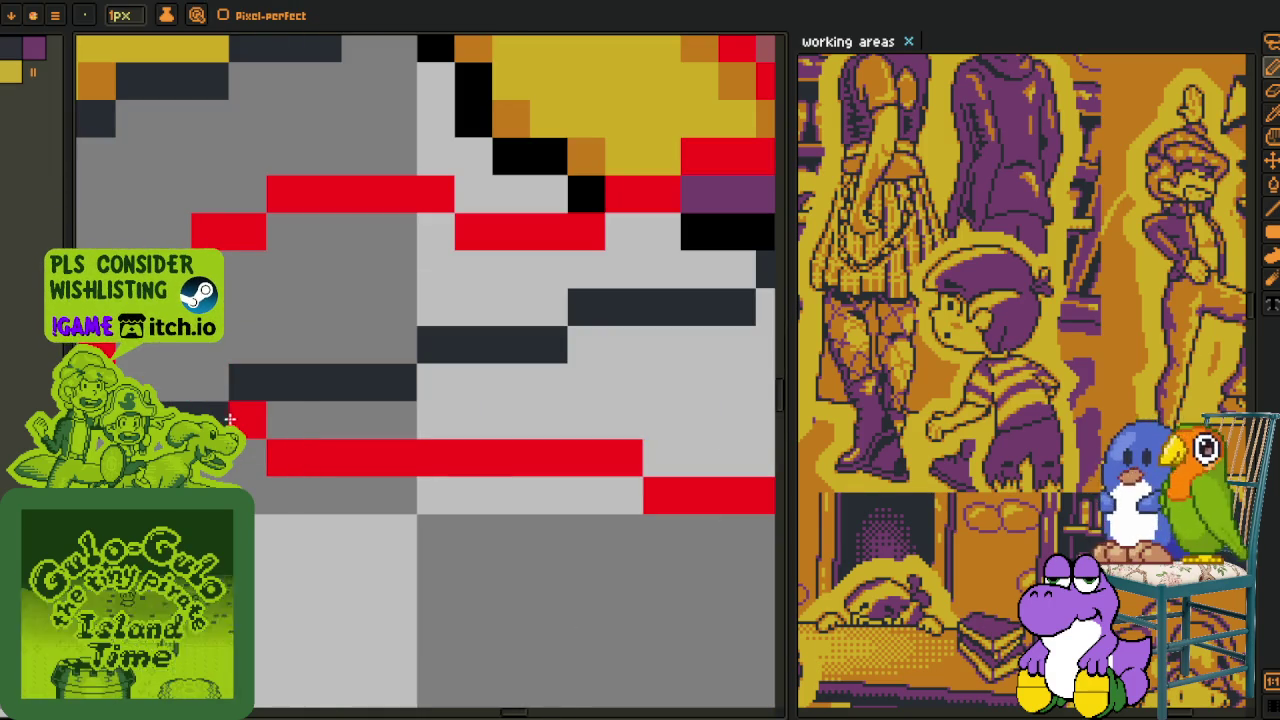
left_click_drag(231, 420, 347, 405)
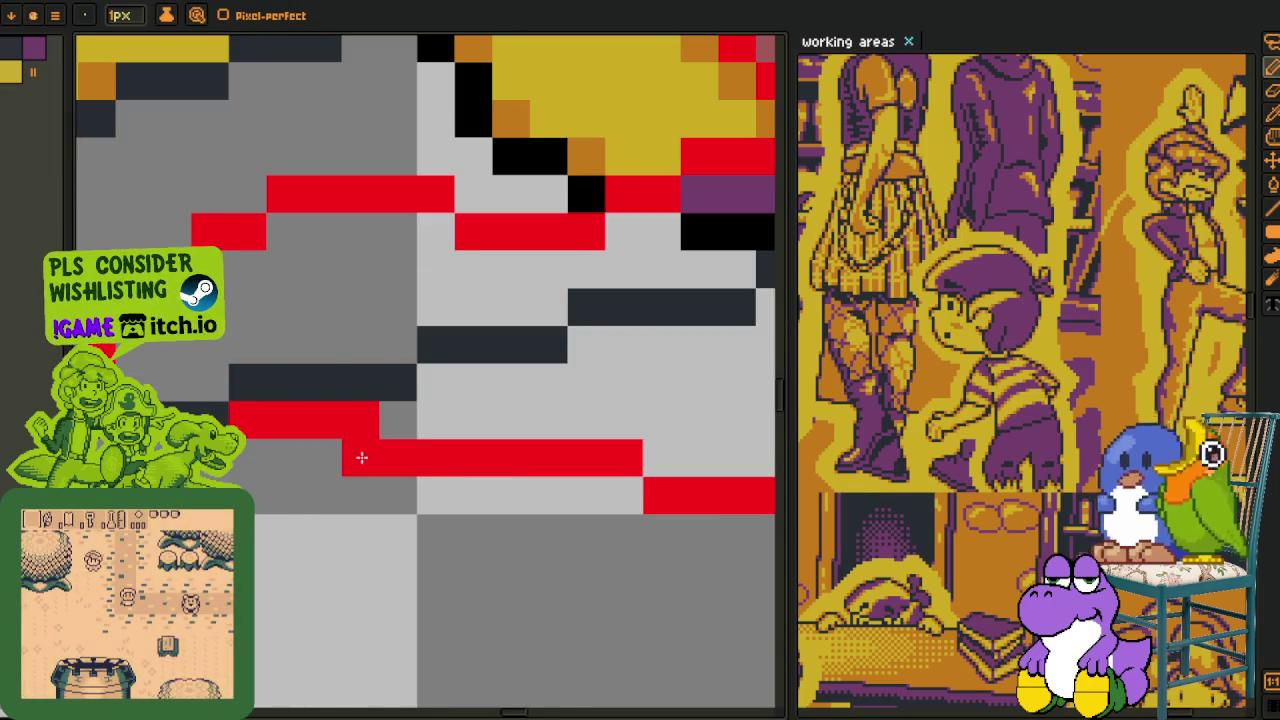
scroll(355, 457, "down", 3)
scroll(424, 449, "down", 3)
scroll(400, 450, "up", 1)
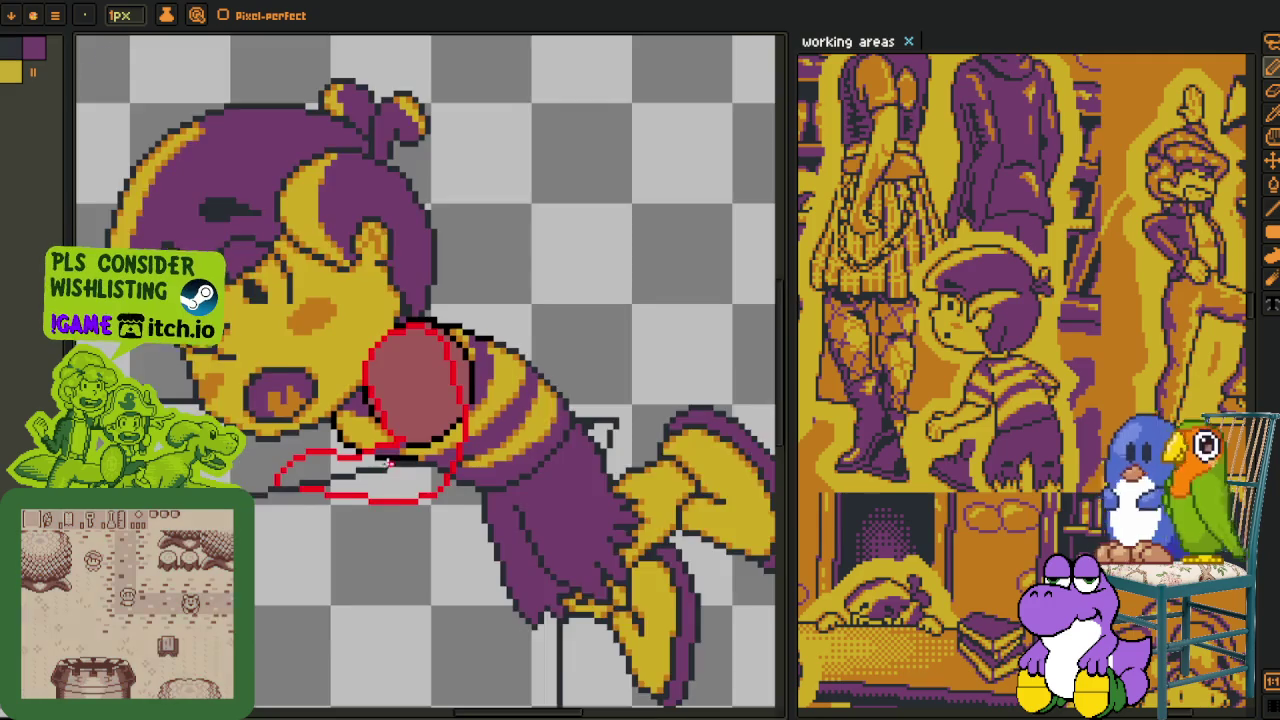
scroll(385, 452, "up", 1)
scroll(371, 453, "up", 1)
scroll(374, 446, "down", 1)
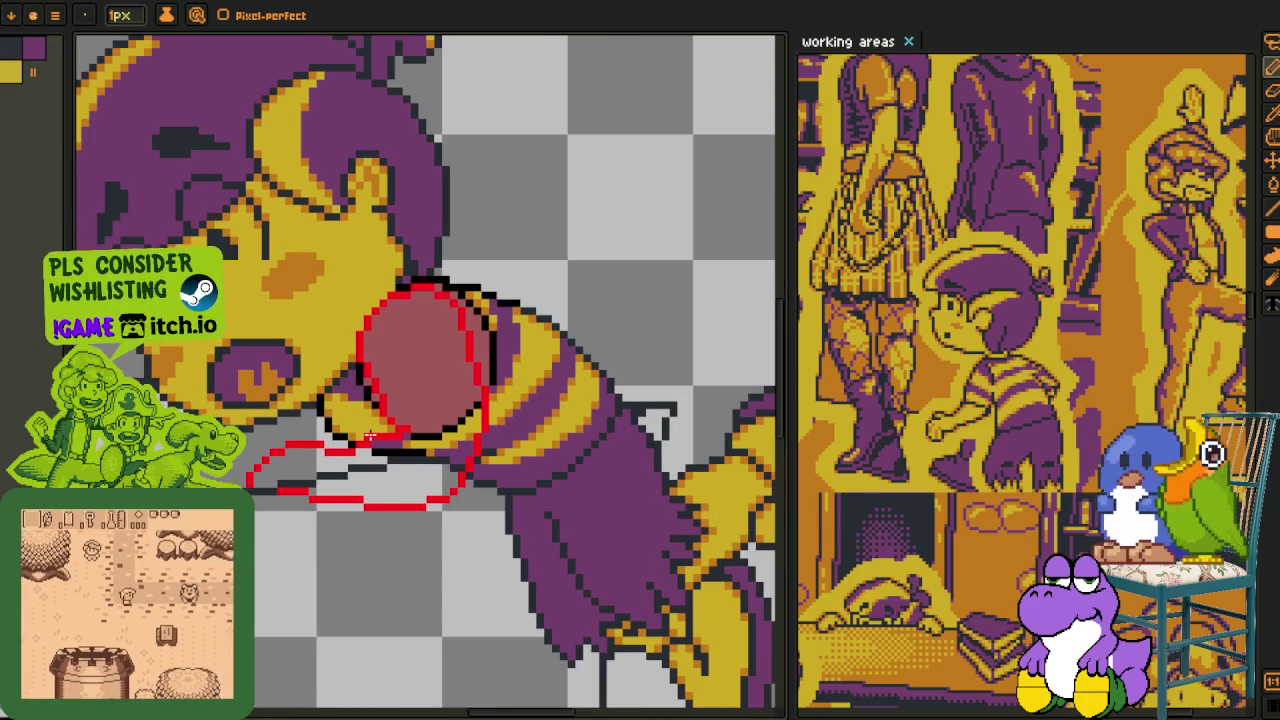
- Select the ball's lower-right area with the freehand lasso, discarding a rectangular selection first
key("i")
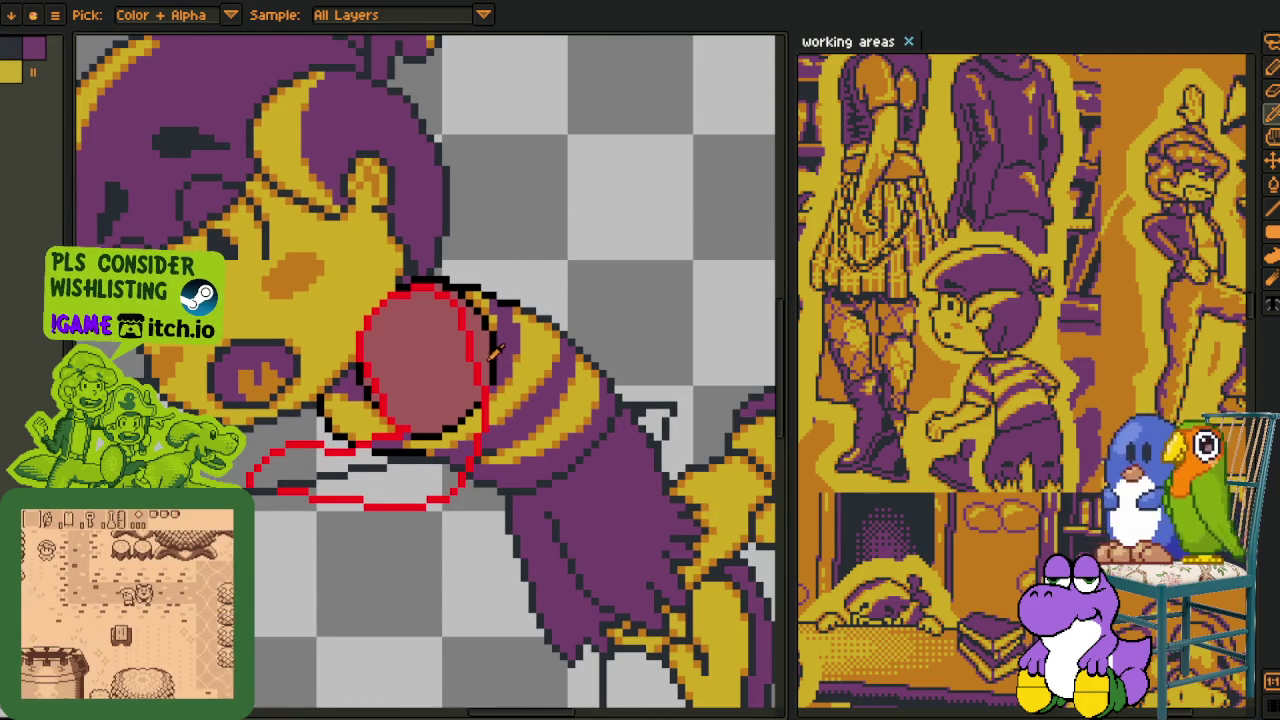
scroll(480, 360, "up", 1)
scroll(480, 372, "up", 1)
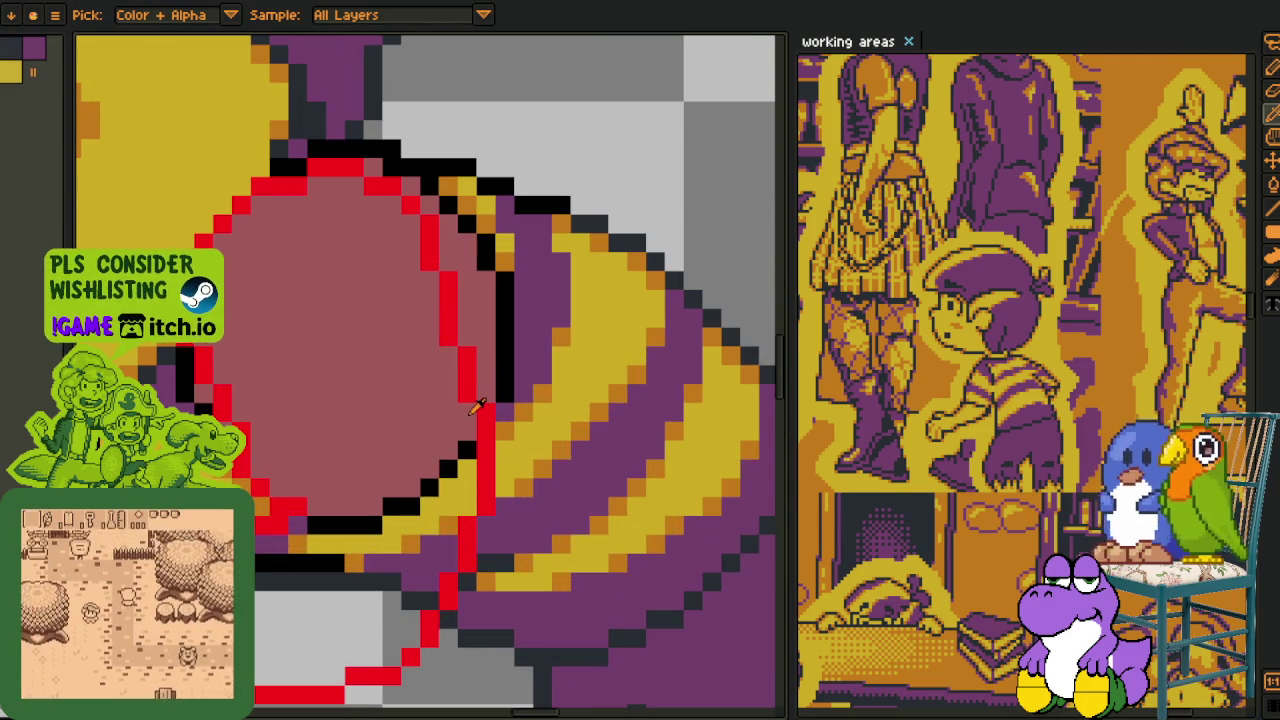
key("m")
mouse_move(450, 465)
left_mouse_down()
mouse_move(529, 343)
mouse_move(425, 705)
left_mouse_up()
key("ctrl+d")
key("q")
left_click_drag(529, 300, 560, 305)
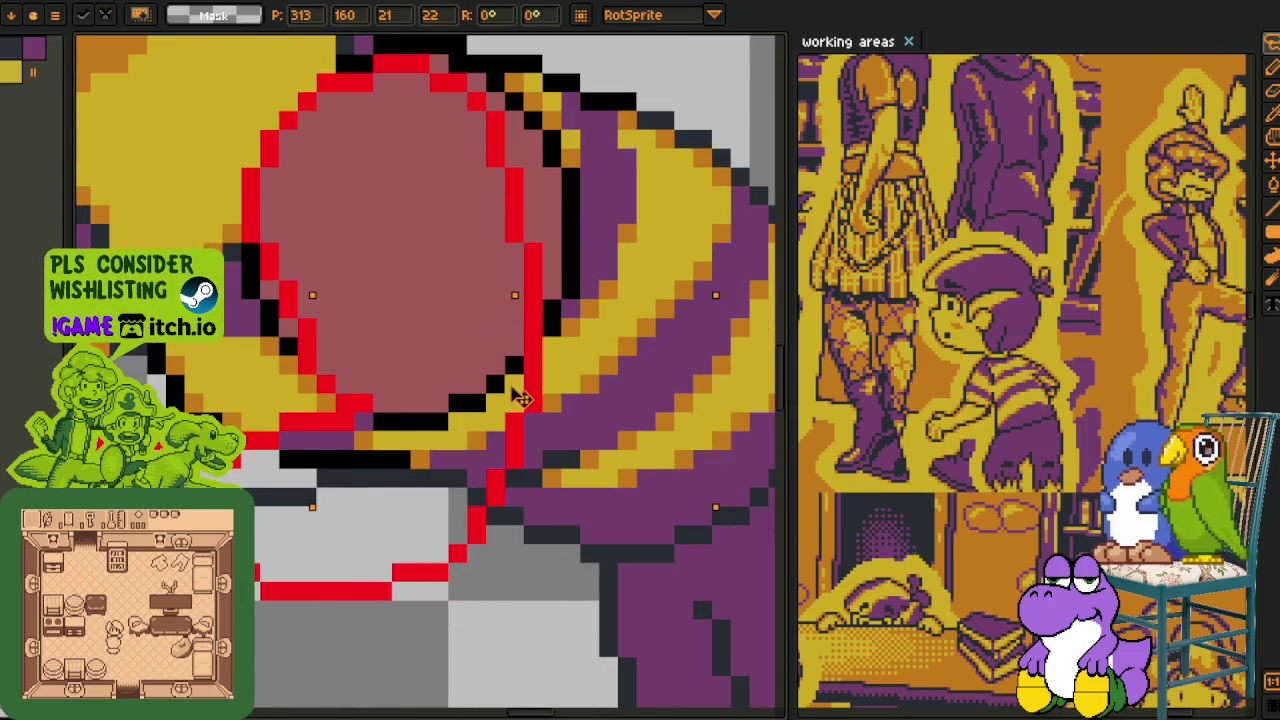
scroll(605, 160, "down", 1)
scroll(605, 160, "down", 1)
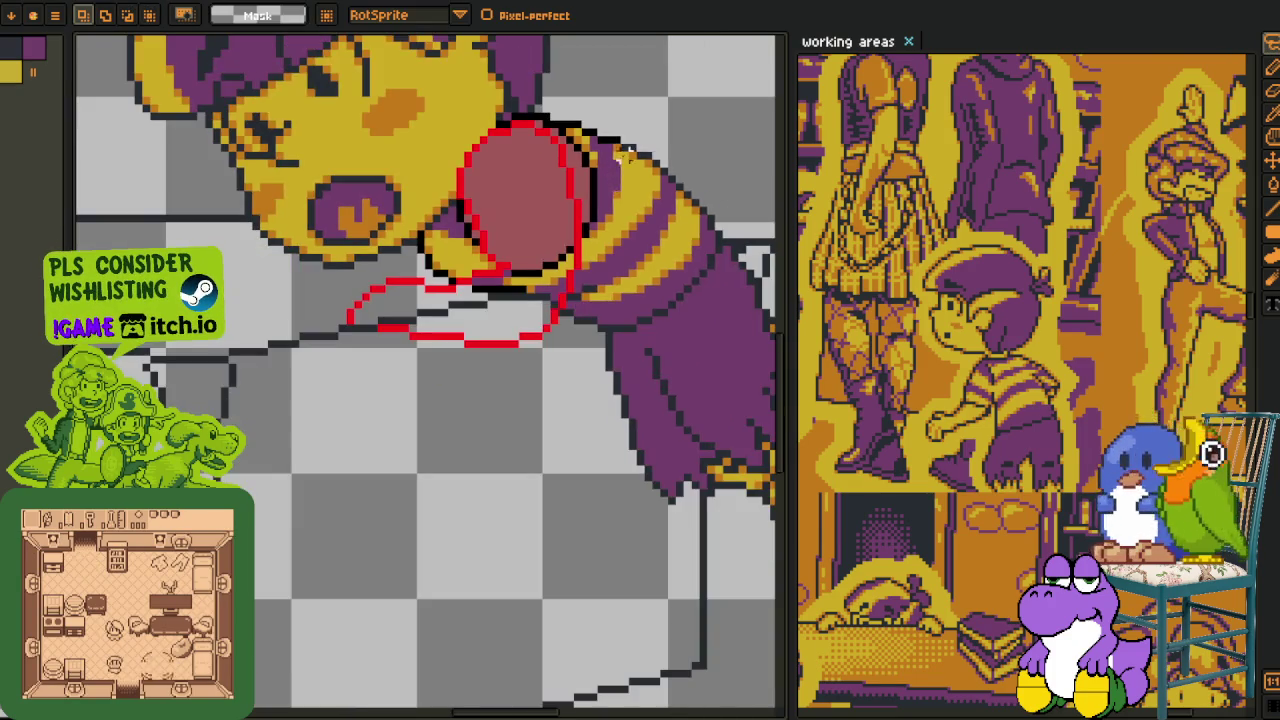
- Save the drawing and add a new layer from the layers timeline
key("ctrl+s")
key("Tab")
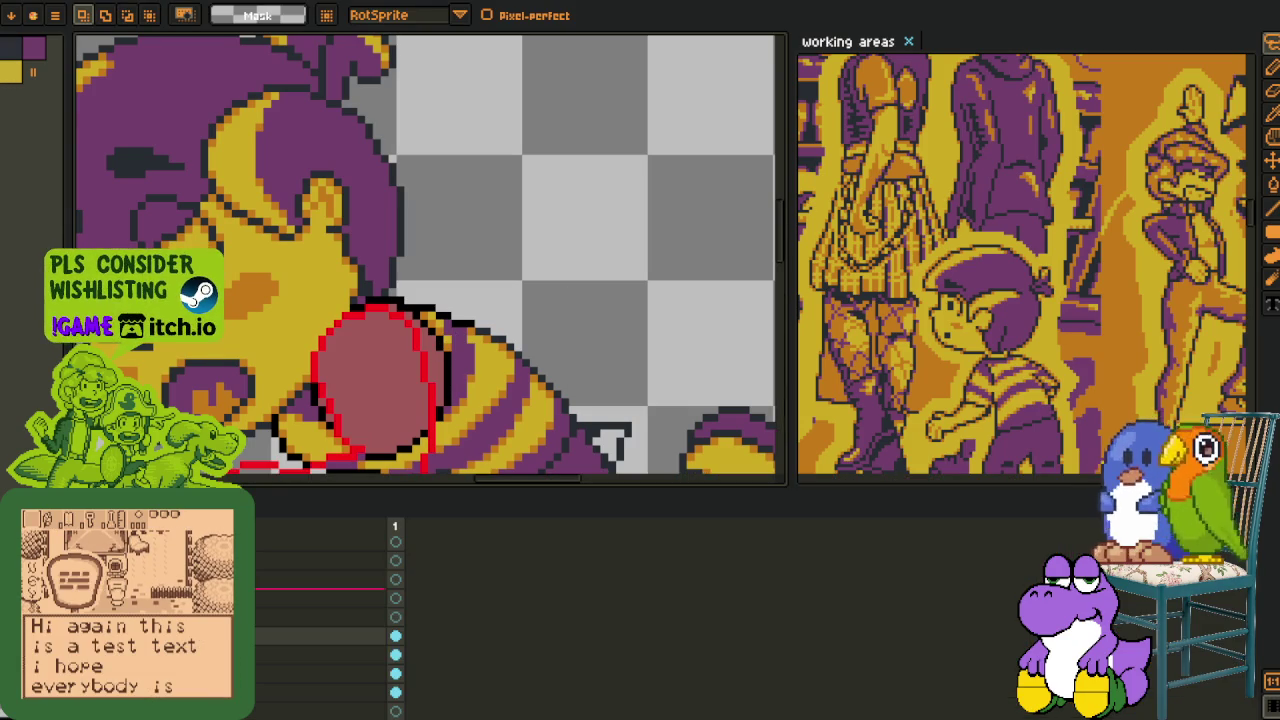
key("Tab")
scroll(383, 418, "up", 1)
key("Tab")
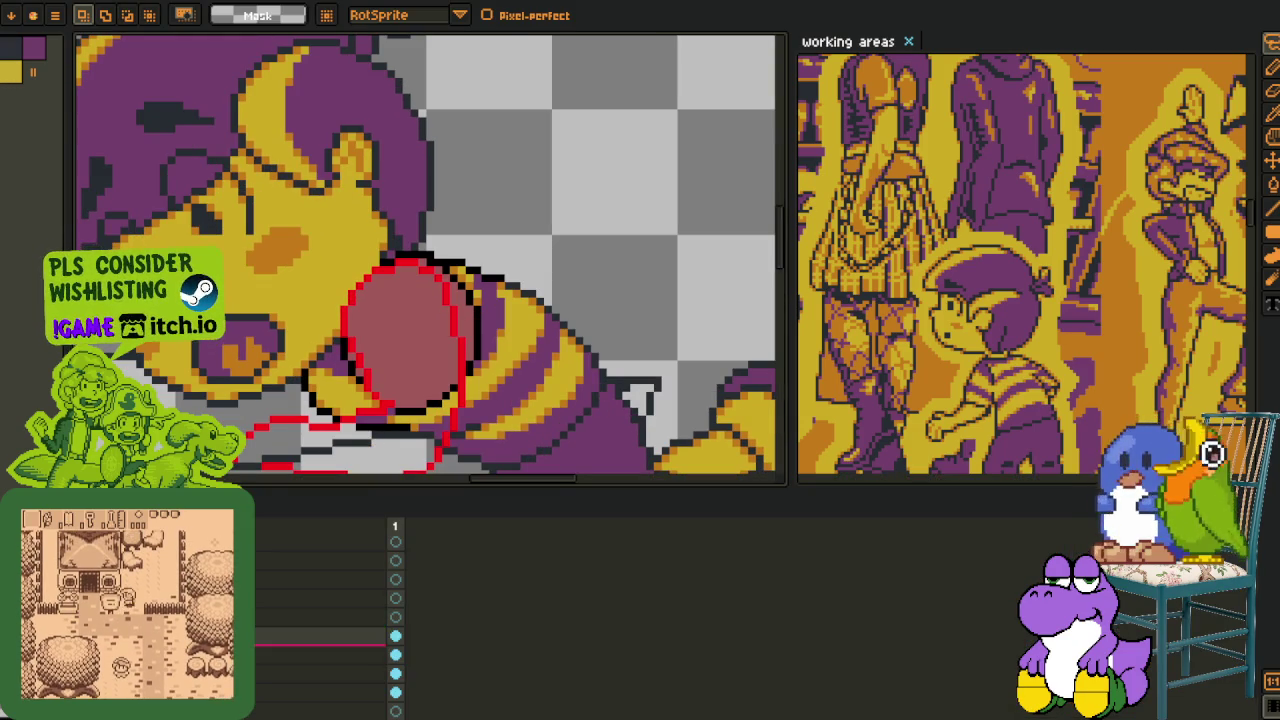
right_click(200, 592)
left_click(340, 615)
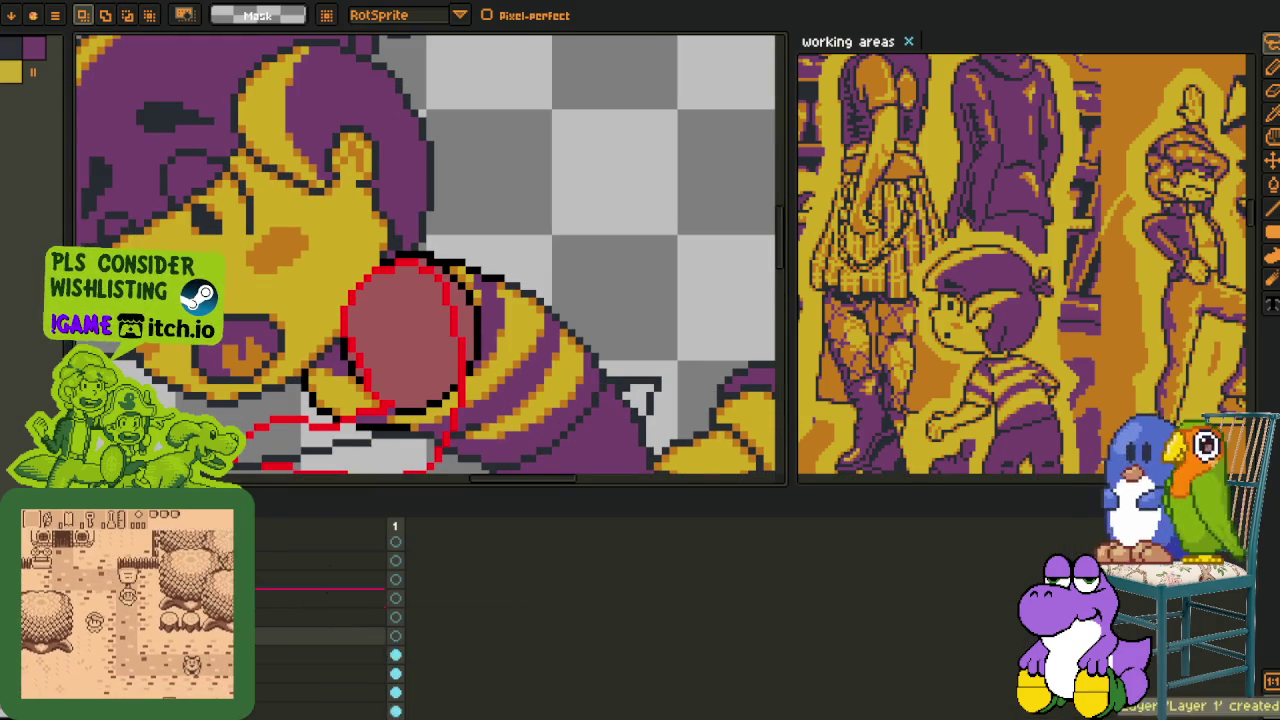
key("Tab")
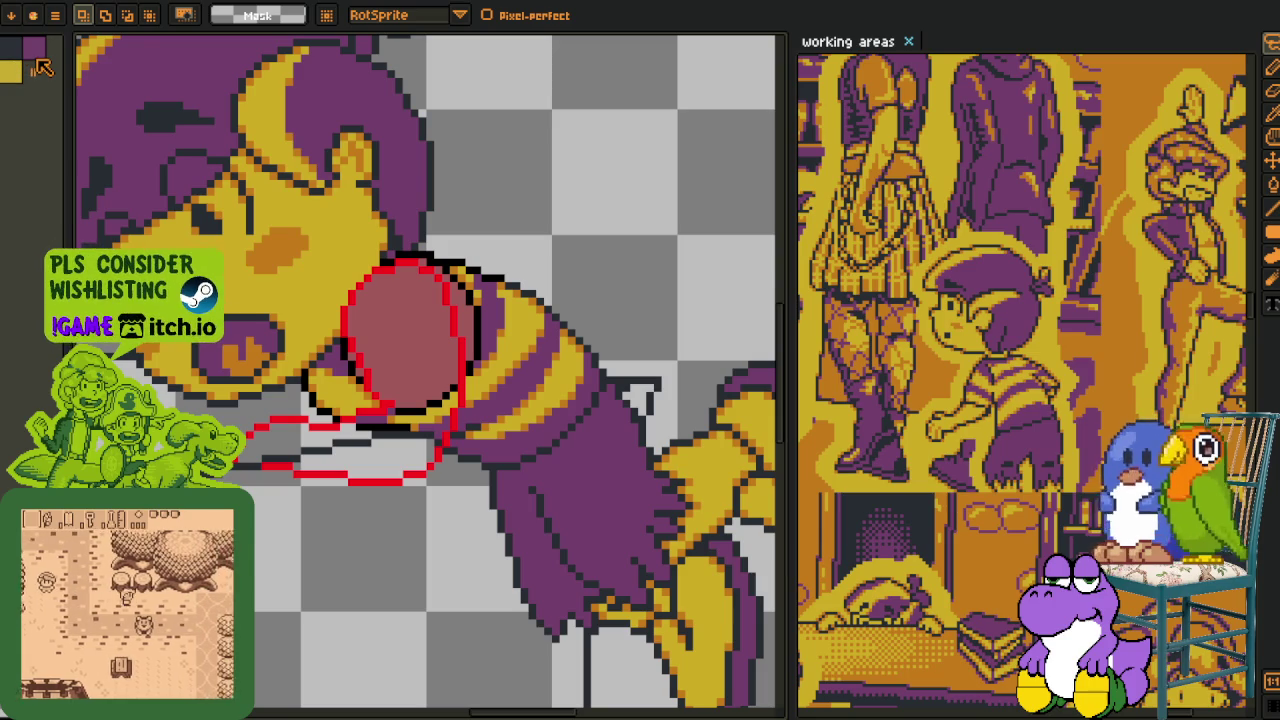
- Paint purple over the sleeve's black edge beside the ball with the pencil
key("b")
scroll(440, 292, "up", 3)
scroll(440, 292, "up", 2)
mouse_move(306, 268)
left_mouse_down()
mouse_move(423, 366)
mouse_move(486, 383)
left_mouse_up()
mouse_move(488, 459)
left_mouse_down()
mouse_move(489, 528)
mouse_move(437, 434)
mouse_move(447, 595)
left_mouse_up()
- Turn the black staircase edge and the pixels above it yellow
key("Tab")
key("Tab")
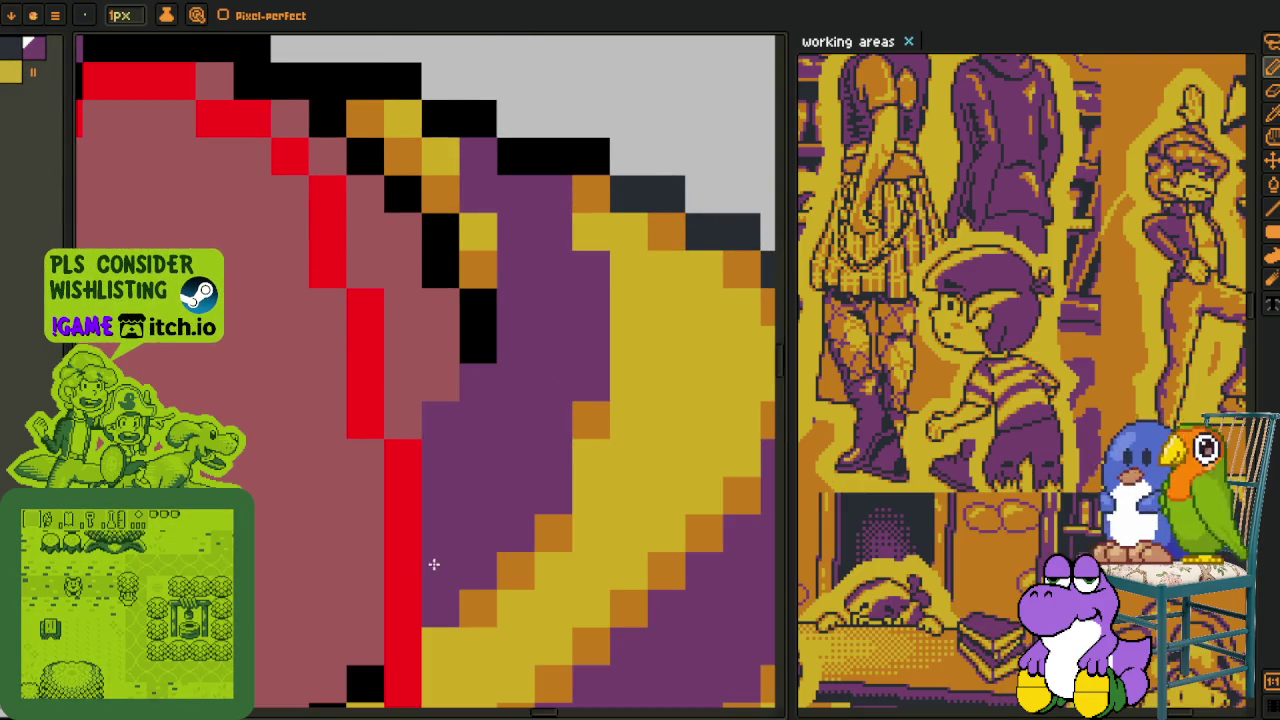
scroll(478, 460, "down", 2)
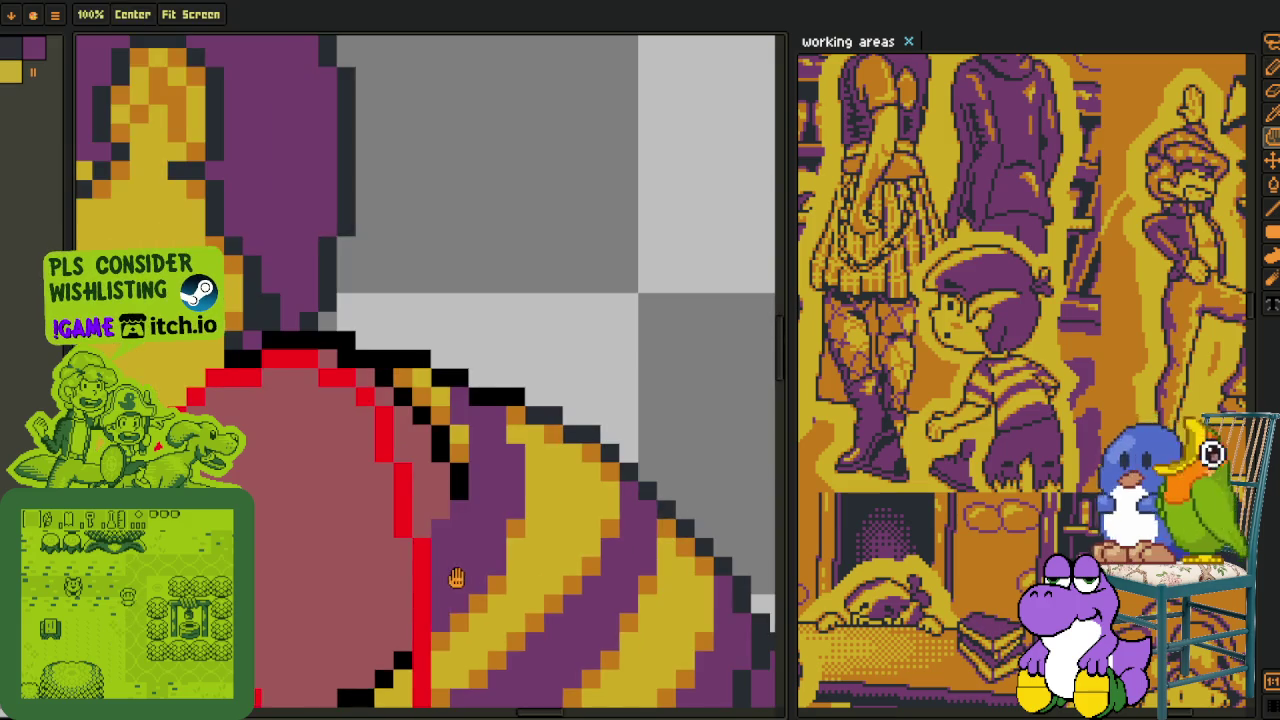
scroll(478, 447, "up", 1)
key("alt")
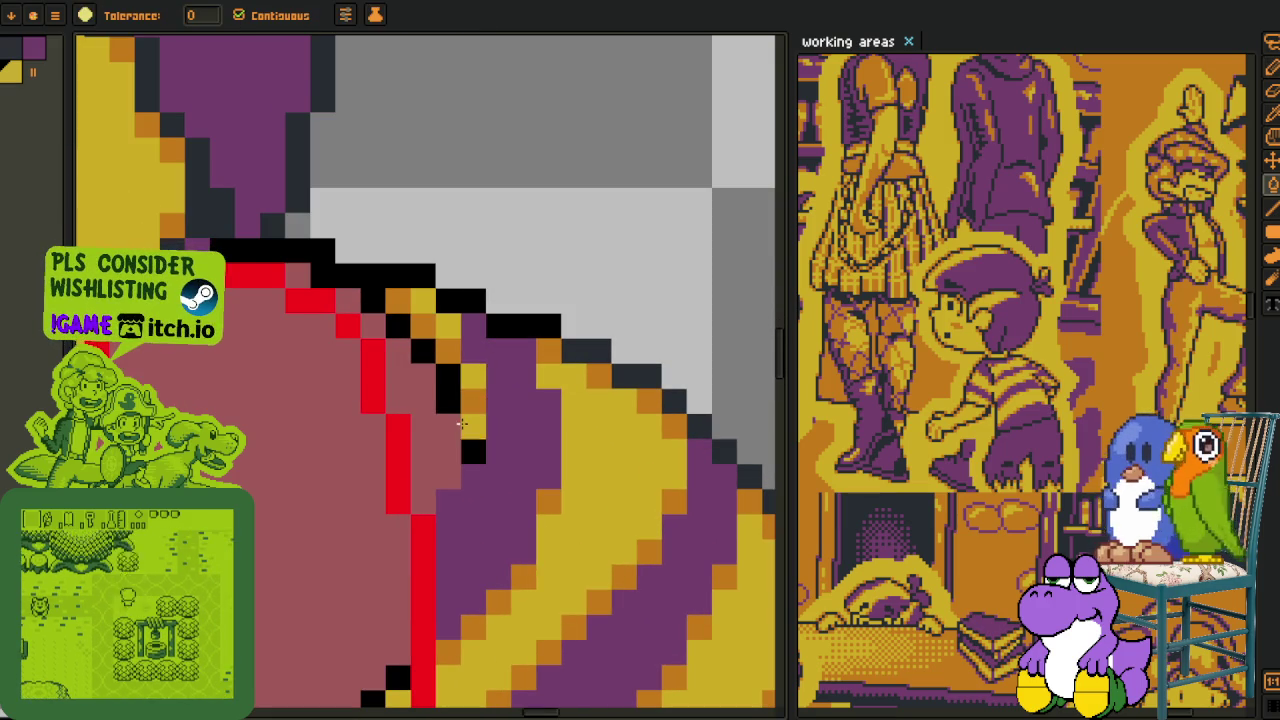
left_click(472, 435)
left_click(447, 385)
left_click(422, 347)
left_click(400, 325)
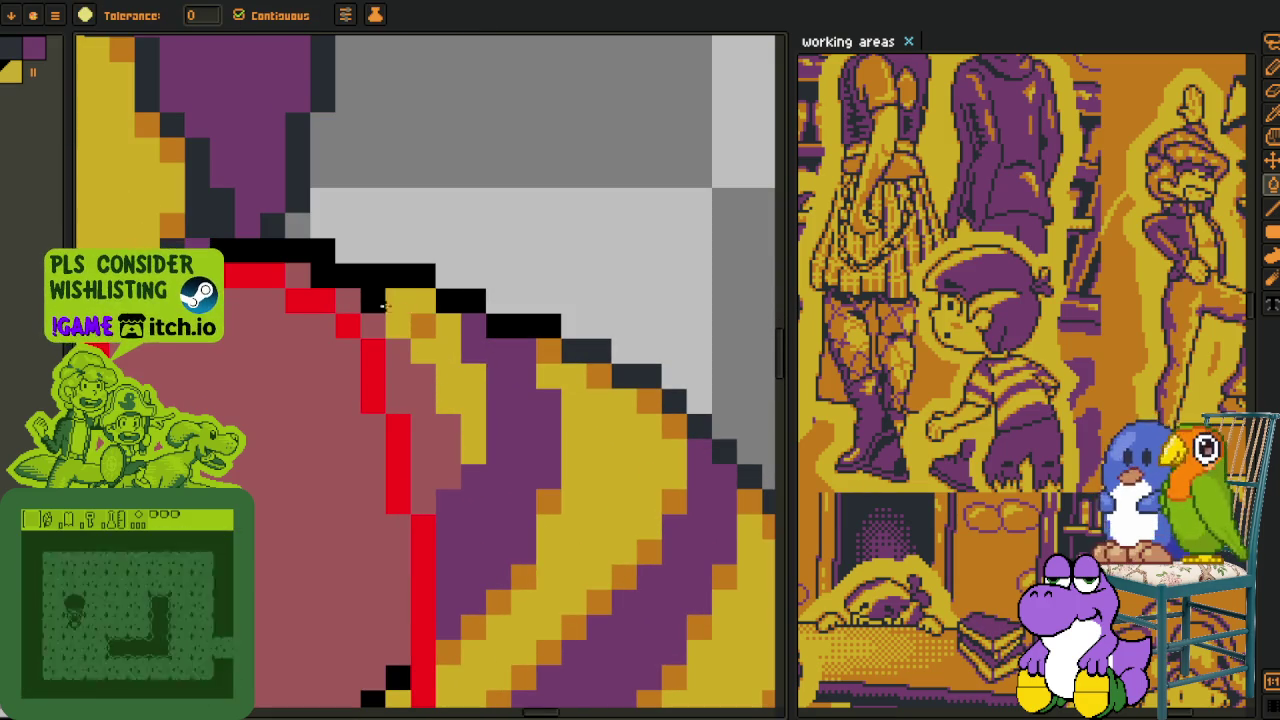
key("b")
left_click_drag(373, 300, 399, 300)
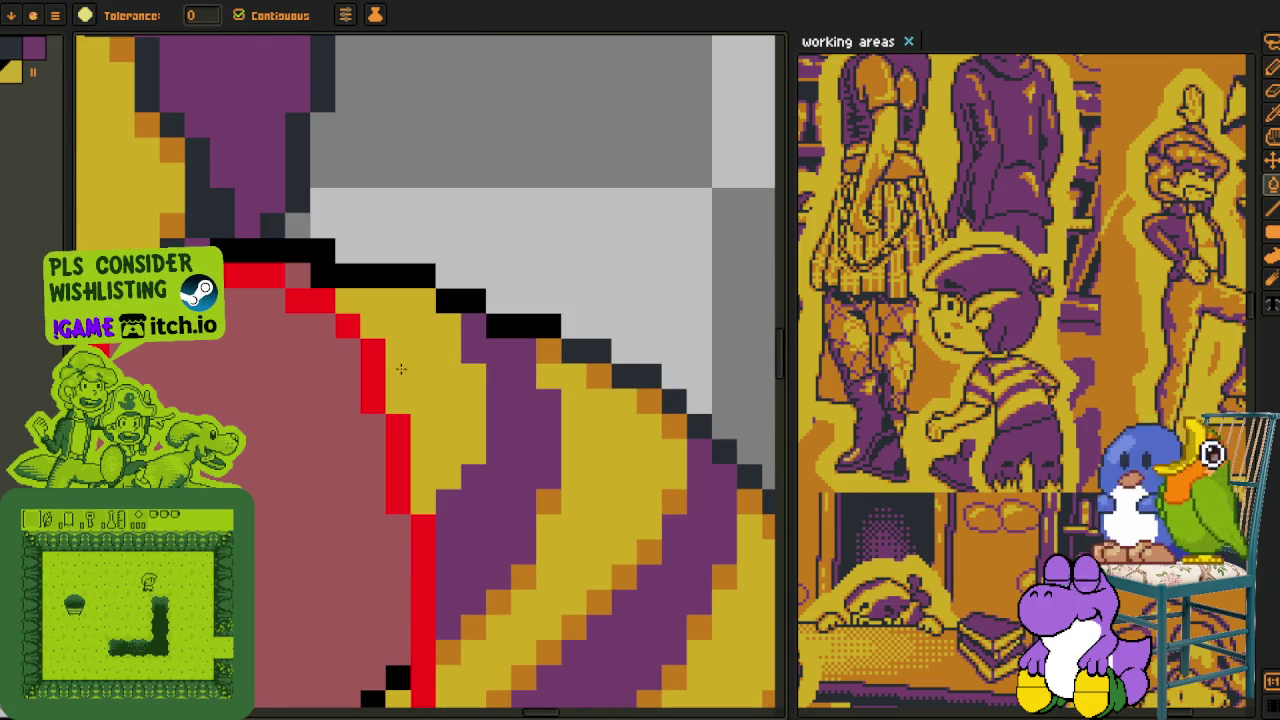
- Pick orange from the artwork and shade the hand's red-yellow edge with it
scroll(470, 344, "down", 2)
scroll(470, 344, "down", 1)
key("alt")
scroll(450, 455, "up", 1)
scroll(450, 435, "up", 1)
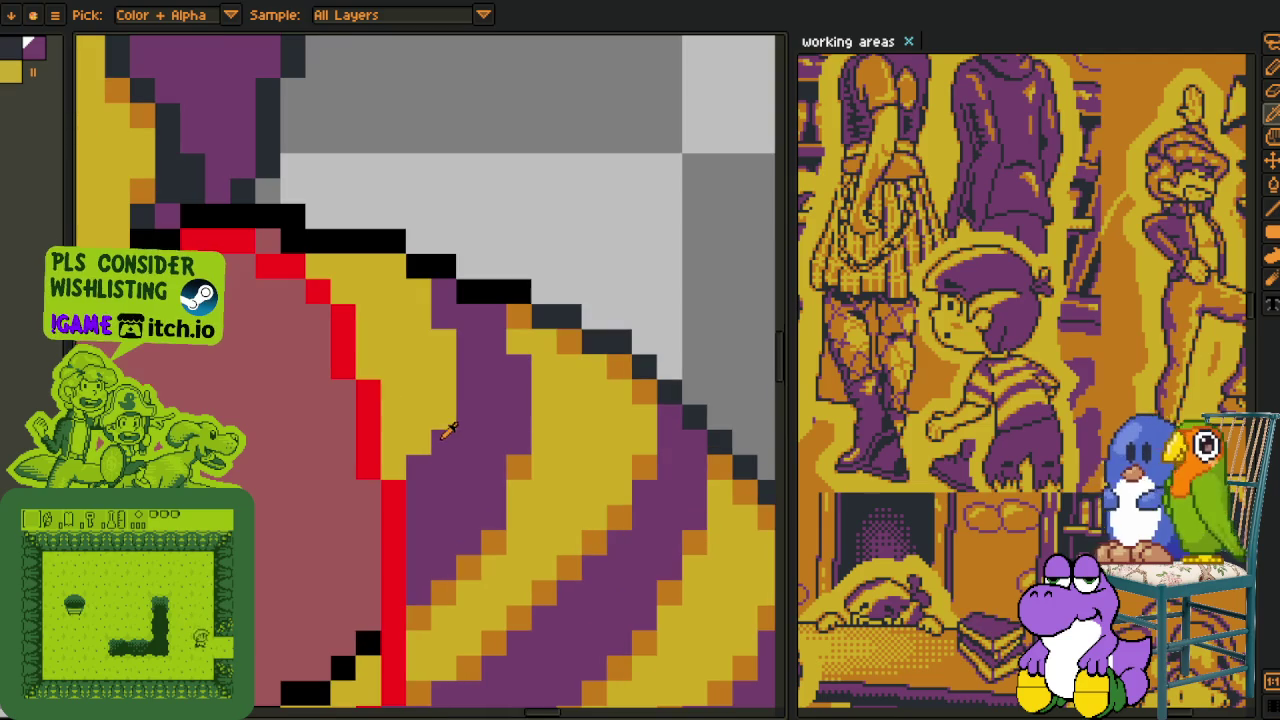
left_click(527, 470, "alt")
mouse_move(419, 443)
left_mouse_down()
mouse_move(438, 372)
mouse_move(426, 295)
mouse_move(343, 266)
left_mouse_up()
left_click(317, 266)
left_click(343, 291)
left_click(343, 343)
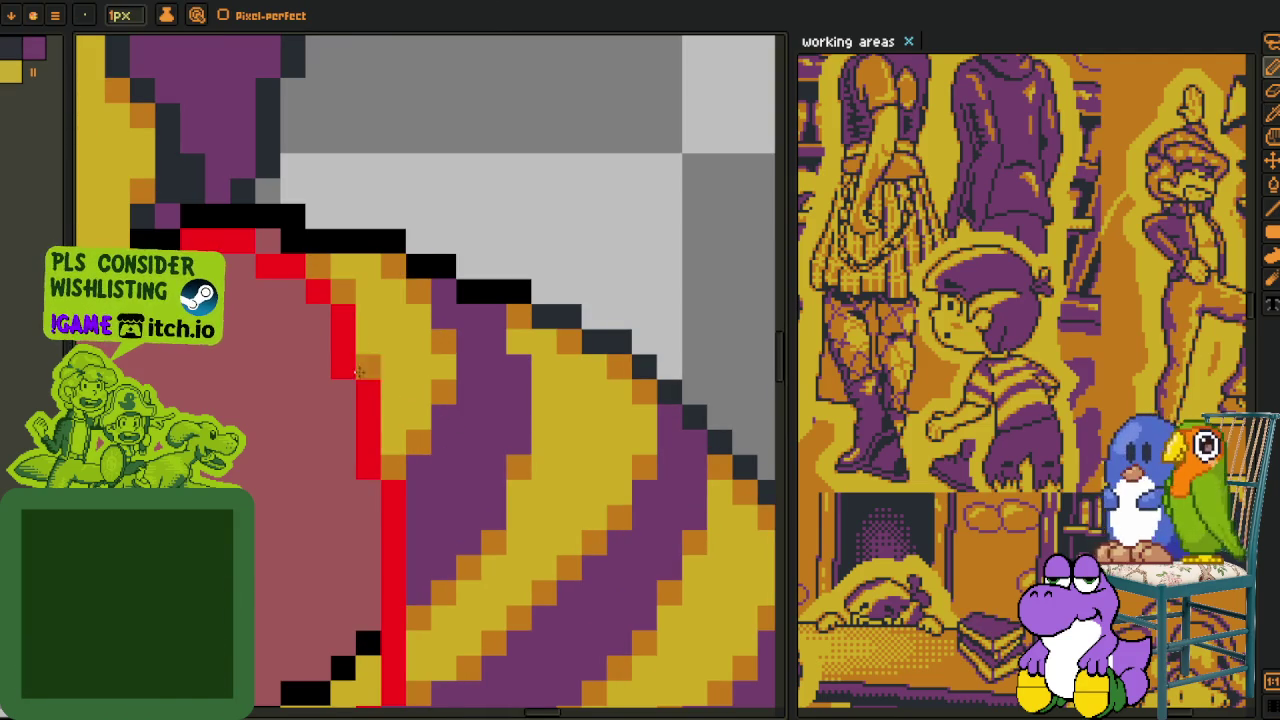
- Bucket-fill the area inside the red outline and the grey lower area yellow
scroll(352, 344, "down", 3)
left_click_drag(393, 271, 450, 286)
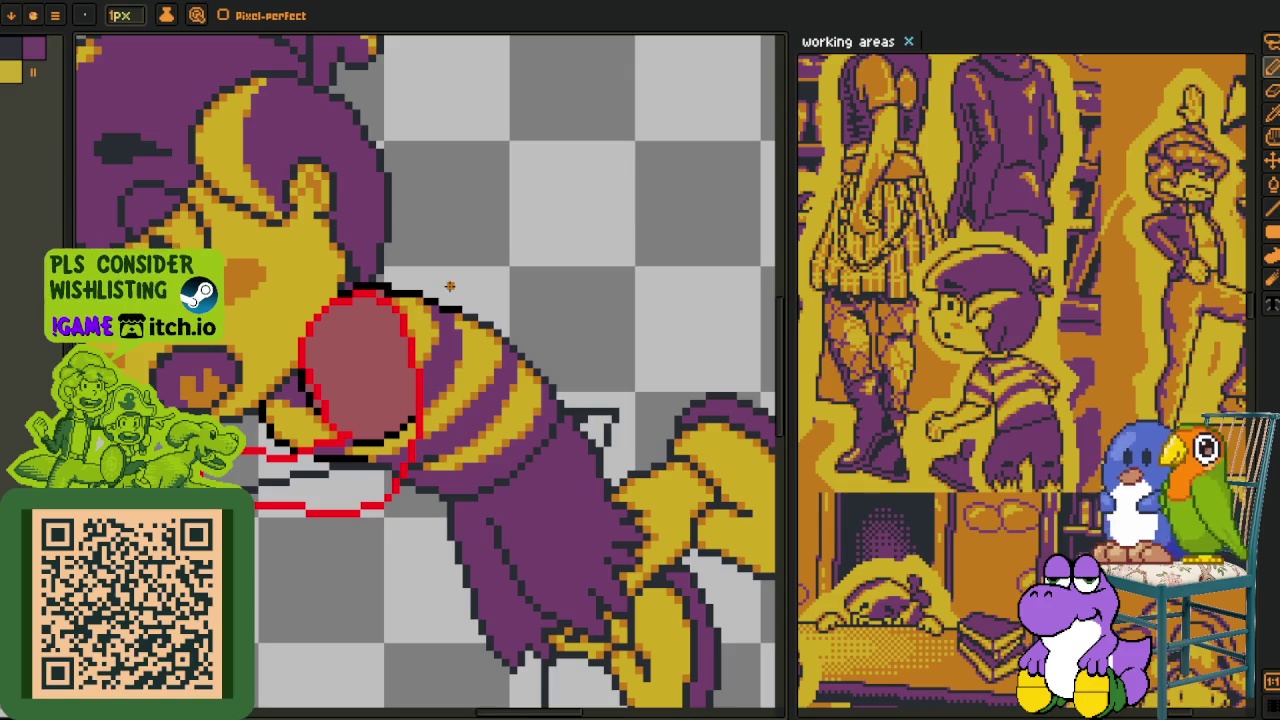
key("alt")
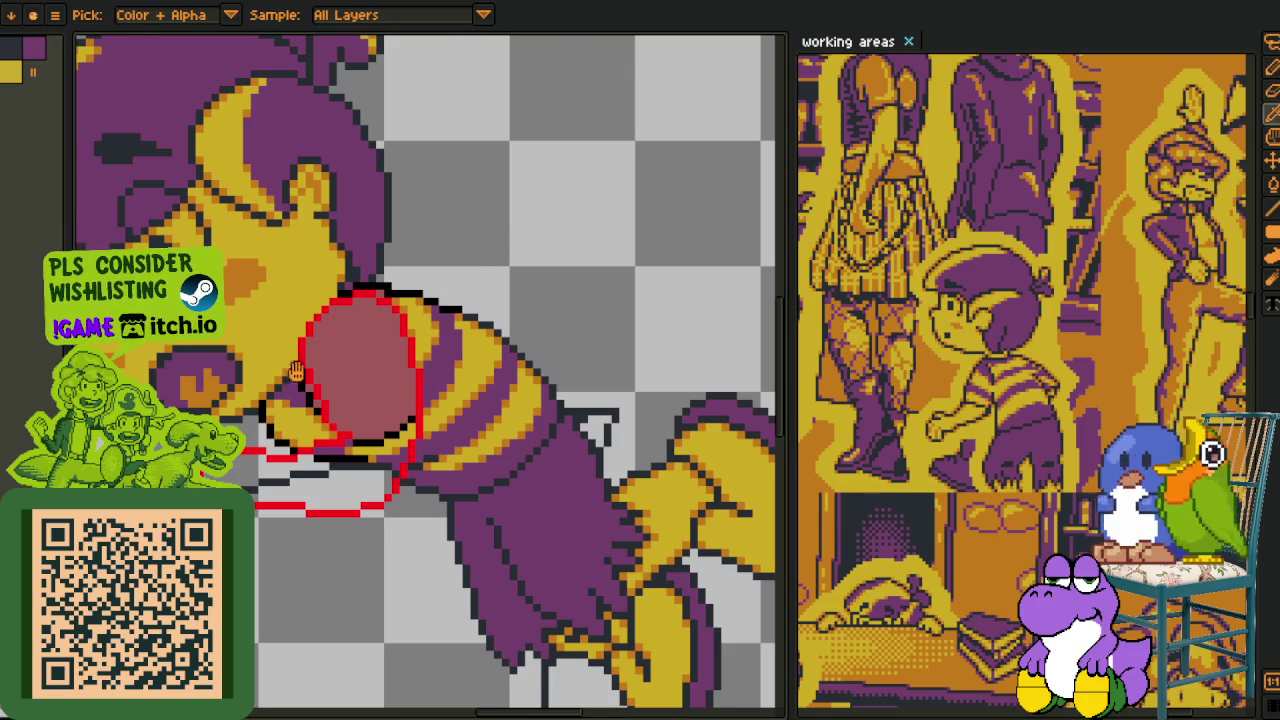
left_click_drag(290, 373, 346, 344)
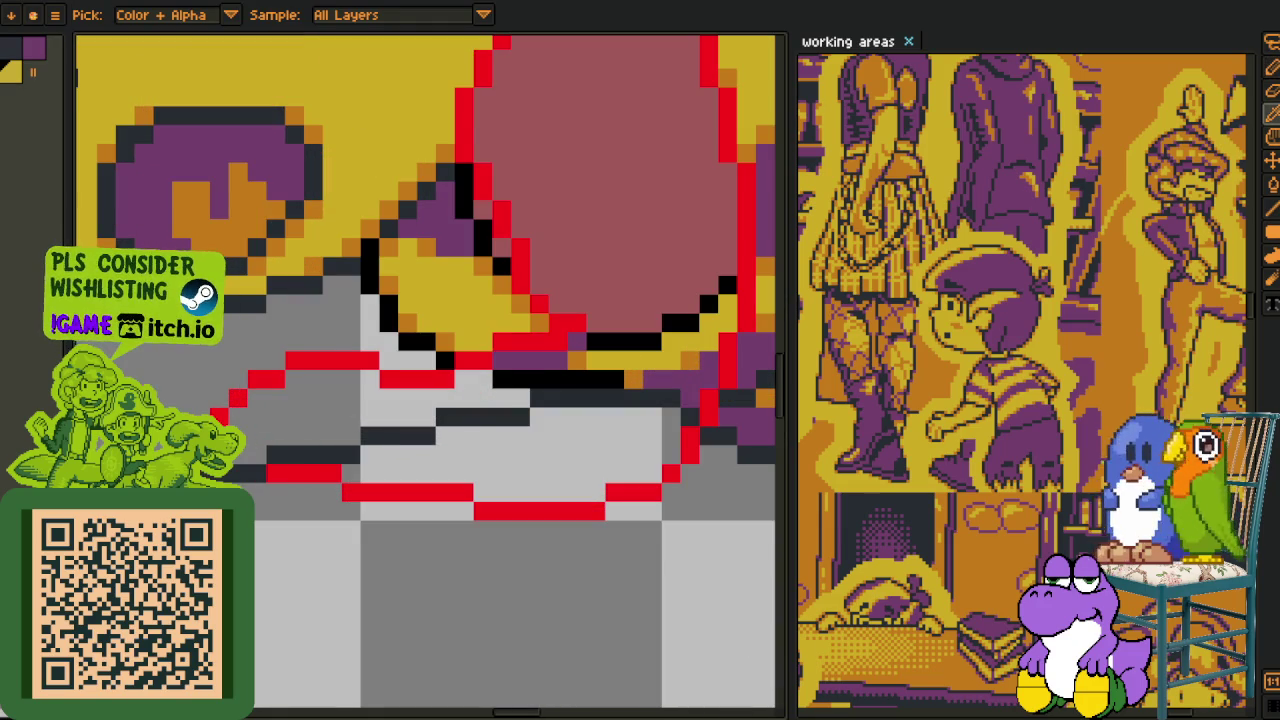
key("g")
scroll(620, 330, "down", 1)
left_click(440, 420)
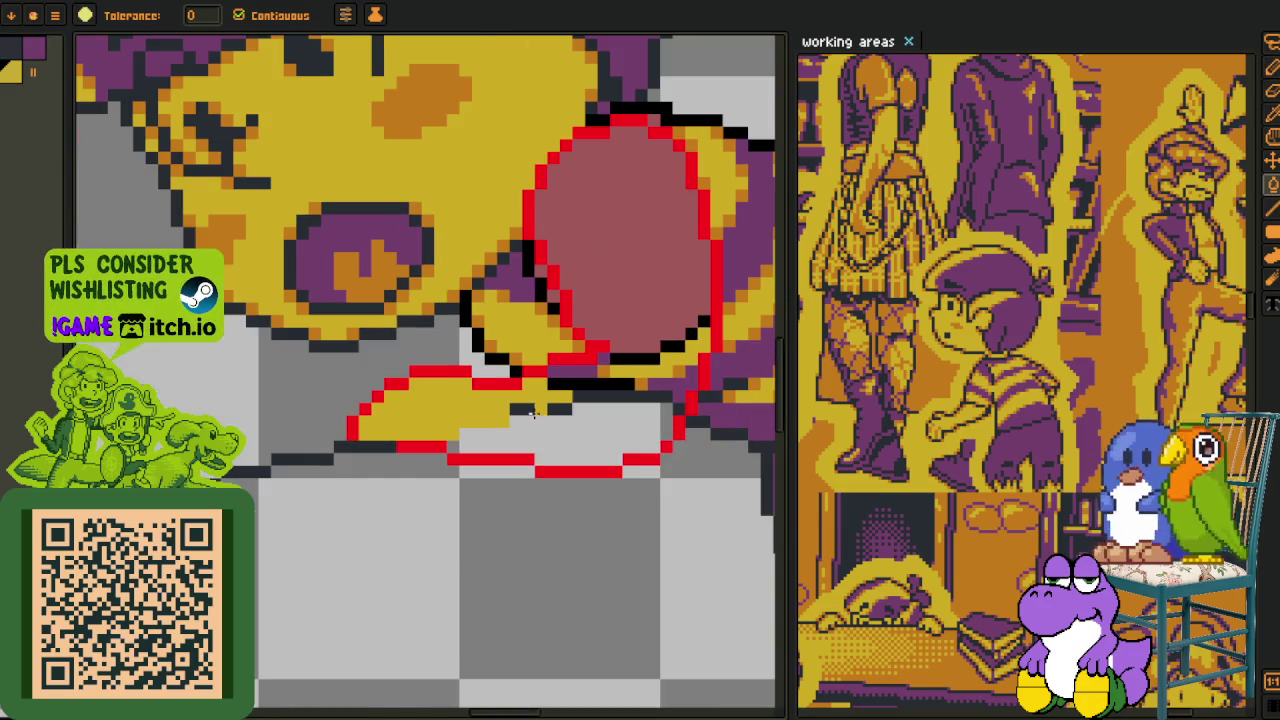
scroll(553, 408, "up", 2)
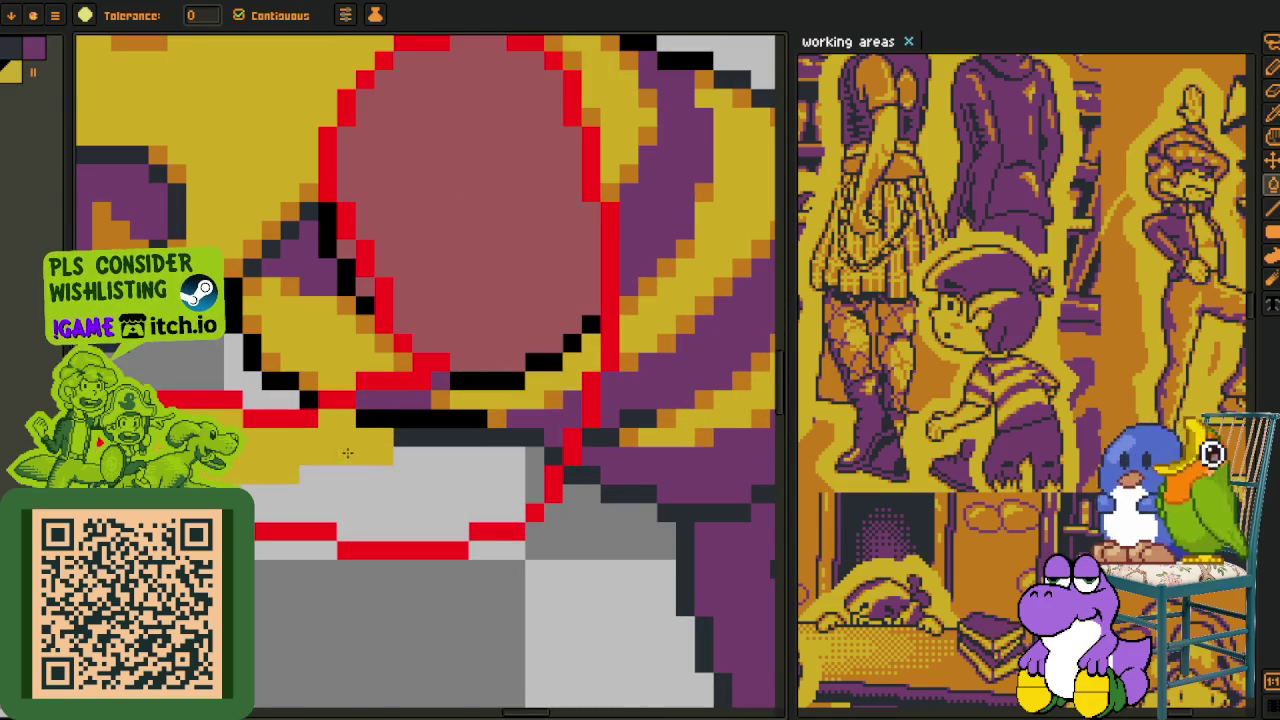
left_click(410, 450)
- Fill the dark rows, the purple strip under the arm and the reddish ball yellow
left_click(425, 435)
left_click(405, 418)
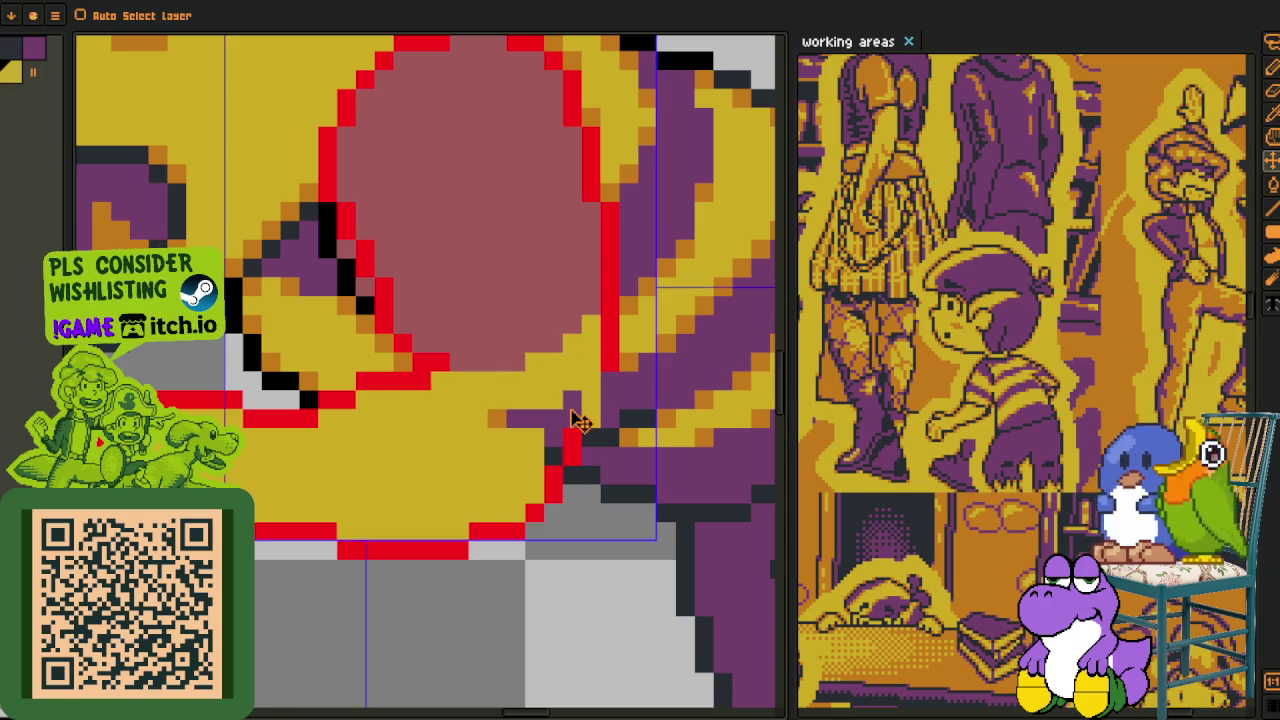
left_click(535, 418)
left_click(466, 337)
- Move the view to an empty area of the canvas
scroll(434, 486, "down", 3)
key("m")
scroll(327, 446, "up", 1)
left_click_drag(327, 446, 500, 600)
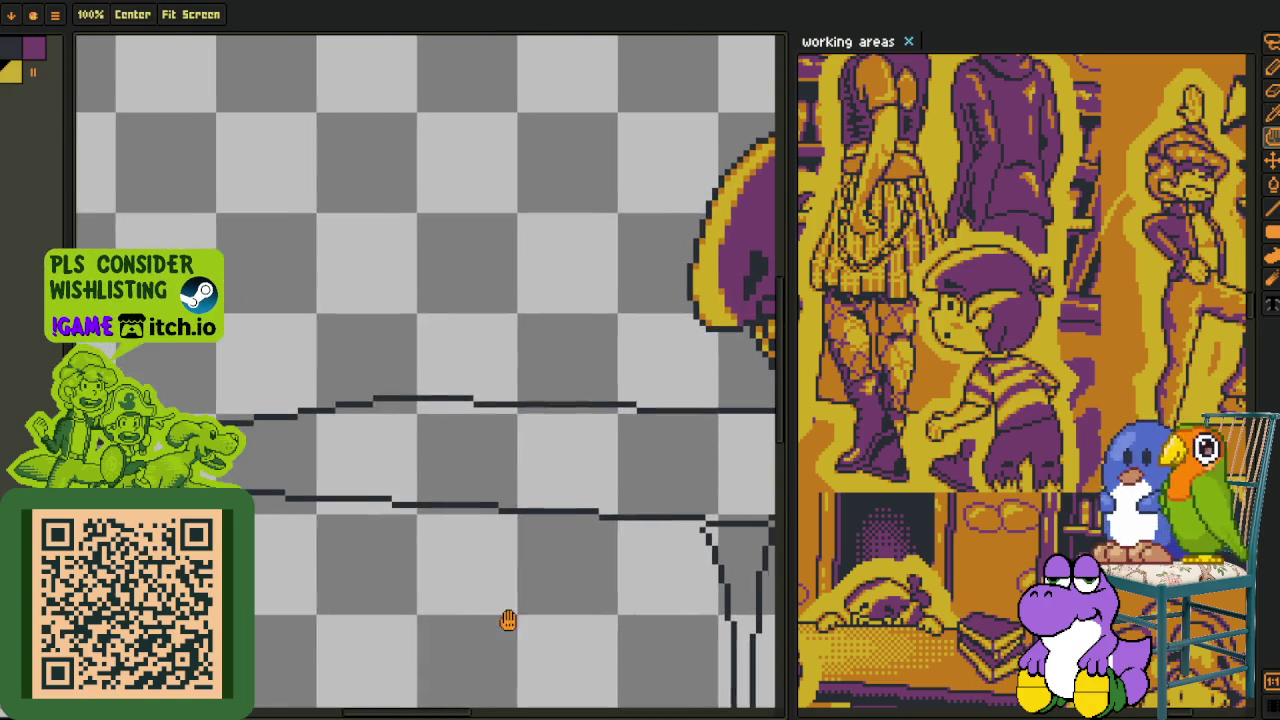
key("o")
scroll(418, 400, "up", 1)
left_click_drag(408, 388, 451, 586)
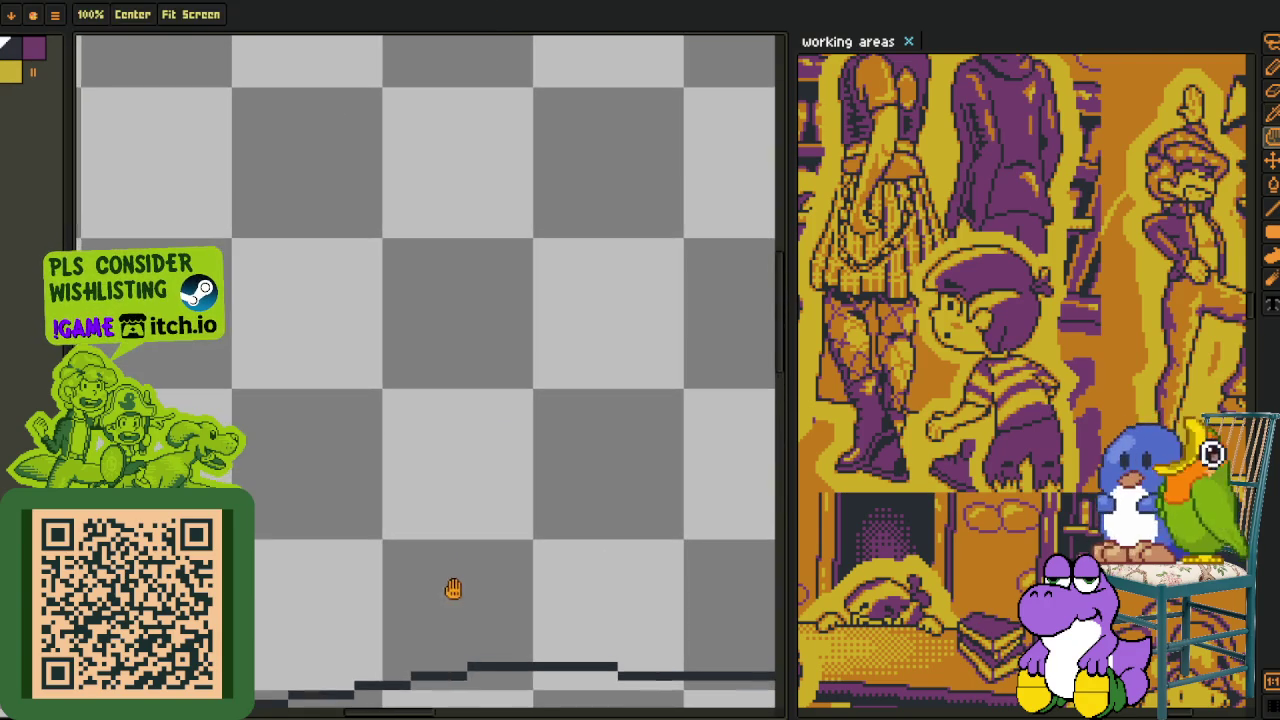
- Mark a rectangular doodle area and pencil a small dark blob inside it
key("m")
left_click_drag(190, 157, 708, 577)
key("v")
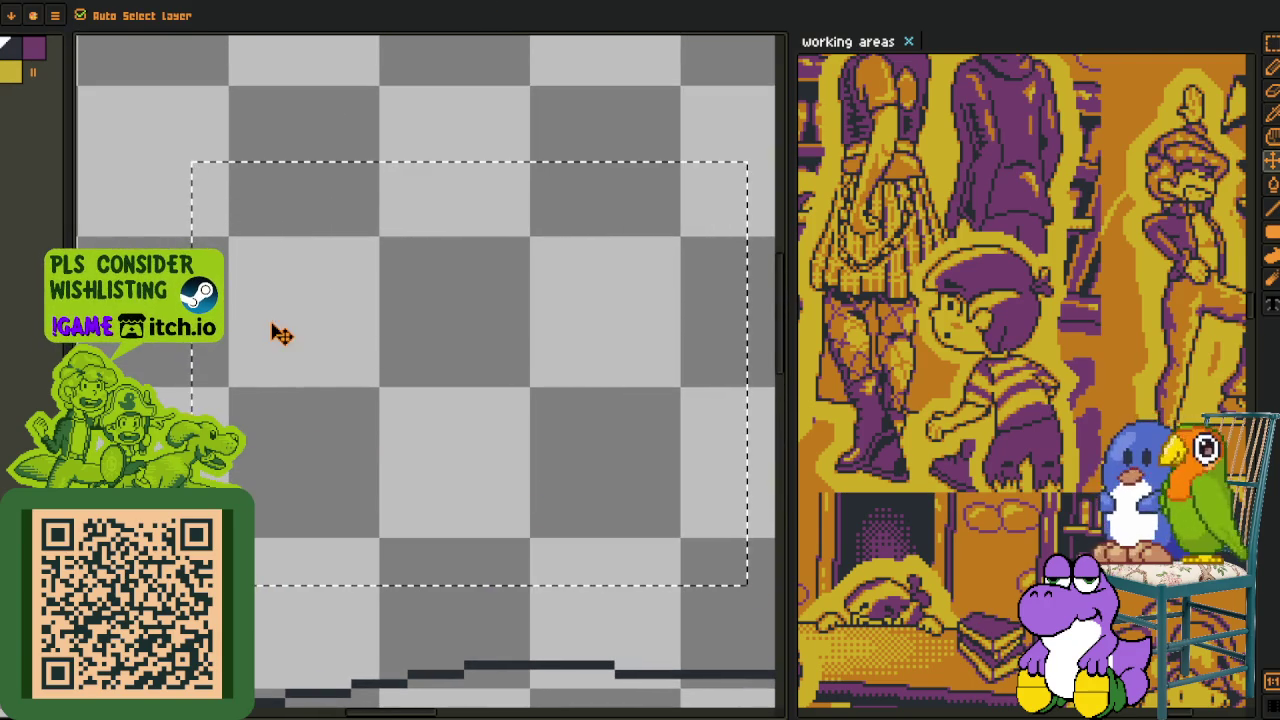
key("b")
mouse_move(297, 286)
left_mouse_down()
mouse_move(292, 300)
mouse_move(312, 296)
left_mouse_up()
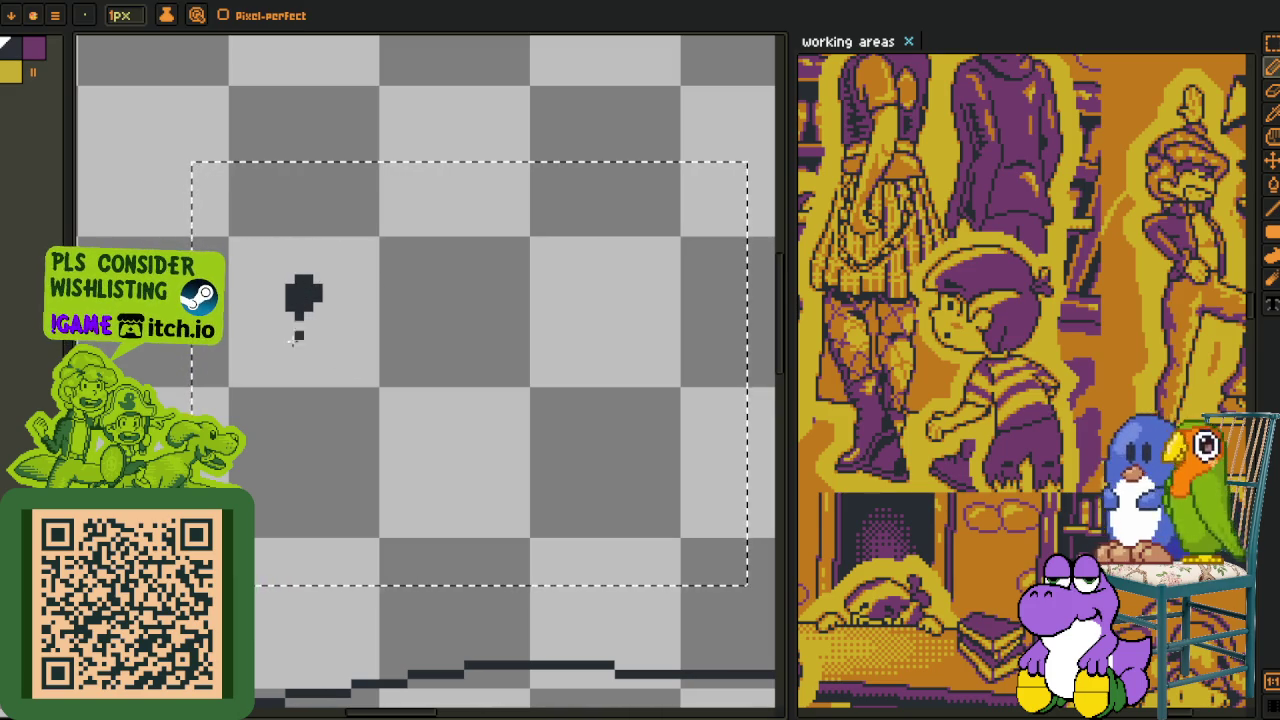
mouse_move(580, 437)
left_mouse_down()
mouse_move(568, 452)
mouse_move(540, 410)
mouse_move(544, 440)
left_mouse_up()
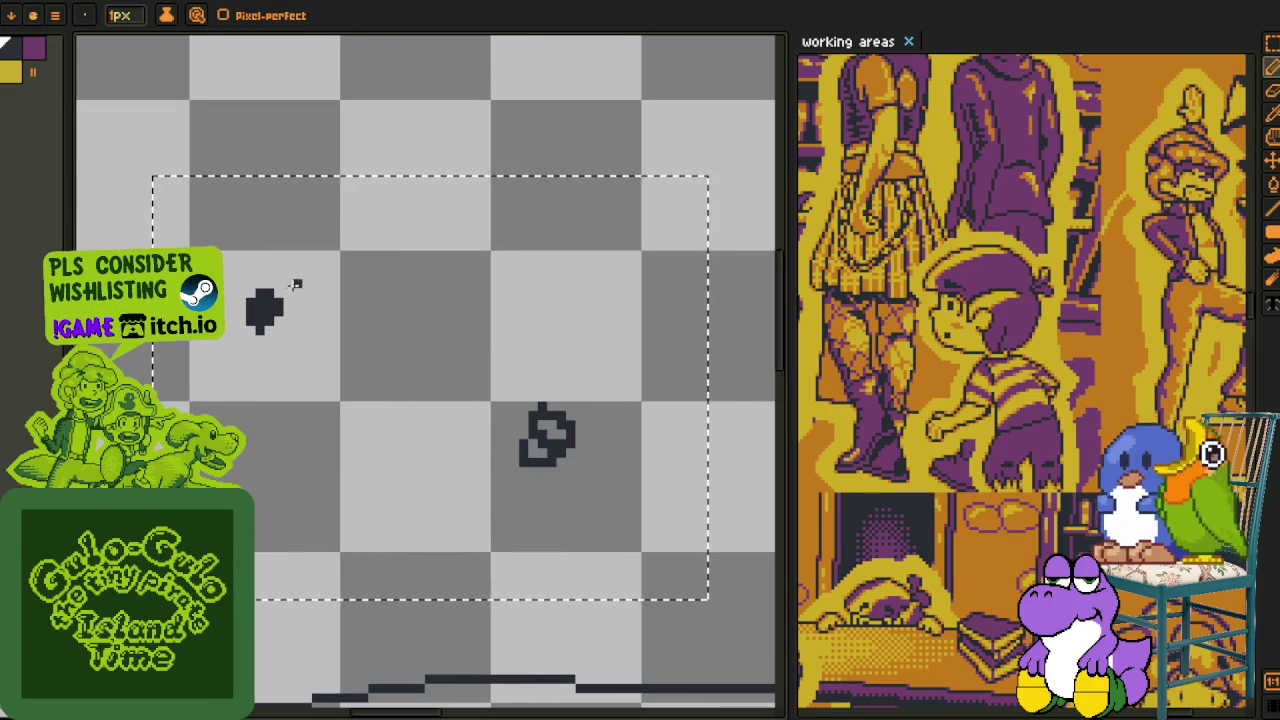
key("m")
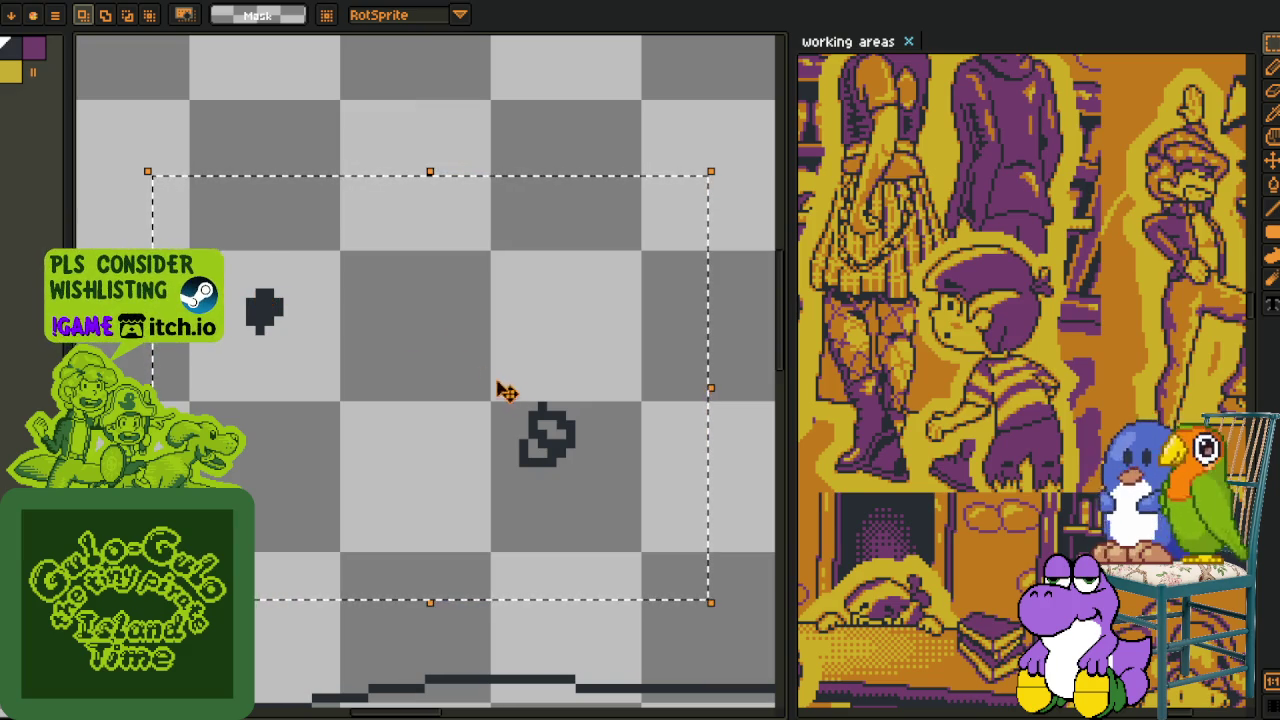
- Reposition the blob and the clover doodle to new spots
key("ctrl+d")
left_click_drag(506, 360, 648, 532)
mouse_move(566, 486)
left_mouse_down()
mouse_move(357, 480)
mouse_move(337, 349)
mouse_move(354, 503)
mouse_move(566, 429)
mouse_move(414, 354)
mouse_move(323, 457)
mouse_move(394, 534)
mouse_move(320, 523)
mouse_move(407, 554)
mouse_move(369, 517)
mouse_move(526, 417)
mouse_move(457, 371)
mouse_move(370, 370)
mouse_move(294, 523)
mouse_move(463, 503)
mouse_move(514, 451)
mouse_move(505, 410)
mouse_move(346, 343)
mouse_move(509, 549)
mouse_move(540, 363)
mouse_move(403, 355)
mouse_move(471, 546)
mouse_move(466, 366)
mouse_move(386, 514)
mouse_move(590, 378)
mouse_move(409, 334)
mouse_move(420, 500)
mouse_move(529, 366)
mouse_move(409, 371)
left_mouse_up()
mouse_move(230, 267)
left_mouse_down()
mouse_move(300, 350)
mouse_move(372, 583)
mouse_move(256, 348)
left_mouse_up()
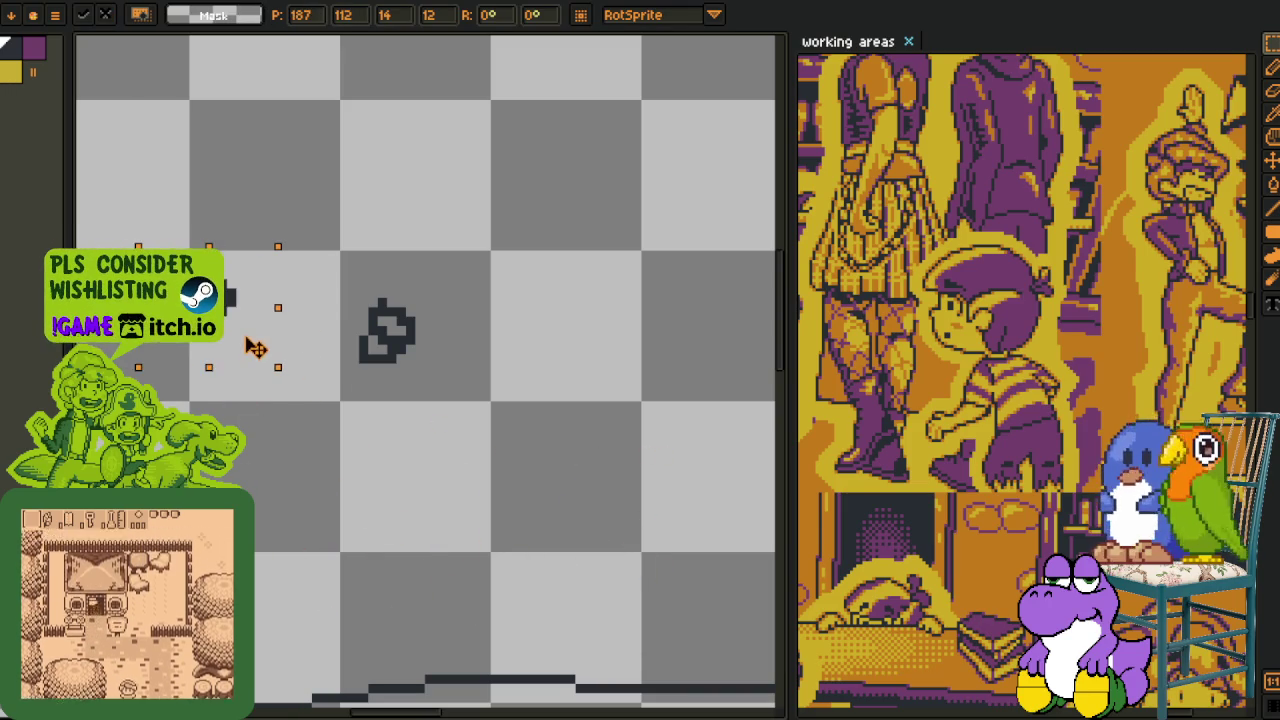
key("Return")
left_click_drag(343, 283, 512, 468)
mouse_move(470, 390)
left_mouse_down()
mouse_move(414, 471)
mouse_move(651, 509)
mouse_move(420, 415)
mouse_move(466, 369)
mouse_move(386, 403)
mouse_move(426, 388)
left_mouse_up()
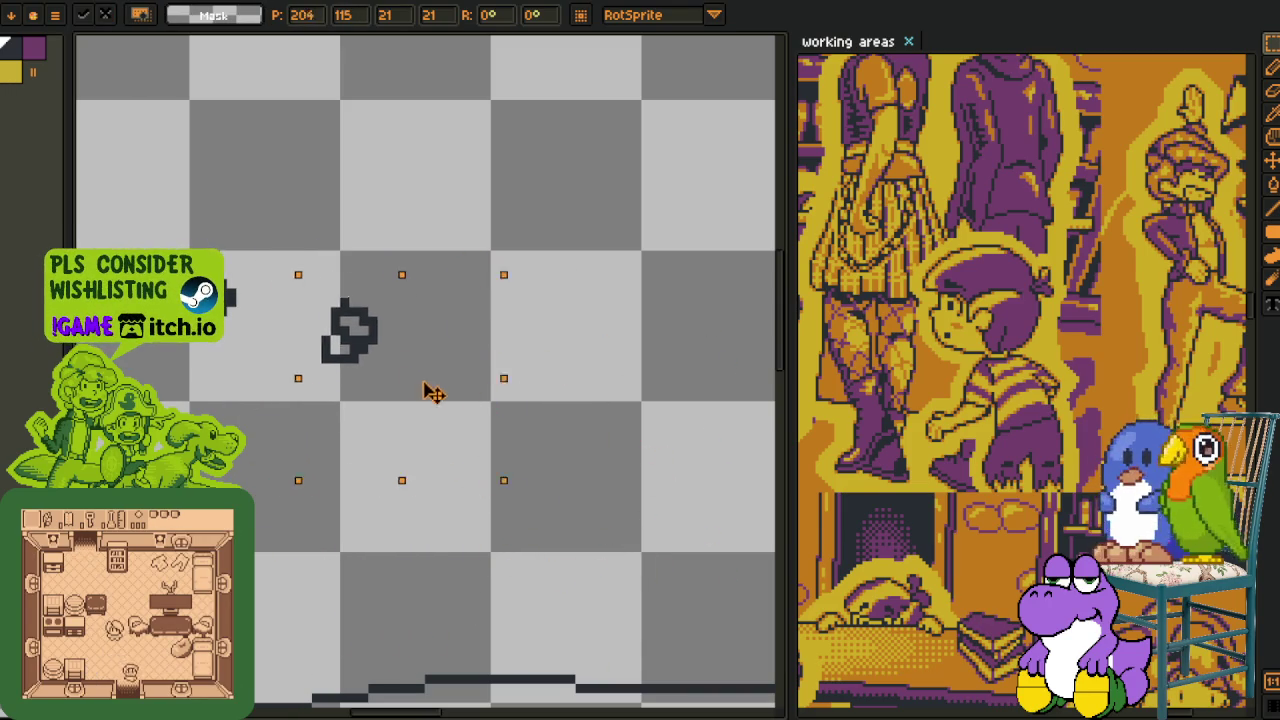
key("Return")
- Move the solid blob beside the clover doodle and place a copy
left_click_drag(290, 290, 451, 491)
mouse_move(400, 417)
left_mouse_down()
mouse_move(443, 437)
mouse_move(150, 390)
left_mouse_up()
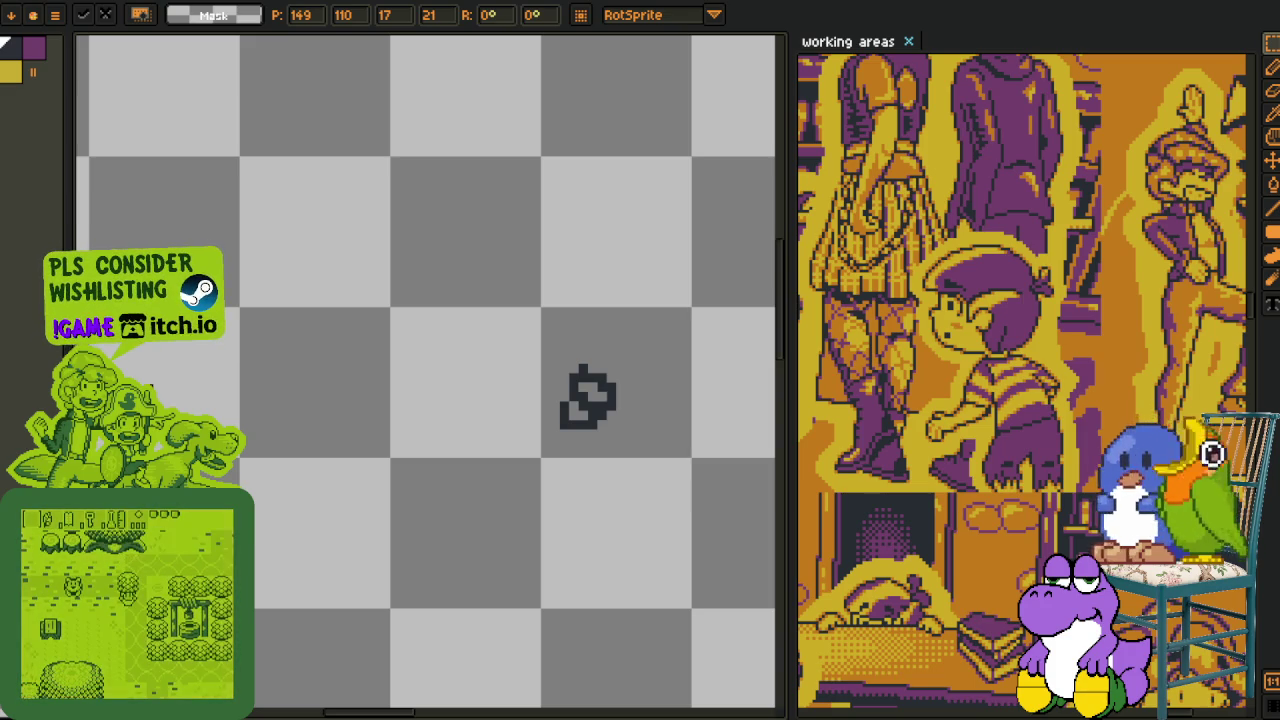
left_click_drag(337, 410, 449, 420)
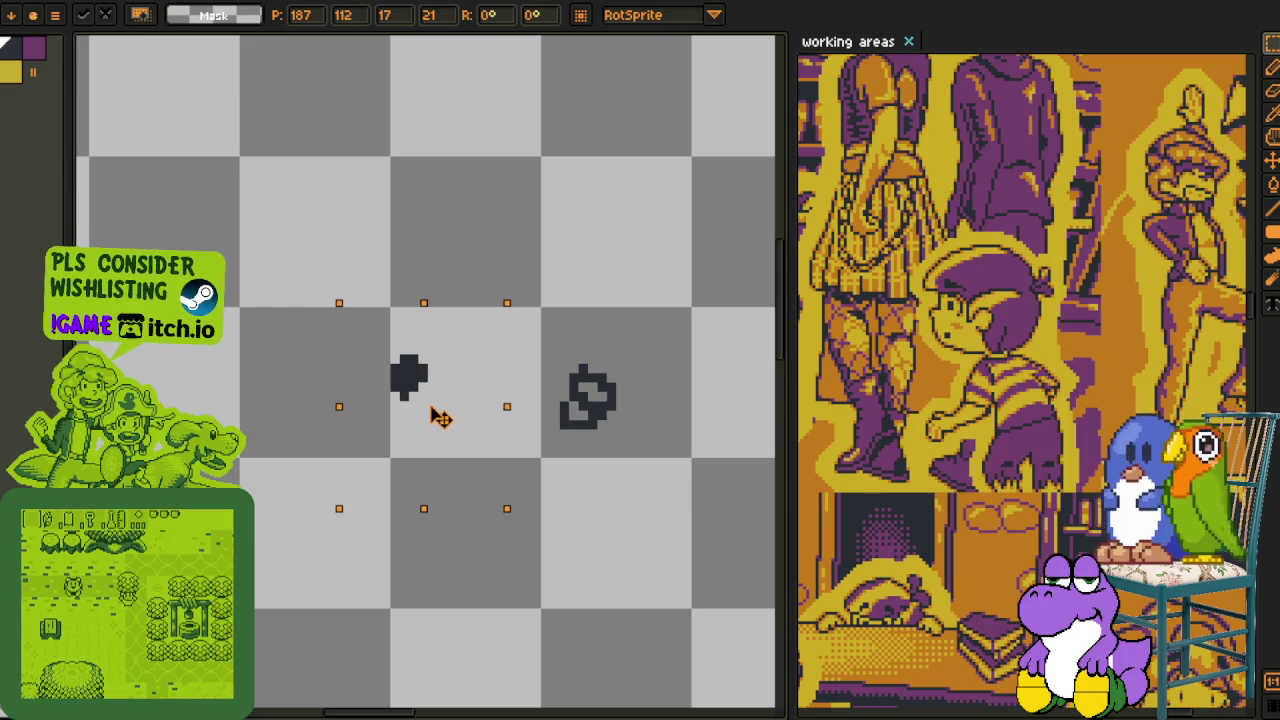
key("Return")
- Select both doodle shapes and delete them
left_click_drag(603, 414, 537, 400)
scroll(537, 400, "down", 1)
left_click_drag(327, 310, 617, 472)
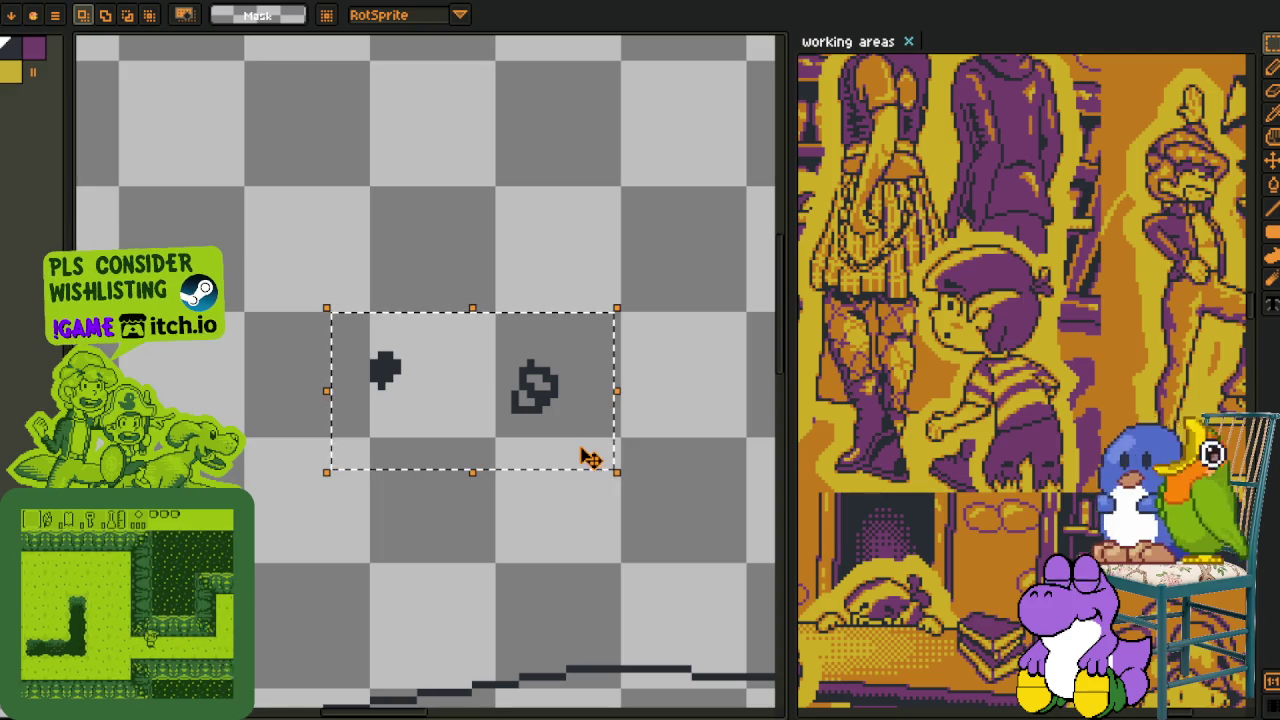
left_click_drag(296, 272, 617, 497)
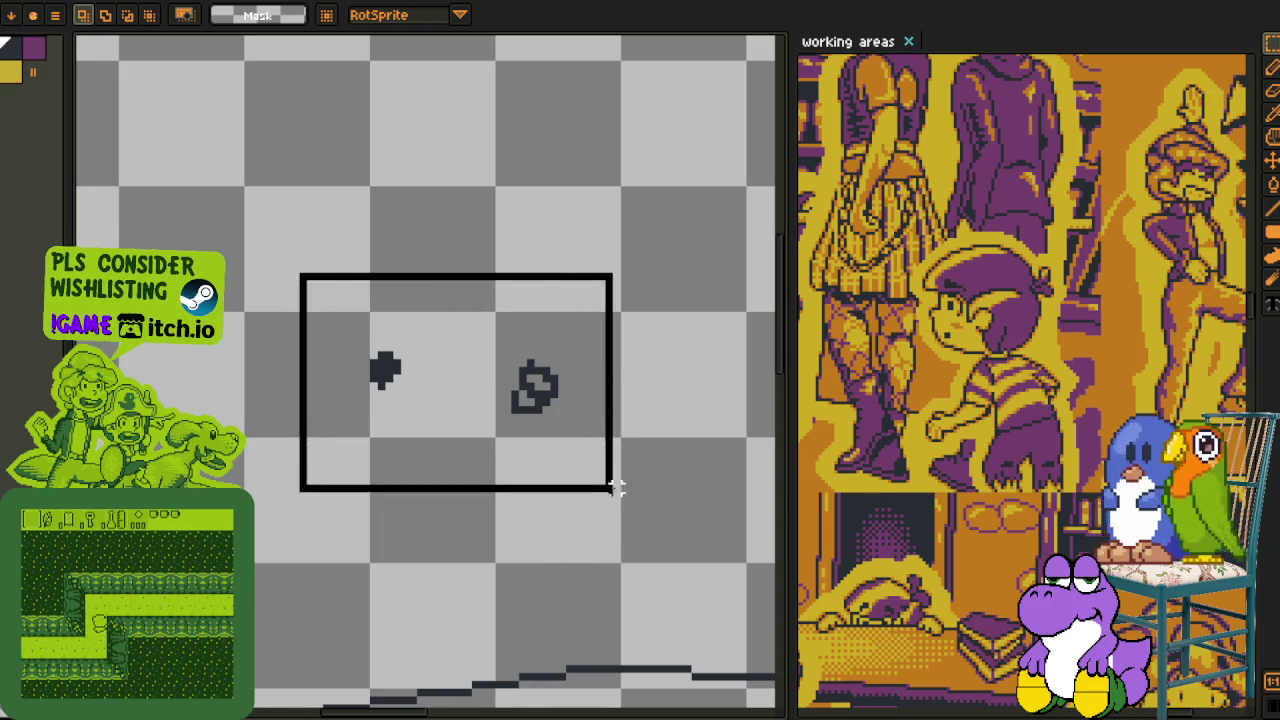
key("Delete")
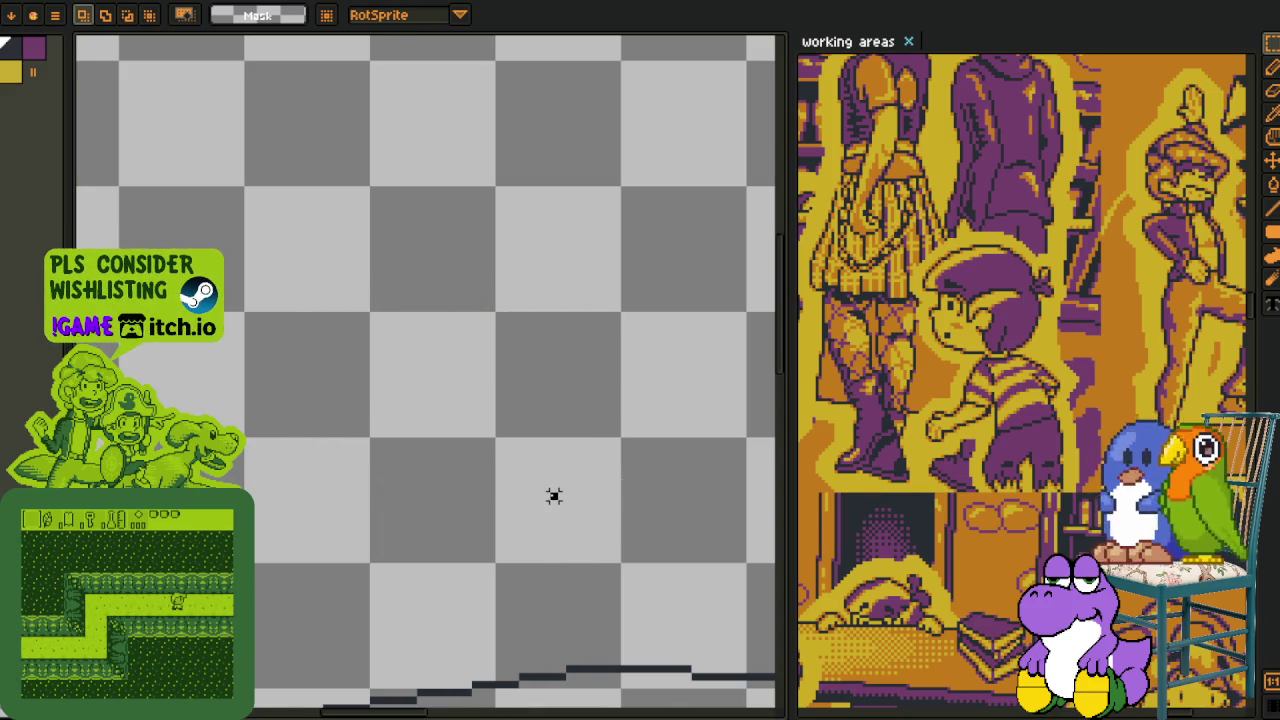
- Zoom out and centre the character and box in view
key("ctrl+z")
scroll(434, 431, "down", 3)
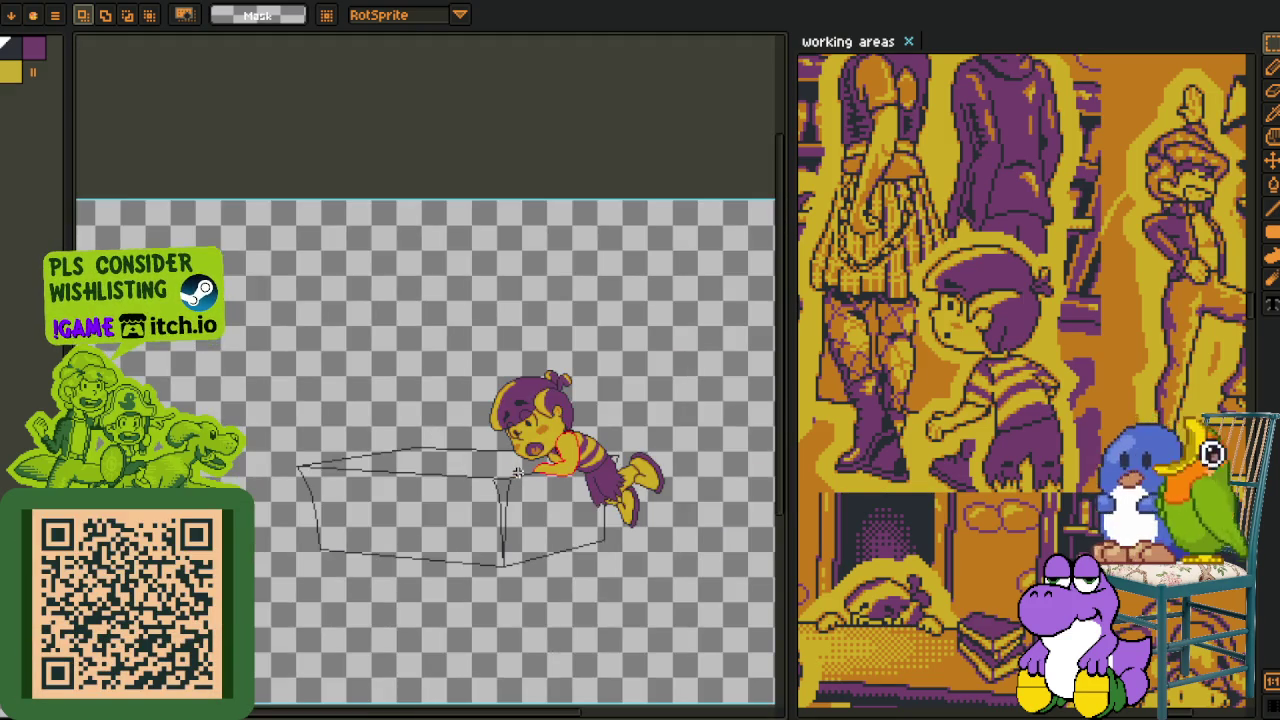
left_click_drag(517, 473, 467, 401)
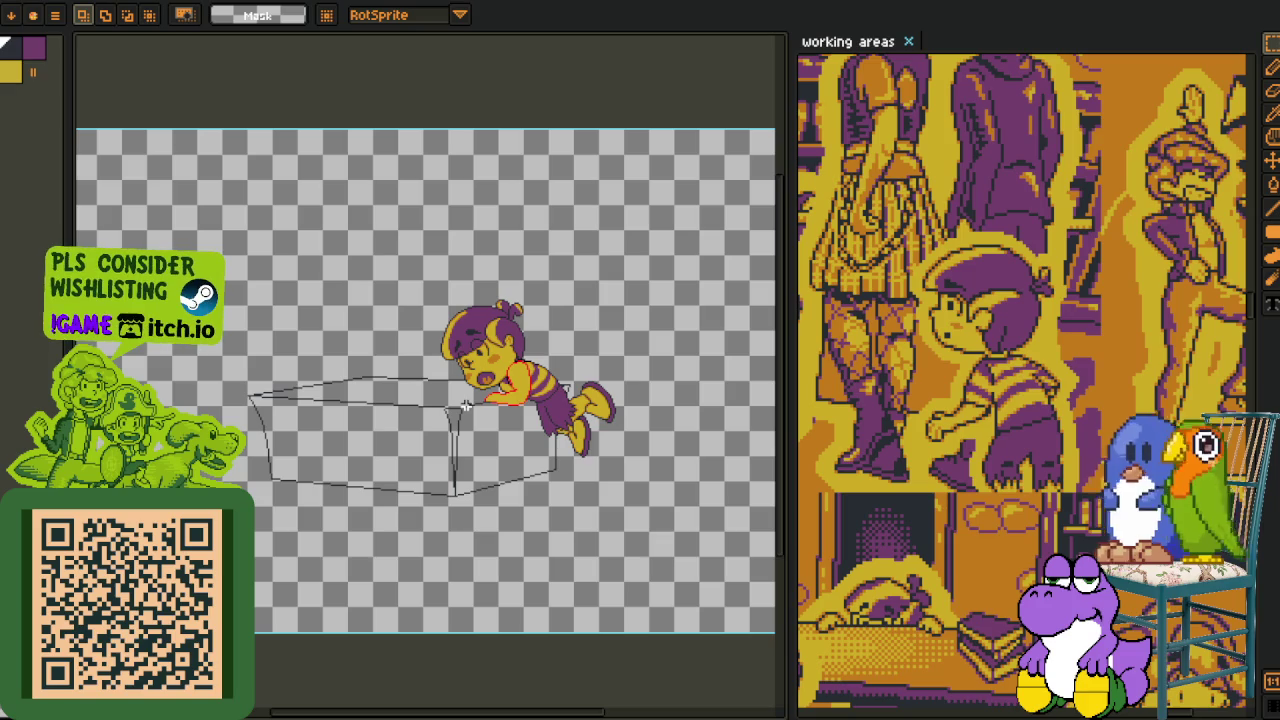
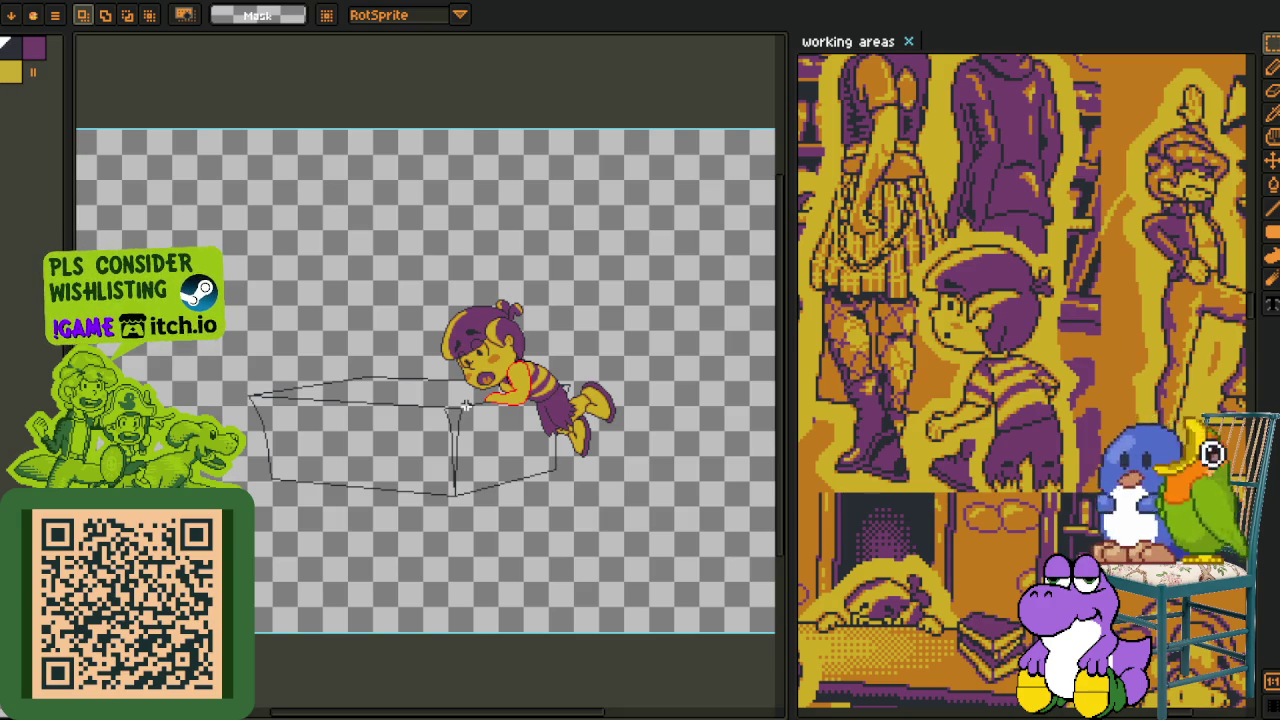
- Repaint two stray red guide pixels at the boy's hand yellow with the pencil
scroll(466, 404, "up", 2)
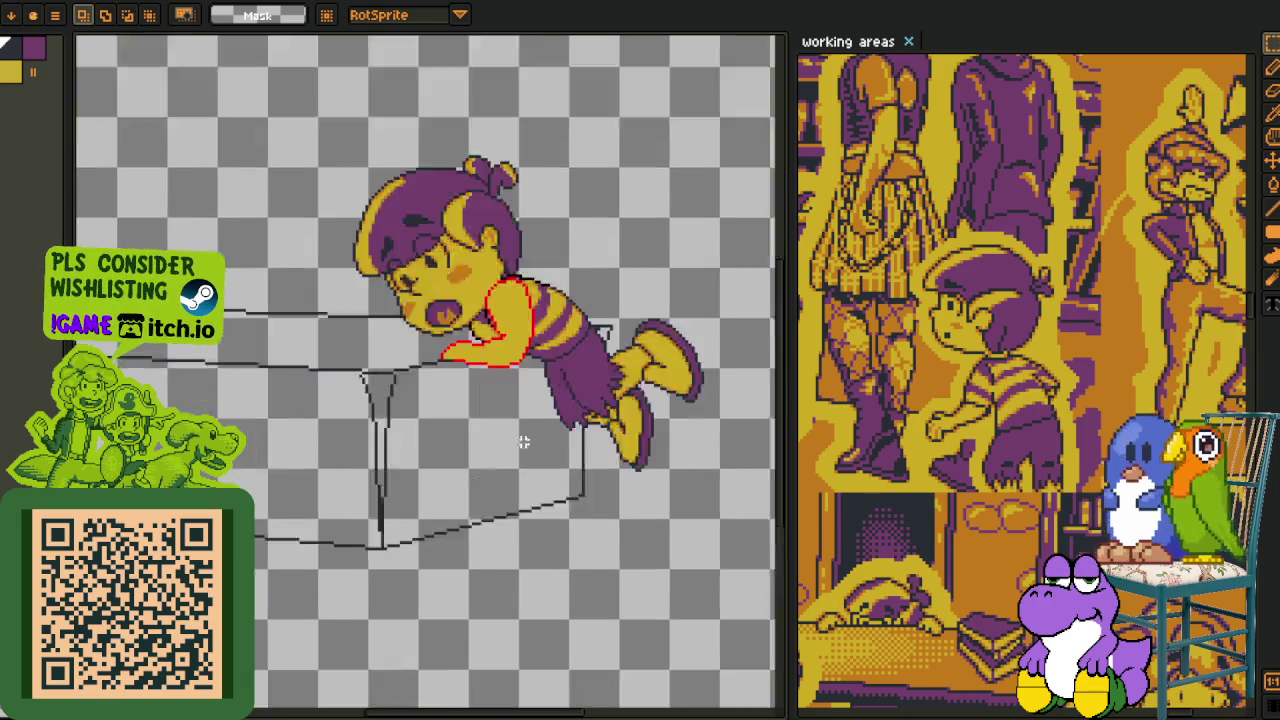
scroll(488, 392, "up", 2)
key("i")
scroll(512, 285, "up", 3)
scroll(505, 282, "up", 3)
scroll(500, 280, "up", 1)
key("b")
key("i")
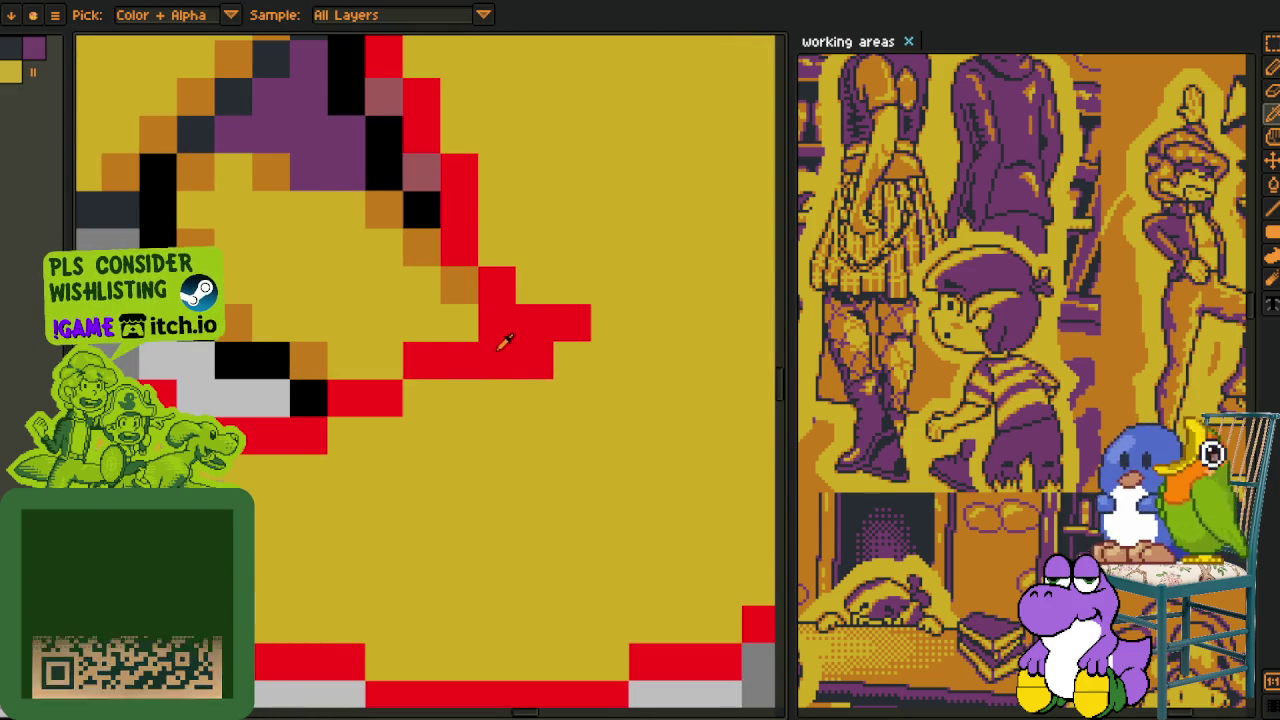
scroll(503, 340, "down", 3)
scroll(510, 325, "up", 2)
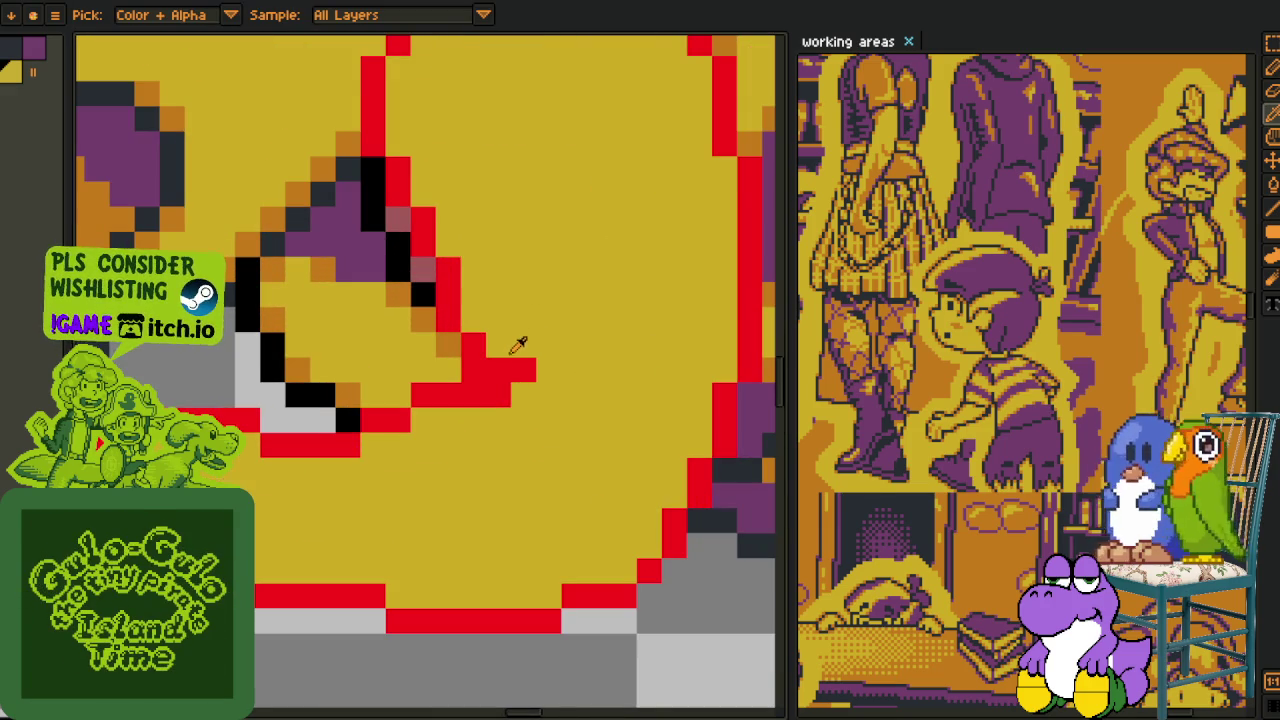
key("b")
left_click(505, 370)
left_click(518, 370)
- Extend the red guide line to the right along the boy's arm
key("i")
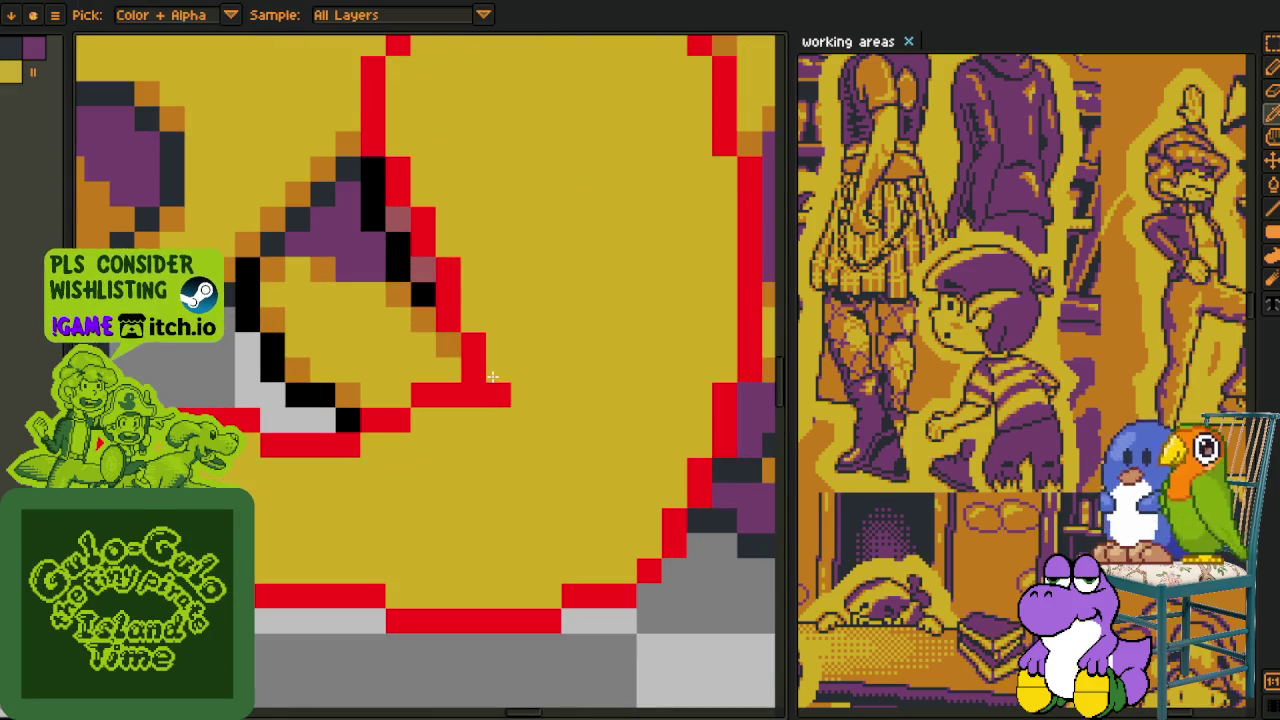
key("b")
left_click_drag(493, 371, 543, 371)
scroll(515, 411, "down", 4)
key("i")
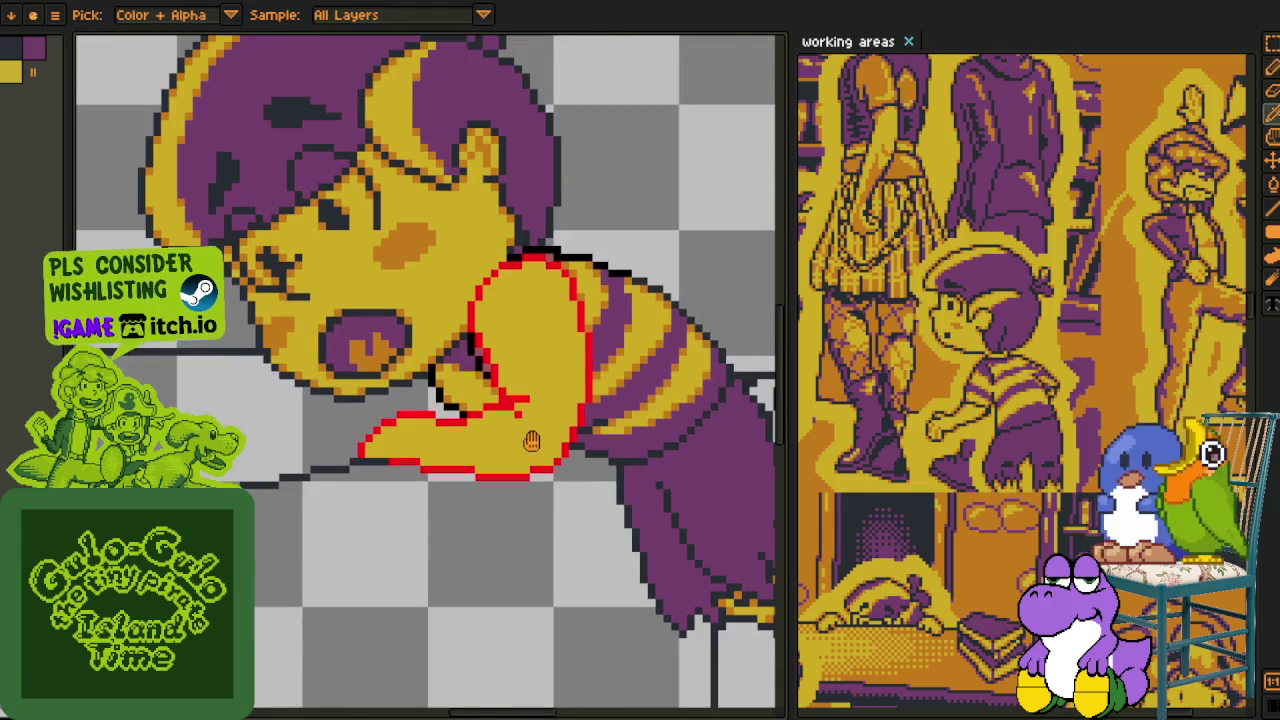
left_click_drag(427, 567, 427, 482)
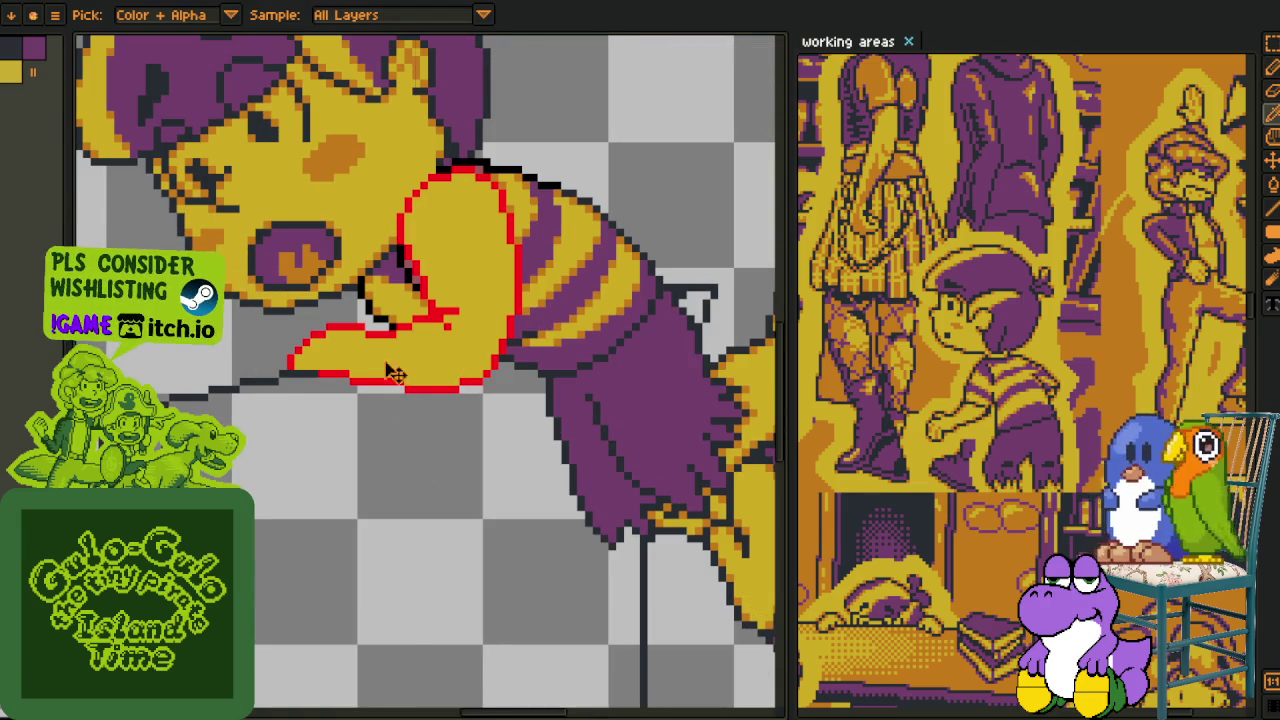
left_click_drag(418, 448, 428, 491)
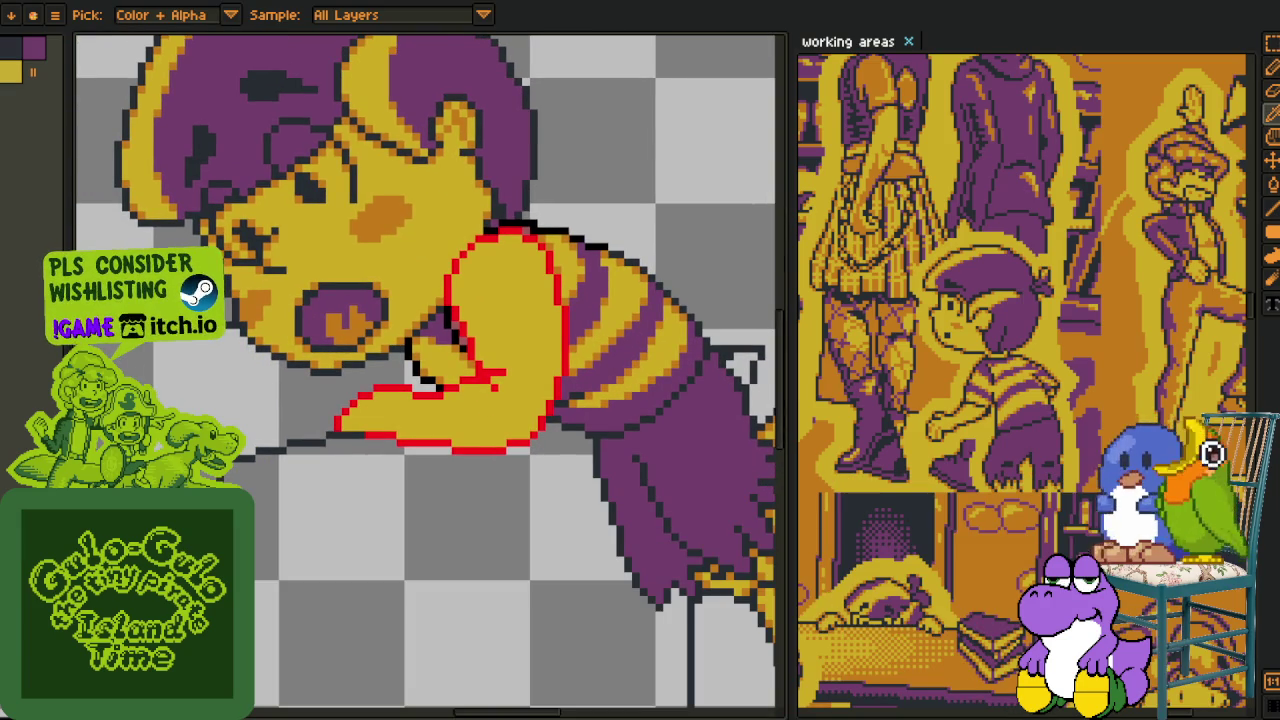
scroll(395, 398, "down", 2)
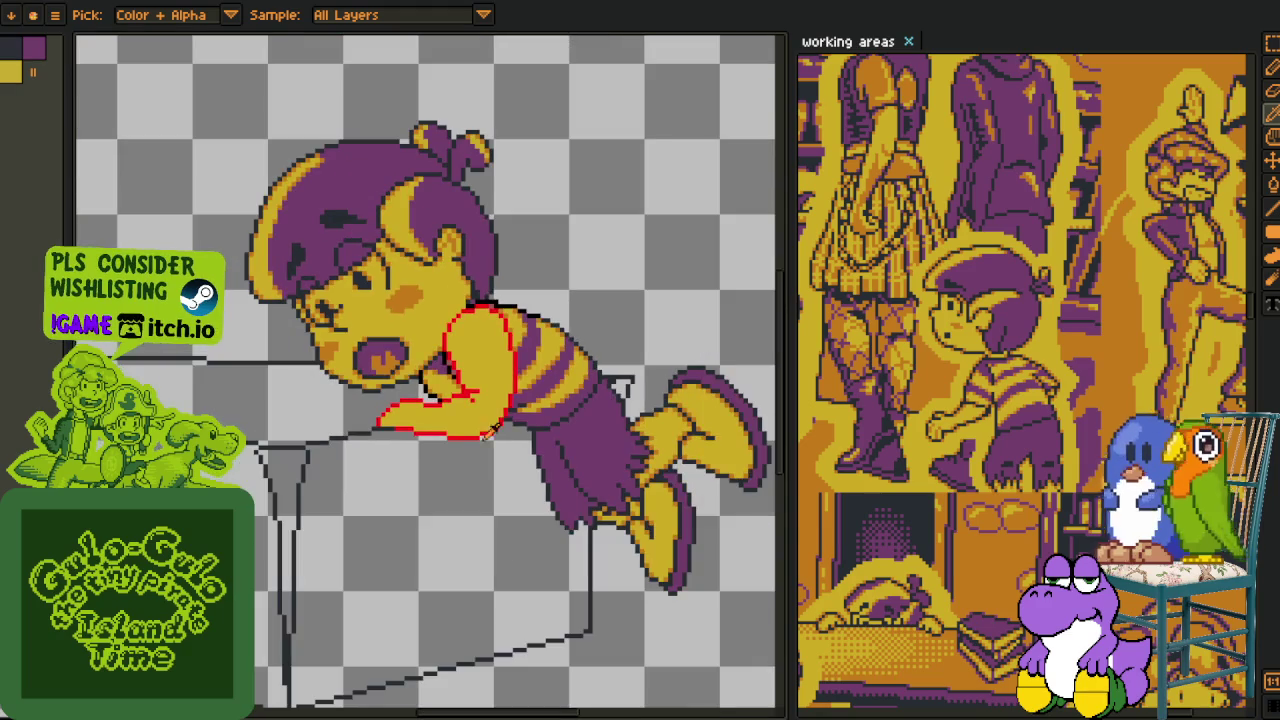
left_click_drag(491, 490, 497, 410)
- Add a new empty layer, Layer 2, from the layers timeline, then hide the timeline
key("Tab")
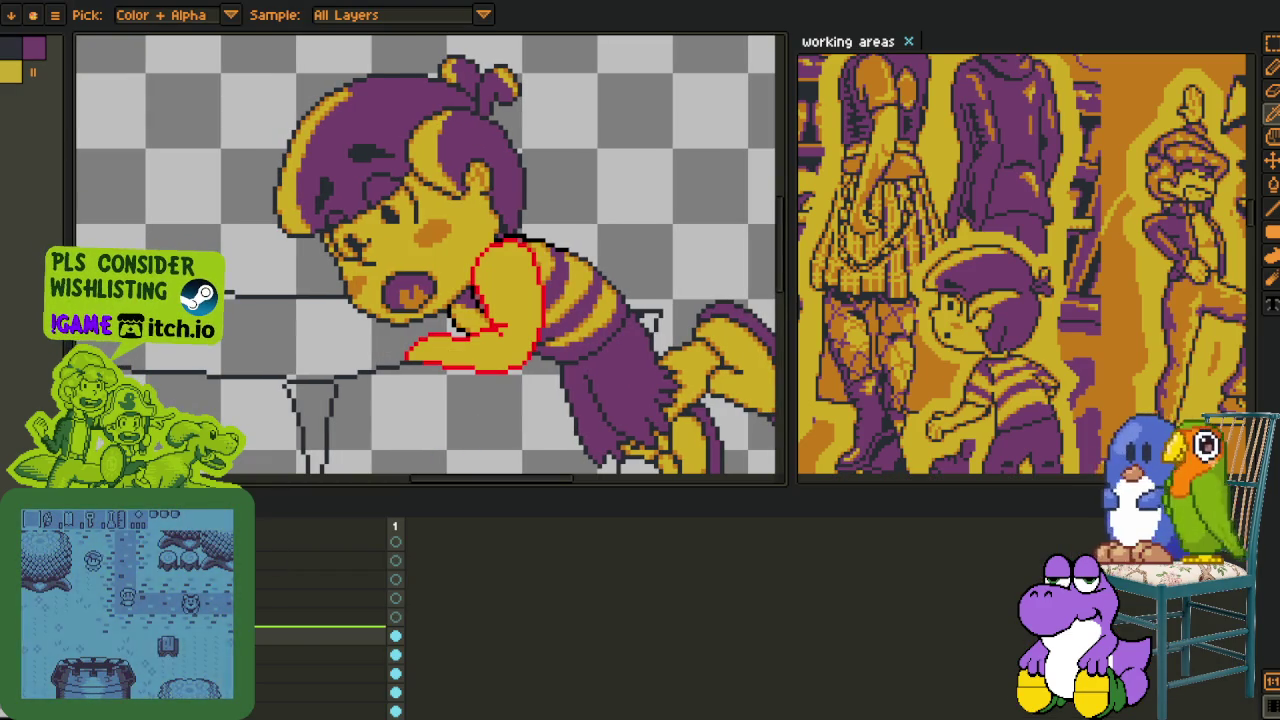
right_click(280, 638)
left_click(328, 619)
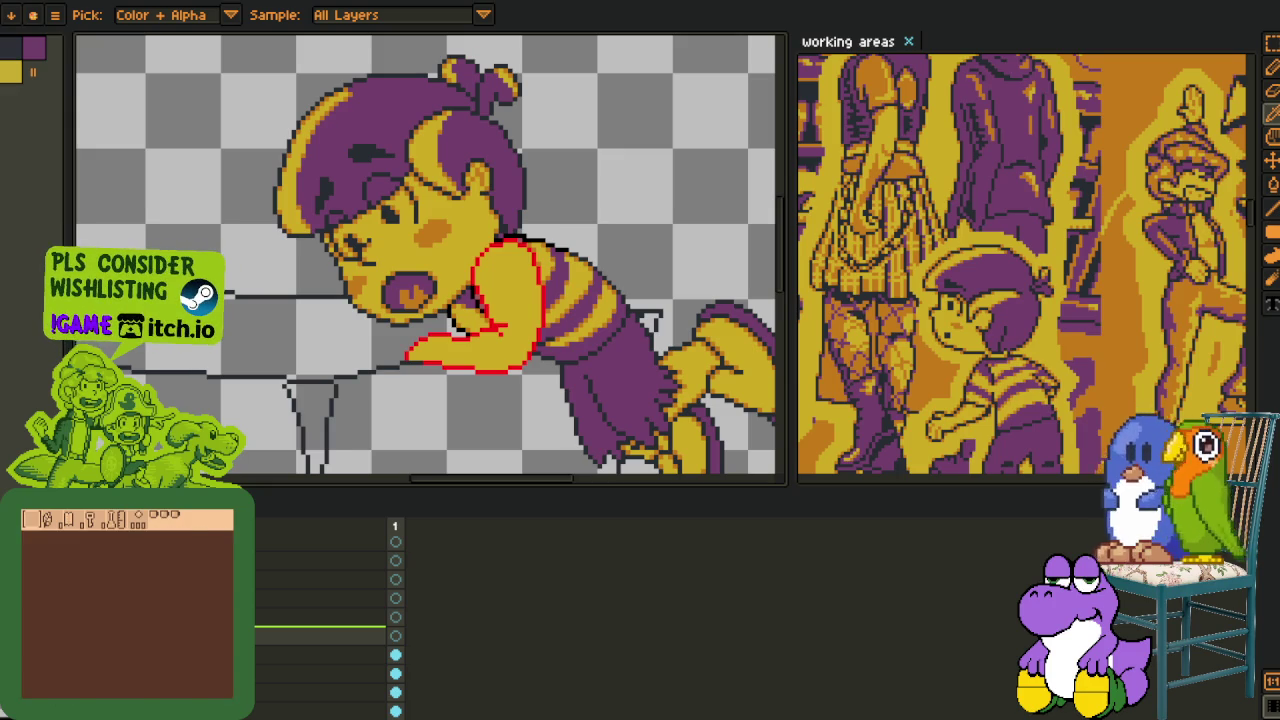
key("Tab")
scroll(486, 356, "up", 1)
scroll(337, 366, "up", 2)
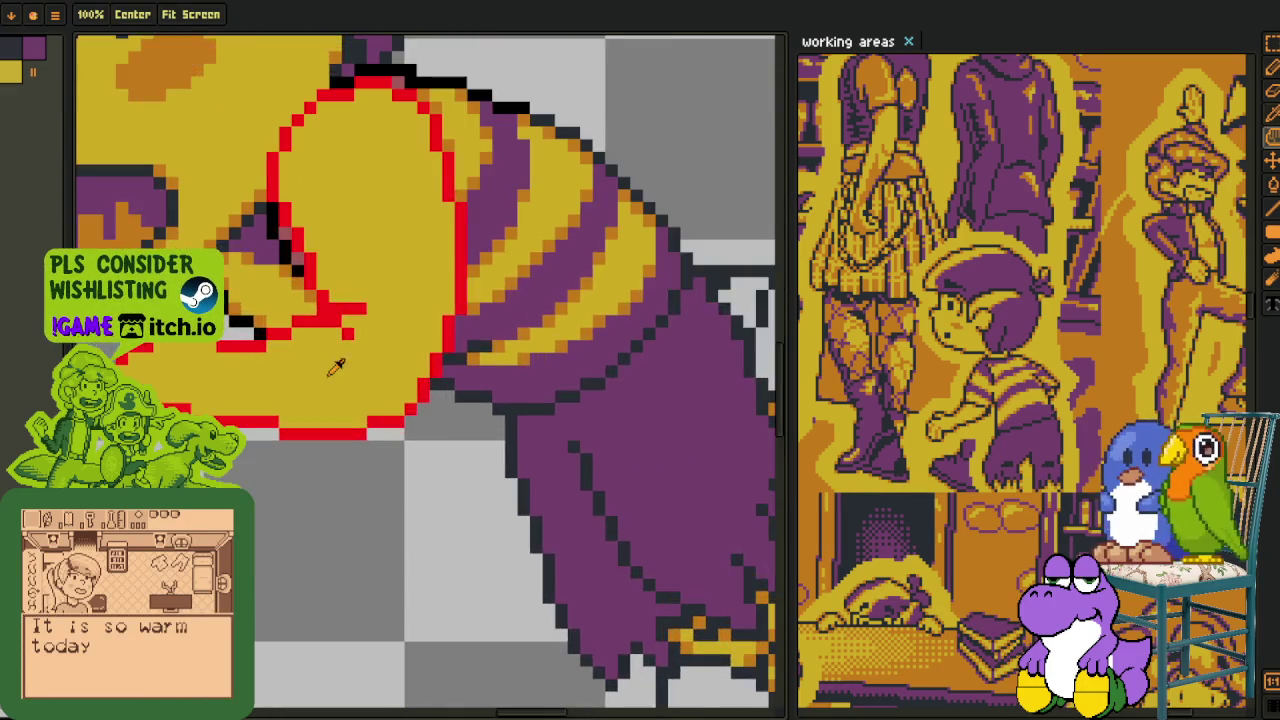
- Draw a black outline line across the forearm over the red guide and clean it up
scroll(294, 314, "up", 1)
left_click_drag(291, 327, 258, 449)
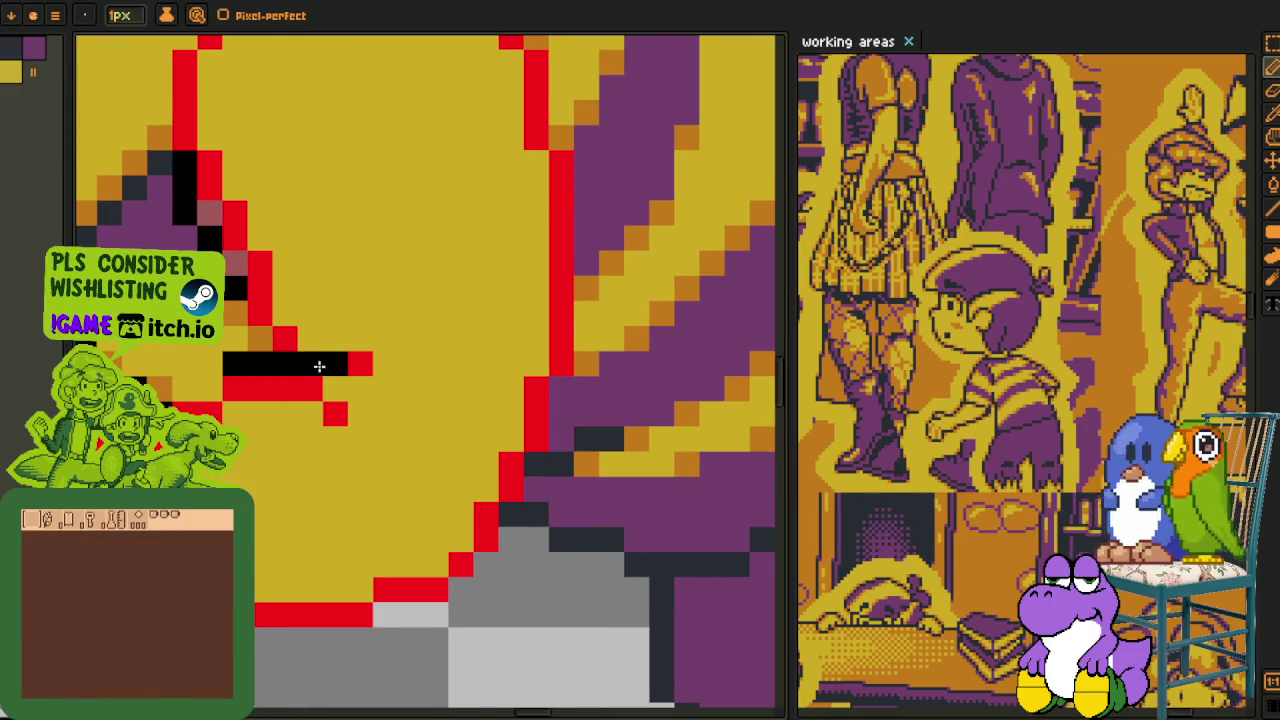
mouse_move(266, 364)
left_mouse_down()
mouse_move(306, 337)
mouse_move(551, 408)
mouse_move(522, 408)
left_mouse_up()
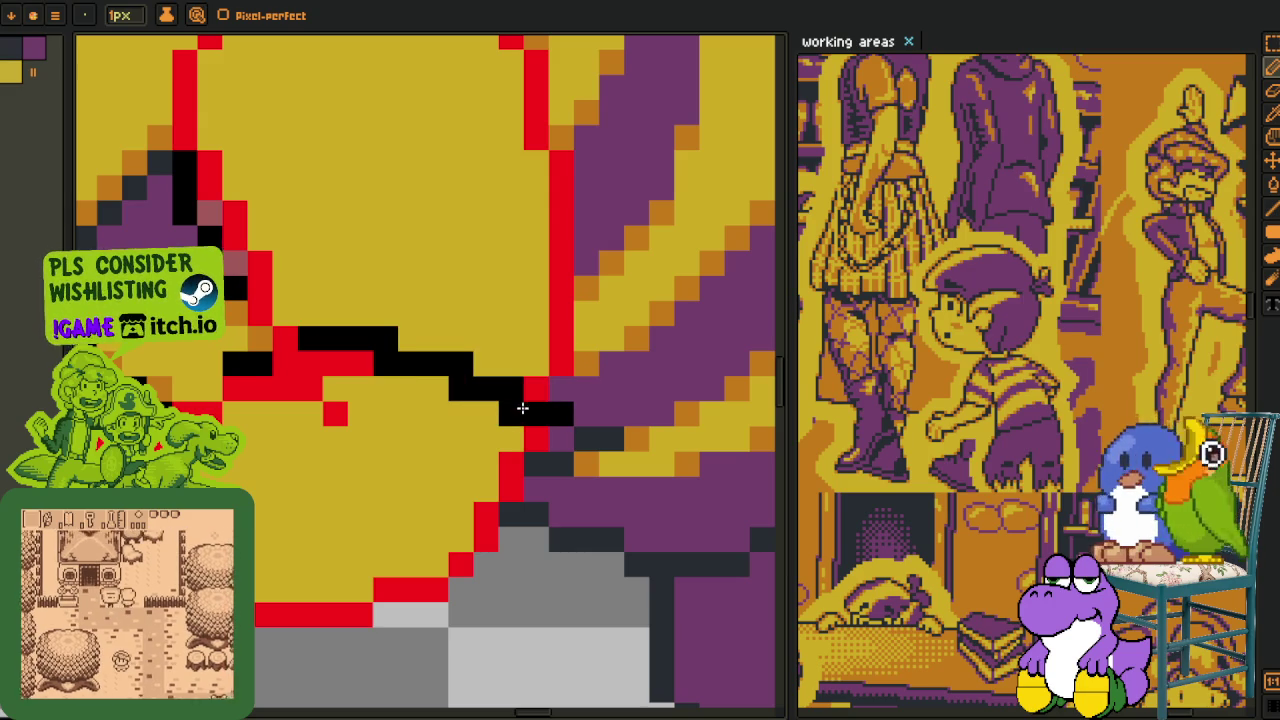
mouse_move(437, 364)
left_mouse_down()
mouse_move(443, 376)
mouse_move(341, 367)
left_mouse_up()
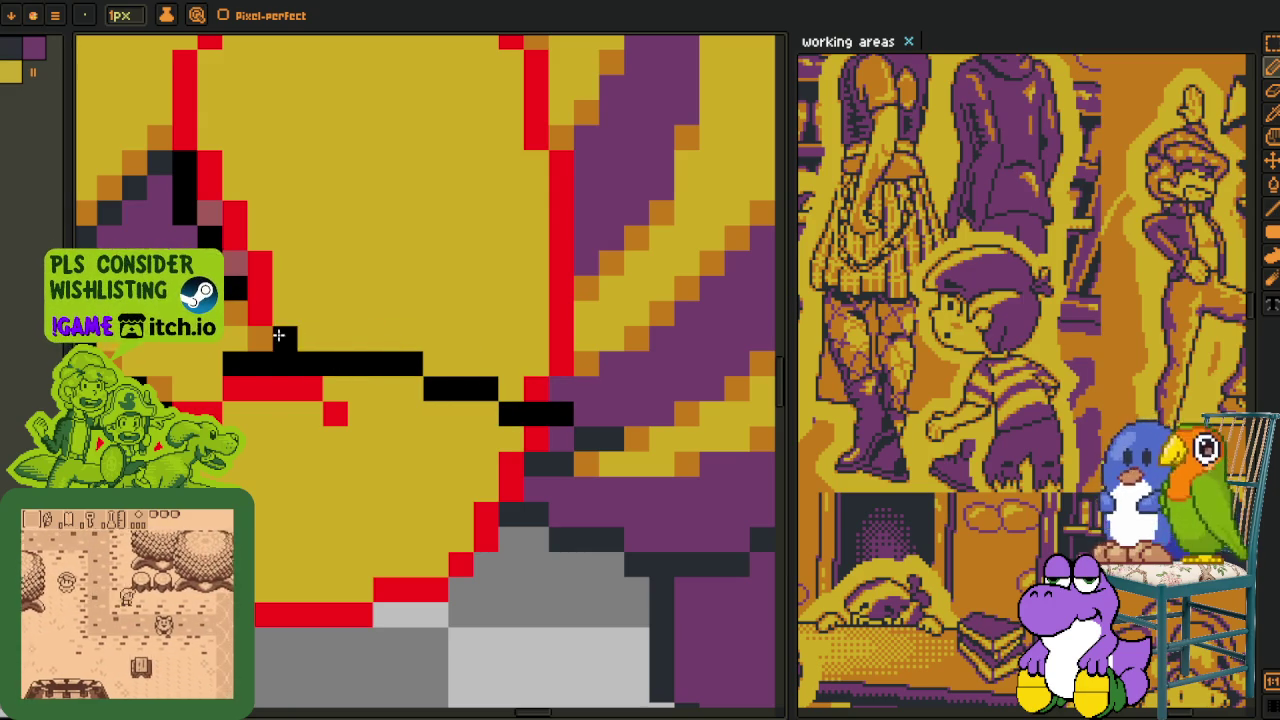
left_click_drag(277, 337, 334, 423)
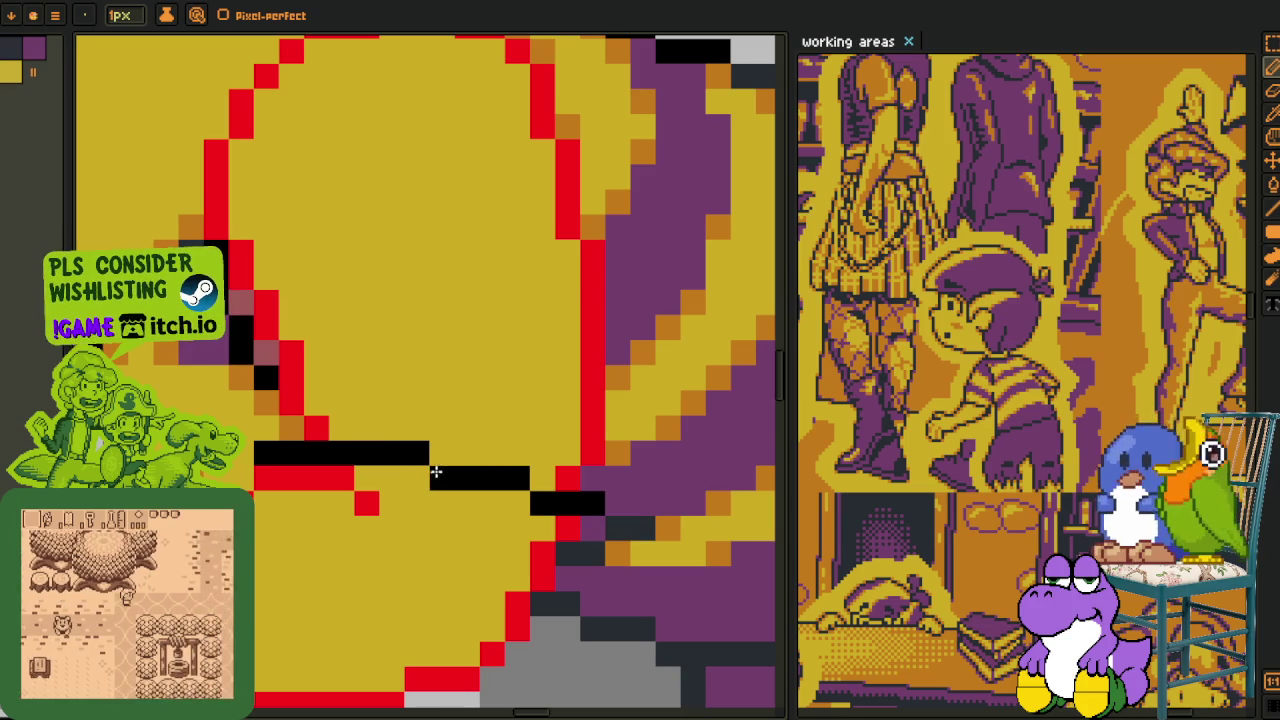
- Trace black pixels along the sleeve and inner arm edge, undo stray ones, and start Replace Color
scroll(455, 525, "down", 1)
scroll(522, 555, "down", 1)
left_click_drag(524, 566, 531, 525)
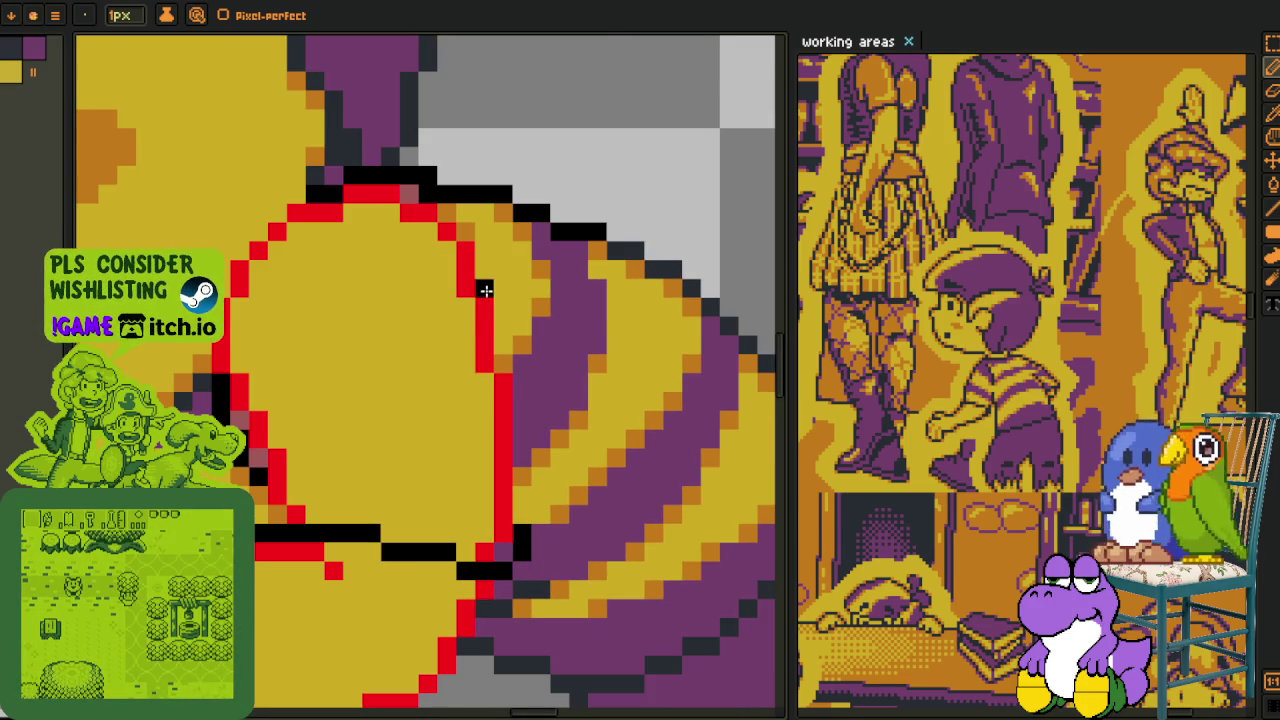
mouse_move(500, 330)
left_mouse_down()
mouse_move(521, 328)
mouse_move(532, 488)
left_mouse_up()
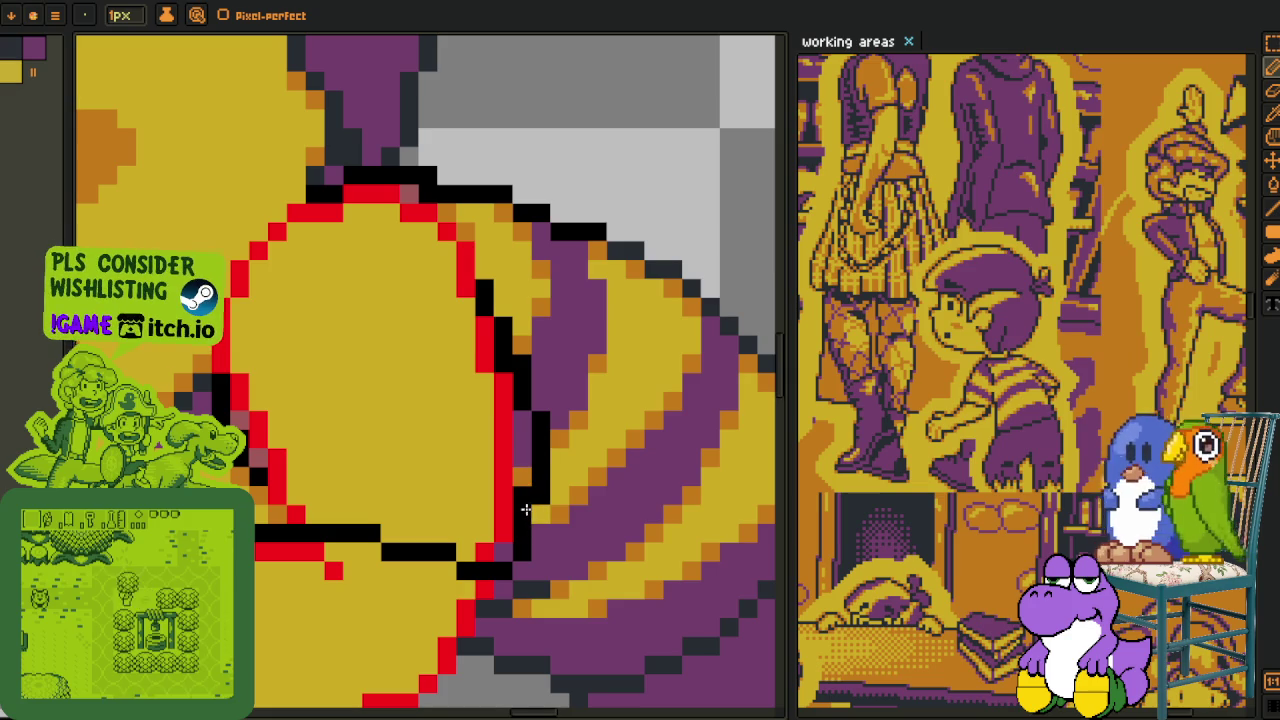
key("ctrl+z")
key("ctrl+z")
scroll(400, 440, "left", 3)
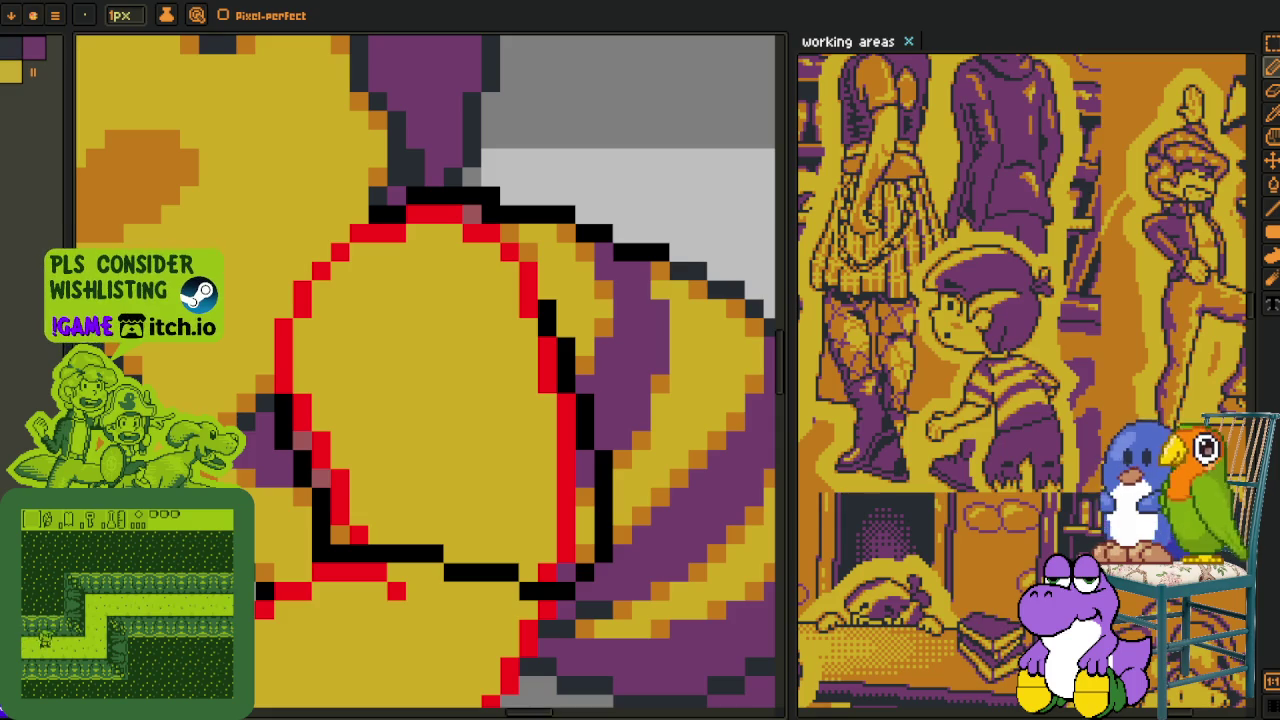
key("i")
key("shift+r")
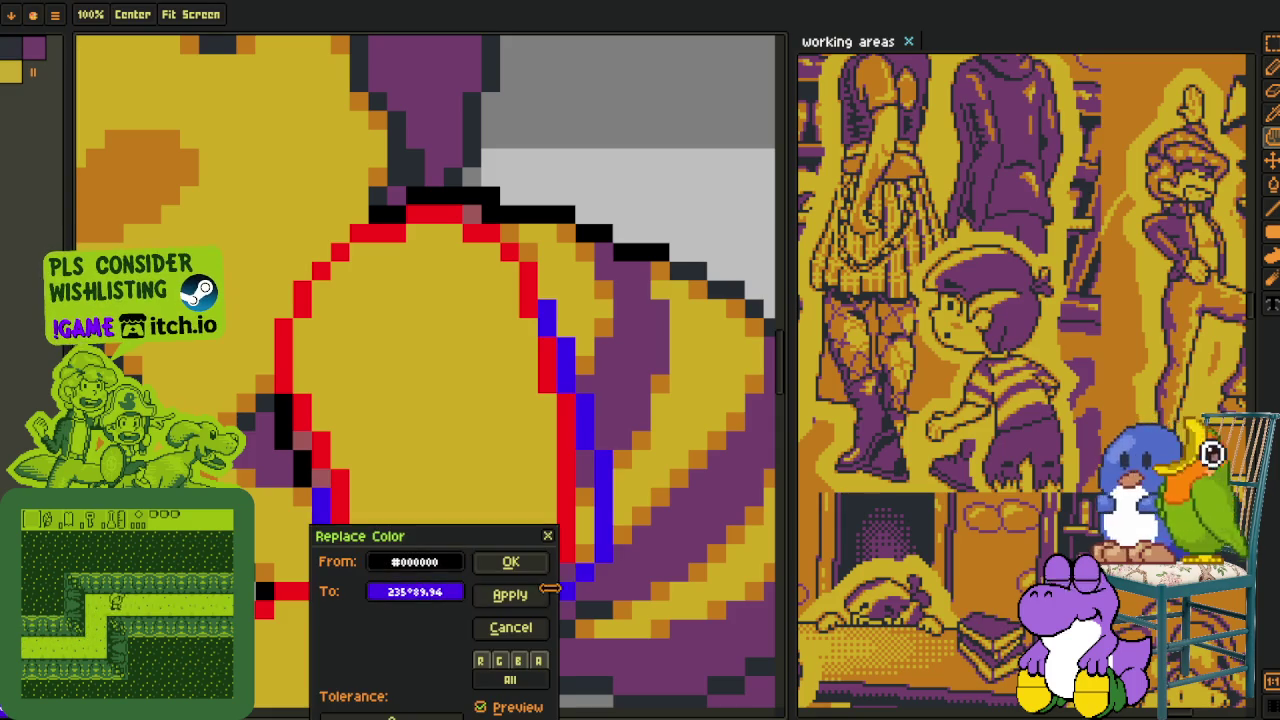
- Replace the black outline with blue and pencil one leftover red outline pixel blue
left_click(548, 570)
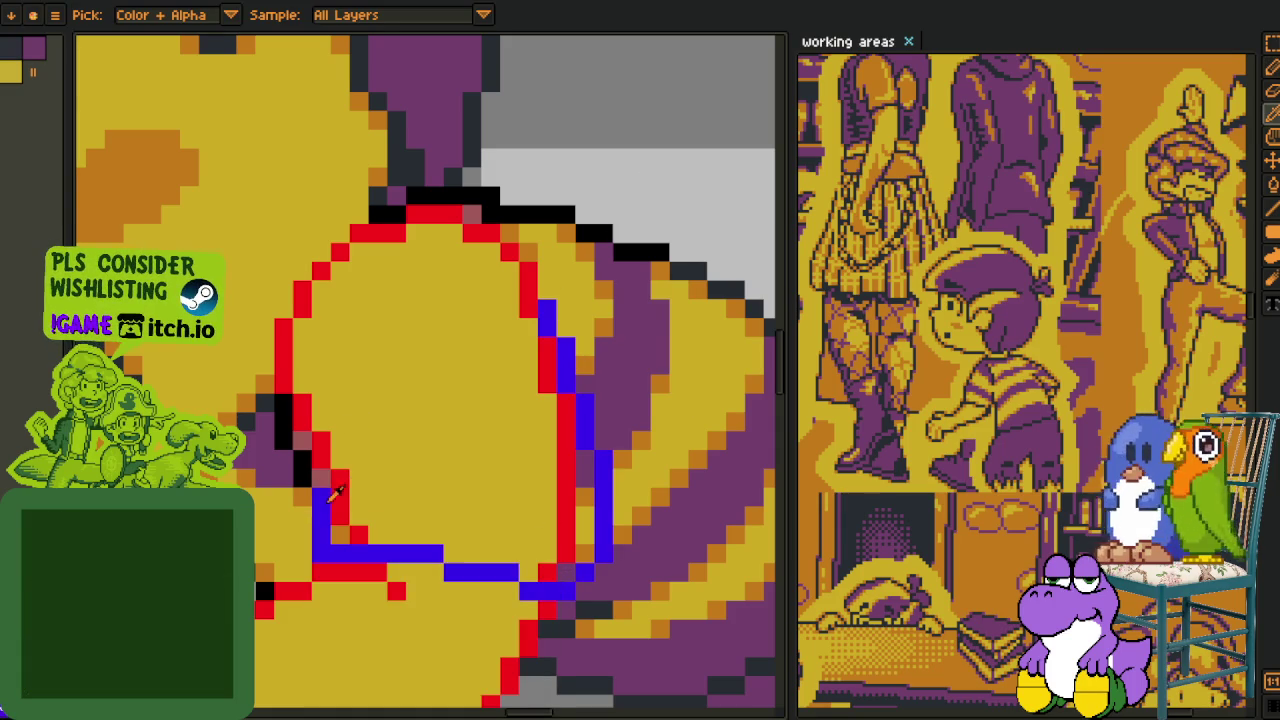
key("b")
left_click(296, 404)
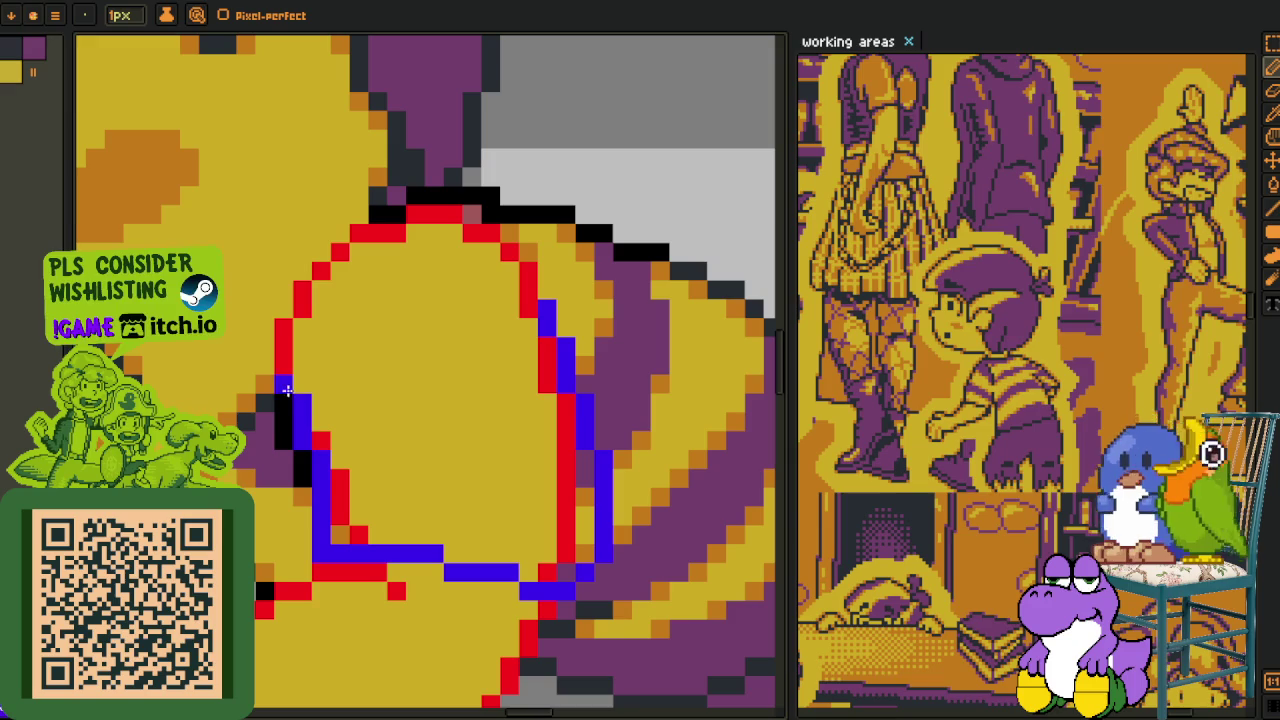
scroll(532, 270, "down", 3)
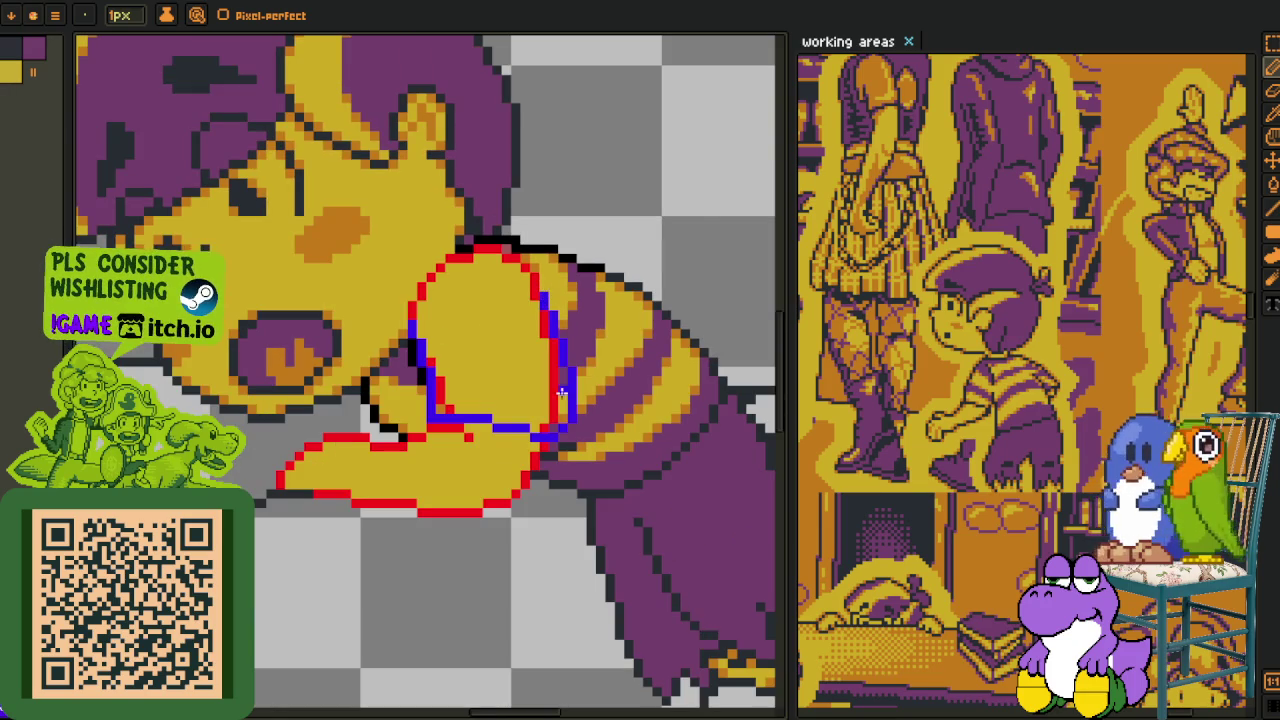
scroll(562, 392, "up", 1)
scroll(523, 380, "up", 2)
- Bucket-fill the leftover red guide segments beside the outline with yellow
key("i")
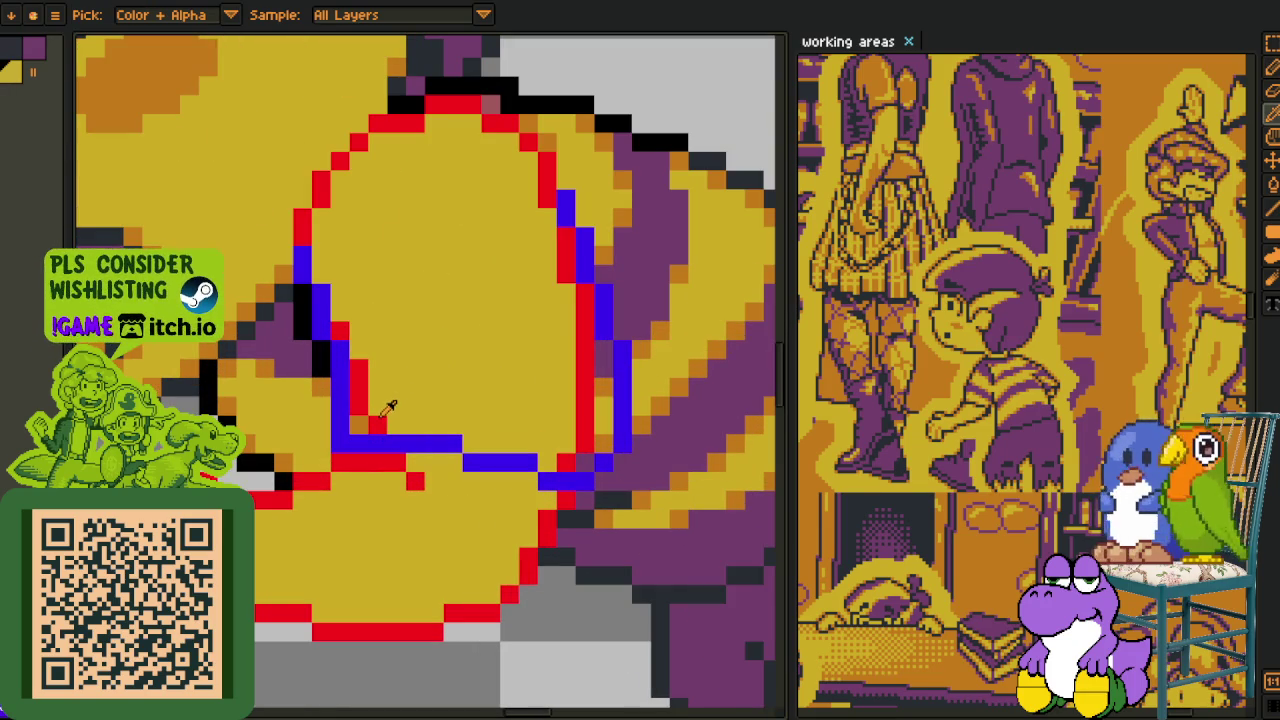
key("g")
left_click(358, 400)
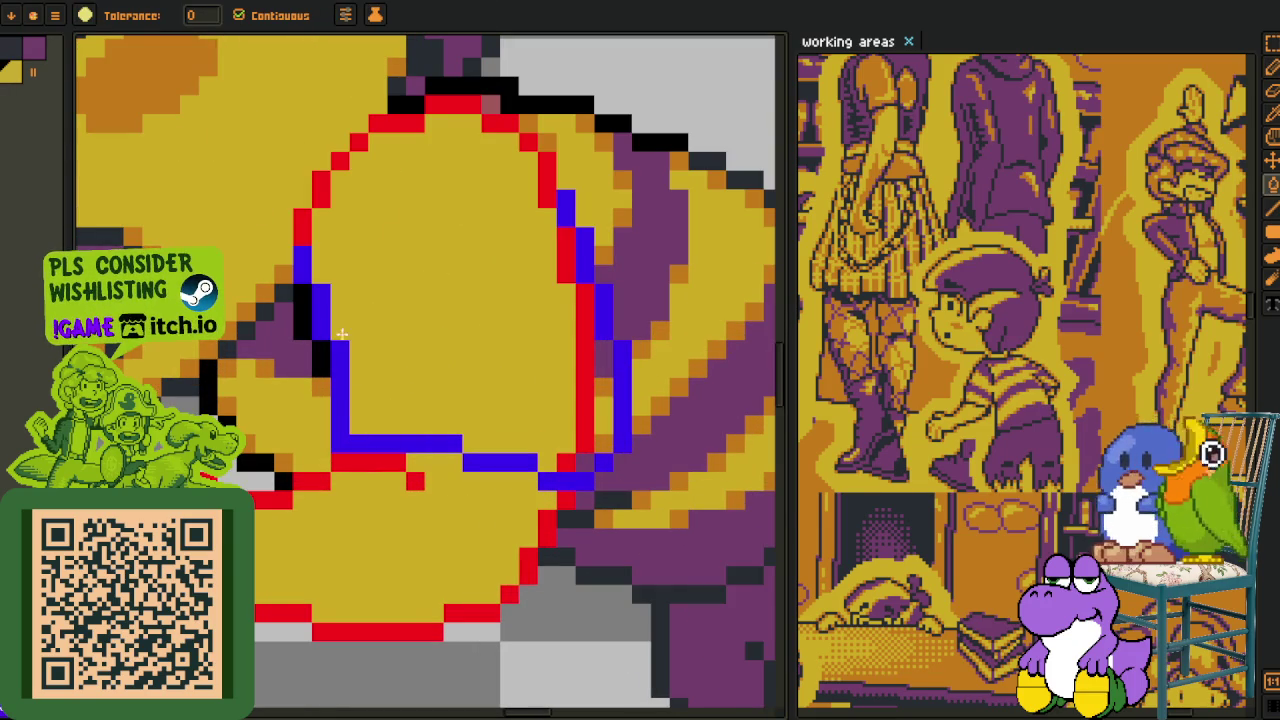
left_click(585, 345)
left_click(604, 370)
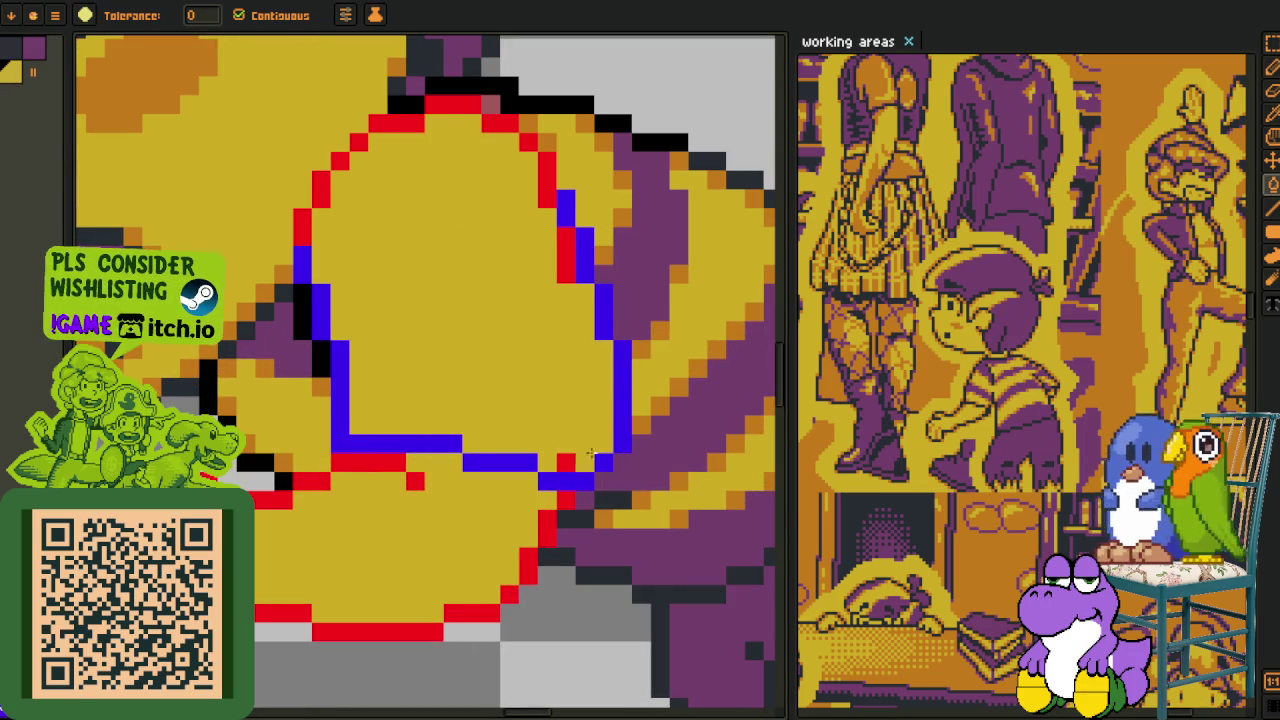
left_click(562, 272)
scroll(550, 270, "down", 2)
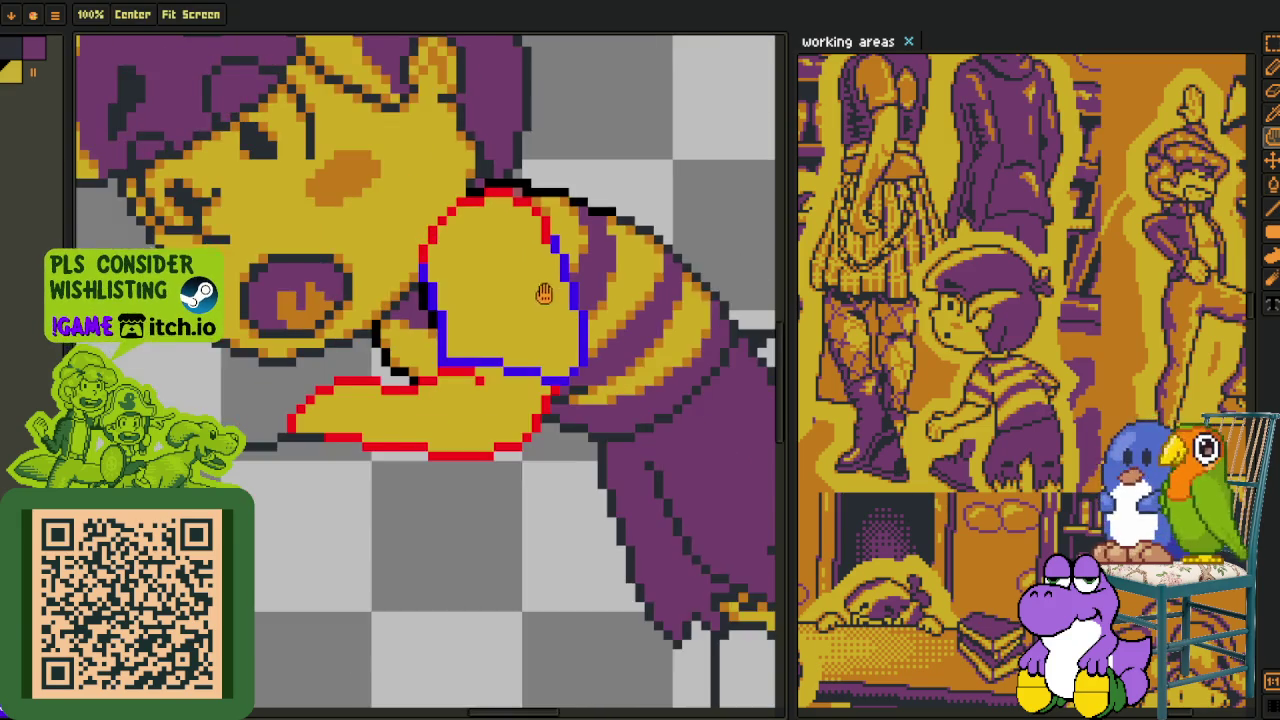
scroll(460, 456, "up", 2)
- Draw purple stripe edges on the sleeve and fill the area below the stripe purple
key("o")
key("b")
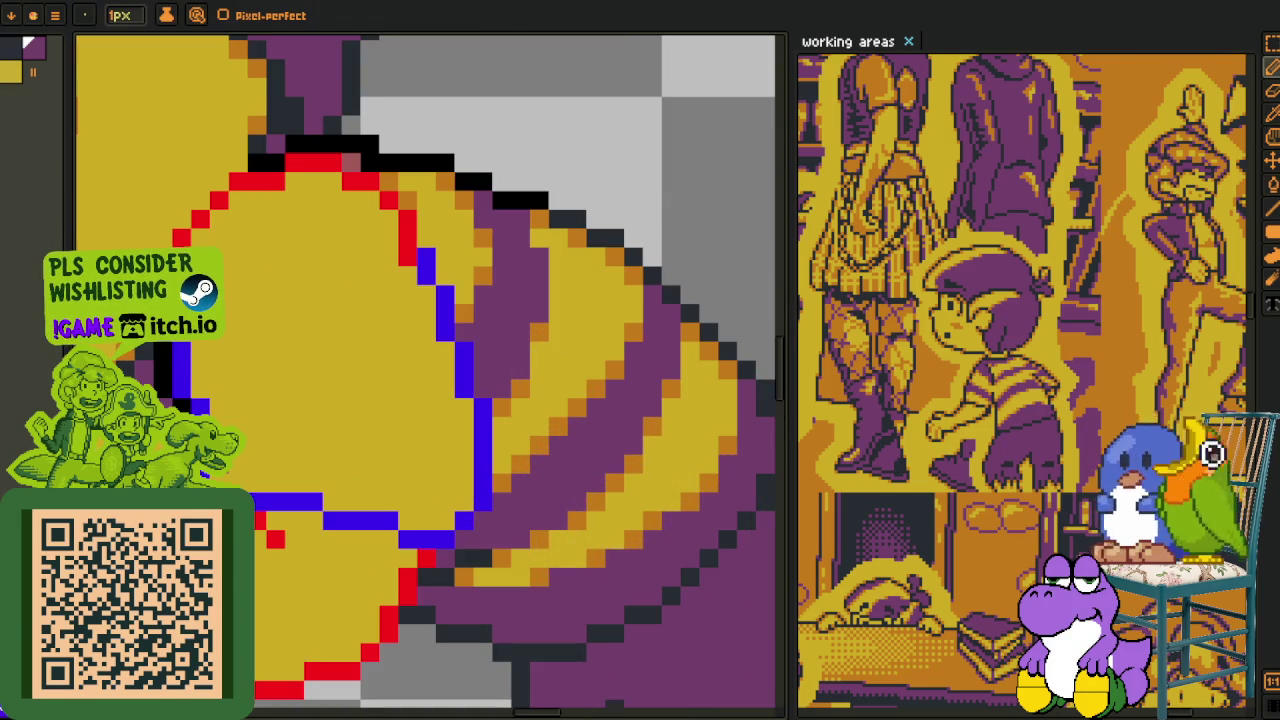
mouse_move(243, 430)
left_mouse_down()
mouse_move(340, 432)
mouse_move(407, 467)
left_mouse_up()
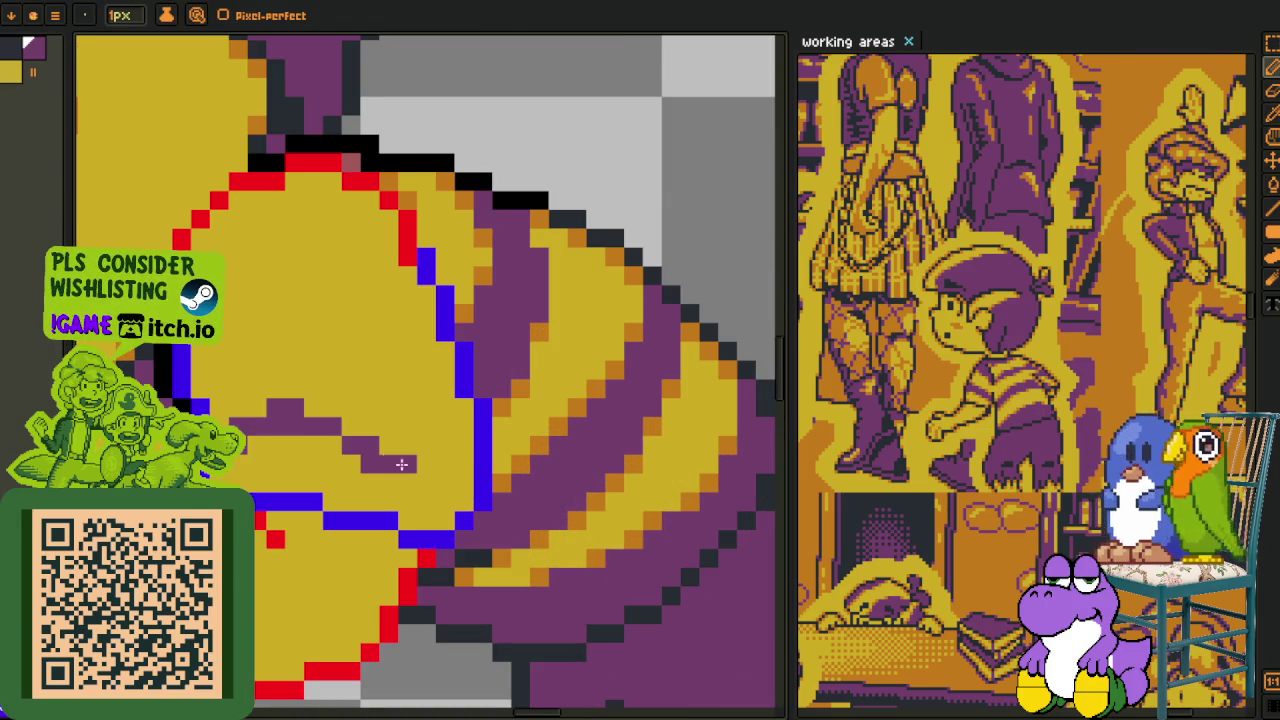
left_click_drag(335, 425, 441, 493)
key("g")
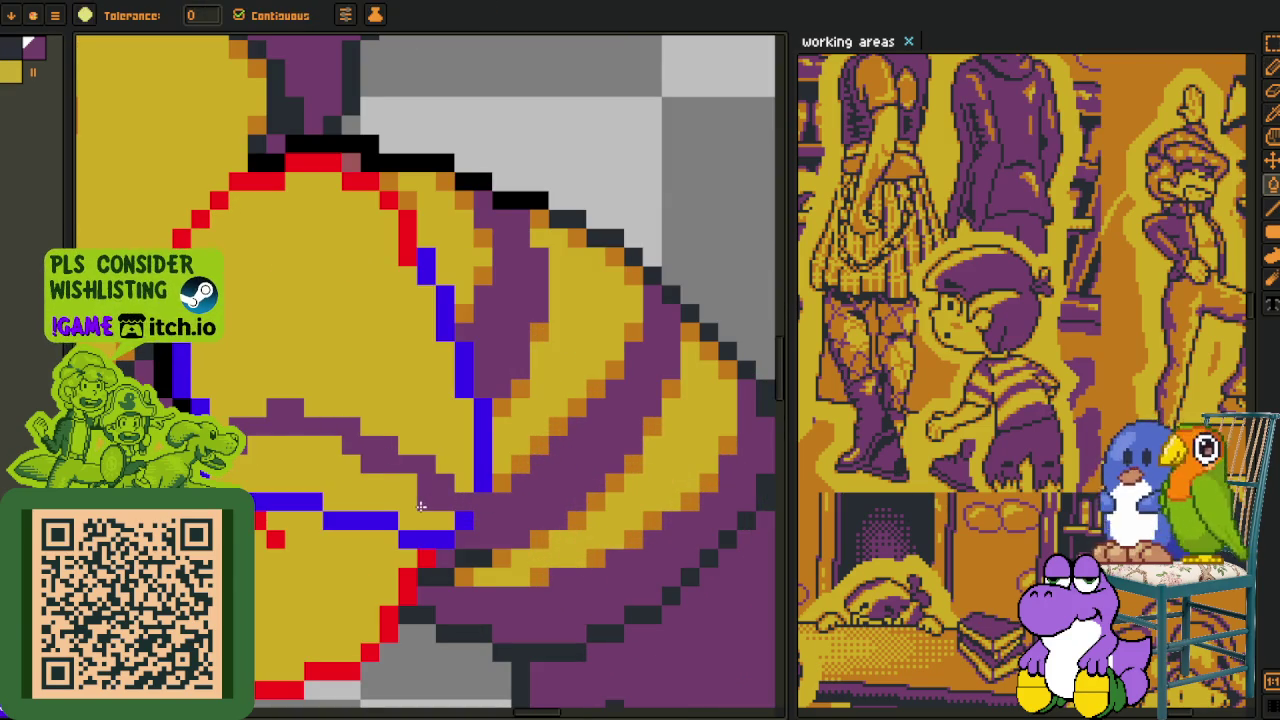
key("ctrl+z")
key("b")
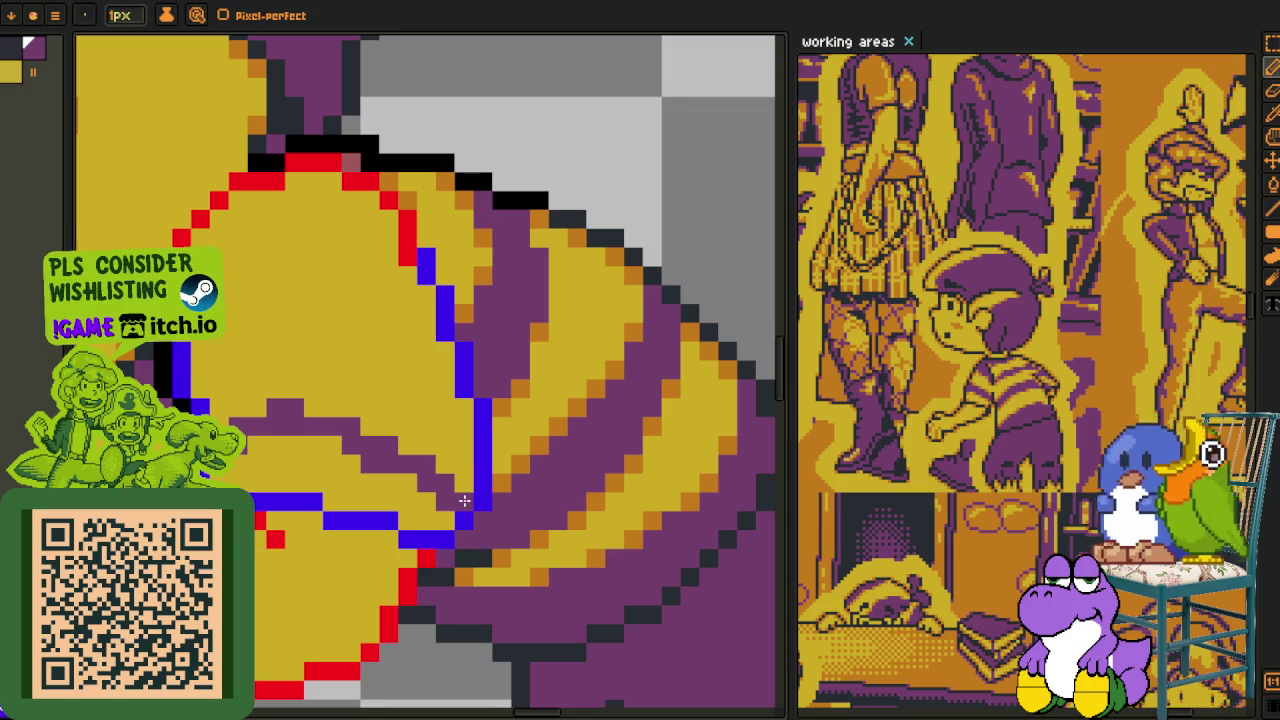
key("g")
left_click(371, 482)
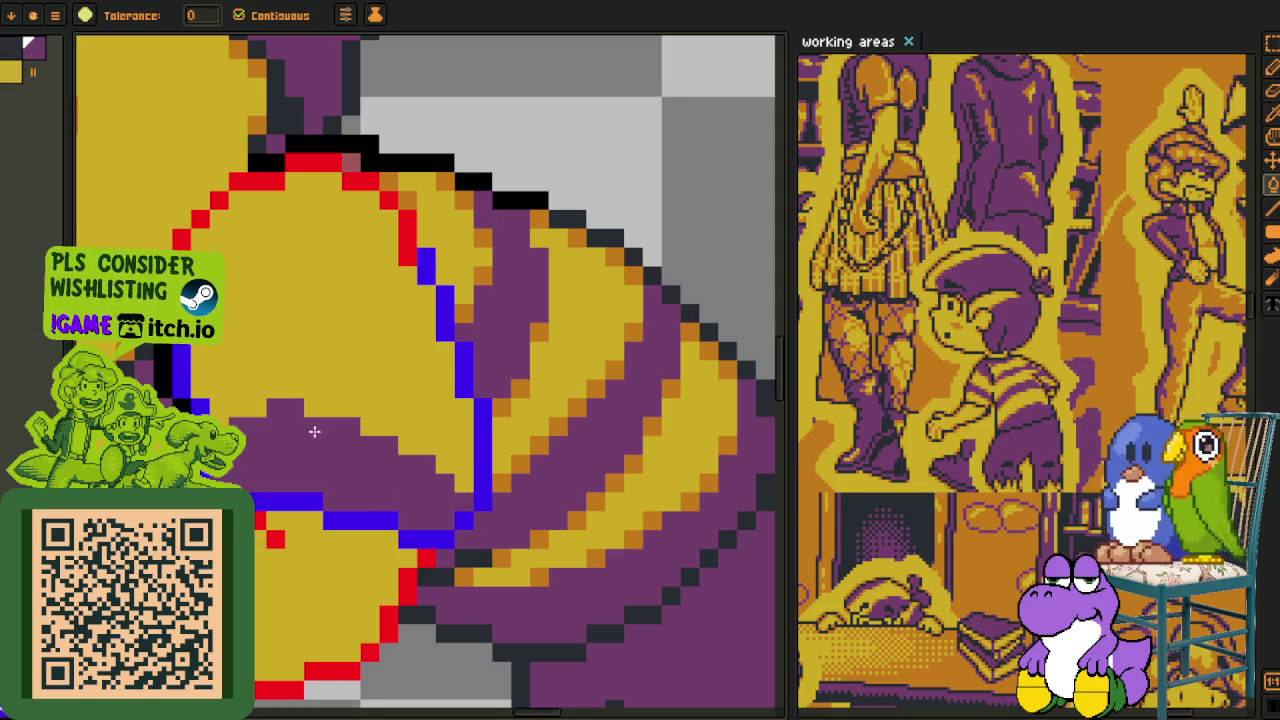
- Paint a purple stripe across the yellow sleeve area, extending it left and up-right
key("i")
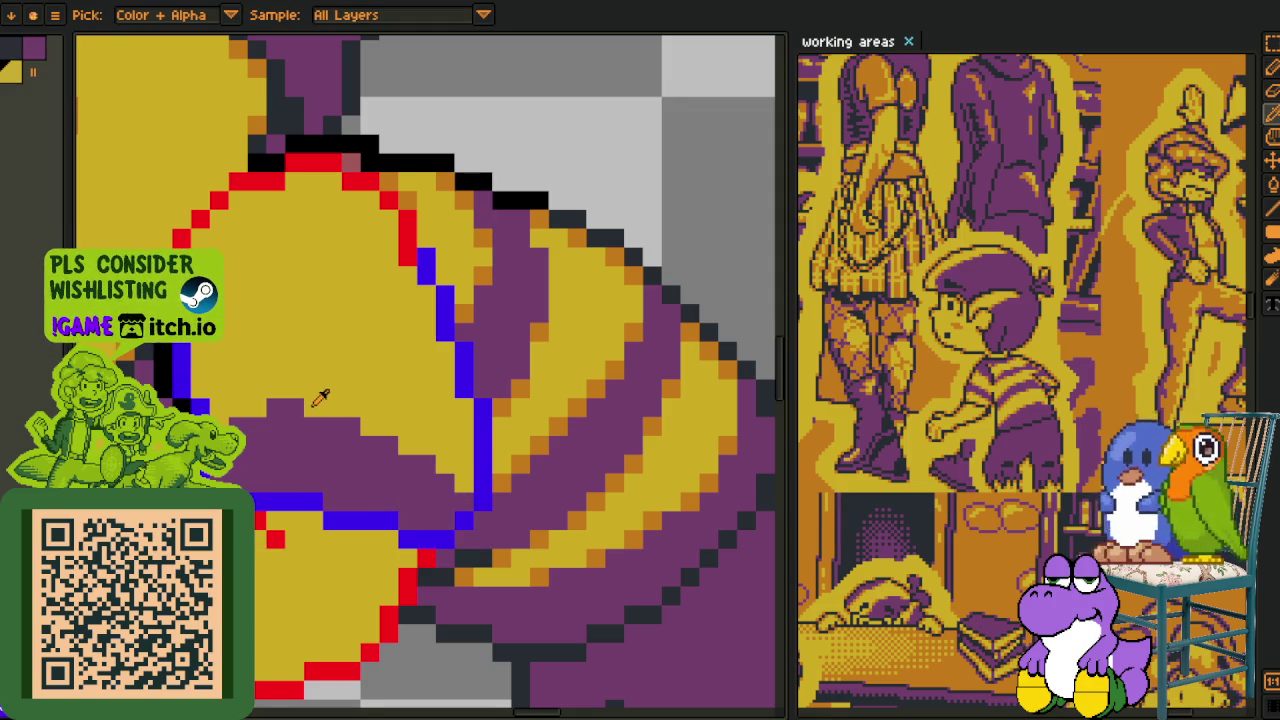
key("b")
key("i")
left_click_drag(314, 434, 338, 501)
key("b")
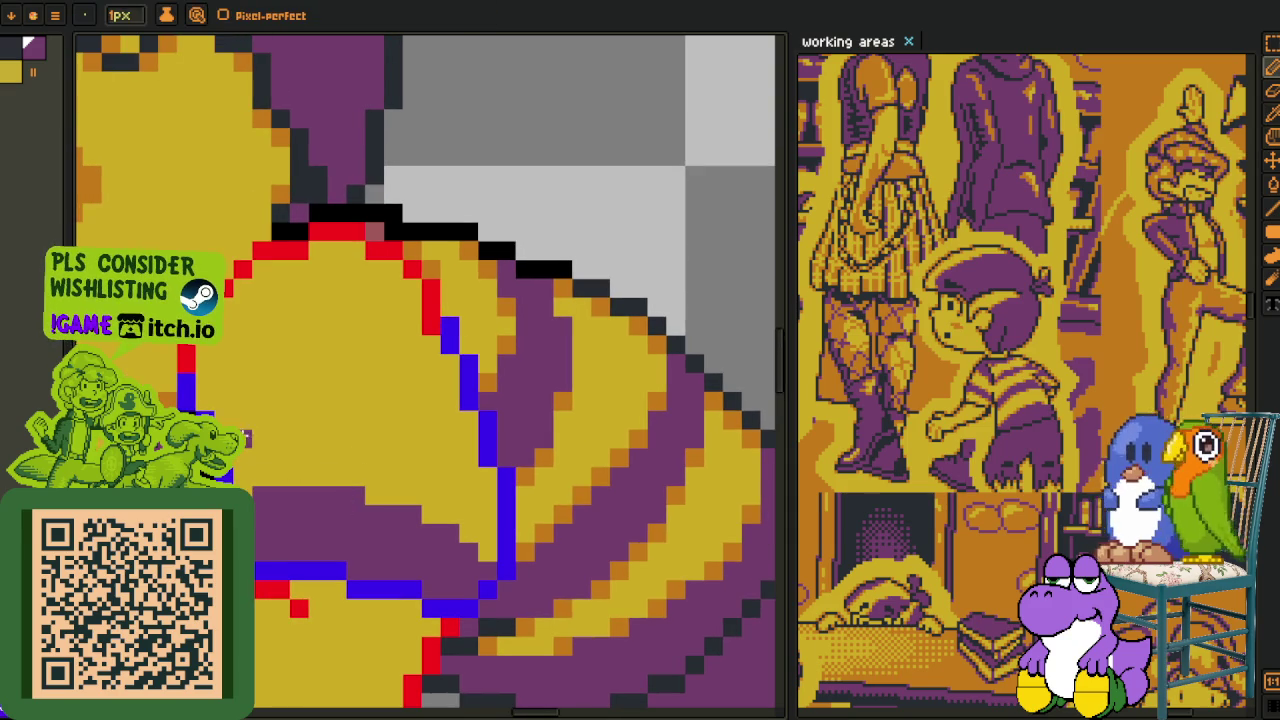
mouse_move(243, 422)
left_mouse_down()
mouse_move(334, 419)
mouse_move(443, 455)
left_mouse_up()
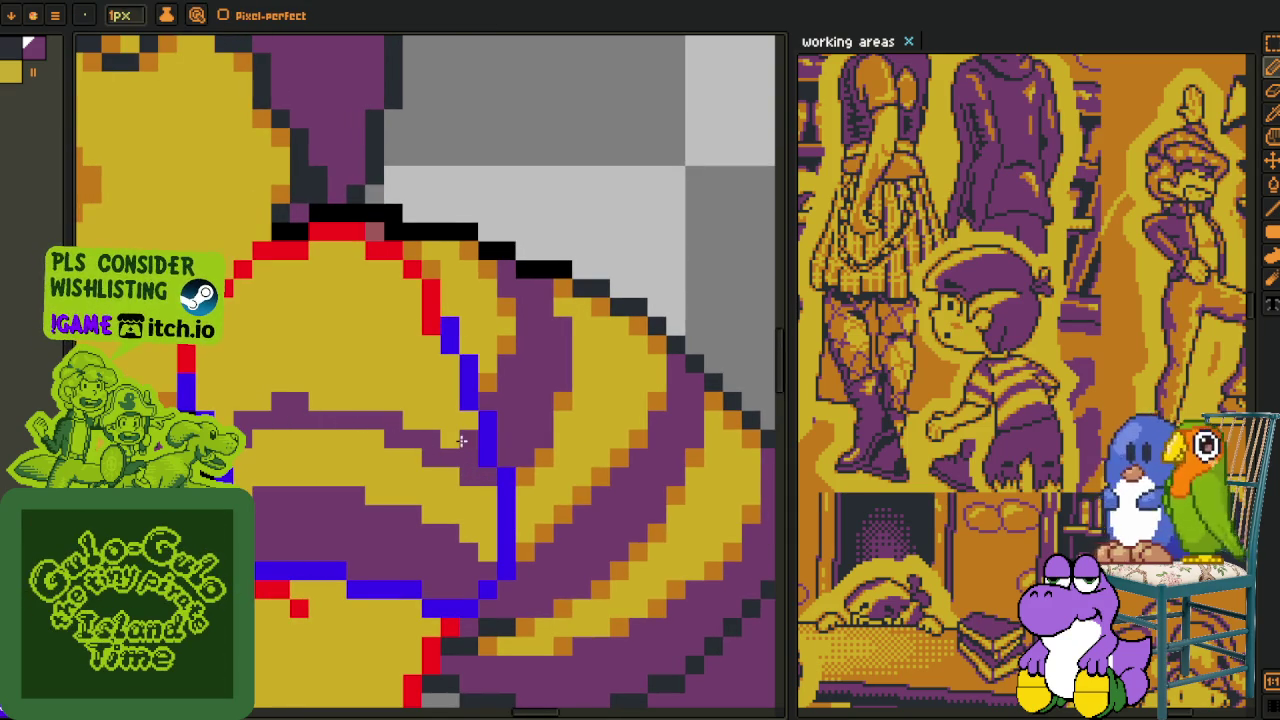
left_click_drag(416, 416, 277, 396)
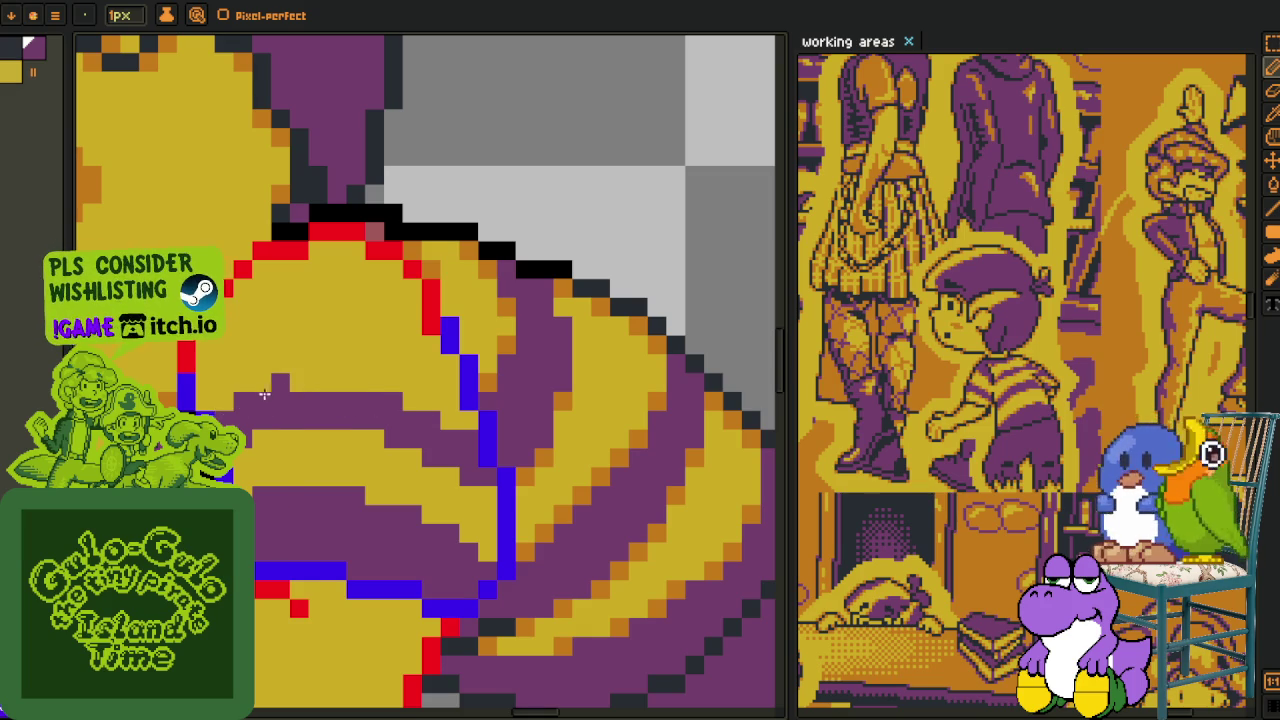
scroll(269, 393, "down", 2)
scroll(250, 398, "up", 3)
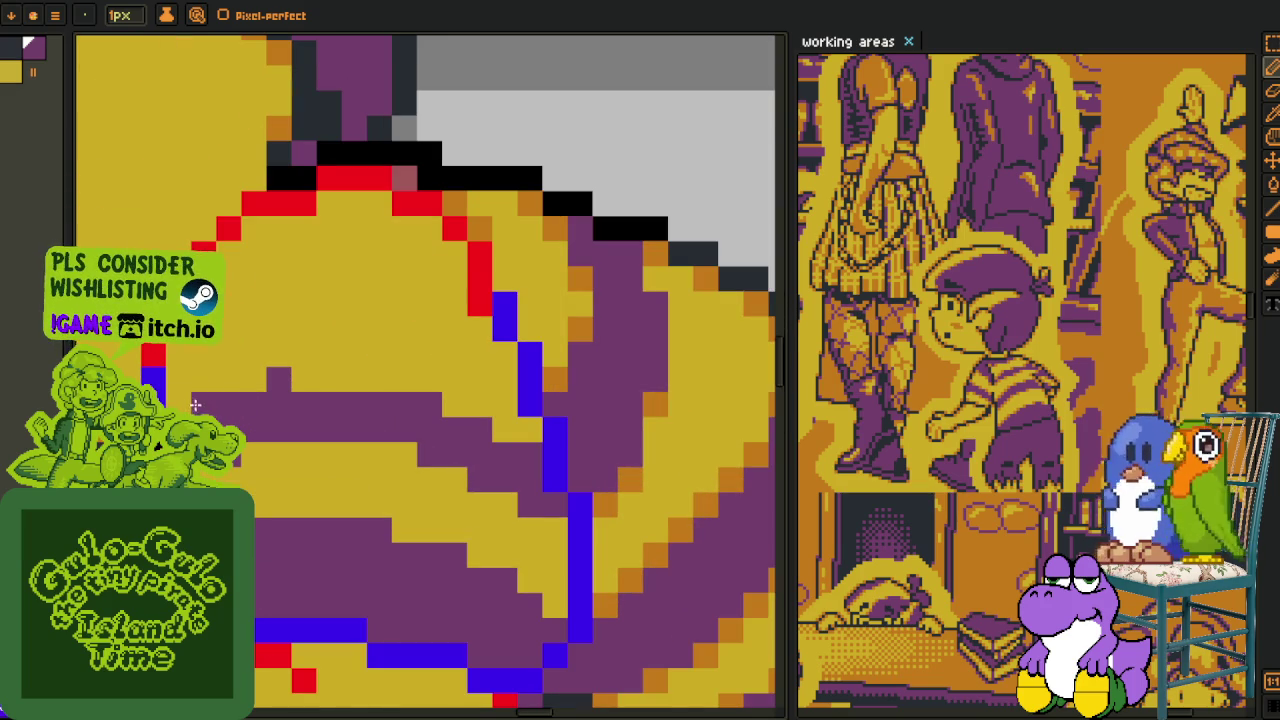
mouse_move(210, 399)
left_mouse_down()
mouse_move(304, 365)
mouse_move(403, 380)
mouse_move(503, 432)
left_mouse_up()
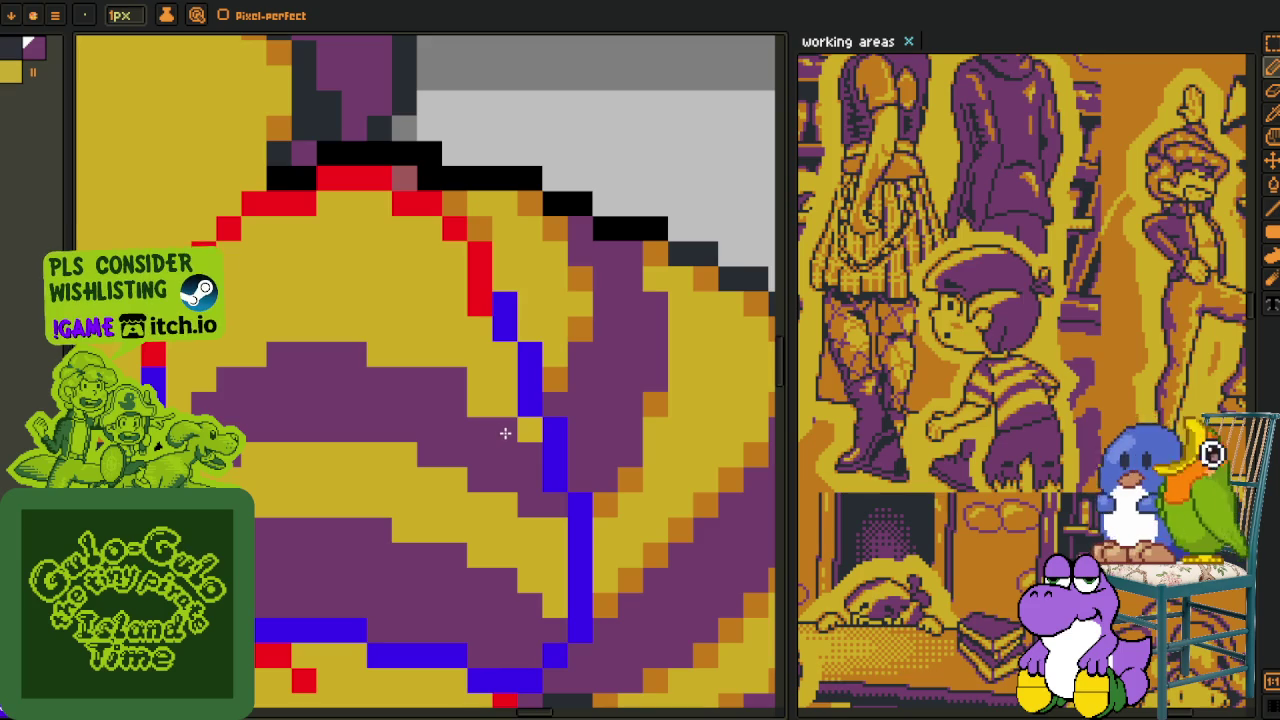
left_click(455, 377, "alt")
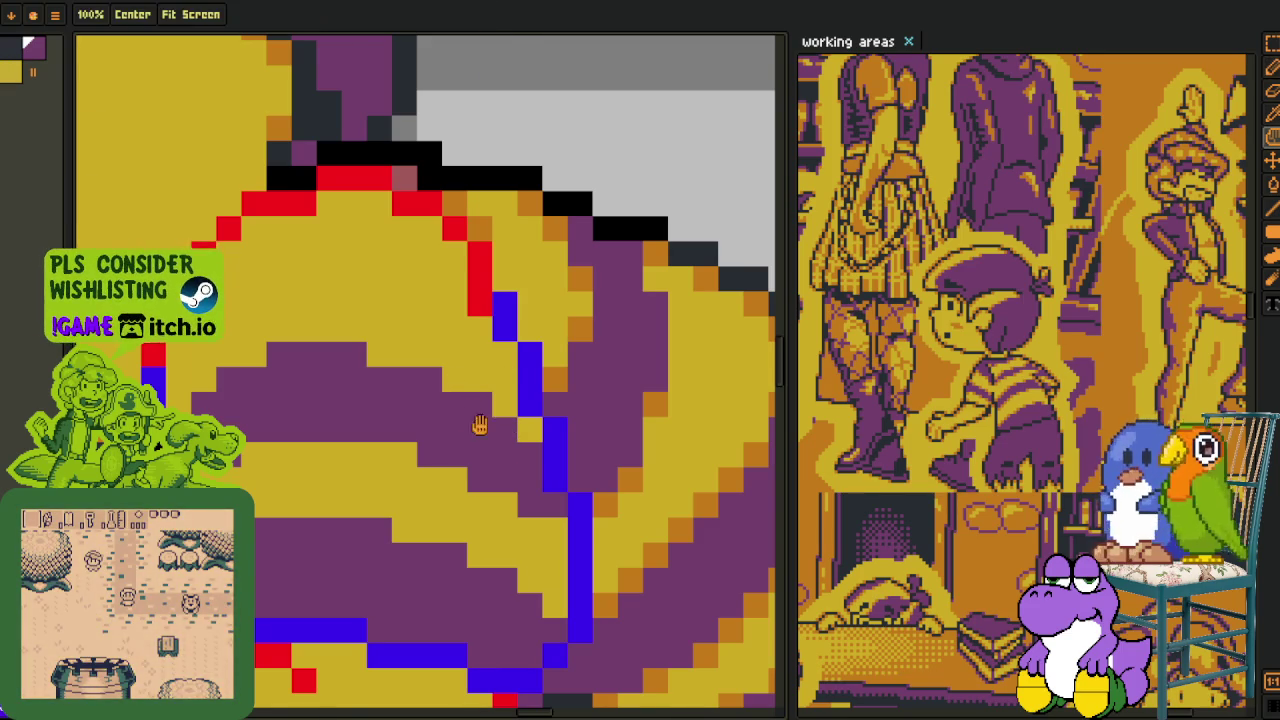
- Extend the purple band over the yellow stripe to the red outline and fill beneath it
left_click_drag(460, 420, 529, 484)
key("alt")
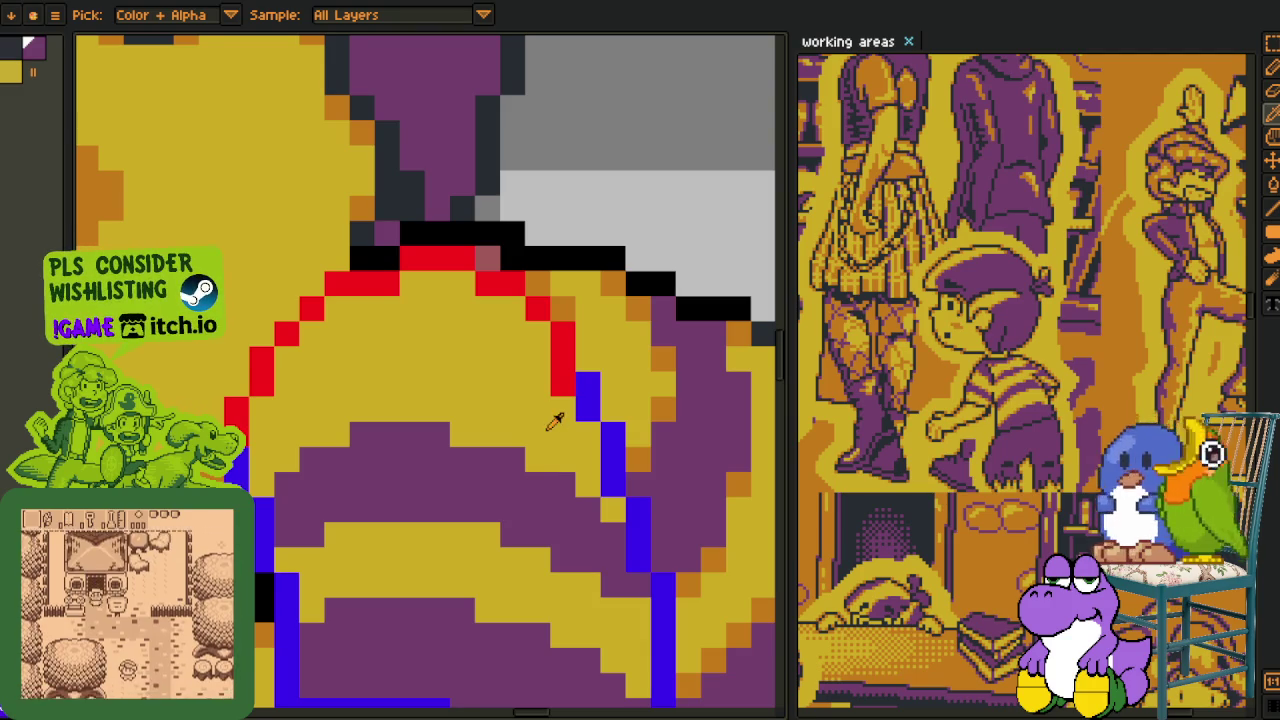
key("b")
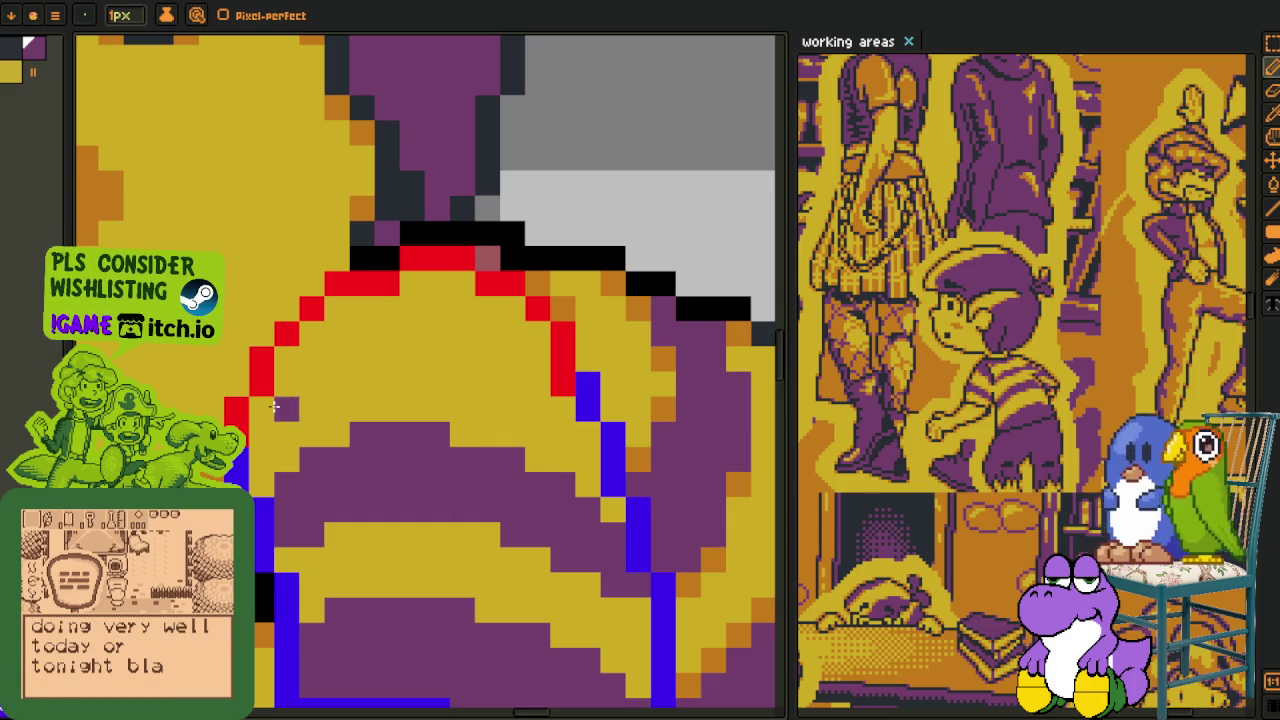
mouse_move(287, 358)
left_mouse_down()
mouse_move(390, 333)
mouse_move(335, 360)
left_mouse_up()
left_click(387, 359)
left_click(412, 335)
left_click(395, 390, "alt")
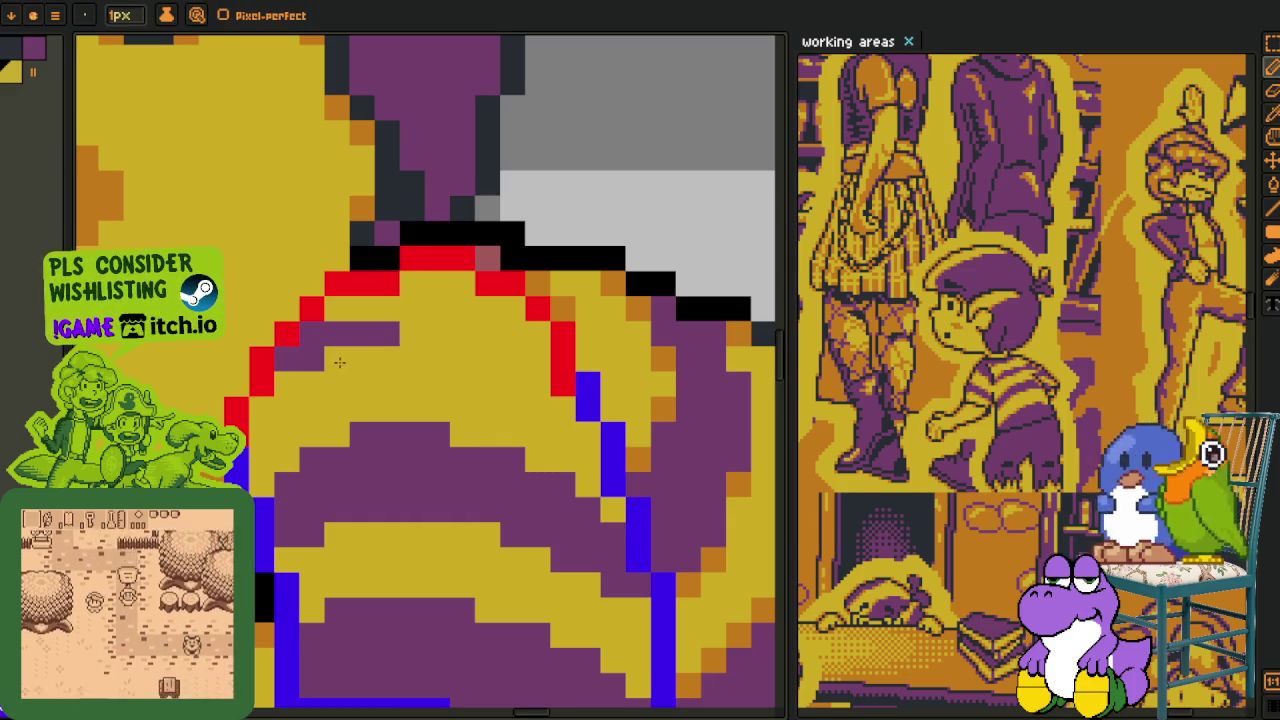
mouse_move(421, 338)
left_mouse_down()
mouse_move(525, 337)
mouse_move(542, 387)
left_mouse_up()
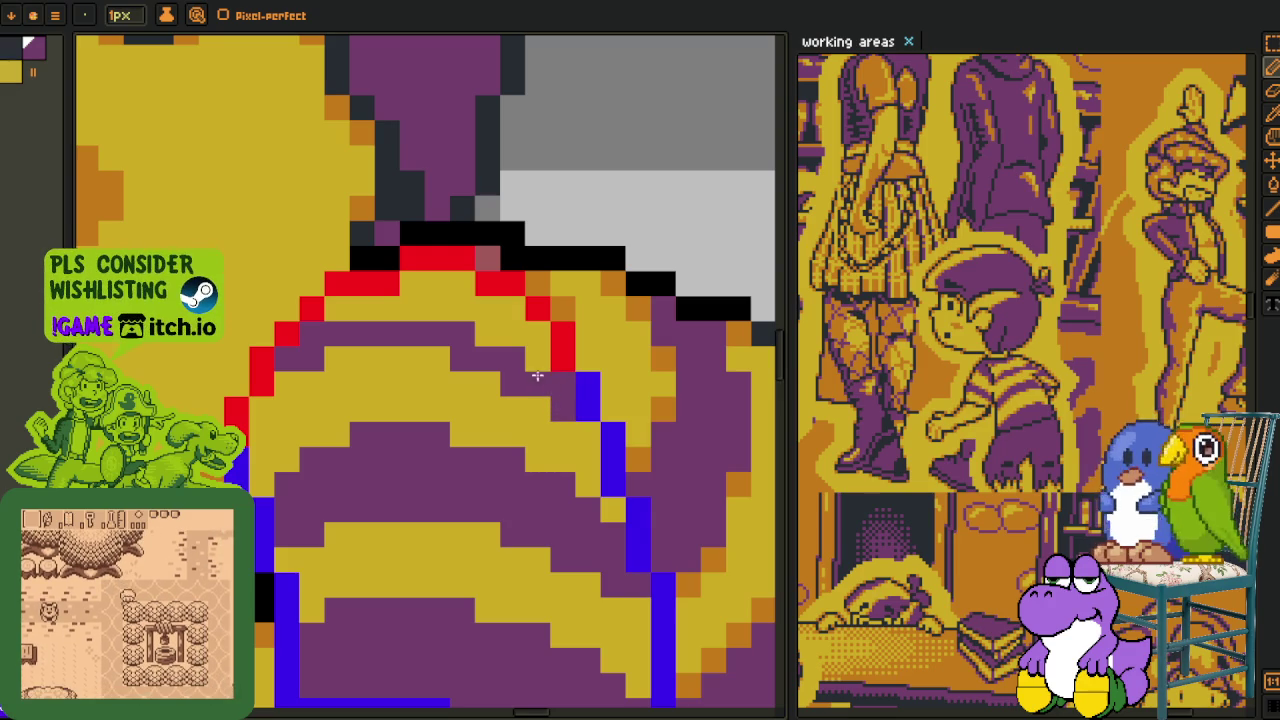
key("g")
left_click(507, 347)
- Paint purple inside the sleeve's lower-left outline
scroll(505, 345, "down", 1)
scroll(505, 345, "down", 2)
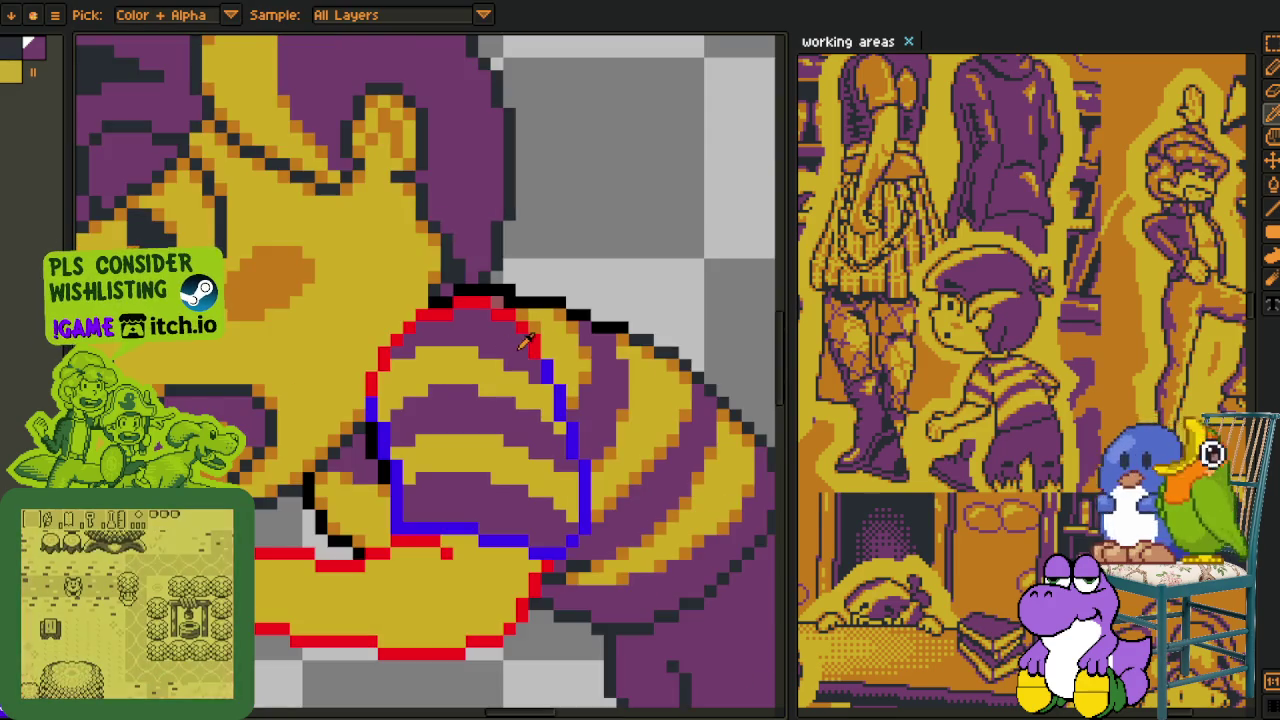
scroll(530, 365, "up", 4)
left_click(612, 400, "alt")
scroll(569, 376, "down", 3)
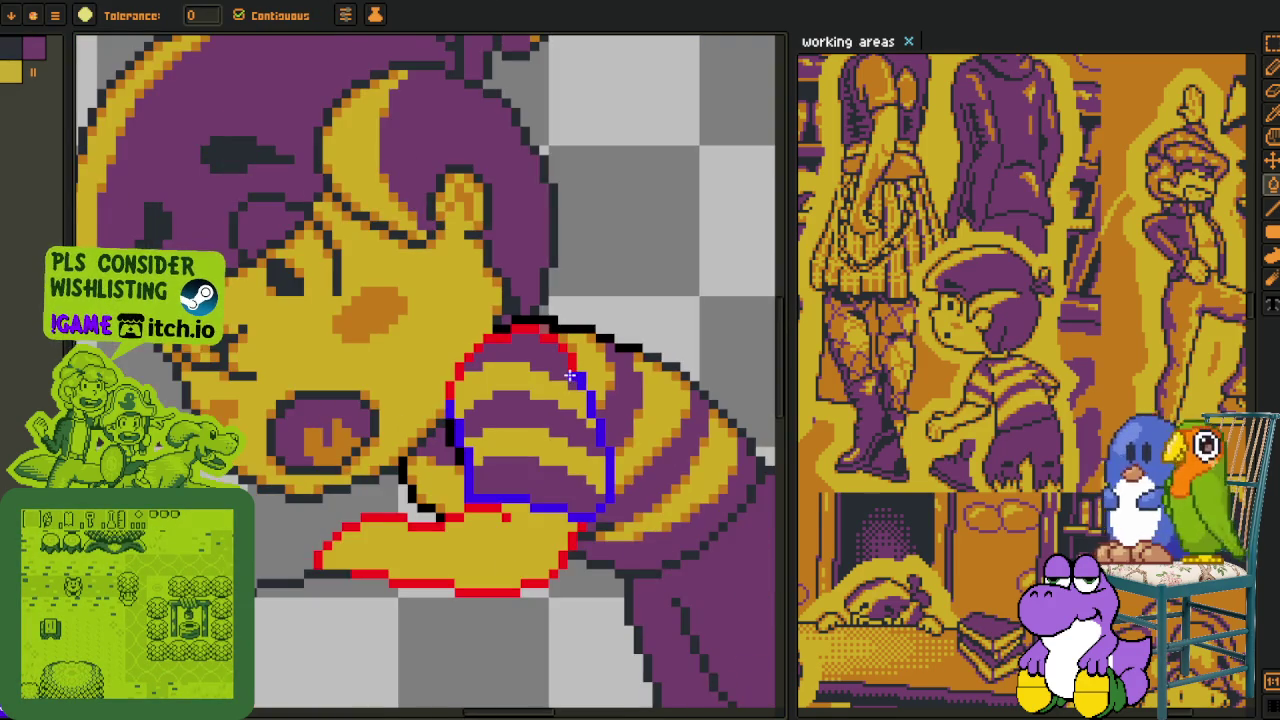
scroll(515, 367, "up", 3)
key("alt")
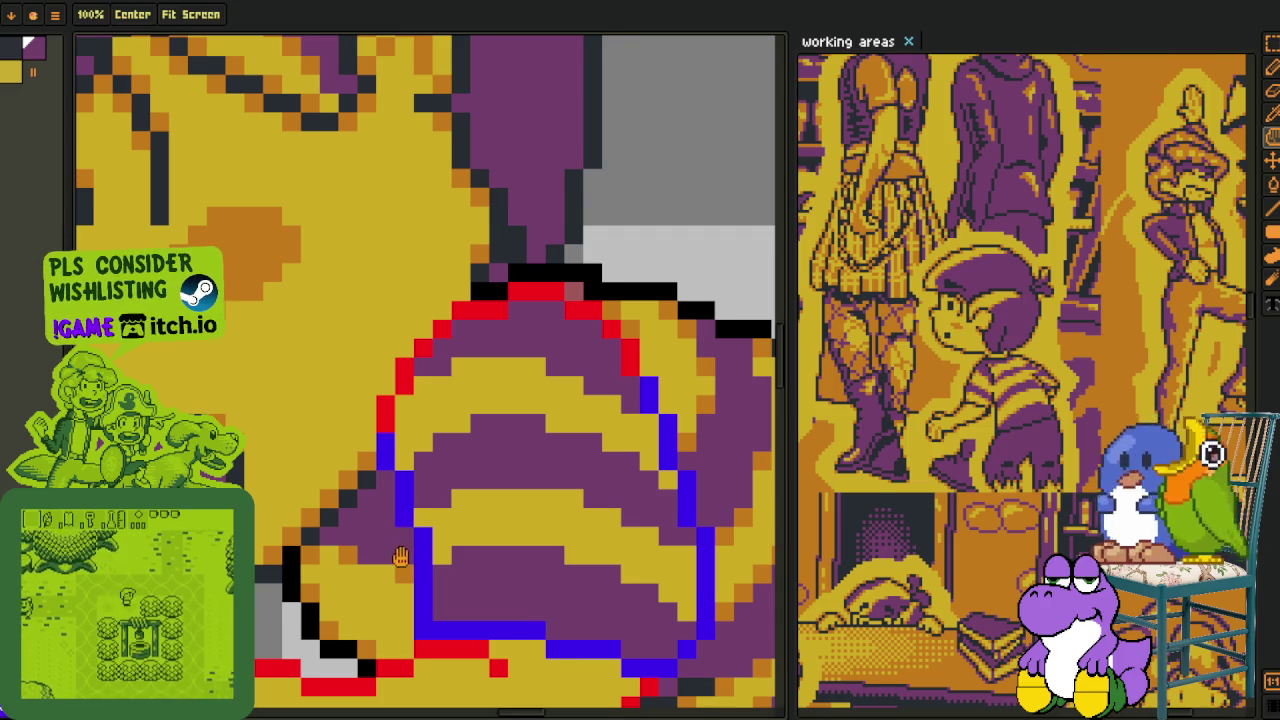
scroll(402, 544, "up", 1)
key("alt")
scroll(420, 532, "down", 3)
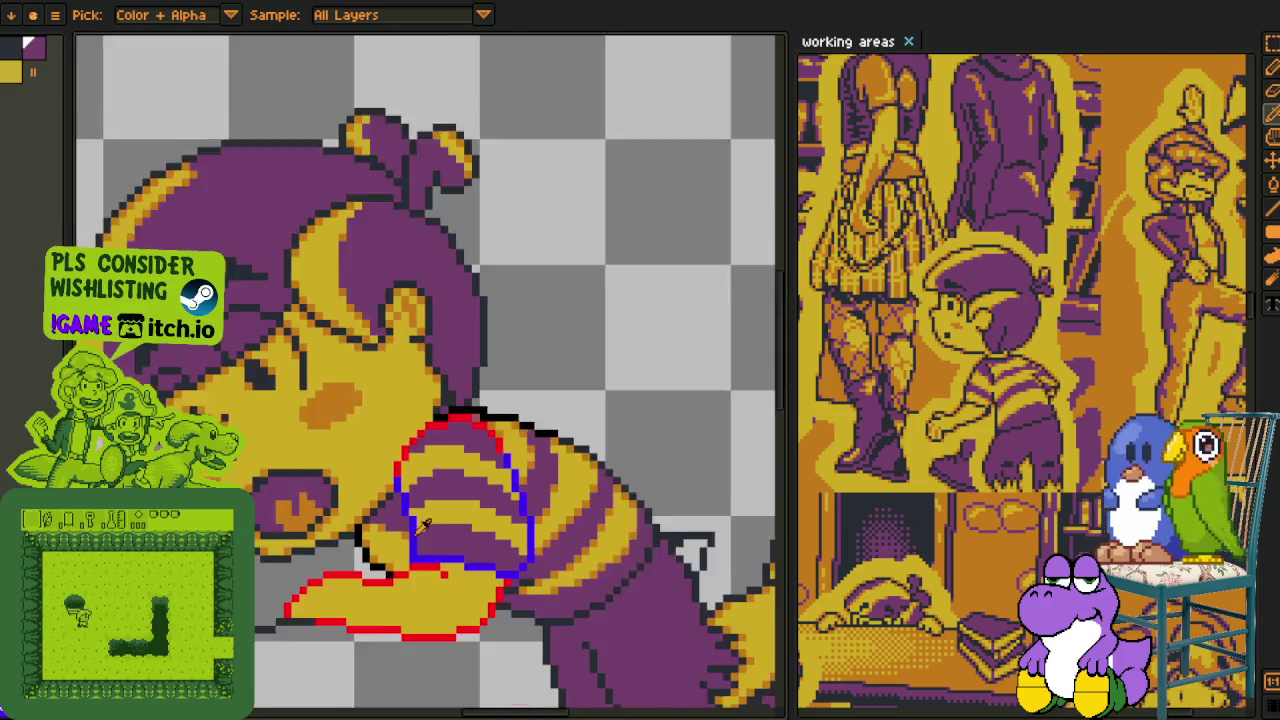
scroll(425, 527, "up", 3)
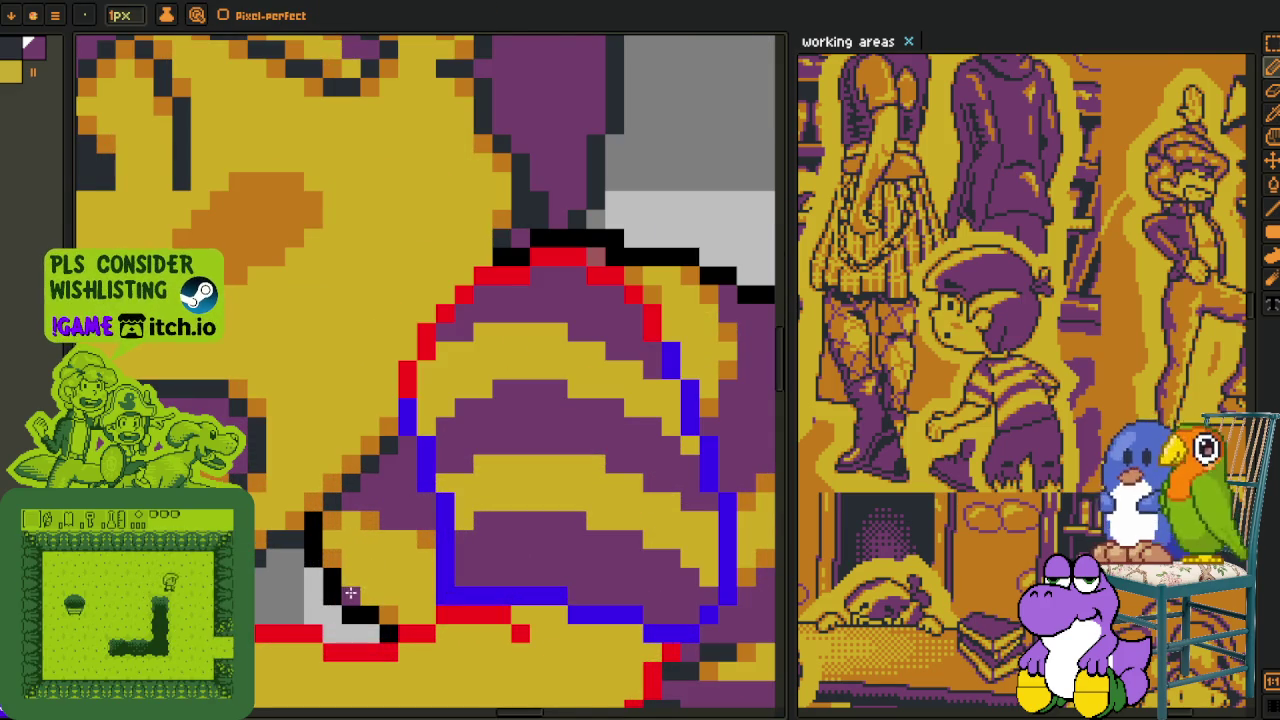
left_click_drag(380, 520, 332, 532)
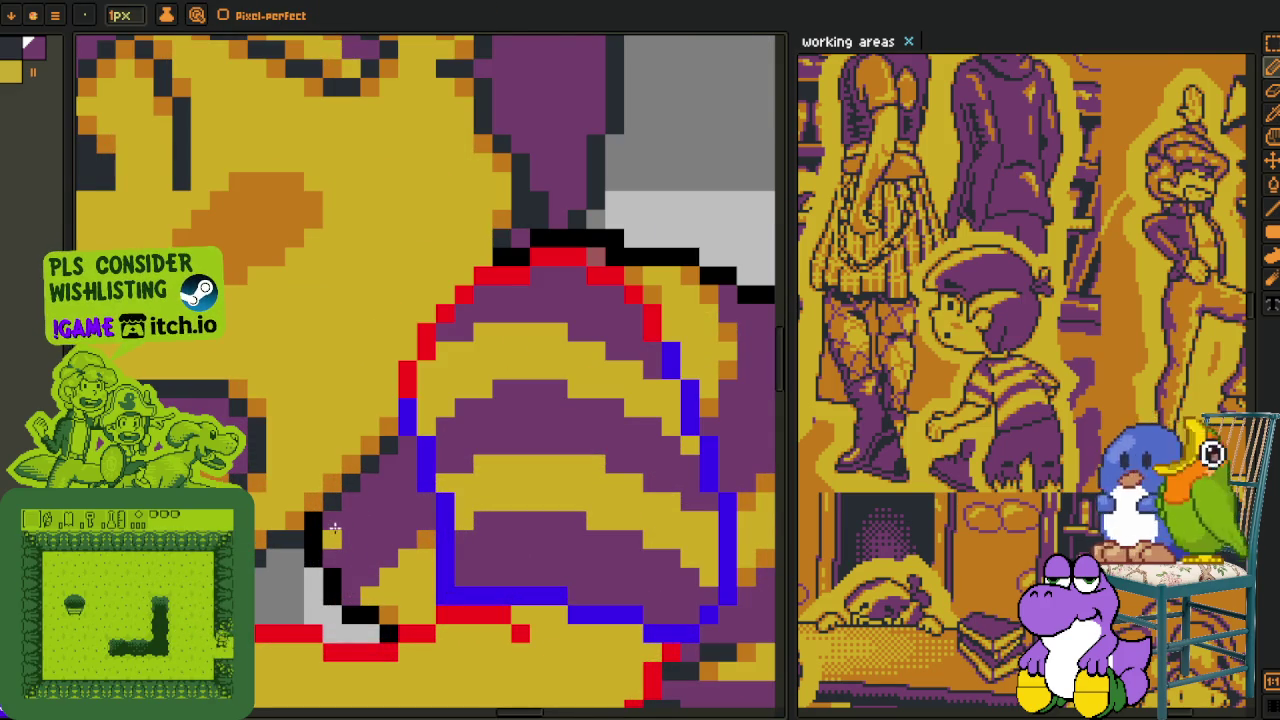
key("alt")
key("space")
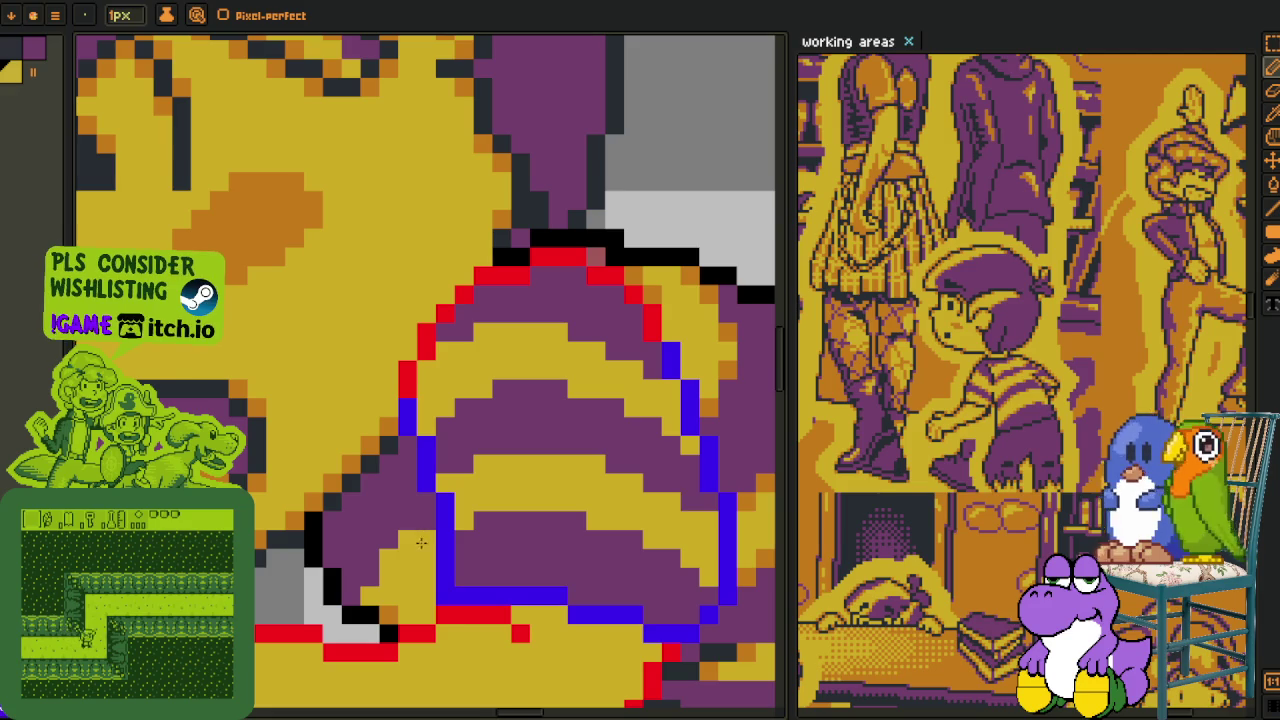
left_click_drag(411, 546, 391, 498)
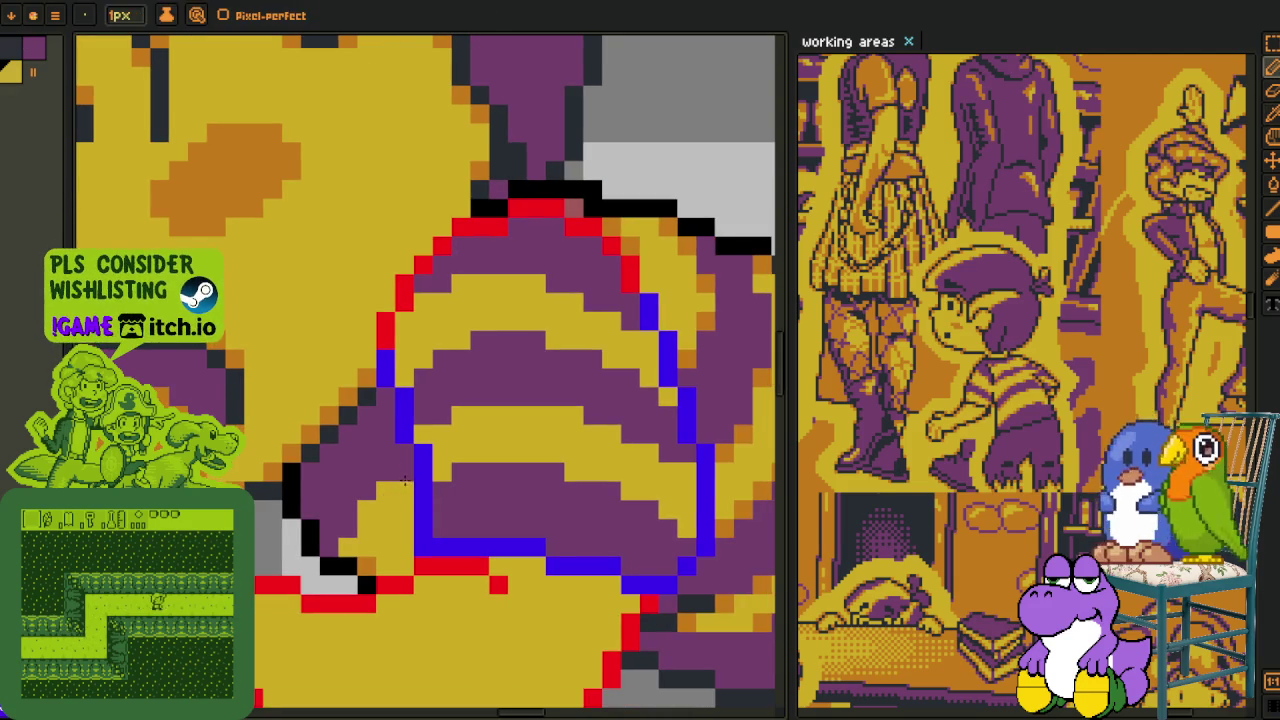
key("alt")
key("space")
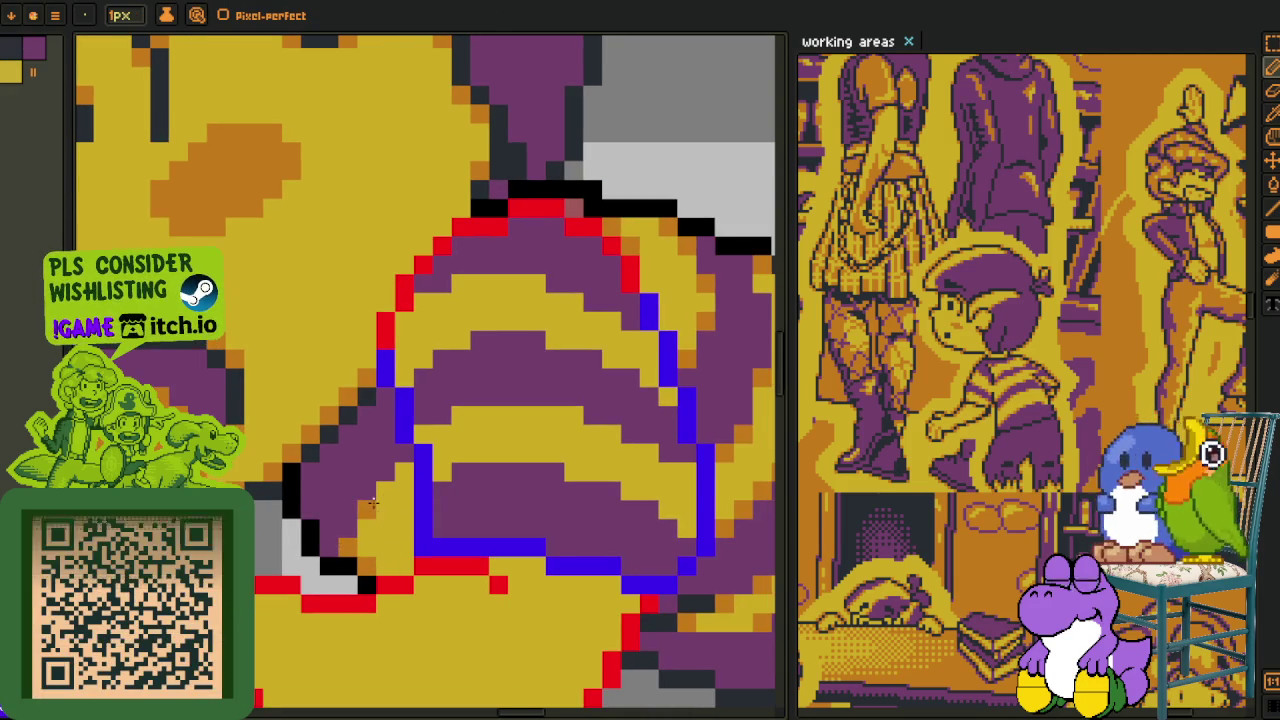
- Add blue outline pixels along the sleeve's lower corner and turn a dark grey pixel blue
scroll(385, 559, "down", 2)
scroll(385, 559, "down", 2)
scroll(380, 552, "down", 1)
key("alt")
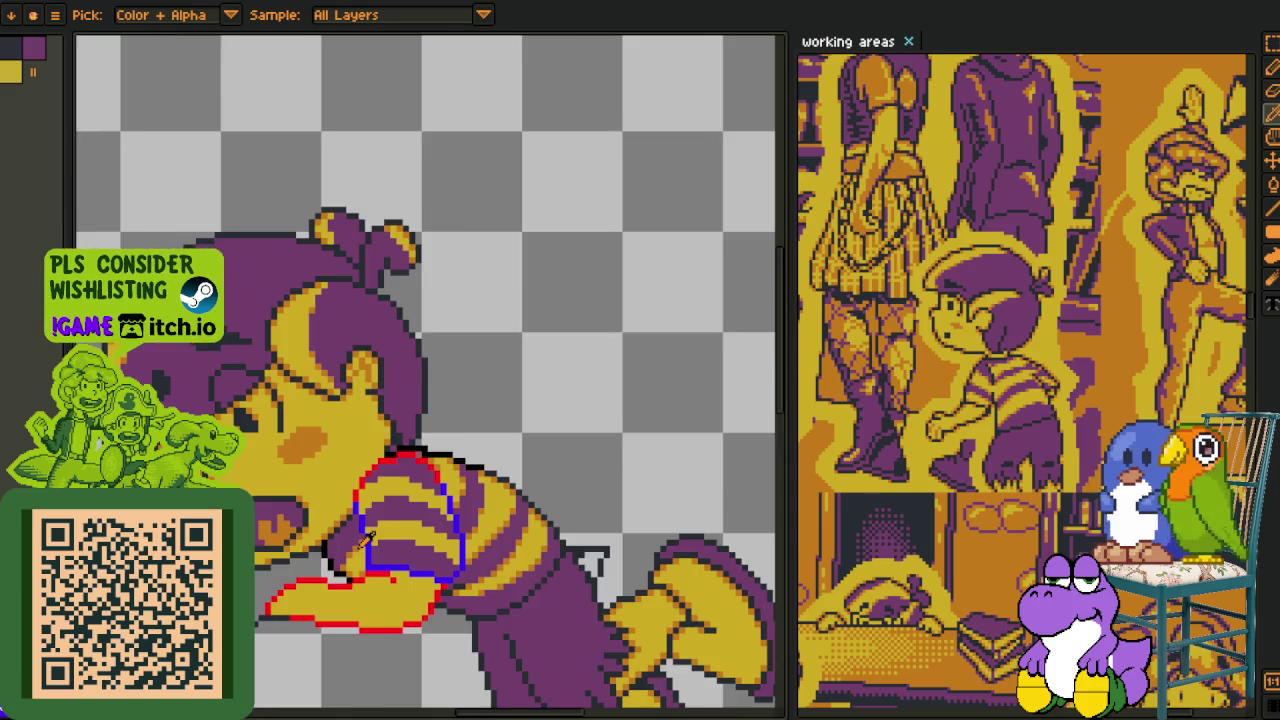
scroll(367, 537, "down", 2)
scroll(367, 537, "up", 2)
left_click_drag(412, 588, 363, 535)
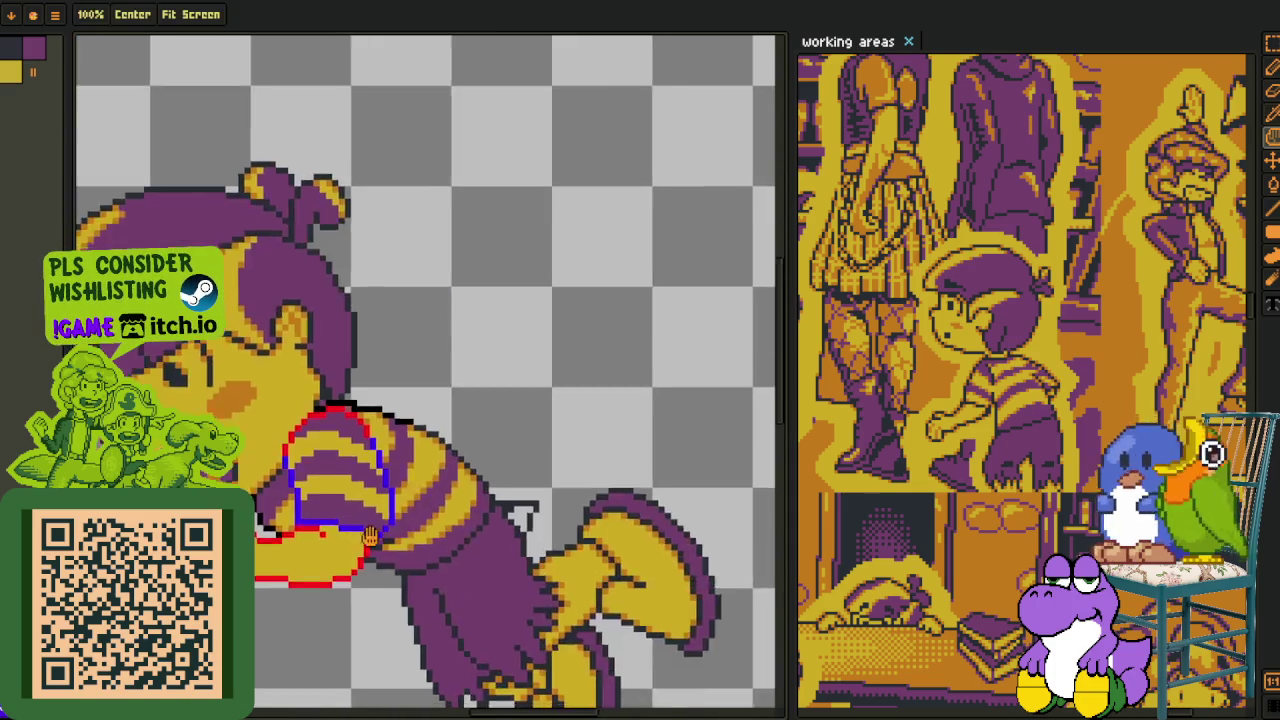
scroll(365, 537, "up", 4)
key("alt")
left_click_drag(440, 483, 413, 557)
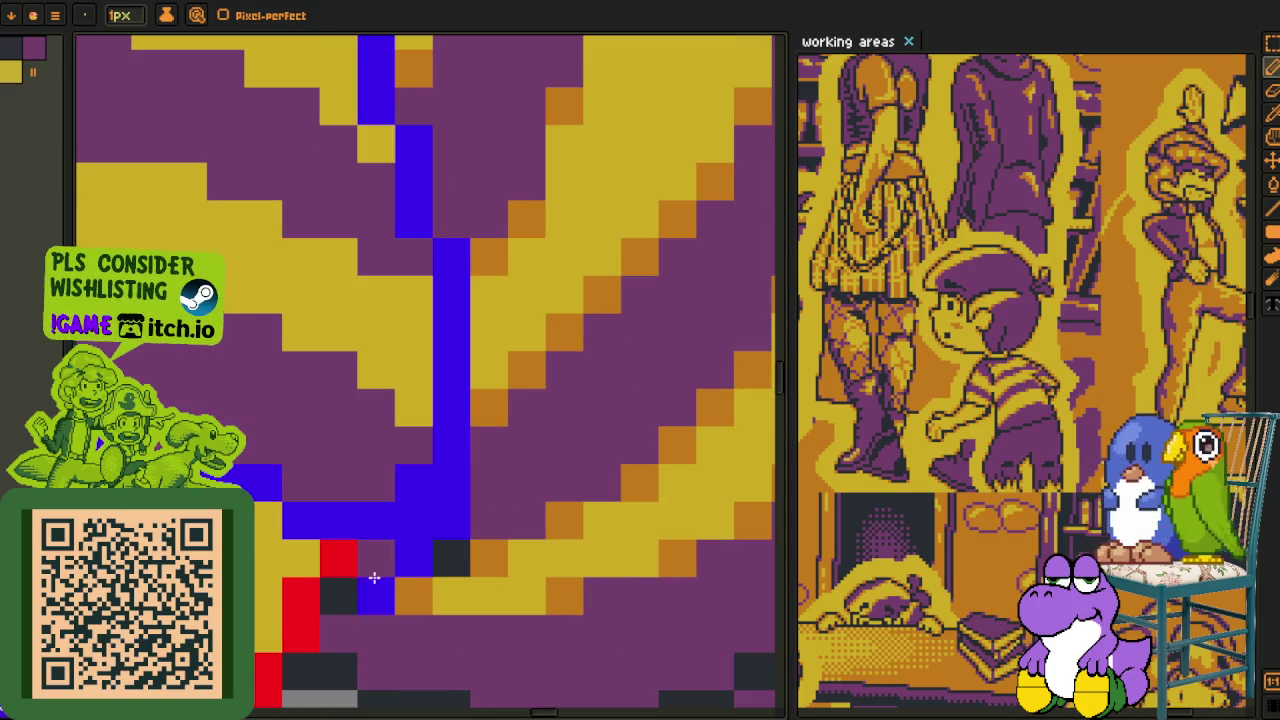
left_click(335, 620)
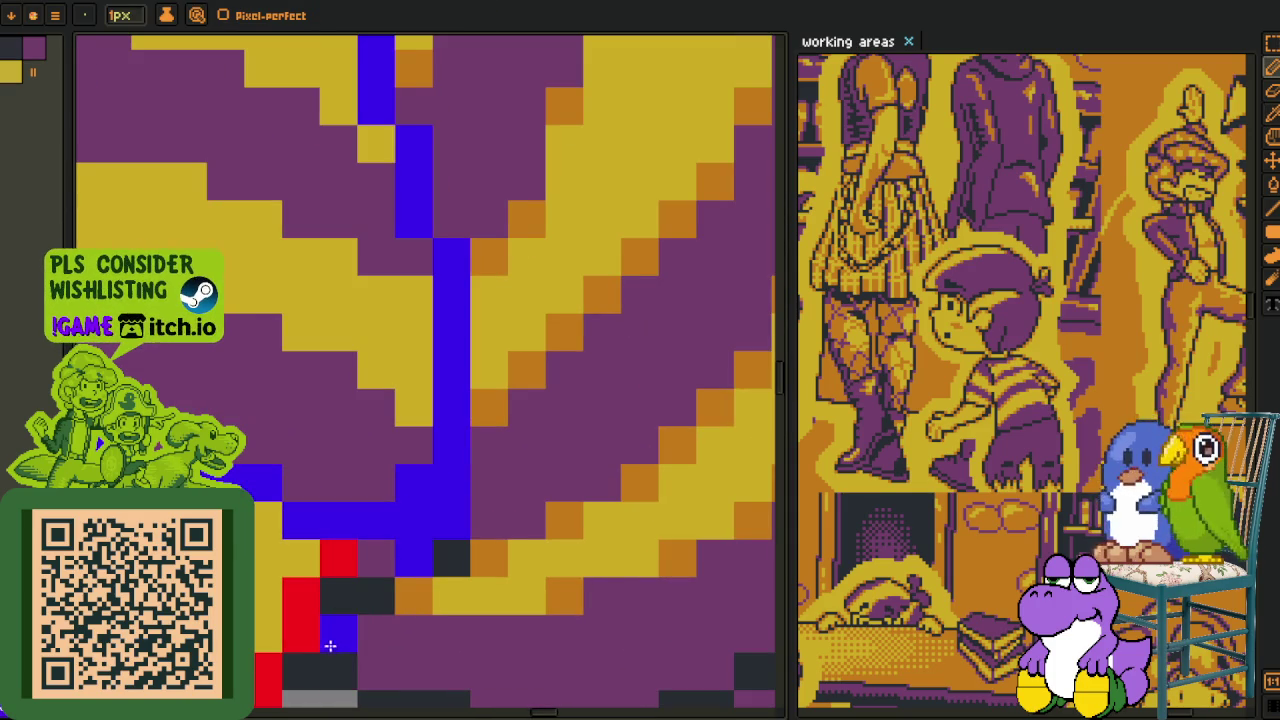
left_click_drag(333, 640, 400, 612)
key("alt")
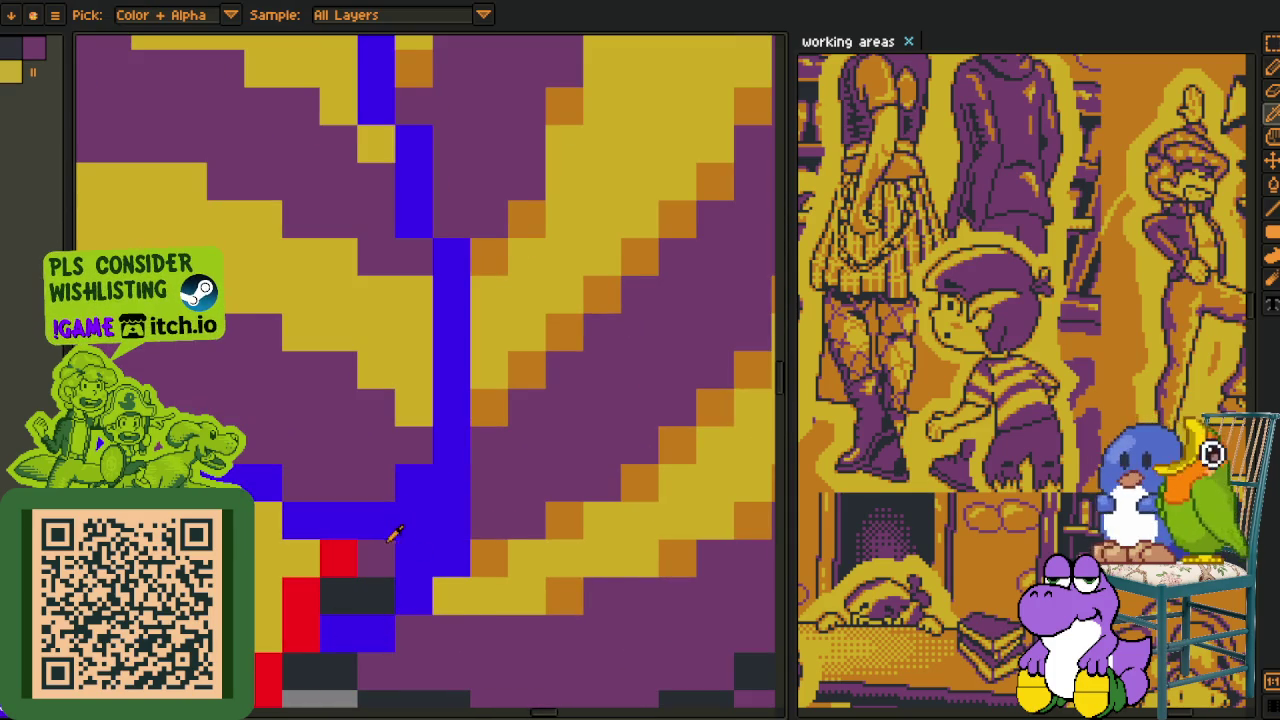
left_click(362, 592)
key("alt")
scroll(411, 502, "down", 1)
scroll(411, 502, "down", 3)
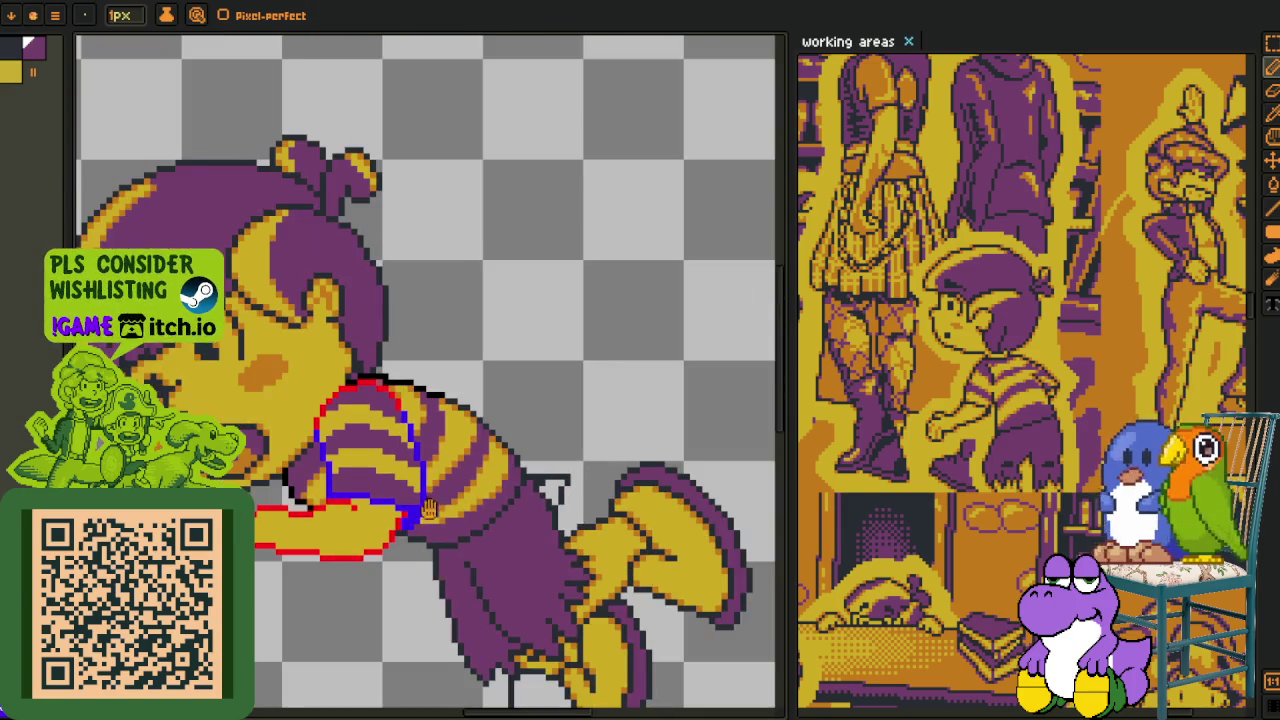
key("alt")
scroll(341, 462, "up", 4)
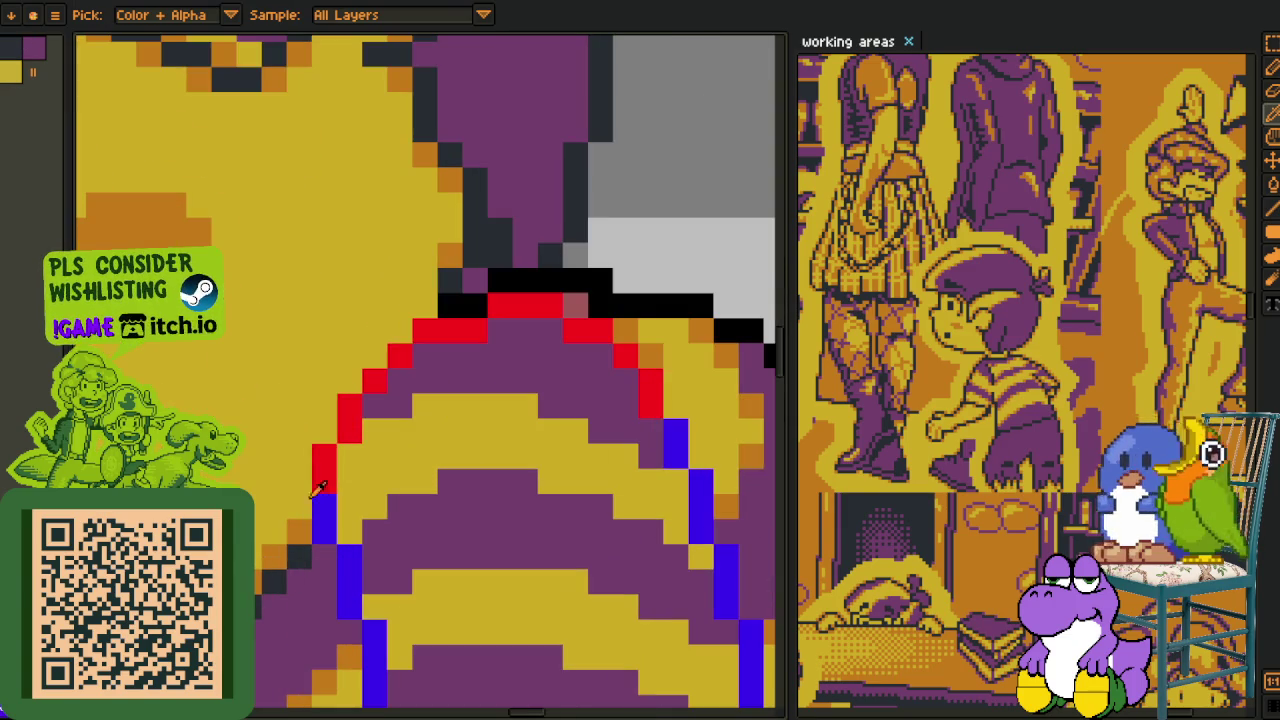
- Fill the red outline segment on the boy's arm with blue
left_click_drag(325, 488, 373, 378)
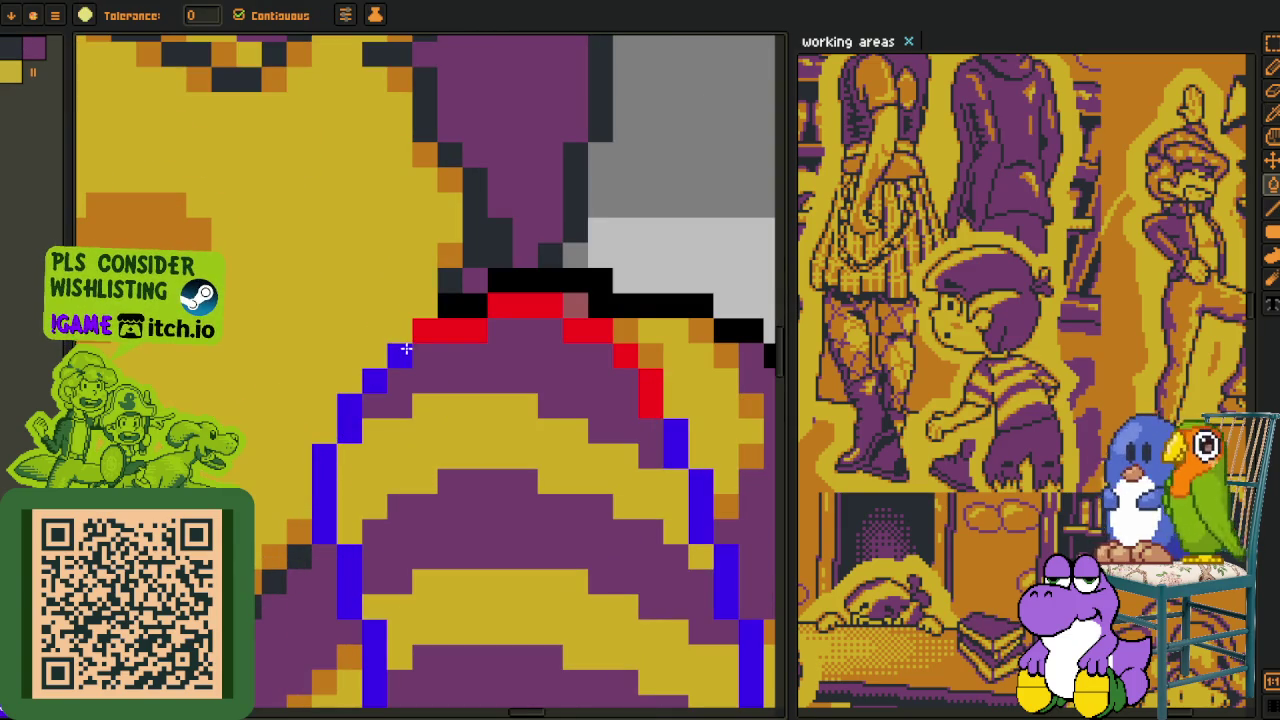
left_click(440, 330)
left_click_drag(500, 305, 355, 410)
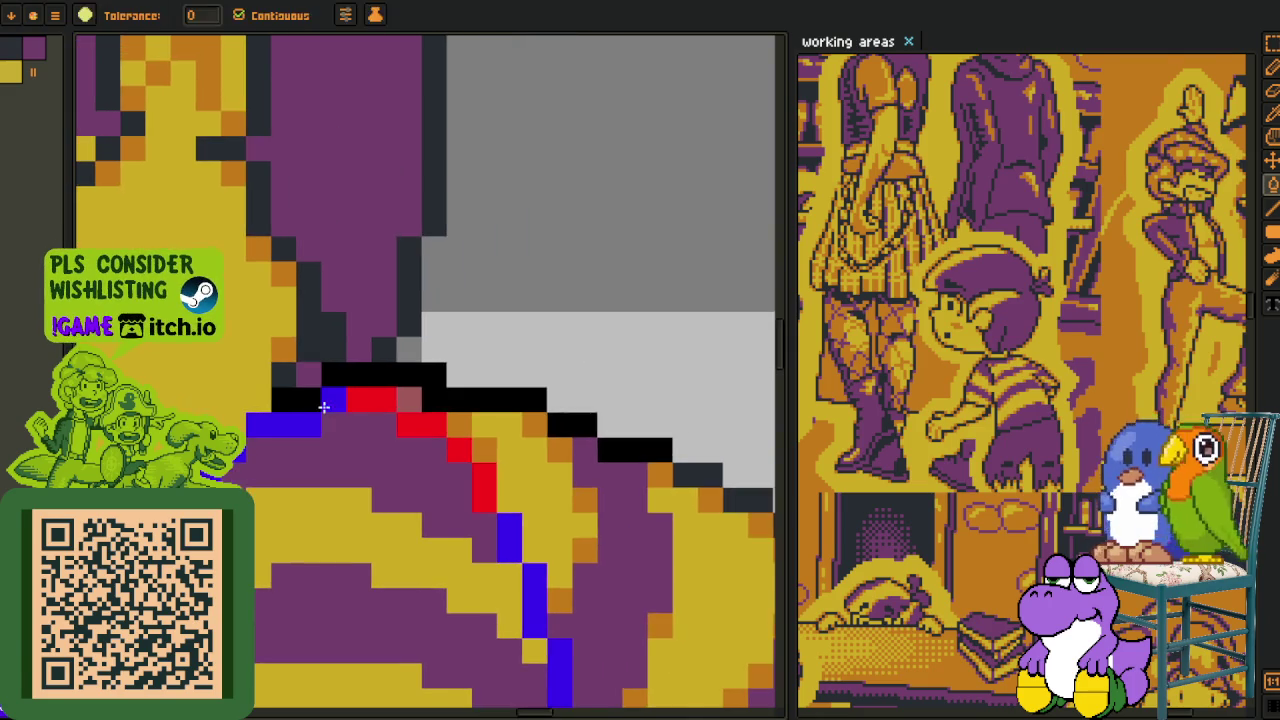
scroll(330, 400, "down", 2)
scroll(330, 399, "up", 2)
- Paint a stray blue outline pixel purple and draw a blue stair-step line up the edge
left_click(311, 424)
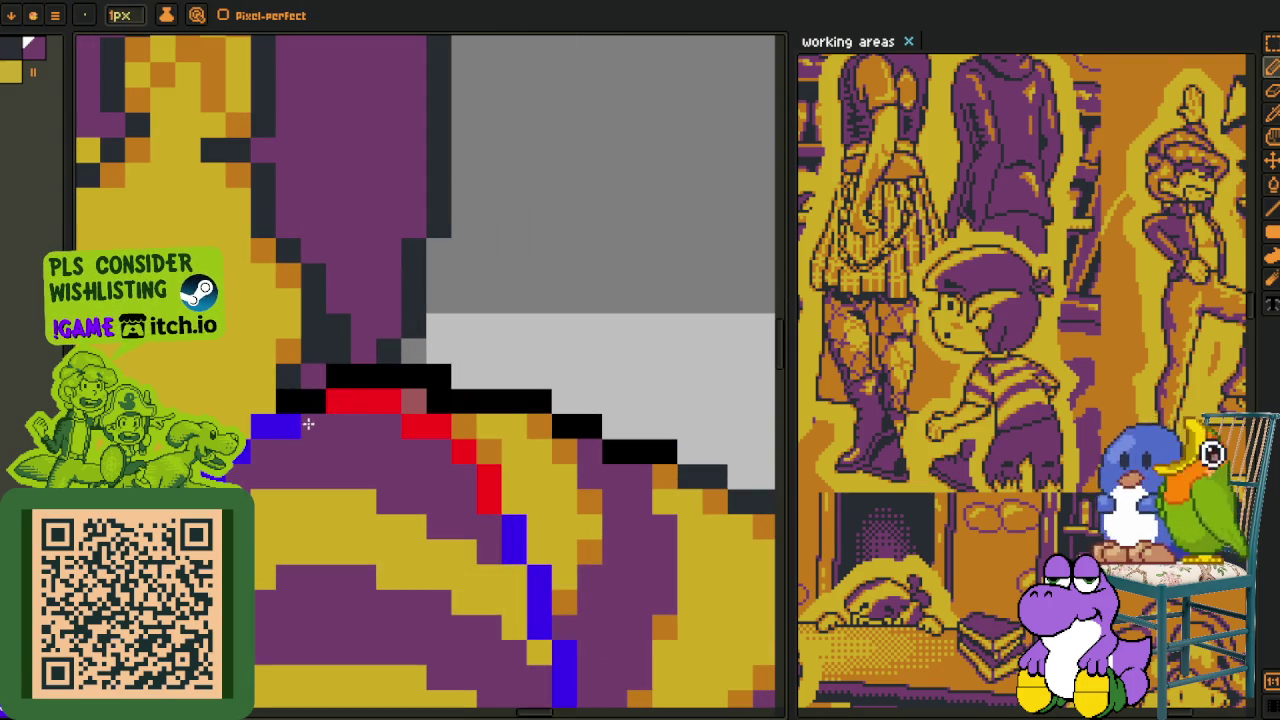
left_click(263, 427, "alt")
mouse_move(288, 425)
left_mouse_down()
mouse_move(341, 376)
mouse_move(430, 373)
mouse_move(540, 400)
left_mouse_up()
- Turn the black pixels along the top blue, then add one black outline pixel
left_click(463, 422, "alt")
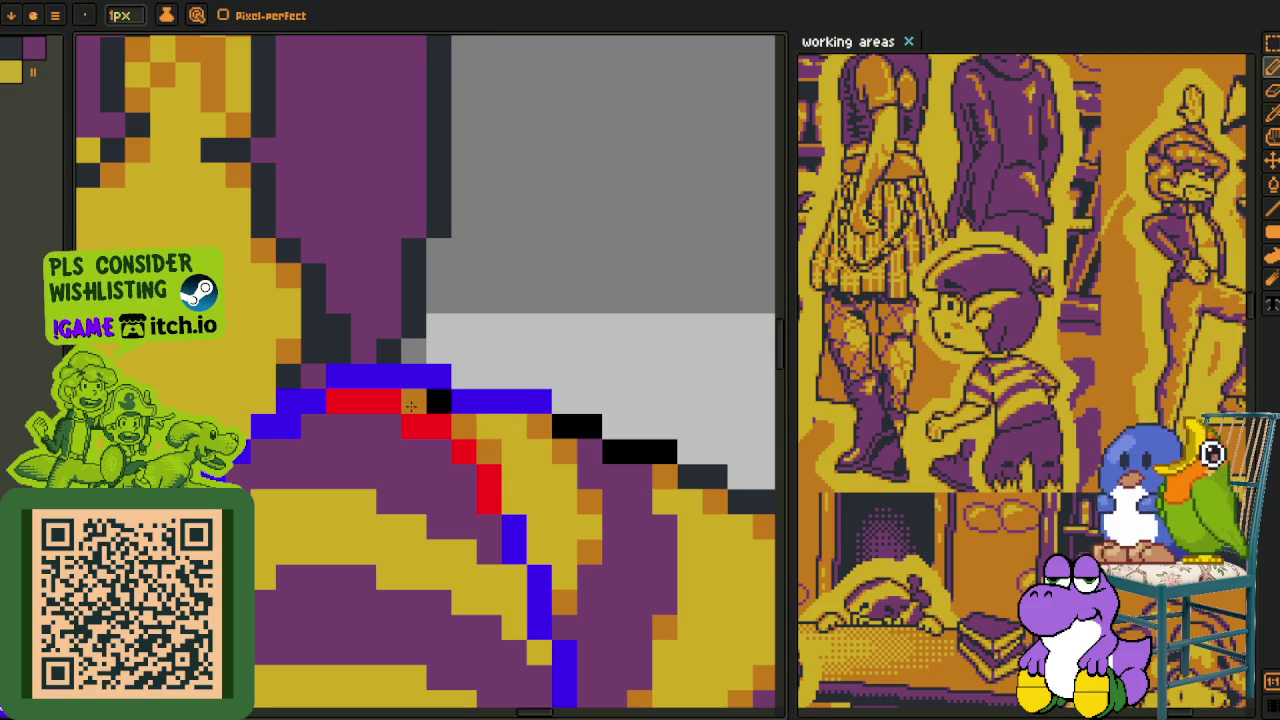
left_click(440, 400, "alt")
left_click(488, 422)
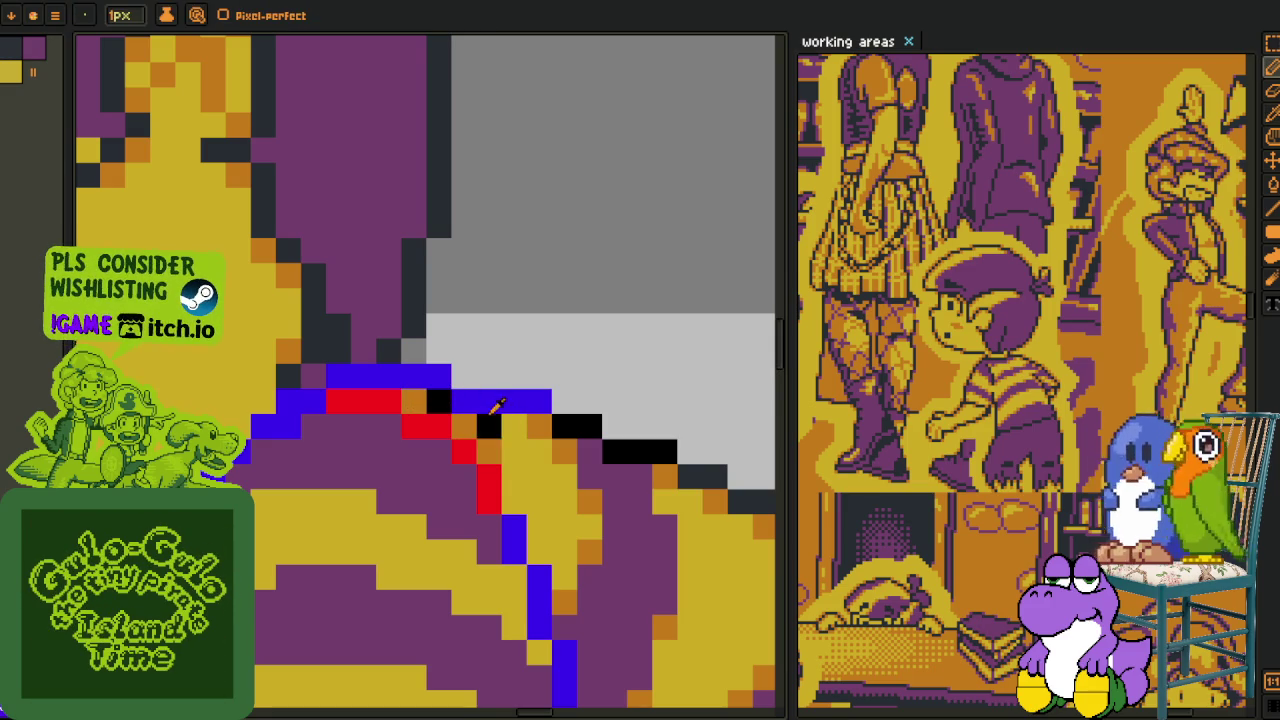
scroll(488, 395, "down", 3)
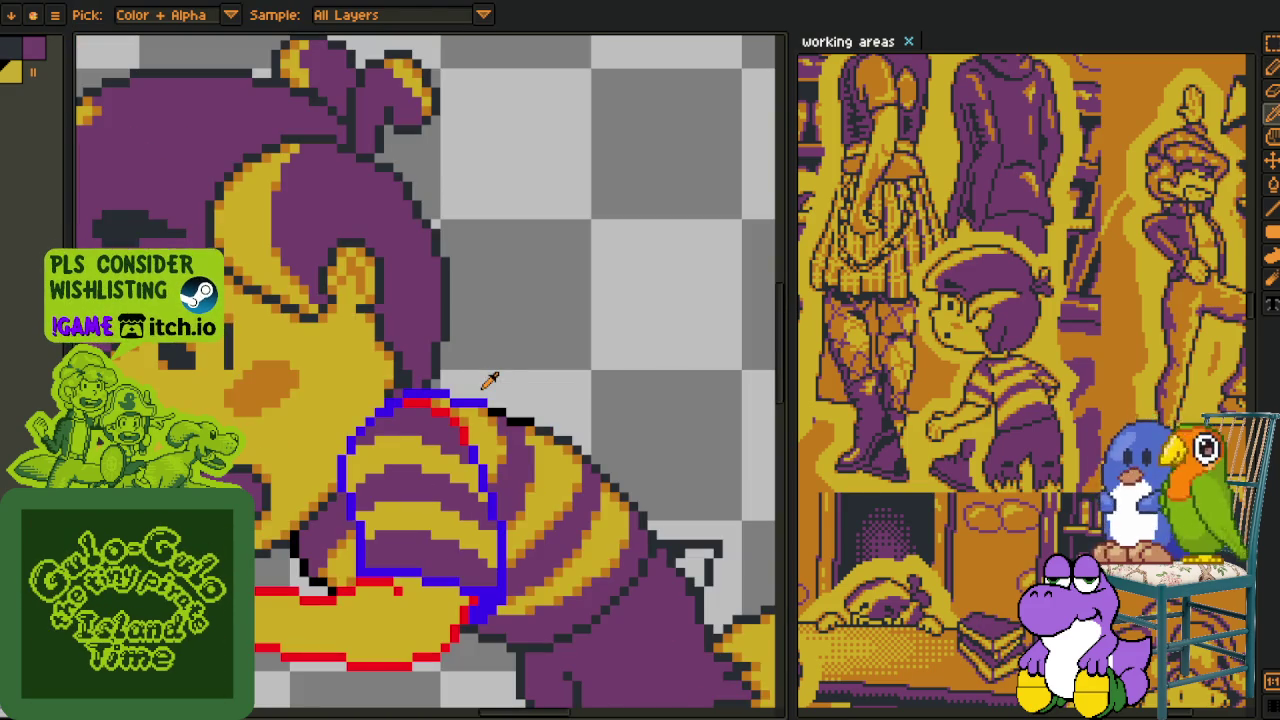
scroll(470, 400, "up", 2)
scroll(400, 395, "up", 1)
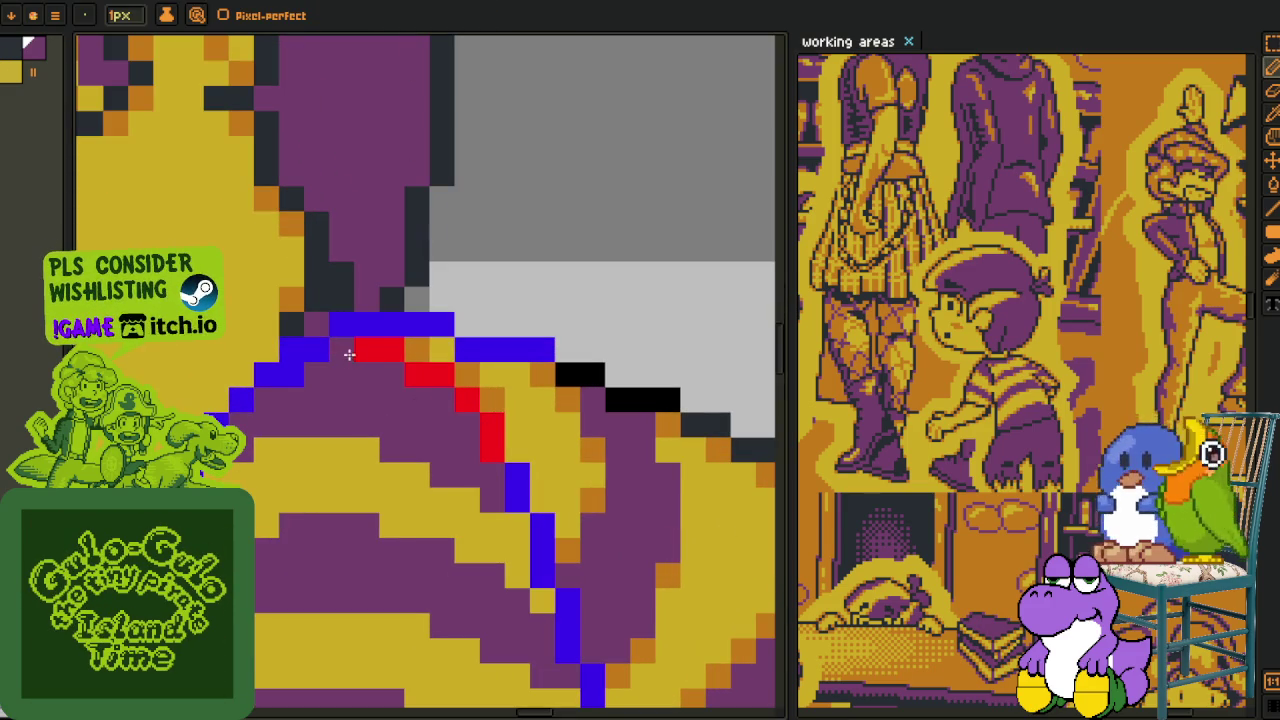
- Flood-fill the two stray red outline pieces yellow
key("alt")
key("g")
left_click(440, 375)
left_click(468, 400)
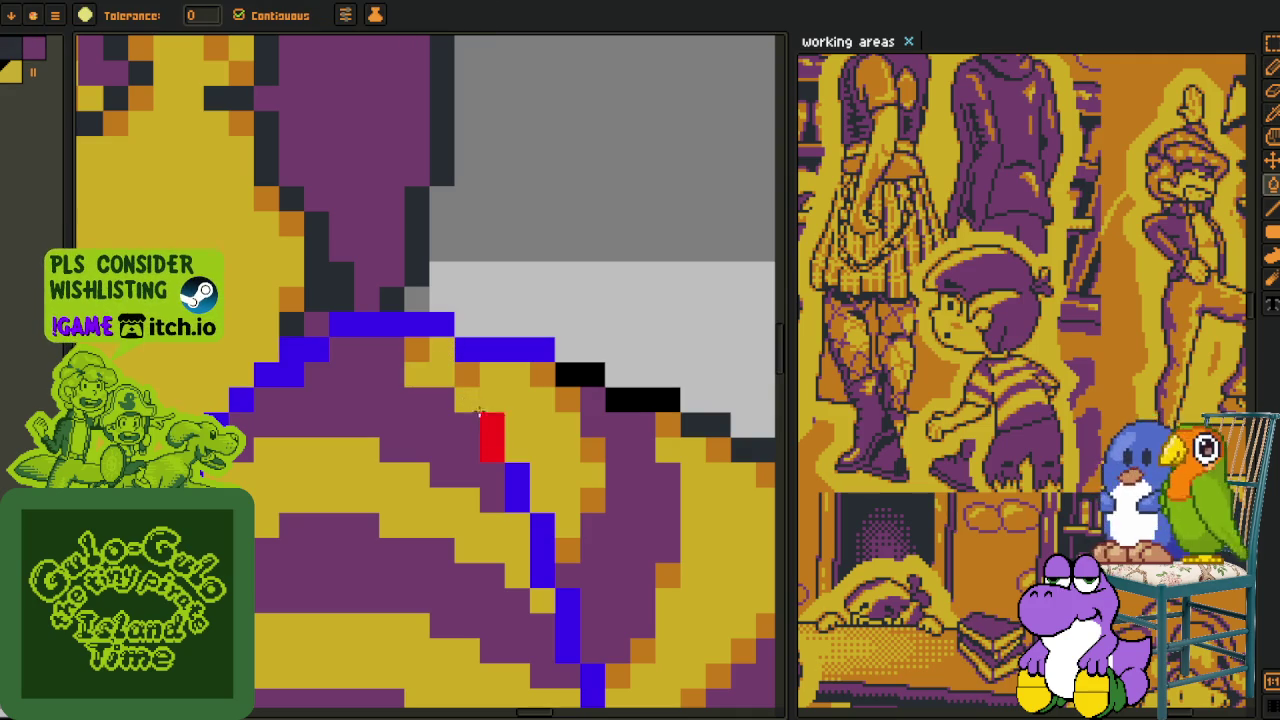
- Pick up the blue guide colour and extend the sleeve guide by one pixel
key("alt")
left_click(492, 450)
key("alt")
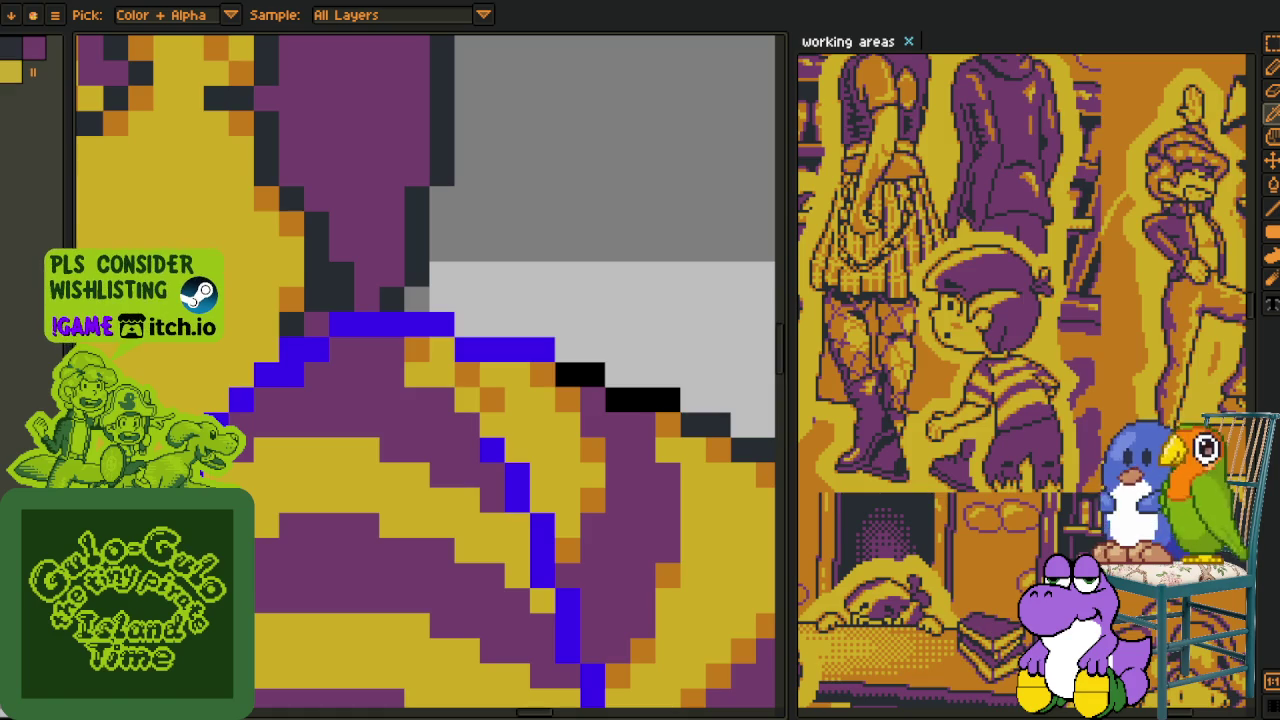
scroll(401, 337, "down", 3)
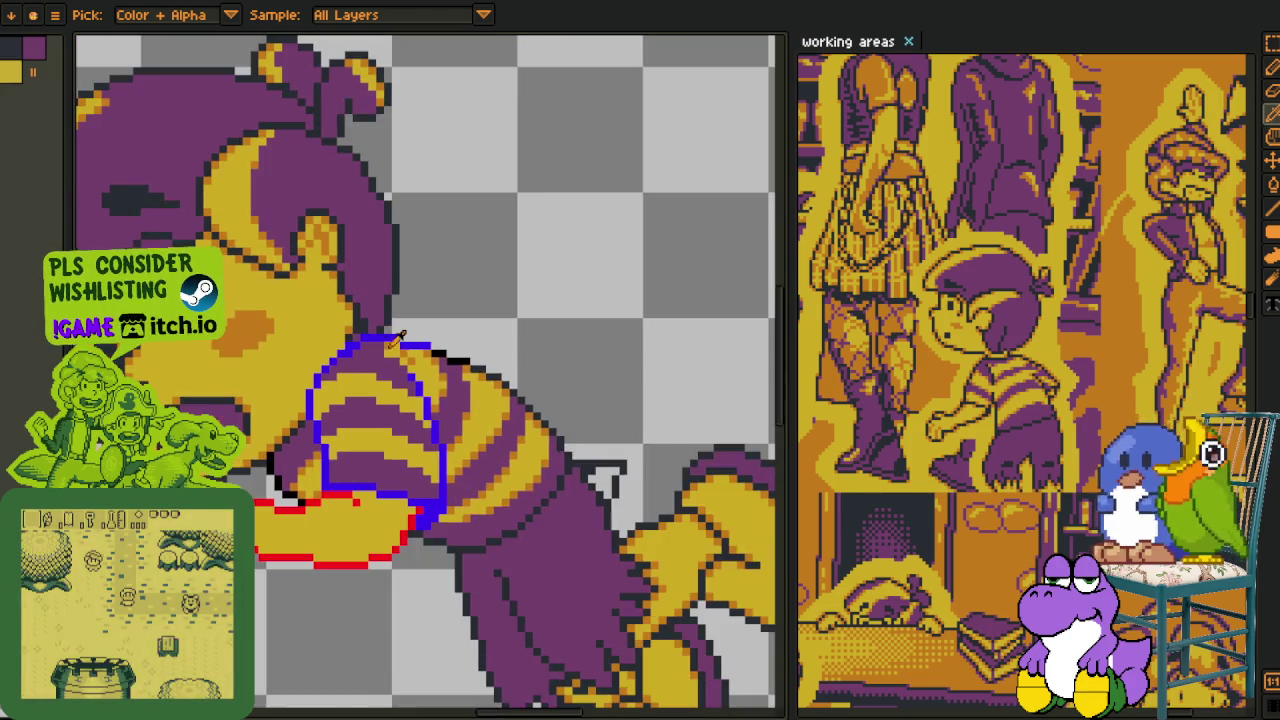
scroll(401, 452, "up", 1)
scroll(330, 450, "up", 2)
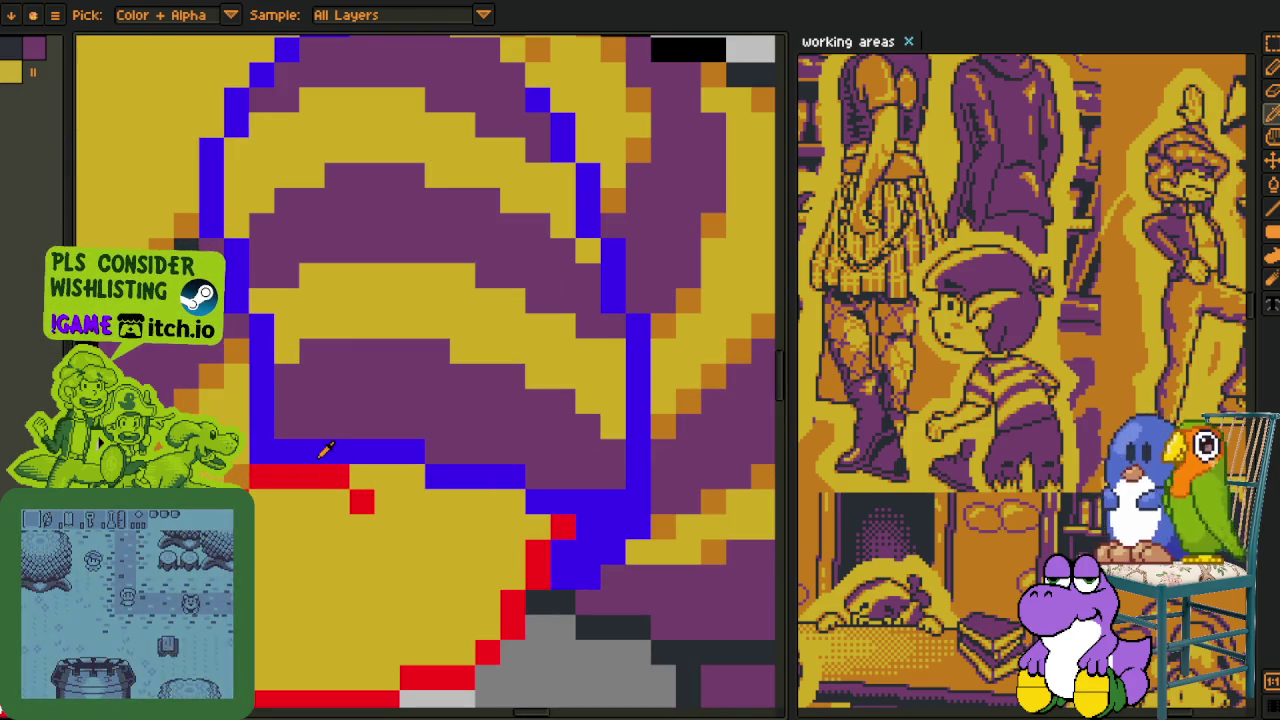
key("shift+r")
- Replace the blue guide with red, then replace the red outline with dark #20282F
left_click(512, 563)
scroll(547, 563, "down", 2)
key("shift+r")
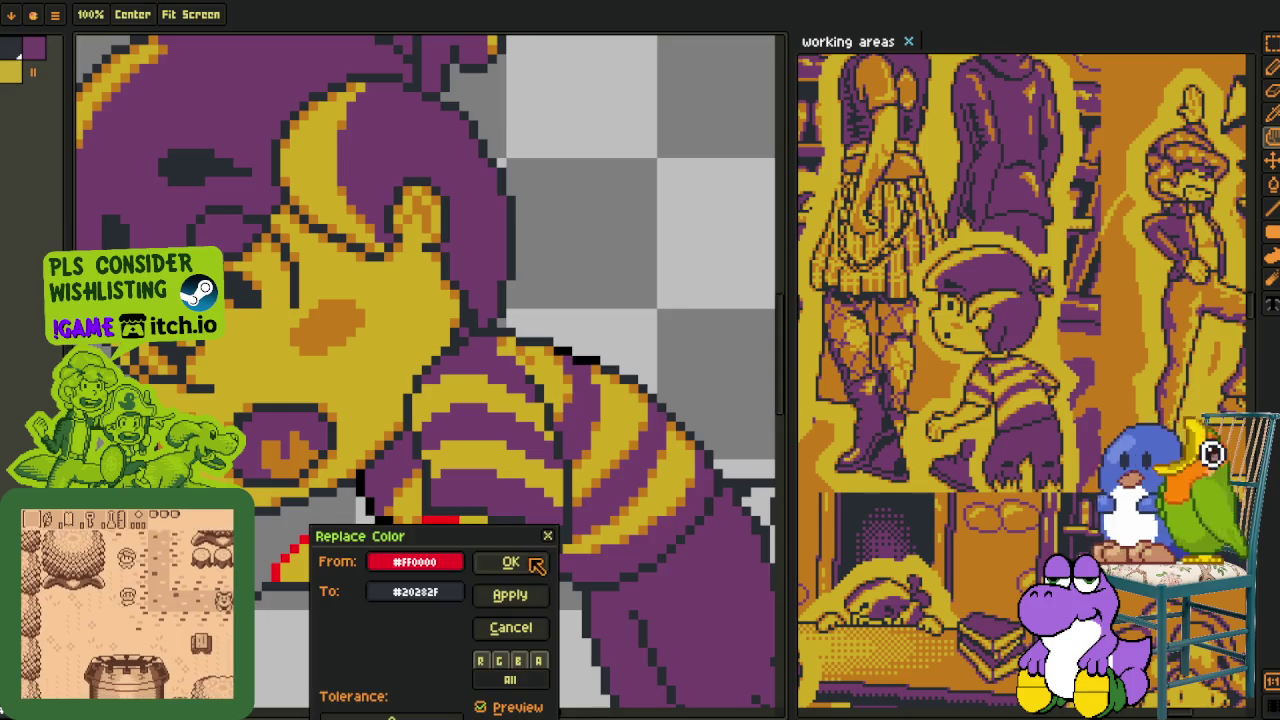
left_click(512, 563)
scroll(513, 525, "down", 2)
scroll(505, 520, "up", 2)
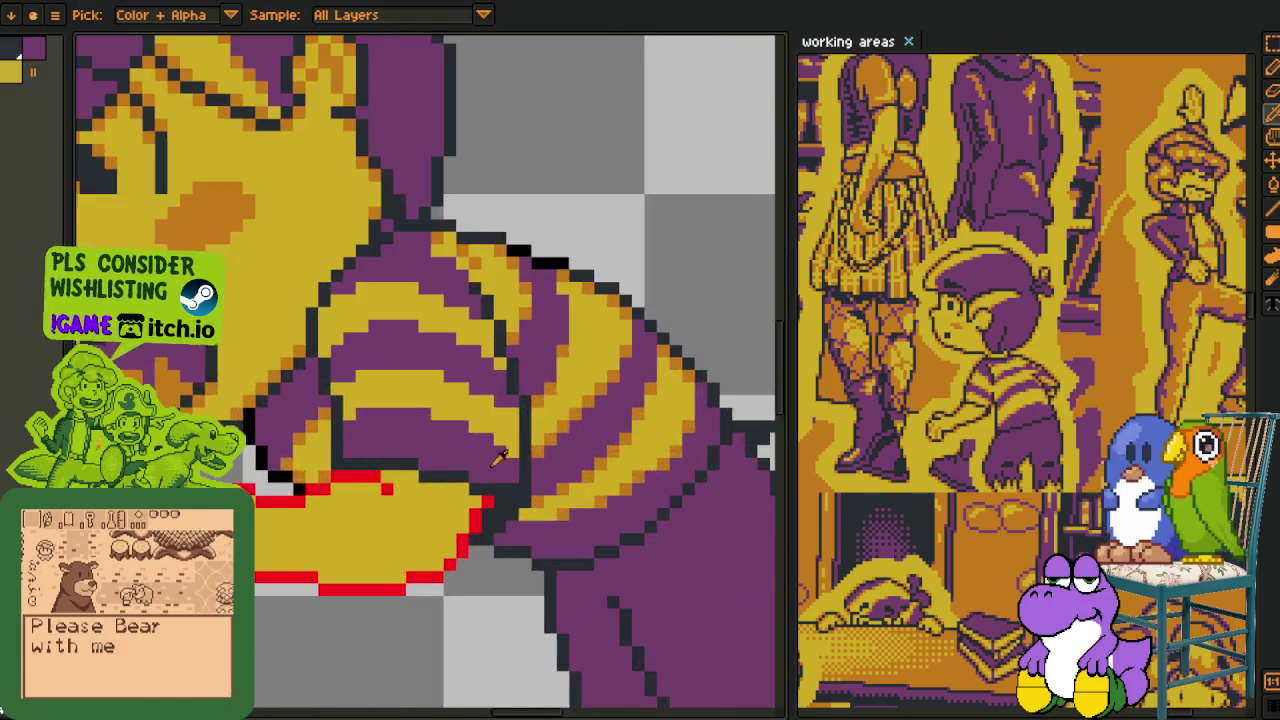
scroll(495, 515, "up", 2)
- Paint the stray dark pixels on the sleeve purple
left_click(506, 451, "alt")
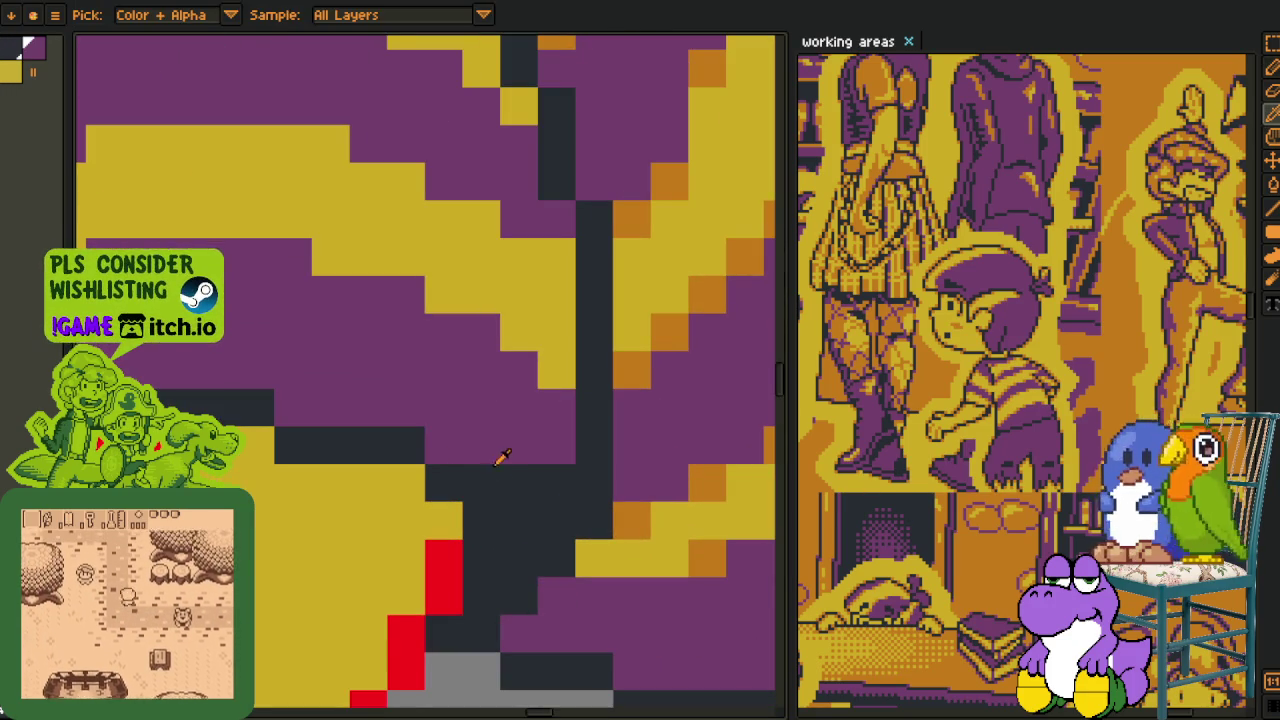
left_click_drag(480, 483, 529, 527)
left_click(540, 526)
left_click(523, 545)
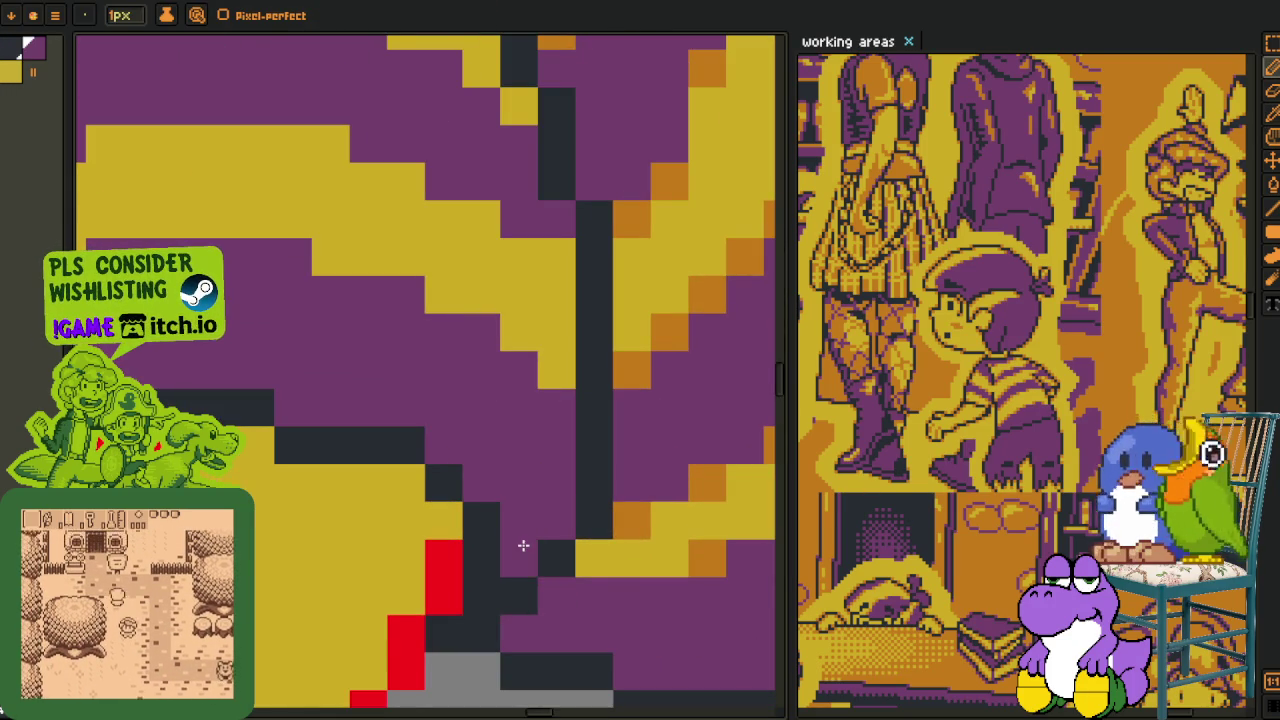
scroll(530, 555, "down", 4)
scroll(535, 555, "up", 2)
scroll(530, 535, "up", 2)
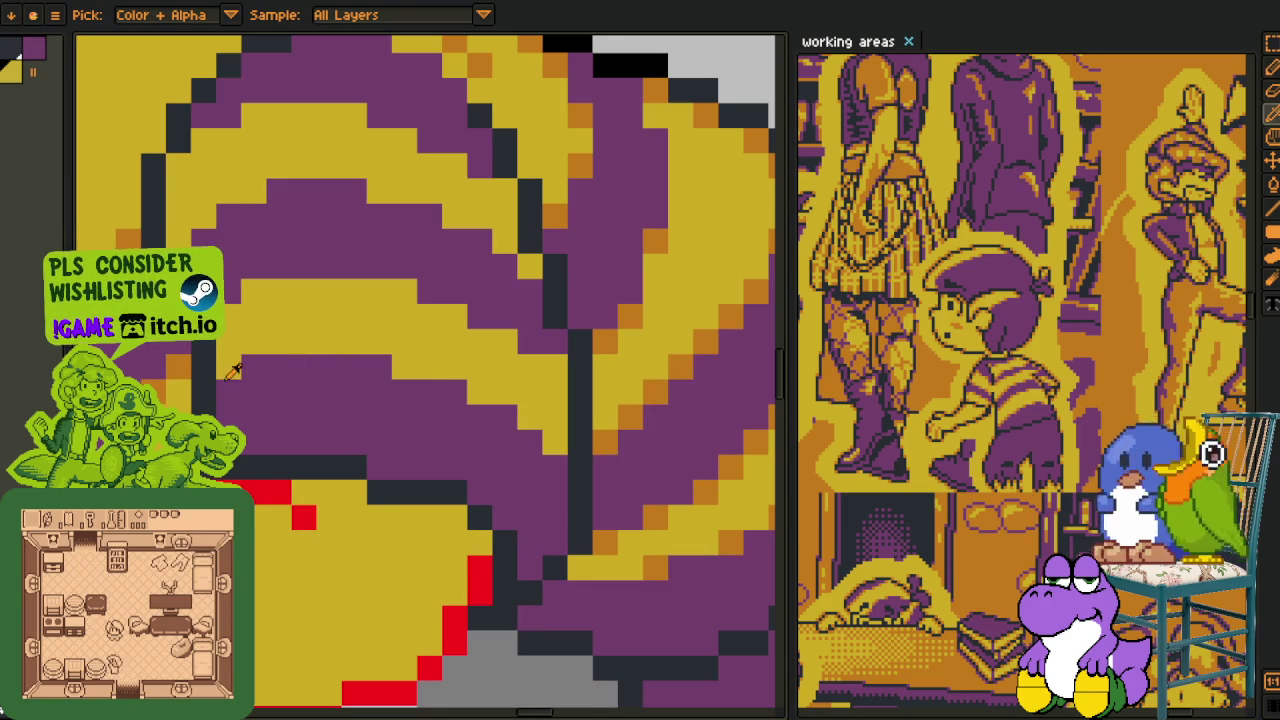
- Repaint a purple run yellow with the 1px pencil to fix a shirt stripe
key("b")
left_click_drag(263, 368, 428, 369)
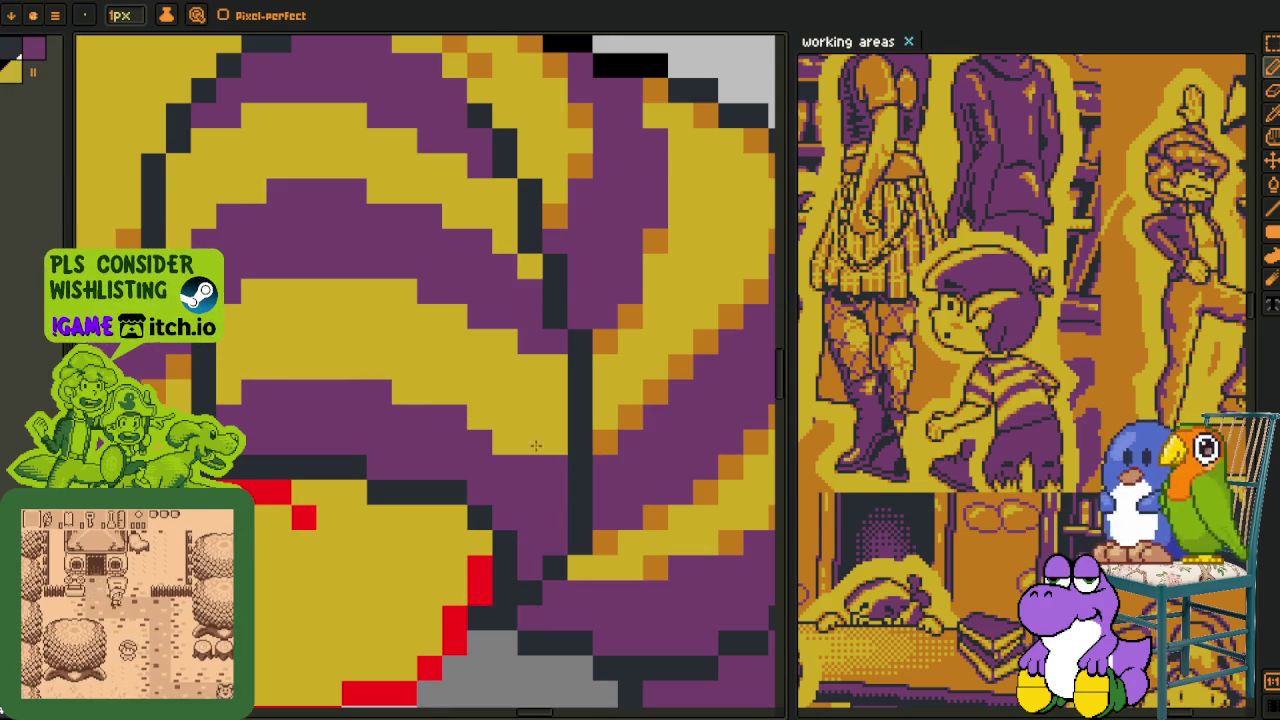
left_click(552, 484, "alt")
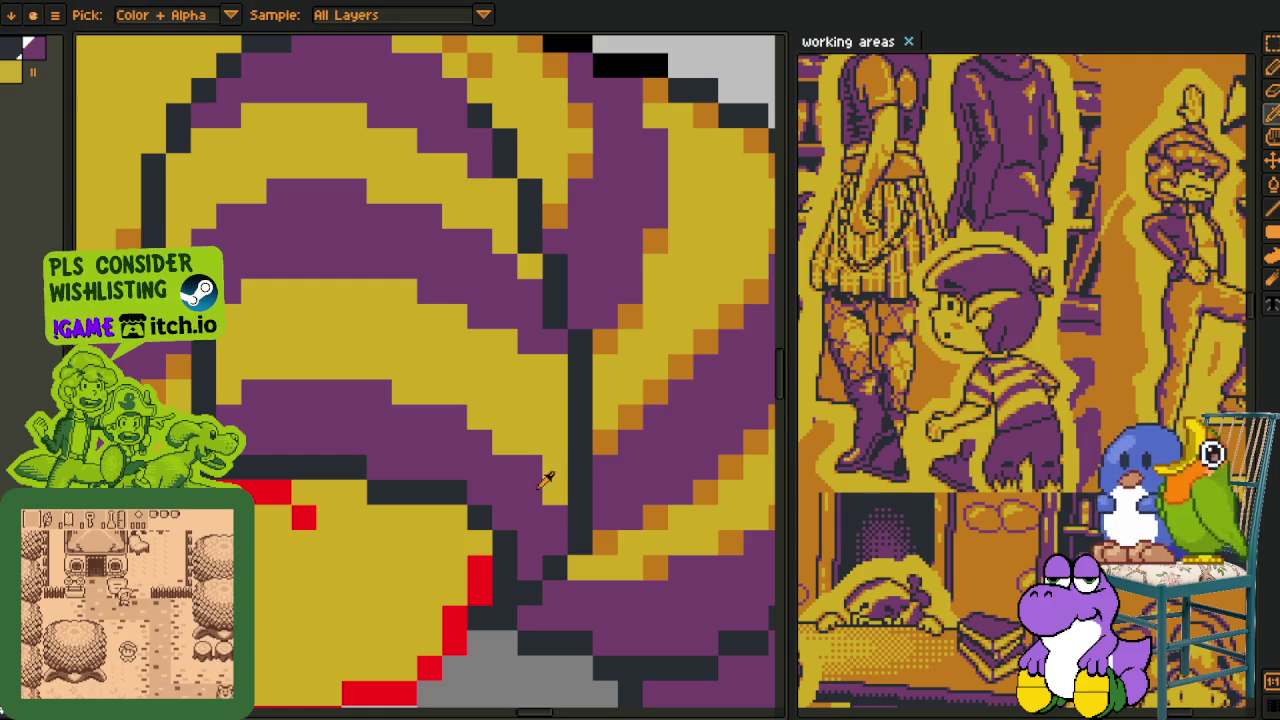
scroll(552, 484, "down", 2)
scroll(573, 440, "down", 2)
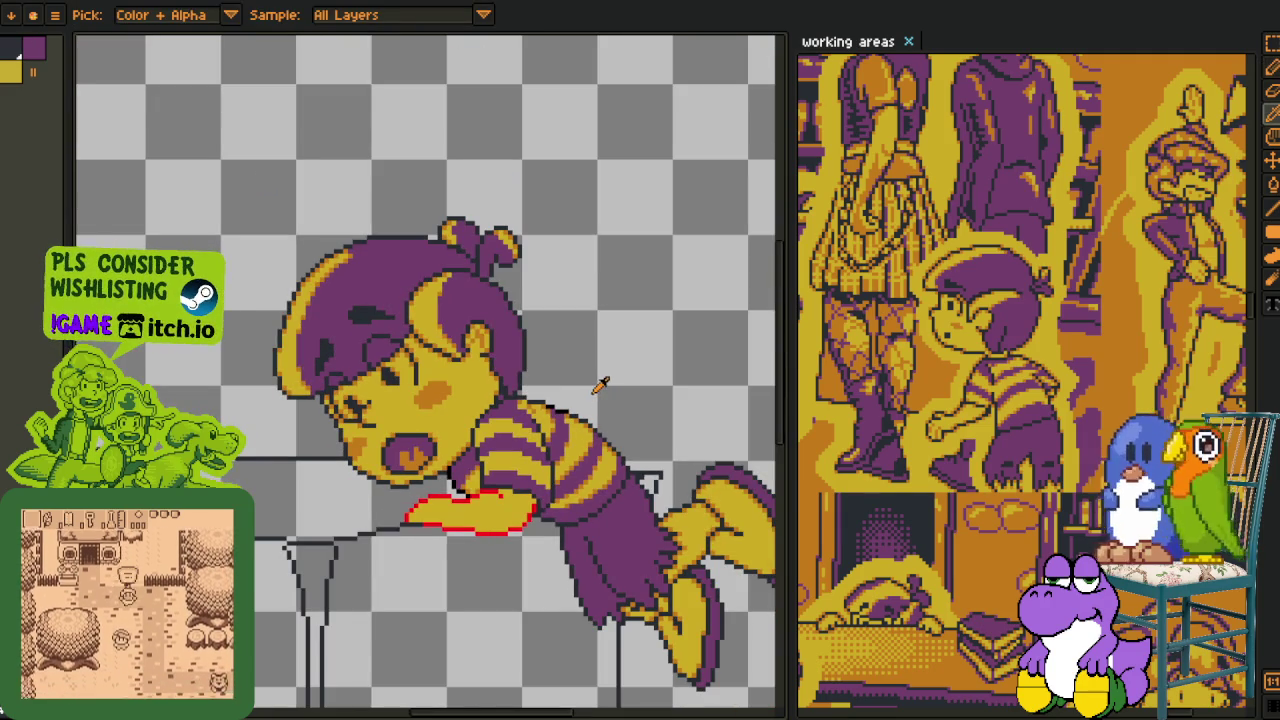
scroll(562, 475, "up", 3)
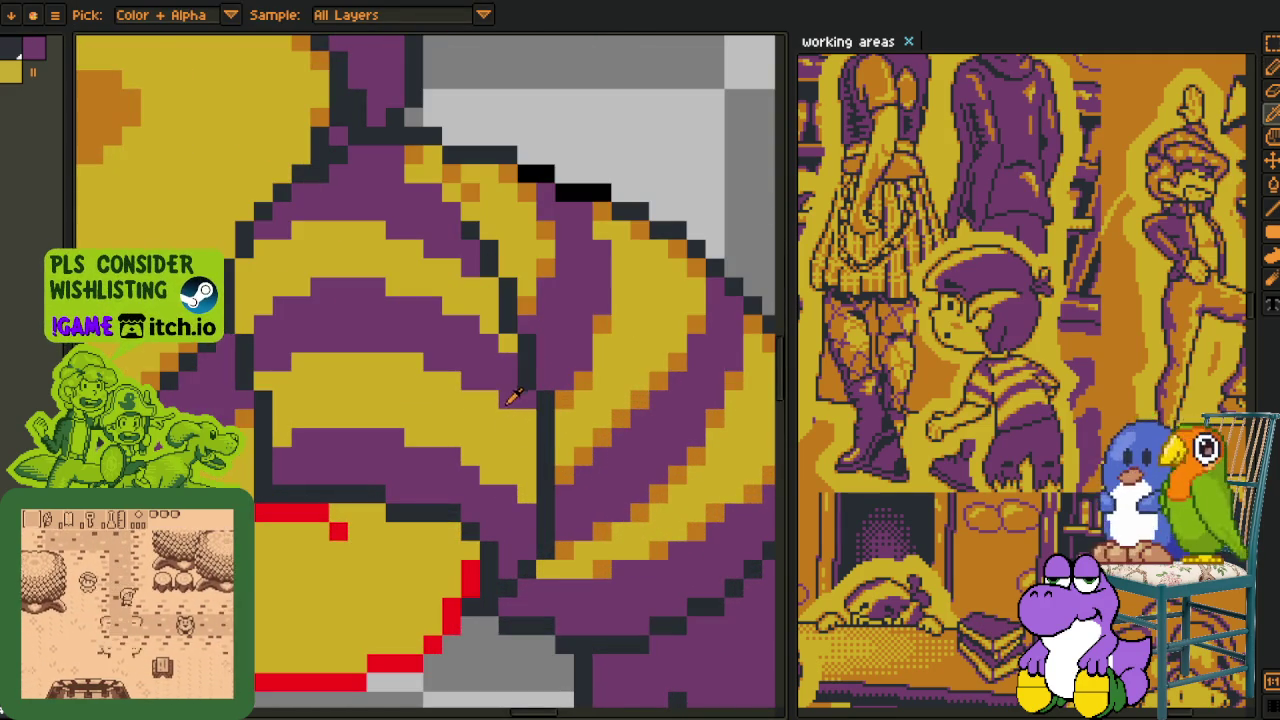
scroll(525, 396, "down", 1)
scroll(540, 393, "down", 1)
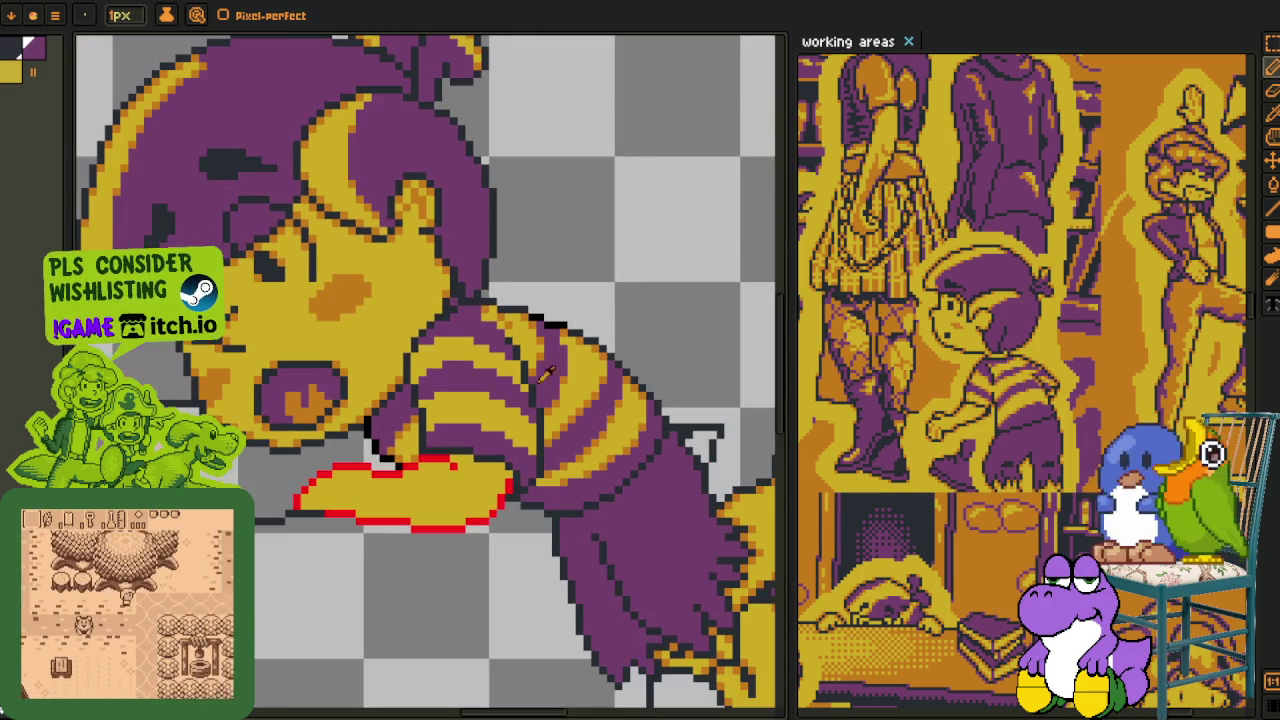
- Pick the purple shirt colour and hide the frames timeline to enlarge the canvas
left_click(543, 393, "alt")
key("Tab")
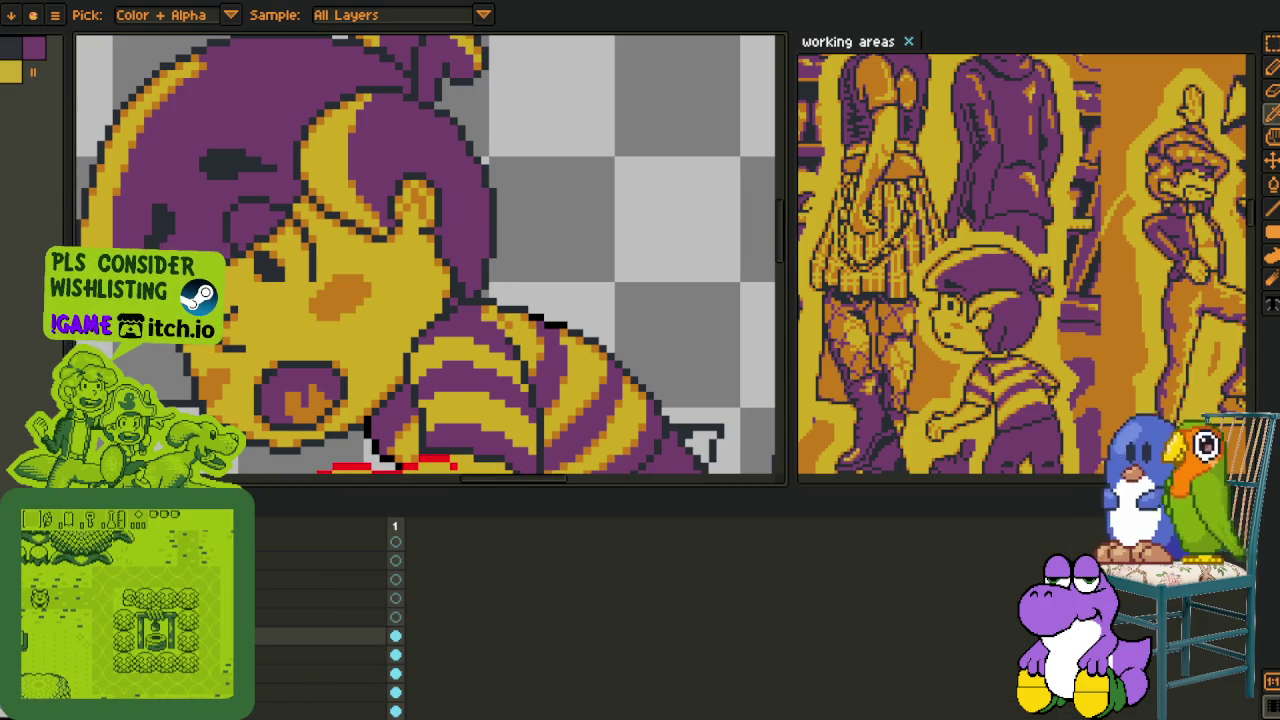
scroll(338, 370, "down", 2)
key("Tab")
scroll(338, 370, "up", 2)
scroll(338, 370, "up", 2)
scroll(338, 370, "up", 1)
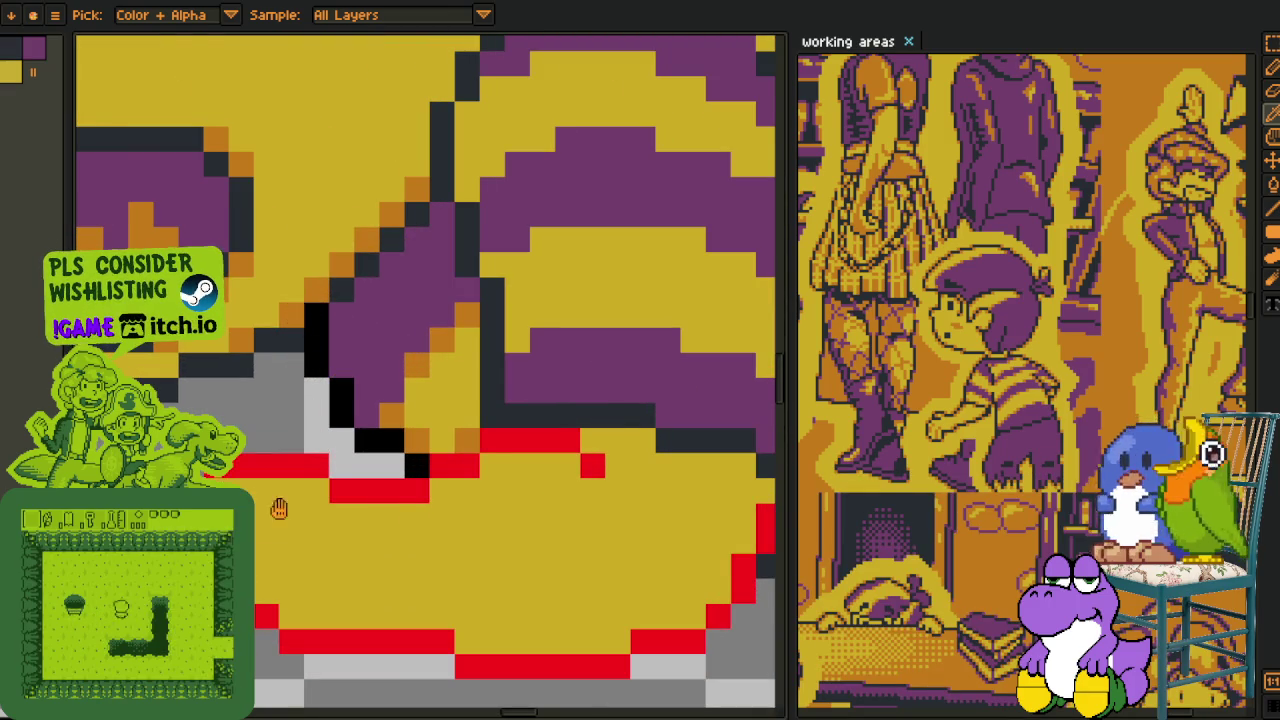
- Add orange in-between pixels along the arm's red edge
left_click_drag(309, 462, 382, 397)
left_click(238, 450)
left_click(288, 425)
left_click(388, 425)
left_click(363, 550)
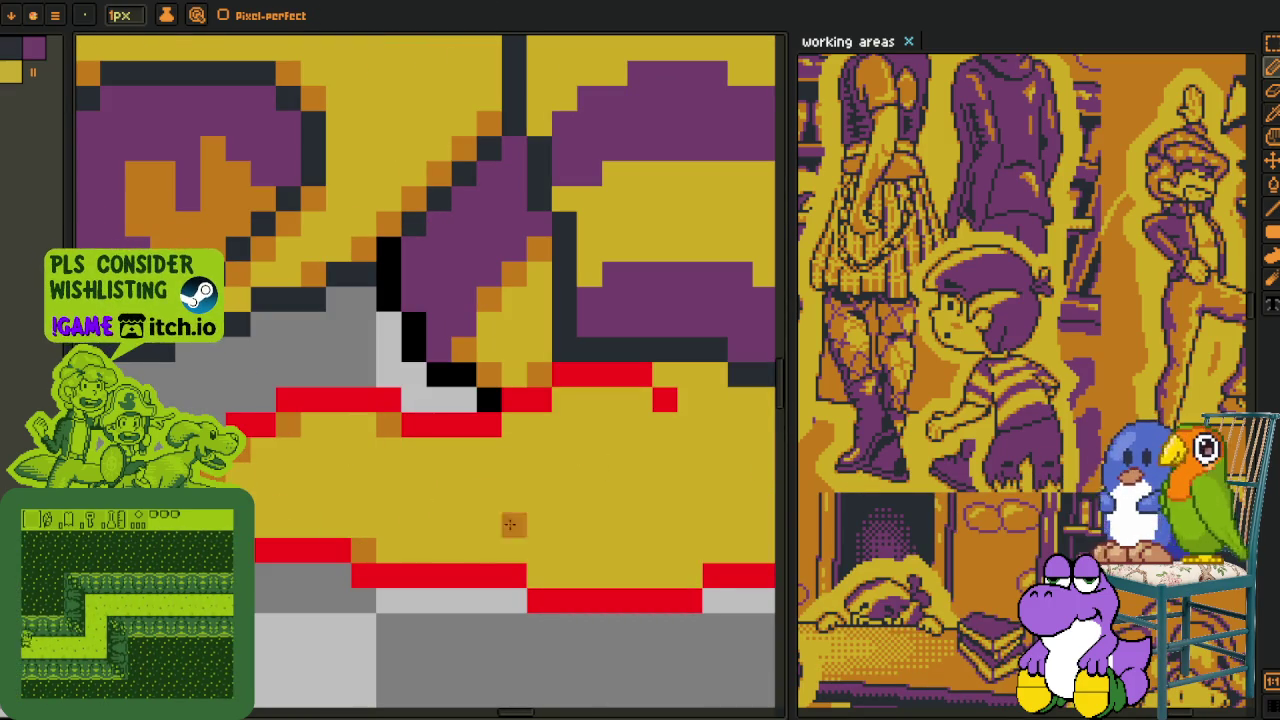
left_click(513, 425)
left_click(563, 400)
- Continue the orange pixels along the arm's edge and down its diagonal beside the red row
left_click_drag(622, 413, 760, 480)
left_click(312, 437)
left_click(337, 412)
left_click(387, 412)
left_click(437, 437)
left_click(487, 437)
left_click(512, 462)
left_click(487, 512)
left_click(462, 562)
left_click(437, 587)
left_click(362, 615)
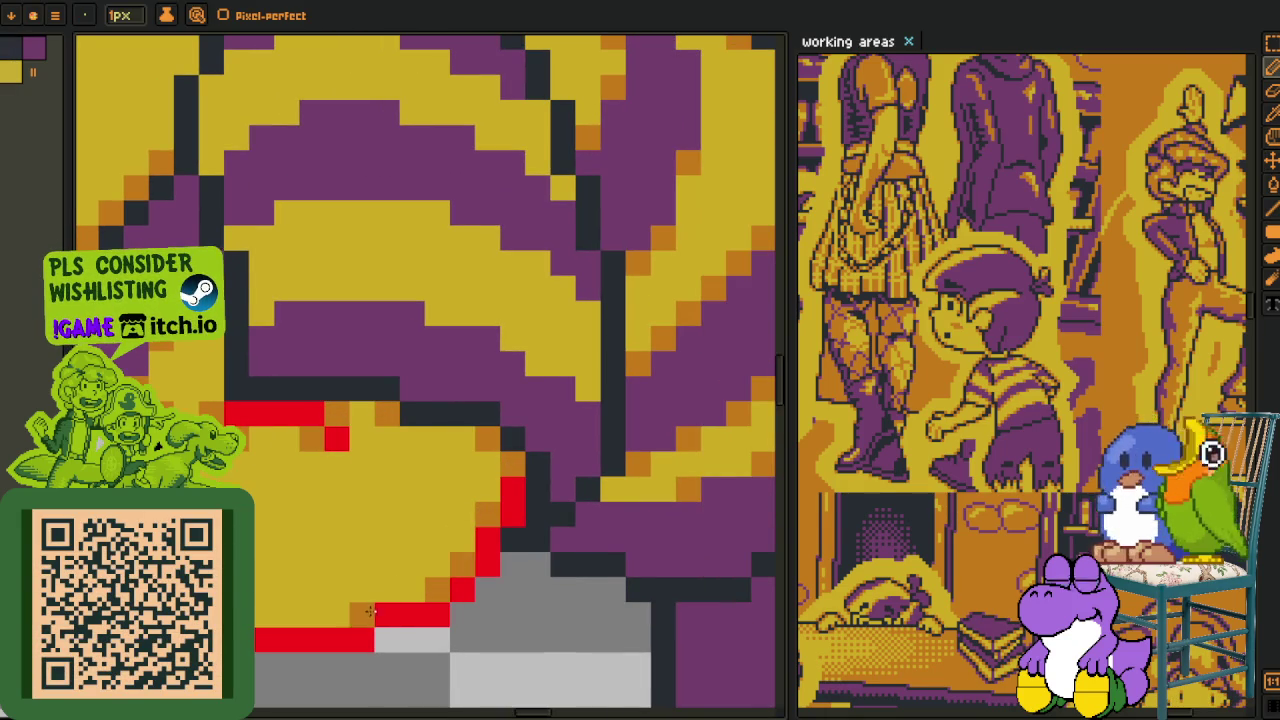
- Add an orange diagonal and in-between pixels across the shirt stripes and yellow band
mouse_move(362, 615)
left_mouse_down()
mouse_move(406, 634)
mouse_move(380, 514)
mouse_move(493, 585)
left_mouse_up()
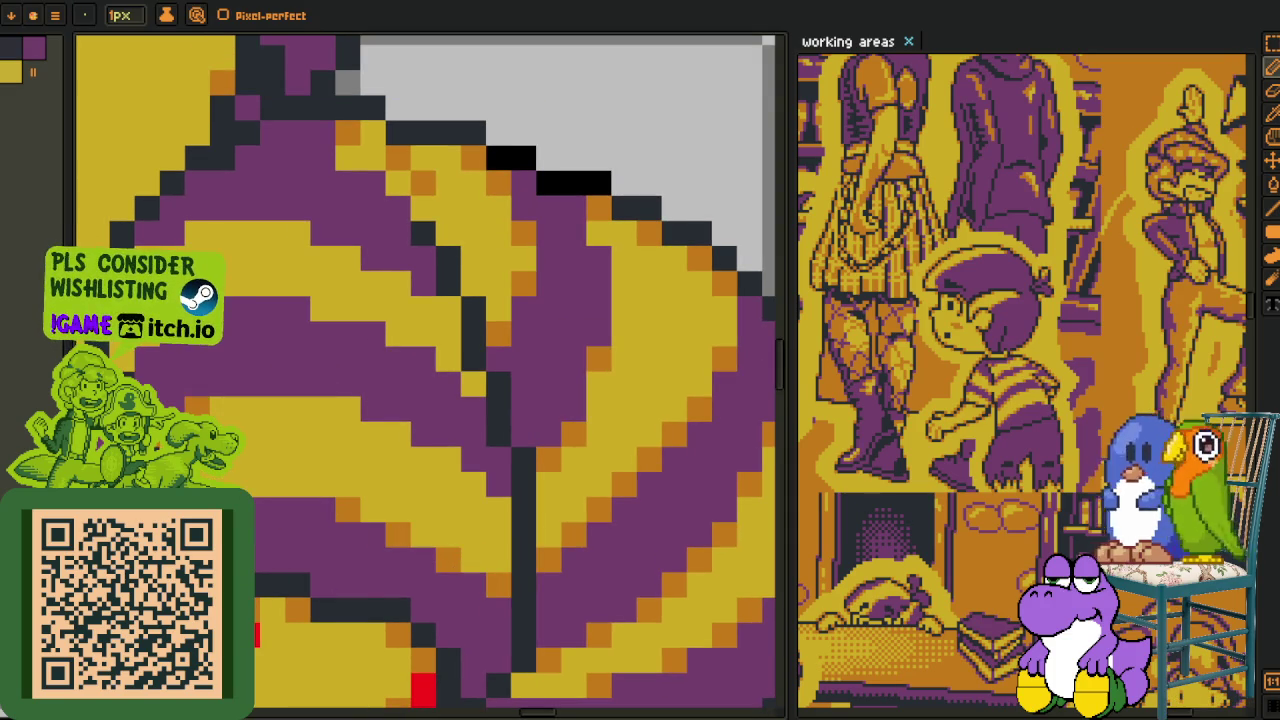
left_click_drag(364, 405, 429, 460)
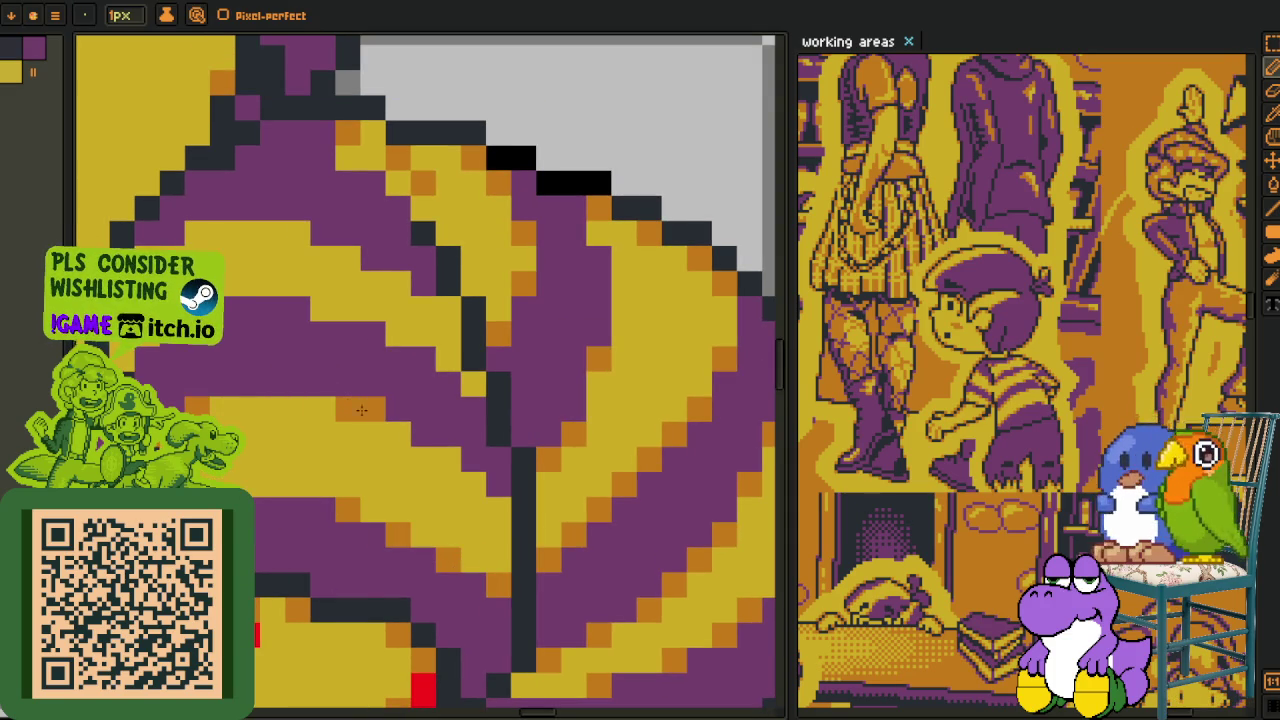
left_click(452, 458)
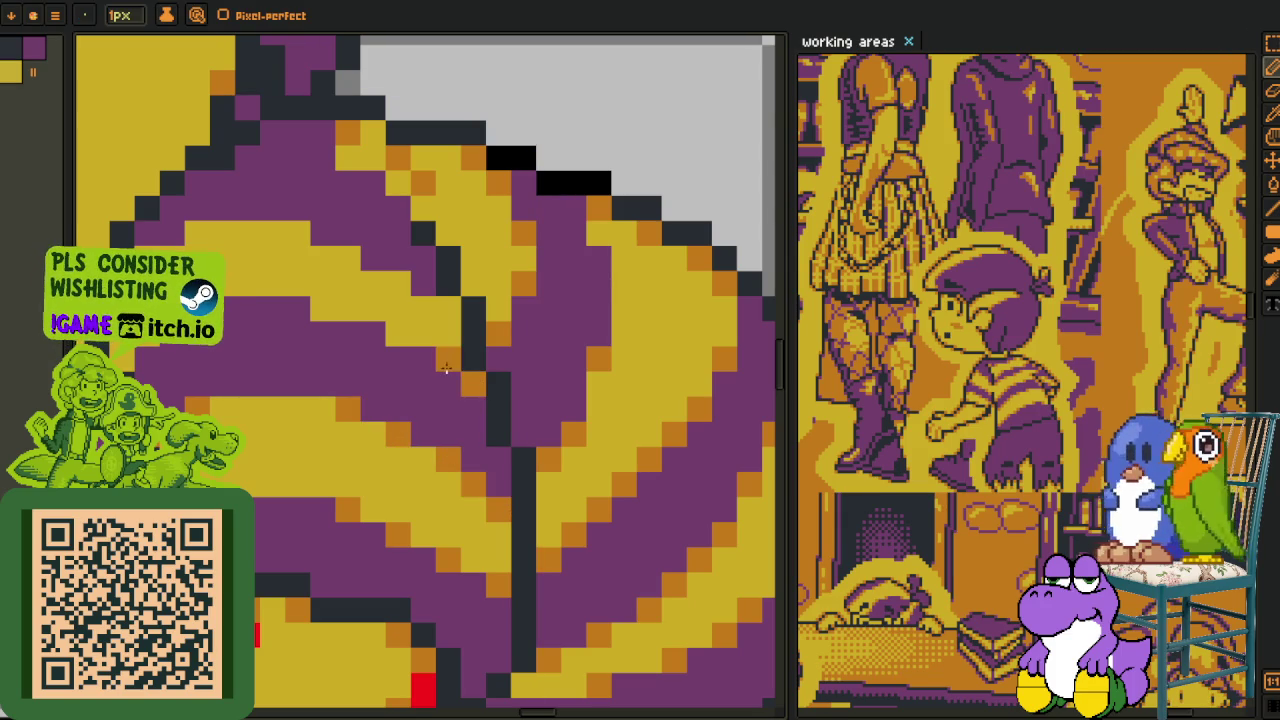
left_click(399, 336)
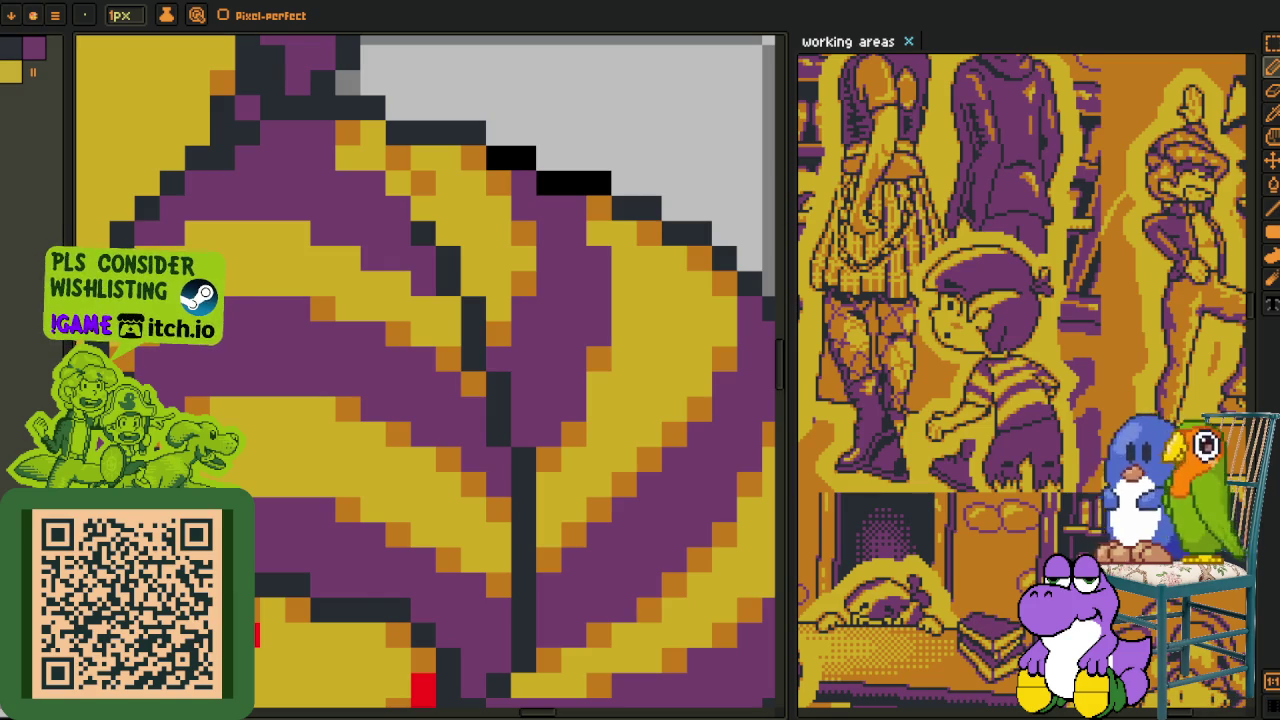
left_click(297, 233)
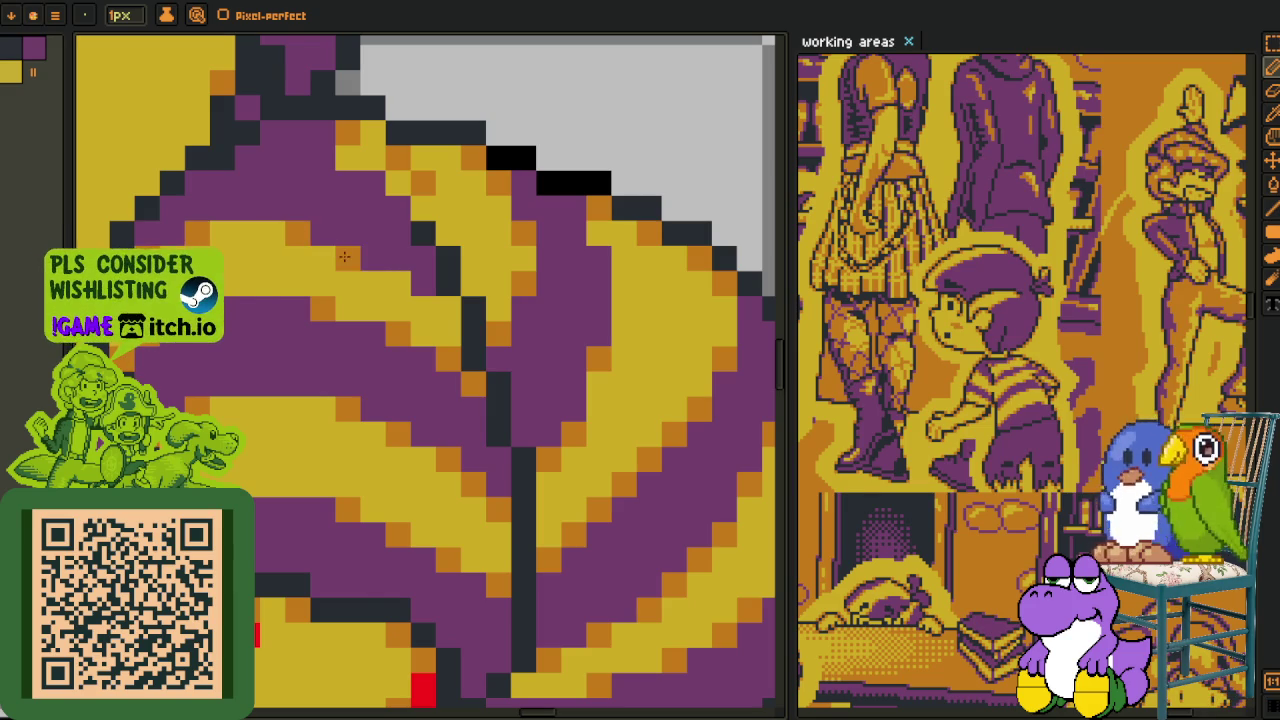
scroll(441, 298, "up", 2)
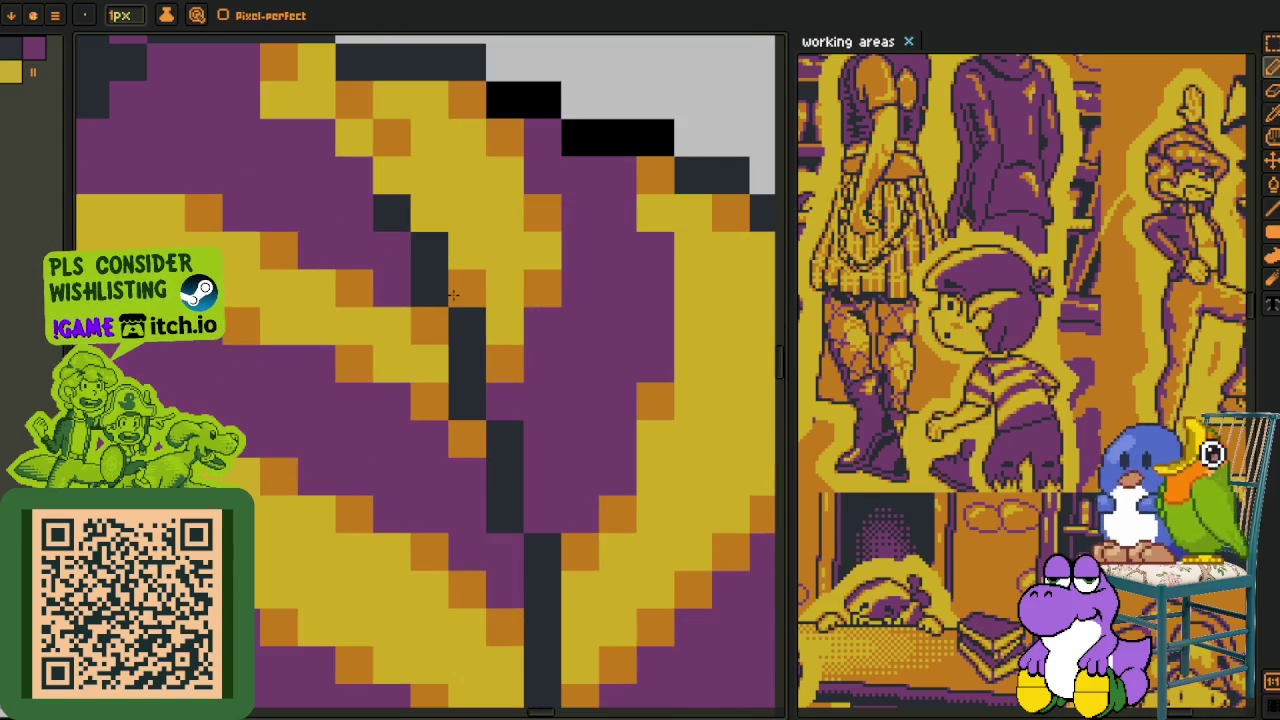
scroll(432, 214, "down", 3)
scroll(412, 192, "up", 2)
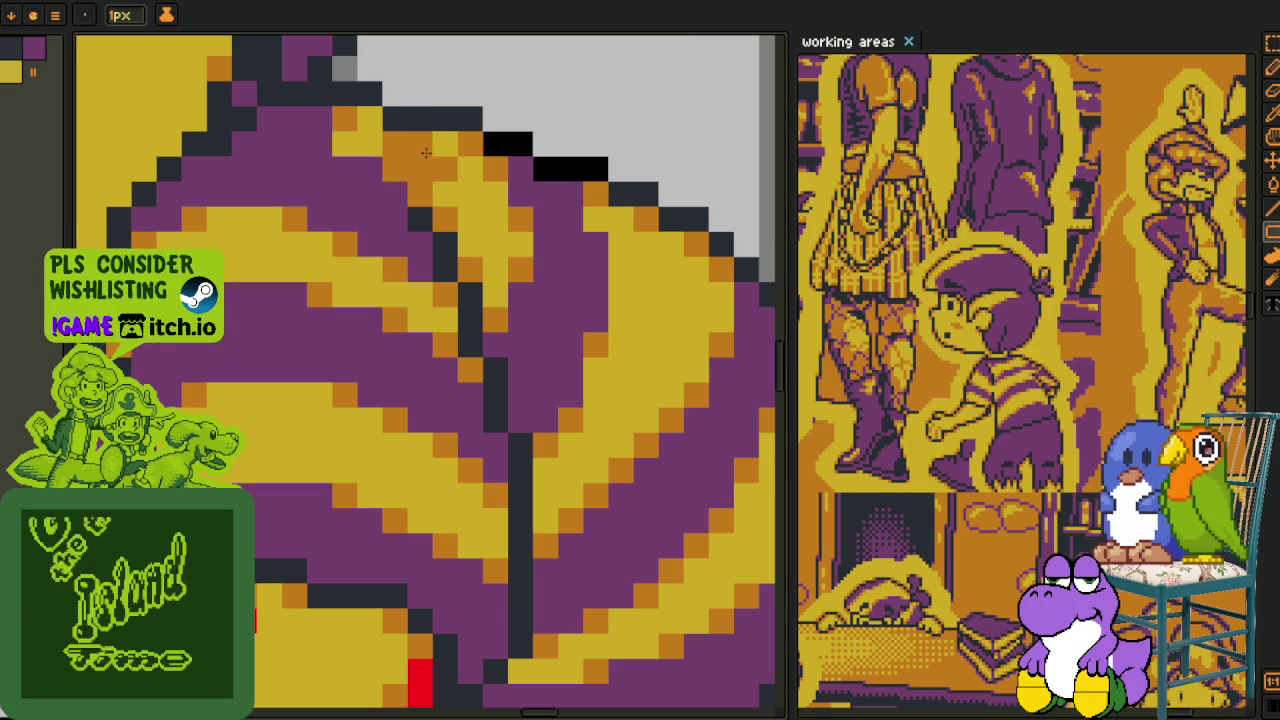
scroll(420, 180, "down", 4)
scroll(385, 182, "up", 2)
scroll(400, 185, "up", 3)
- Sample the purple sleeve colour from the canvas
key("o")
key("f")
scroll(440, 192, "down", 3)
scroll(455, 236, "down", 3)
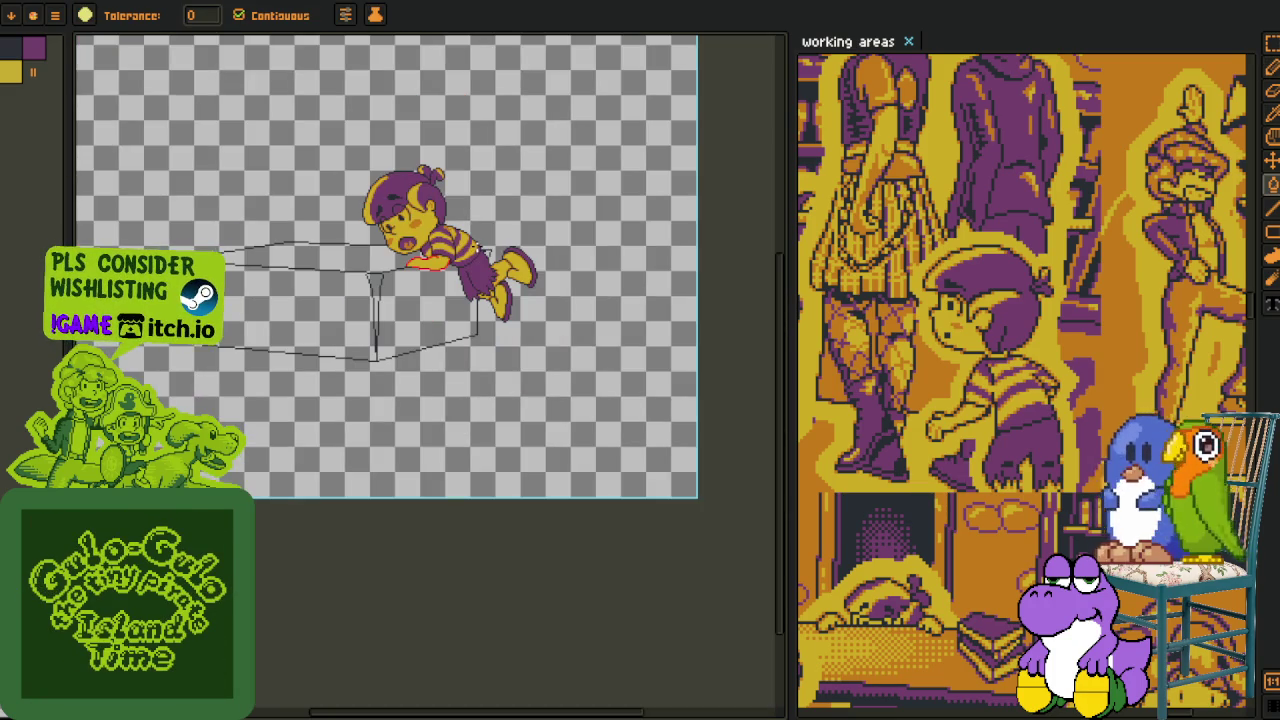
scroll(477, 247, "up", 2)
scroll(440, 215, "up", 3)
key("o")
scroll(405, 185, "up", 2)
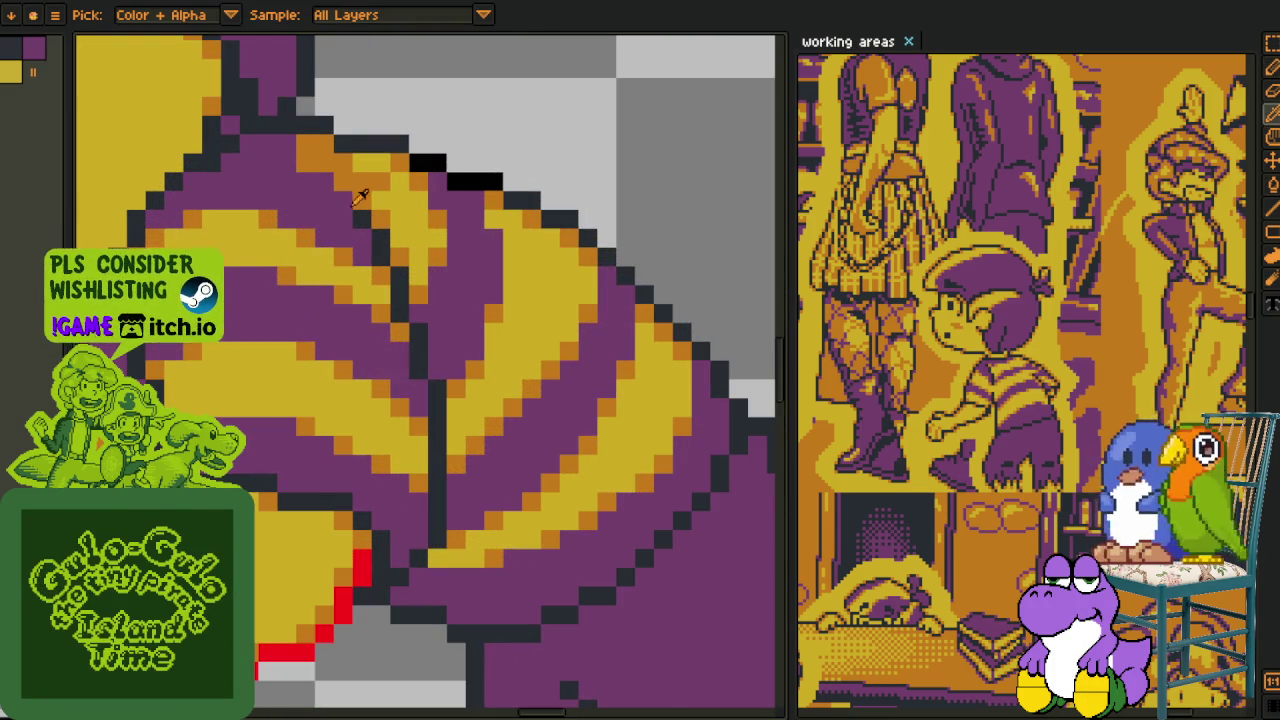
left_click(360, 195)
- Pencil over the orange sleeve-edge pixels in purple
key("b")
left_click_drag(297, 144, 328, 172)
left_click(333, 178, "alt")
scroll(361, 178, "down", 3)
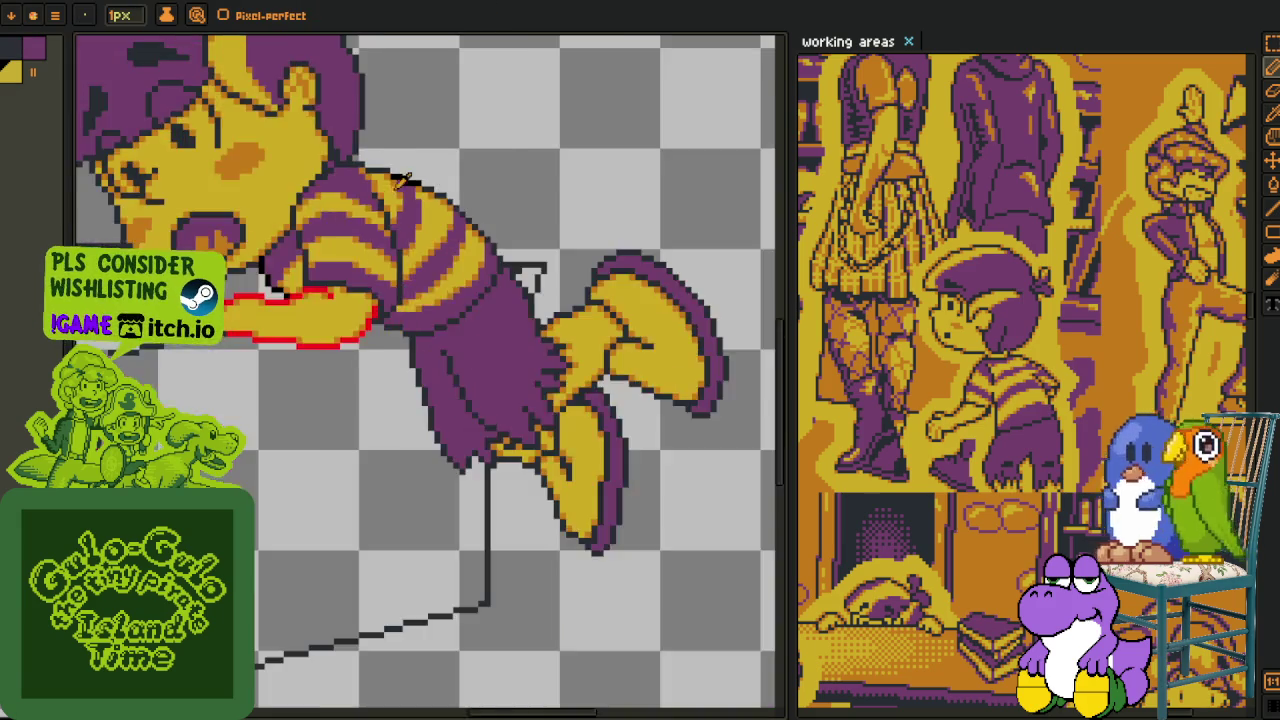
scroll(352, 178, "up", 2)
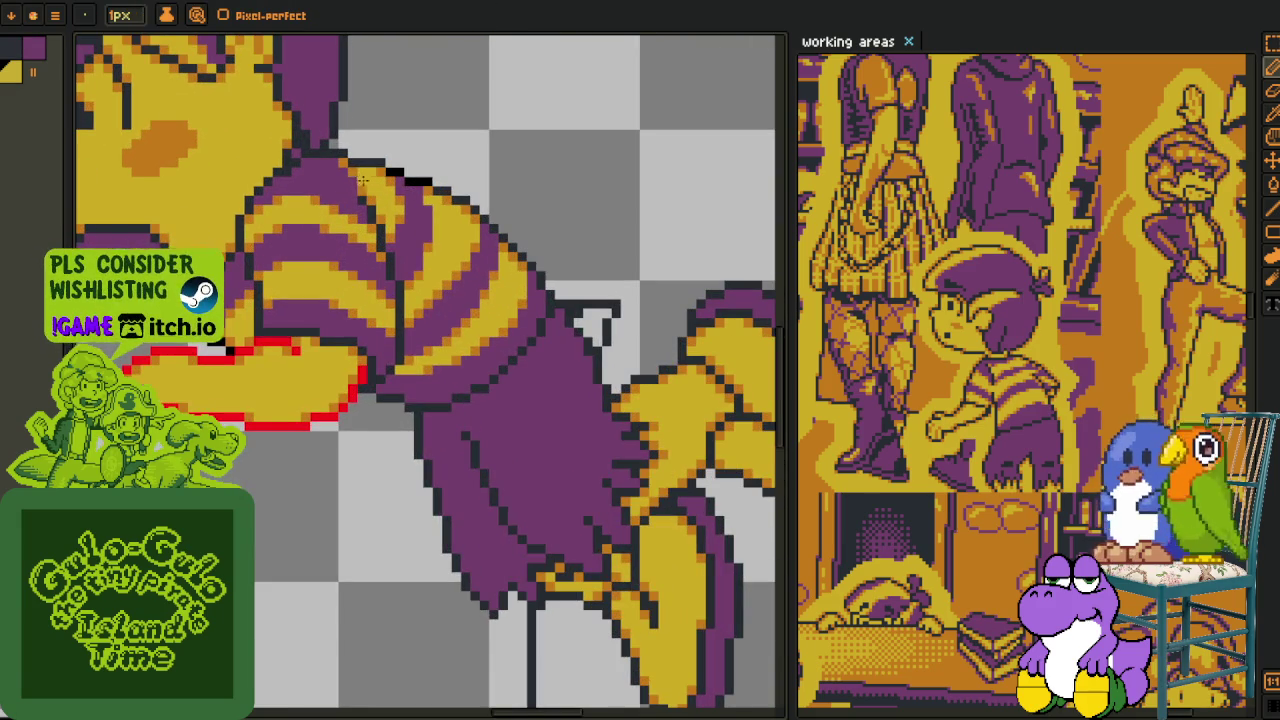
scroll(360, 178, "down", 2)
scroll(380, 178, "down", 2)
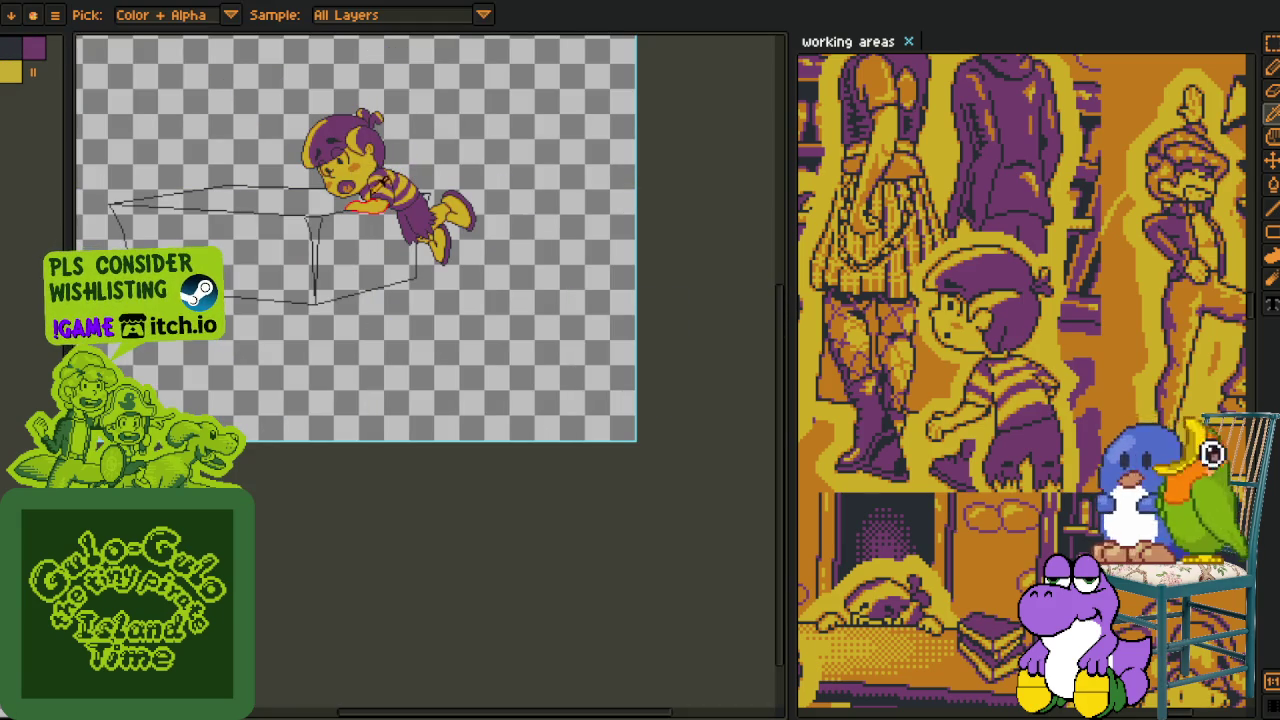
scroll(380, 135, "up", 1)
scroll(360, 205, "up", 1)
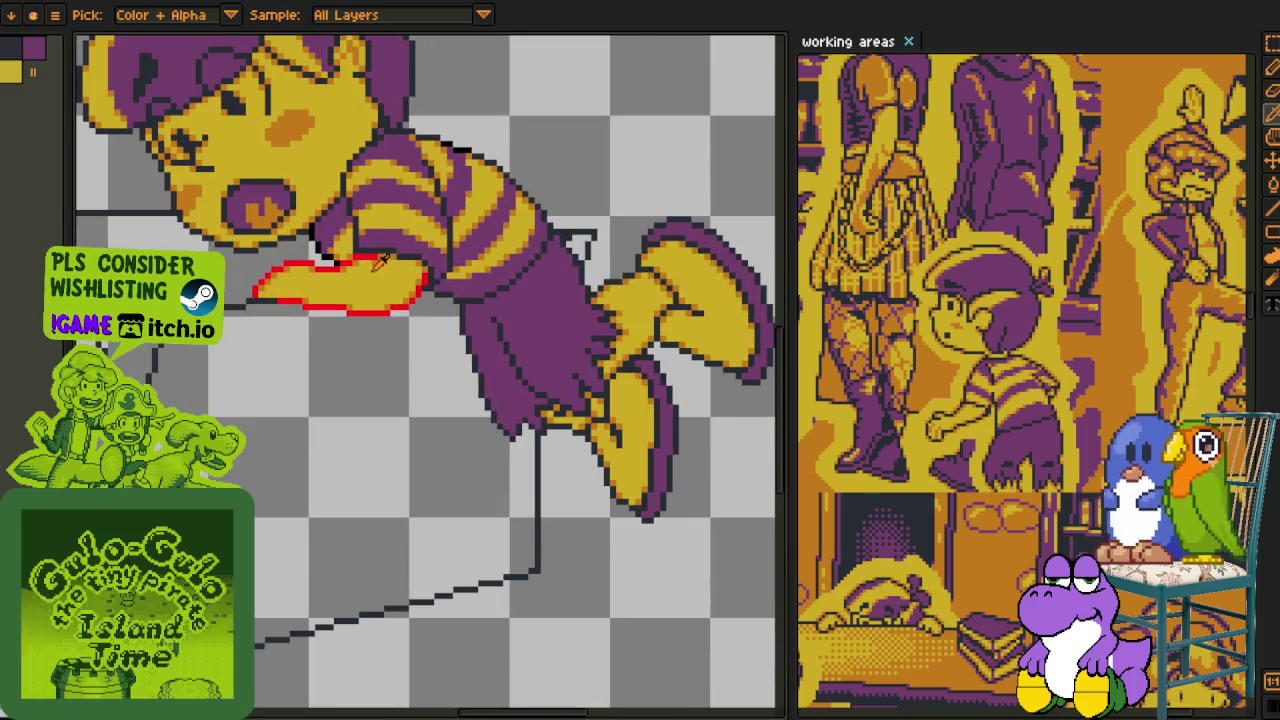
- Turn the stray red outline pixels black and confirm the recolour
scroll(395, 255, "up", 2)
left_click(368, 244)
key("shift+r")
key("Return")
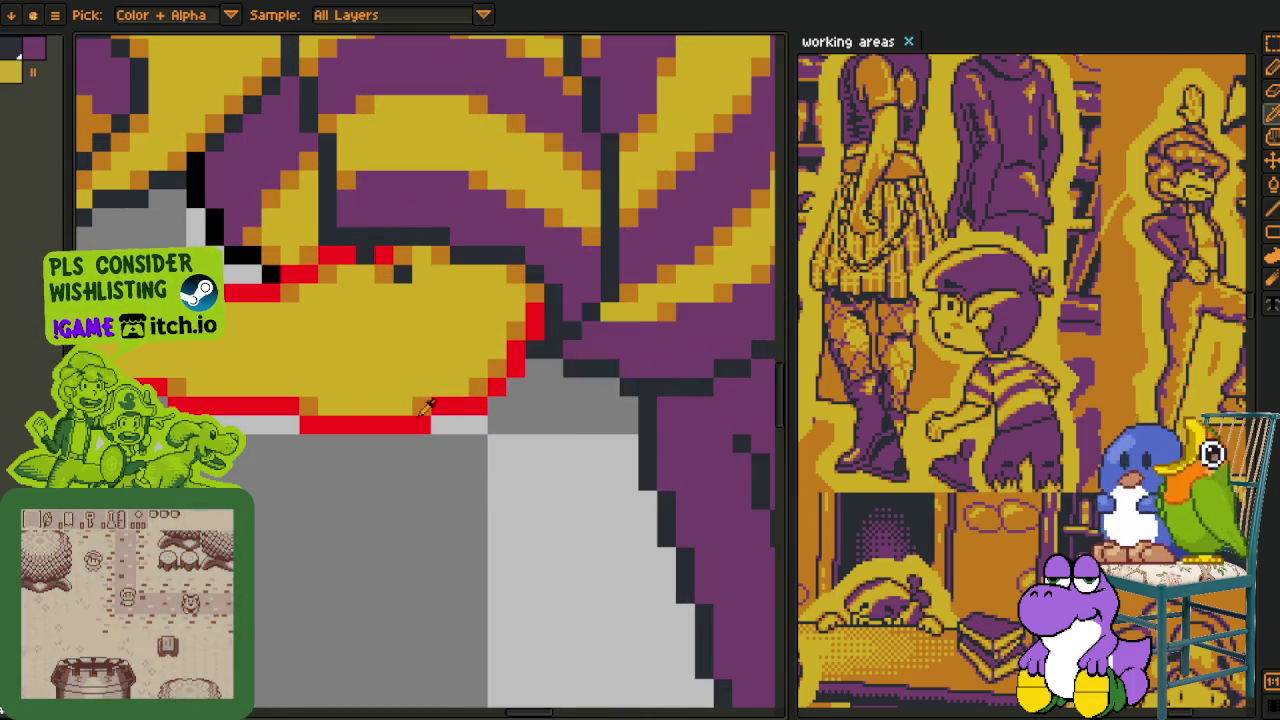
scroll(433, 405, "down", 3)
- Merge the red outline layer down and replace #FF0000 with dark #20282F
key("Tab")
right_click(252, 590)
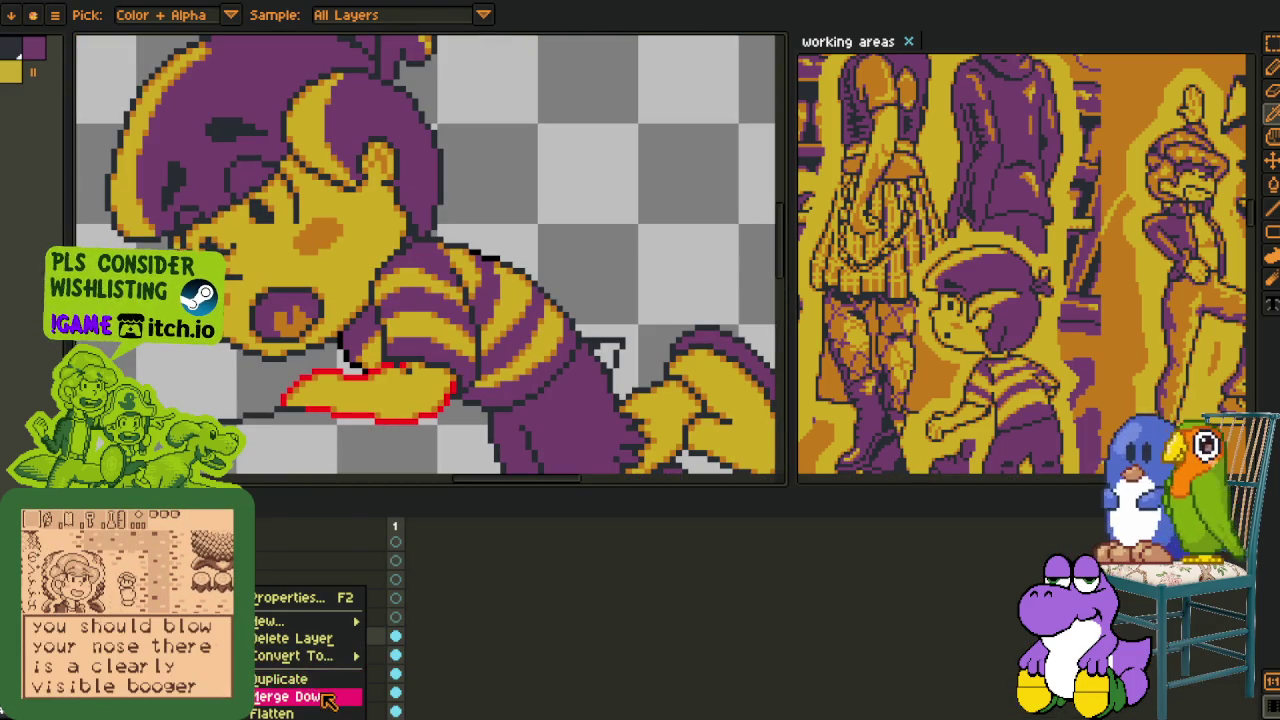
left_click(300, 697)
key("Tab")
key("shift+r")
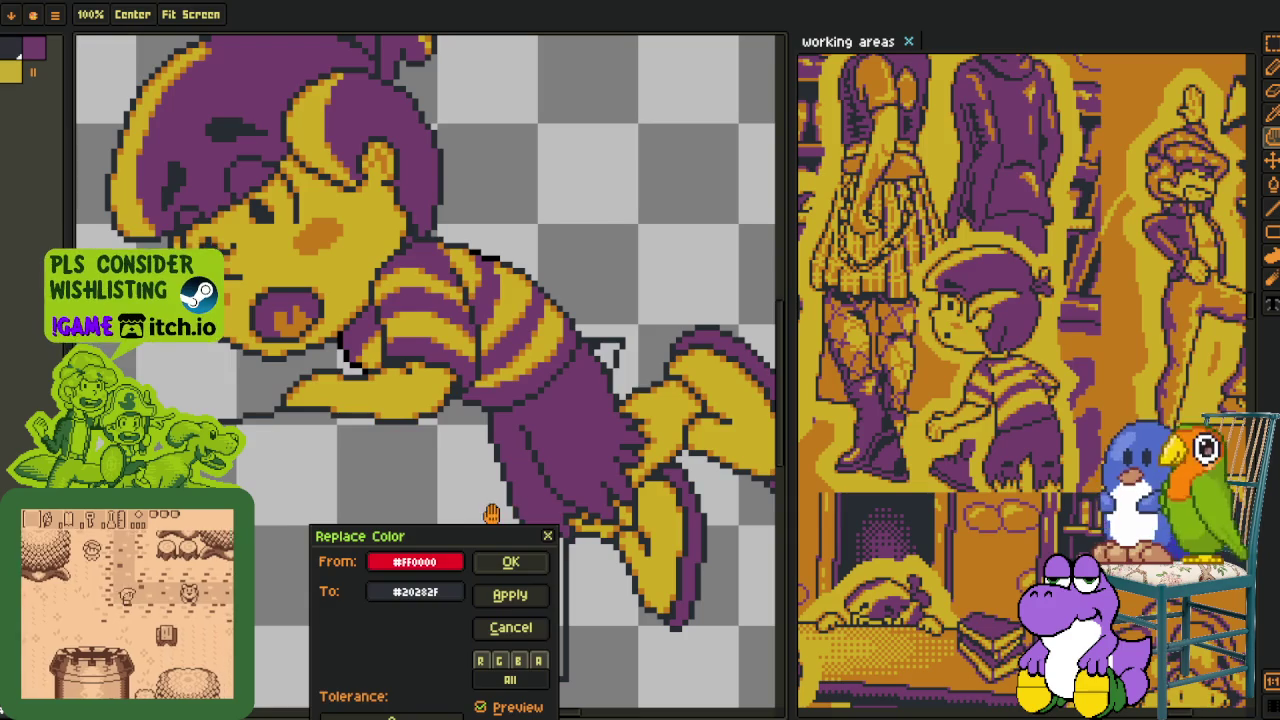
key("Return")
key("i")
- Save the drawing with Ctrl+S
key("Tab")
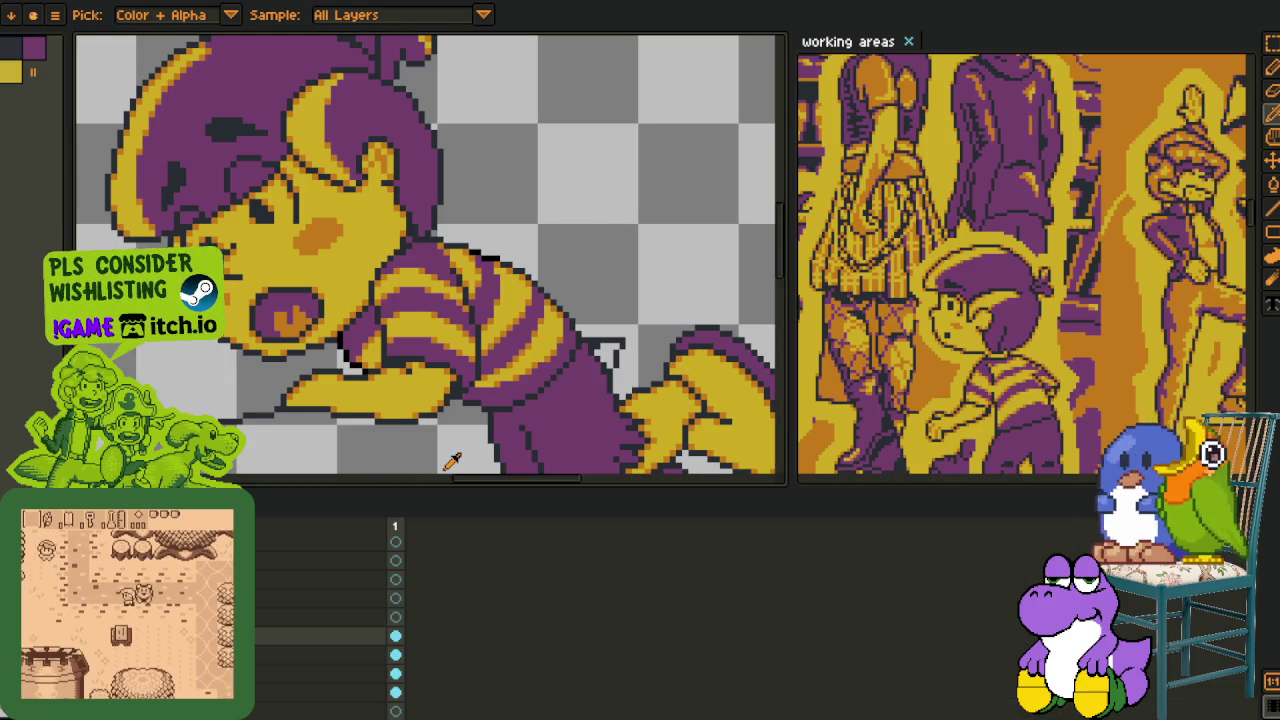
key("Tab")
scroll(586, 271, "down", 1)
key("m")
key("ctrl+s")
key("i")
scroll(320, 429, "up", 1)
scroll(320, 429, "up", 1)
key("Tab")
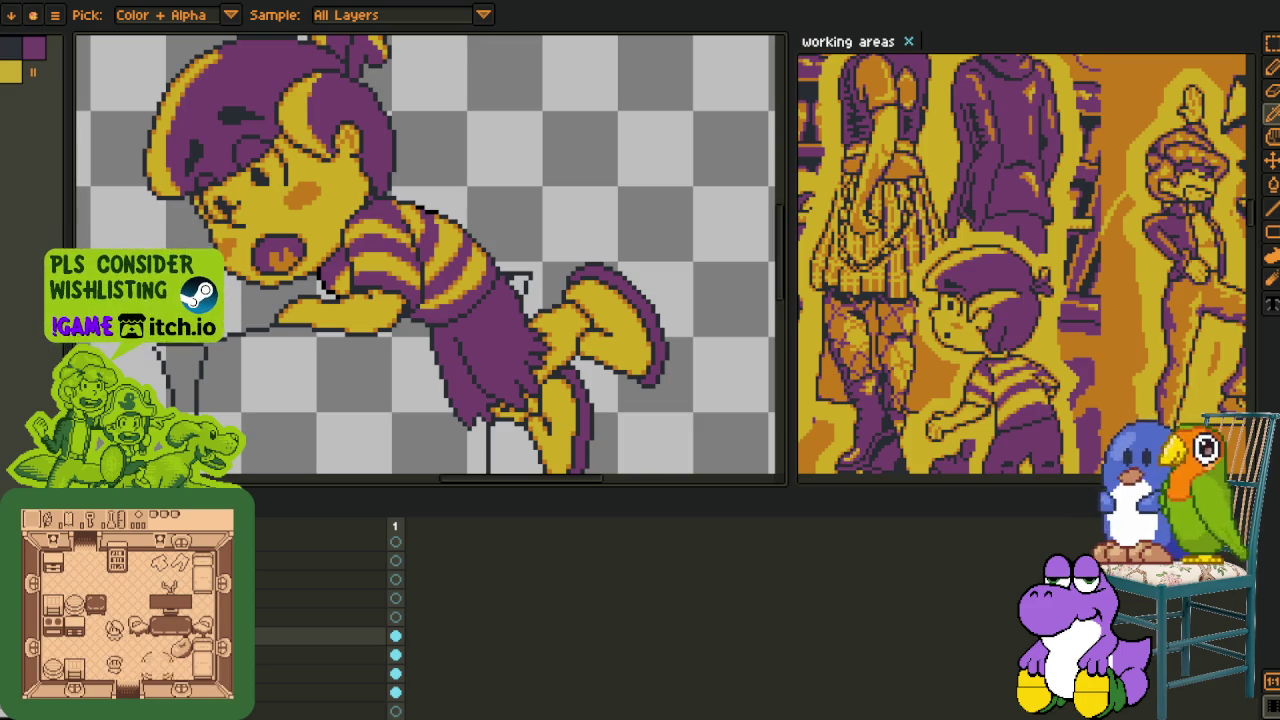
- Select the layer below and recolour the pink #a55a5a shoulder circle to purple #753f6d
key("alt+Down")
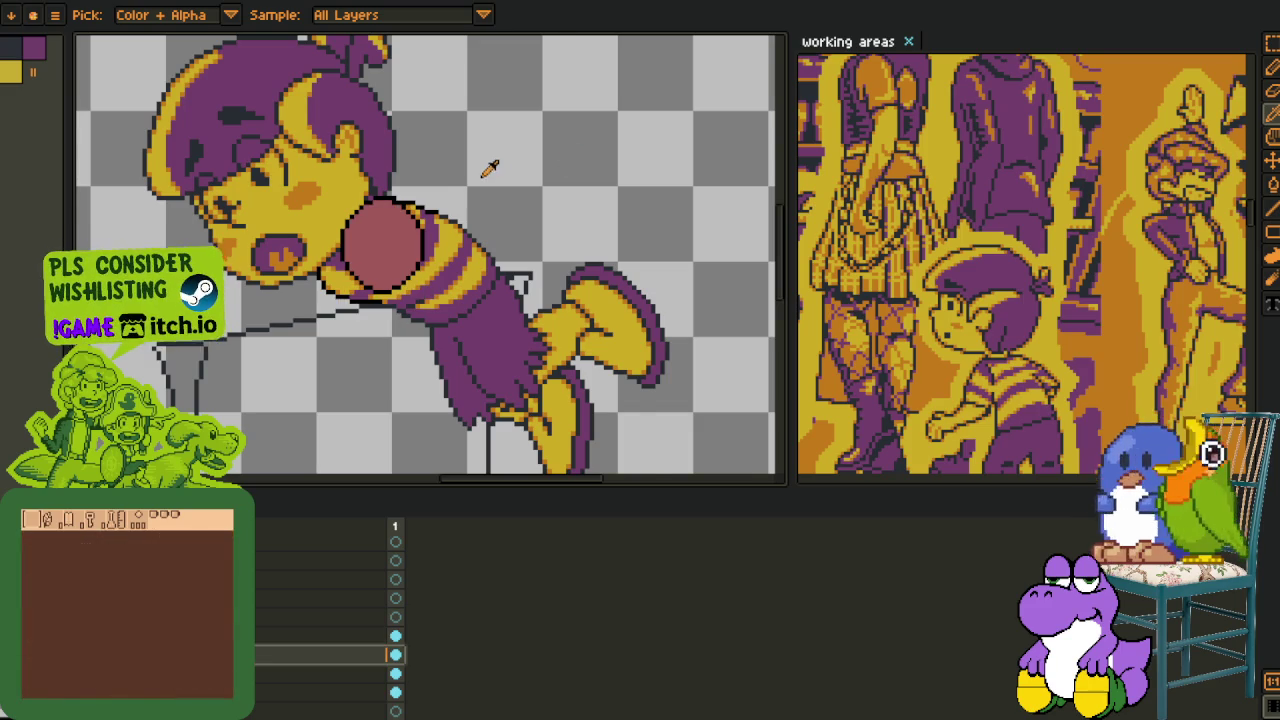
scroll(497, 163, "up", 2)
key("Tab")
key("shift+r")
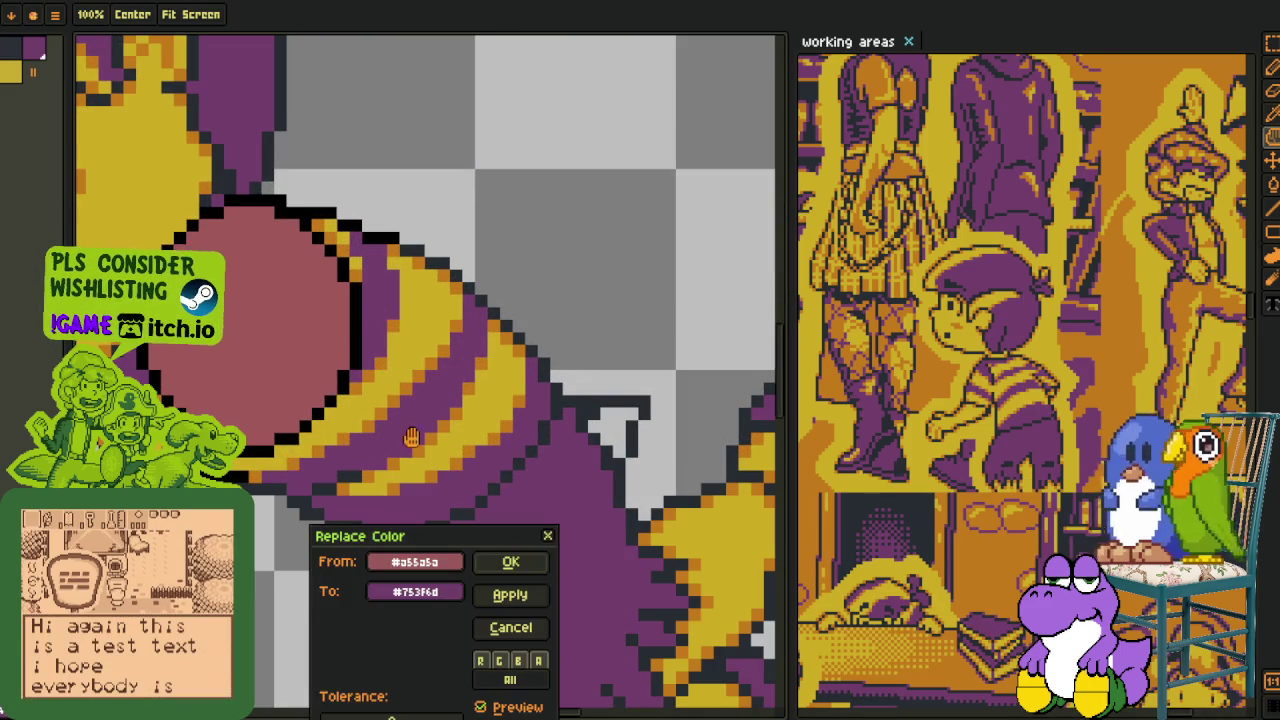
left_click(508, 560)
- Replace black #000000 outlines with dark grey #20282F
scroll(380, 262, "up", 2)
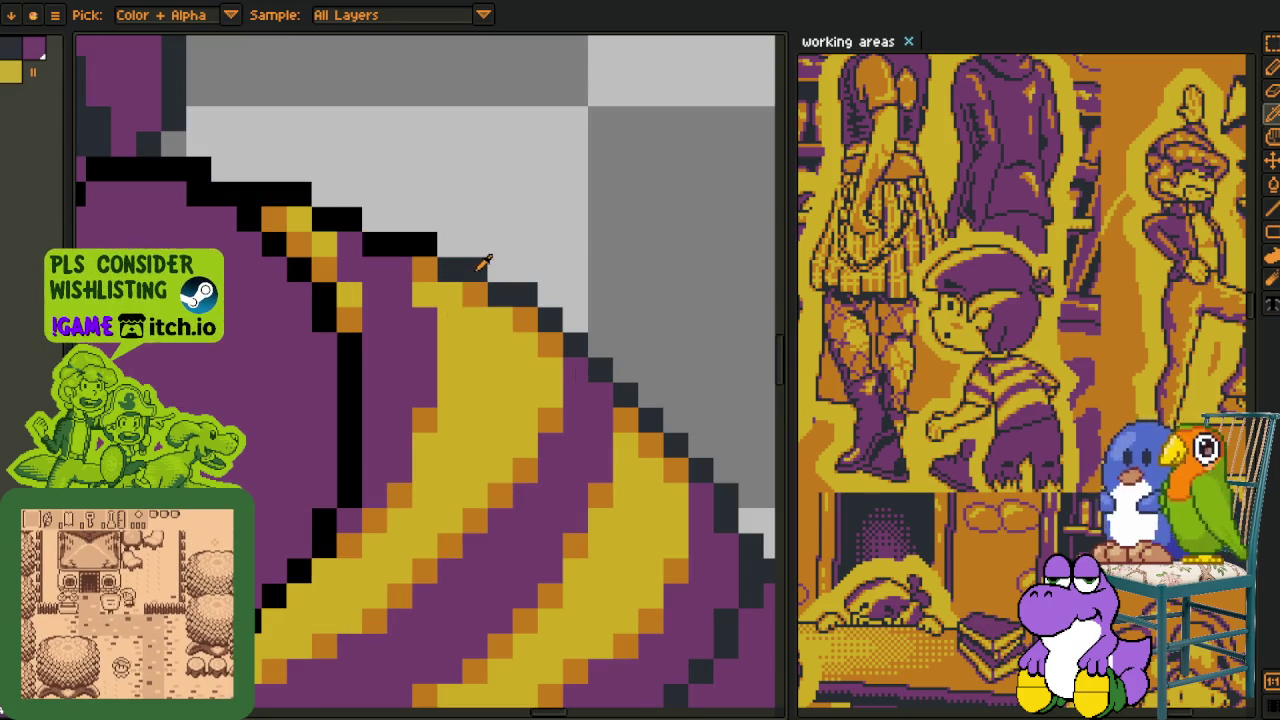
key("shift+r")
left_click(510, 563)
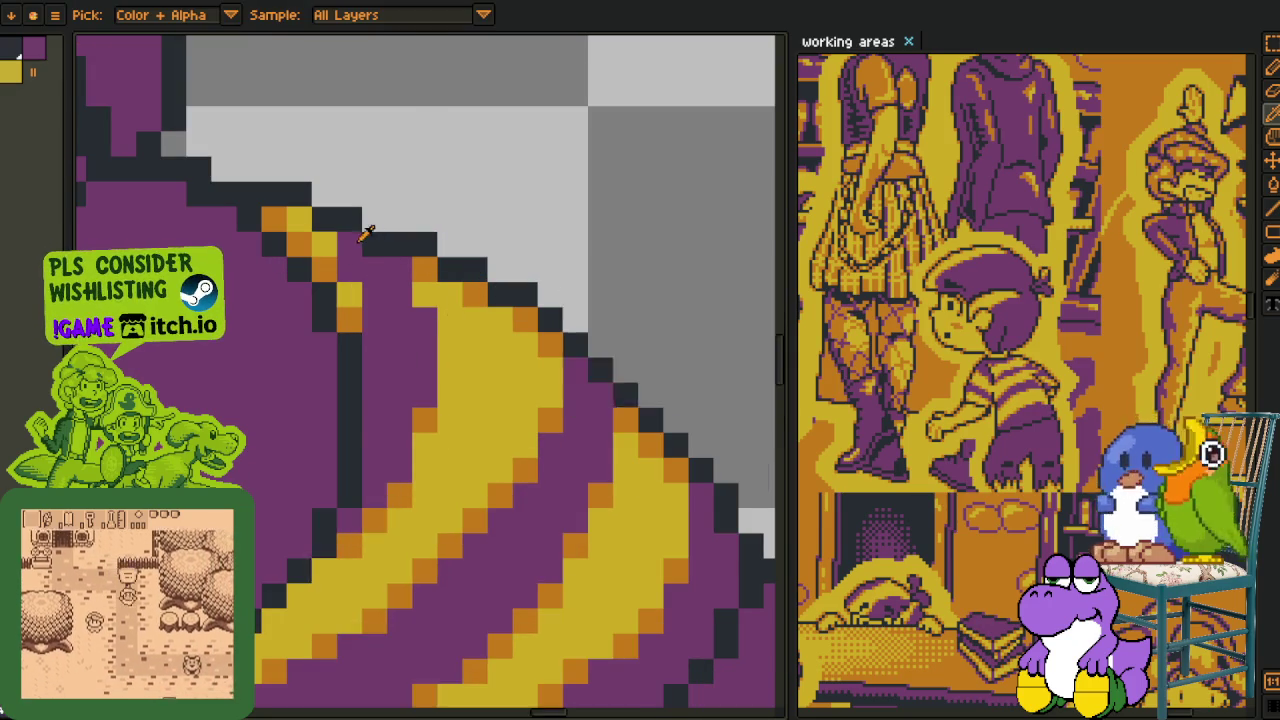
scroll(363, 229, "down", 2)
key("Tab")
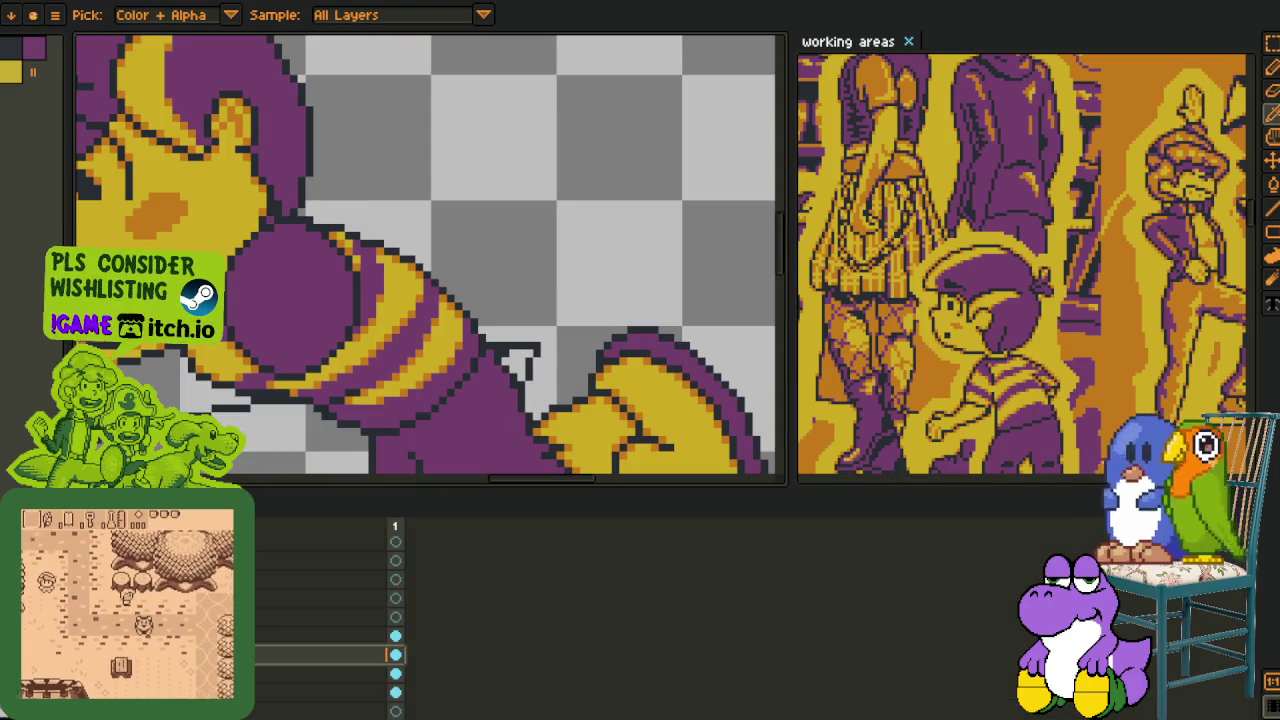
key("ctrl+z")
scroll(313, 276, "down", 2)
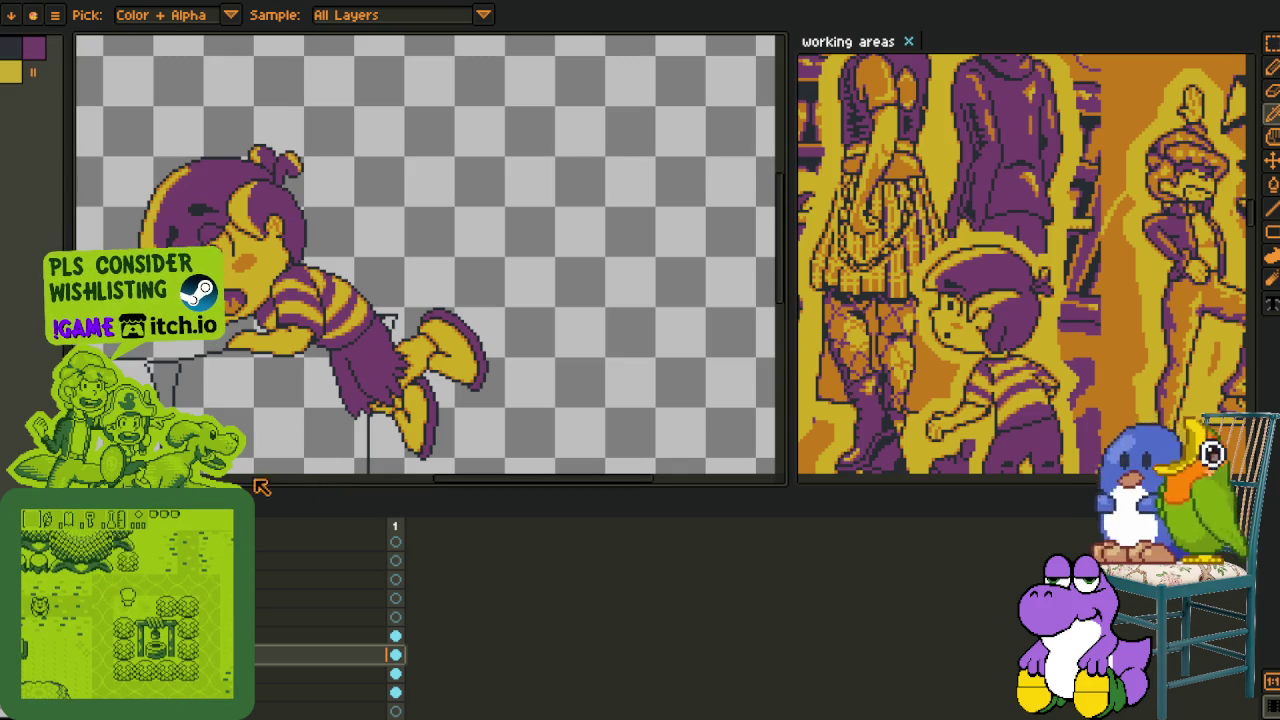
- Flip the whole canvas horizontally via Sprite > Rotate Canvas > Flip Canvas Horizontal
left_click(70, 1)
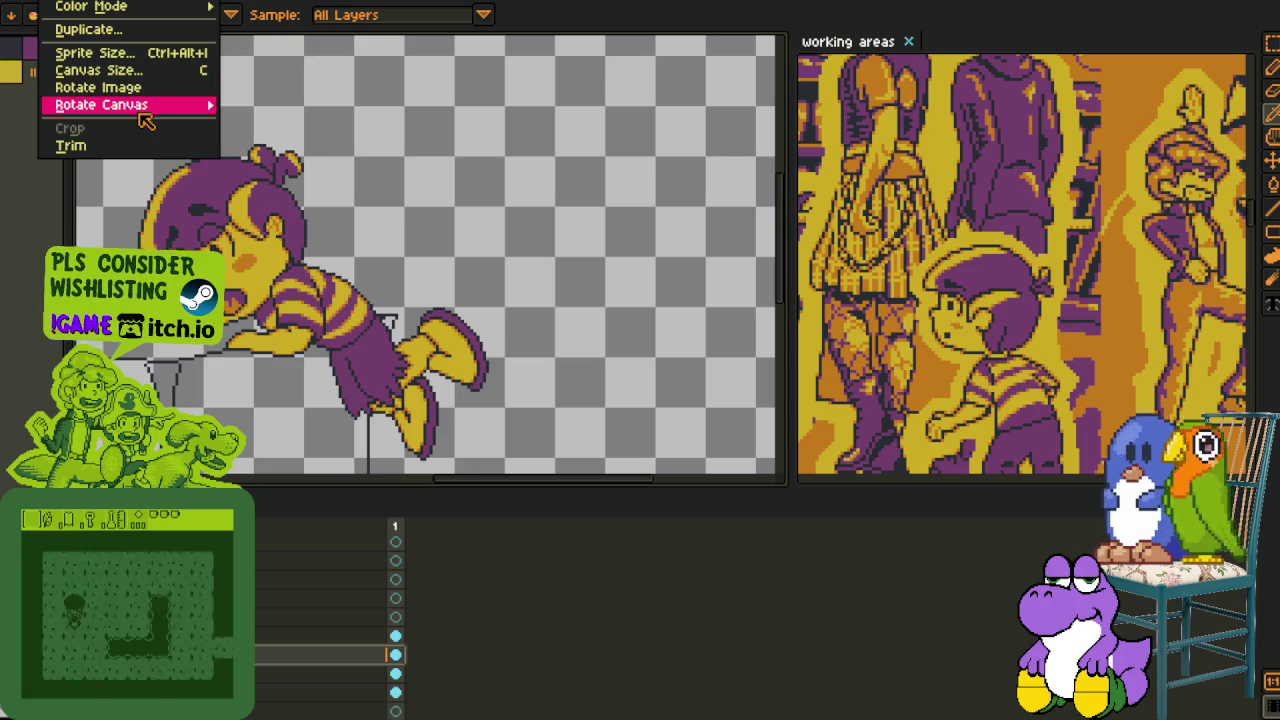
left_click(343, 163)
scroll(373, 320, "down", 3)
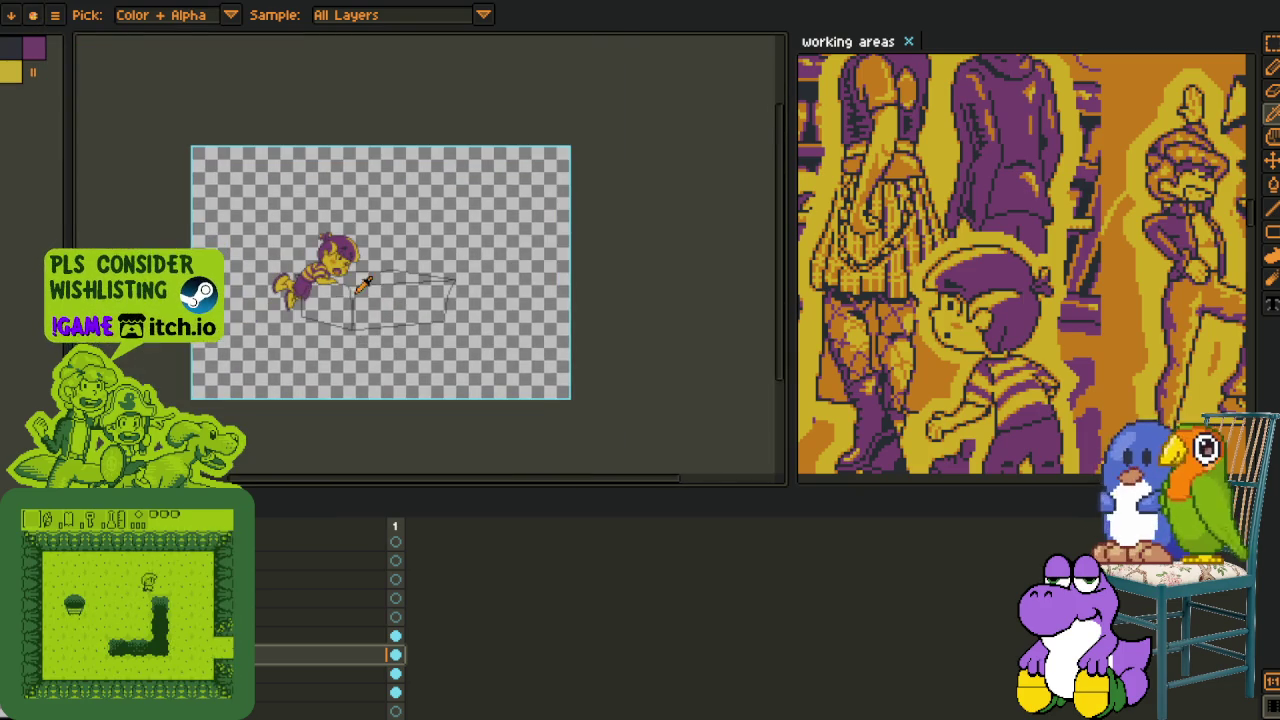
scroll(340, 290, "up", 3)
- Remove the boy's legs, head and striped torso, leaving only the box sketch
left_click_drag(322, 290, 365, 292)
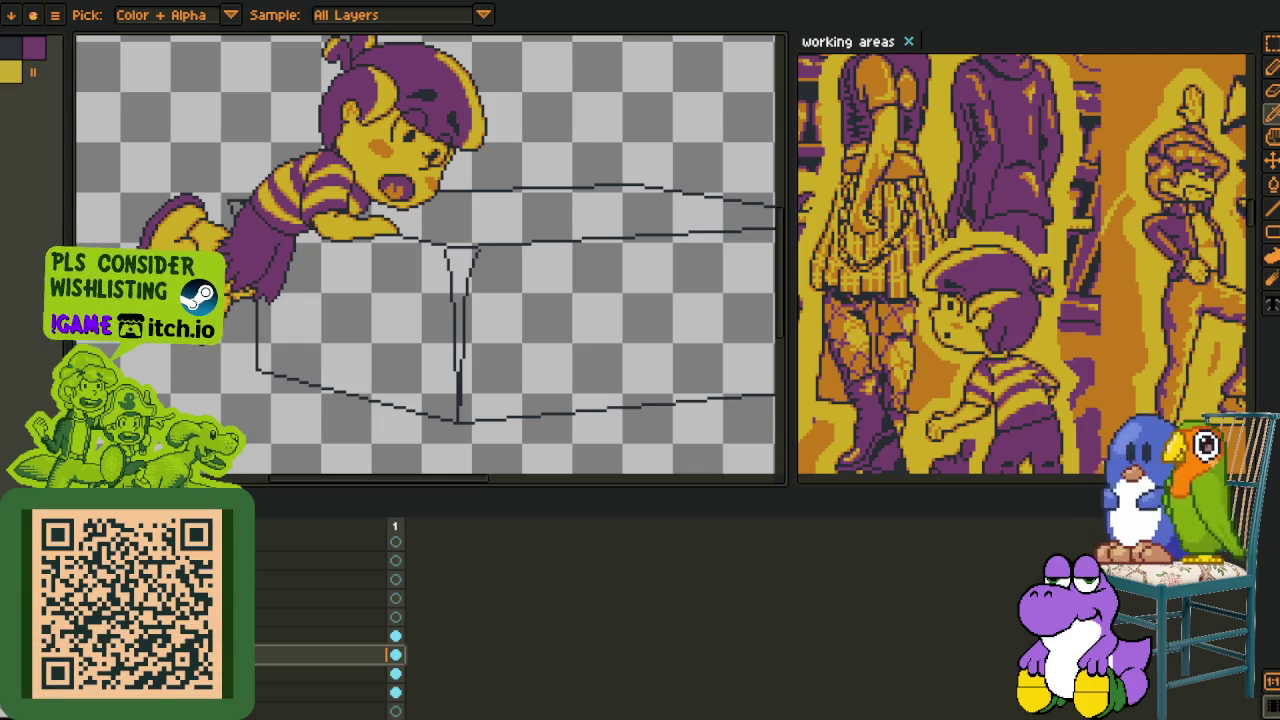
key("ctrl+z")
key("ctrl+z")
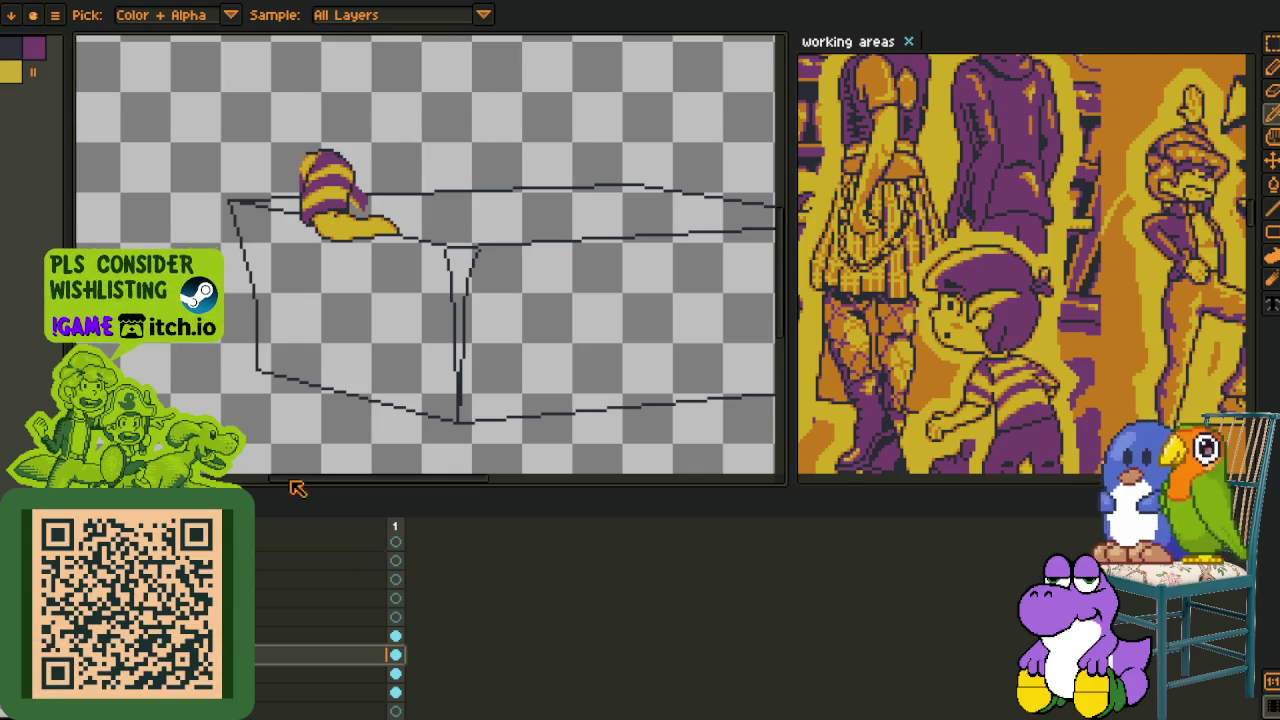
key("ctrl+z")
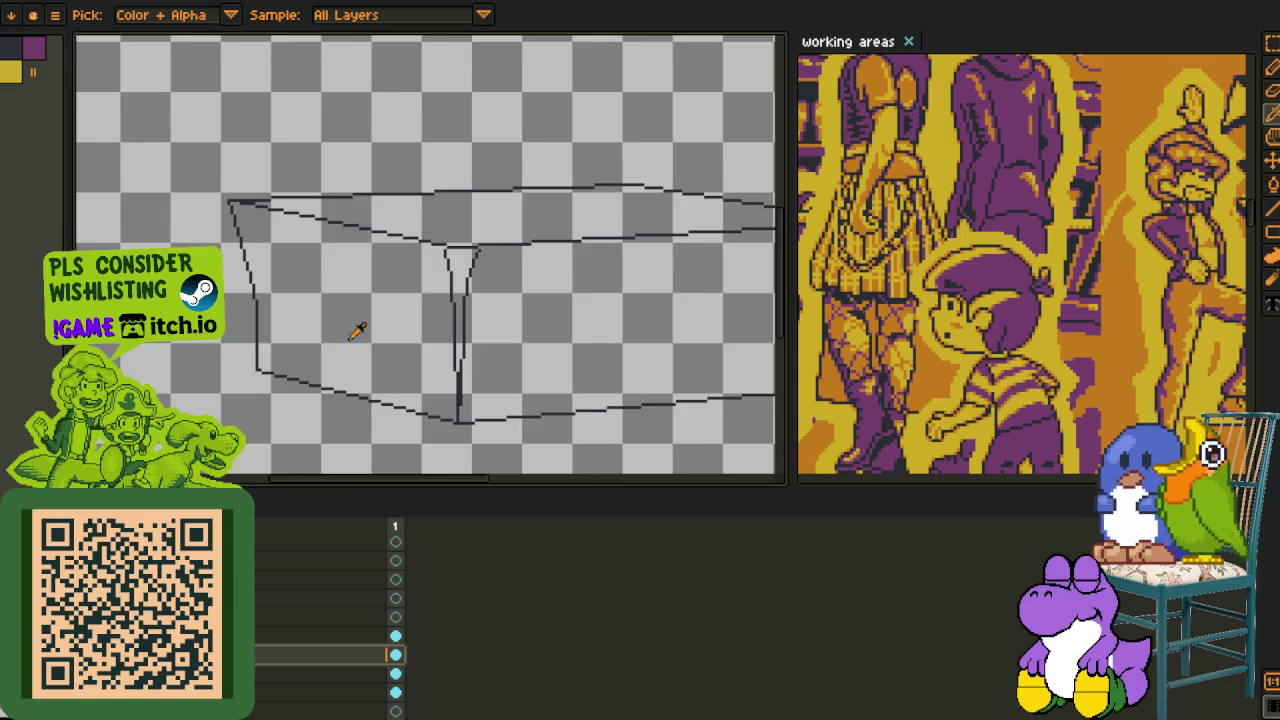
- Pan the reference sheet over to the treasure-chest panel beside the box sketch
scroll(370, 320, "down", 2)
scroll(1036, 332, "down", 5)
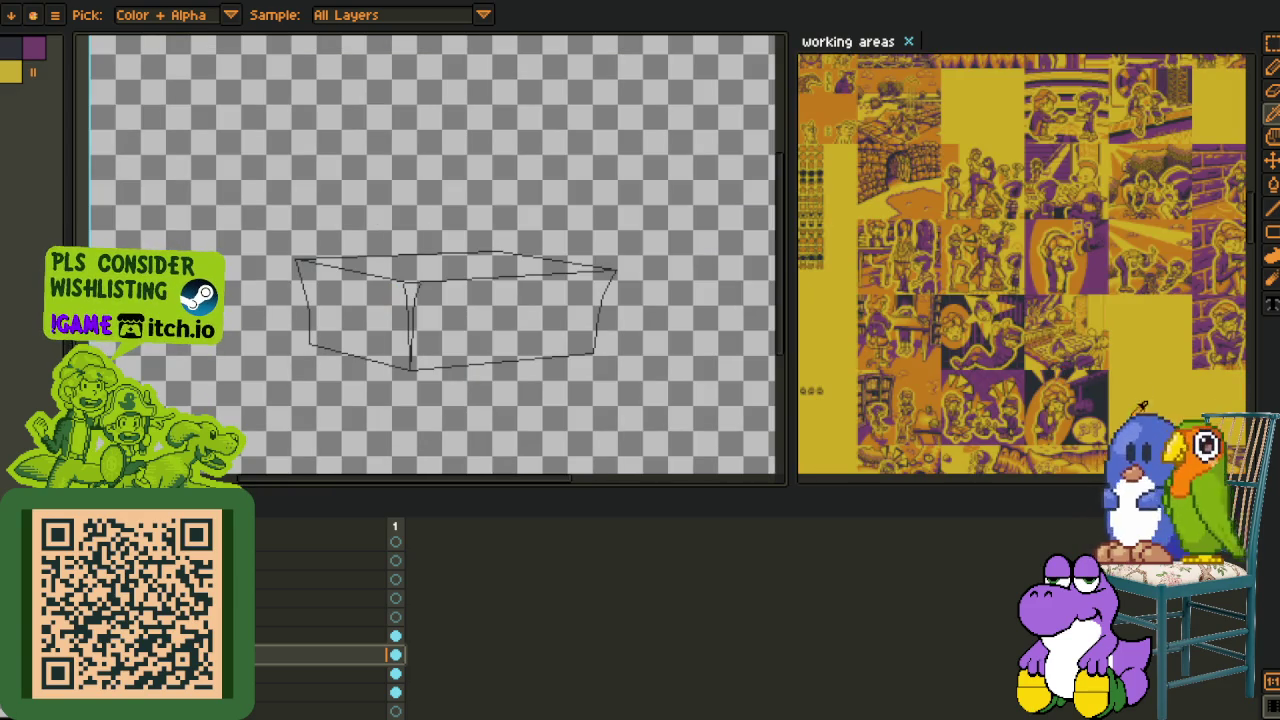
key("h")
left_click_drag(1143, 401, 900, 381)
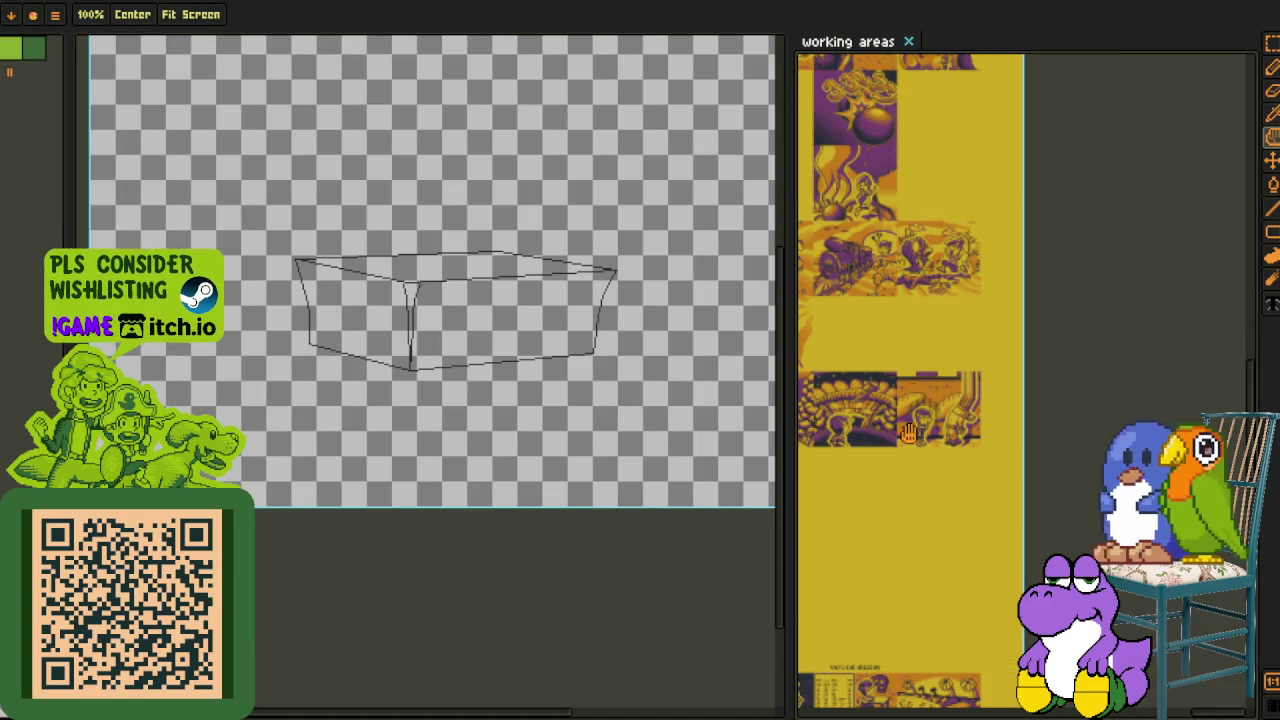
scroll(900, 440, "down", 3)
scroll(895, 425, "down", 3)
scroll(885, 405, "down", 3)
scroll(876, 385, "down", 2)
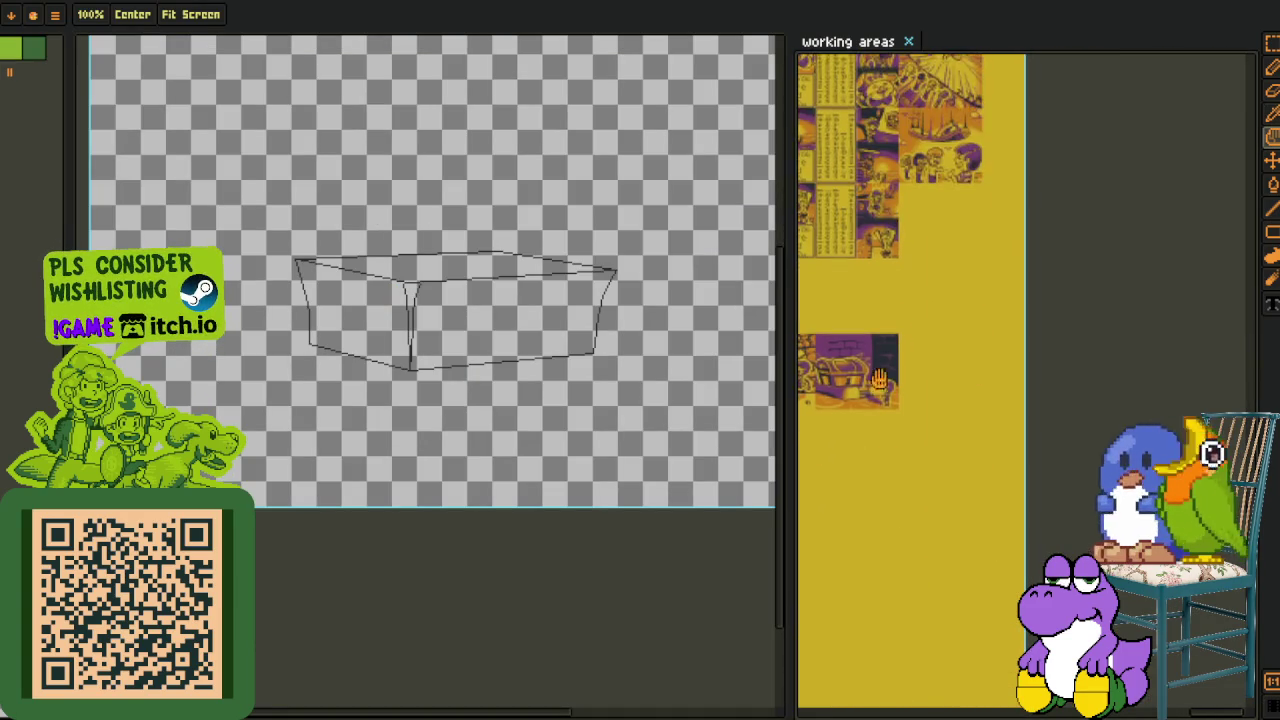
scroll(876, 383, "down", 2)
scroll(876, 383, "up", 3)
scroll(876, 383, "up", 2)
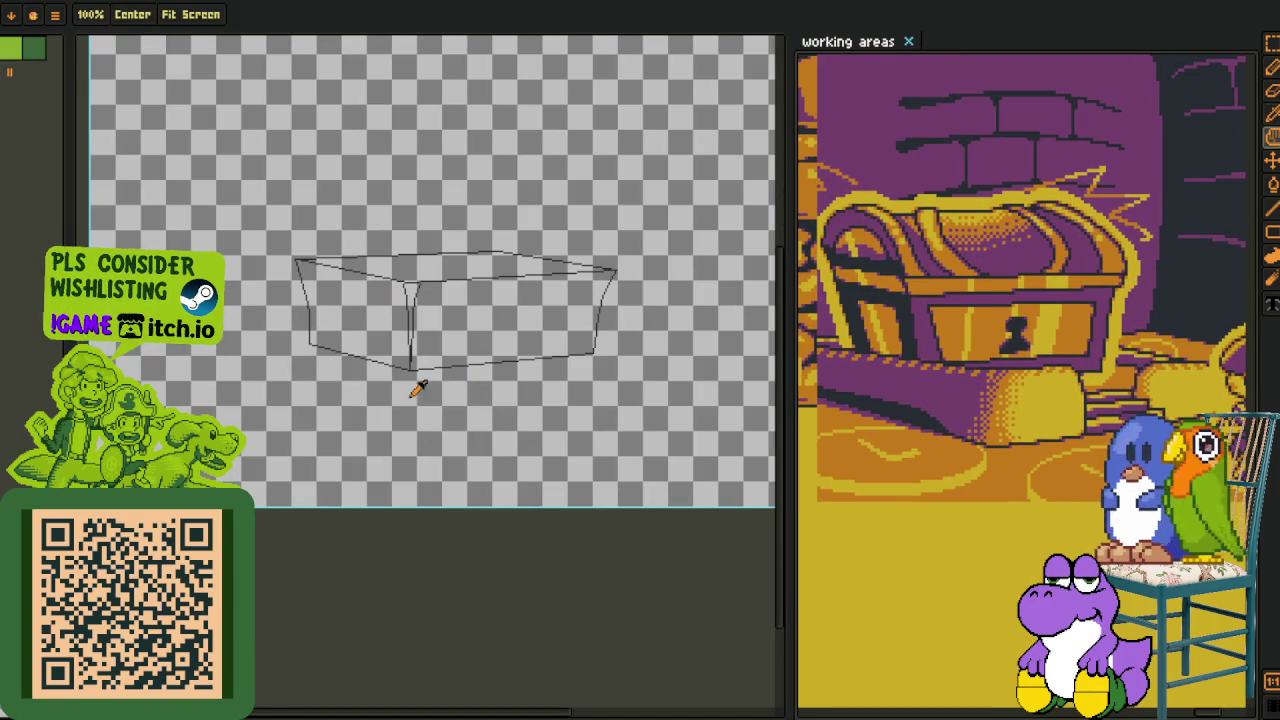
scroll(369, 294, "up", 3)
- Centre the view on the box, select the line layer two rows down, and pick the line tool
left_click_drag(369, 294, 380, 434)
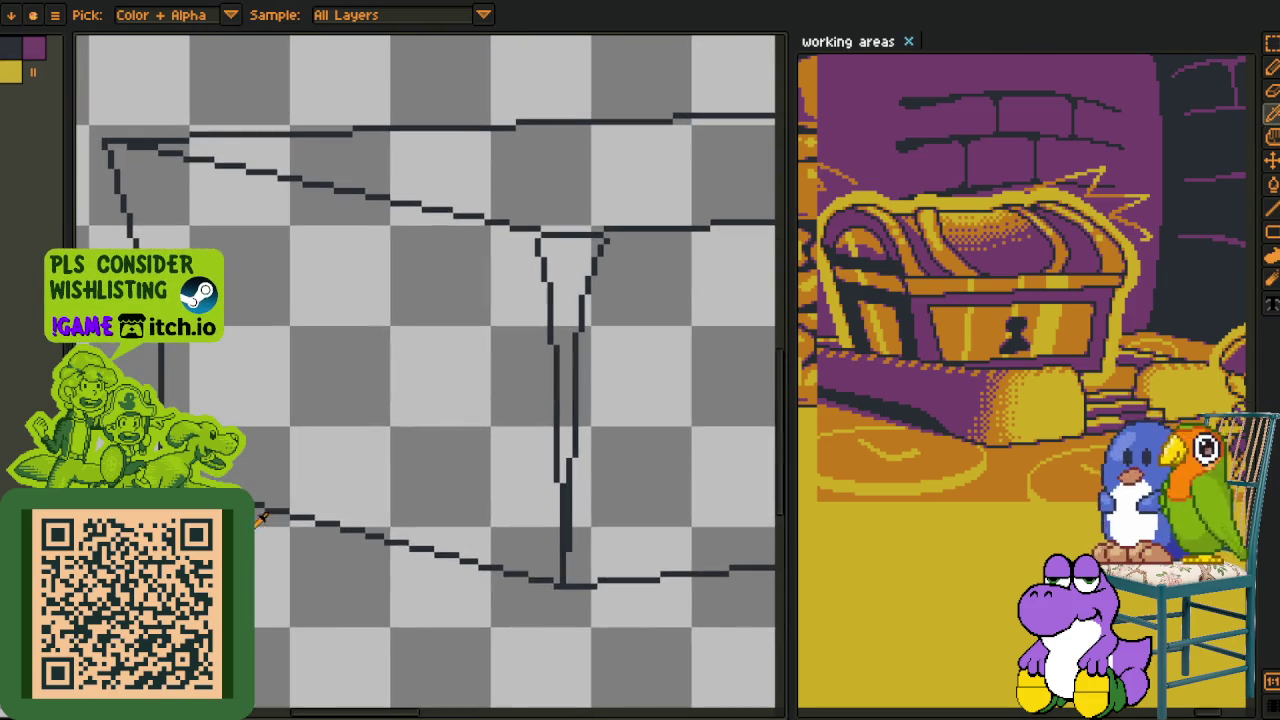
key("Tab")
left_click(389, 692)
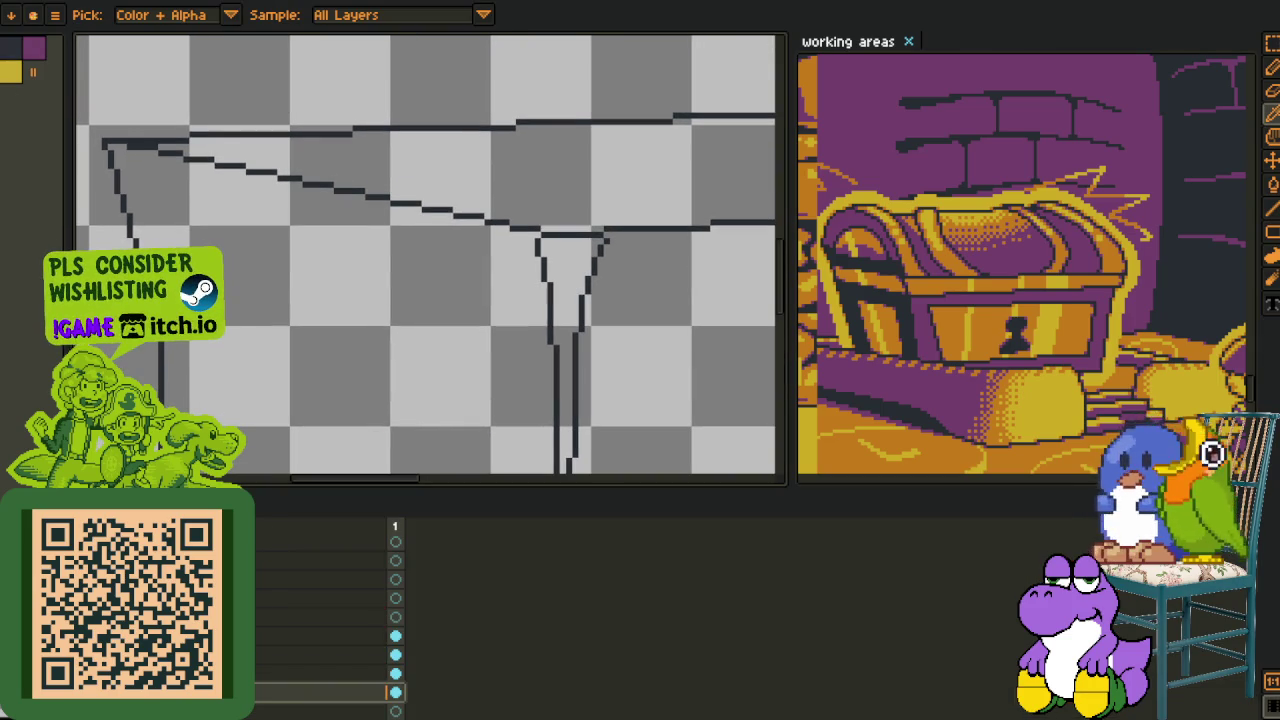
key("Tab")
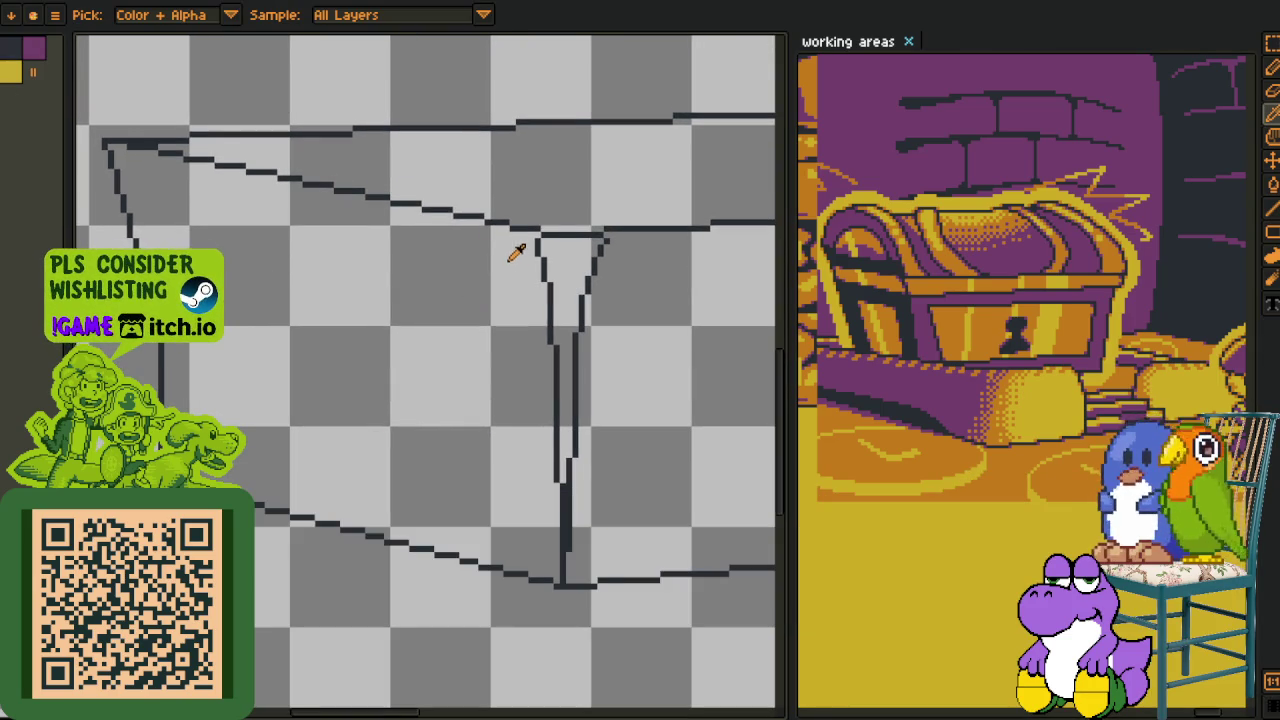
key("l")
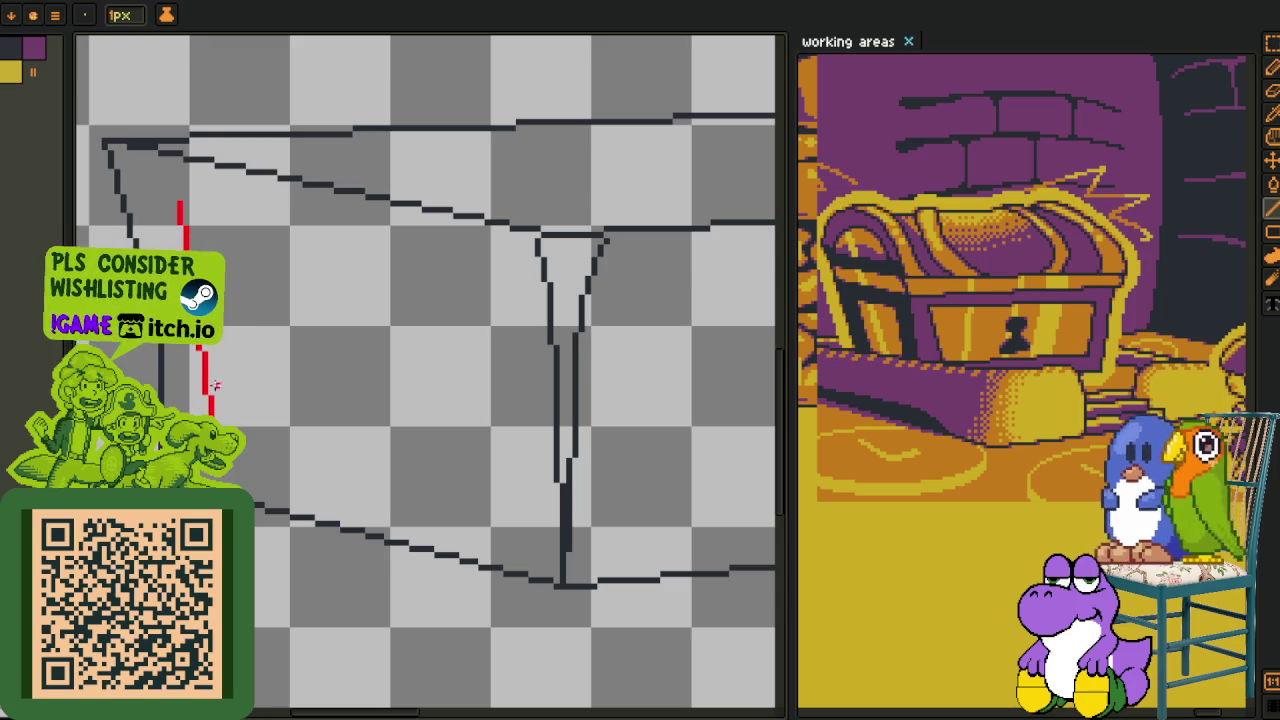
- Undo the unfinished red line and sample a colour beside the box's left side
key("ctrl+z")
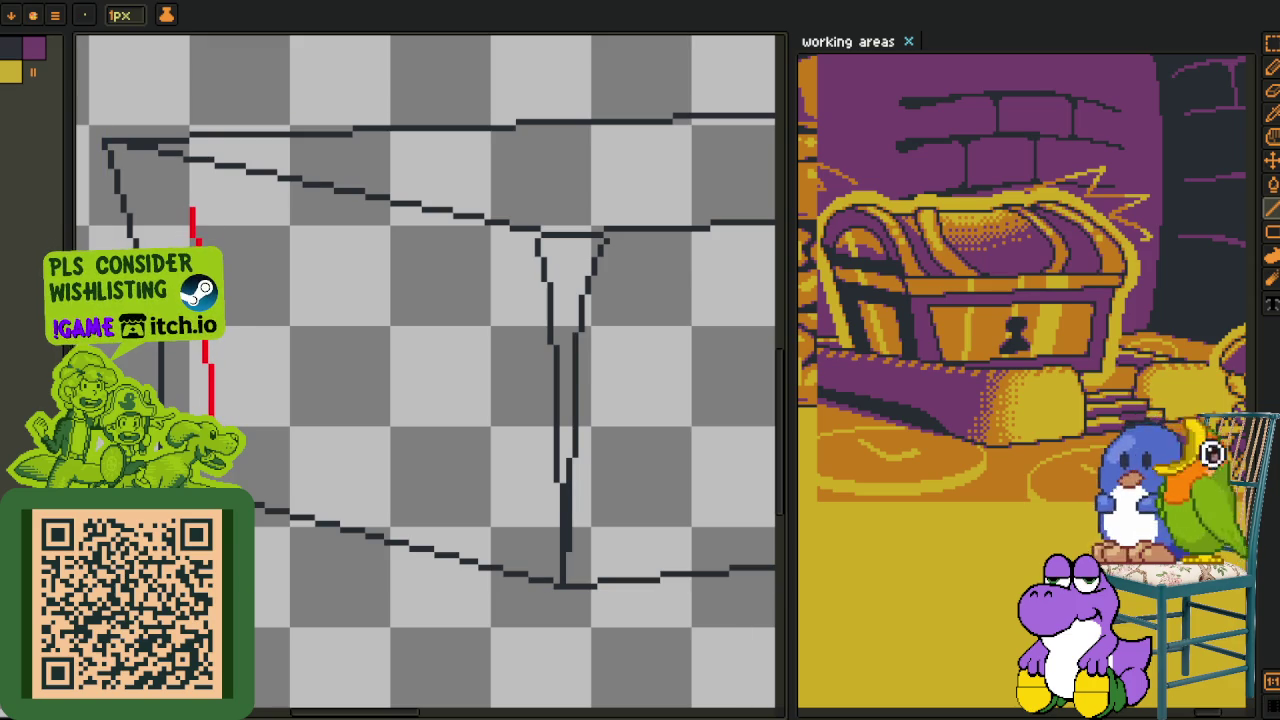
scroll(168, 470, "up", 1)
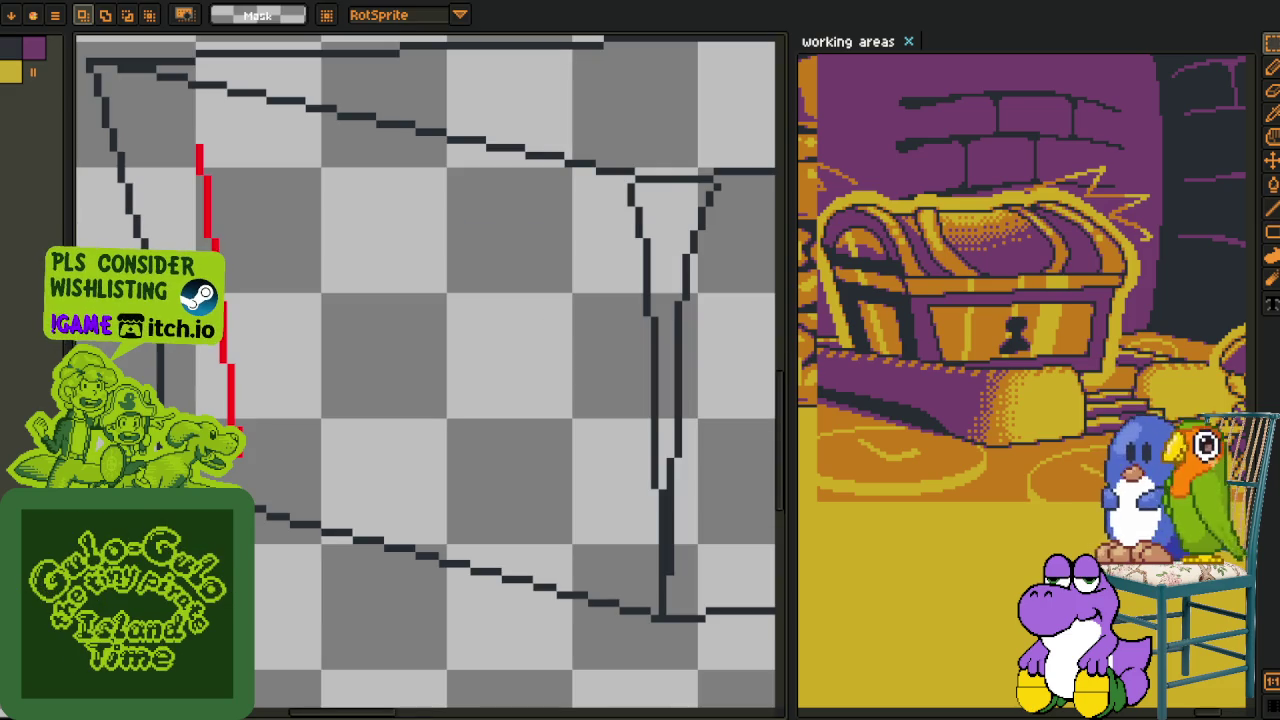
key("i")
key("l")
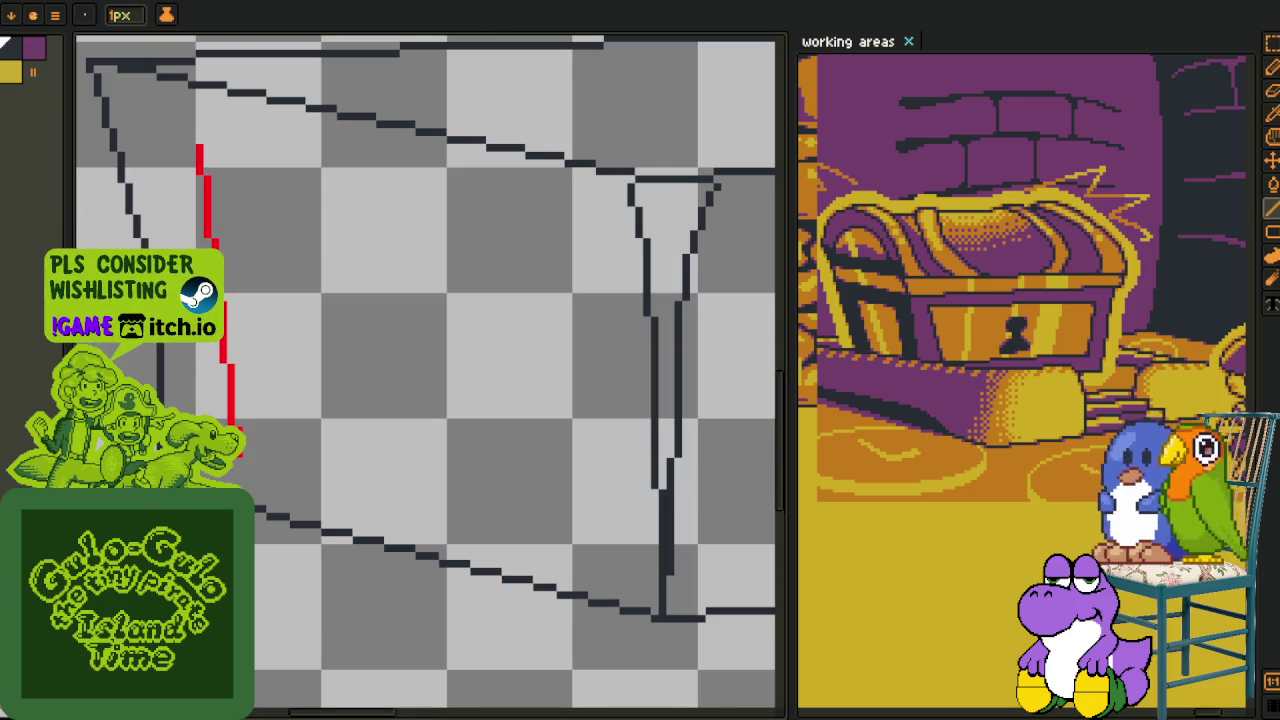
scroll(170, 375, "down", 1)
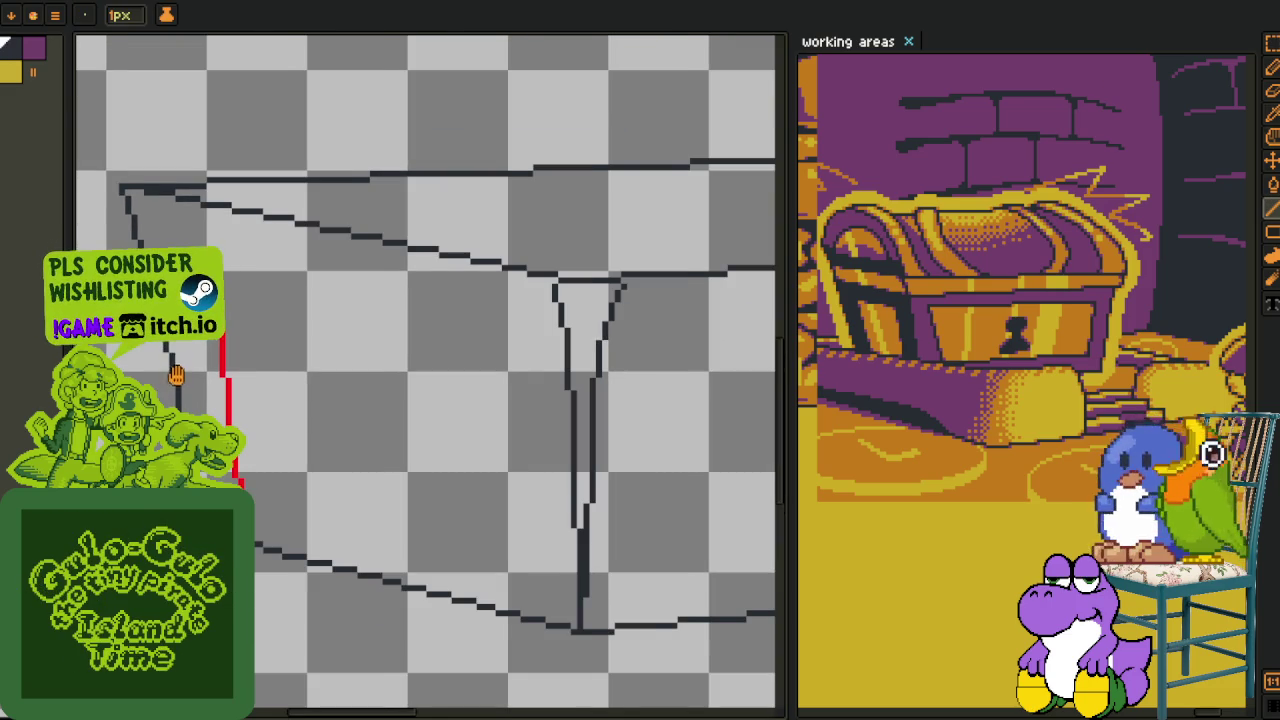
left_click_drag(175, 373, 180, 369)
scroll(172, 365, "up", 1)
key("i")
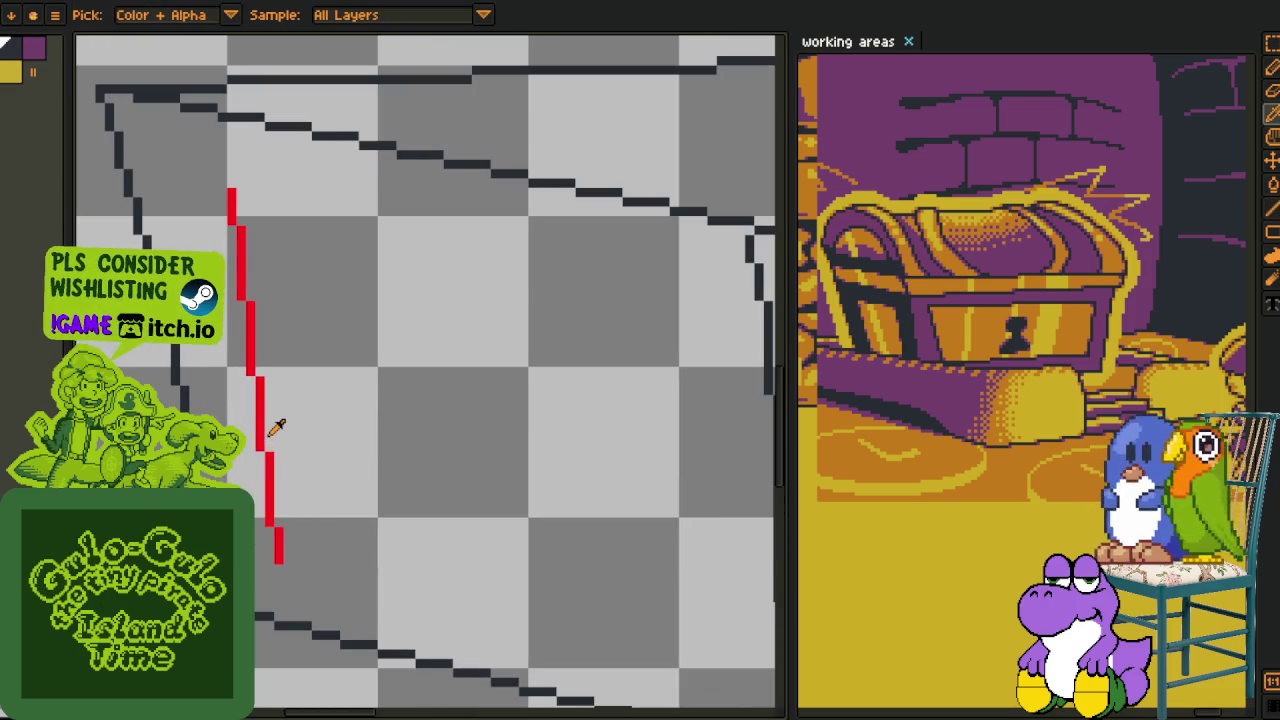
left_click_drag(252, 453, 246, 414)
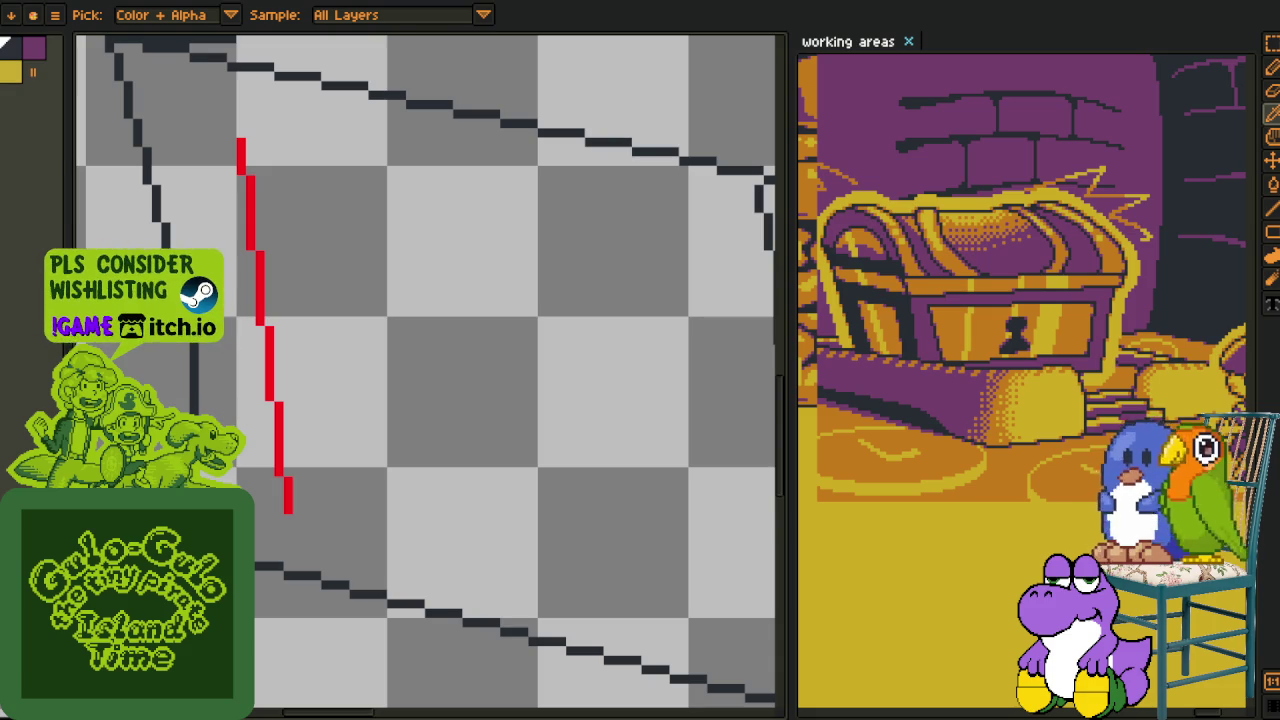
key("r")
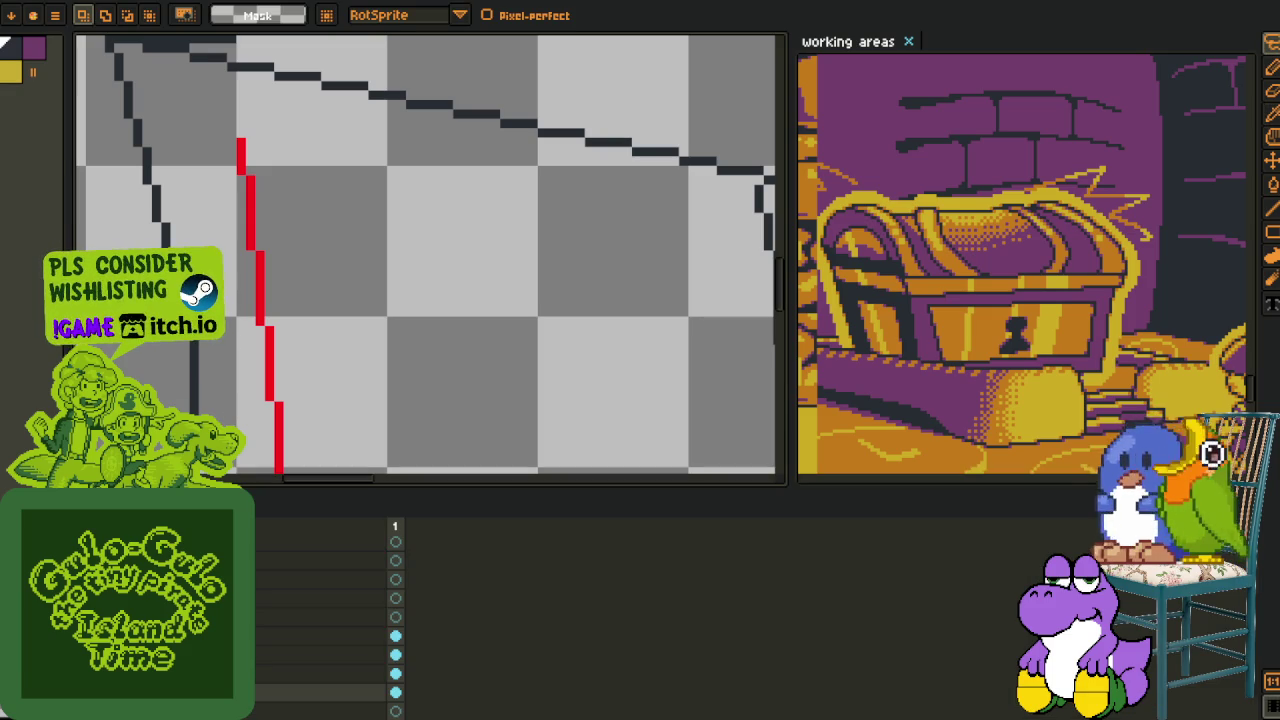
key("Tab")
scroll(193, 368, "down", 3)
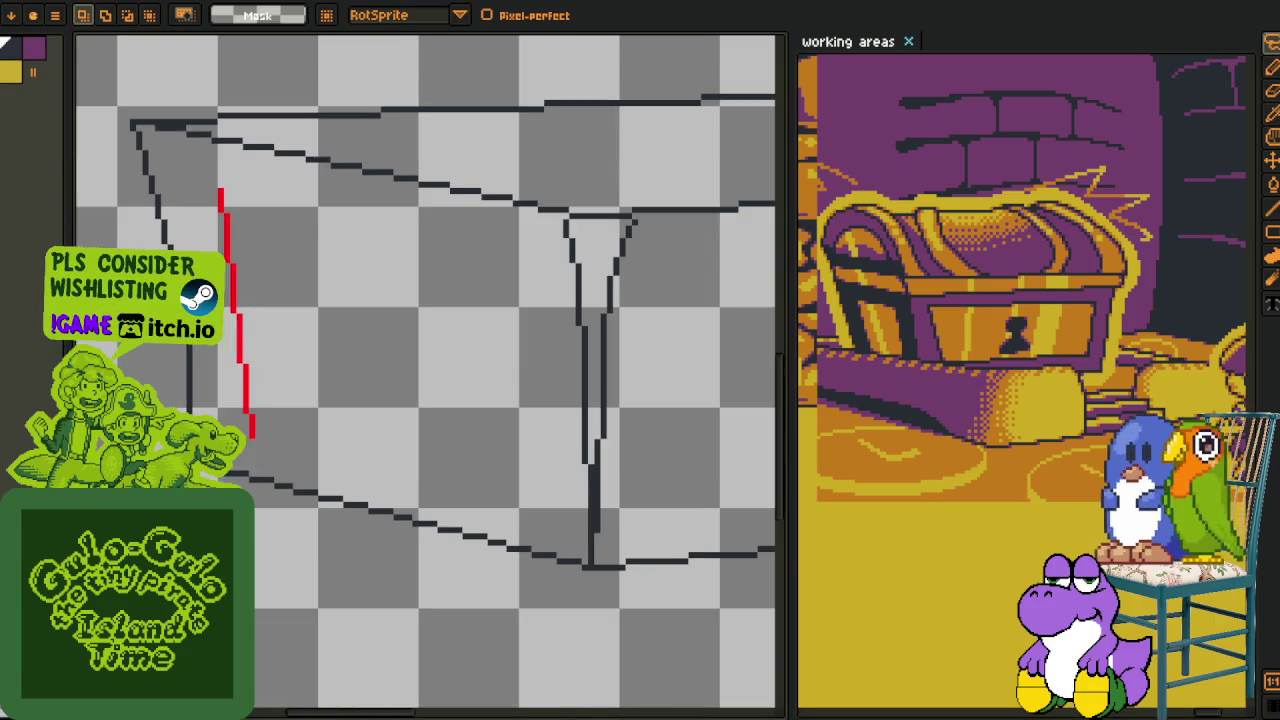
scroll(163, 148, "up", 2)
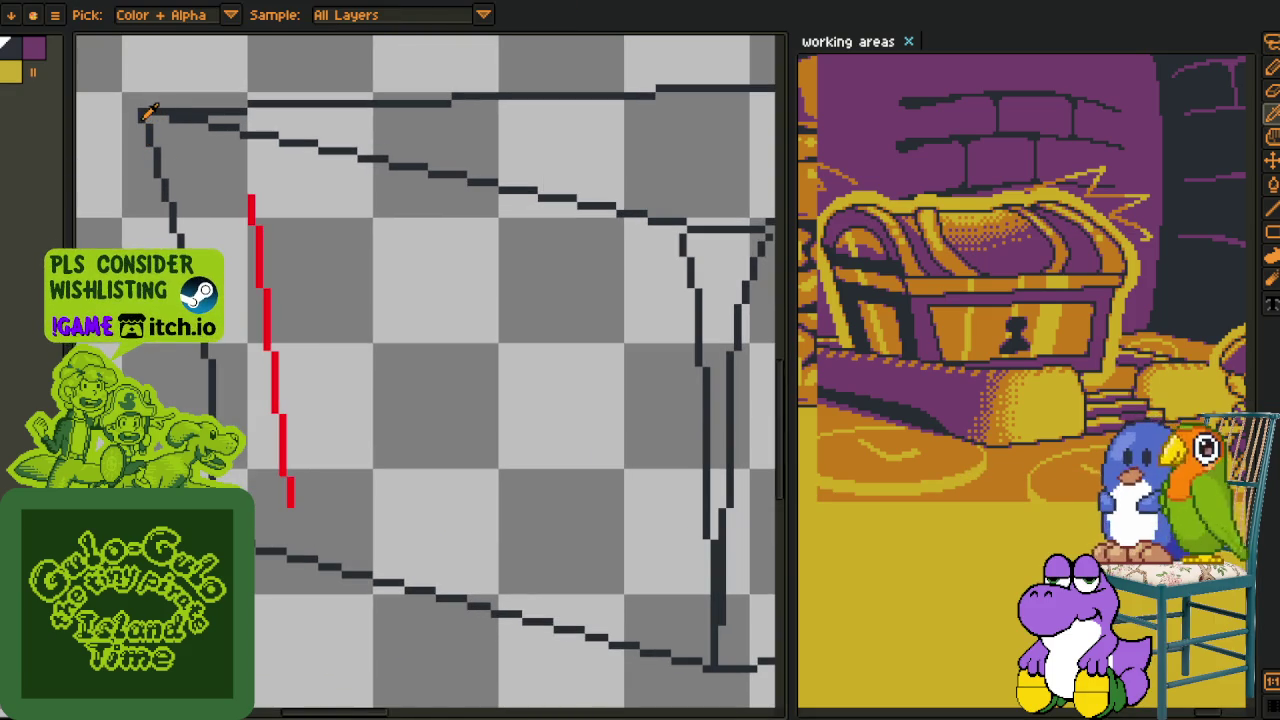
- Draw a 1px freehand inner line down the box's left side, parallel to its outer edge
key("b")
left_click_drag(148, 112, 205, 412)
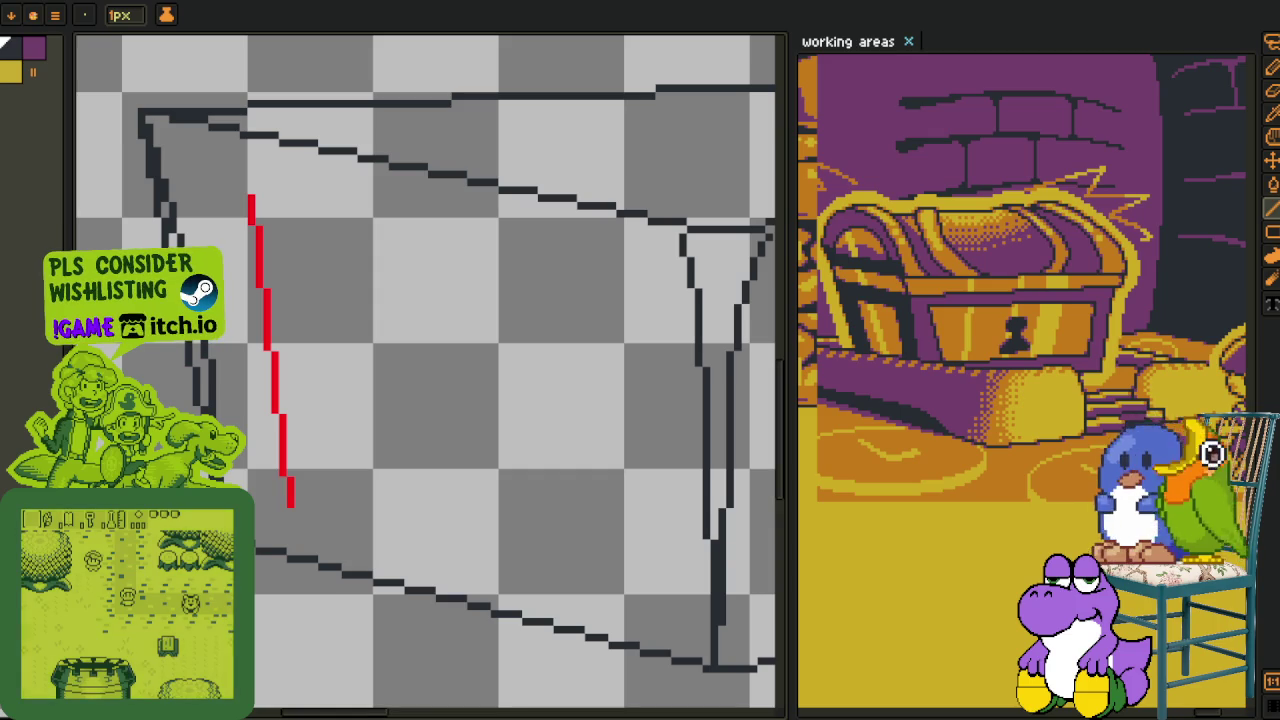
scroll(204, 509, "up", 3)
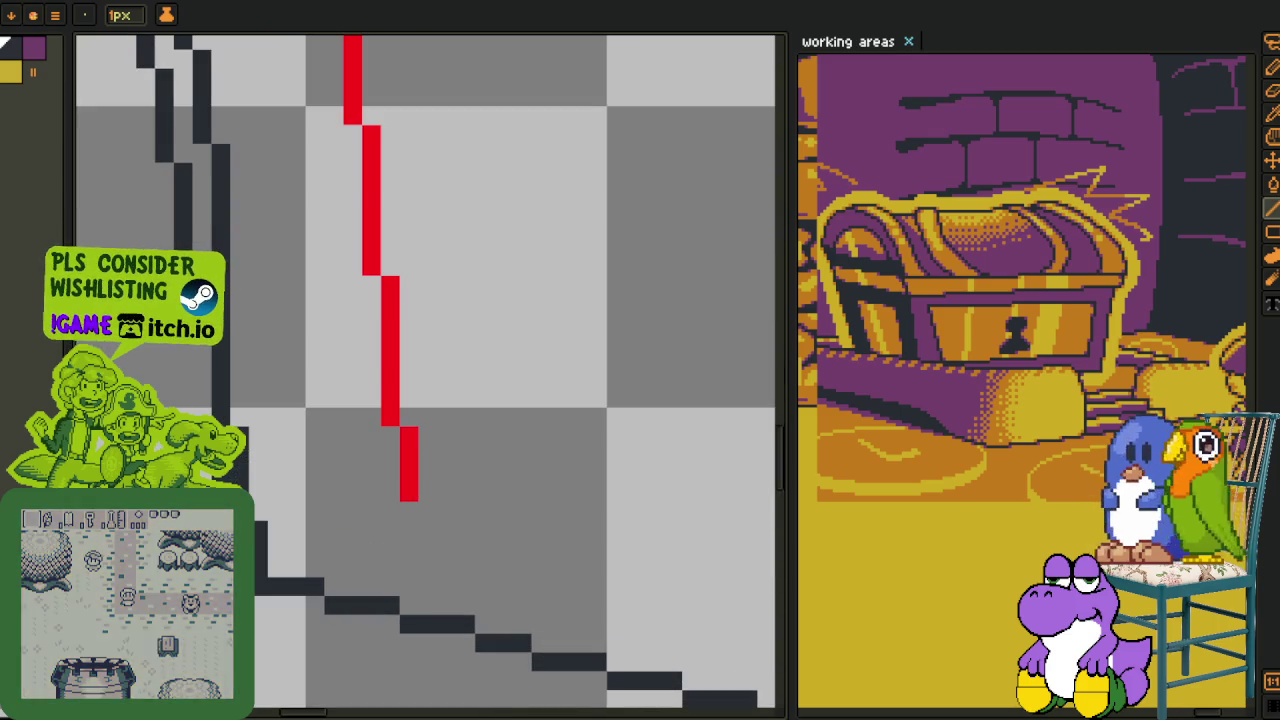
key("e")
scroll(430, 370, "up", 3)
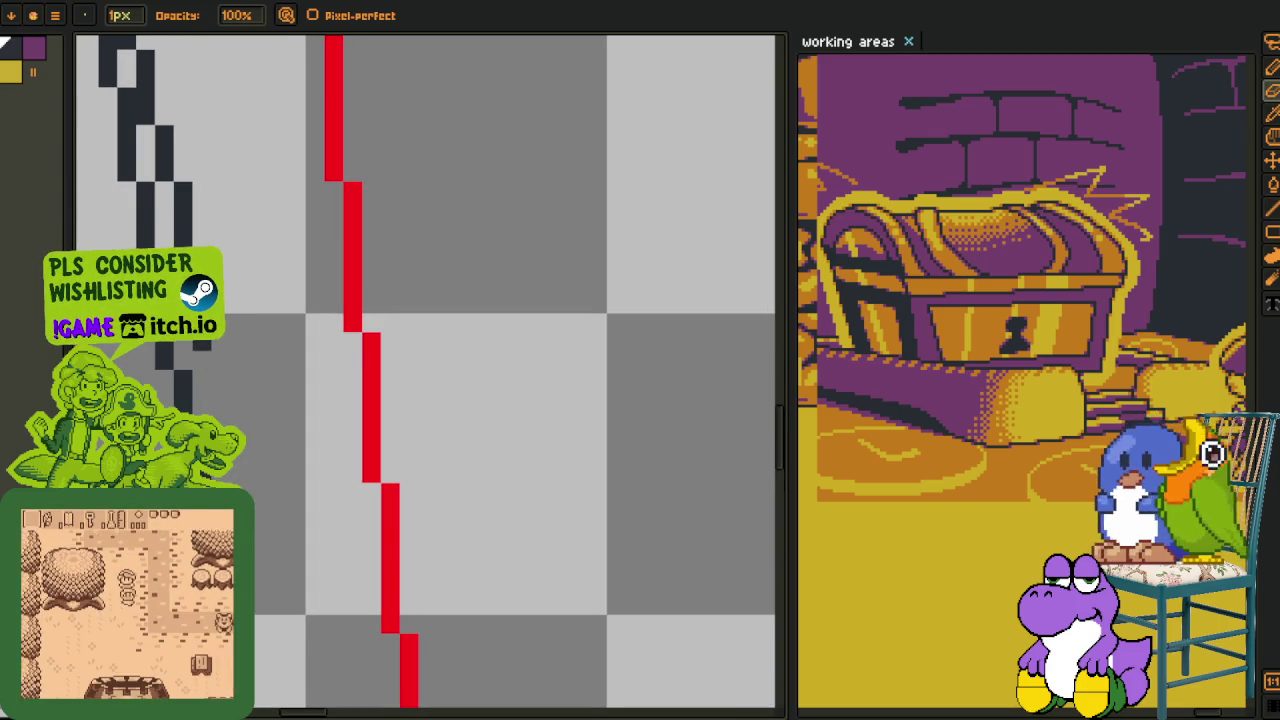
scroll(240, 314, "up", 4)
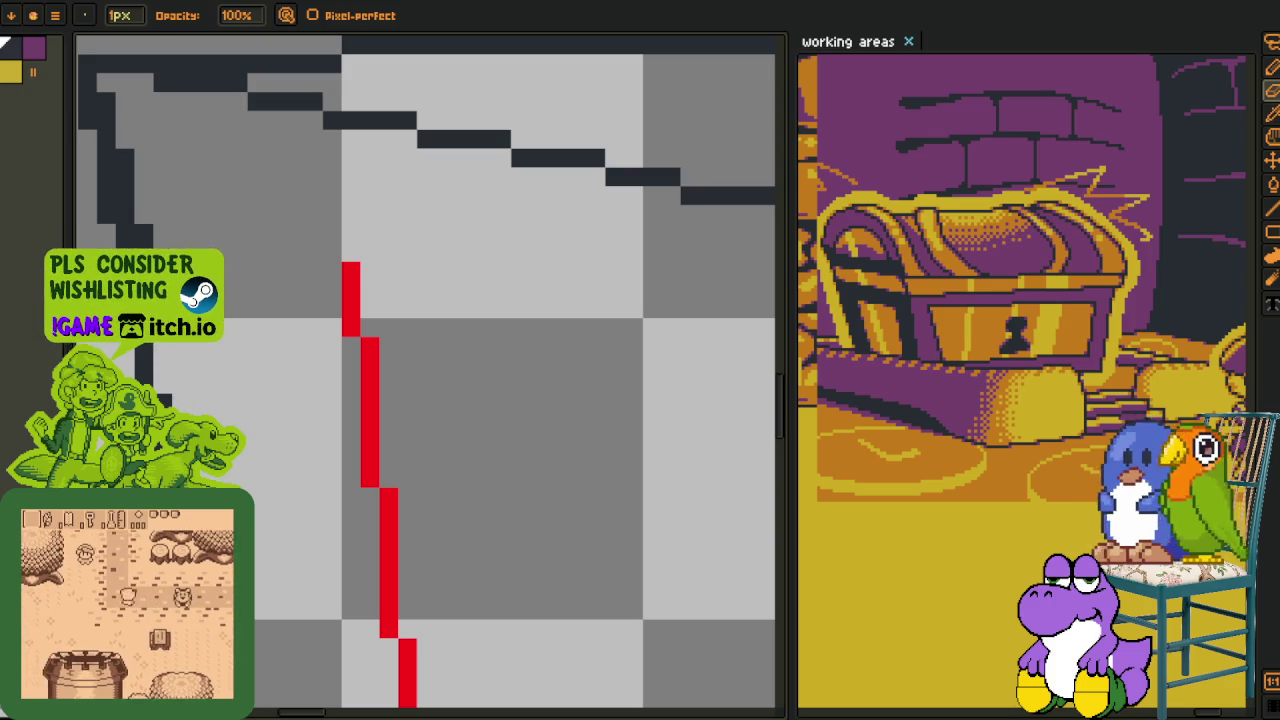
left_click_drag(128, 214, 242, 437)
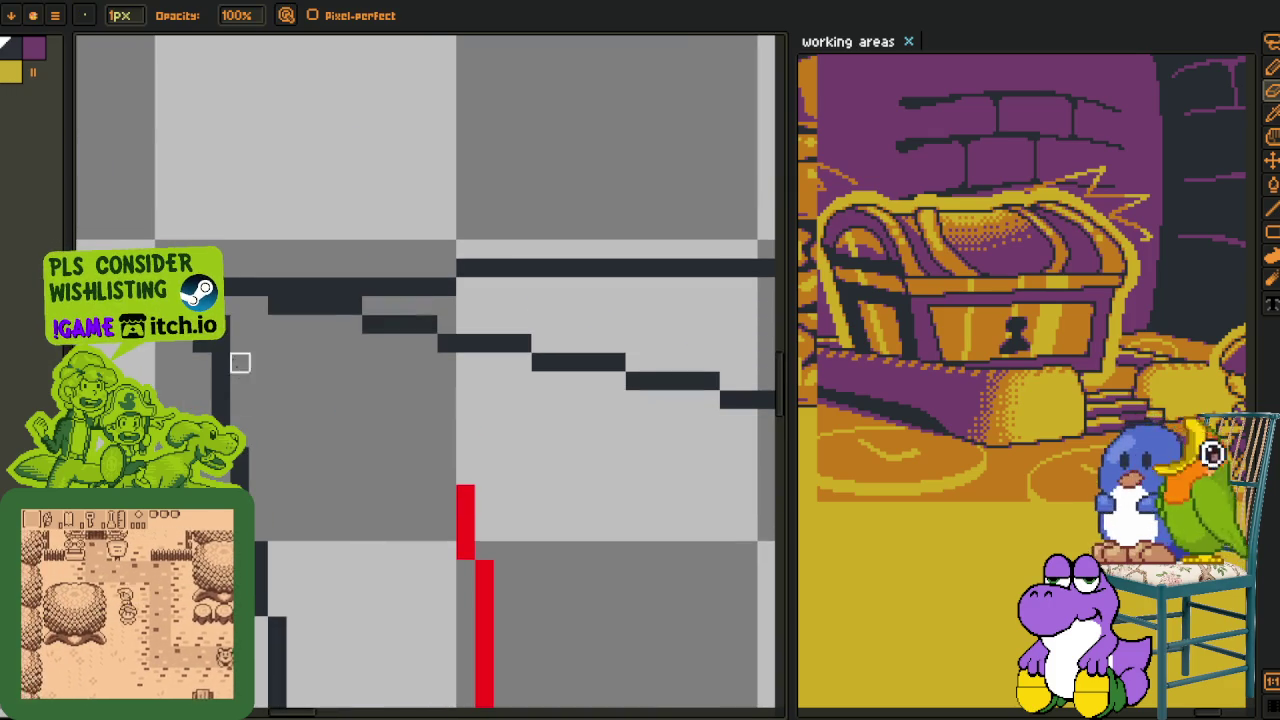
key("h")
scroll(506, 474, "down", 5)
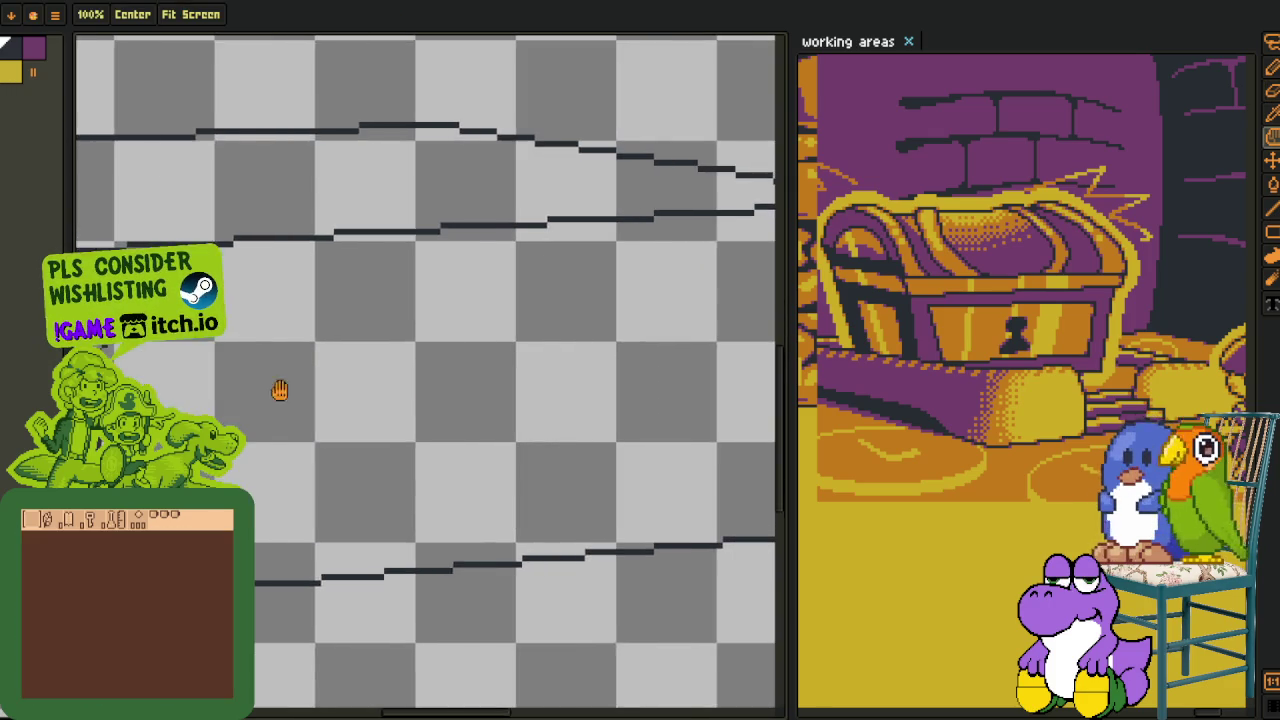
- Draw a test line parallel to the box's right edge
left_click_drag(506, 474, 344, 367)
key("i")
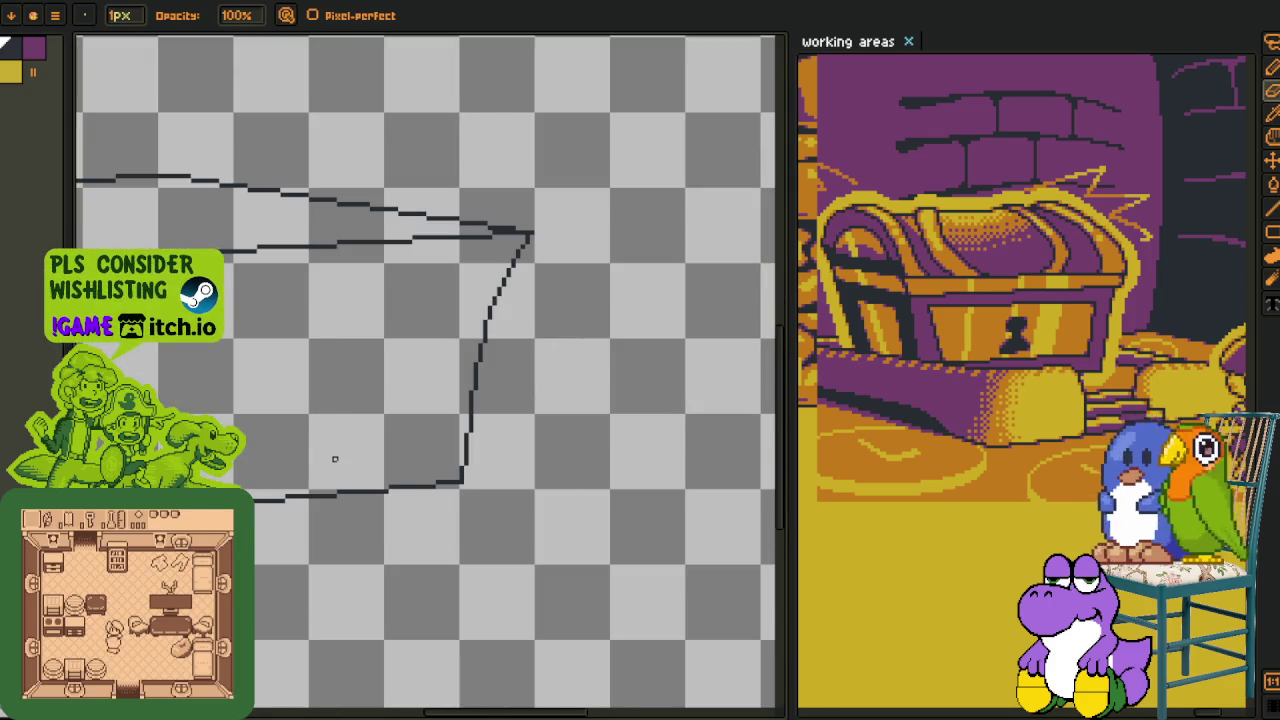
scroll(489, 396, "up", 3)
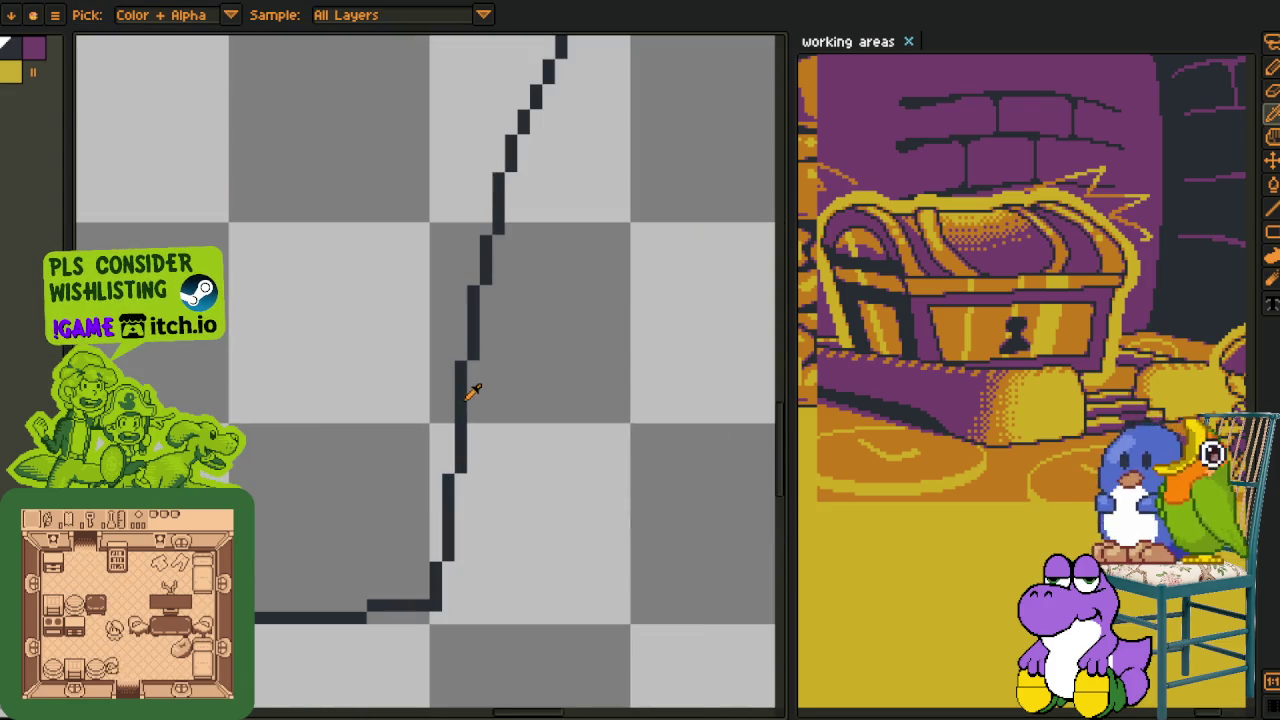
left_click_drag(483, 335, 500, 414)
scroll(500, 414, "down", 1)
key("b")
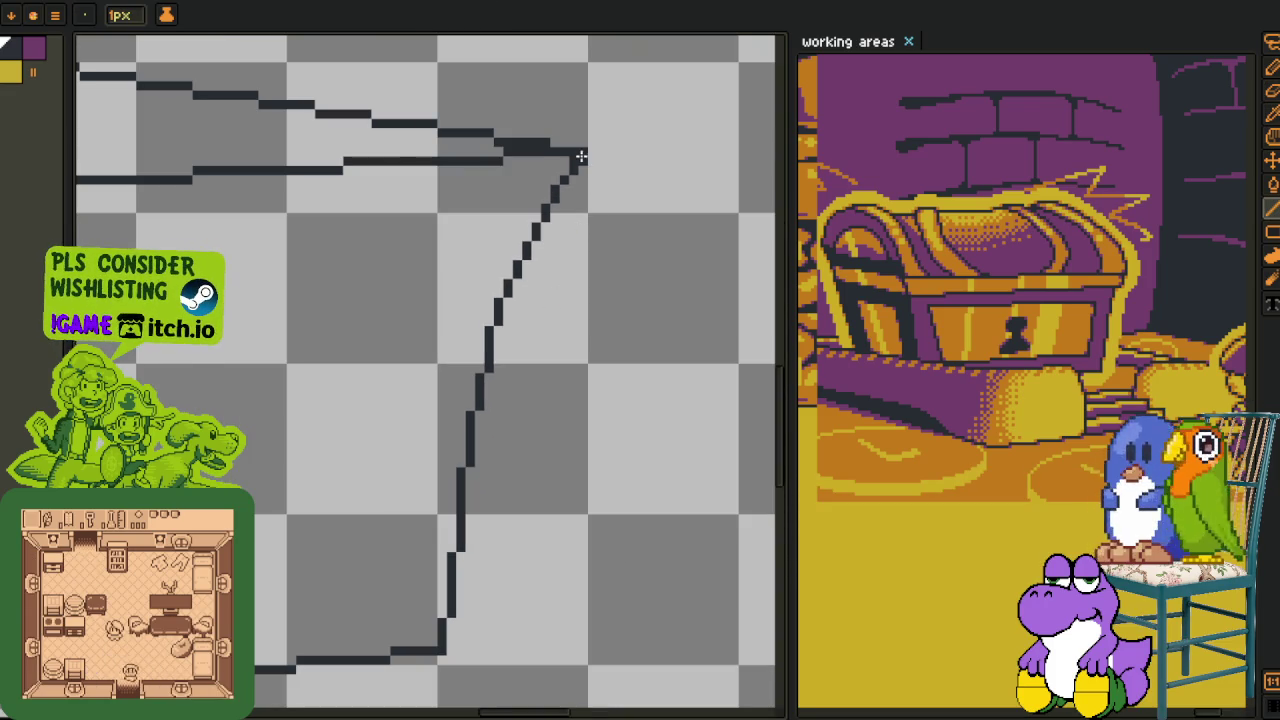
mouse_move(542, 280)
left_mouse_down()
mouse_move(445, 648)
mouse_move(428, 600)
mouse_move(466, 523)
mouse_move(466, 335)
mouse_move(503, 300)
mouse_move(503, 221)
left_mouse_up()
scroll(443, 648, "up", 3)
- Erase stray pixels along the test line and a dark column from the left stair line
key("e")
mouse_move(479, 248)
left_mouse_down()
mouse_move(363, 529)
mouse_move(343, 443)
mouse_move(343, 180)
mouse_move(269, 651)
mouse_move(303, 580)
mouse_move(337, 429)
left_mouse_up()
left_click_drag(303, 506, 278, 409)
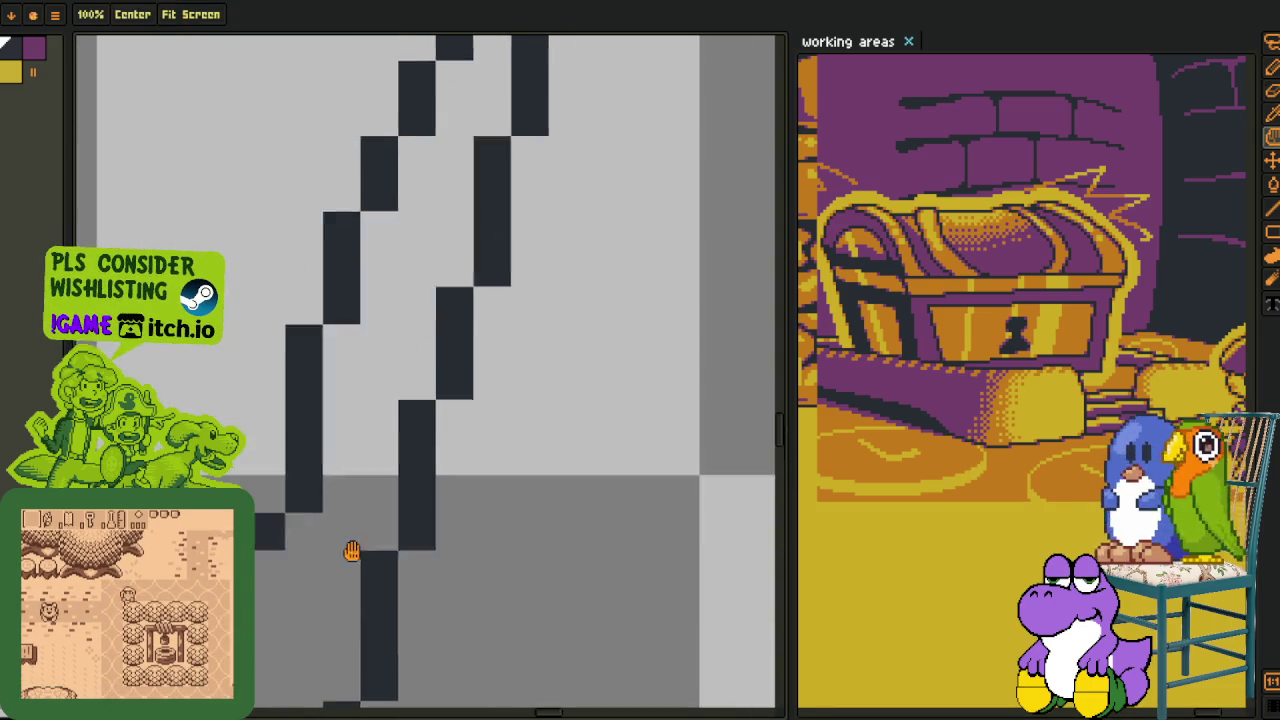
mouse_move(277, 557)
left_mouse_down()
mouse_move(277, 297)
mouse_move(297, 318)
mouse_move(271, 608)
mouse_move(386, 347)
mouse_move(460, 231)
mouse_move(460, 194)
mouse_move(409, 299)
left_mouse_up()
scroll(443, 240, "down", 5)
mouse_move(329, 420)
left_mouse_down()
mouse_move(465, 313)
mouse_move(406, 360)
mouse_move(295, 494)
mouse_move(431, 440)
left_mouse_up()
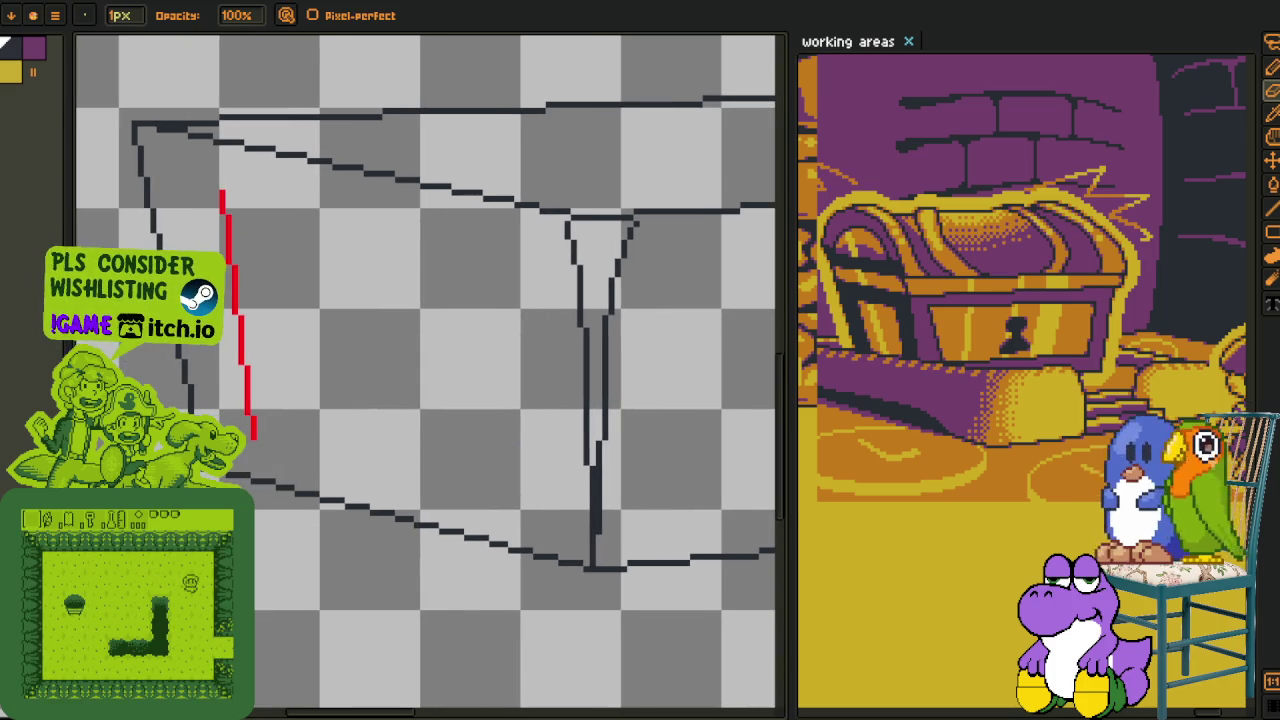
- Select the area around the red guide and inner stroke and delete them
key("Tab")
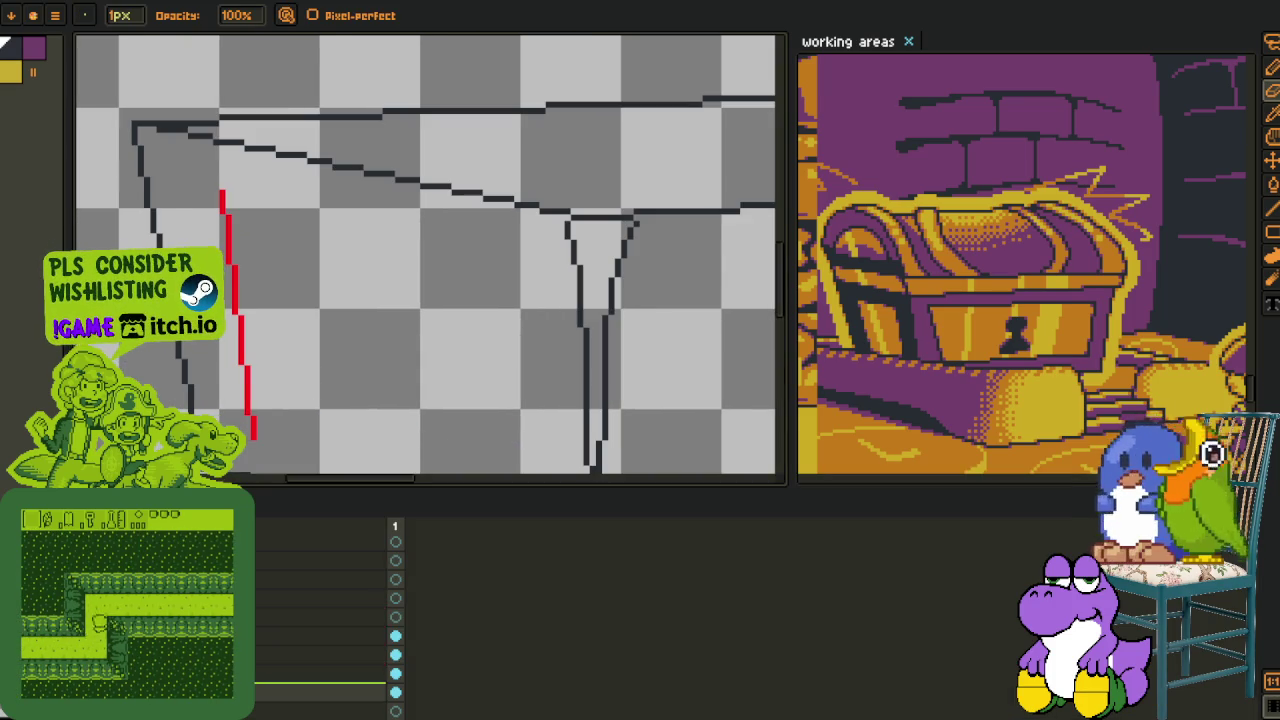
key("Tab")
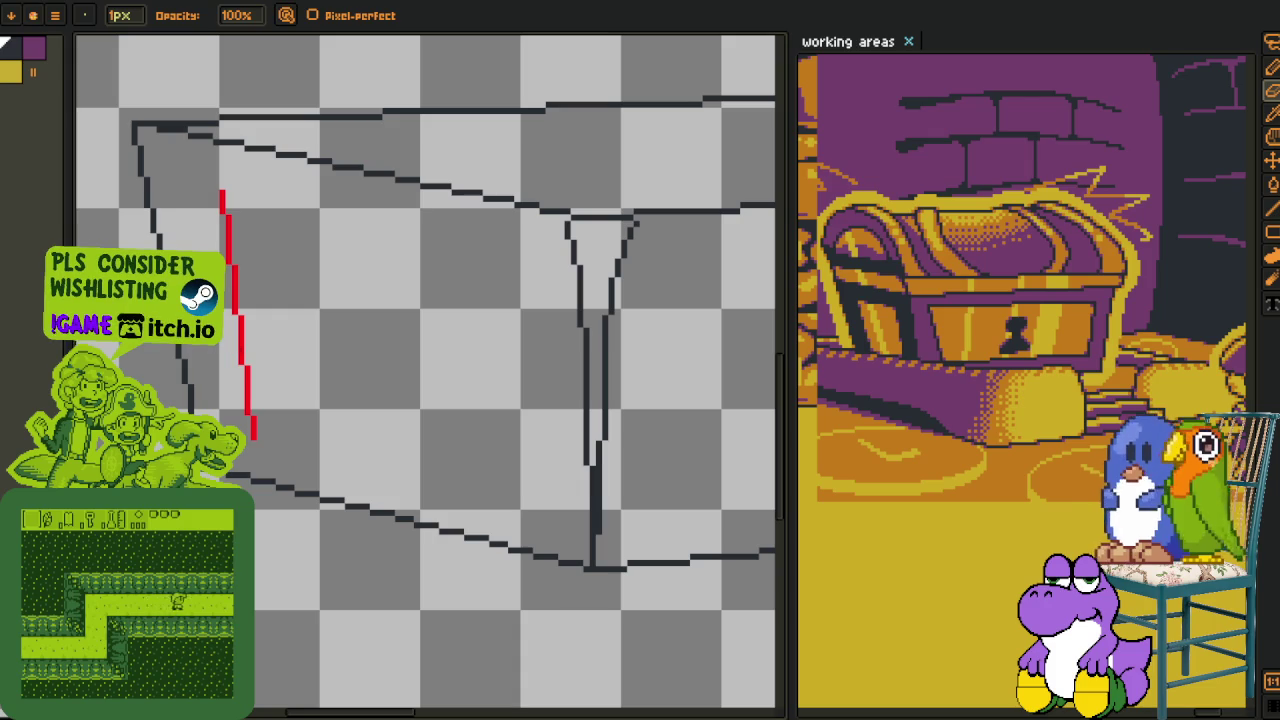
key("m")
mouse_move(249, 186)
left_mouse_down()
mouse_move(220, 365)
mouse_move(345, 310)
left_mouse_up()
key("Delete")
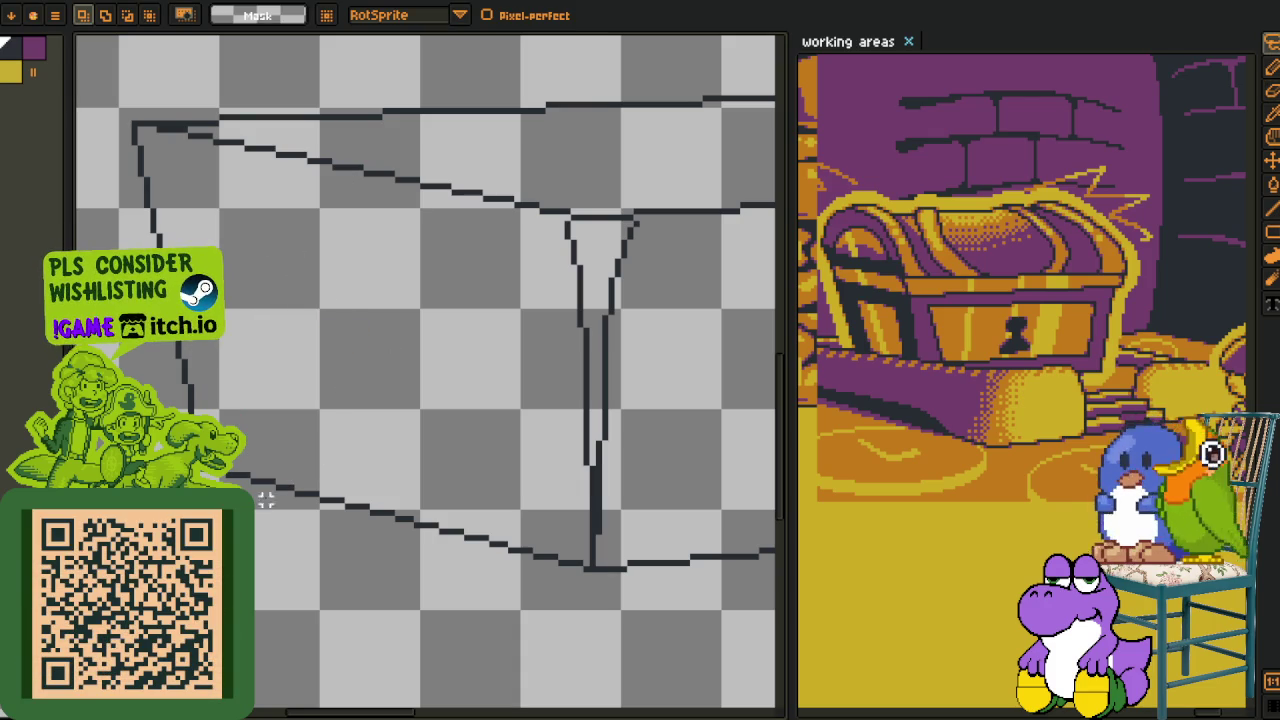
key("Tab")
right_click(180, 590)
mouse_move(280, 637)
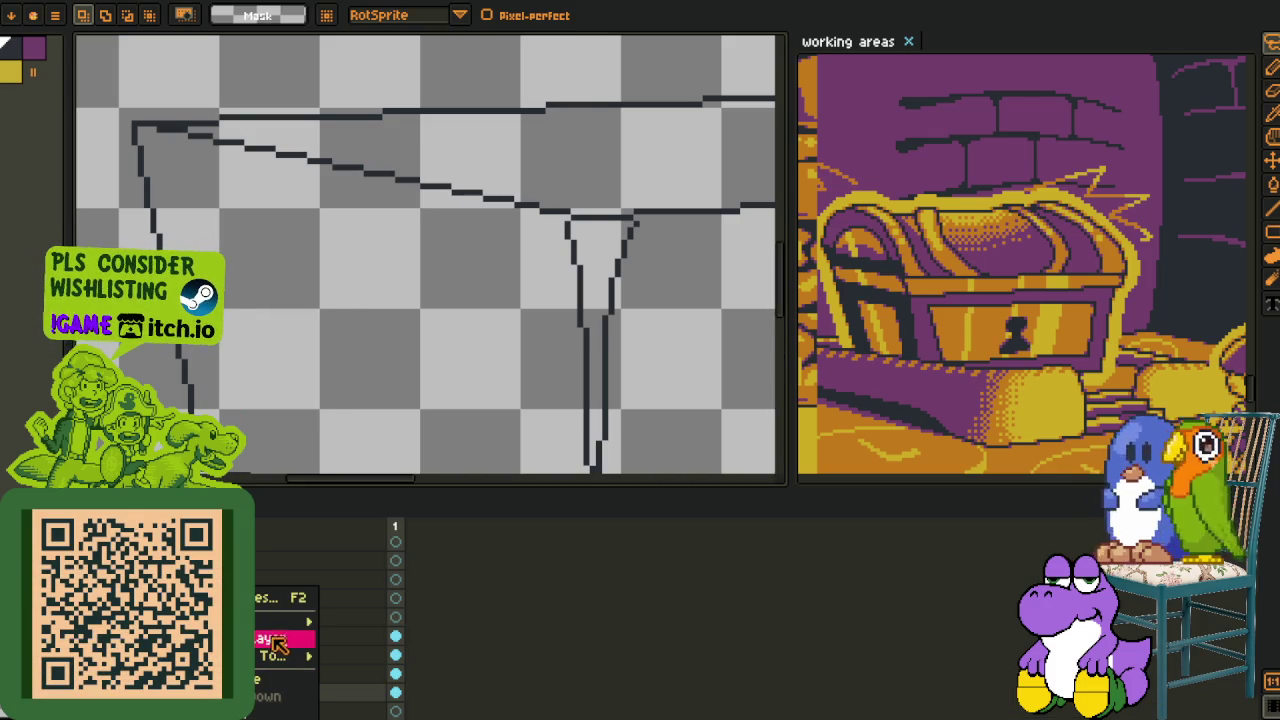
- Add a new empty layer and sample the blue colour from the canvas
left_click(362, 622)
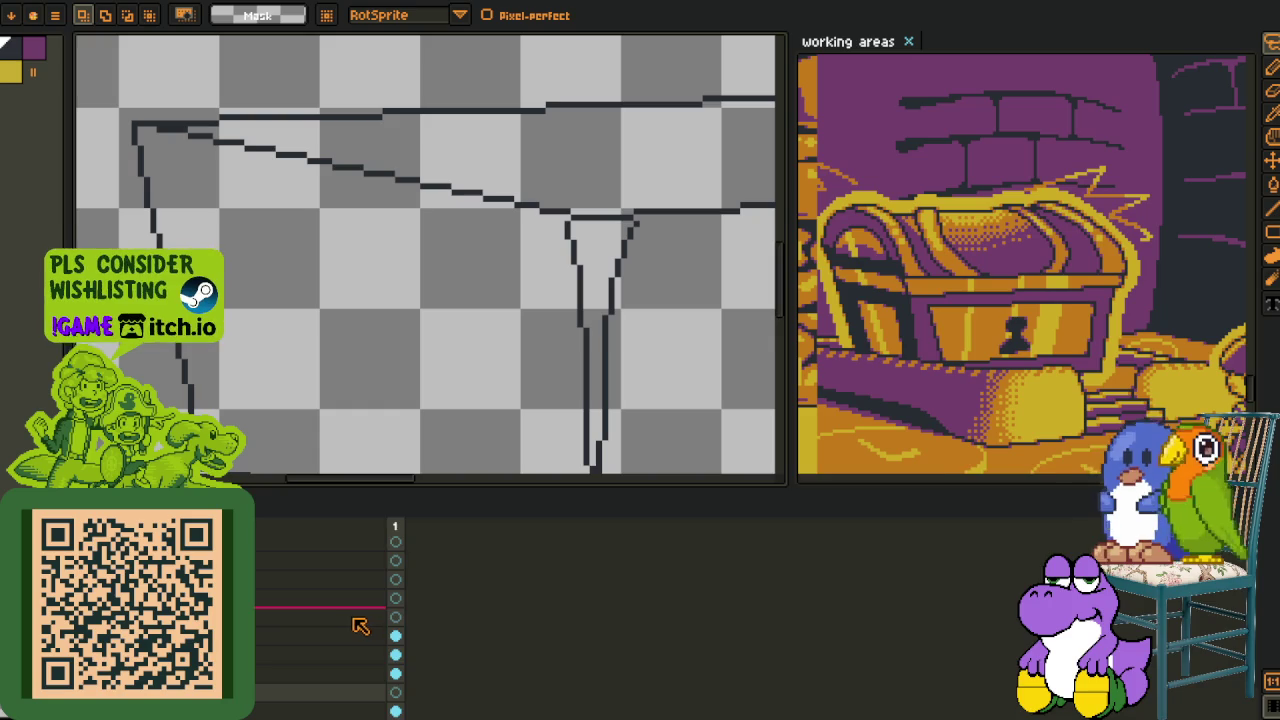
key("Tab")
key("i")
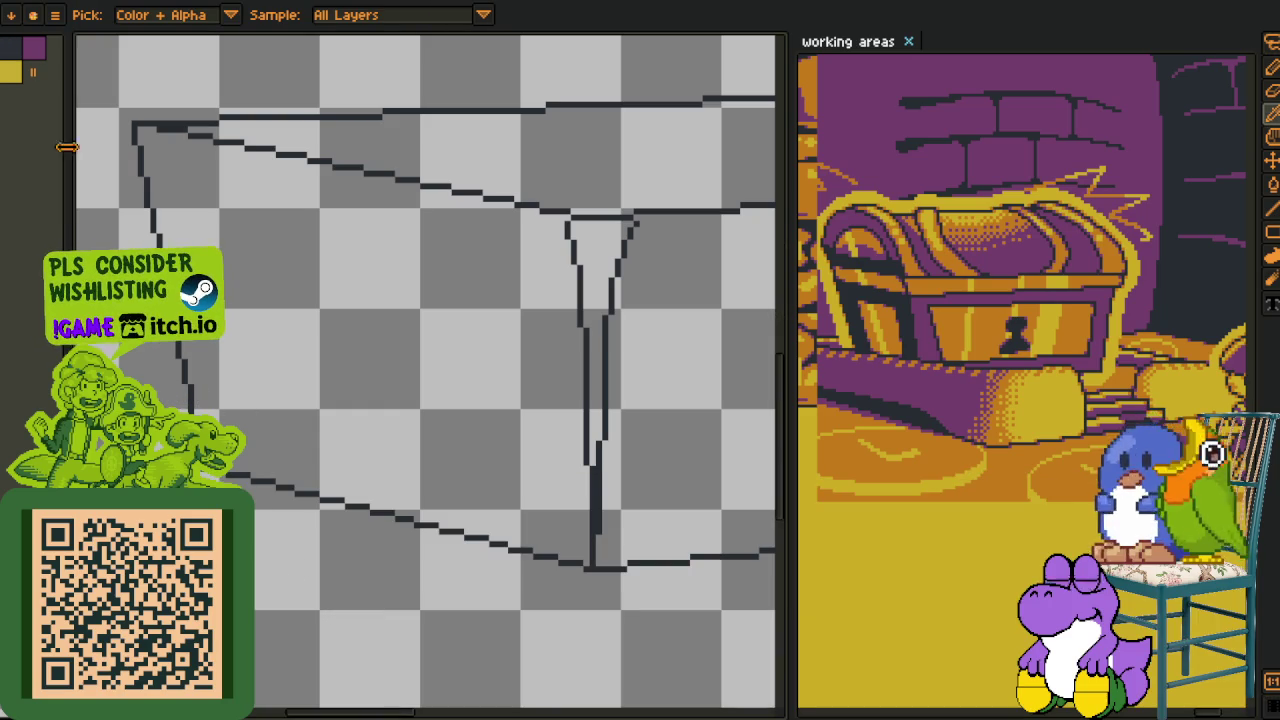
left_click(116, 197)
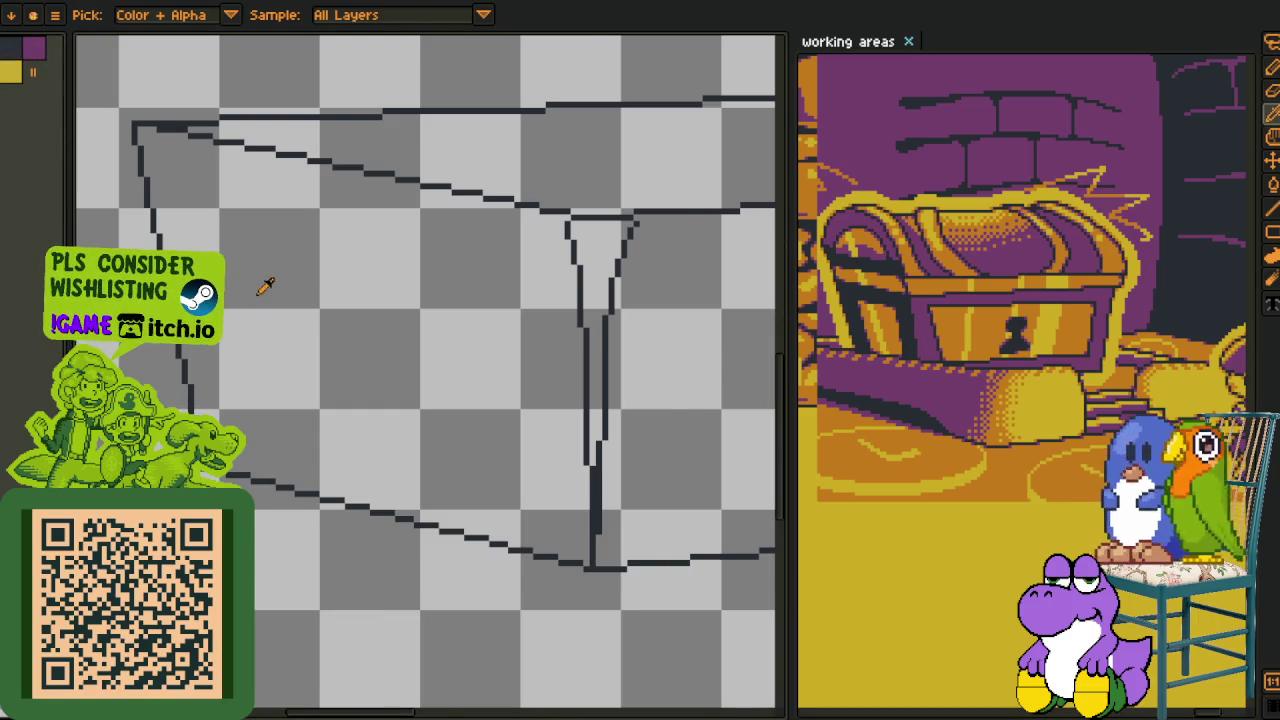
scroll(268, 288, "up", 1)
key("l")
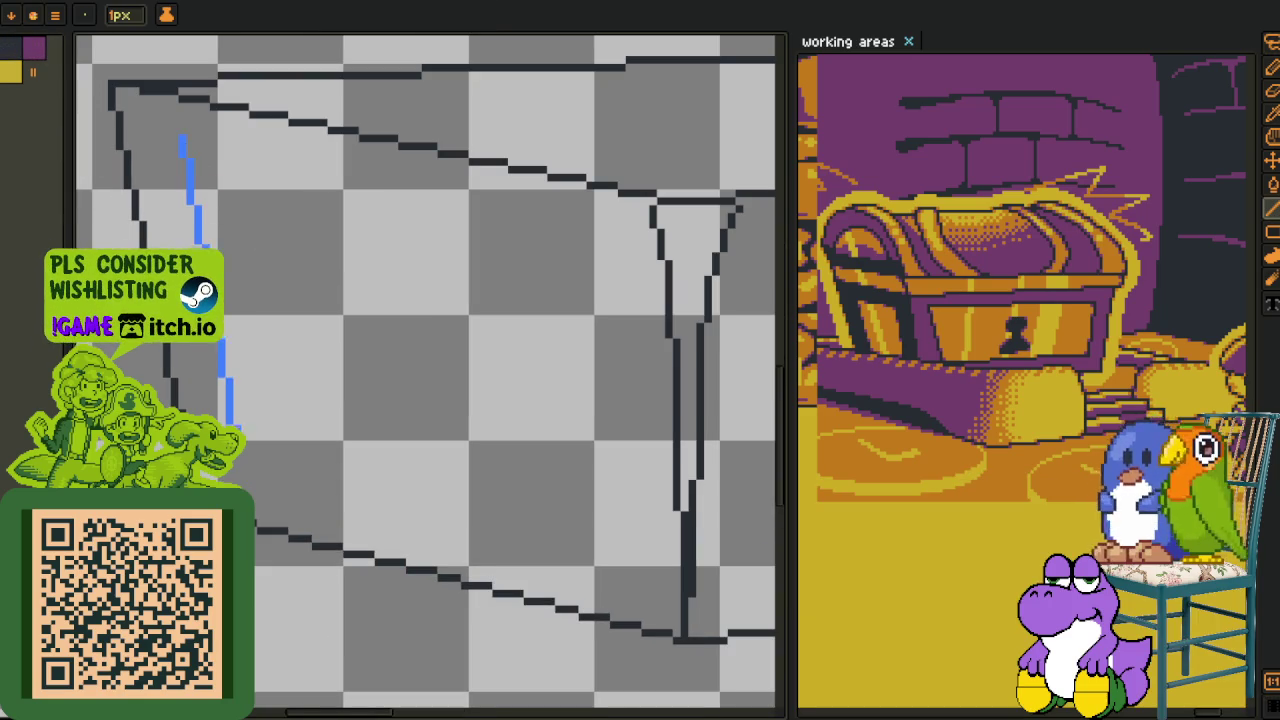
key("ctrl+z")
- Draw blue inner panel lines up the left face and along its bottom edge
mouse_move(245, 480)
left_mouse_down()
mouse_move(200, 130)
mouse_move(180, 150)
mouse_move(614, 237)
mouse_move(595, 247)
mouse_move(184, 160)
left_mouse_up()
key("ctrl+z")
scroll(184, 160, "up", 1)
key("b")
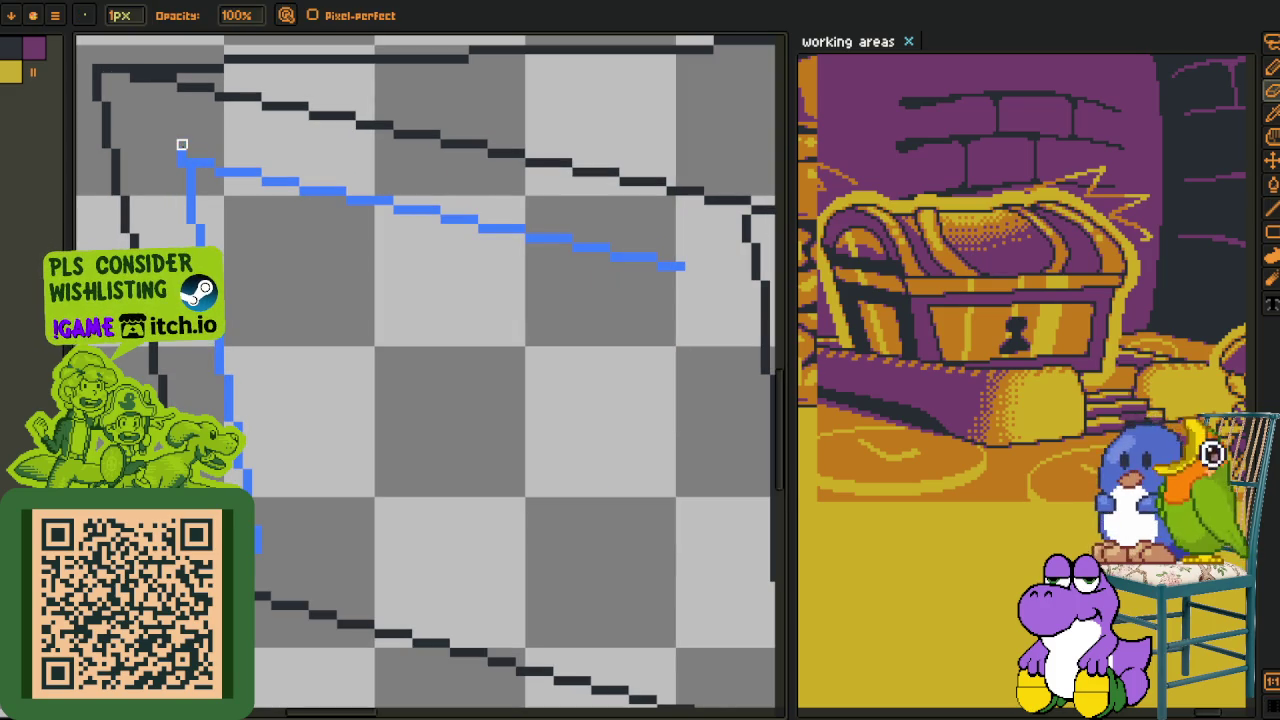
left_click_drag(632, 322, 337, 197)
key("i")
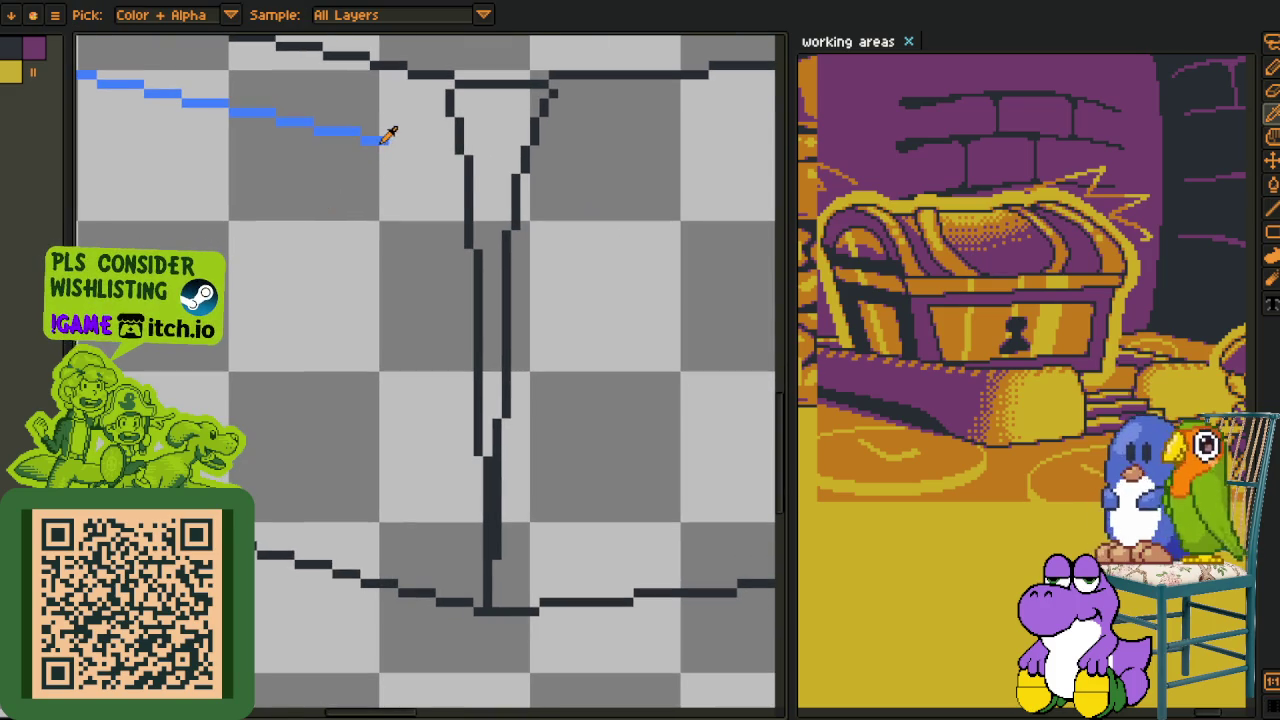
key("l")
mouse_move(403, 470)
left_mouse_down()
mouse_move(420, 543)
mouse_move(525, 577)
left_mouse_up()
scroll(420, 547, "down", 2)
left_click_drag(305, 505, 254, 504)
- Draw a blue panel line on the right face, anchored at its lower right corner
scroll(500, 592, "up", 1)
scroll(500, 592, "up", 1)
mouse_move(338, 549)
left_mouse_down()
mouse_move(500, 592)
mouse_move(366, 557)
mouse_move(386, 552)
left_mouse_up()
scroll(386, 552, "down", 3)
scroll(428, 486, "up", 1)
left_click_drag(428, 486, 322, 440)
scroll(322, 440, "down", 1)
key("alt")
scroll(322, 440, "up", 2)
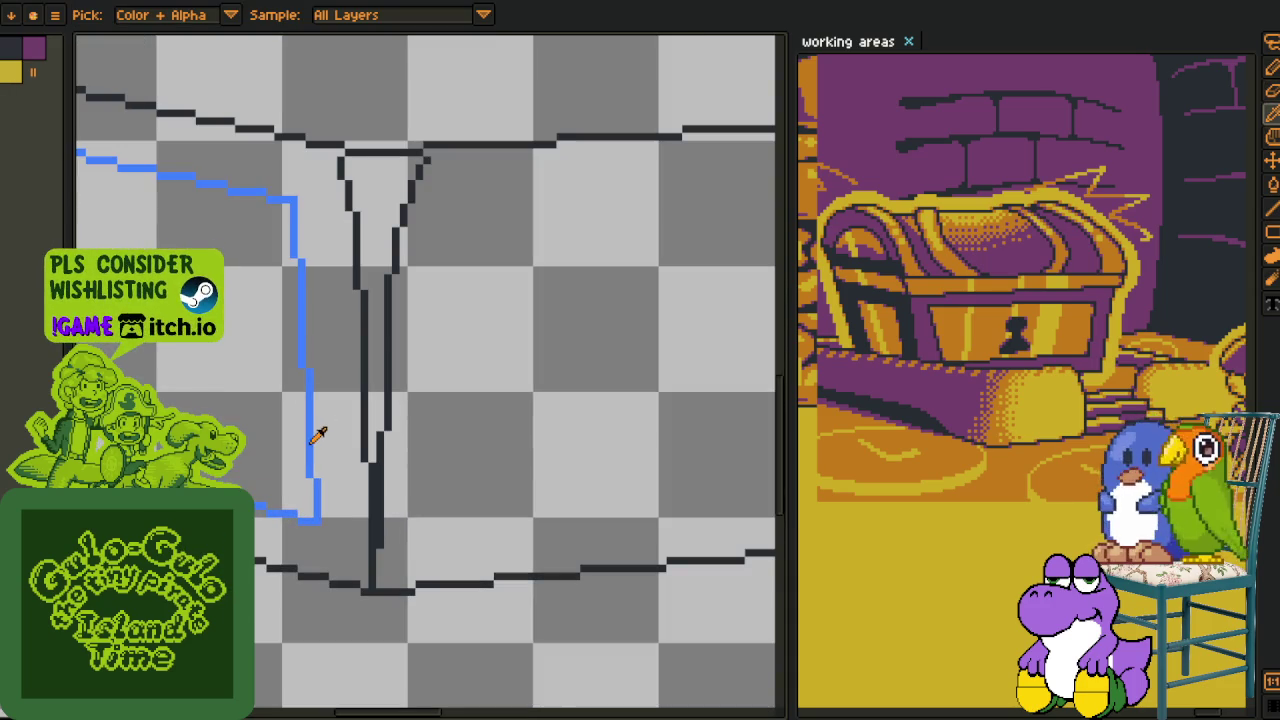
key("h")
left_click_drag(437, 451, 463, 389)
scroll(463, 389, "down", 1)
key("alt")
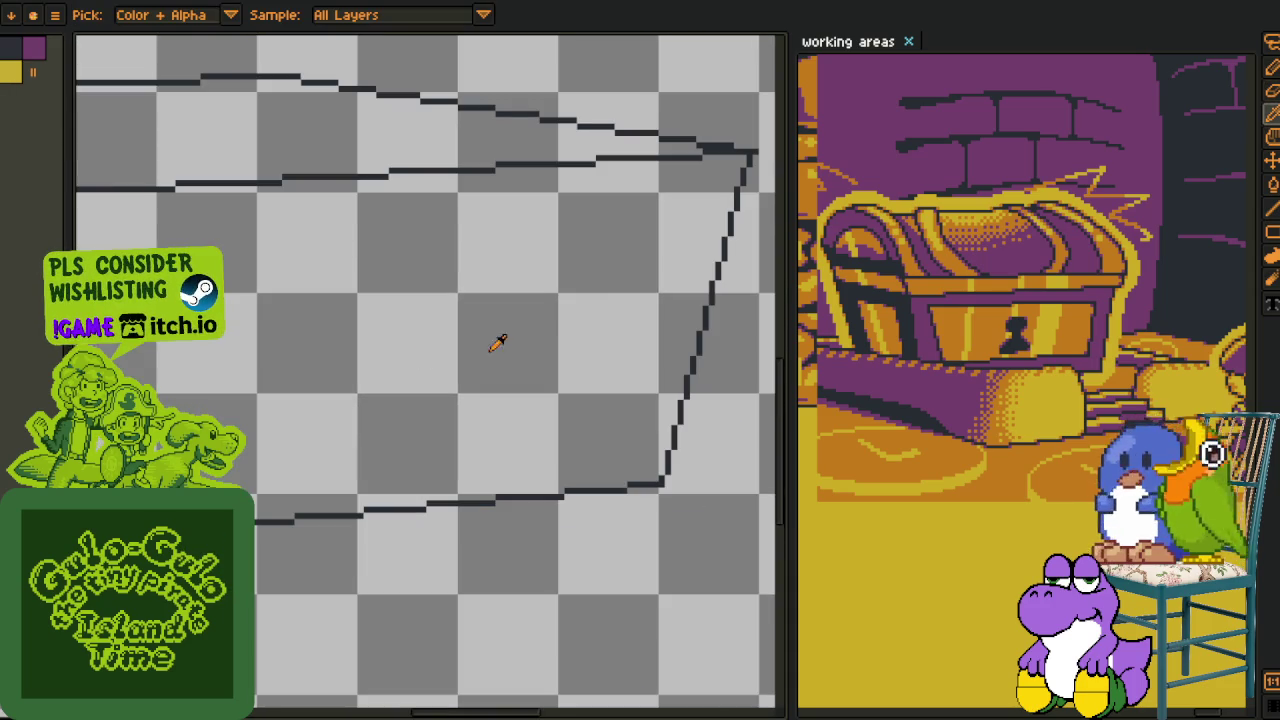
key("l")
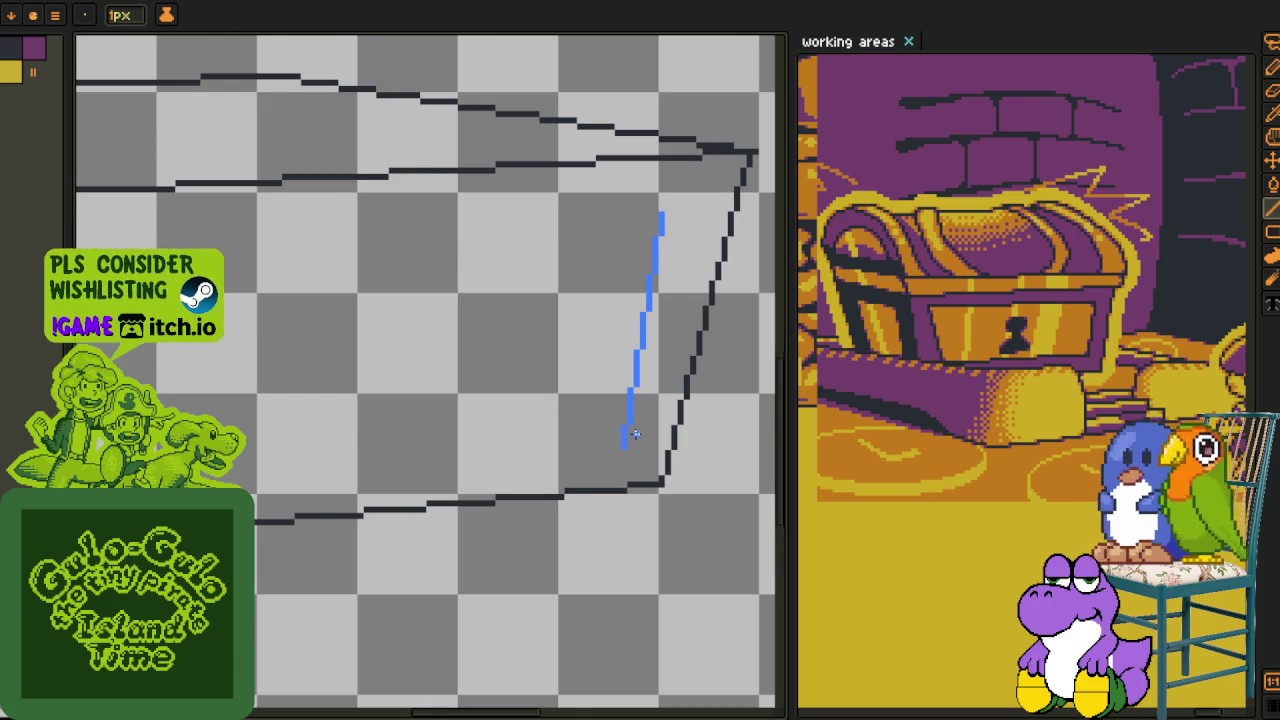
scroll(630, 432, "down", 1)
scroll(658, 484, "up", 1)
left_click(656, 482)
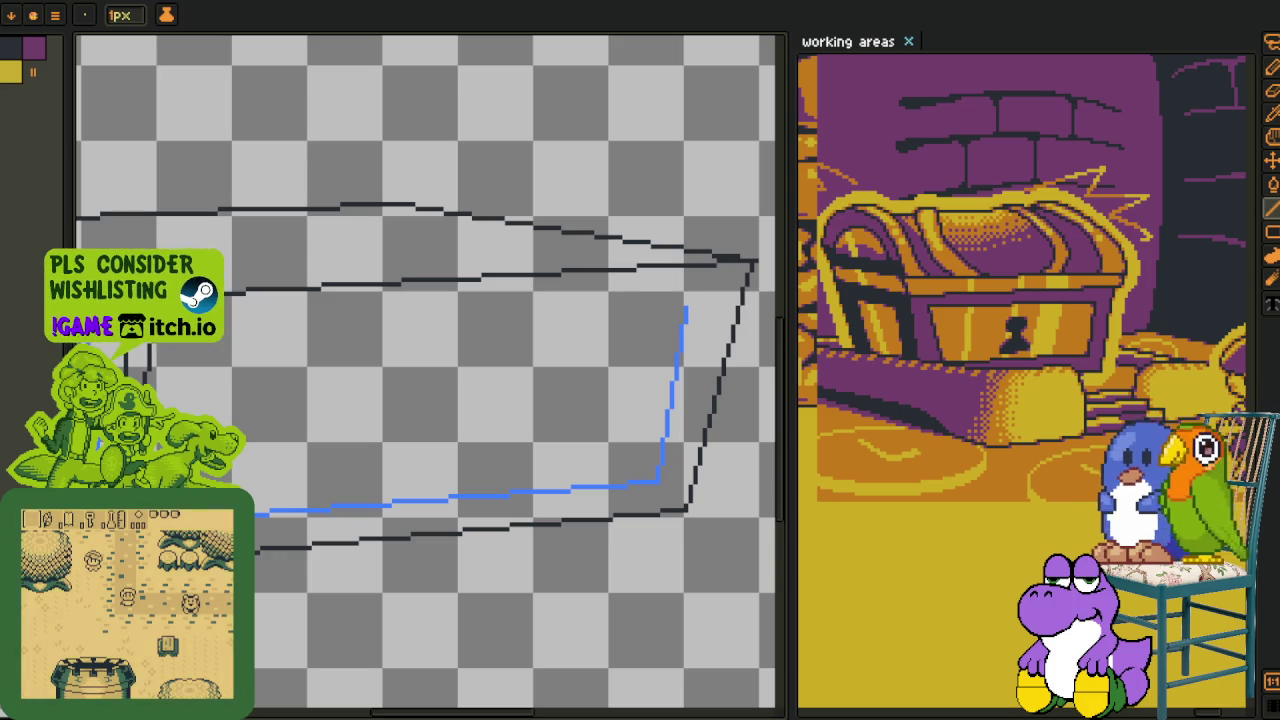
key("ctrl+z")
key("ctrl+shift+z")
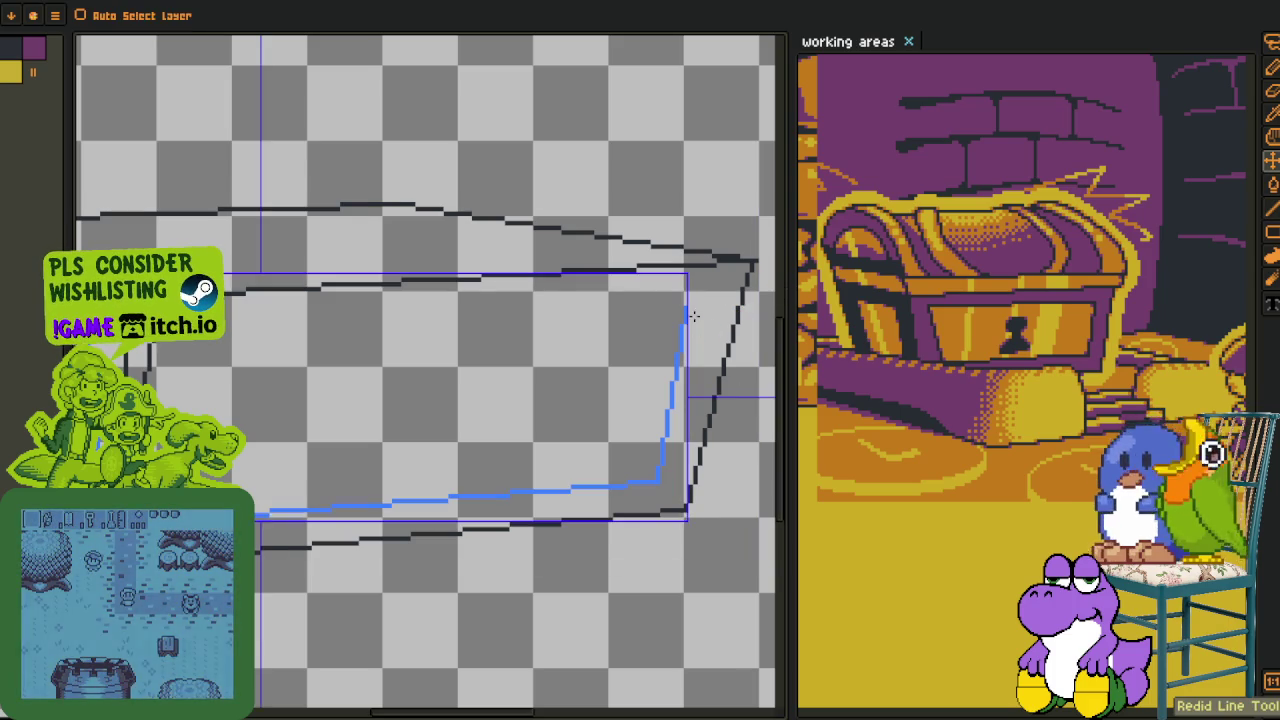
- Select and delete the stray blue vertical segment on the right
key("m")
scroll(698, 373, "up", 1)
left_click_drag(654, 487, 703, 261)
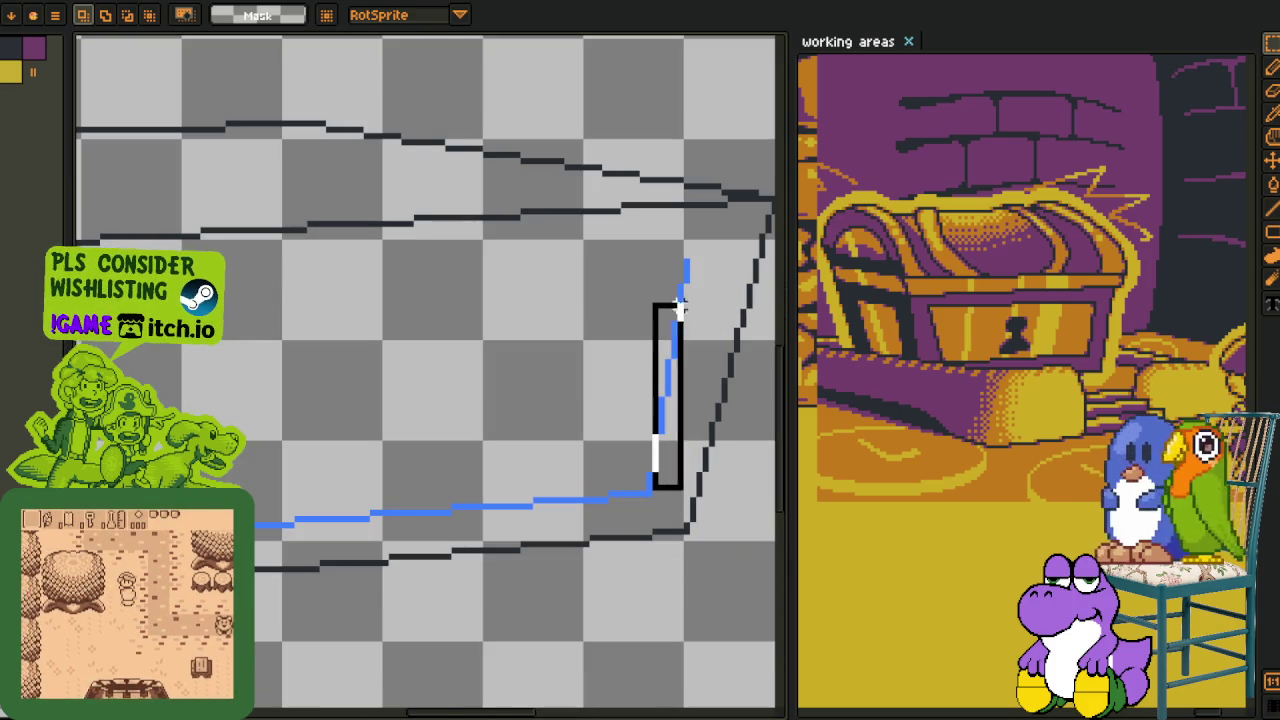
key("Delete")
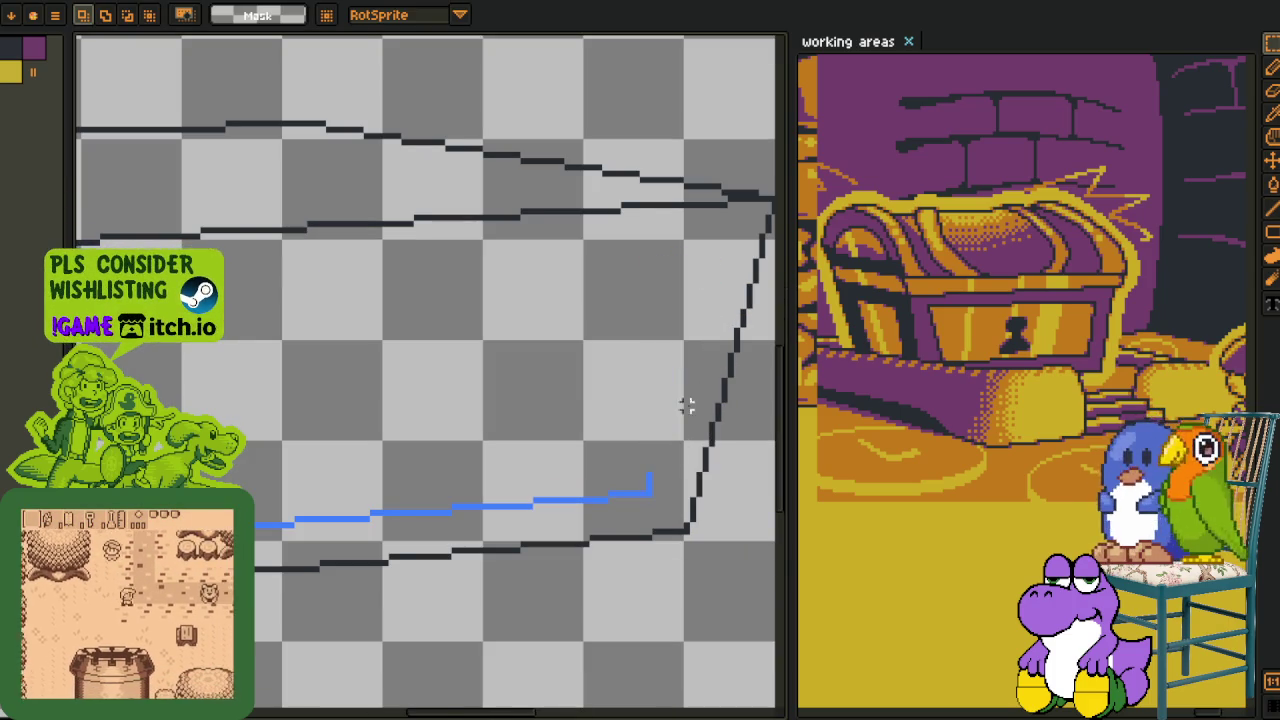
mouse_move(666, 474)
left_mouse_down()
mouse_move(541, 557)
mouse_move(595, 313)
mouse_move(591, 325)
left_mouse_up()
scroll(591, 325, "down", 2)
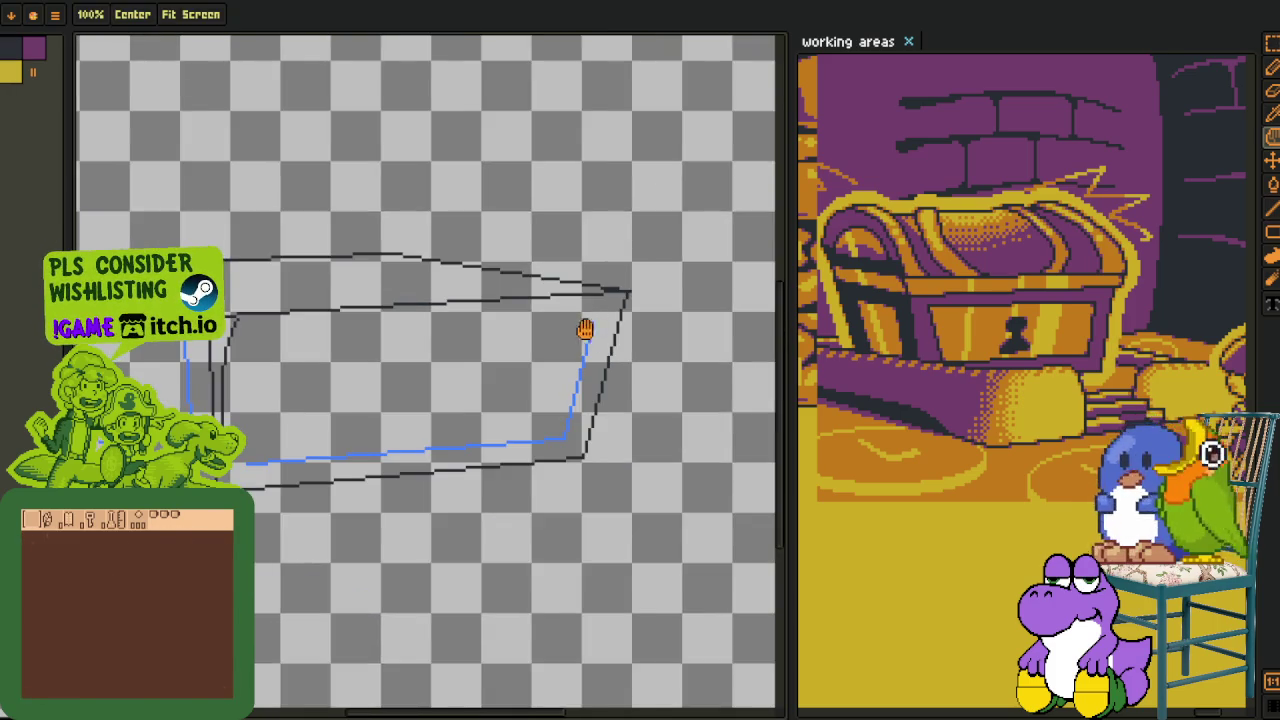
scroll(614, 366, "up", 1)
scroll(625, 368, "down", 2)
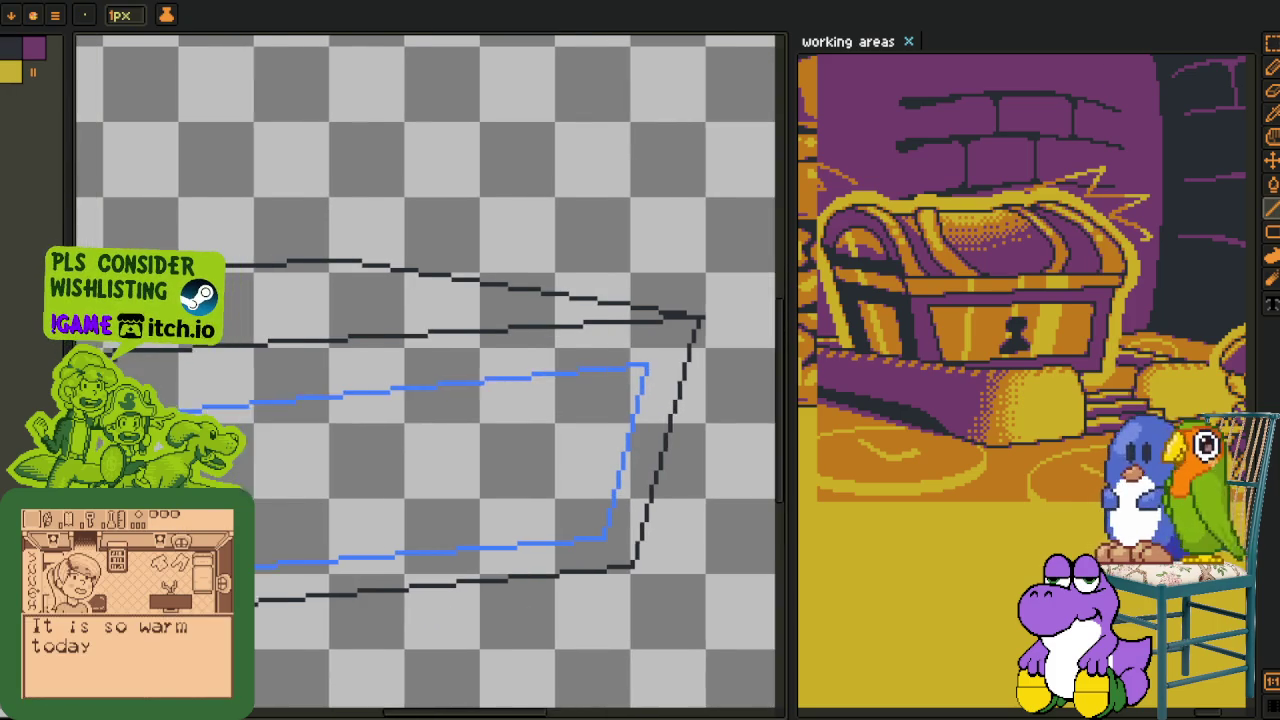
scroll(368, 395, "up", 2)
- Finish the right panel outline with an angled top line and a vertical edge, undoing a stray stroke
left_click_drag(368, 395, 366, 391)
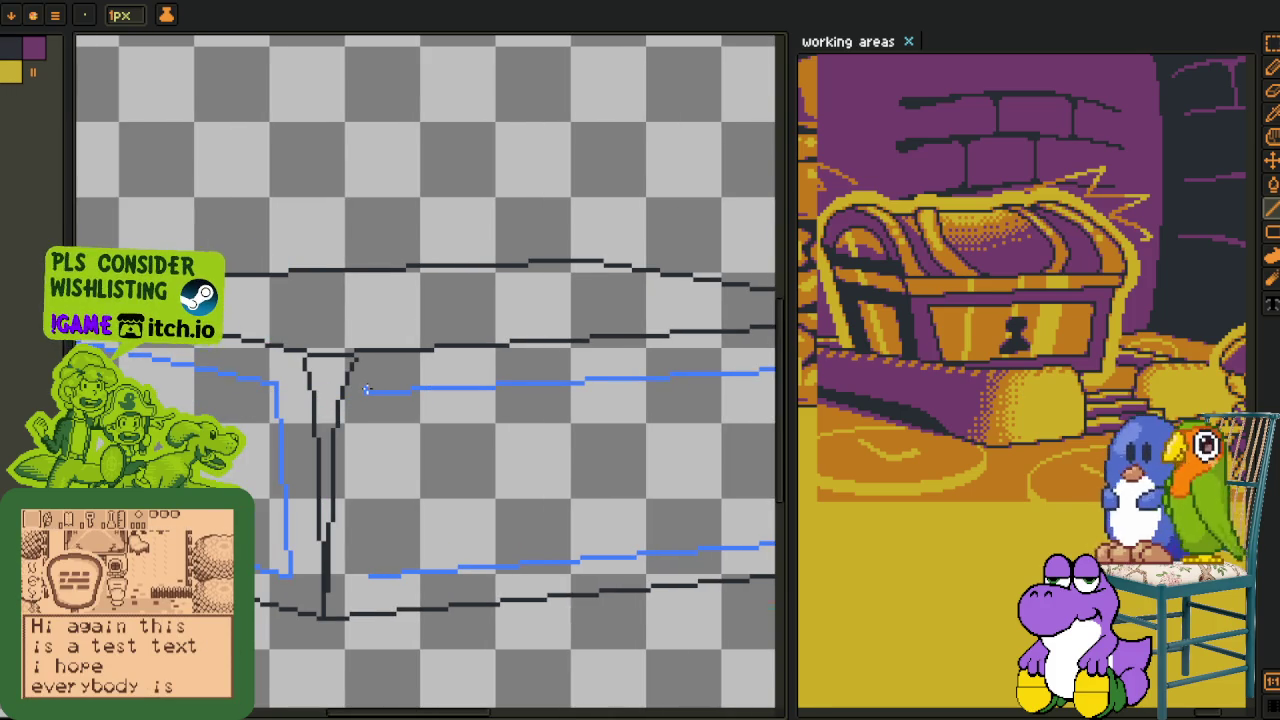
scroll(366, 391, "up", 2)
left_click_drag(366, 391, 356, 665)
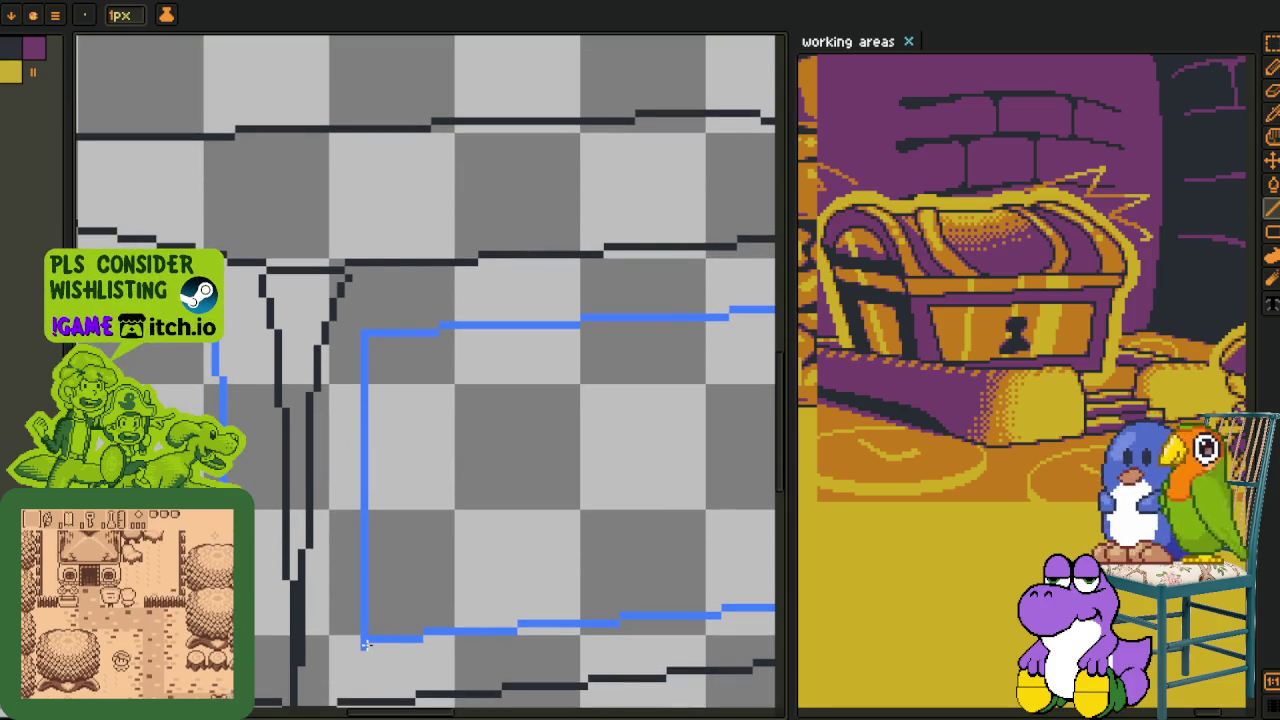
key("ctrl+z")
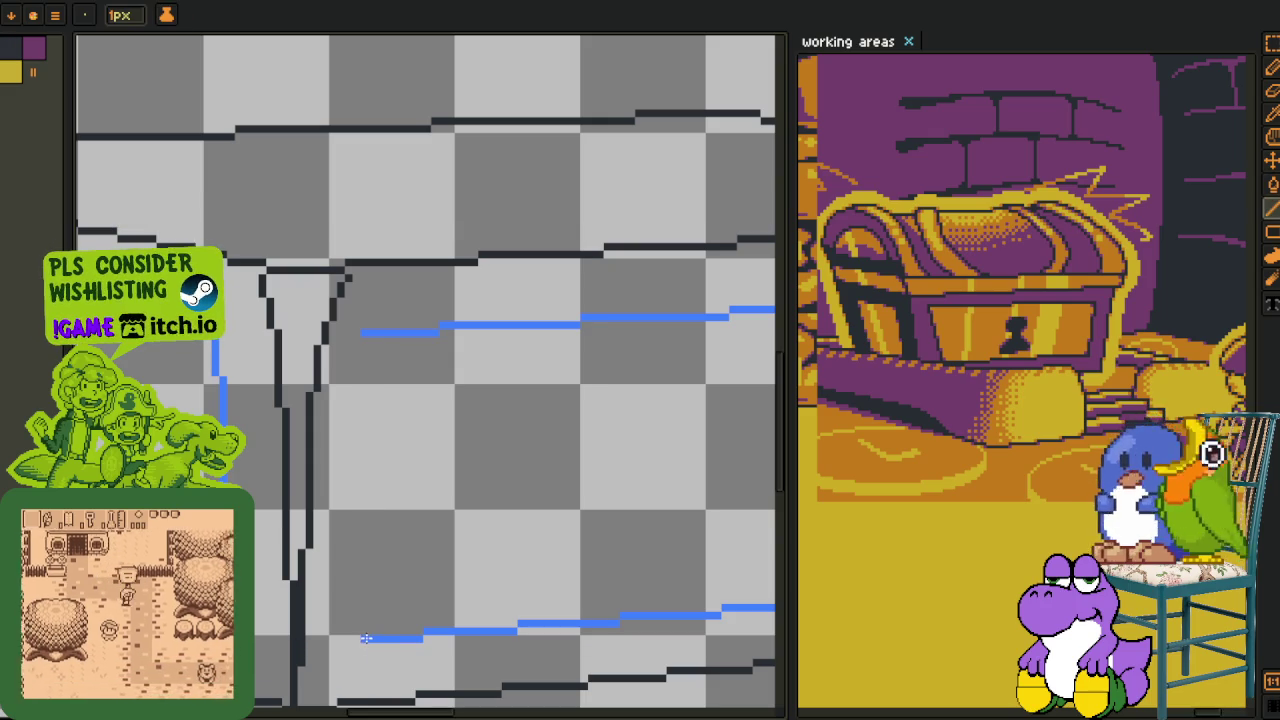
left_click_drag(357, 541, 357, 329)
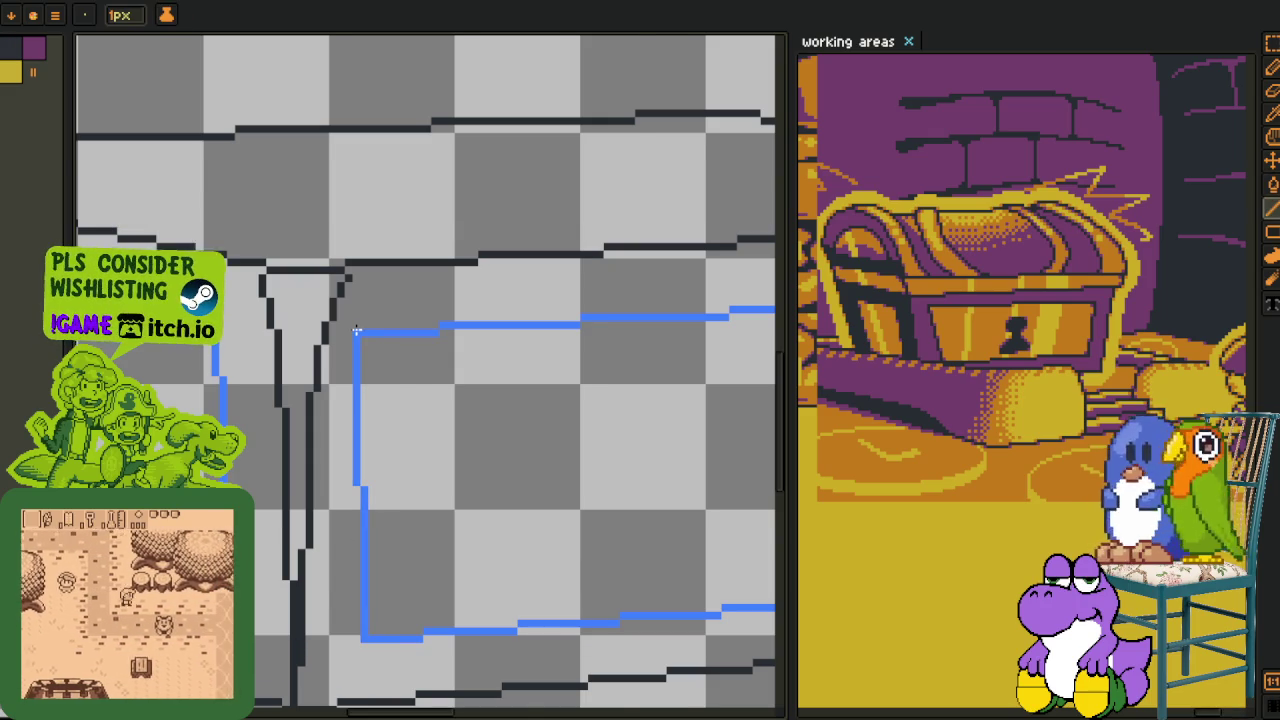
scroll(357, 329, "down", 2)
scroll(366, 369, "up", 1)
scroll(394, 449, "up", 1)
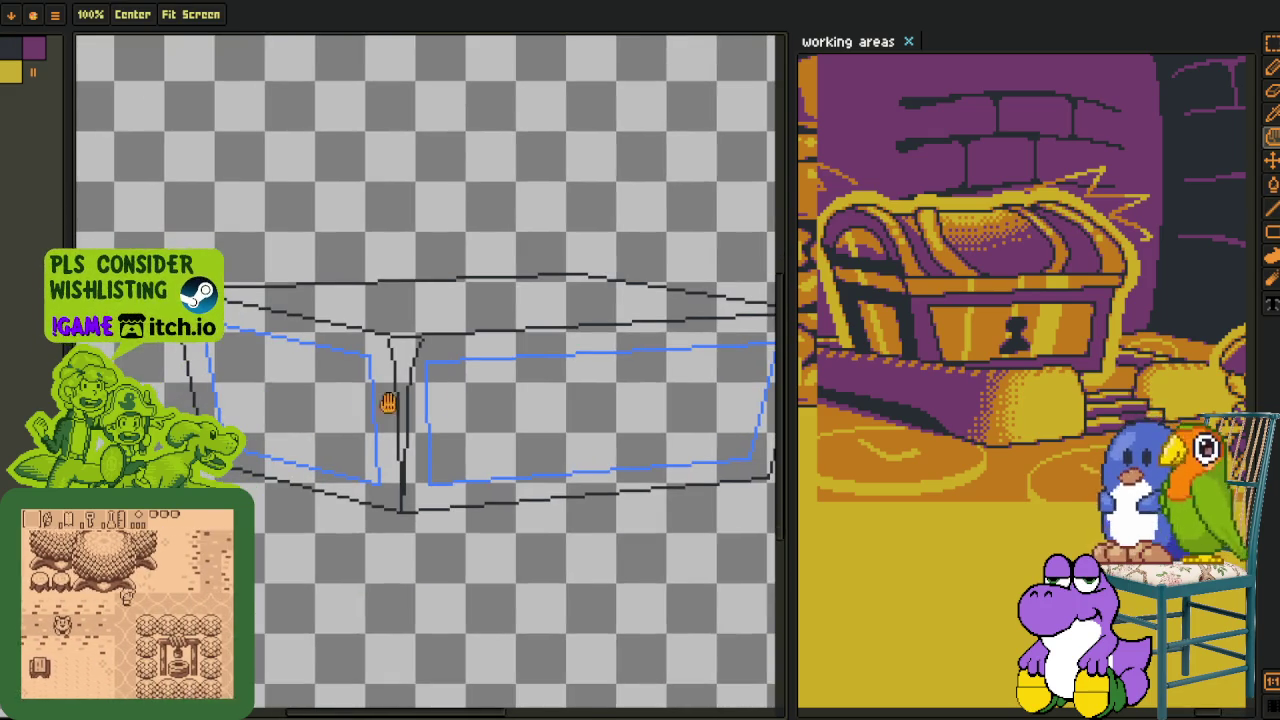
scroll(330, 405, "down", 1)
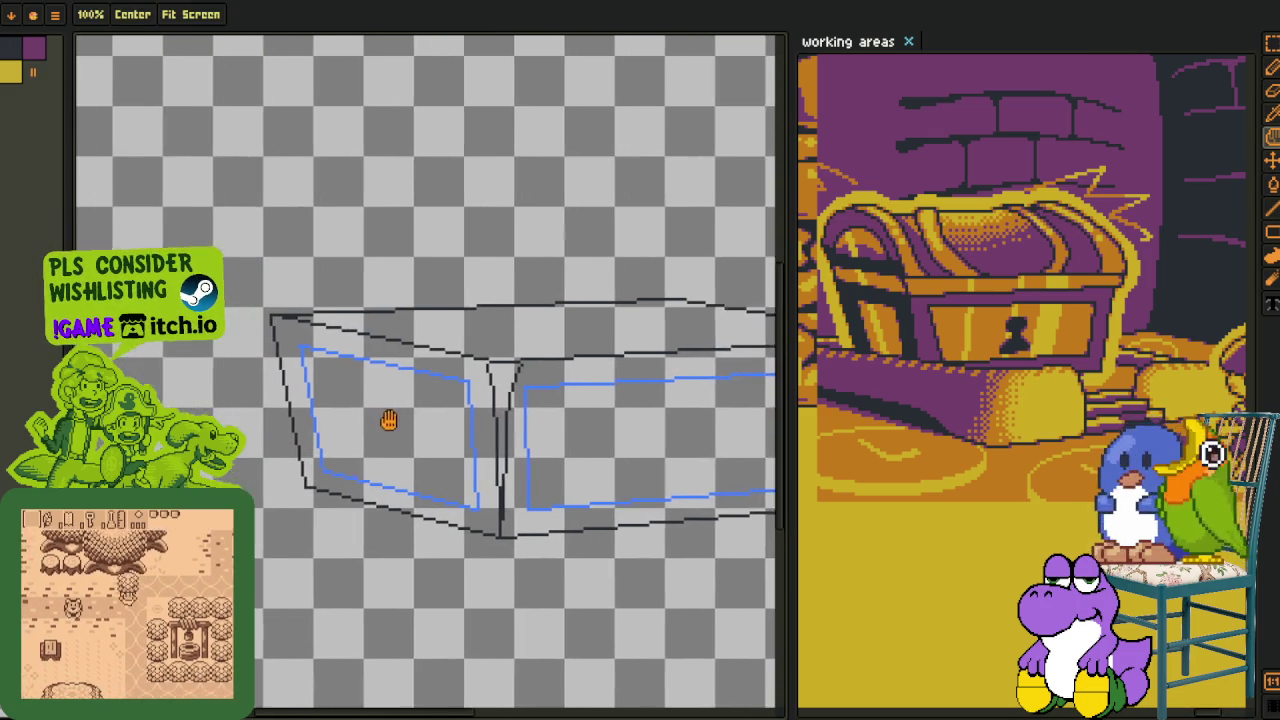
scroll(125, 118, "up", 1)
- Fill both box panels orange and their surrounding frames purple
key("i")
key("g")
left_click(386, 428)
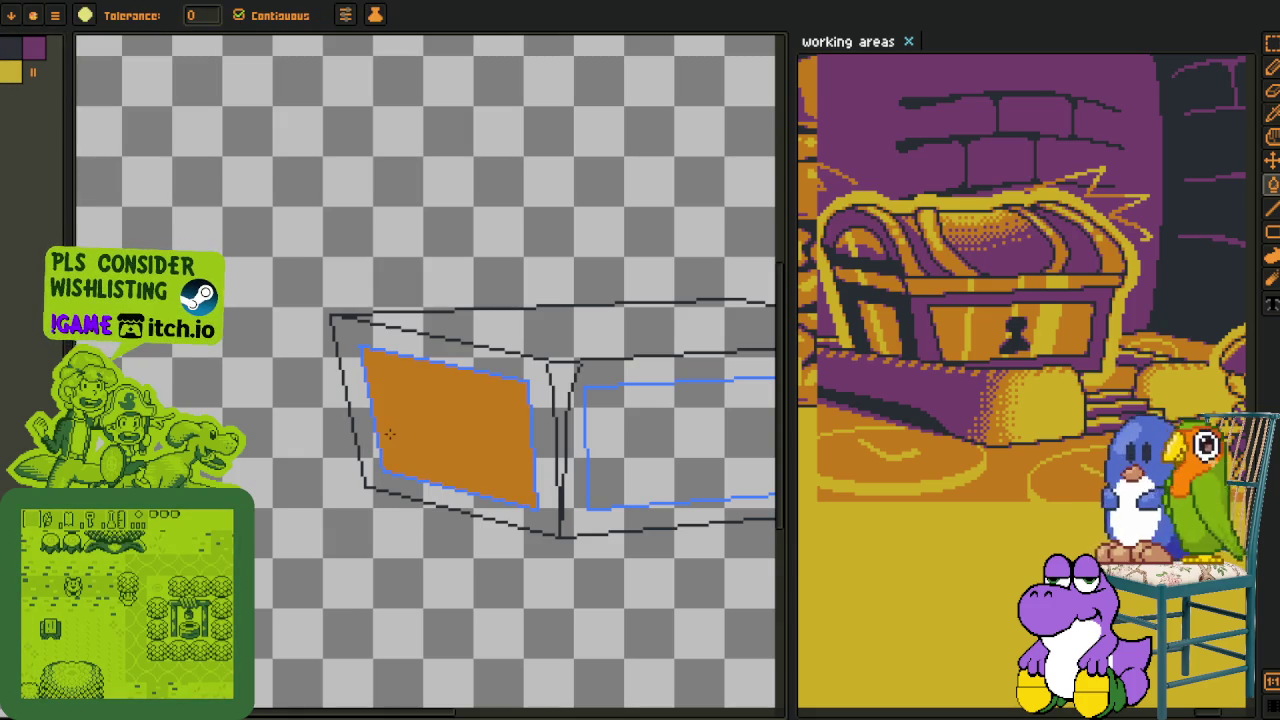
left_click(680, 440)
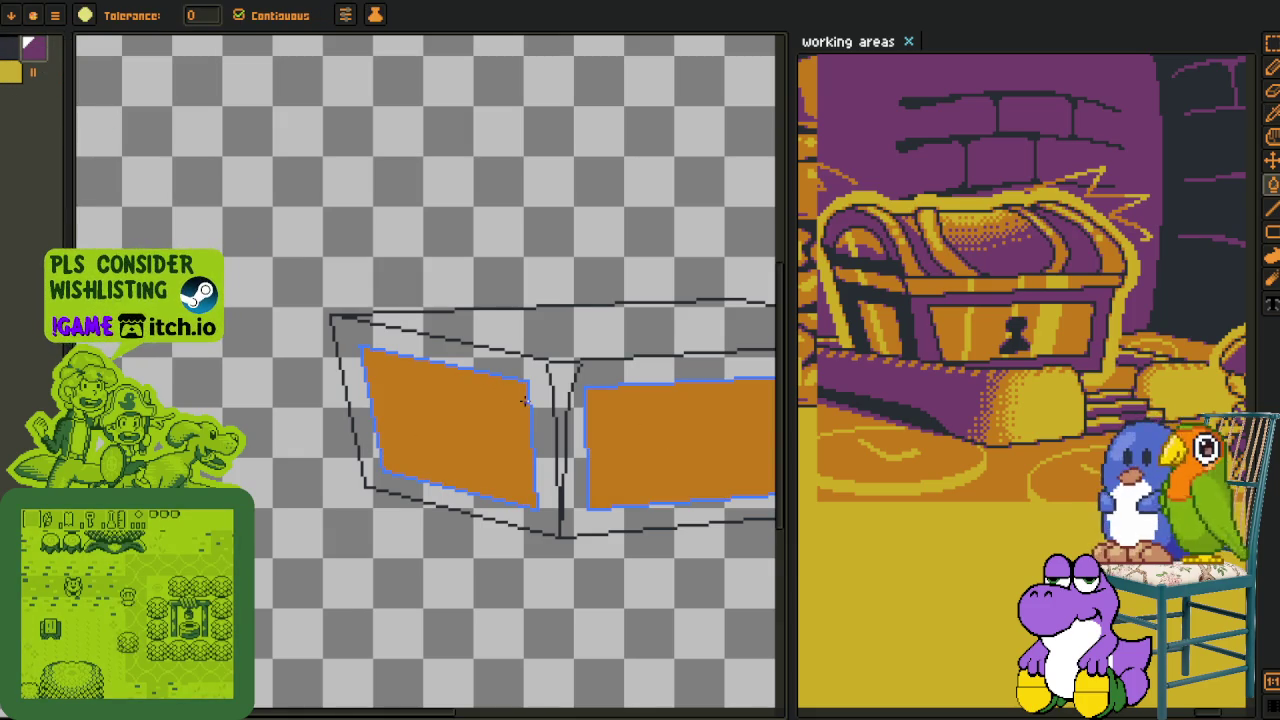
left_click(549, 420)
left_click(571, 457)
- Sample the dark colour and fill the central corner gap between the panels
key("h")
scroll(571, 457, "down", 2)
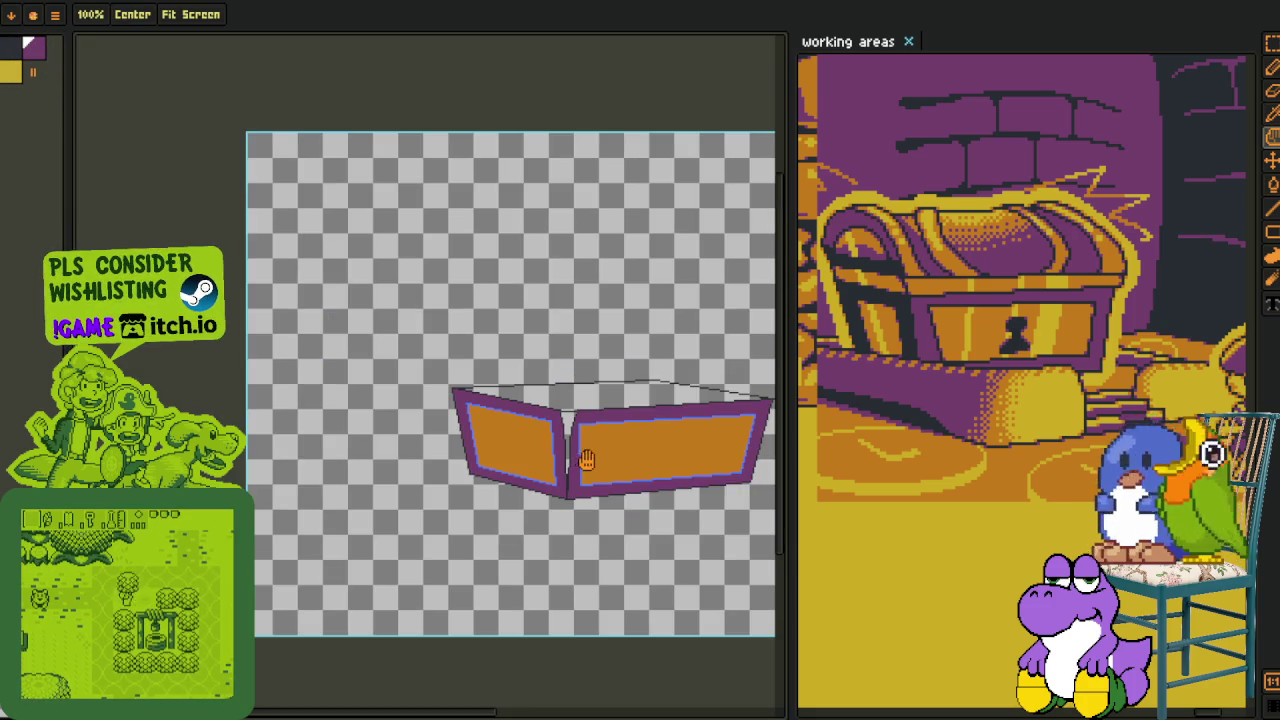
left_click_drag(585, 460, 510, 460)
key("g")
scroll(510, 460, "up", 3)
key("o")
left_click(486, 437)
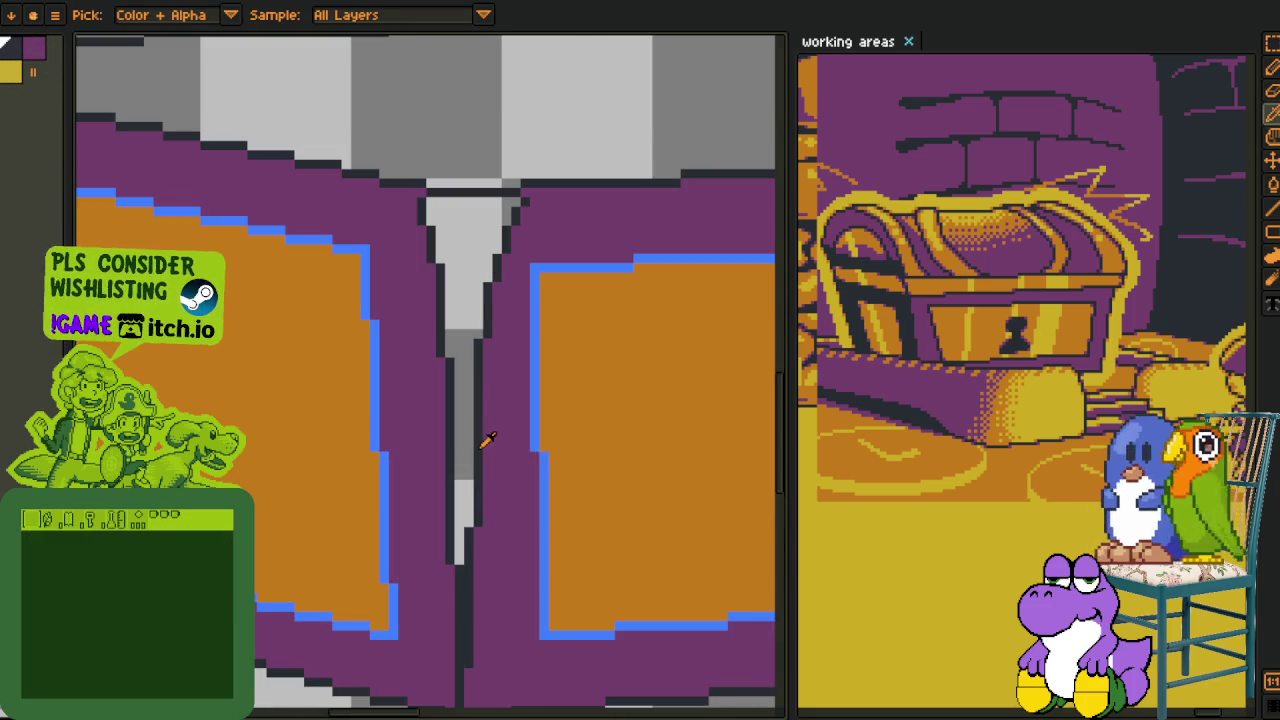
key("g")
left_click(470, 448)
- Remove the blue outline colour with Replace Color
scroll(470, 448, "down", 3)
scroll(486, 466, "down", 1)
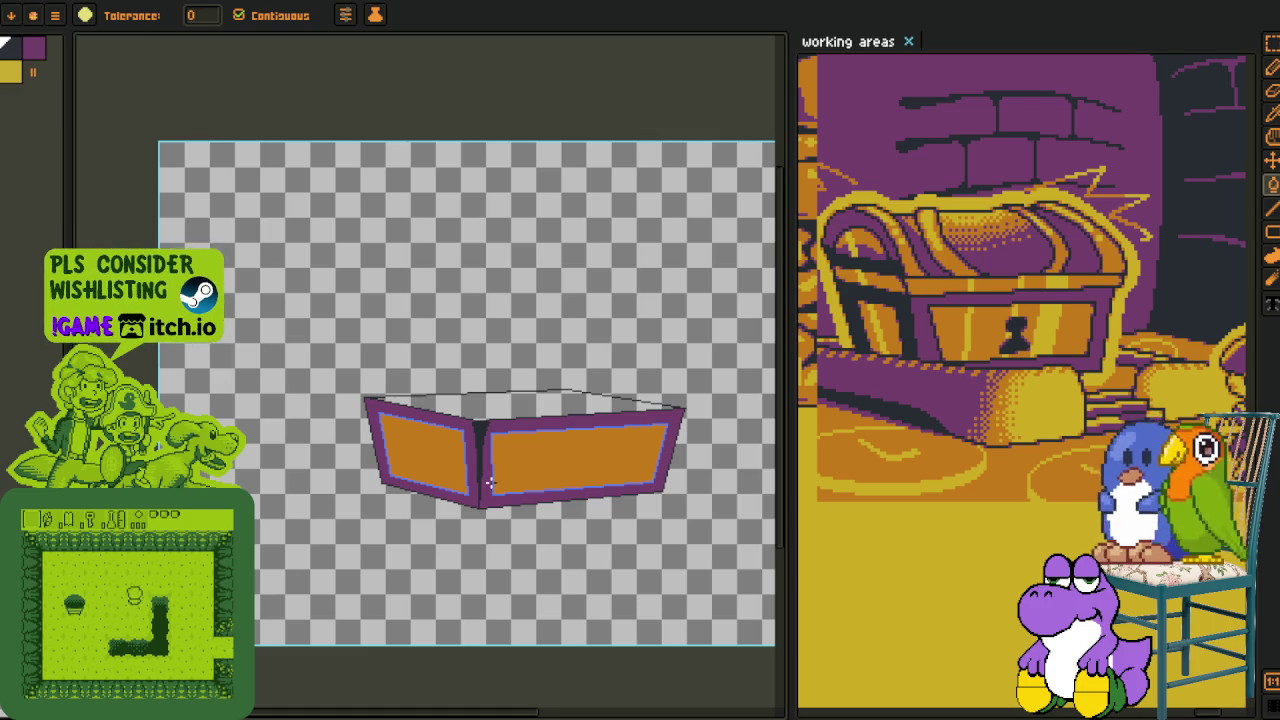
scroll(490, 483, "down", 1)
key("o")
scroll(516, 508, "up", 2)
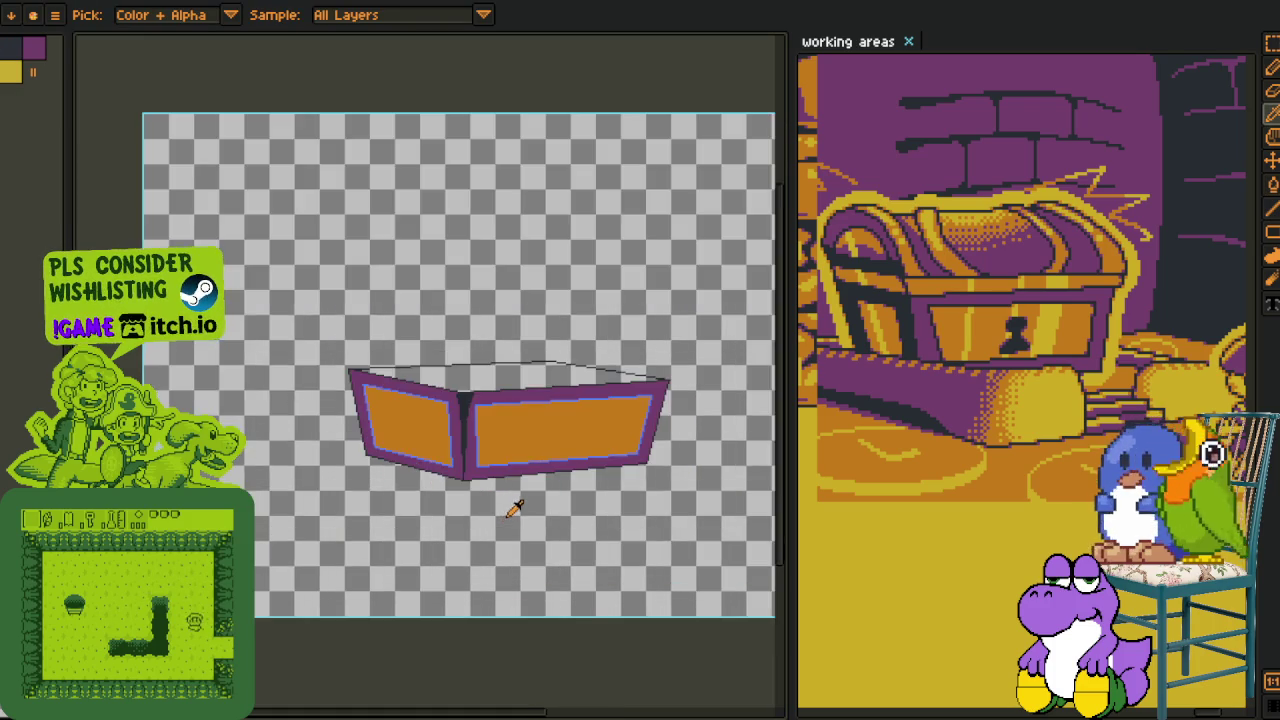
scroll(443, 380, "up", 3)
scroll(474, 320, "up", 1)
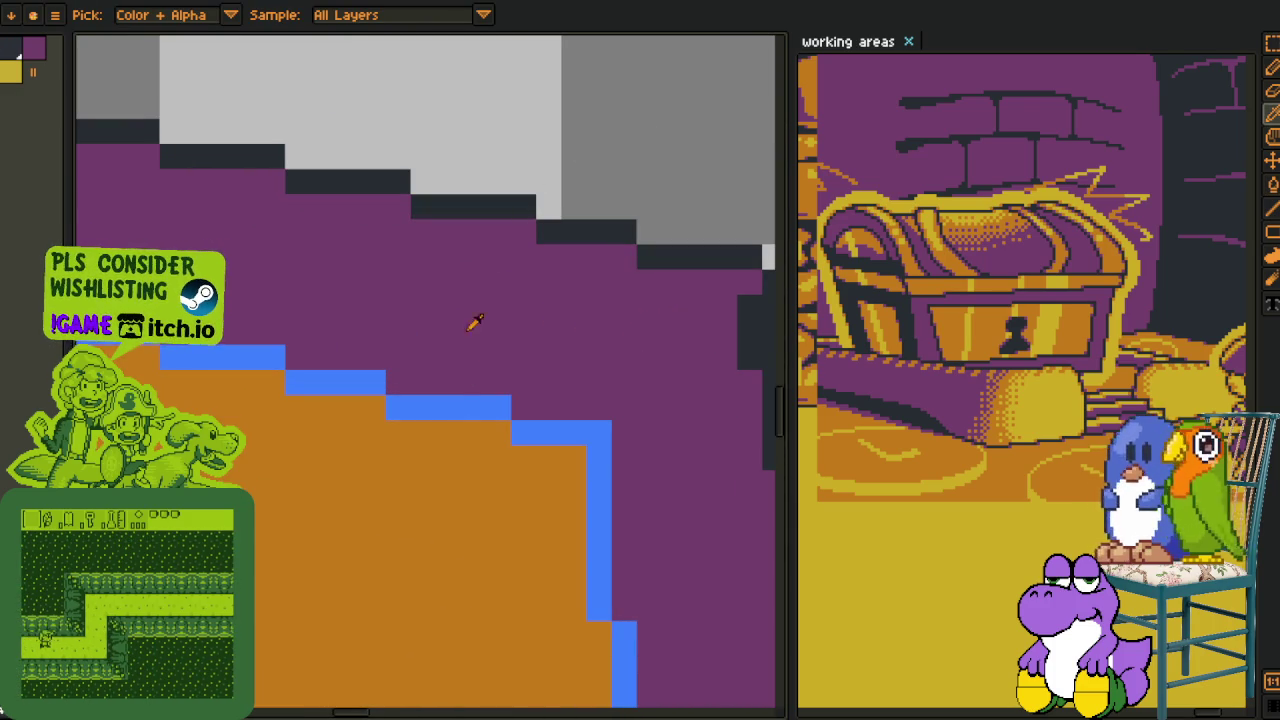
key("shift+r")
left_click(540, 560)
- Pan the view over the box and briefly show, then hide, the timeline panel
scroll(514, 450, "down", 4)
left_click_drag(514, 455, 380, 375)
key("m")
key("o")
scroll(400, 430, "down", 3)
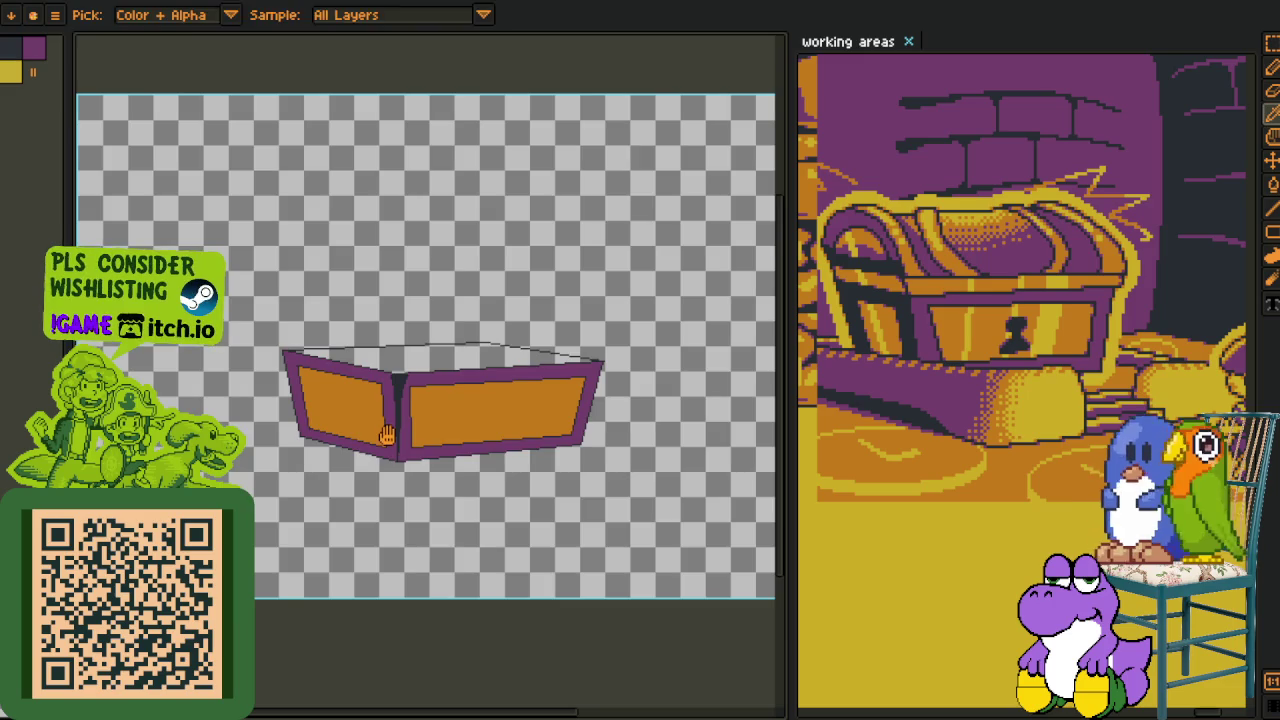
left_click_drag(386, 434, 363, 389)
key("Tab")
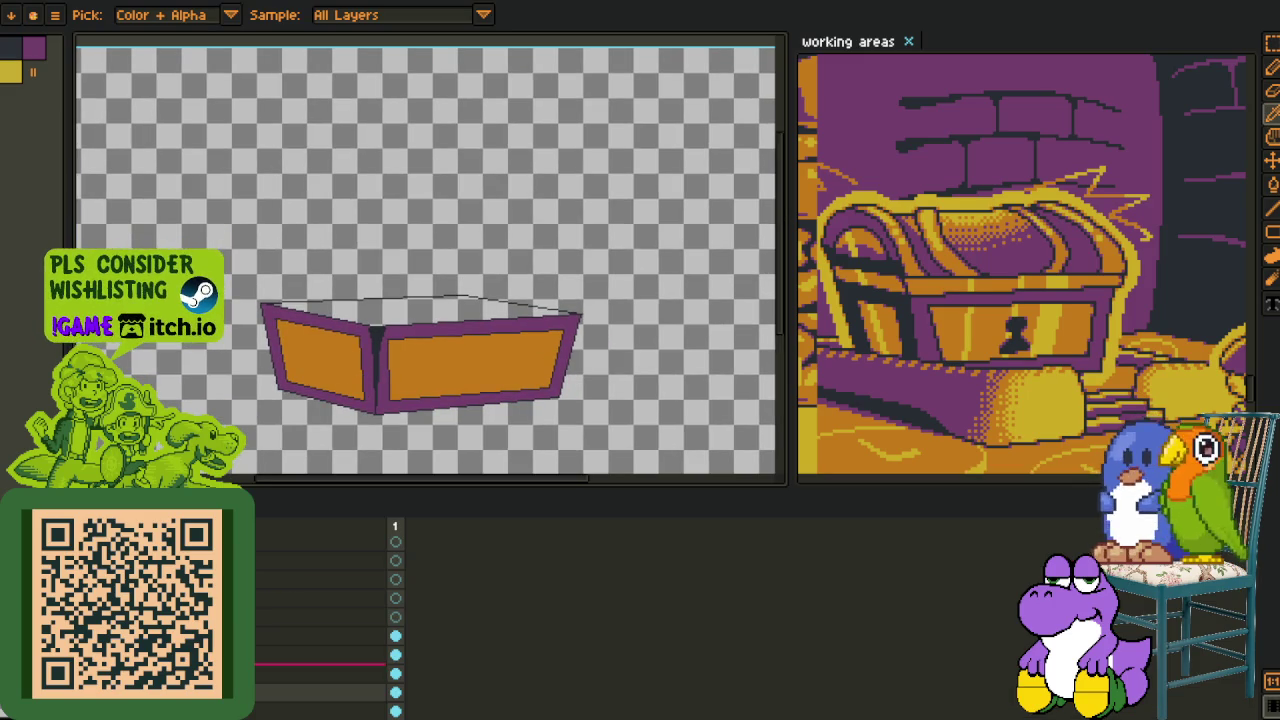
scroll(348, 355, "up", 2)
key("Tab")
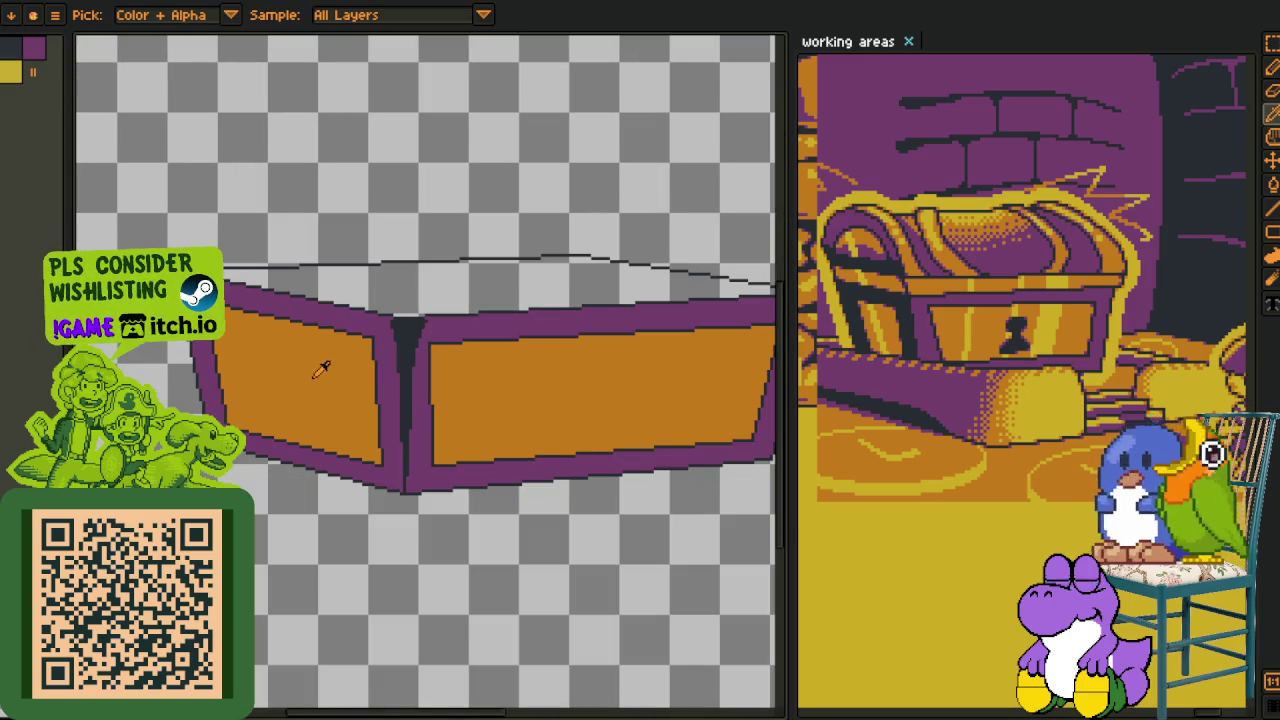
- Turn the orange and purple fills transparent with Replace Color
key("shift+r")
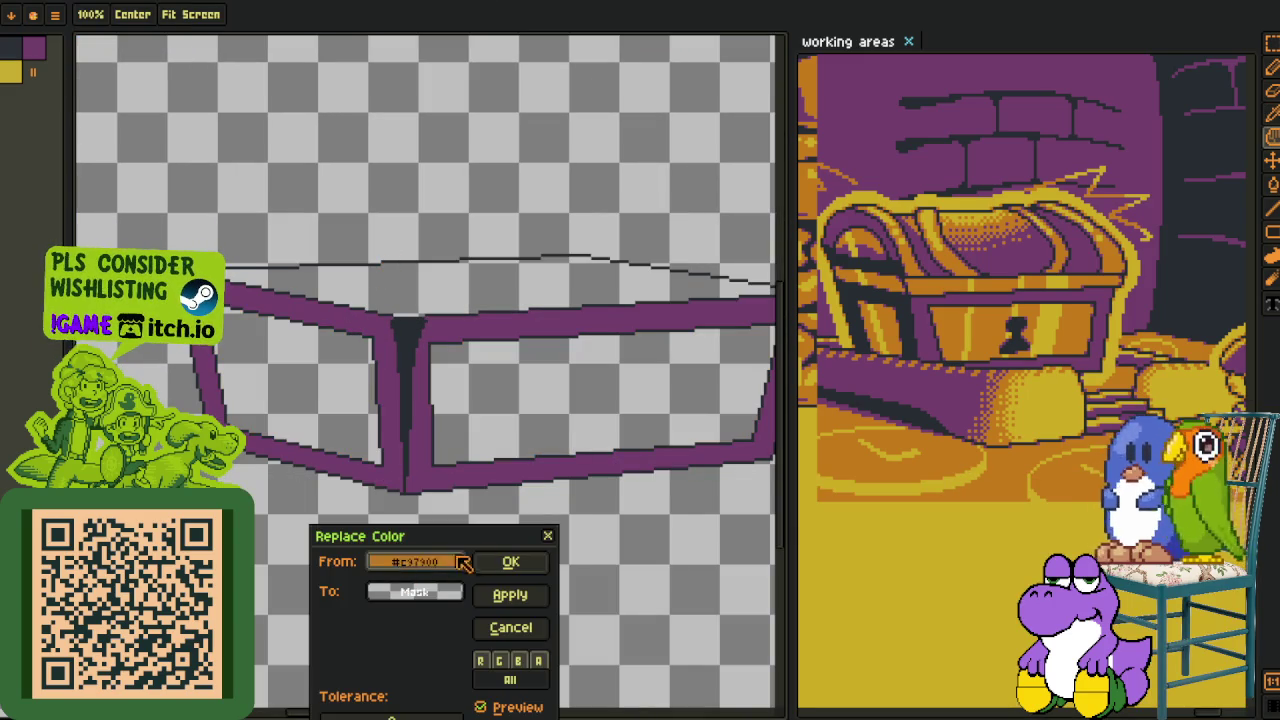
left_click(500, 563)
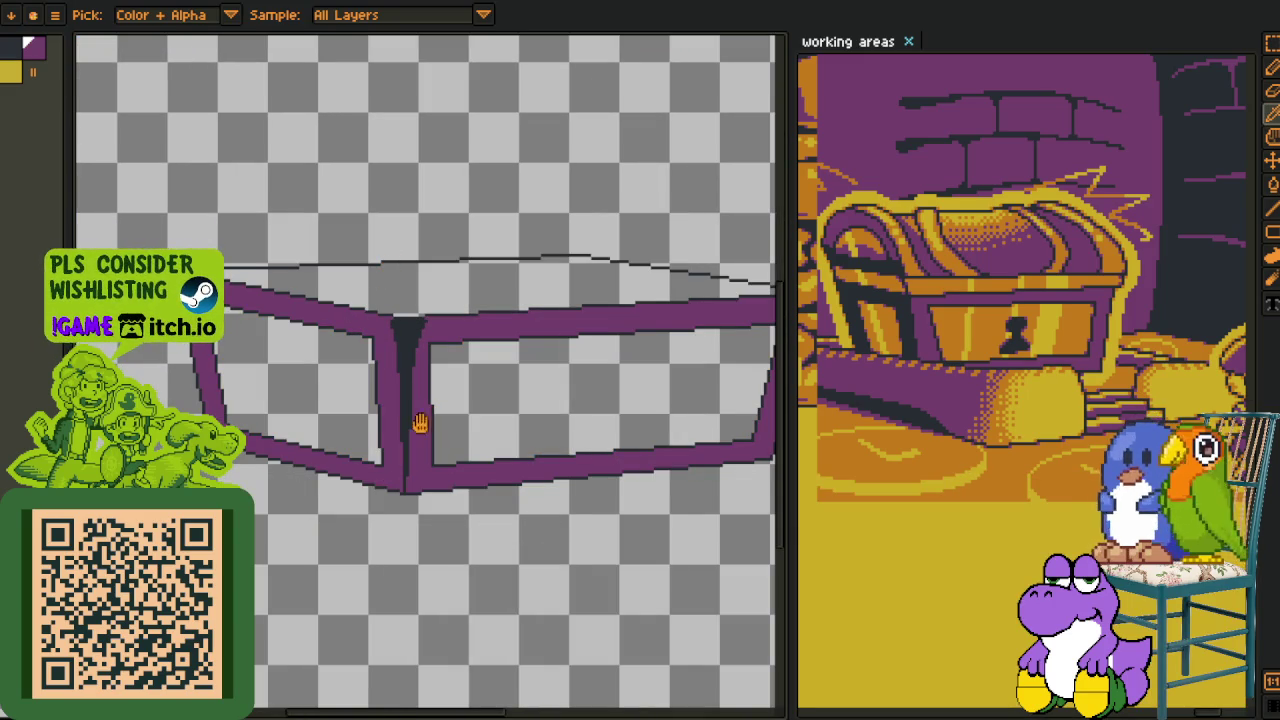
key("shift+r")
left_click(506, 568)
- Select the band containing the box, then zoom in and pan over it
key("r")
left_click_drag(80, 183, 775, 405)
left_click(466, 521)
key("z")
left_click(429, 429)
left_click(468, 349)
key("b")
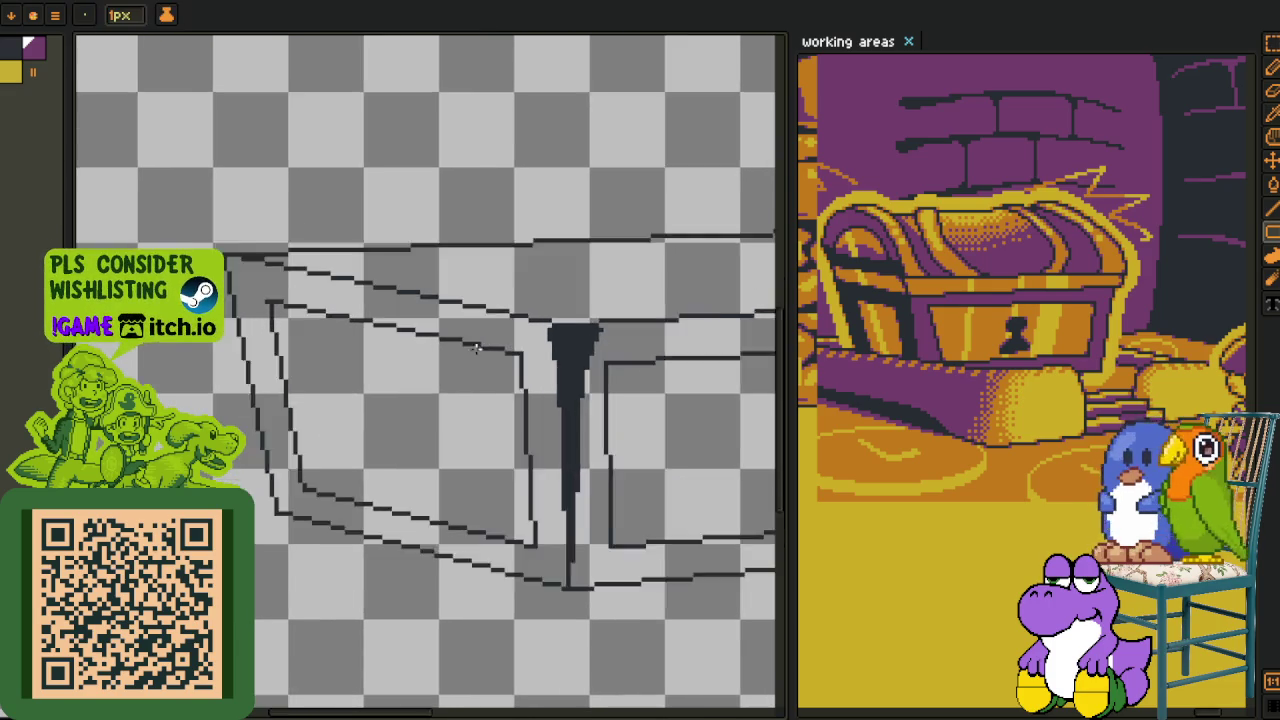
left_click_drag(297, 314, 223, 306)
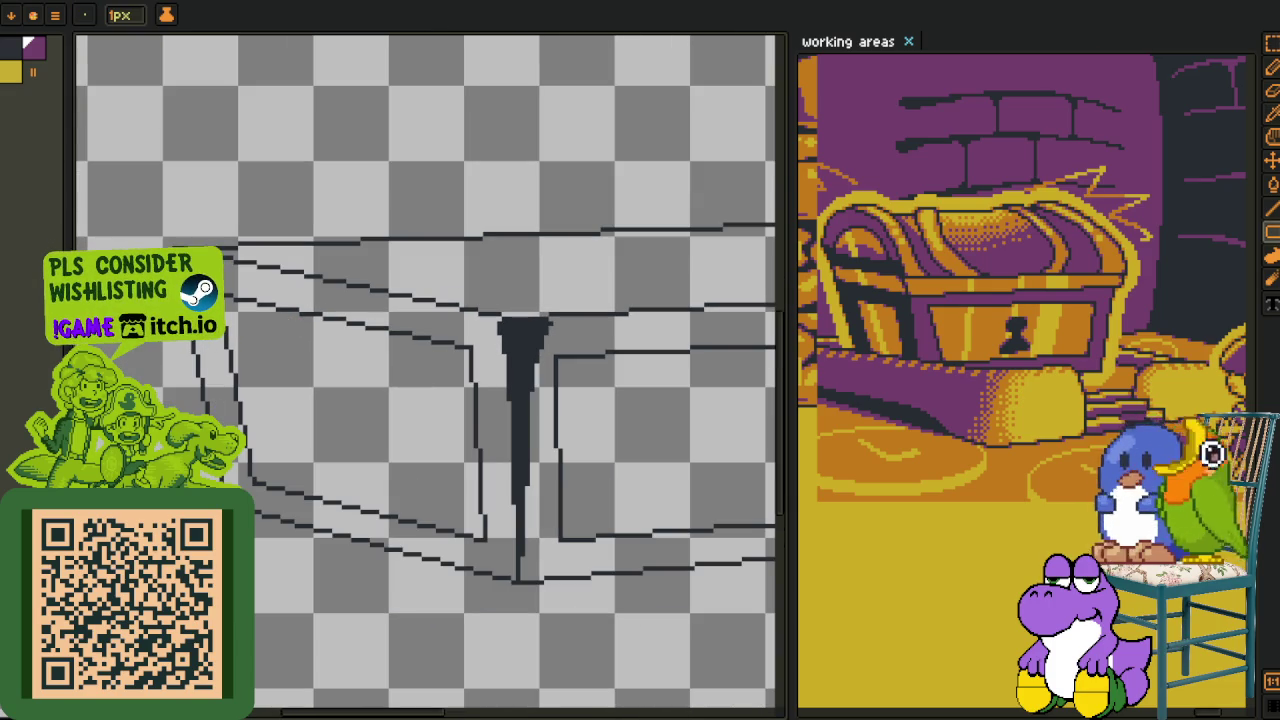
- Resize and reposition the box outline, then draw a magenta guide line across it
key("m")
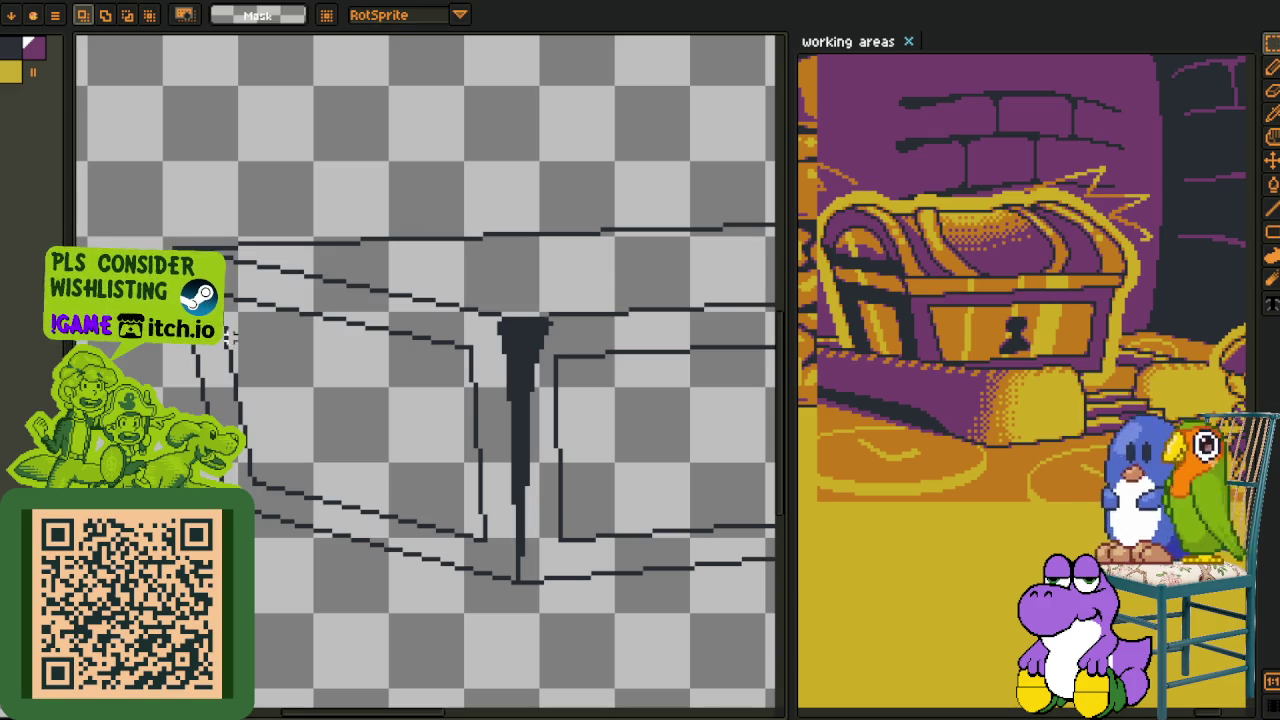
scroll(193, 205, "down", 2)
mouse_move(90, 190)
left_mouse_down()
mouse_move(669, 629)
mouse_move(449, 583)
left_mouse_up()
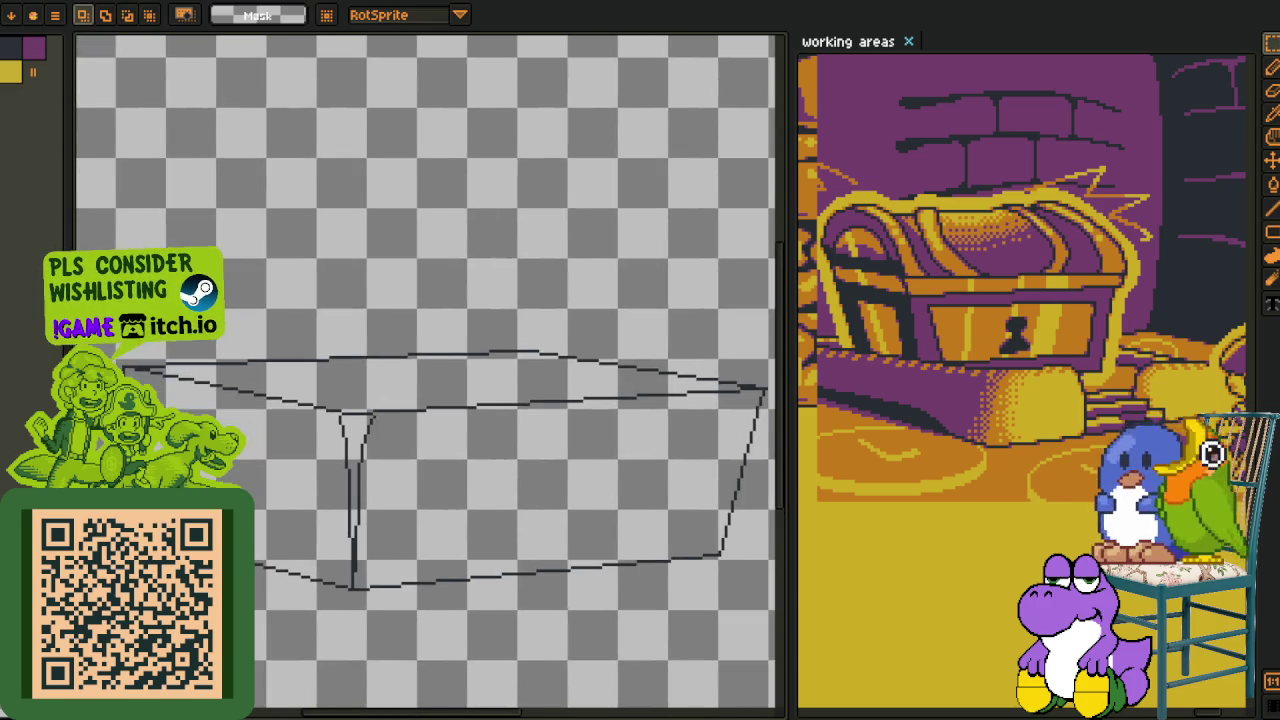
scroll(425, 400, "up", 2)
key("b")
mouse_move(158, 400)
left_mouse_down()
mouse_move(577, 491)
mouse_move(570, 503)
left_mouse_up()
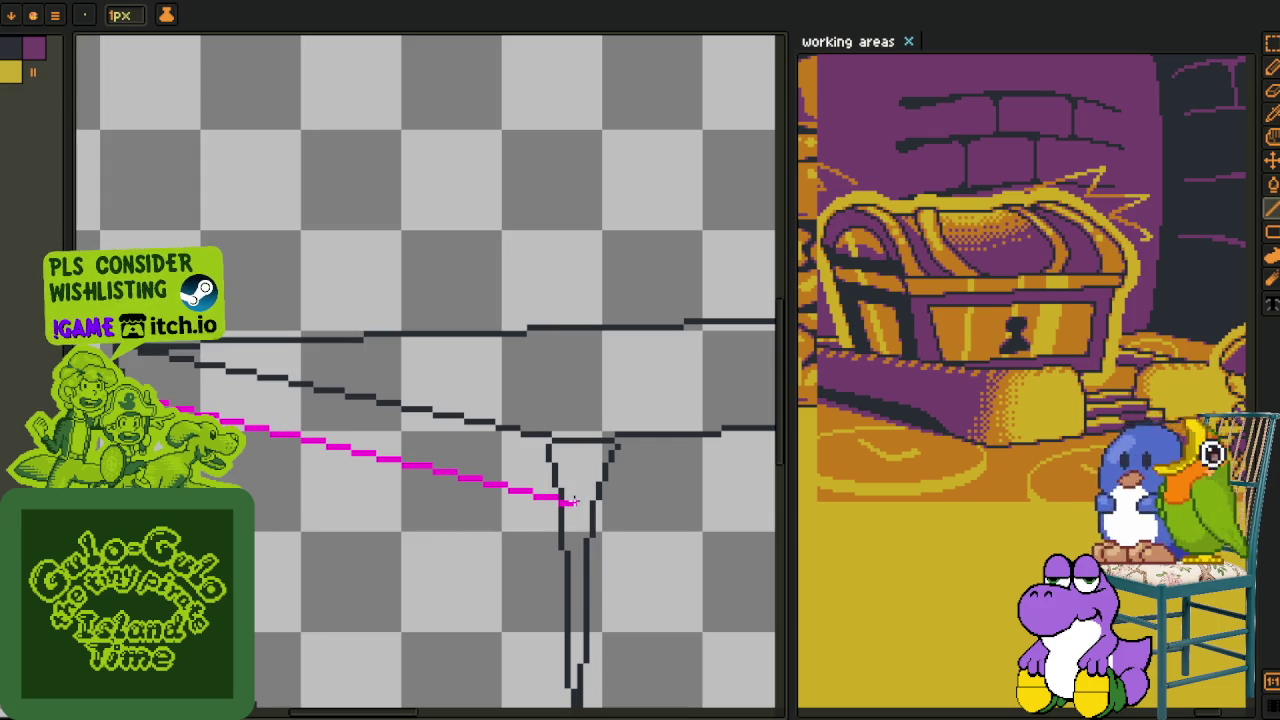
- Extend the magenta guide line rightward to span the box's other side
scroll(570, 503, "down", 2)
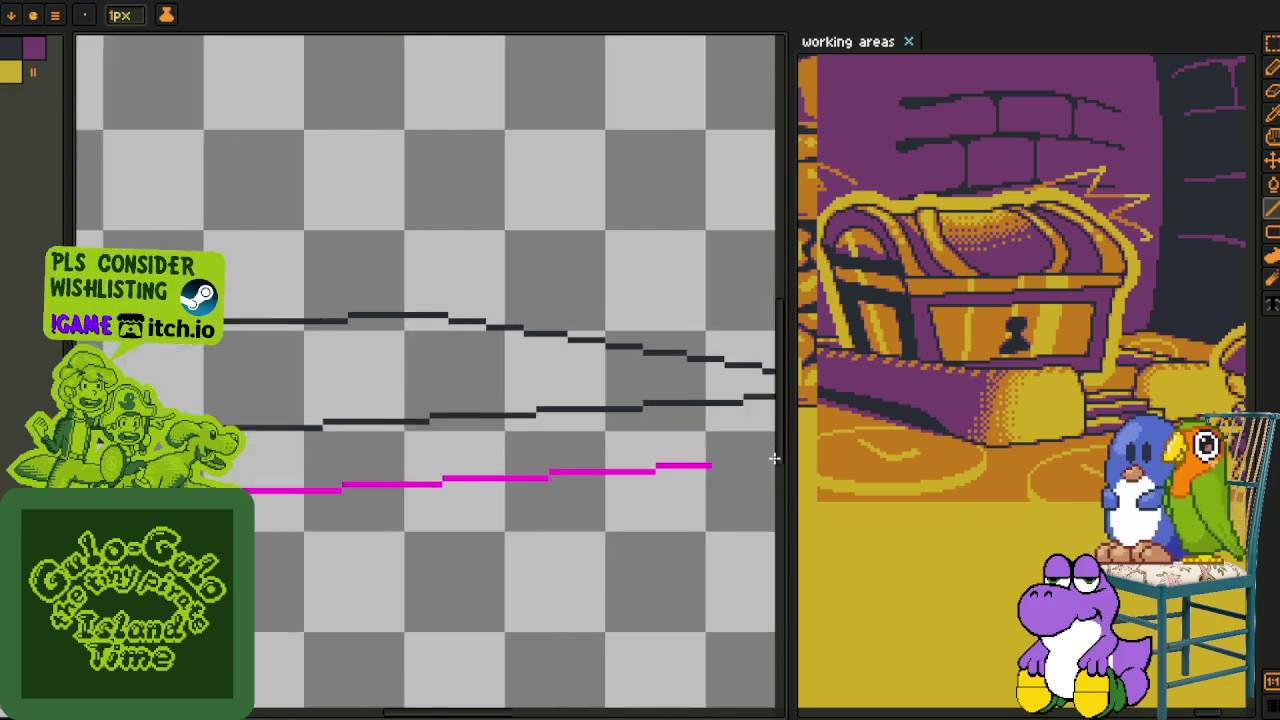
mouse_move(570, 503)
left_mouse_down()
mouse_move(673, 464)
mouse_move(300, 481)
mouse_move(771, 465)
mouse_move(641, 405)
left_mouse_up()
scroll(300, 481, "up", 2)
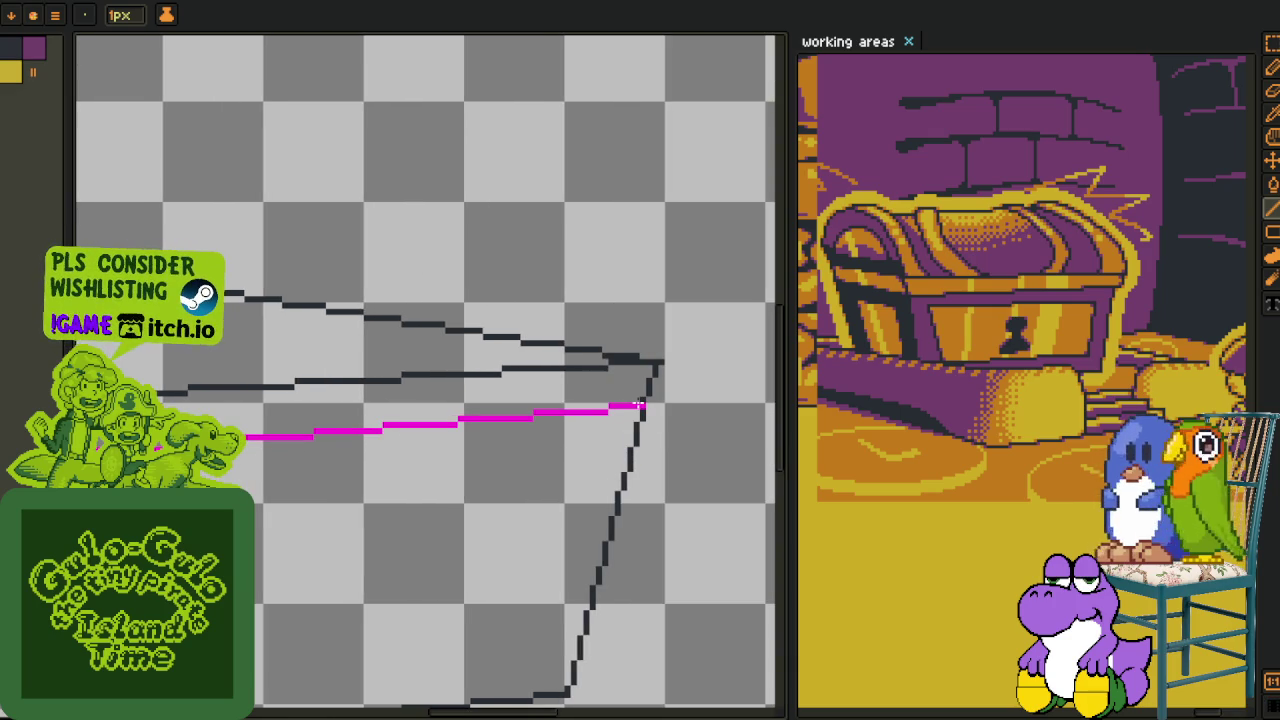
scroll(641, 405, "down", 2)
scroll(637, 409, "up", 1)
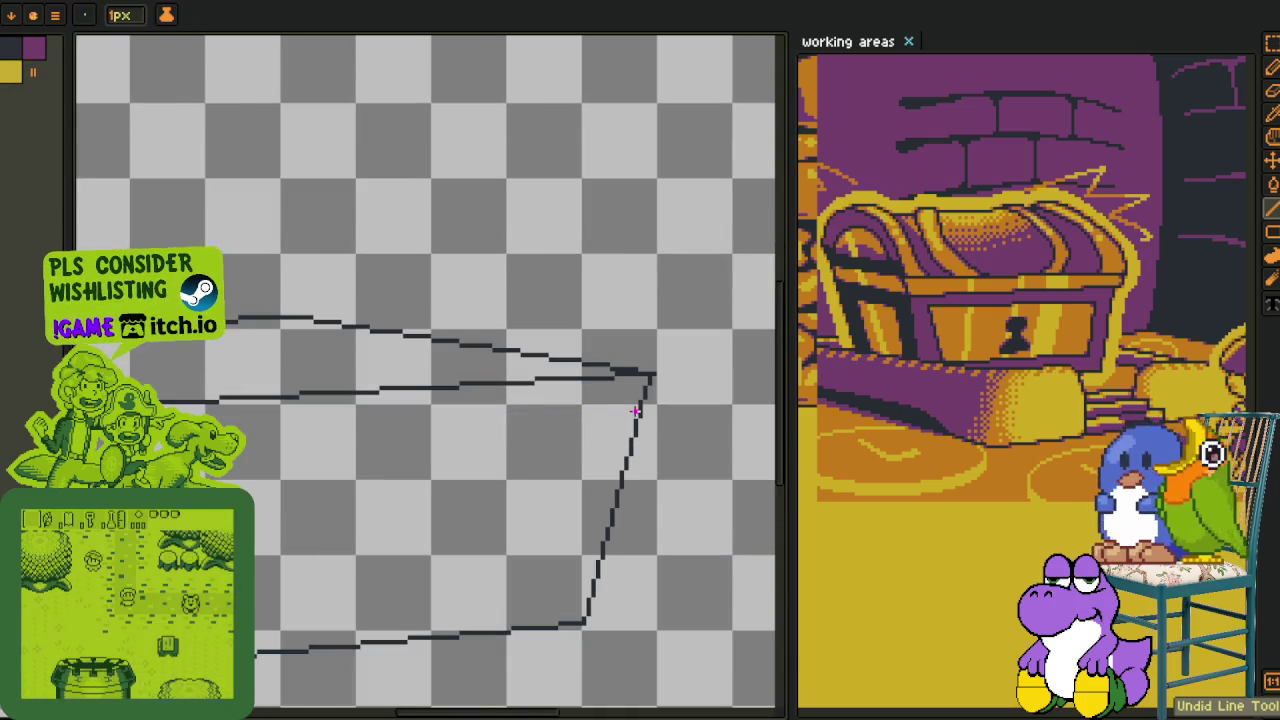
- Draw a black curve arcing up over the box's lower front corner
left_click_drag(641, 408, 345, 456)
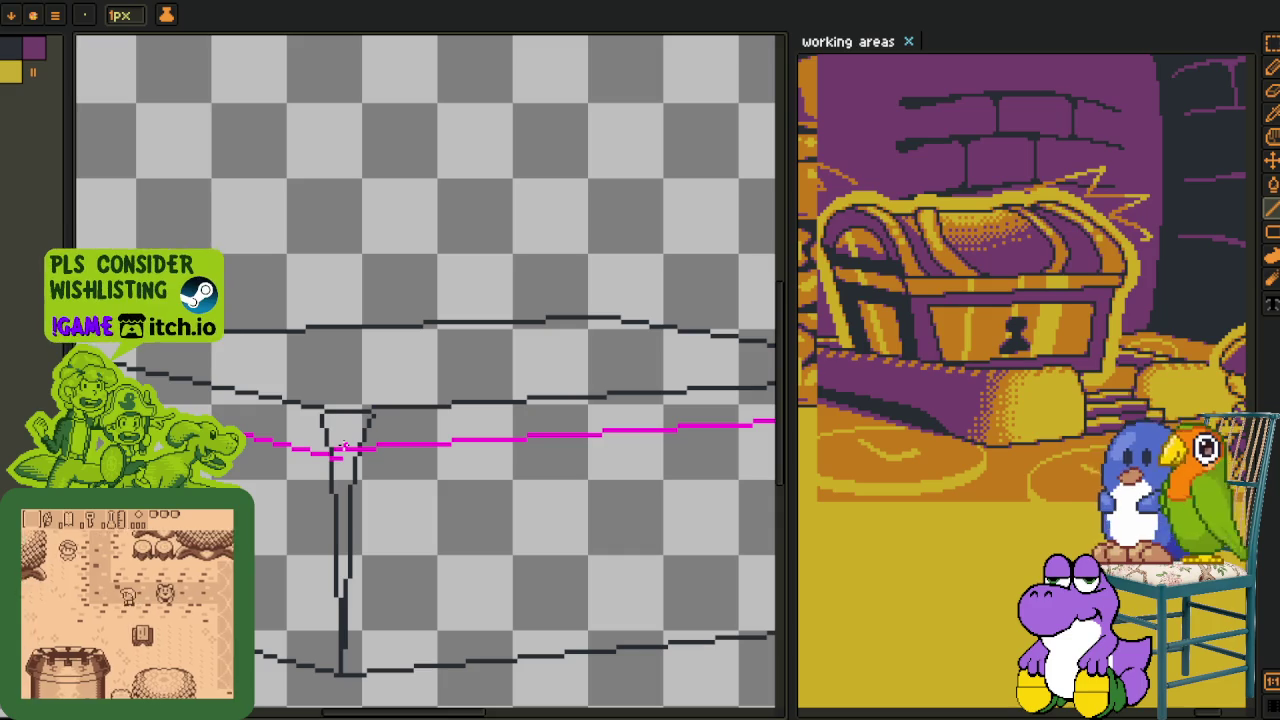
scroll(345, 446, "down", 2)
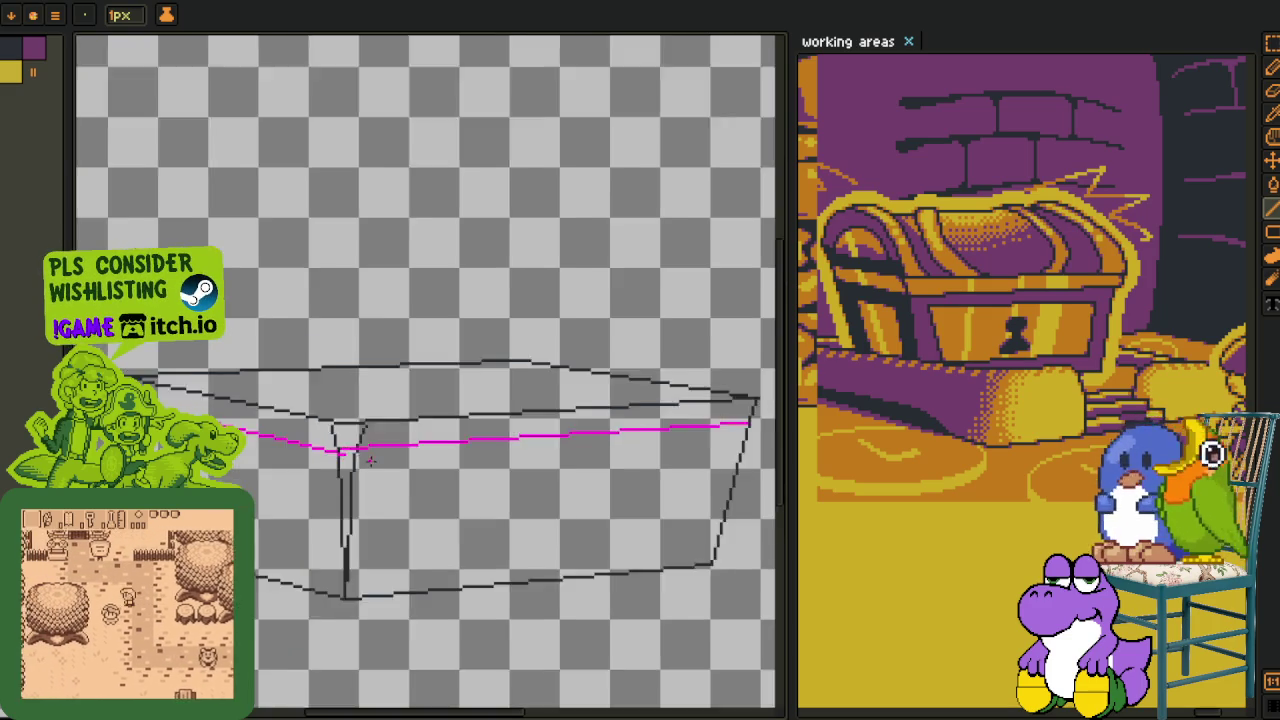
scroll(345, 446, "down", 2)
scroll(366, 466, "up", 2)
scroll(395, 500, "up", 1)
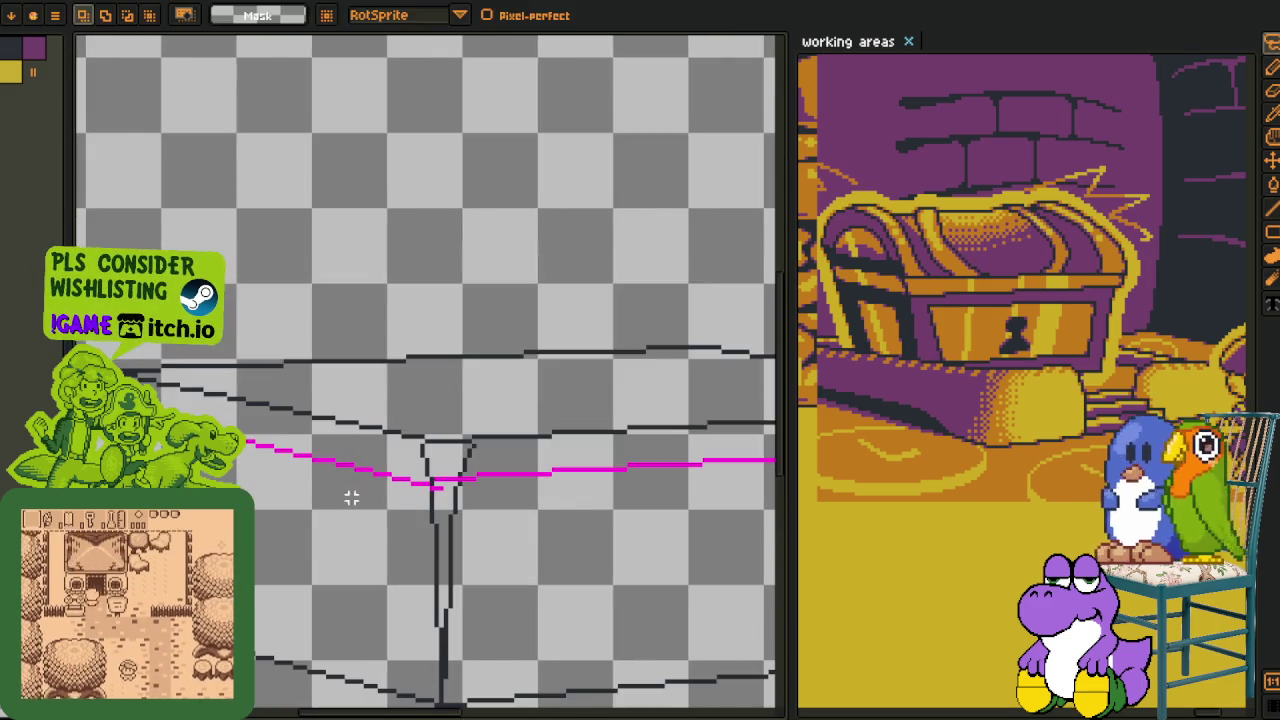
scroll(395, 500, "up", 1)
left_click_drag(255, 616, 551, 581)
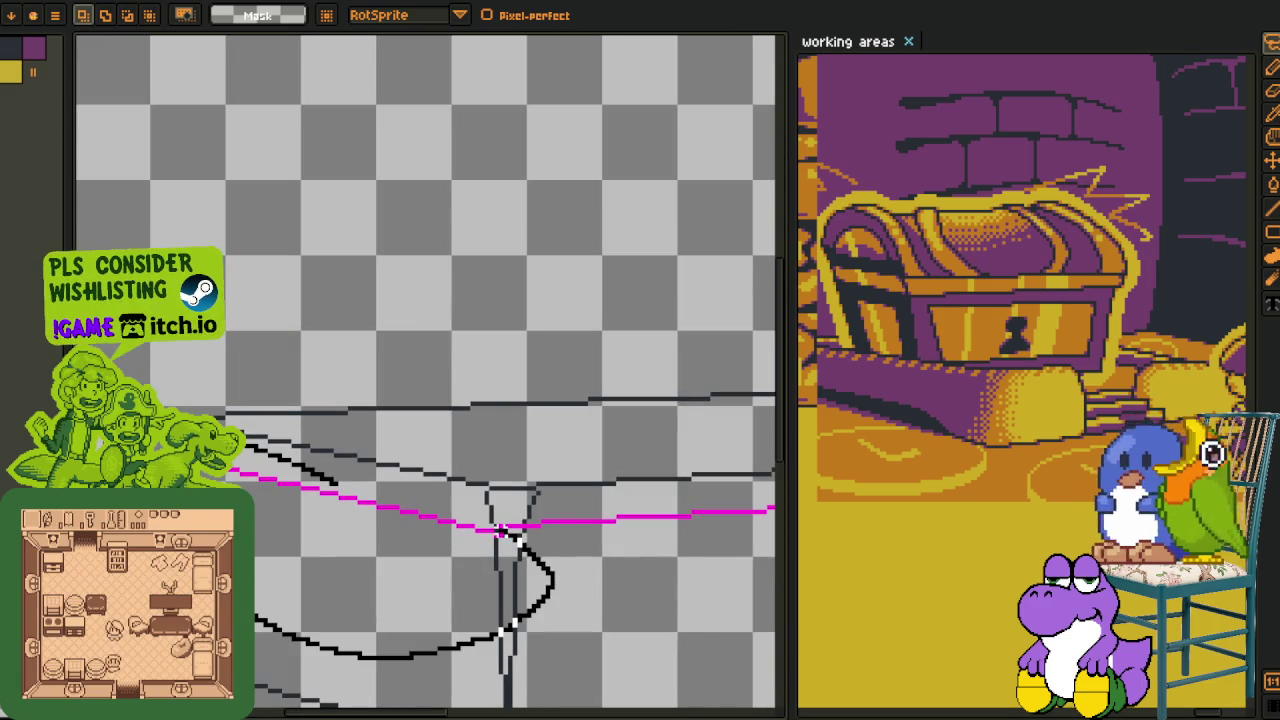